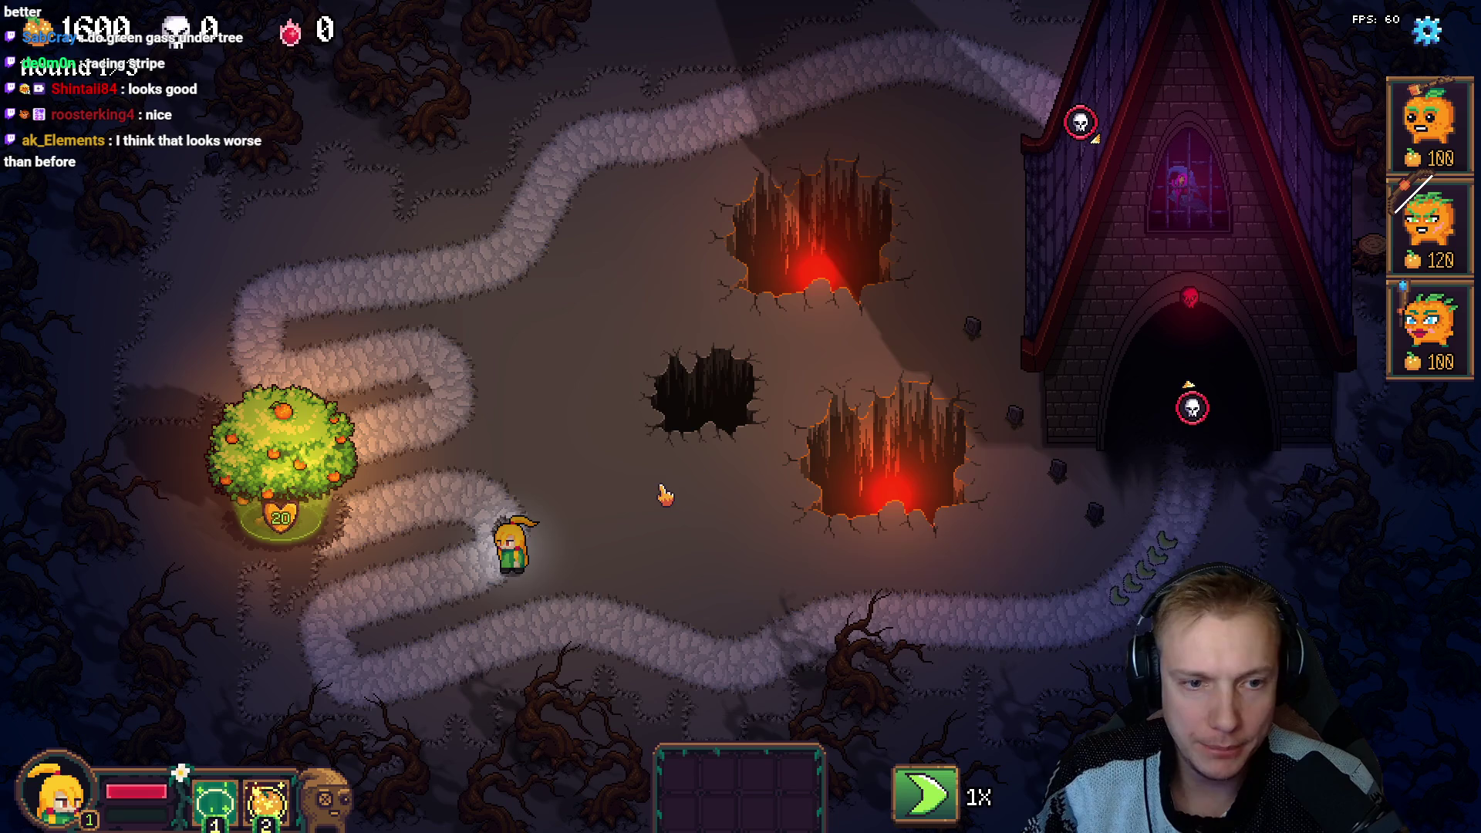
# Enter edit mode with F1, zoom the atlas panel in, and switch to the Aseprite texture atlas.
pyautogui.press('F1')
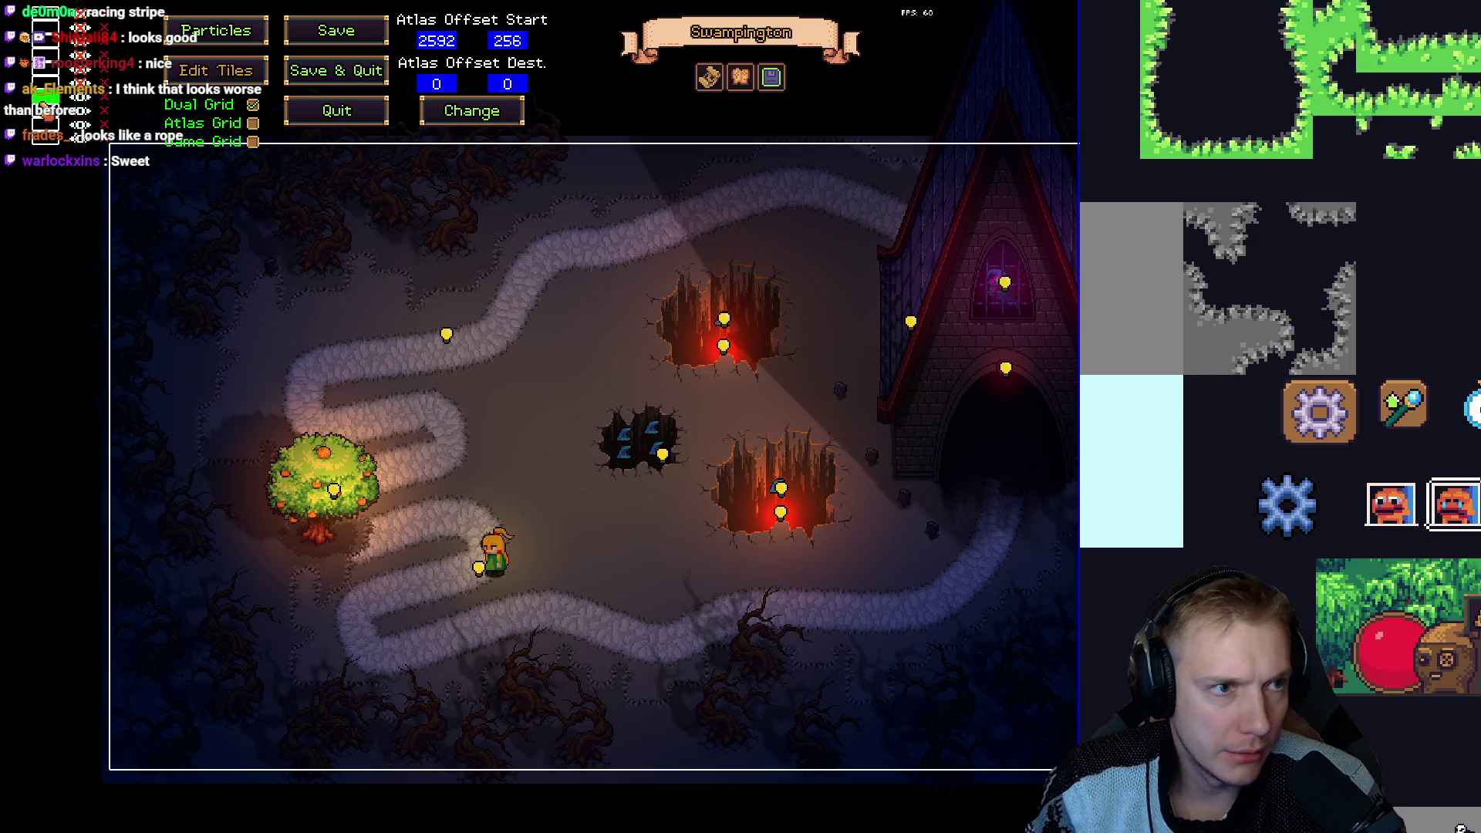
pyautogui.scroll(3, 1320, 319)
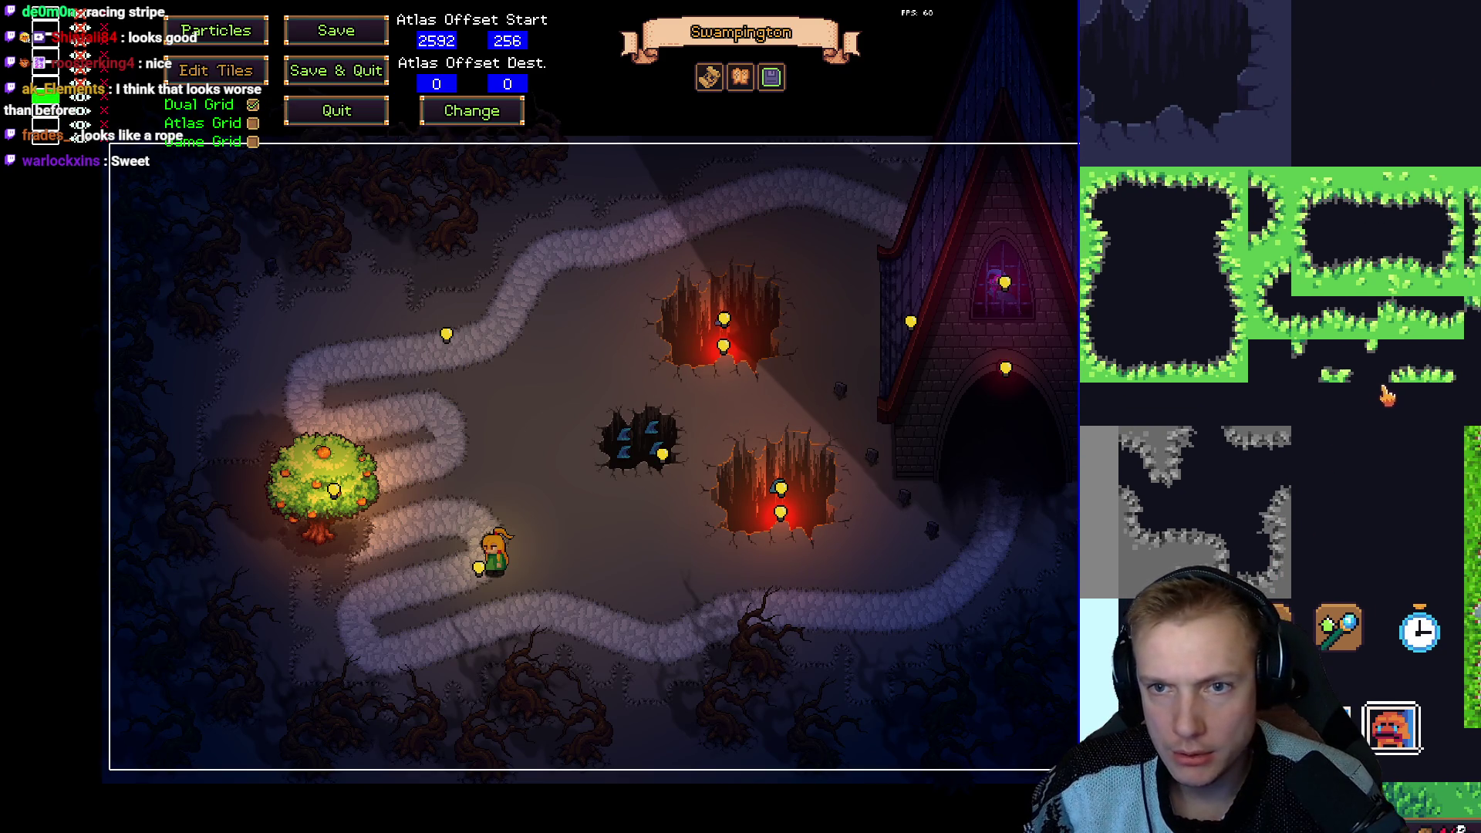
pyautogui.scroll(1, 1213, 199)
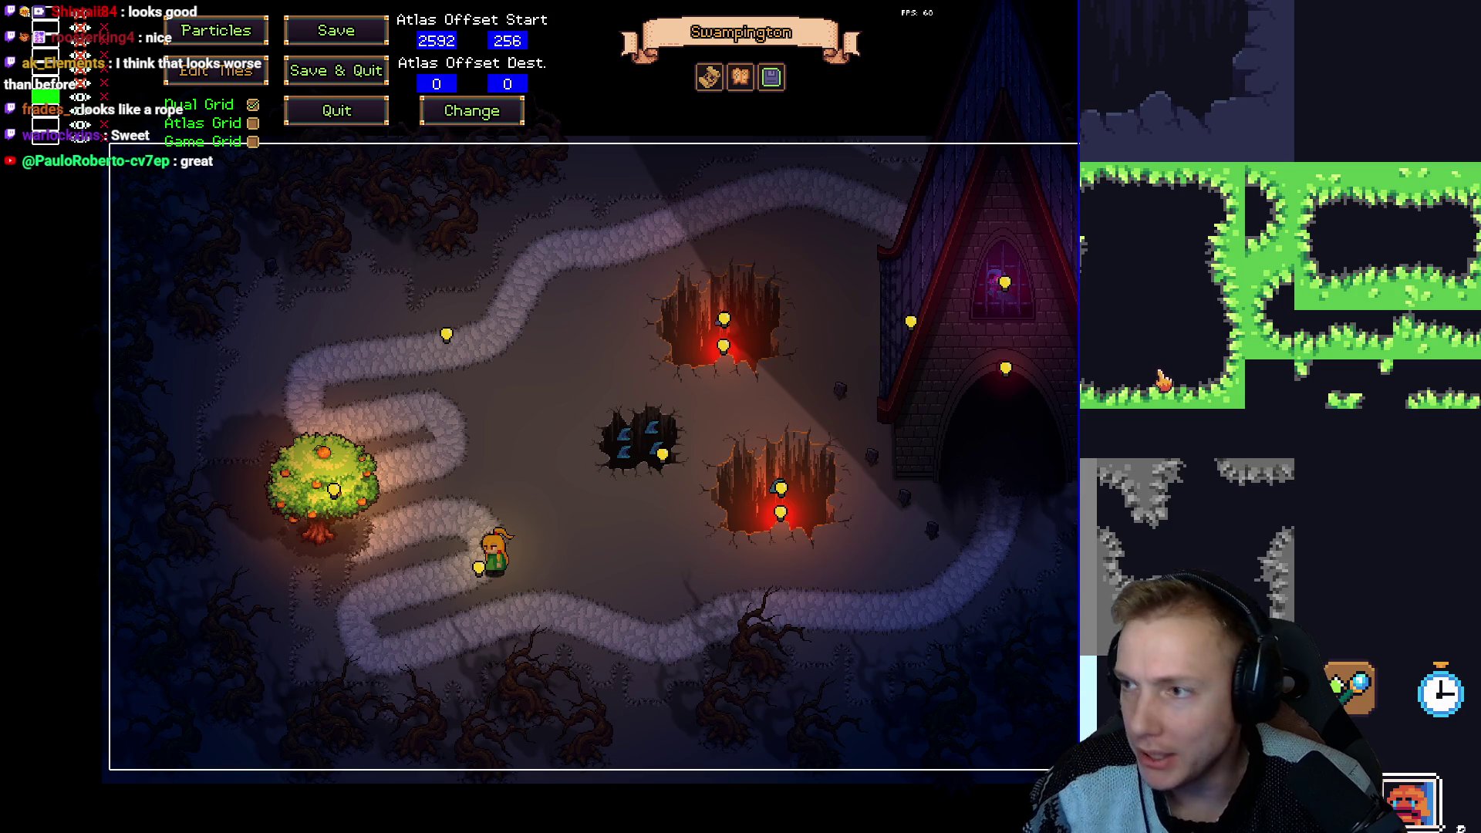
pyautogui.hotkey('alt', 'Tab')
# Inspect the Aseprite atlas's brown path tiles, then return to the editor's grass, dirt and water tiles.
pyautogui.scroll(2, 475, 203)
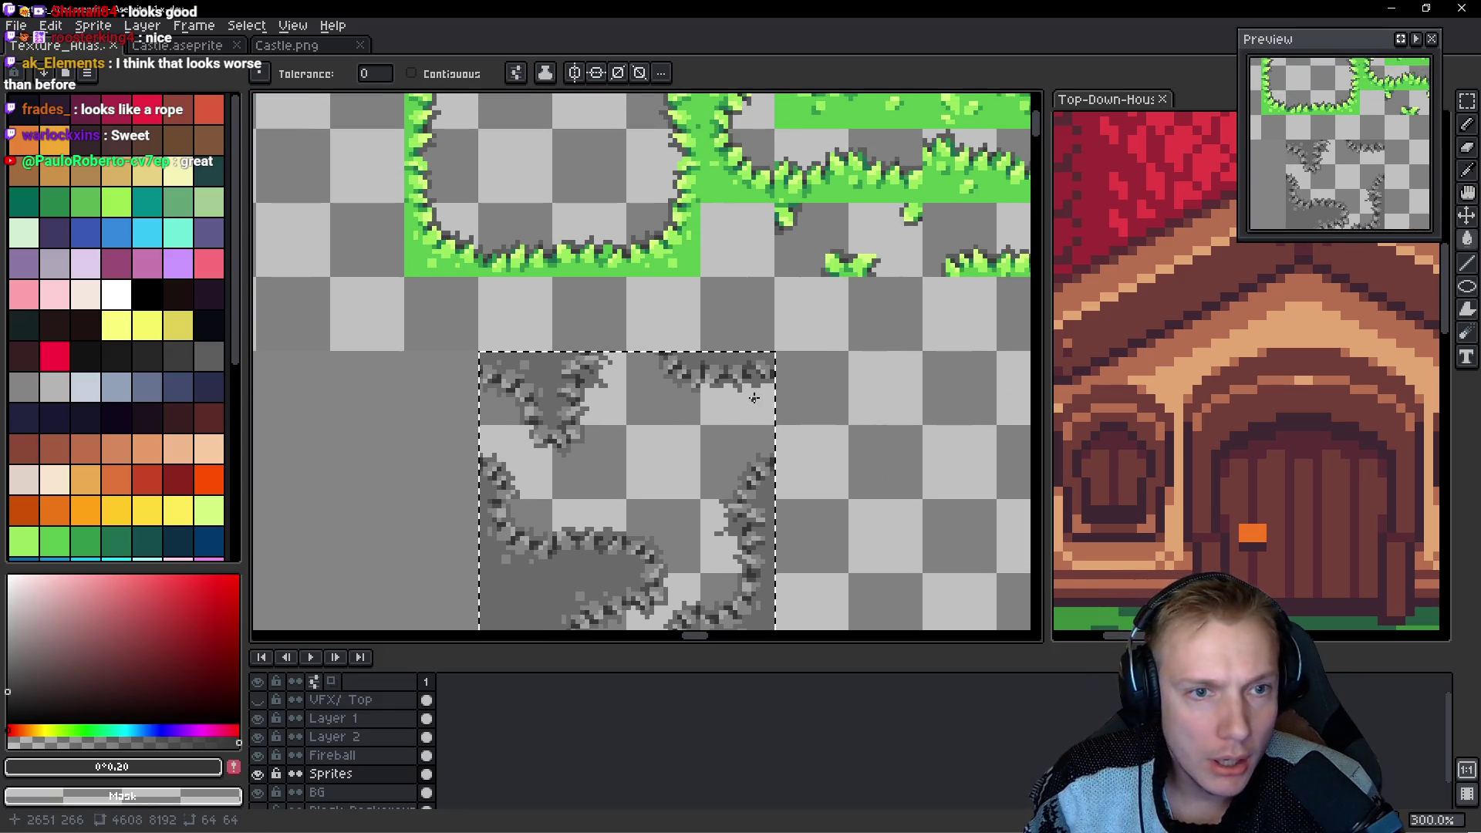
pyautogui.scroll(4, 502, 275)
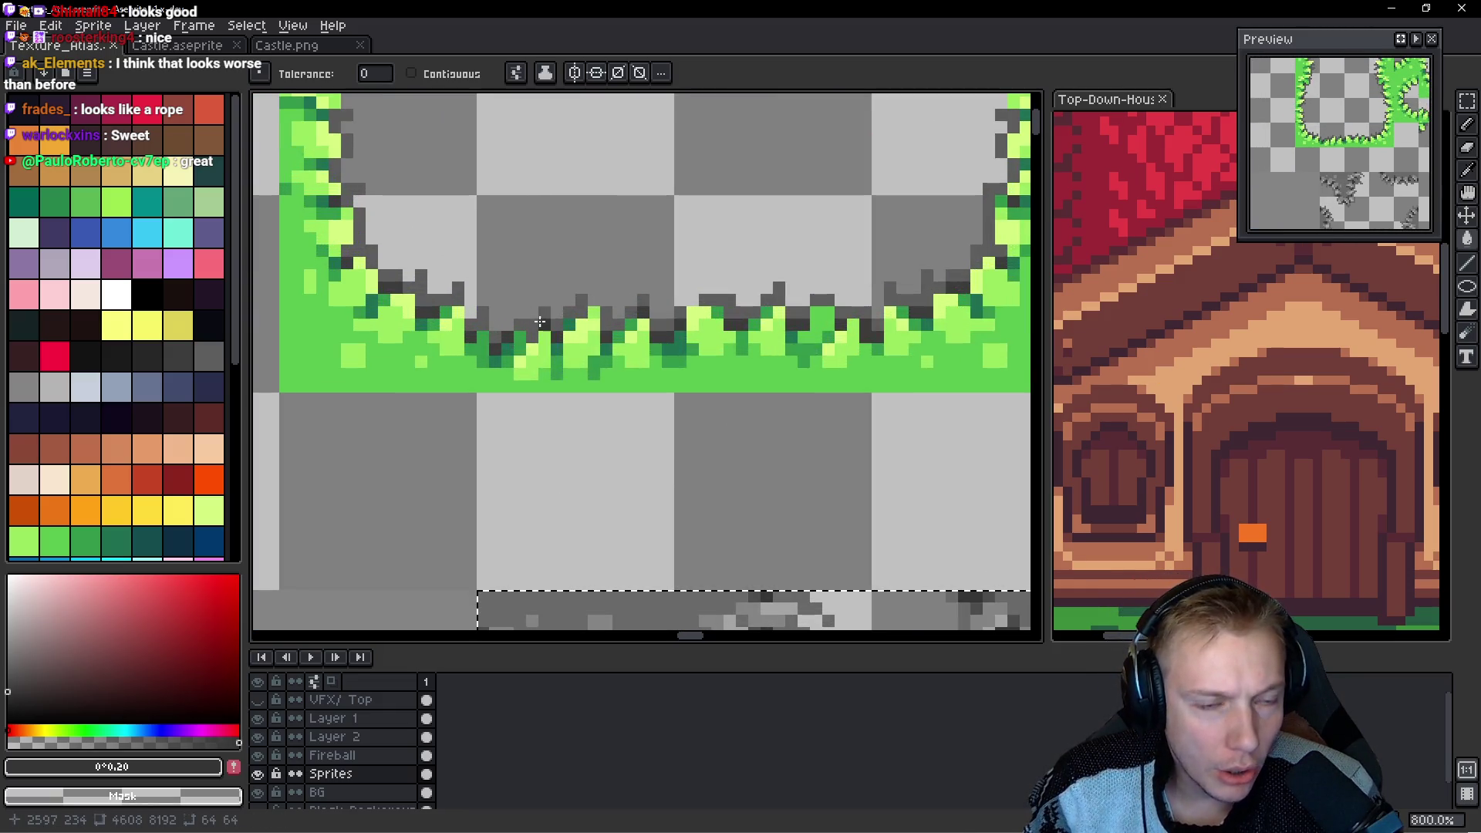
pyautogui.scroll(-3, 540, 321)
pyautogui.scroll(-3, 540, 321)
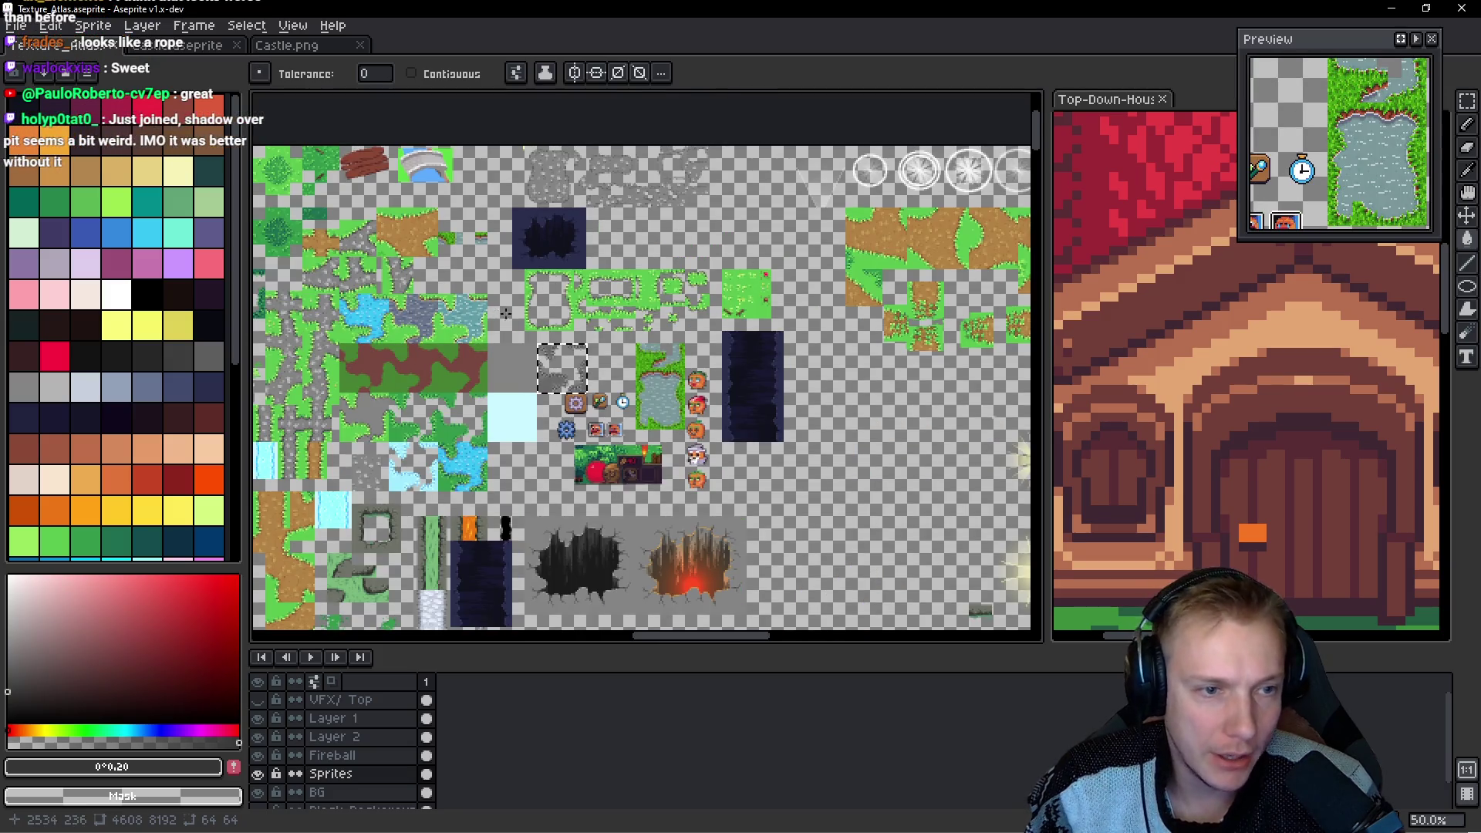
pyautogui.scroll(2, 655, 287)
pyautogui.moveTo(602, 489)
pyautogui.mouseDown()
pyautogui.moveTo(813, 354)
pyautogui.moveTo(723, 362)
pyautogui.moveTo(778, 266)
pyautogui.mouseUp()
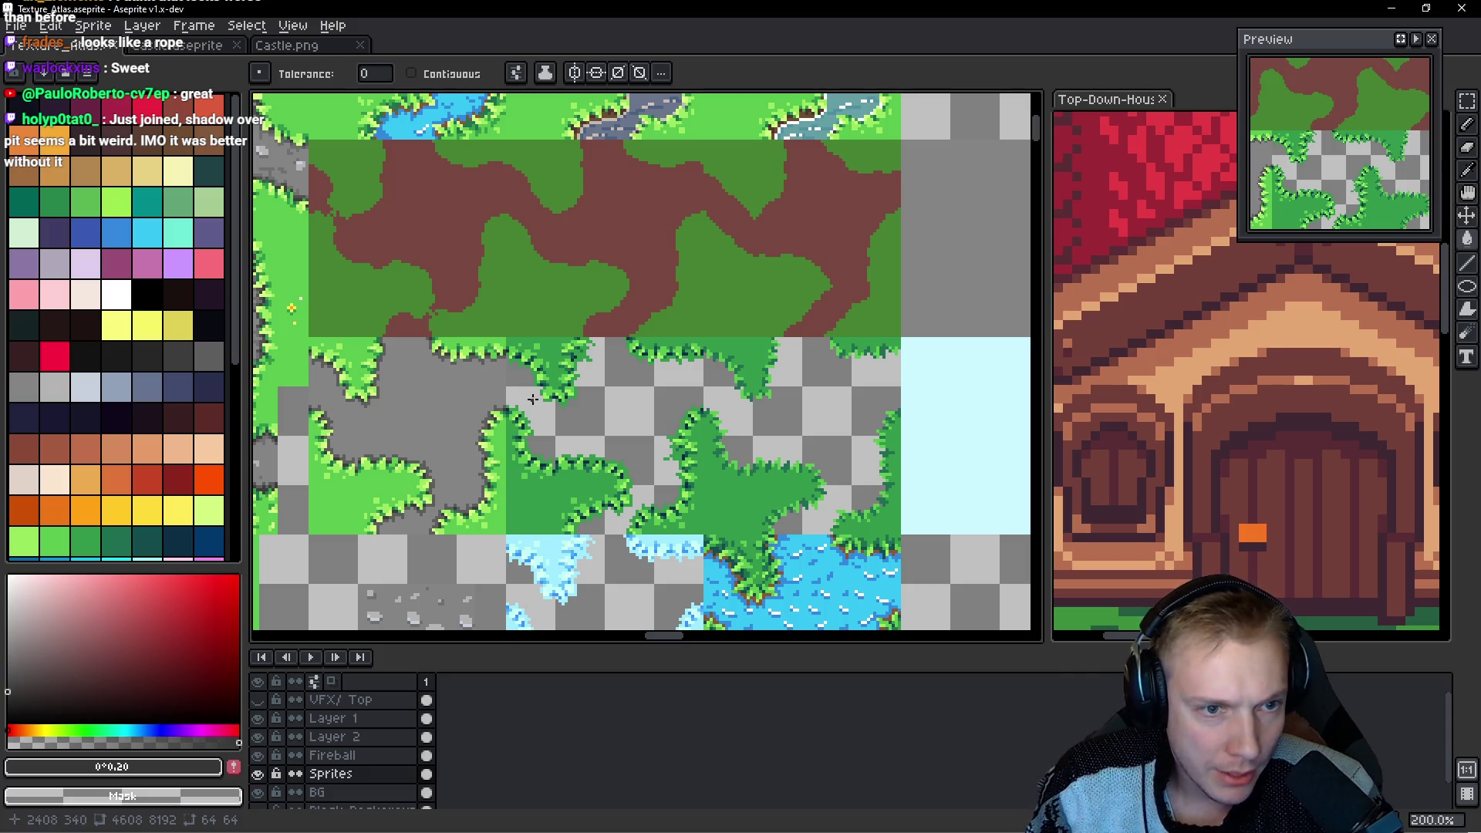
pyautogui.hotkey('alt', 'Tab')
pyautogui.moveTo(1258, 351)
pyautogui.mouseDown()
pyautogui.moveTo(1260, 271)
pyautogui.moveTo(1236, 407)
pyautogui.moveTo(1266, 381)
pyautogui.mouseUp()
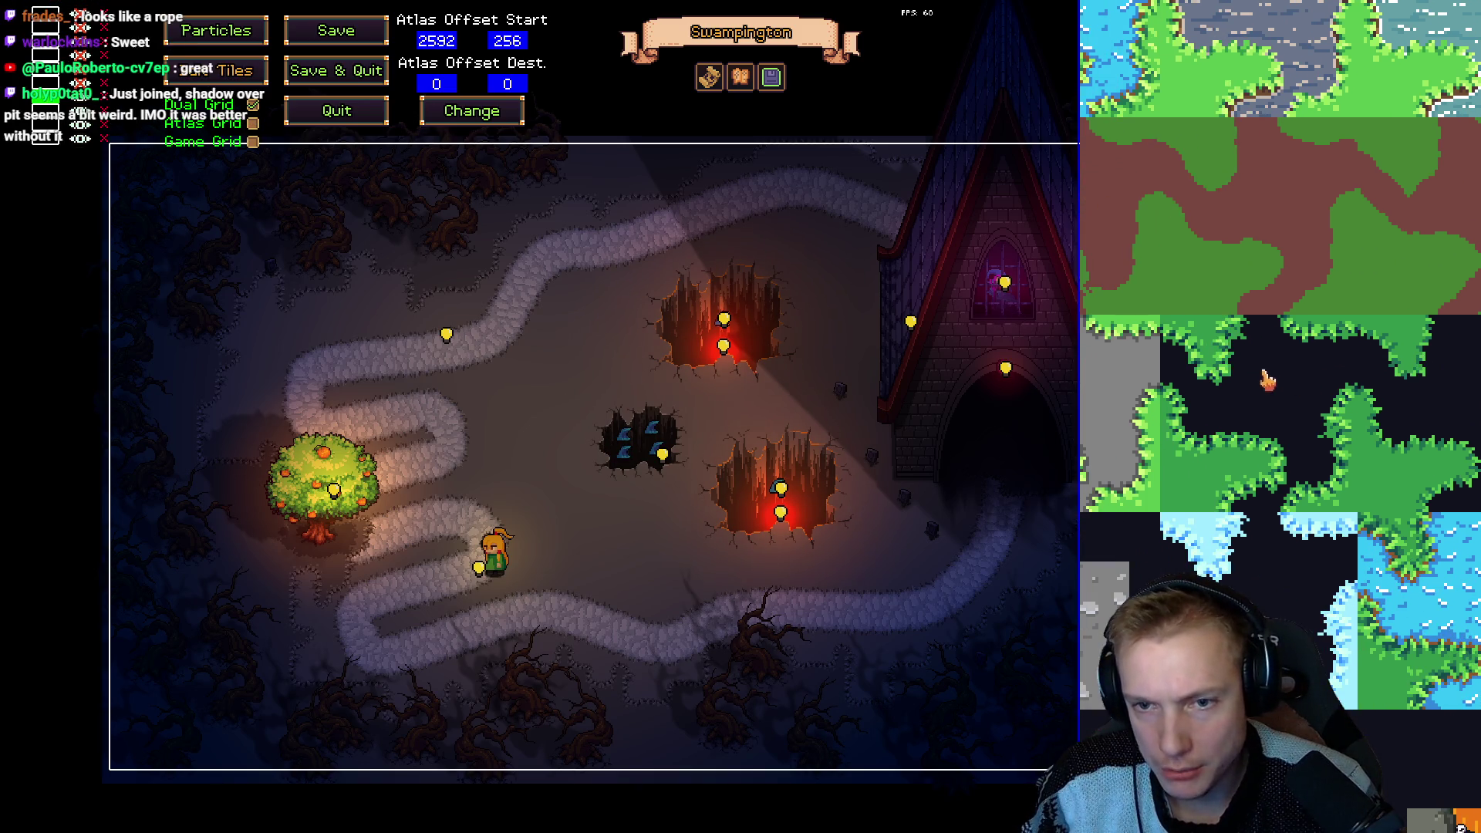
# Pick the grass tileset at offset 2400, 320 and paint a dirt patch and stone path near the tree.
pyautogui.click(1167, 334)
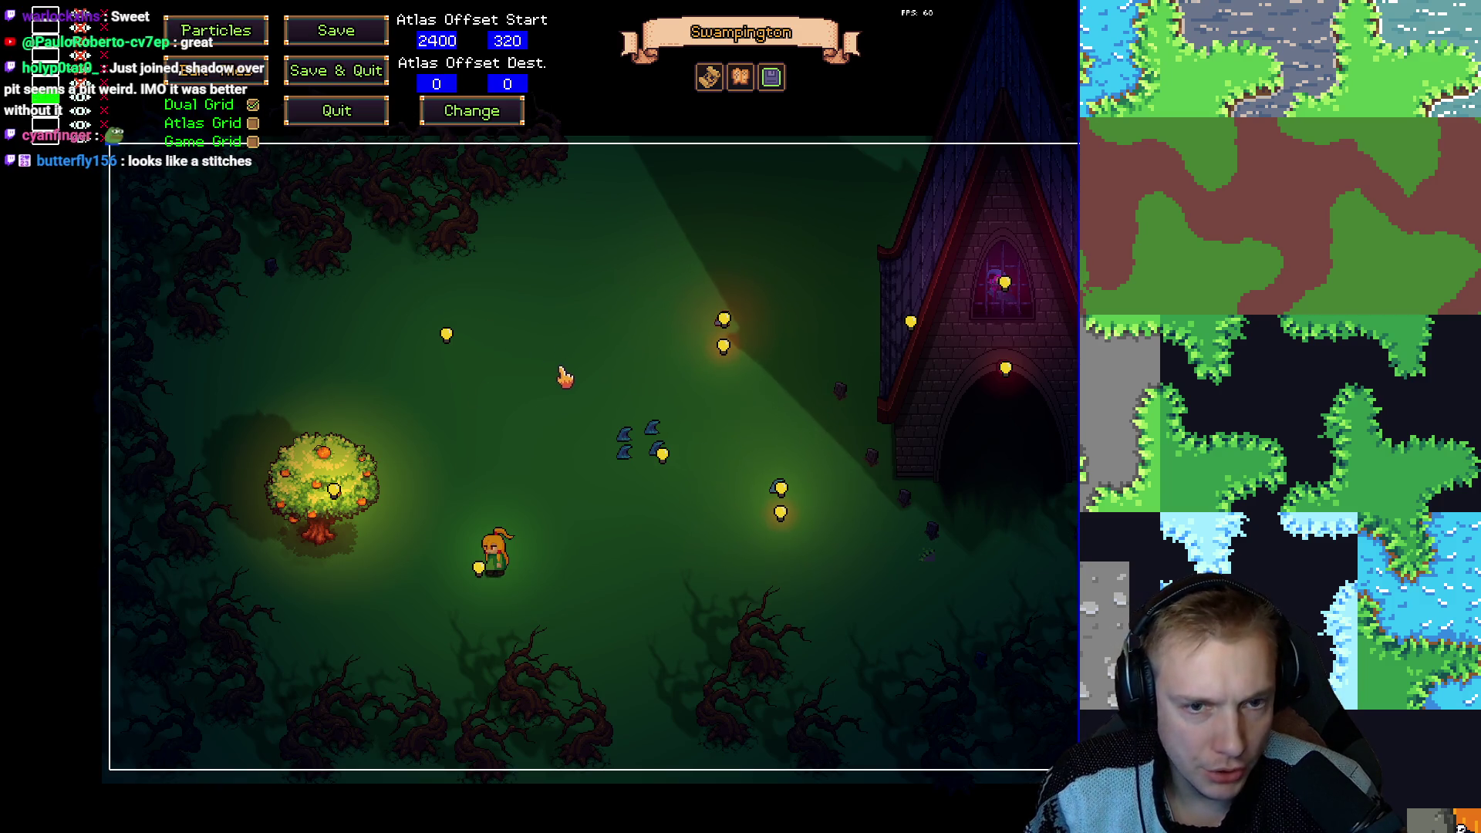
pyautogui.moveTo(500, 414)
pyautogui.mouseDown()
pyautogui.moveTo(436, 447)
pyautogui.moveTo(506, 422)
pyautogui.moveTo(349, 403)
pyautogui.moveTo(452, 466)
pyautogui.moveTo(513, 328)
pyautogui.moveTo(374, 386)
pyautogui.moveTo(448, 339)
pyautogui.moveTo(433, 372)
pyautogui.moveTo(292, 382)
pyautogui.moveTo(347, 370)
pyautogui.moveTo(405, 309)
pyautogui.moveTo(303, 351)
pyautogui.moveTo(389, 337)
pyautogui.moveTo(494, 382)
pyautogui.mouseUp()
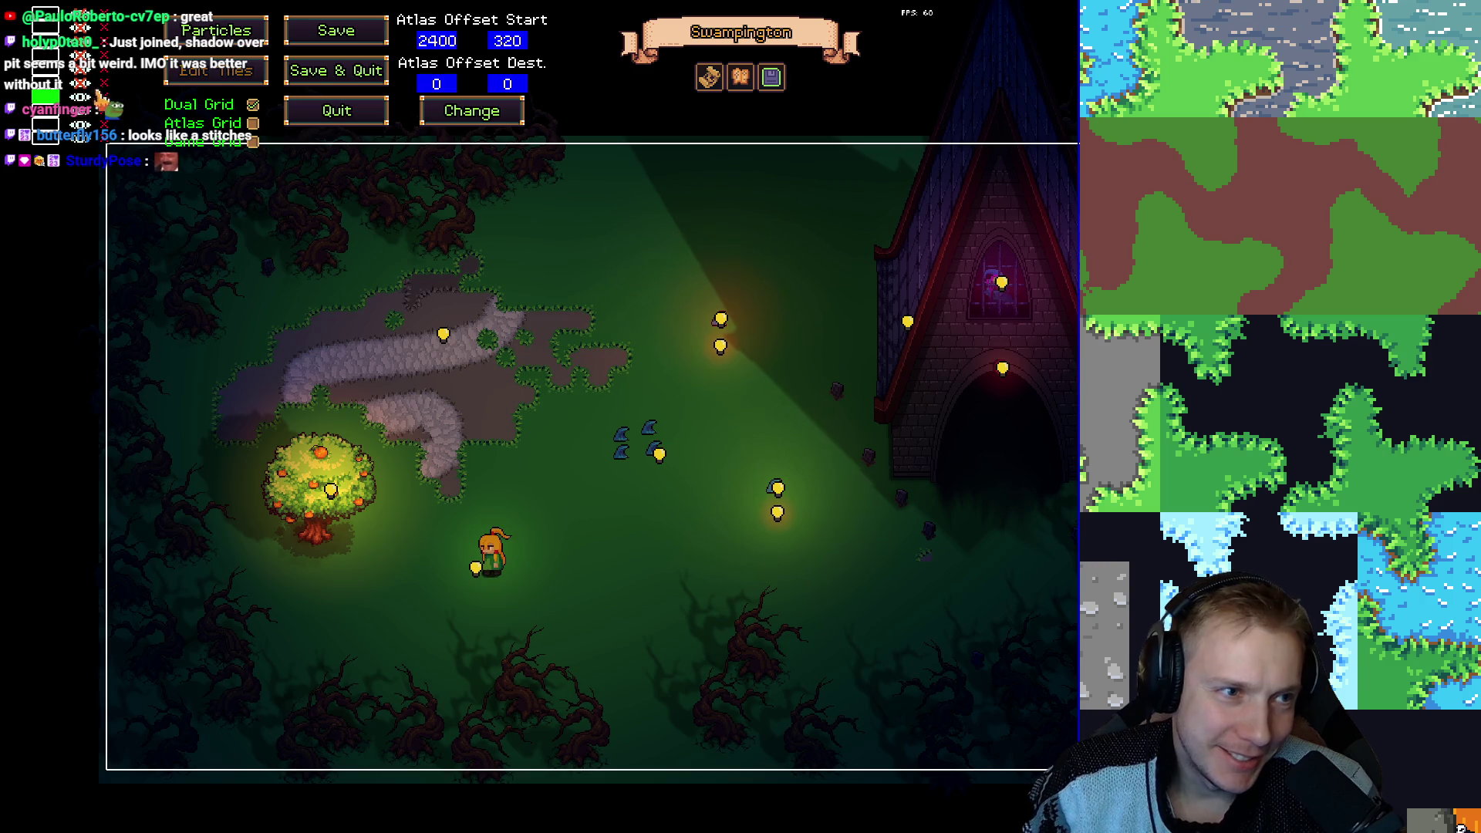
pyautogui.moveTo(384, 312)
pyautogui.mouseDown()
pyautogui.moveTo(493, 347)
pyautogui.moveTo(496, 451)
pyautogui.moveTo(467, 463)
pyautogui.moveTo(542, 509)
pyautogui.moveTo(547, 590)
pyautogui.moveTo(605, 248)
pyautogui.moveTo(645, 182)
pyautogui.mouseUp()
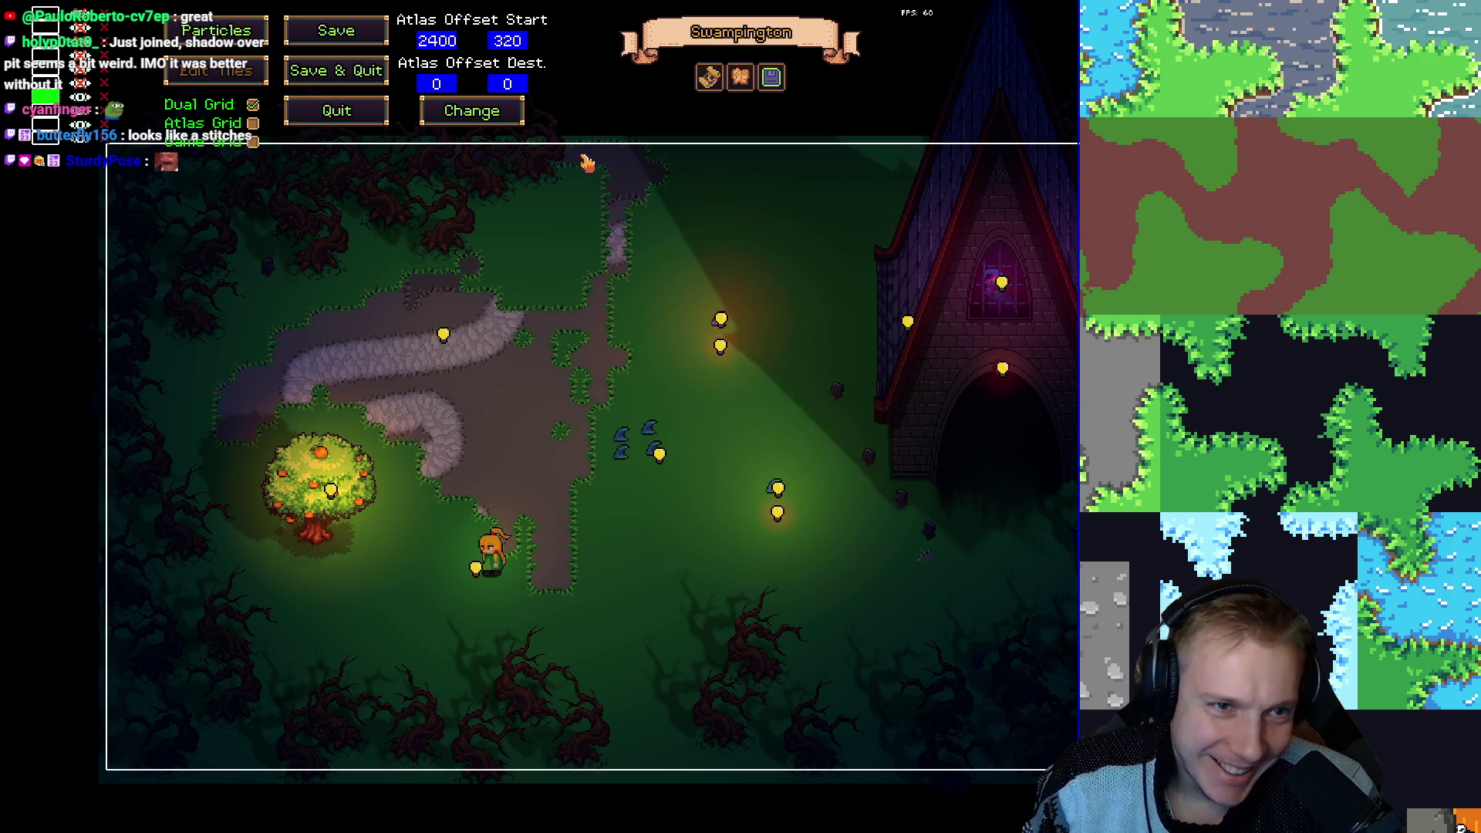
pyautogui.moveTo(382, 184); pyautogui.dragTo(528, 213)
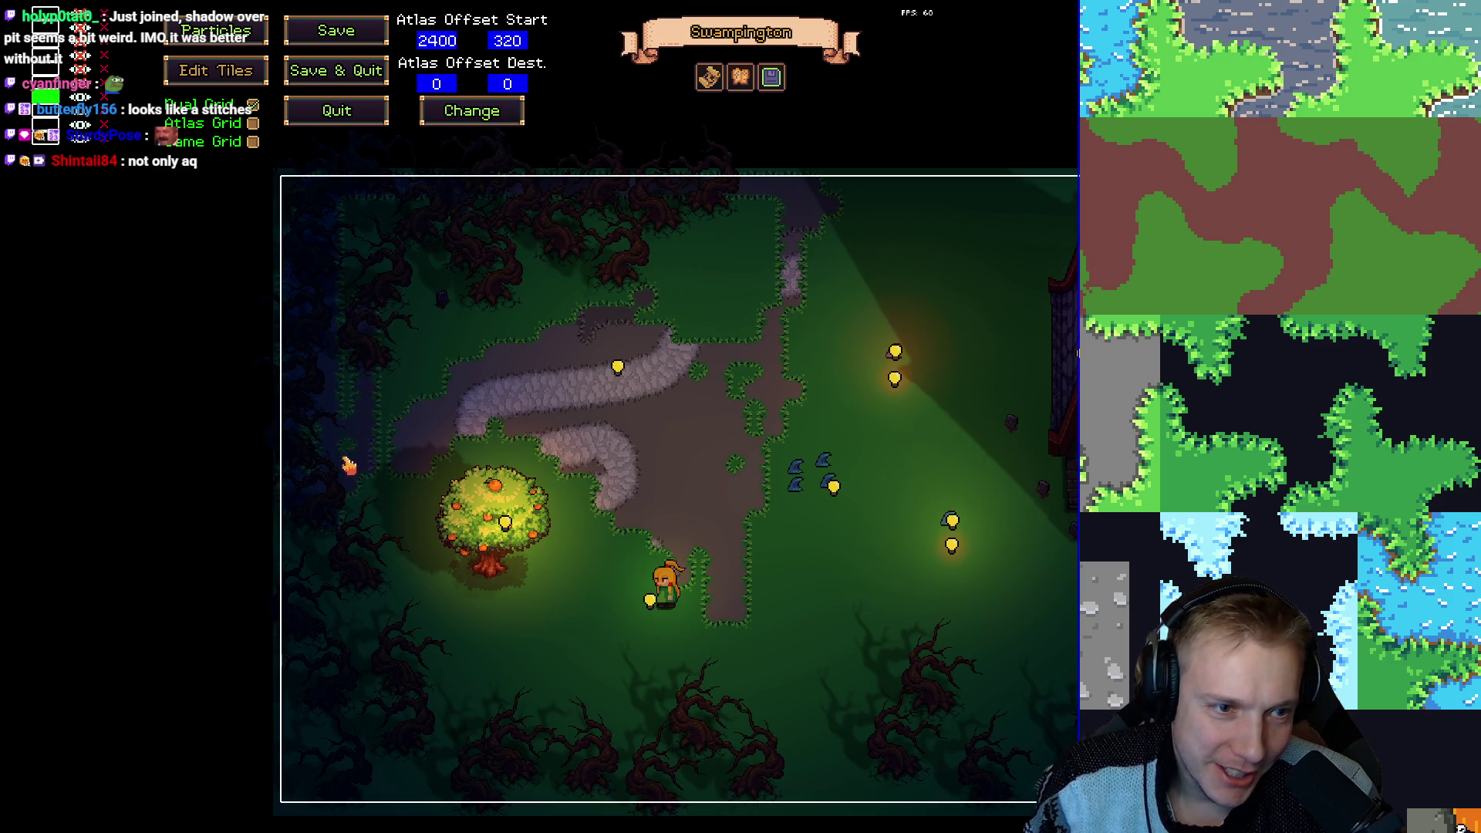
pyautogui.moveTo(401, 414); pyautogui.dragTo(447, 378)
pyautogui.moveTo(604, 324)
pyautogui.mouseDown()
pyautogui.moveTo(547, 343)
pyautogui.moveTo(706, 297)
pyautogui.moveTo(372, 295)
pyautogui.moveTo(389, 351)
pyautogui.mouseUp()
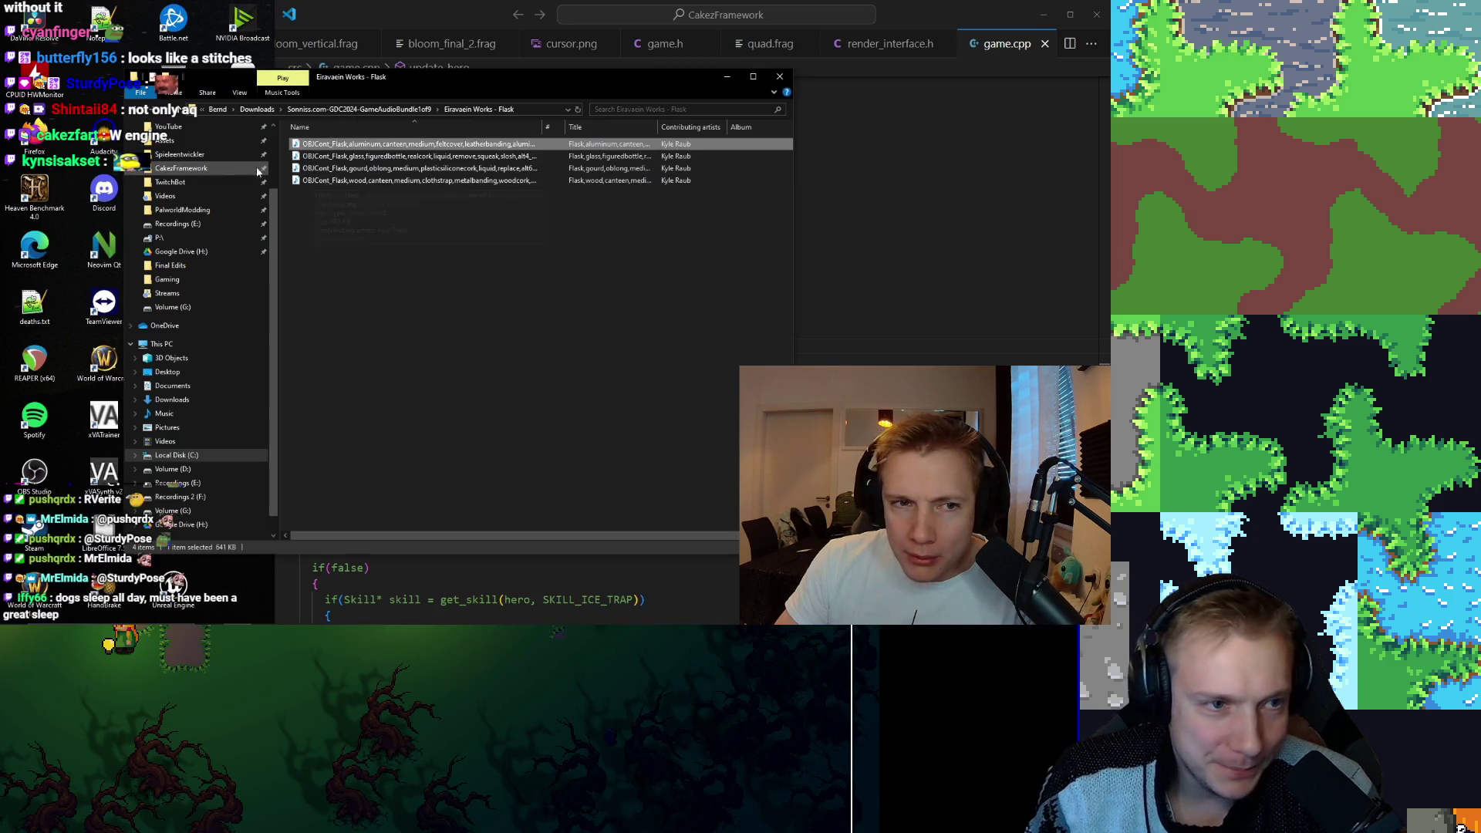
pyautogui.doubleClick(337, 156)
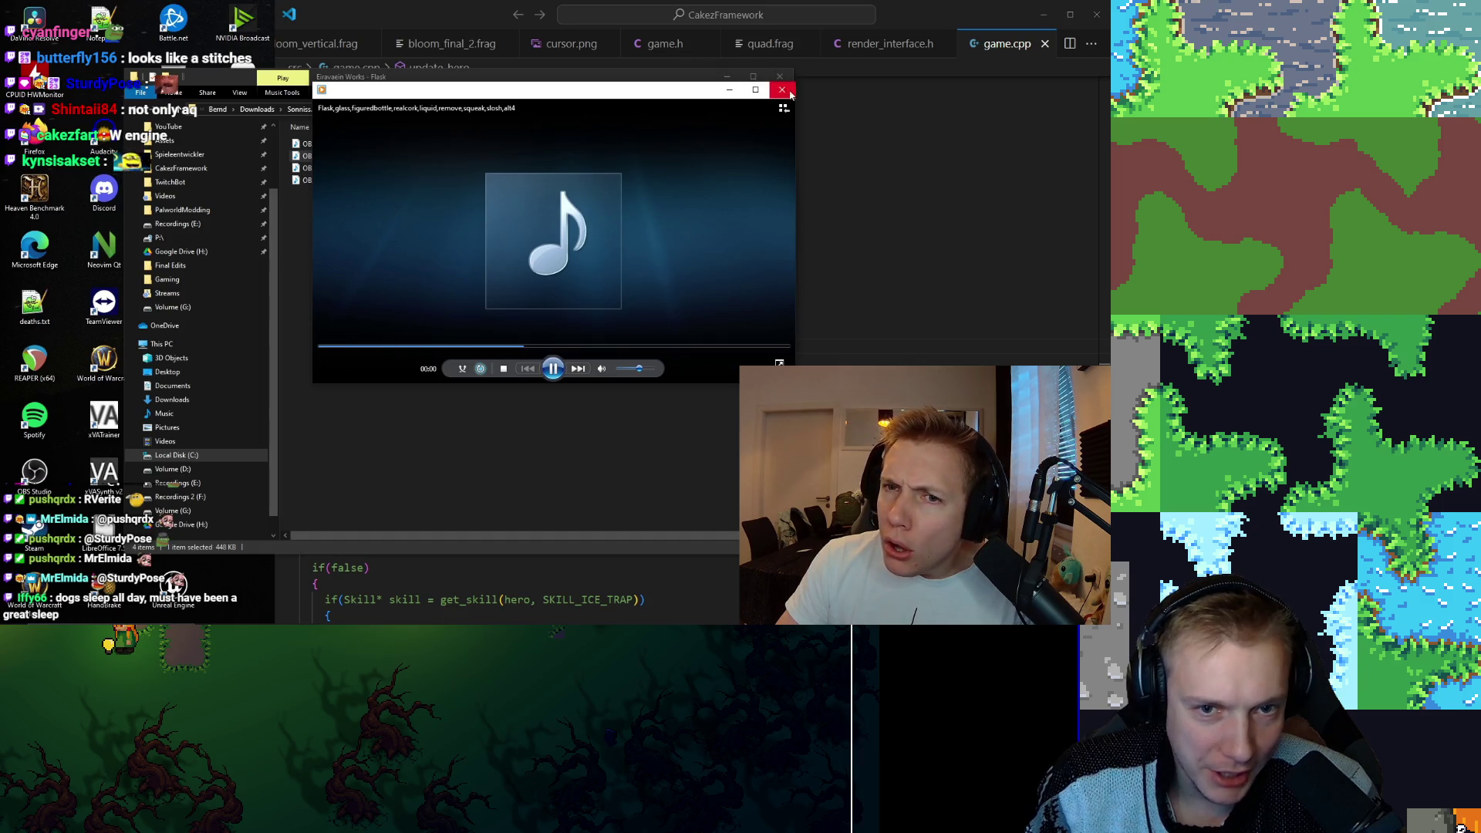
pyautogui.click(782, 89)
pyautogui.click(359, 168)
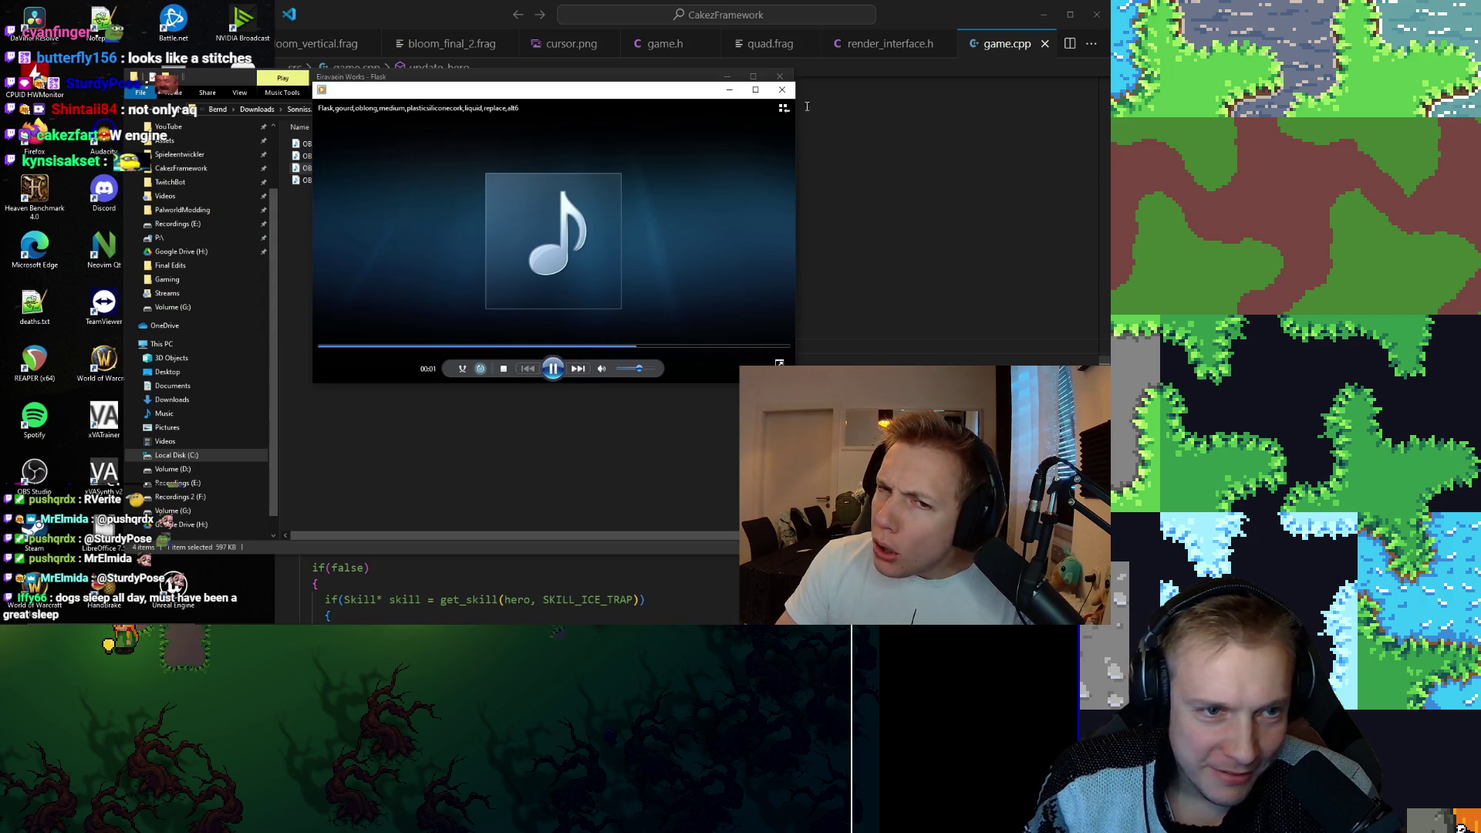
pyautogui.click(782, 90)
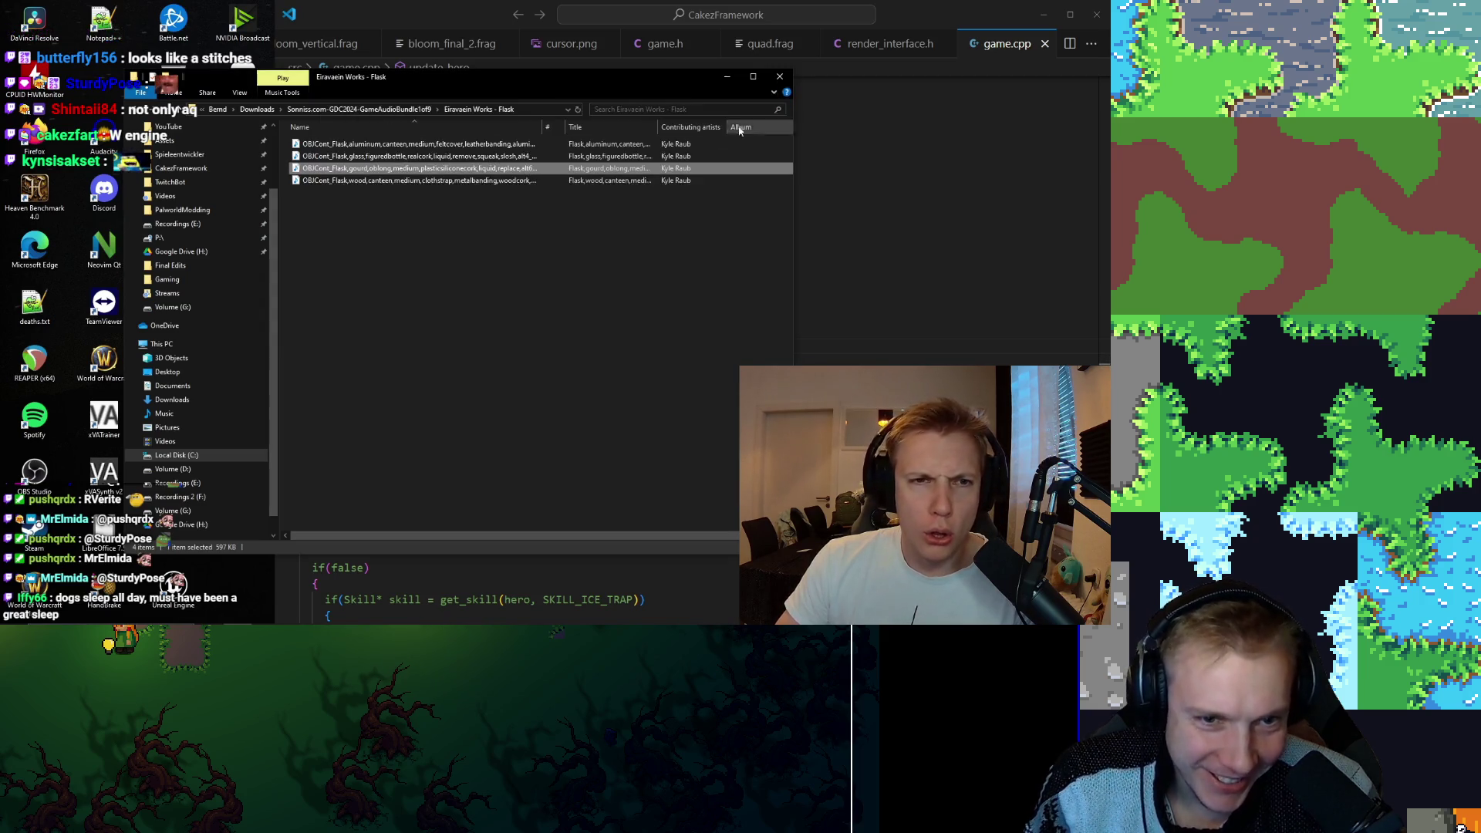
pyautogui.doubleClick(349, 180)
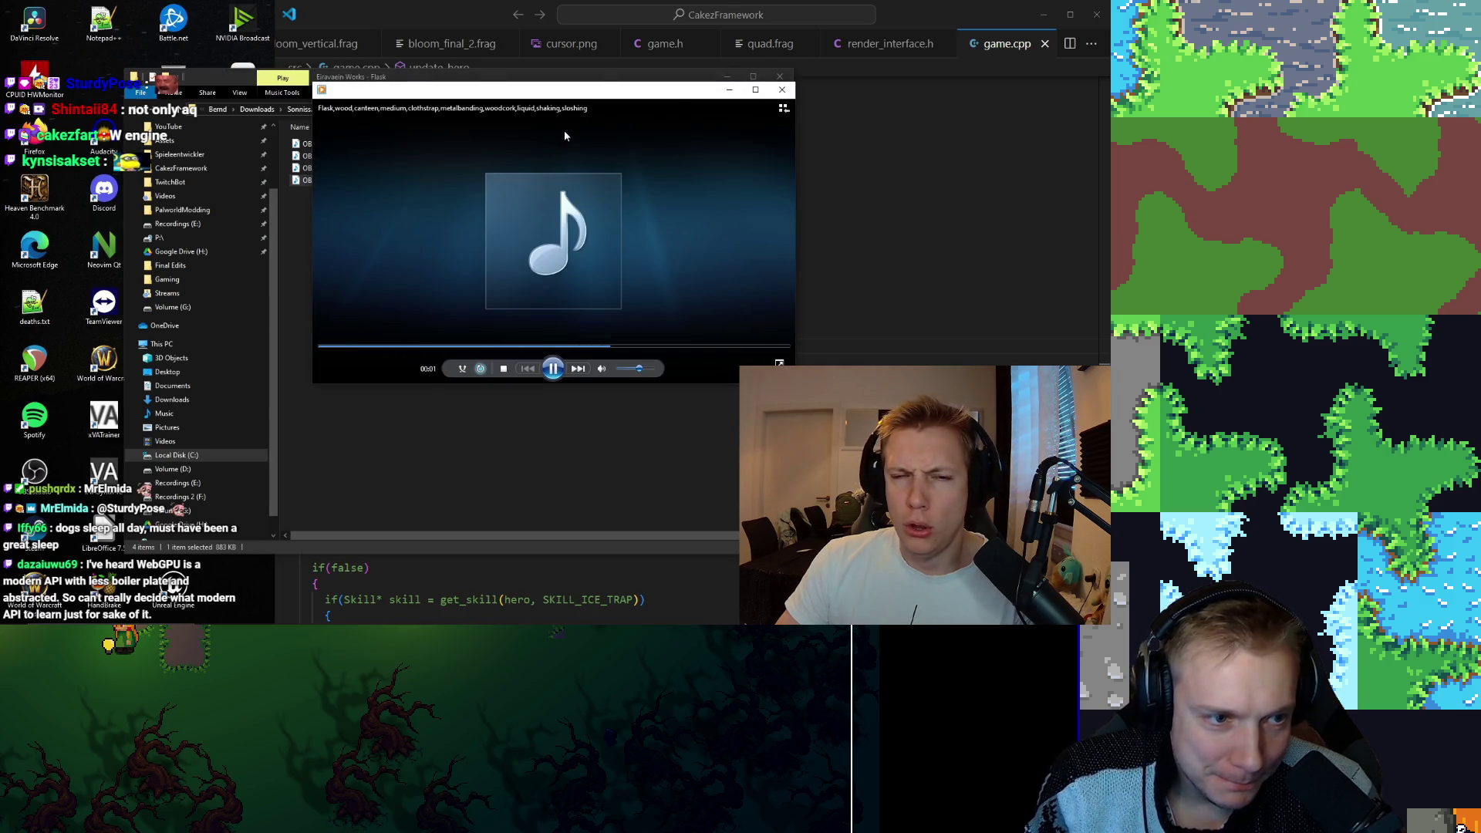
pyautogui.click(783, 91)
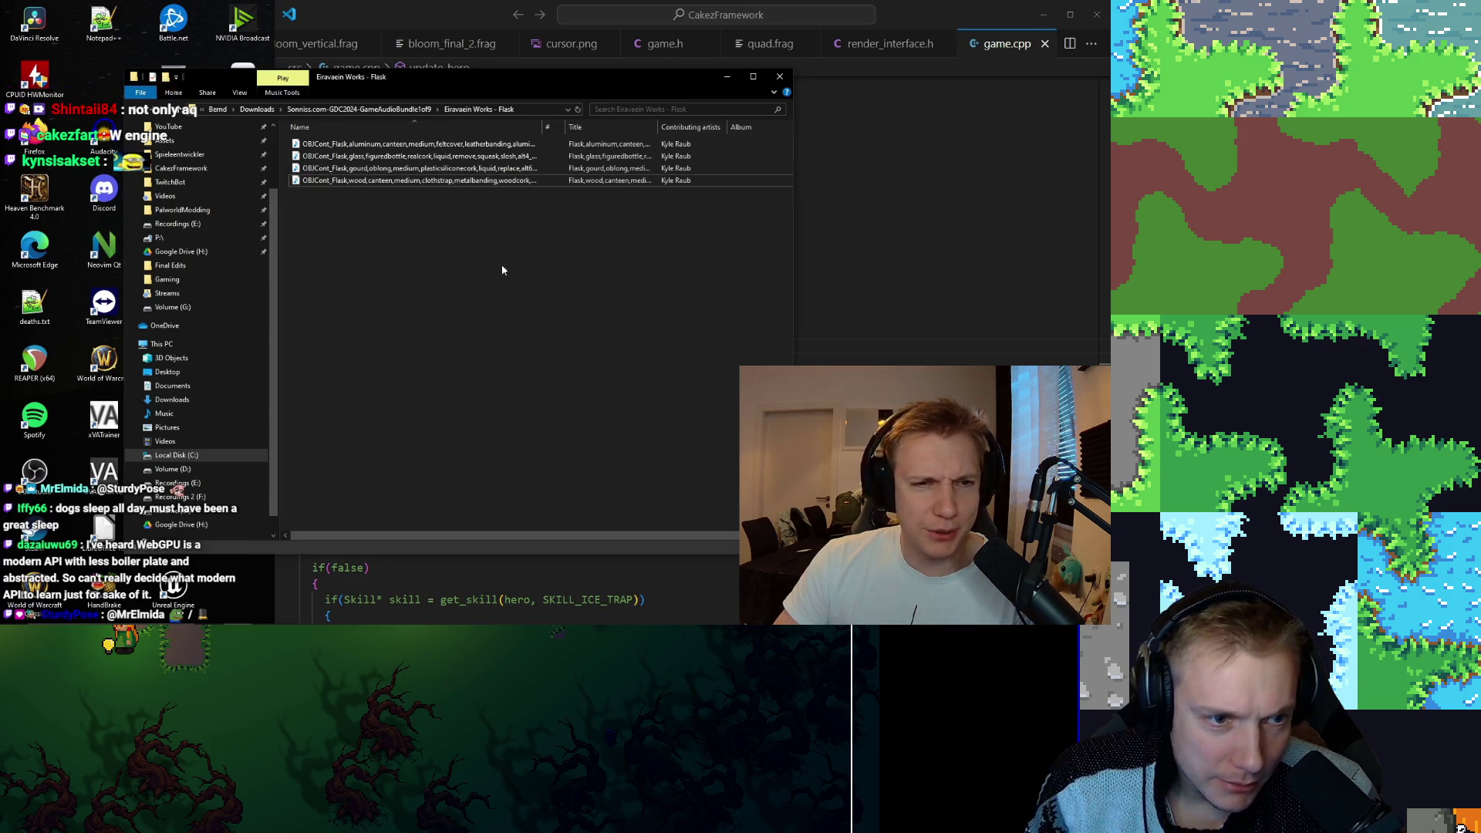
pyautogui.press('BackSpace')
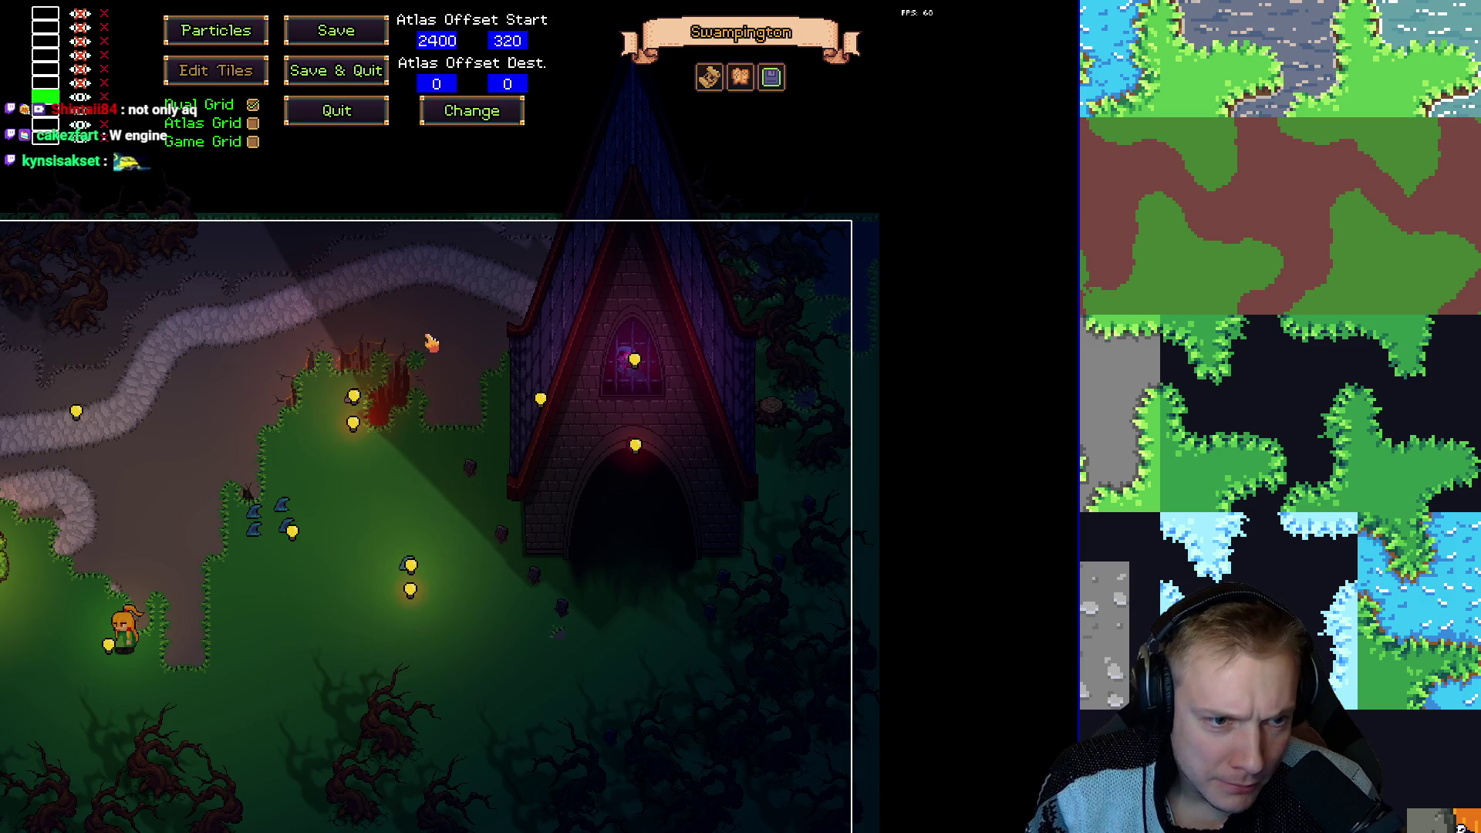
# Paint dirt over the grass along the path and near the pits.
pyautogui.moveTo(430, 342)
pyautogui.mouseDown()
pyautogui.moveTo(409, 421)
pyautogui.moveTo(382, 432)
pyautogui.moveTo(347, 494)
pyautogui.moveTo(323, 363)
pyautogui.moveTo(267, 444)
pyautogui.moveTo(264, 574)
pyautogui.moveTo(279, 488)
pyautogui.moveTo(305, 511)
pyautogui.moveTo(319, 564)
pyautogui.moveTo(285, 544)
pyautogui.mouseUp()
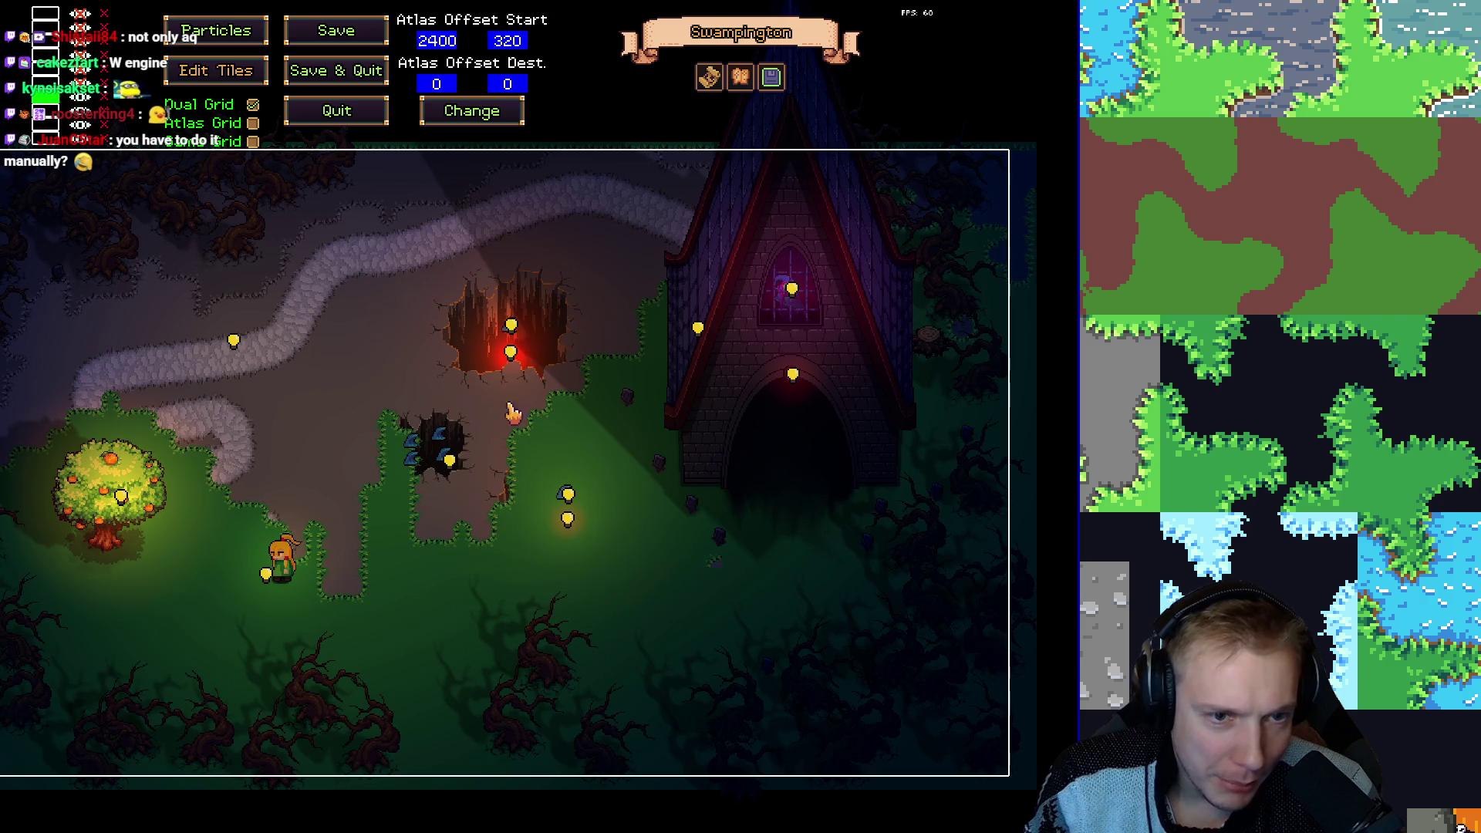
pyautogui.moveTo(514, 414)
pyautogui.mouseDown()
pyautogui.moveTo(567, 447)
pyautogui.moveTo(581, 374)
pyautogui.moveTo(559, 405)
pyautogui.moveTo(614, 432)
pyautogui.moveTo(650, 304)
pyautogui.moveTo(703, 424)
pyautogui.mouseUp()
pyautogui.moveTo(725, 536)
pyautogui.mouseDown()
pyautogui.moveTo(587, 537)
pyautogui.moveTo(638, 556)
pyautogui.moveTo(643, 524)
pyautogui.mouseUp()
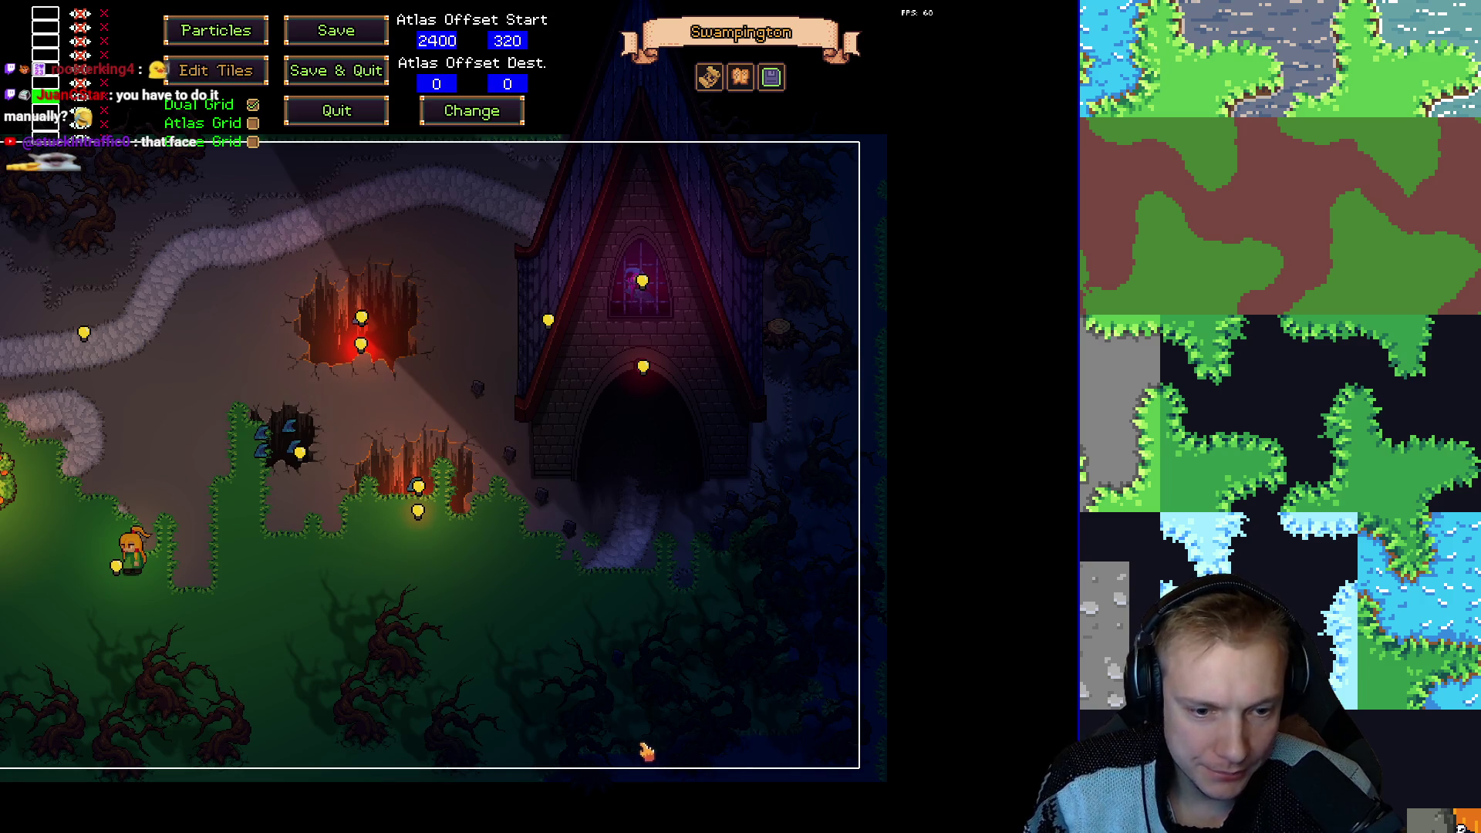
# Hide the foliage in the inspector and return to tile painting.
pyautogui.press('a')
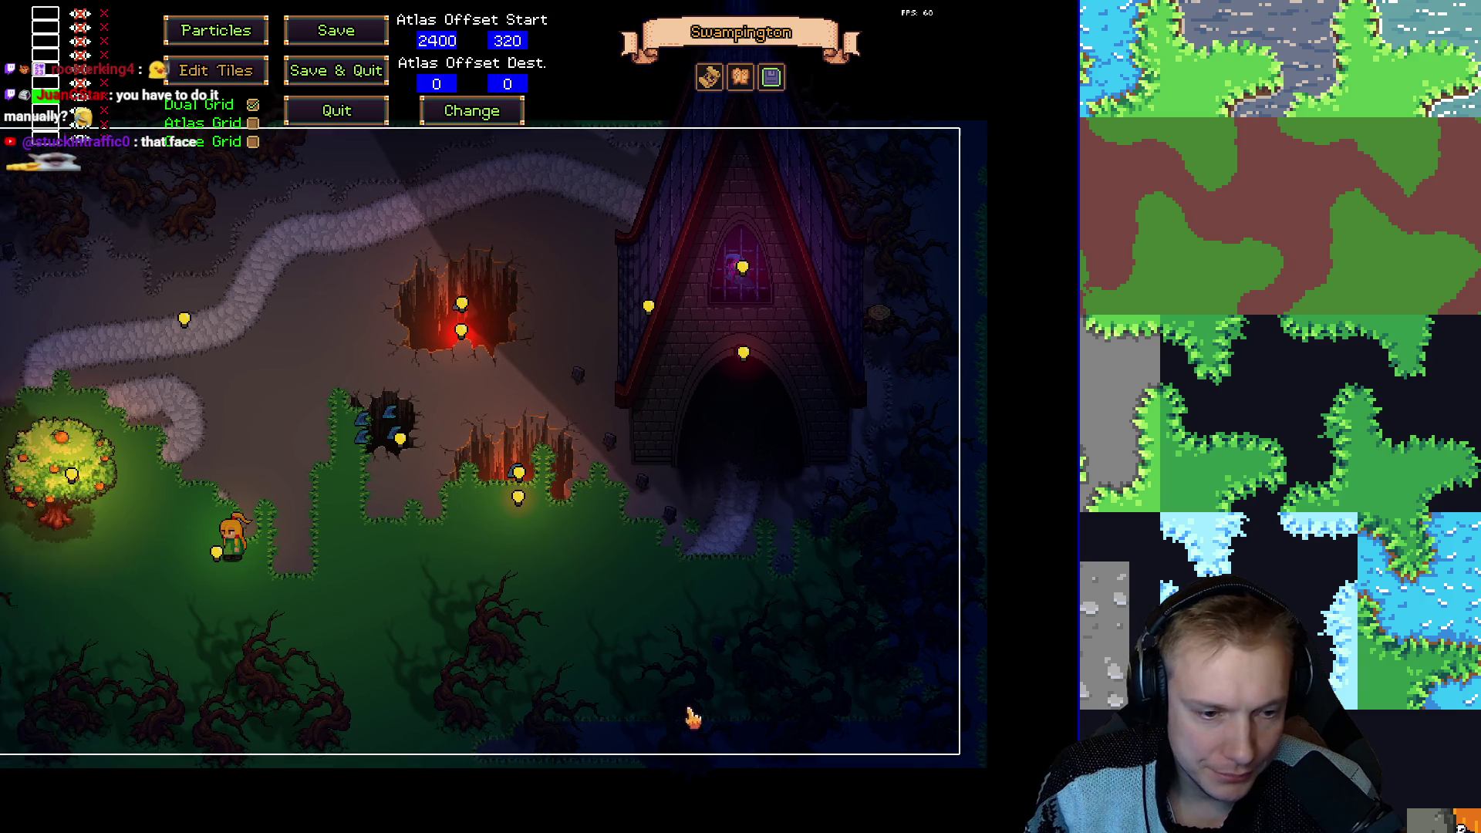
pyautogui.press('t')
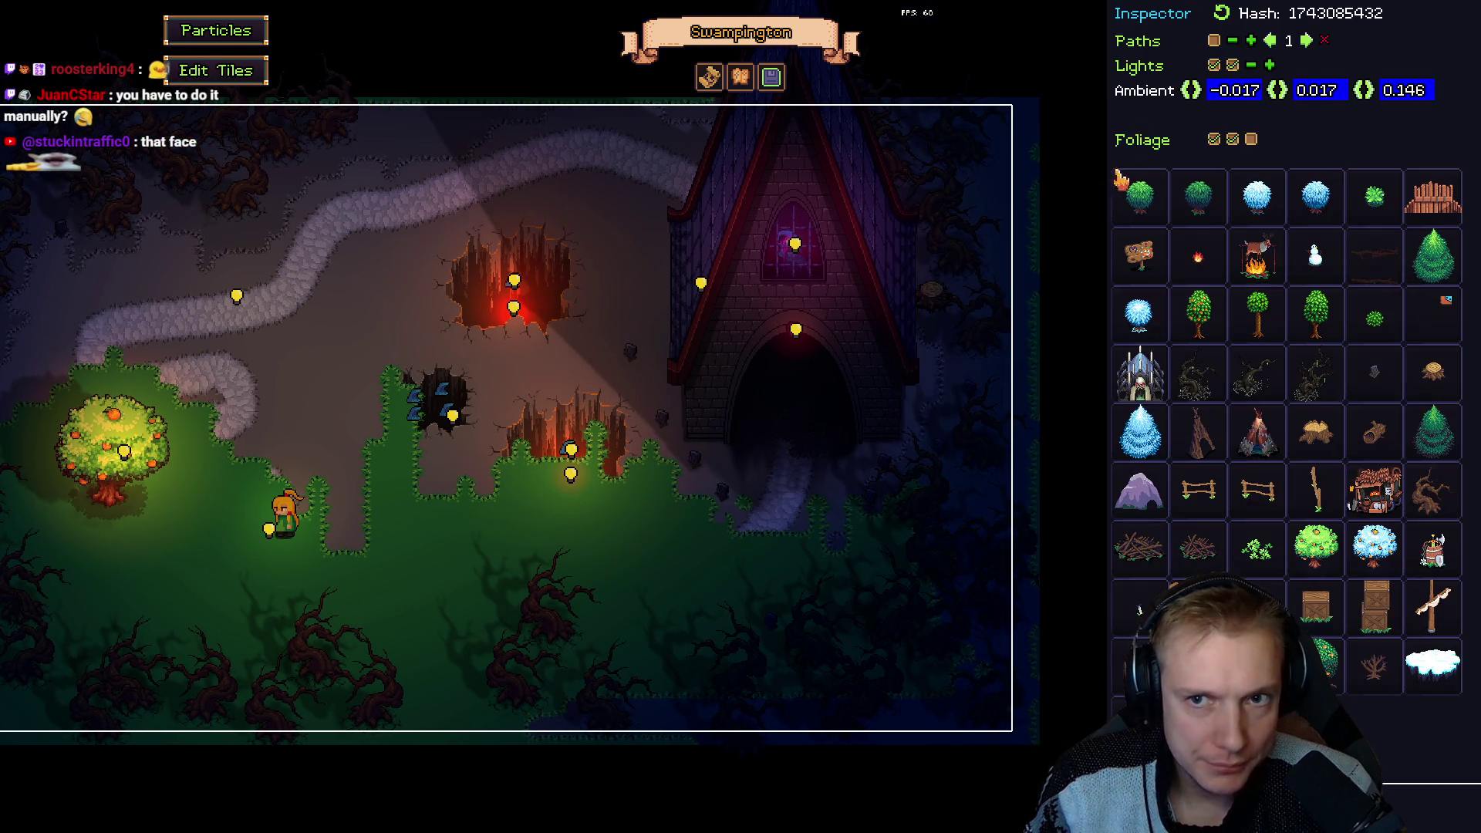
pyautogui.click(1215, 142)
pyautogui.press('t')
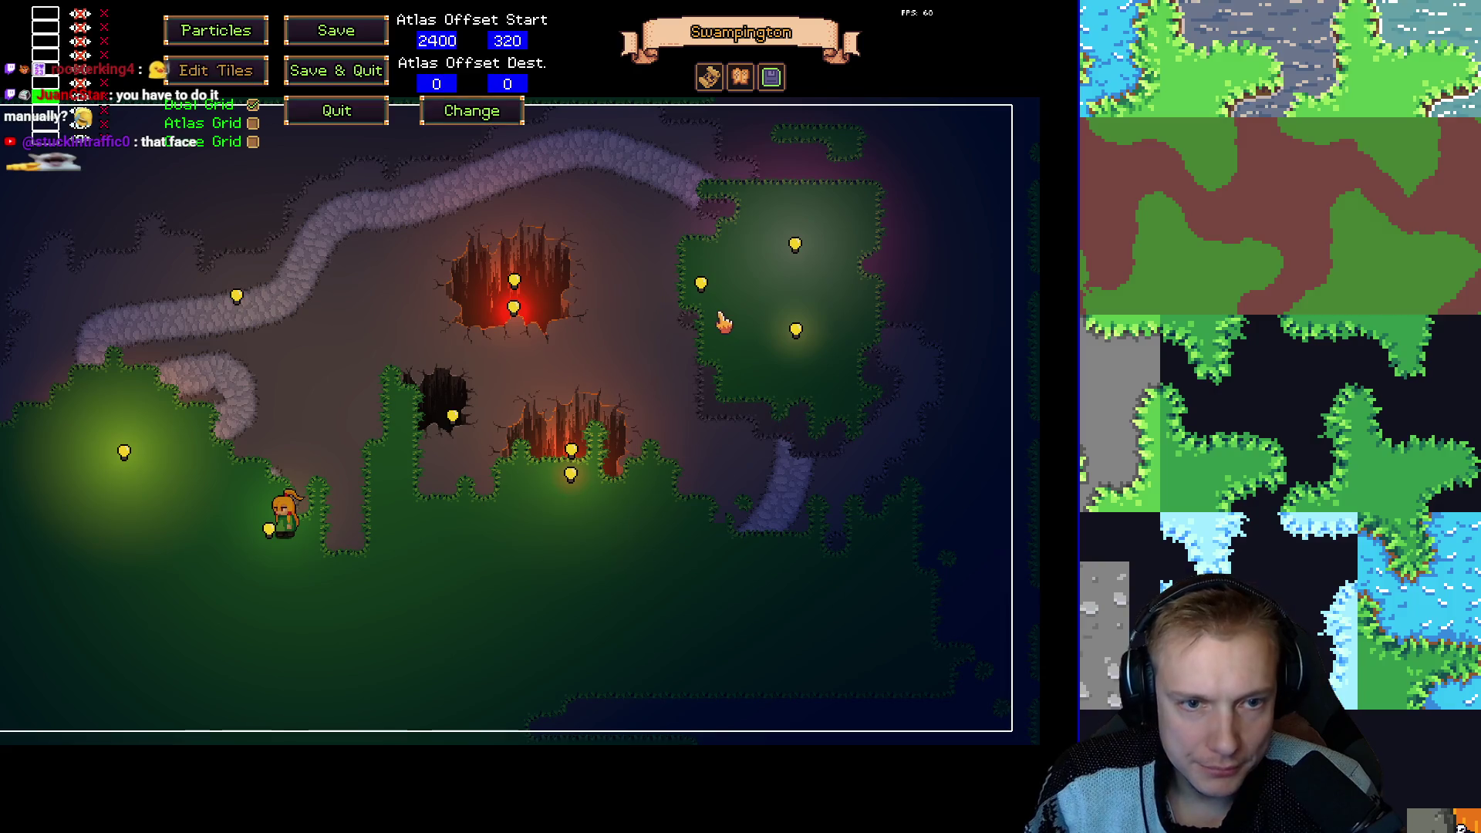
# Erase the stray grass patches around the church and along the map's bottom edge.
pyautogui.moveTo(687, 266)
pyautogui.mouseDown()
pyautogui.moveTo(708, 189)
pyautogui.moveTo(766, 143)
pyautogui.mouseUp()
pyautogui.moveTo(725, 204)
pyautogui.mouseDown()
pyautogui.moveTo(833, 205)
pyautogui.moveTo(685, 257)
pyautogui.moveTo(757, 260)
pyautogui.moveTo(803, 231)
pyautogui.moveTo(781, 253)
pyautogui.mouseUp()
pyautogui.moveTo(870, 209)
pyautogui.mouseDown()
pyautogui.moveTo(876, 330)
pyautogui.moveTo(830, 466)
pyautogui.moveTo(795, 473)
pyautogui.moveTo(841, 253)
pyautogui.moveTo(824, 269)
pyautogui.mouseUp()
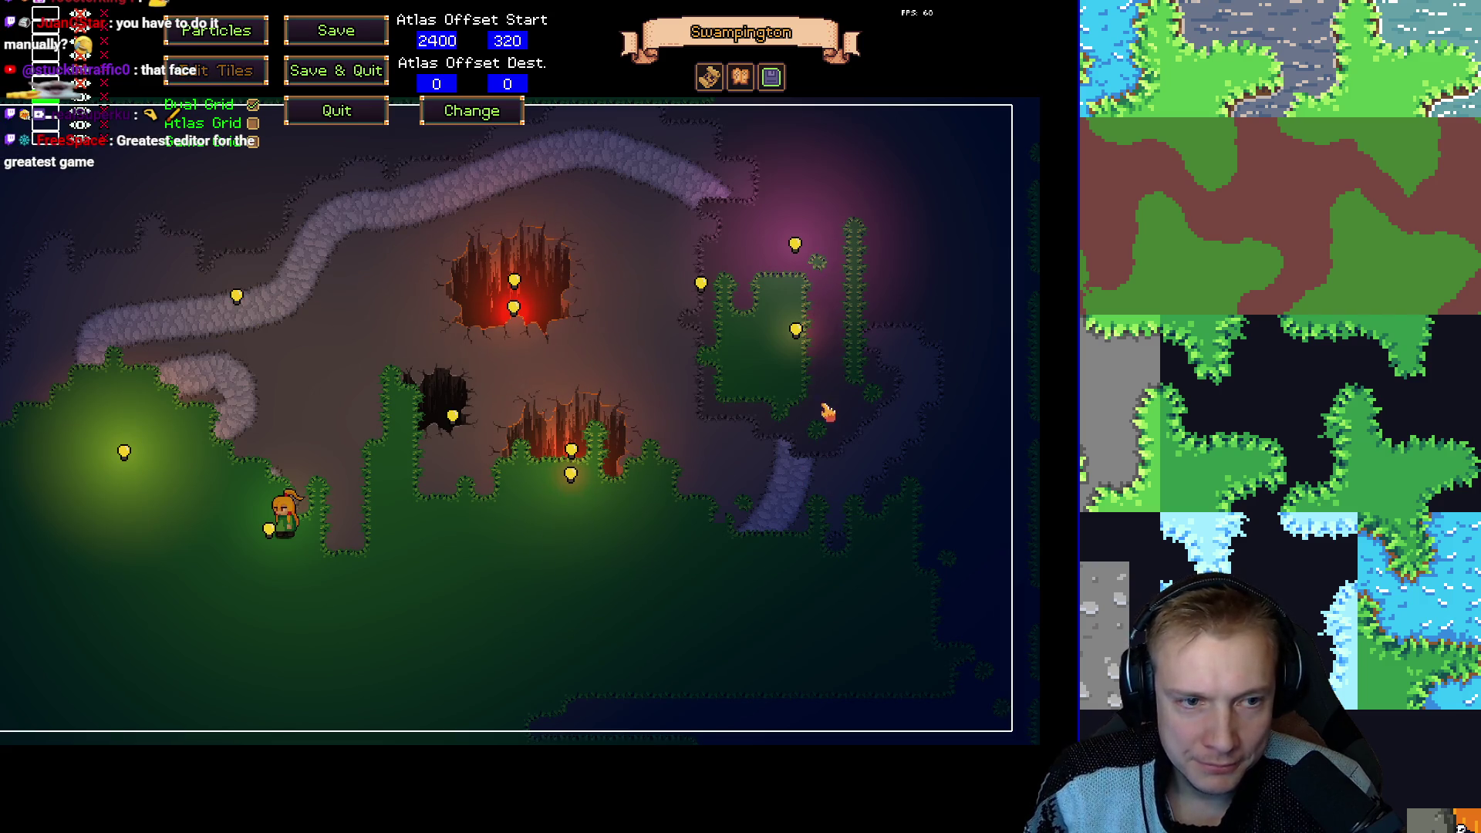
pyautogui.moveTo(853, 385)
pyautogui.mouseDown()
pyautogui.moveTo(854, 279)
pyautogui.moveTo(875, 342)
pyautogui.mouseUp()
pyautogui.moveTo(855, 223)
pyautogui.mouseDown()
pyautogui.moveTo(777, 340)
pyautogui.moveTo(754, 304)
pyautogui.moveTo(719, 319)
pyautogui.moveTo(713, 347)
pyautogui.moveTo(740, 397)
pyautogui.moveTo(721, 375)
pyautogui.moveTo(718, 398)
pyautogui.moveTo(775, 333)
pyautogui.moveTo(767, 378)
pyautogui.moveTo(790, 347)
pyautogui.moveTo(824, 454)
pyautogui.mouseUp()
pyautogui.moveTo(989, 703); pyautogui.dragTo(1009, 714)
pyautogui.moveTo(974, 656)
pyautogui.mouseDown()
pyautogui.moveTo(754, 694)
pyautogui.moveTo(627, 676)
pyautogui.mouseUp()
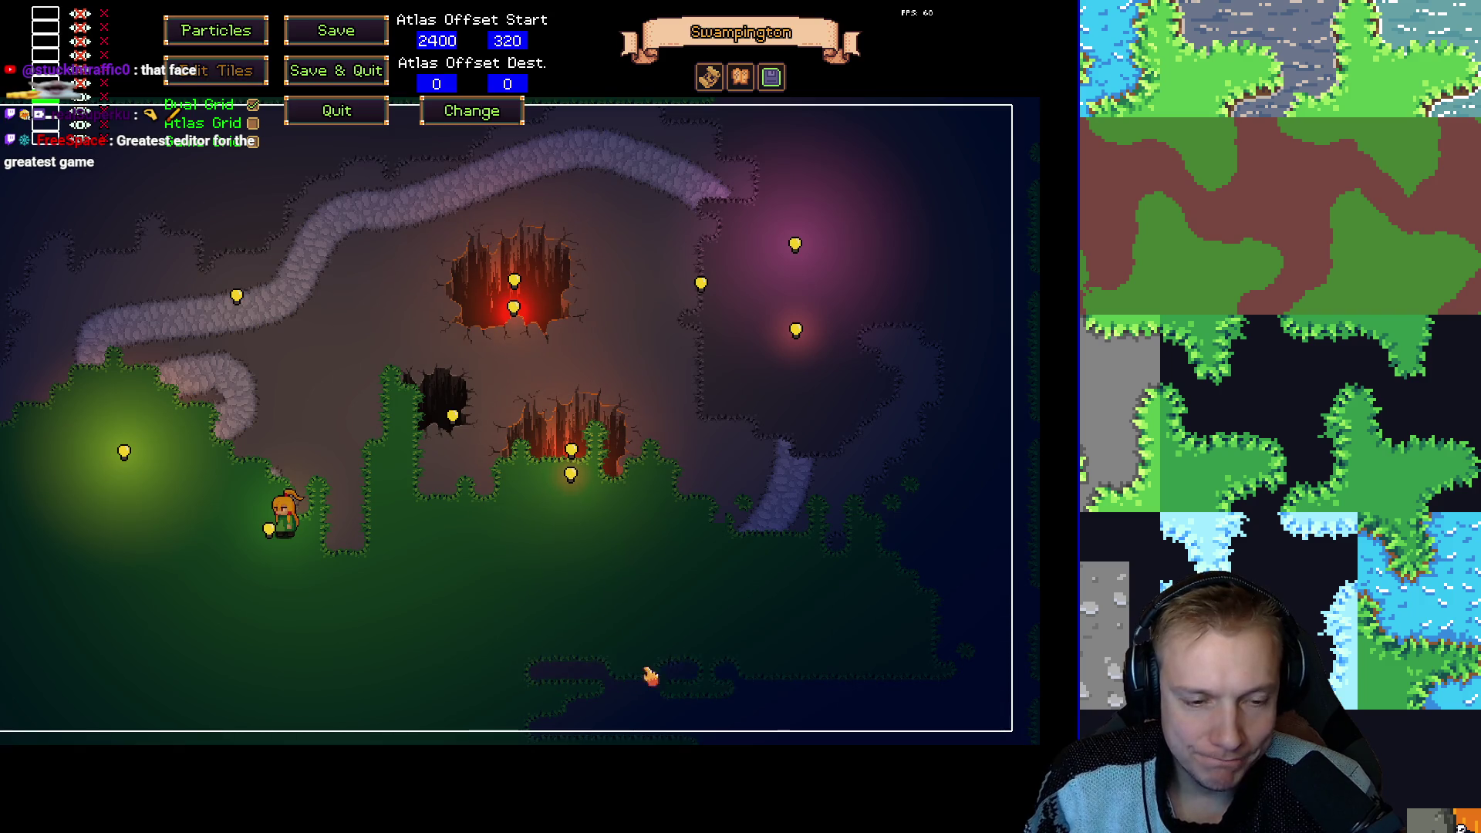
pyautogui.moveTo(712, 654); pyautogui.dragTo(828, 633)
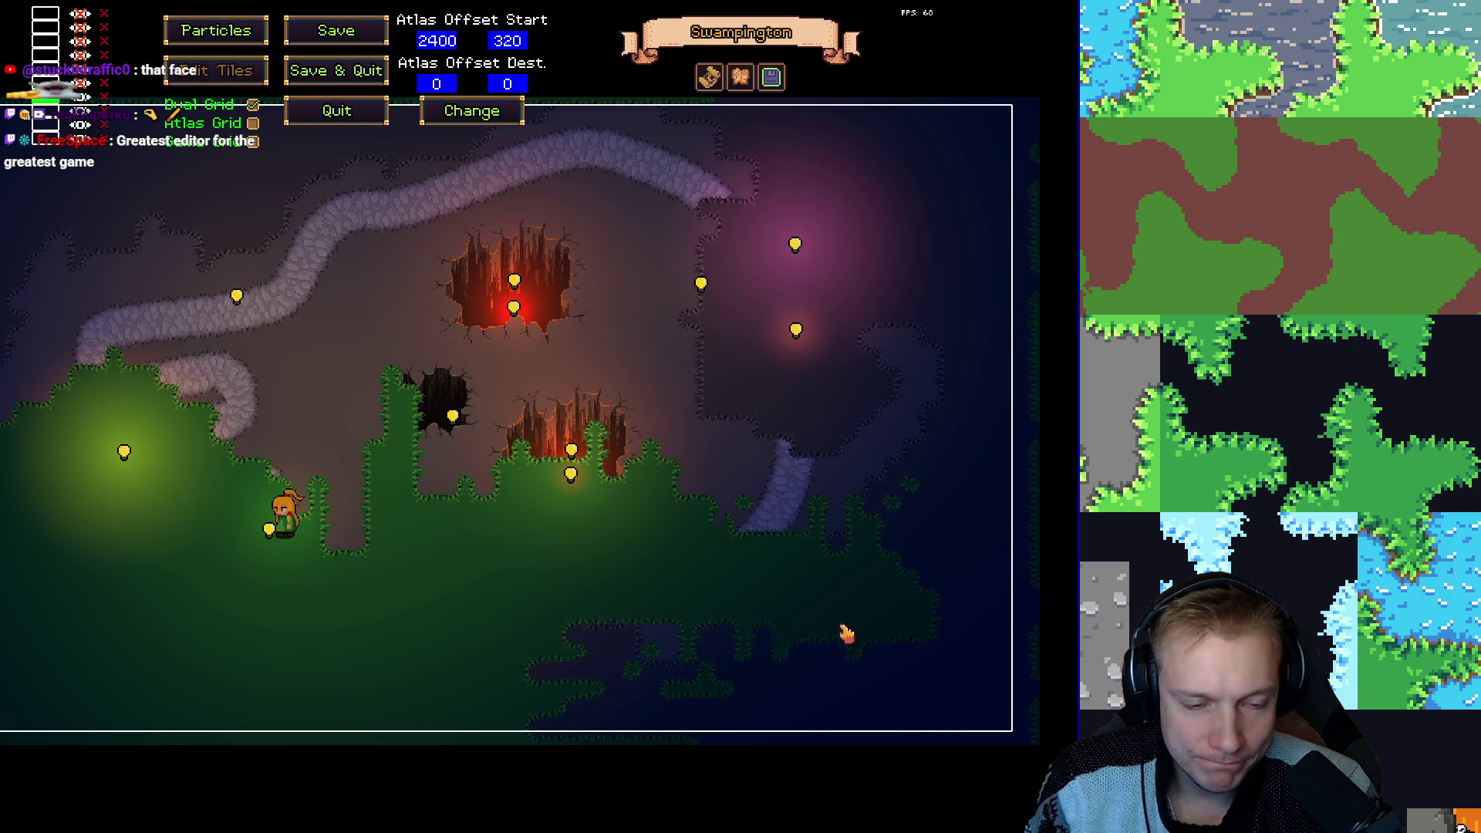
# Paint a cobblestone path strip across the lower map and clear nearby grass tufts.
pyautogui.moveTo(509, 590)
pyautogui.mouseDown()
pyautogui.moveTo(887, 589)
pyautogui.moveTo(509, 563)
pyautogui.moveTo(854, 563)
pyautogui.moveTo(931, 544)
pyautogui.mouseUp()
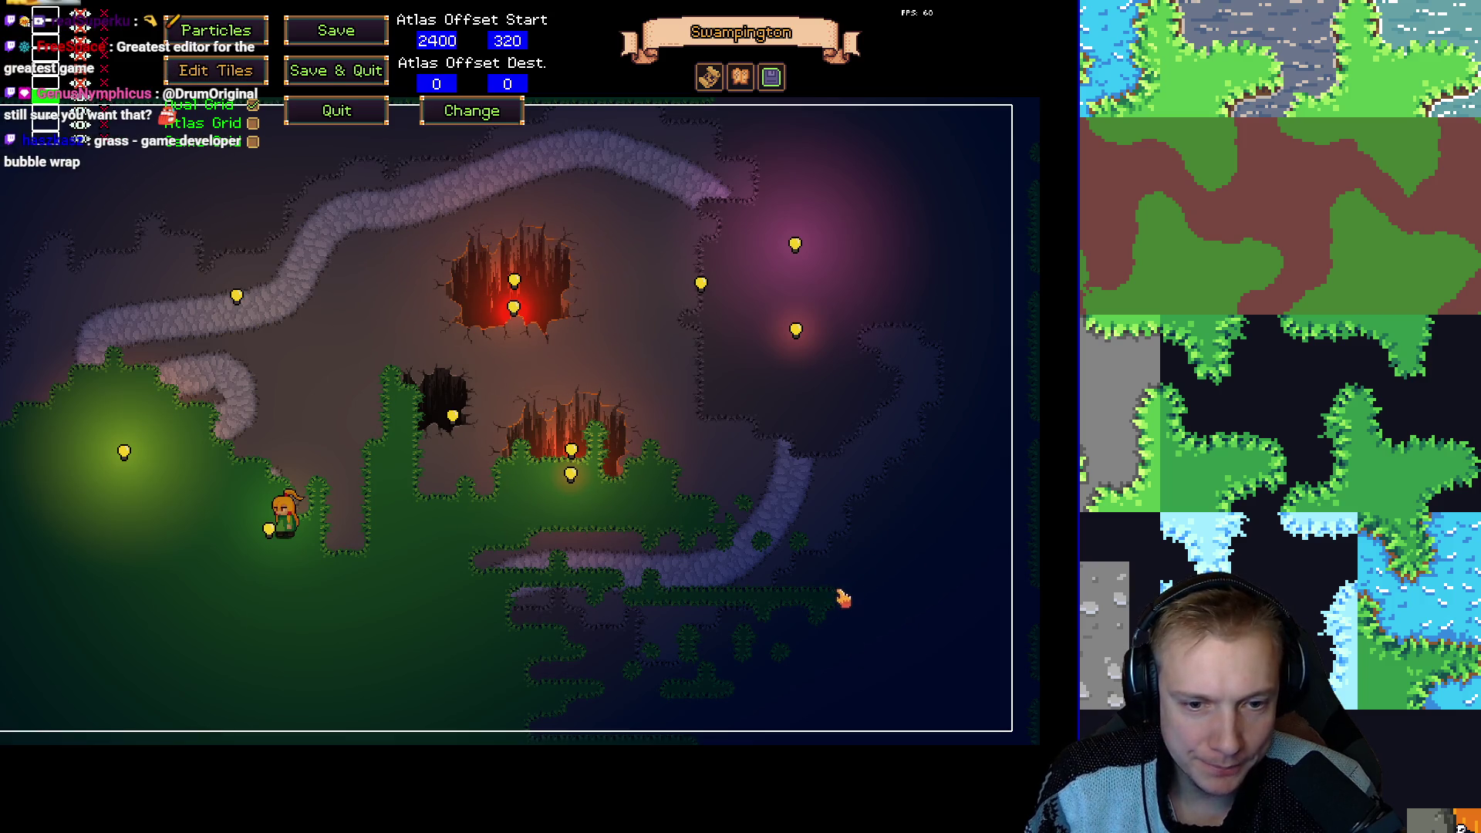
pyautogui.moveTo(742, 595); pyautogui.dragTo(680, 599)
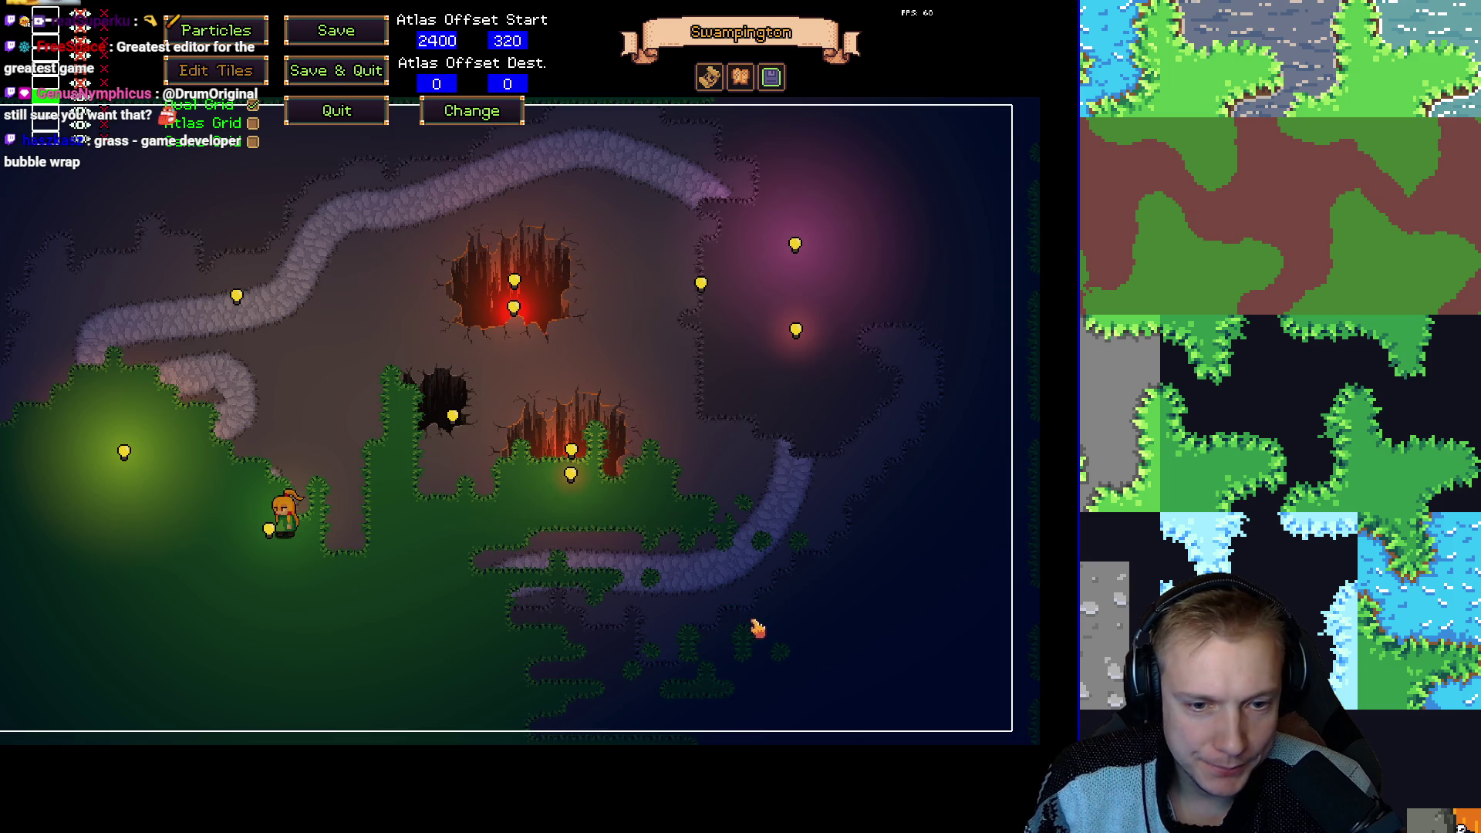
pyautogui.moveTo(723, 635); pyautogui.dragTo(797, 659)
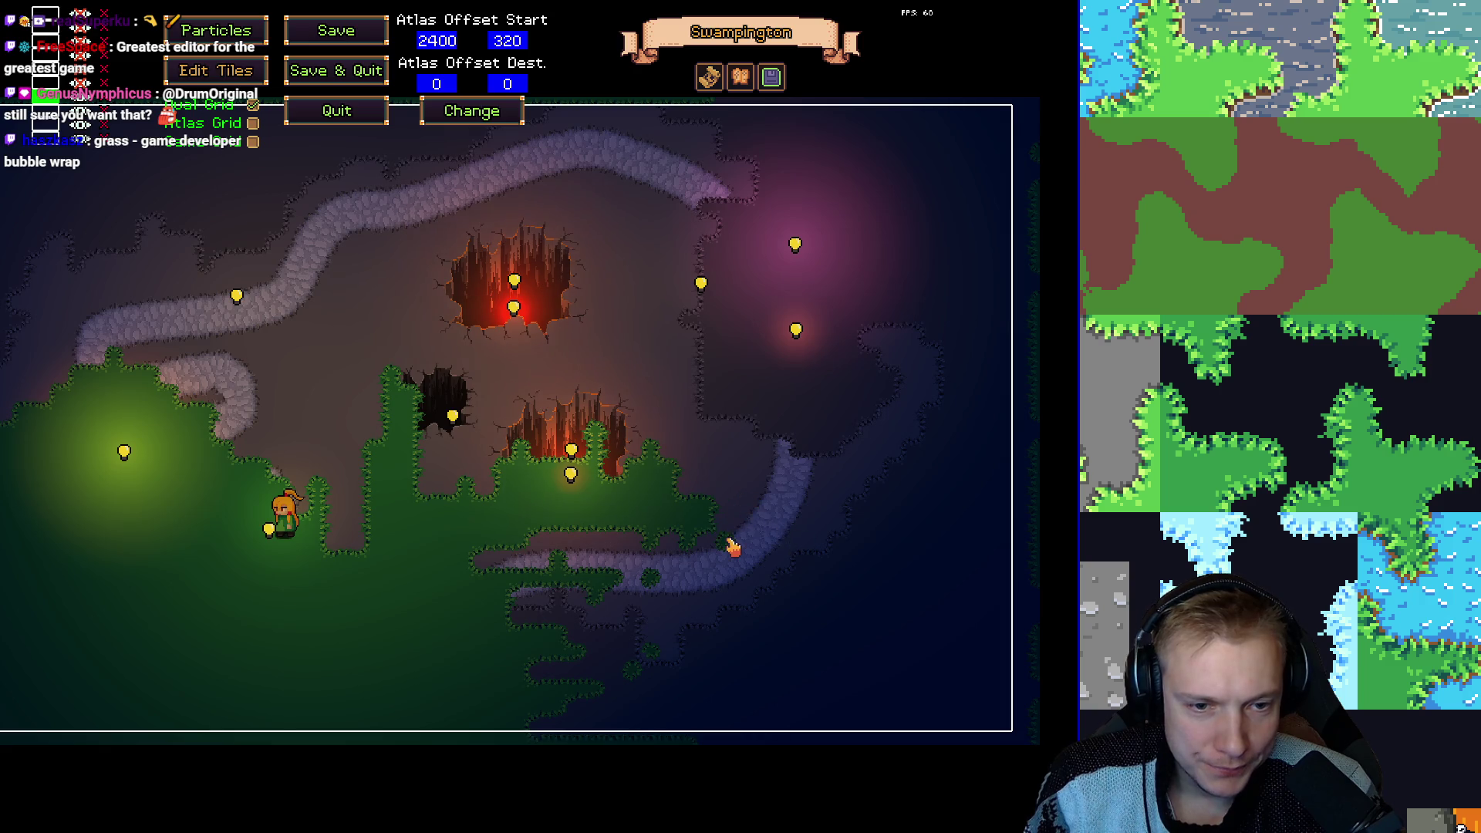
pyautogui.moveTo(677, 513)
pyautogui.mouseDown()
pyautogui.moveTo(661, 522)
pyautogui.moveTo(630, 474)
pyautogui.moveTo(611, 493)
pyautogui.moveTo(533, 501)
pyautogui.moveTo(520, 463)
pyautogui.moveTo(494, 509)
pyautogui.moveTo(463, 479)
pyautogui.moveTo(430, 556)
pyautogui.moveTo(409, 547)
pyautogui.moveTo(371, 430)
pyautogui.moveTo(403, 401)
pyautogui.moveTo(418, 484)
pyautogui.mouseUp()
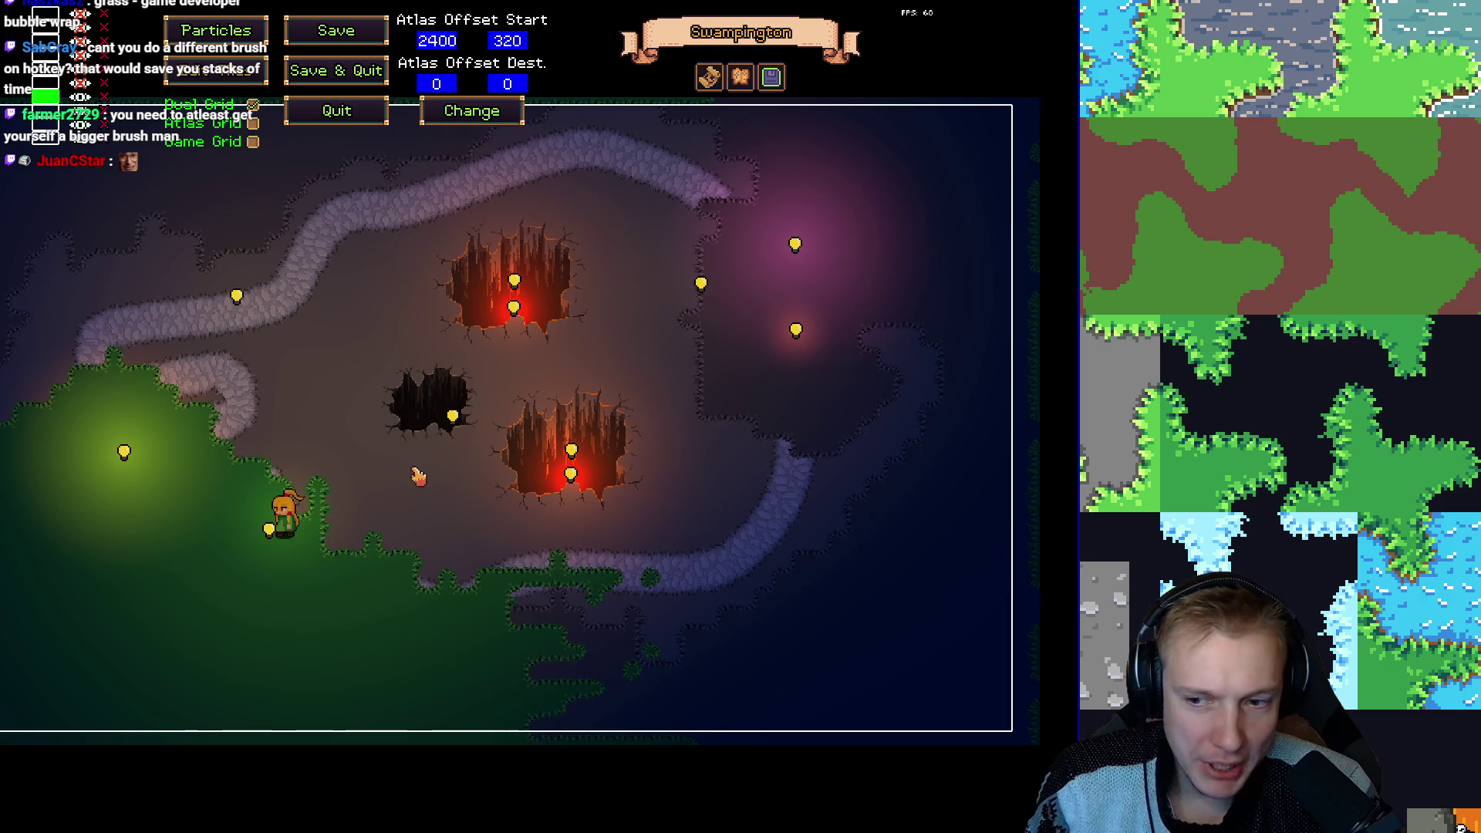
pyautogui.moveTo(443, 545); pyautogui.dragTo(682, 444)
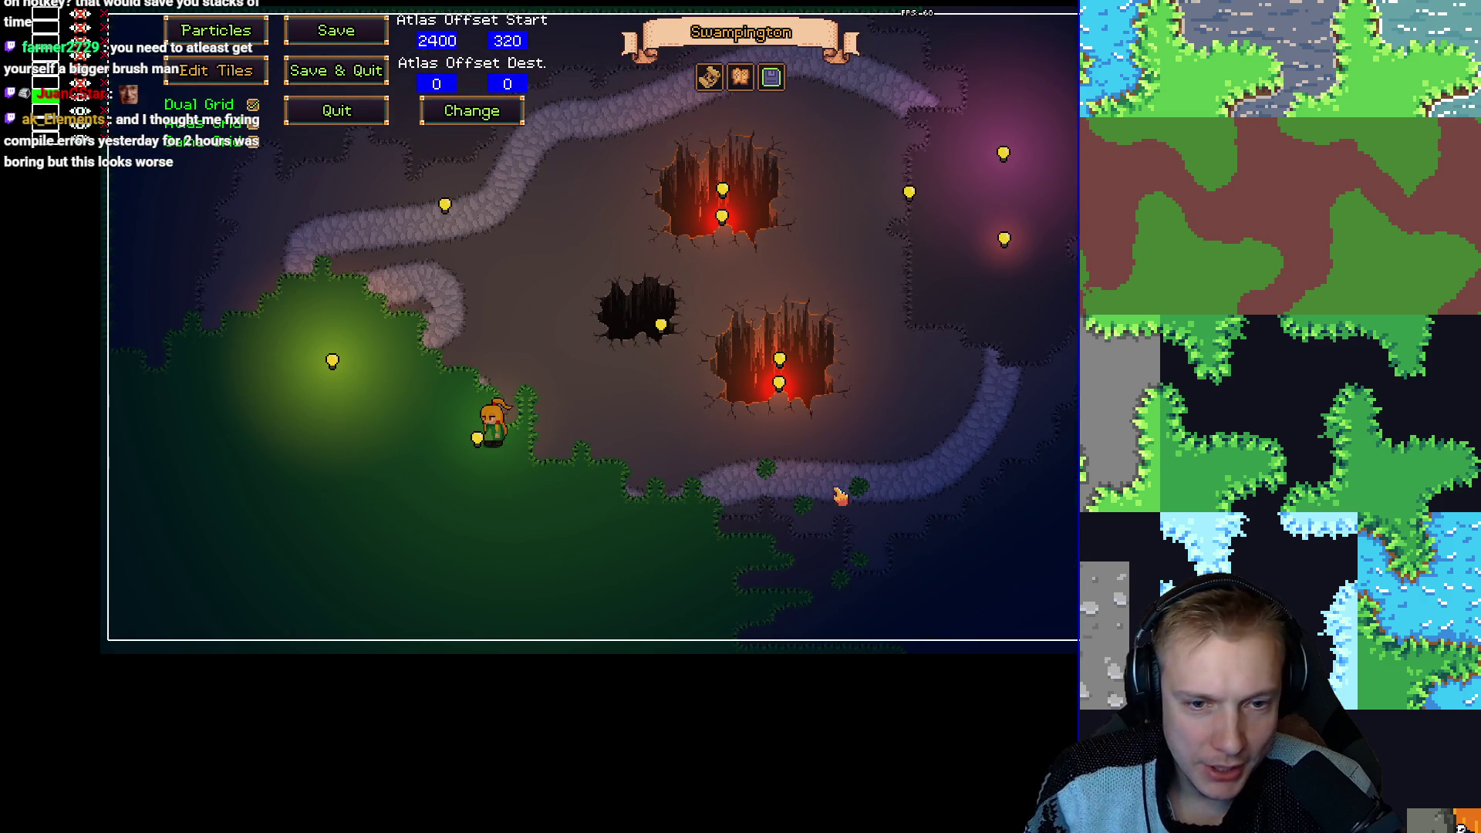
# Erase the lower-right grass tufts and the grass band along the bottom edge.
pyautogui.moveTo(856, 571); pyautogui.dragTo(771, 617)
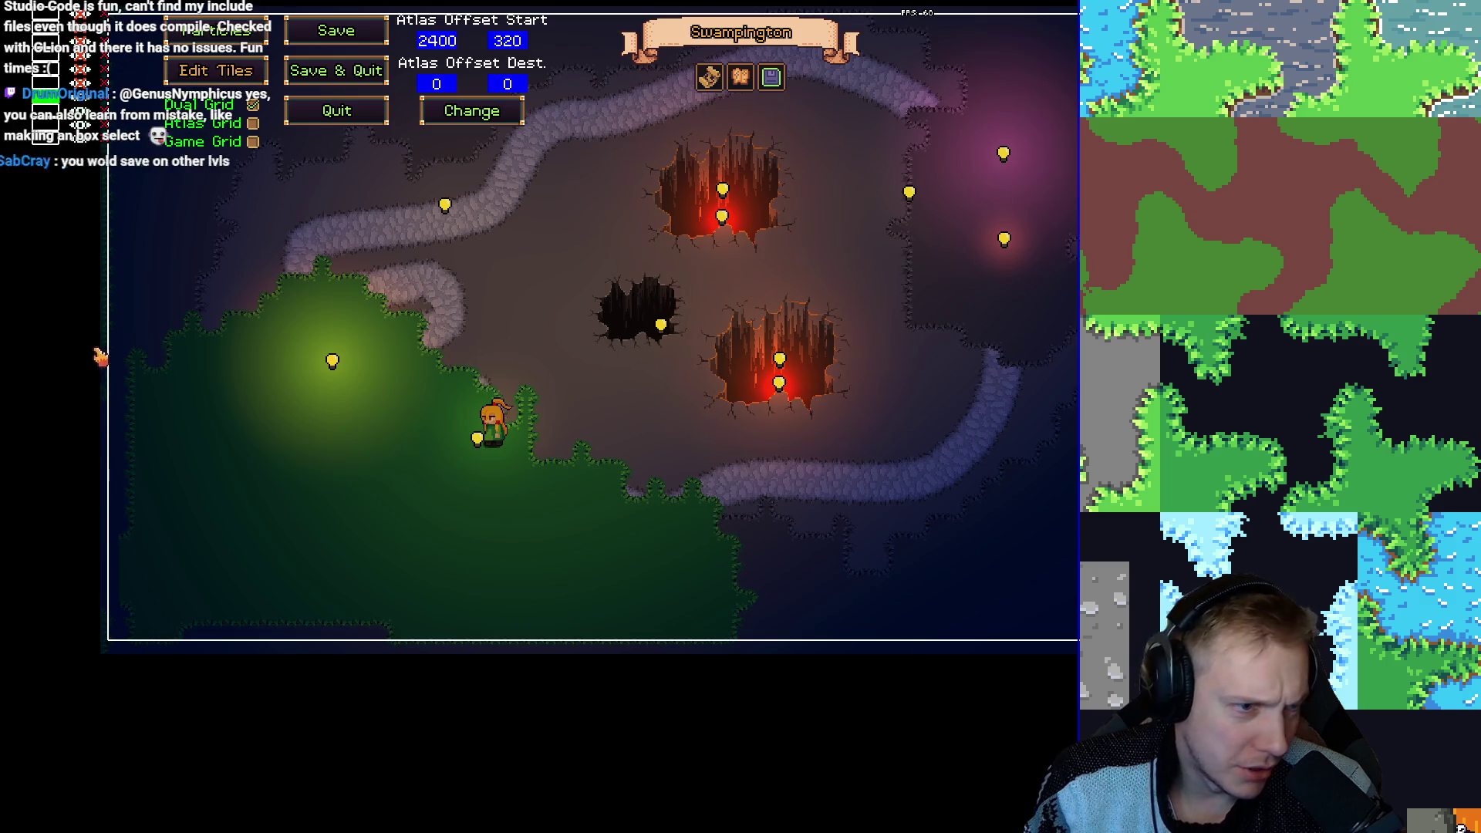
pyautogui.moveTo(131, 301)
pyautogui.mouseDown()
pyautogui.moveTo(371, 433)
pyautogui.moveTo(342, 466)
pyautogui.mouseUp()
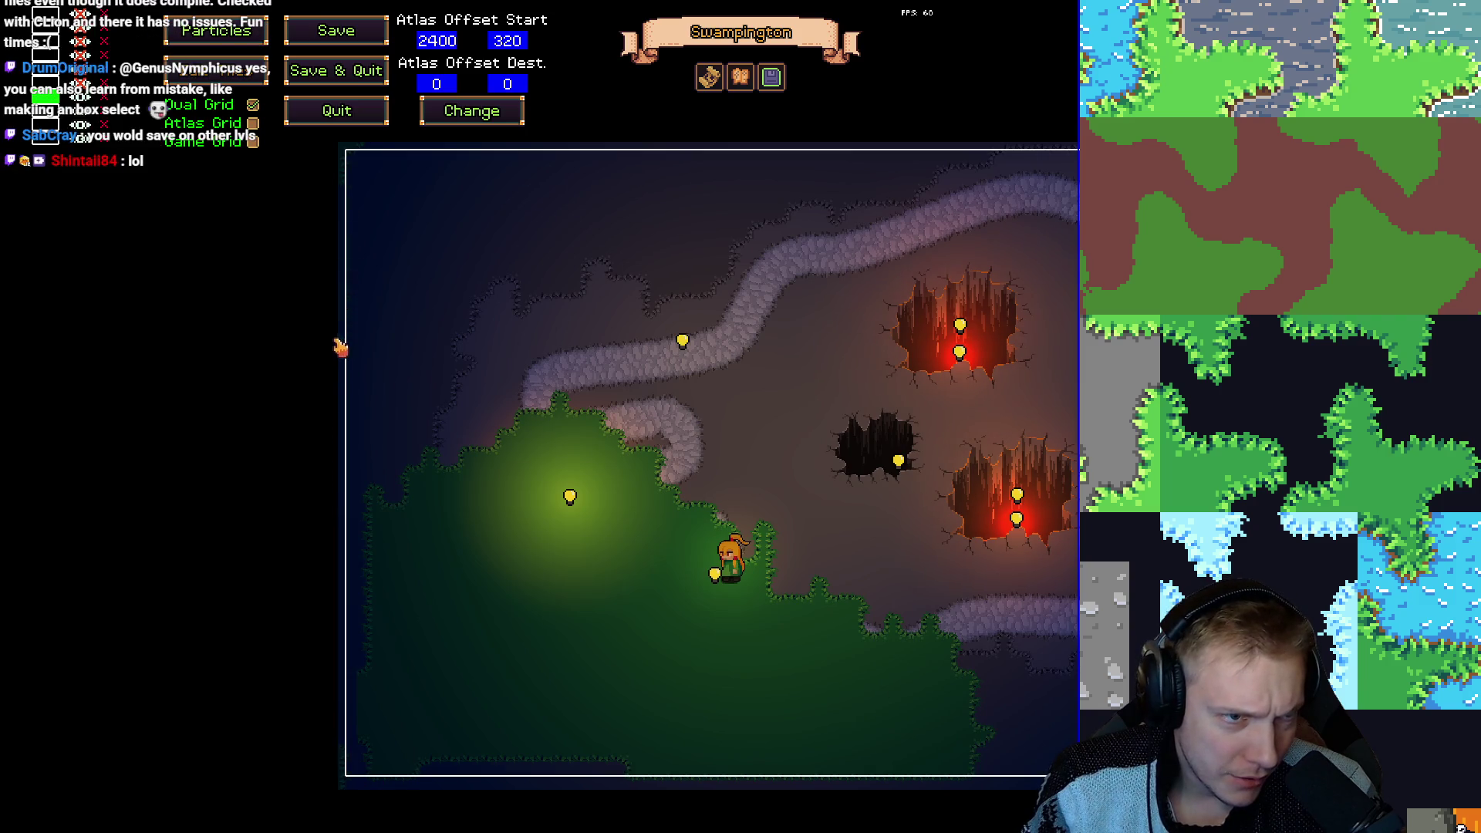
pyautogui.moveTo(384, 237); pyautogui.dragTo(348, 322)
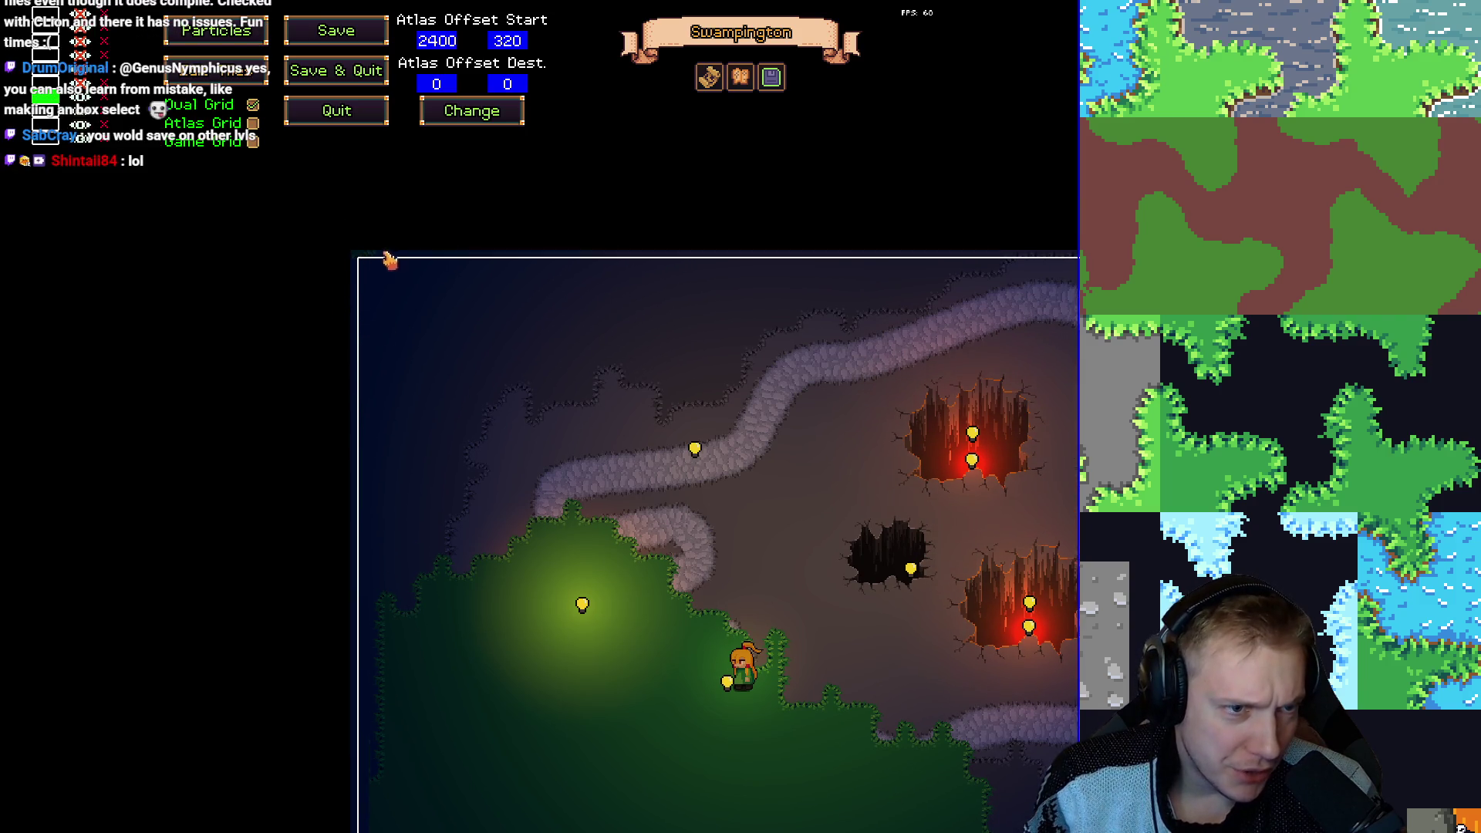
pyautogui.moveTo(388, 420); pyautogui.dragTo(378, 123)
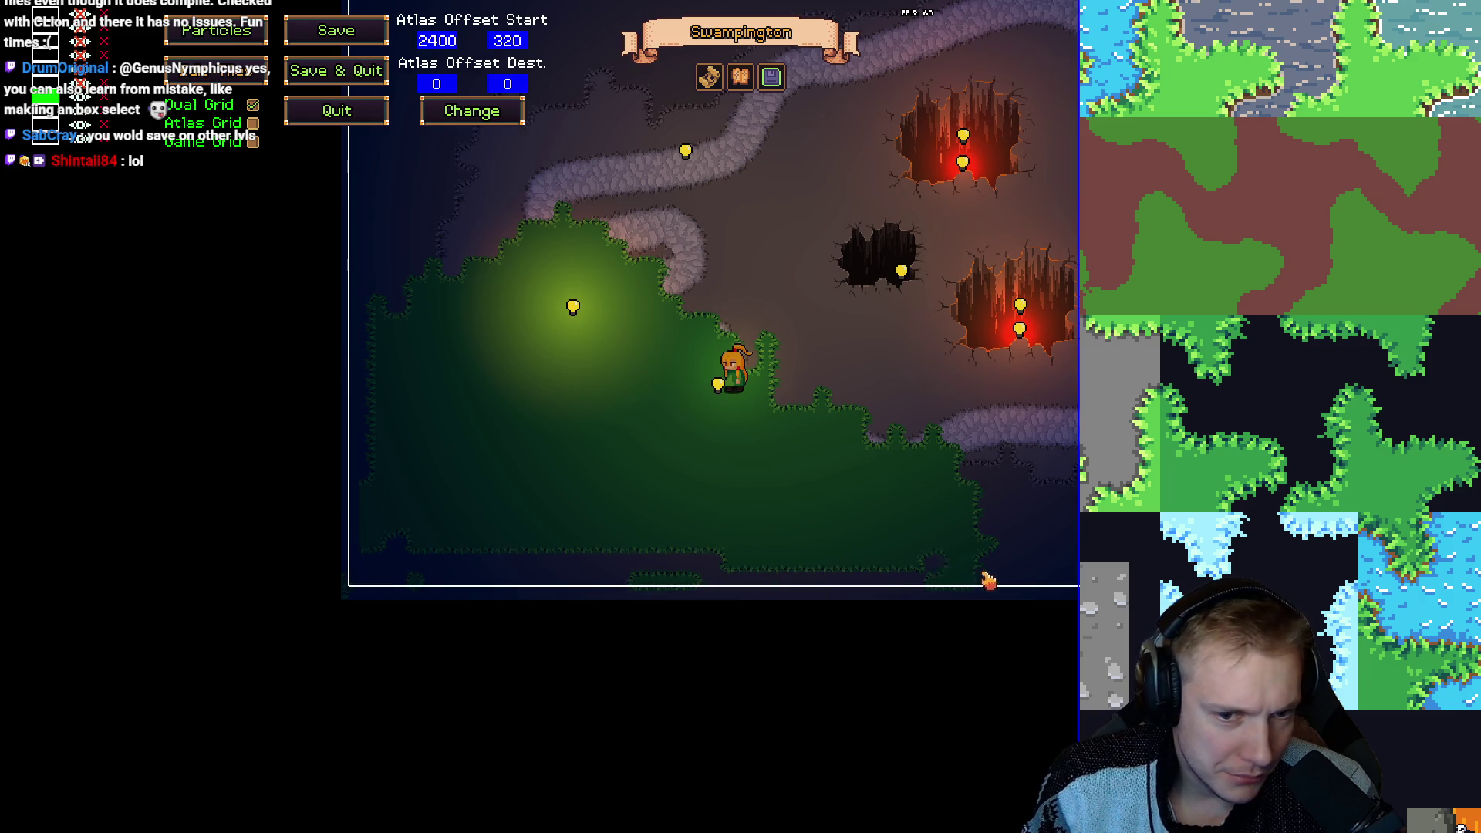
pyautogui.moveTo(807, 570)
pyautogui.mouseDown()
pyautogui.moveTo(970, 563)
pyautogui.moveTo(926, 536)
pyautogui.moveTo(553, 544)
pyautogui.mouseUp()
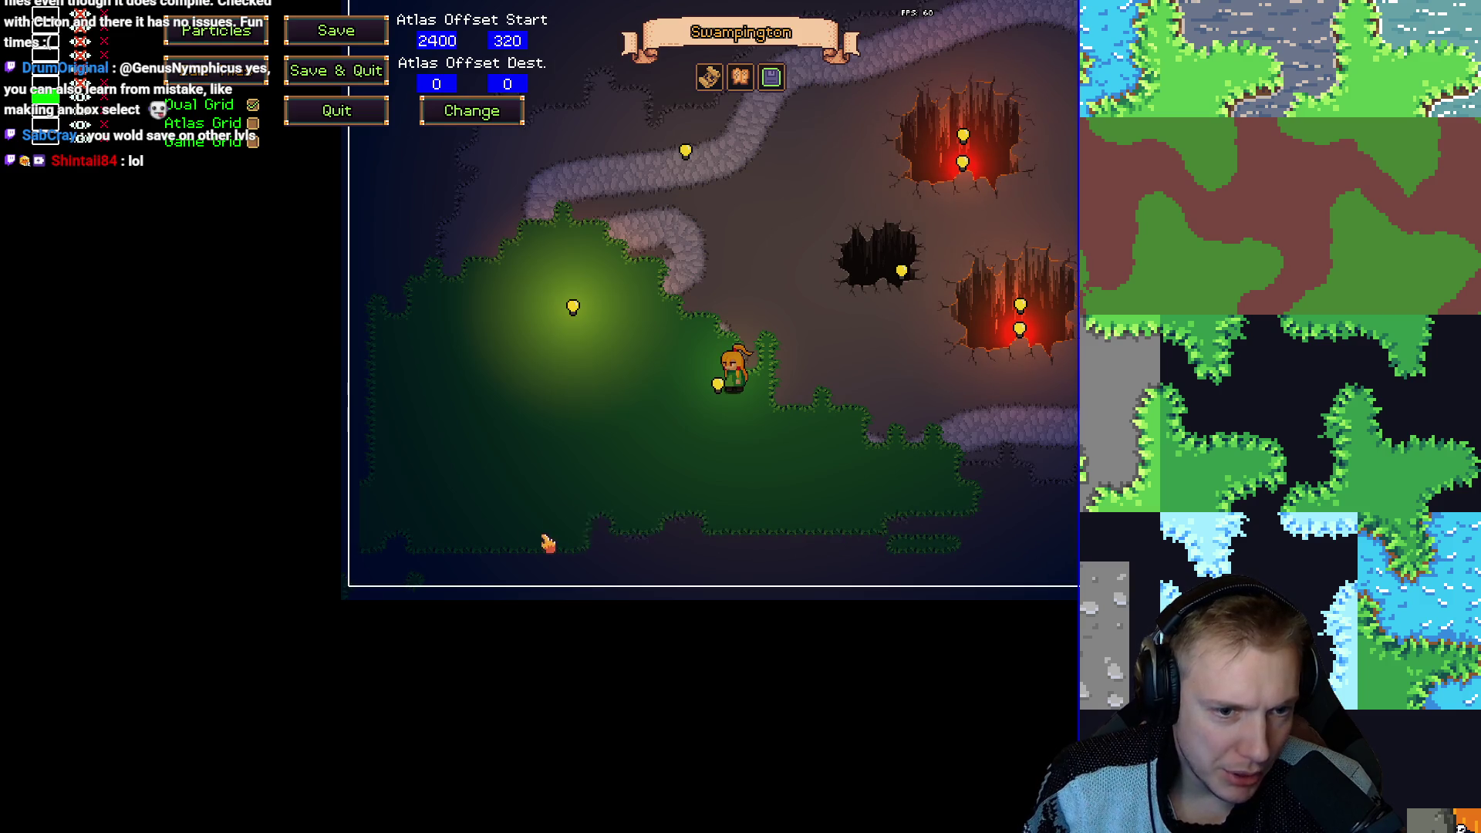
pyautogui.moveTo(379, 540); pyautogui.dragTo(429, 547)
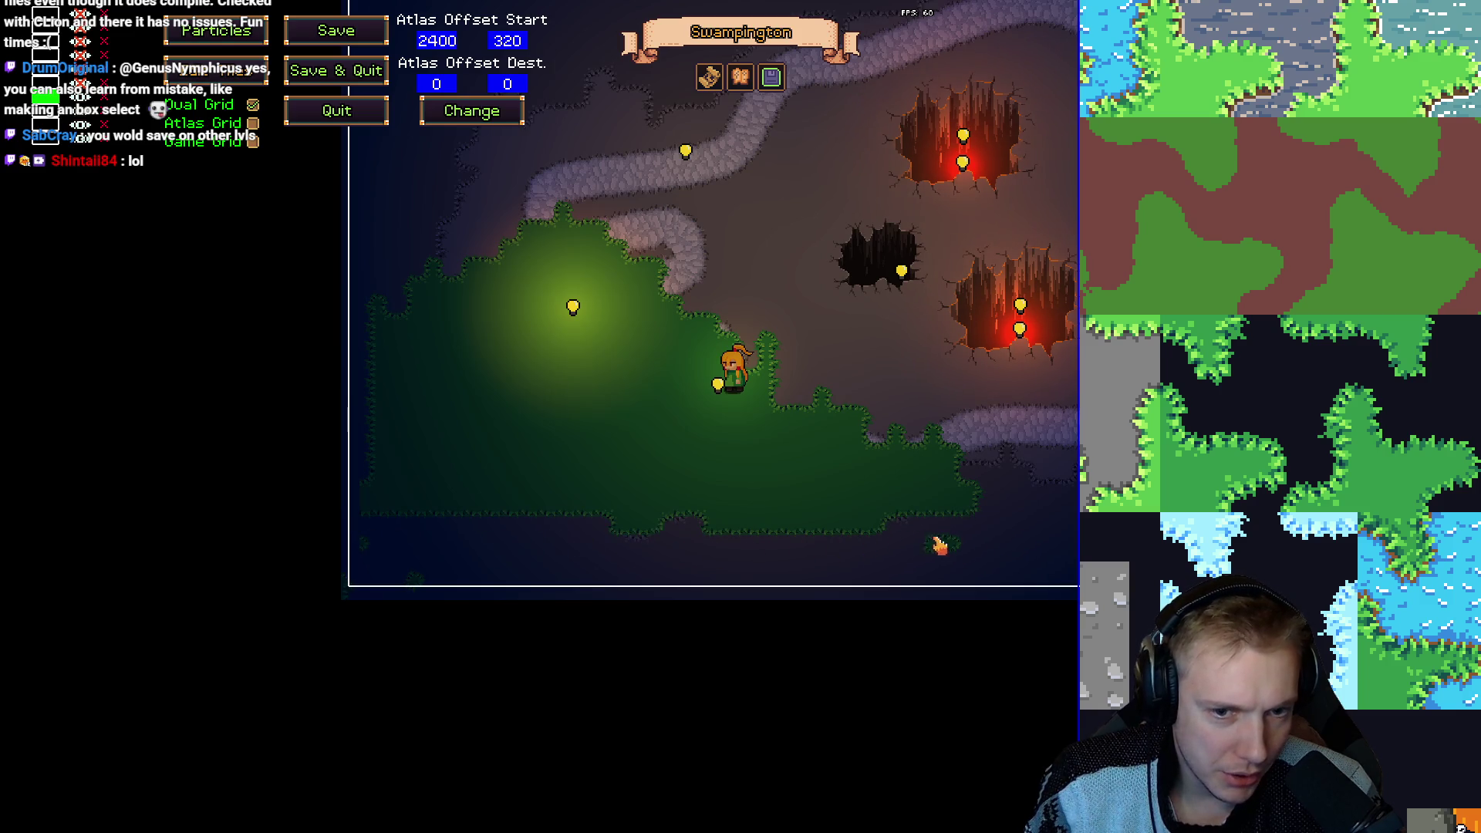
# Erase the remaining bottom rows of grass and the small tuft near the character.
pyautogui.moveTo(937, 529)
pyautogui.mouseDown()
pyautogui.moveTo(357, 506)
pyautogui.moveTo(988, 499)
pyautogui.moveTo(887, 519)
pyautogui.moveTo(636, 519)
pyautogui.mouseUp()
pyautogui.moveTo(824, 536)
pyautogui.mouseDown()
pyautogui.moveTo(430, 599)
pyautogui.moveTo(367, 538)
pyautogui.mouseUp()
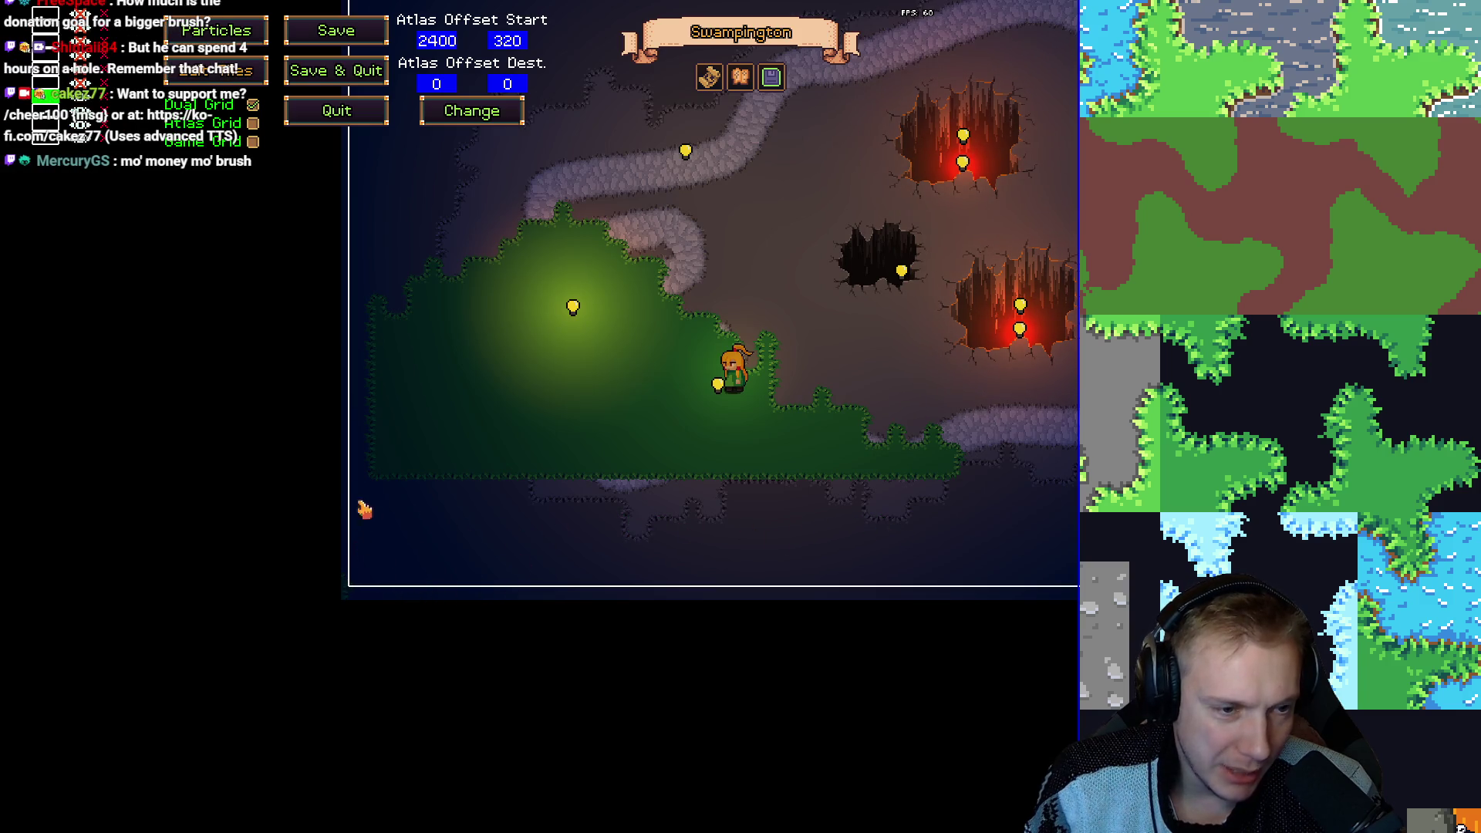
pyautogui.moveTo(407, 473)
pyautogui.mouseDown()
pyautogui.moveTo(924, 482)
pyautogui.moveTo(932, 463)
pyautogui.moveTo(645, 439)
pyautogui.moveTo(434, 449)
pyautogui.moveTo(965, 448)
pyautogui.moveTo(497, 448)
pyautogui.mouseUp()
pyautogui.moveTo(891, 439)
pyautogui.mouseDown()
pyautogui.moveTo(771, 417)
pyautogui.moveTo(378, 415)
pyautogui.moveTo(765, 398)
pyautogui.moveTo(761, 337)
pyautogui.mouseUp()
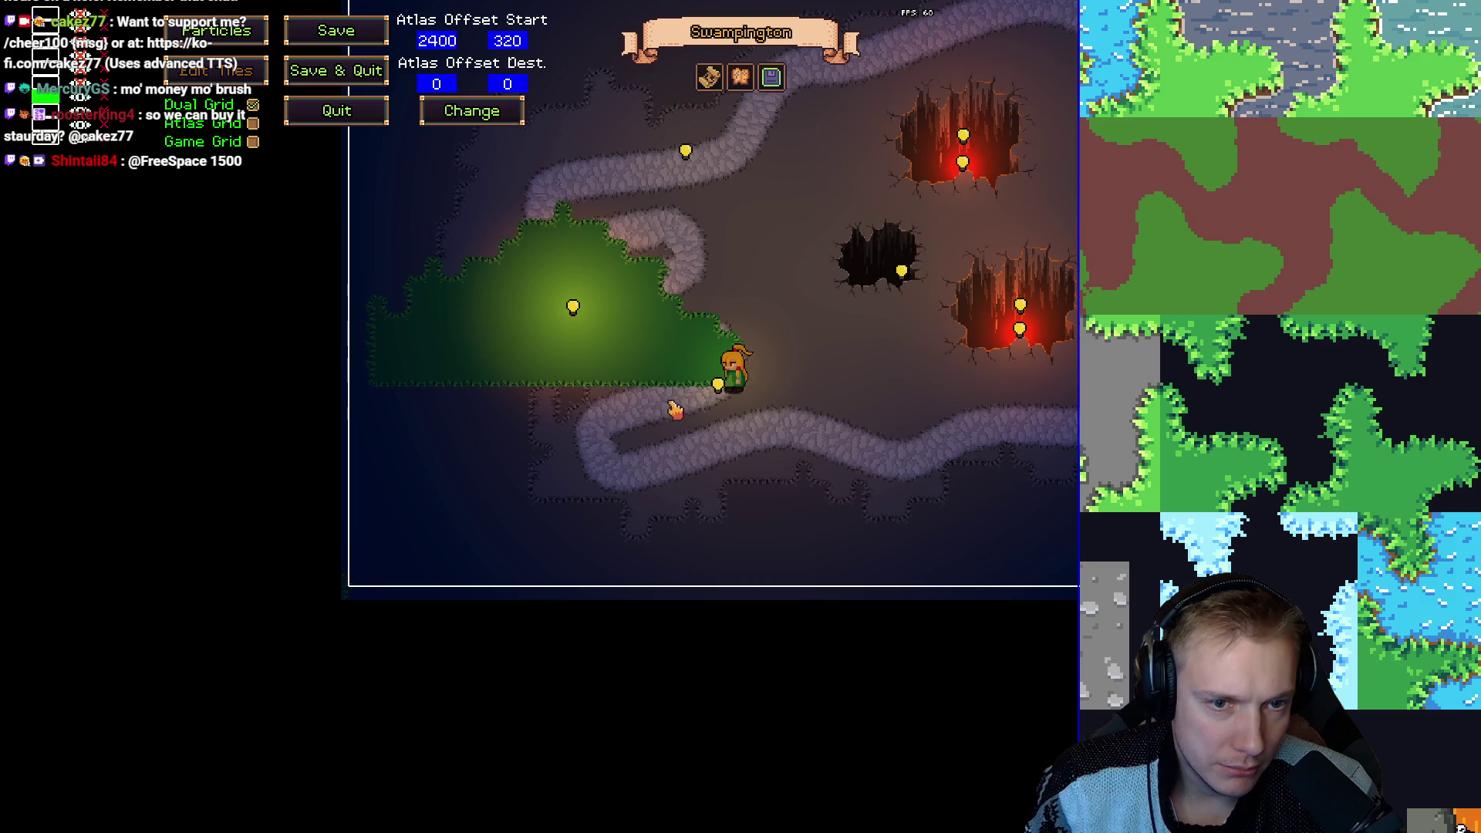
pyautogui.moveTo(354, 363); pyautogui.dragTo(384, 361)
pyautogui.moveTo(785, 295); pyautogui.dragTo(1146, 53)
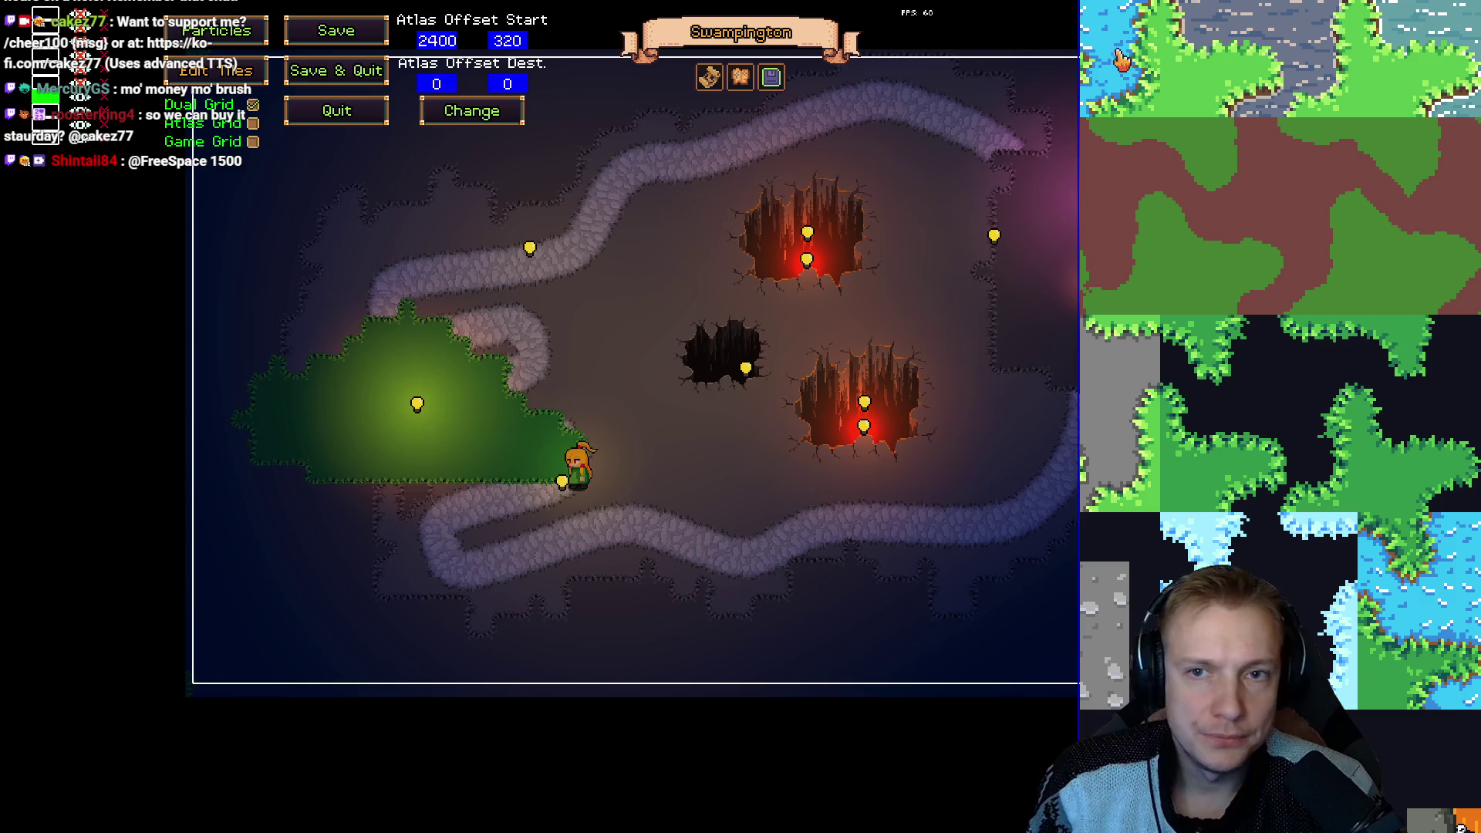
pyautogui.press('Escape')
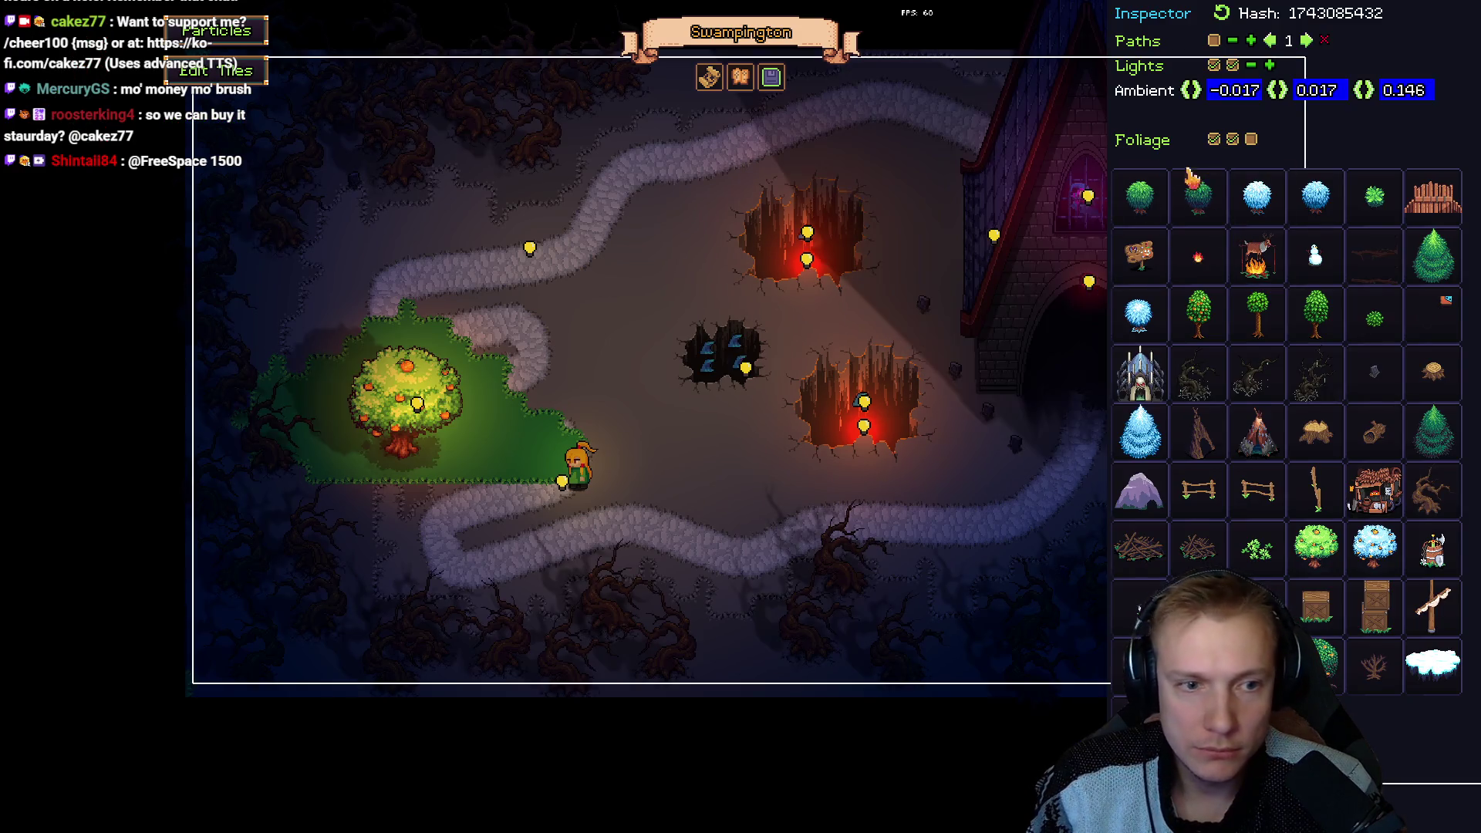
# Paint path over the grass beside the character and above the orange tree, adding a bottom-edge grass patch.
pyautogui.press('Escape')
pyautogui.moveTo(652, 403); pyautogui.dragTo(640, 324)
pyautogui.press('Escape')
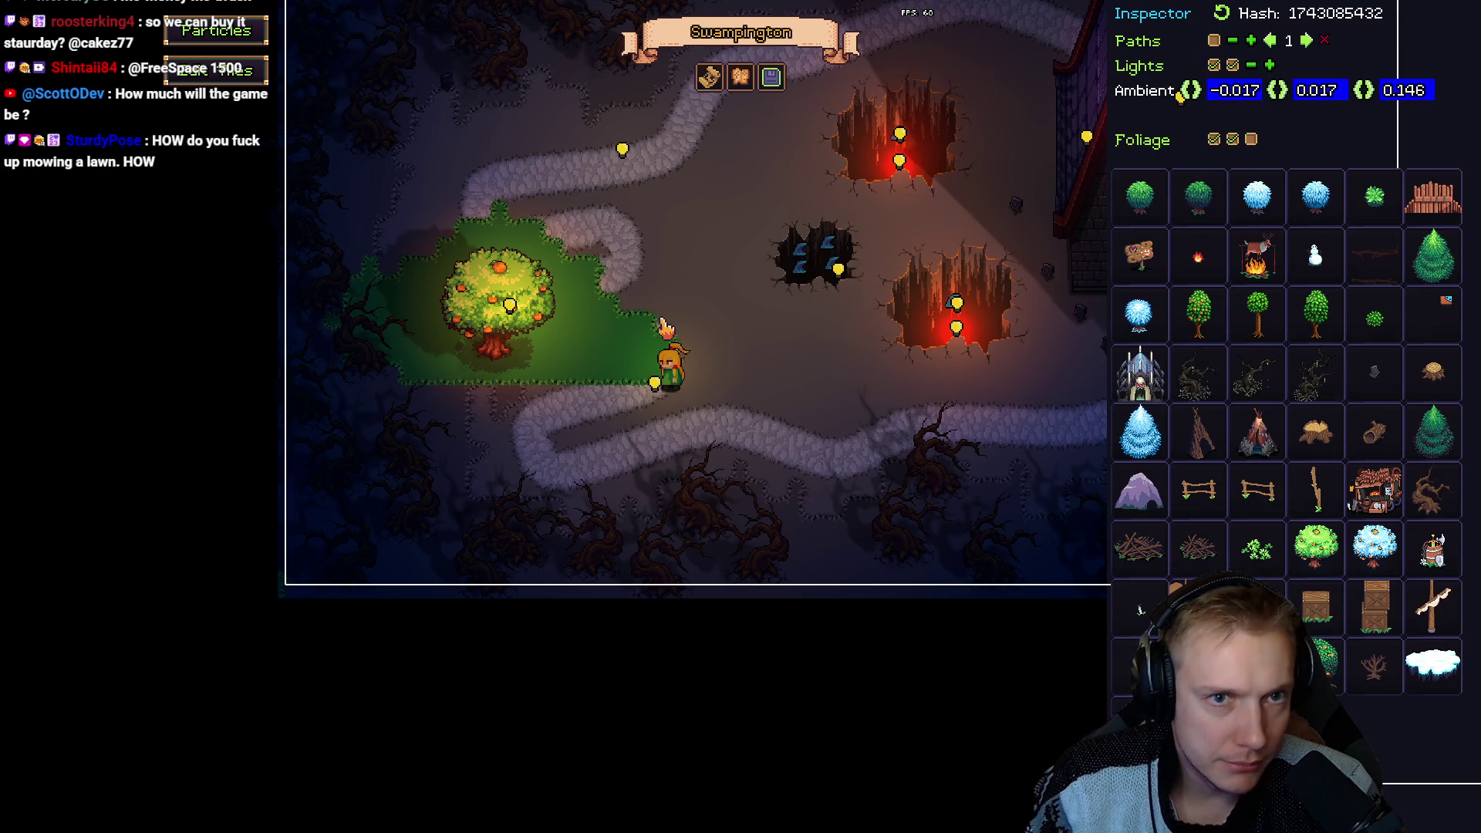
pyautogui.press('Escape')
pyautogui.moveTo(665, 328)
pyautogui.mouseDown()
pyautogui.moveTo(644, 297)
pyautogui.moveTo(648, 370)
pyautogui.moveTo(617, 347)
pyautogui.moveTo(497, 429)
pyautogui.moveTo(424, 394)
pyautogui.moveTo(417, 405)
pyautogui.mouseUp()
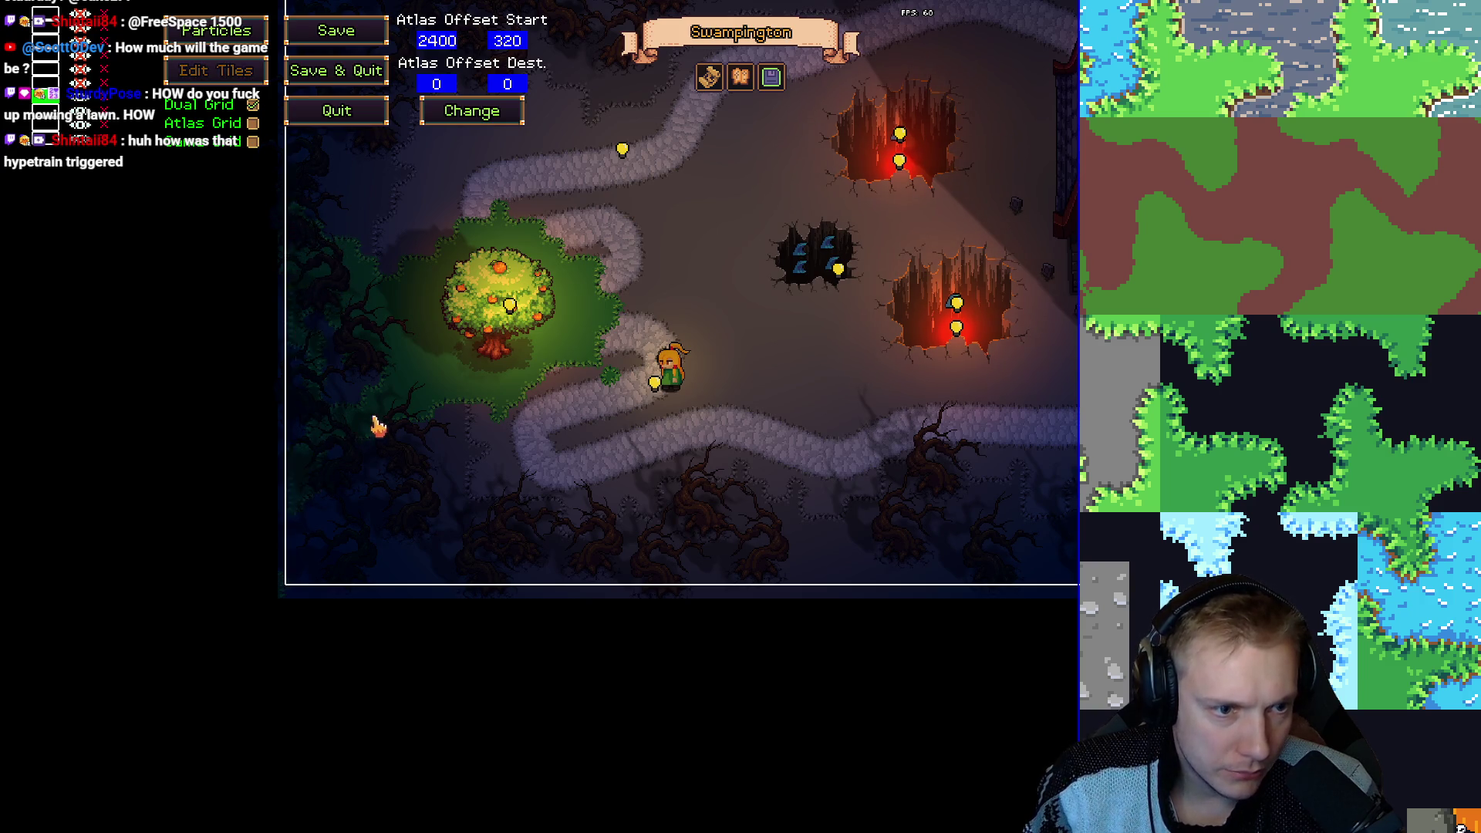
pyautogui.moveTo(332, 505); pyautogui.dragTo(381, 592)
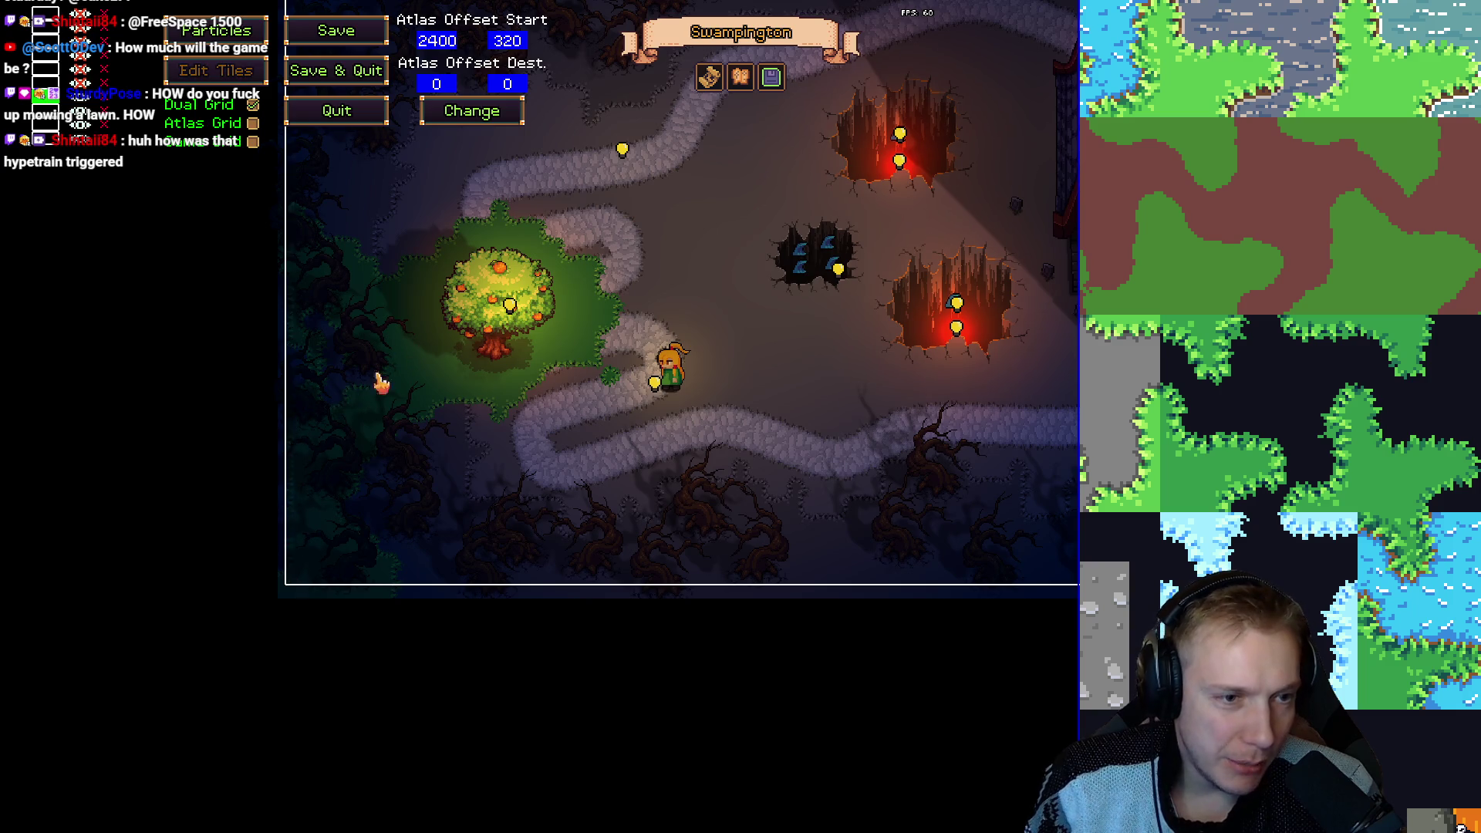
pyautogui.moveTo(508, 429)
pyautogui.mouseDown()
pyautogui.moveTo(568, 347)
pyautogui.moveTo(611, 365)
pyautogui.moveTo(588, 275)
pyautogui.moveTo(577, 299)
pyautogui.moveTo(567, 271)
pyautogui.moveTo(578, 302)
pyautogui.moveTo(537, 343)
pyautogui.moveTo(547, 367)
pyautogui.moveTo(631, 353)
pyautogui.mouseUp()
pyautogui.moveTo(540, 255)
pyautogui.mouseDown()
pyautogui.moveTo(480, 215)
pyautogui.moveTo(498, 249)
pyautogui.moveTo(517, 231)
pyautogui.moveTo(413, 266)
pyautogui.mouseUp()
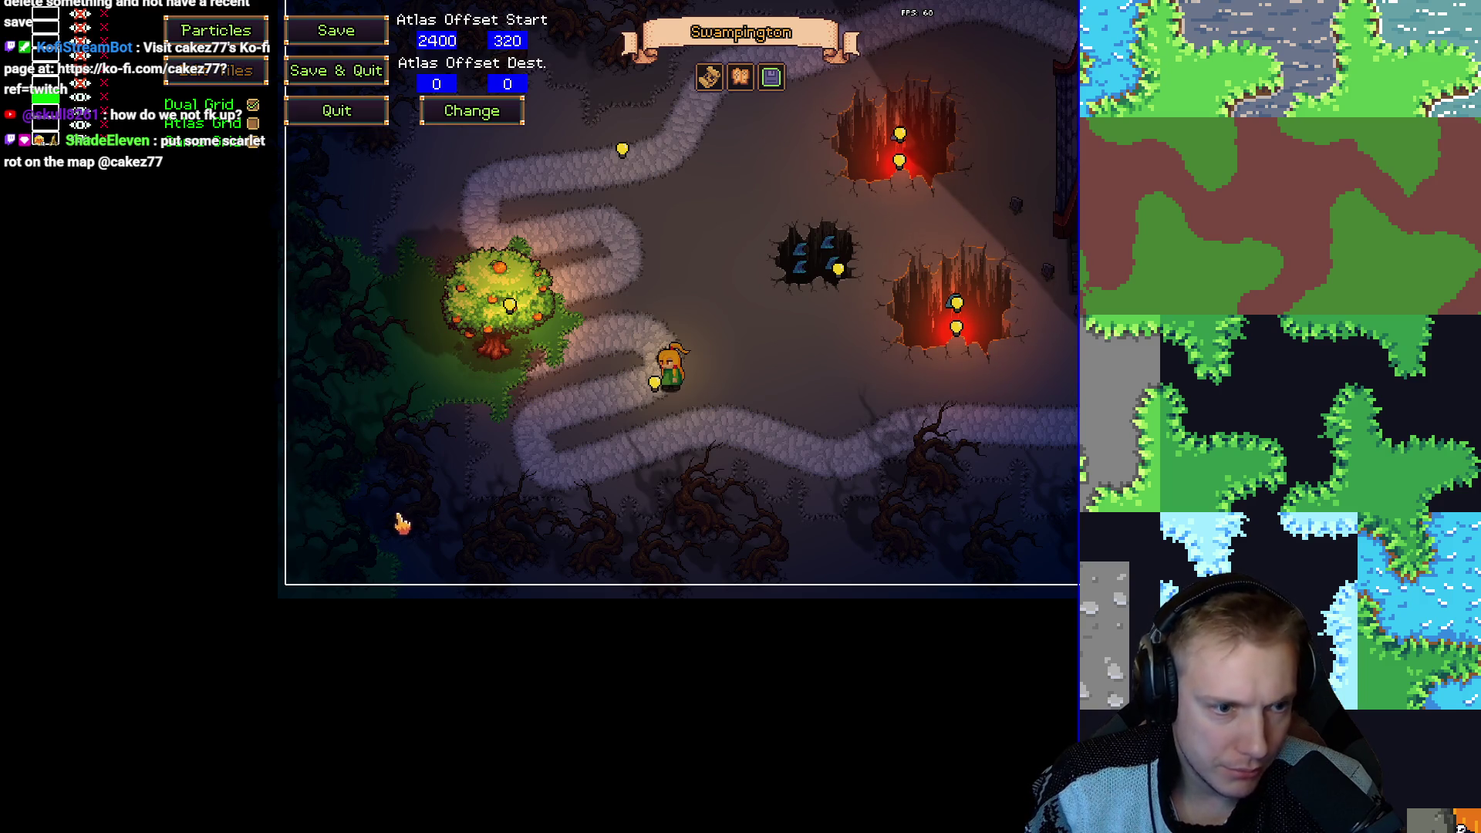
# Play-test the level, save it as Swampington from the map list, and play-test it again.
pyautogui.press('Escape')
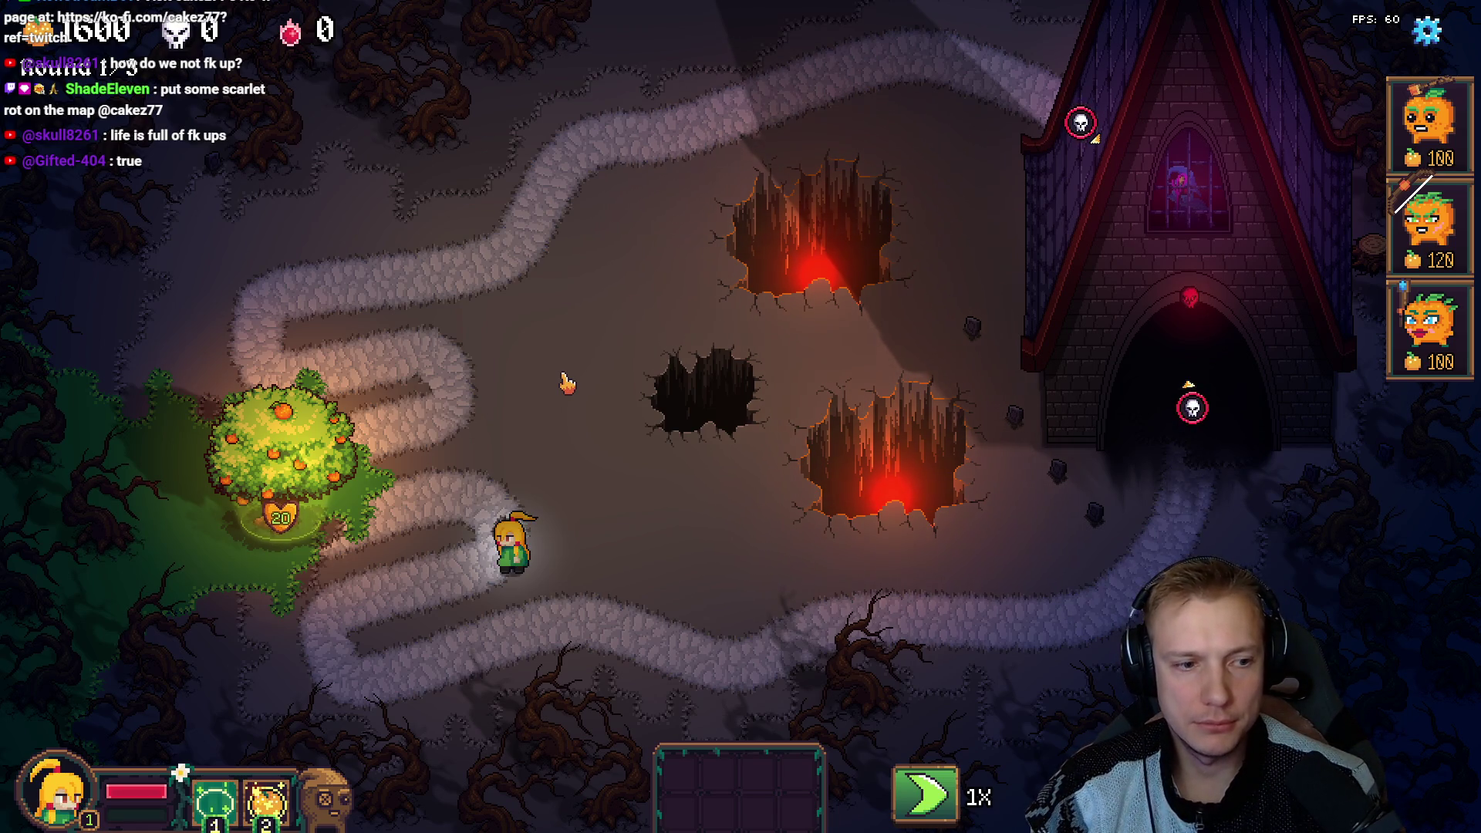
pyautogui.press('F1')
pyautogui.press('F1')
pyautogui.press('F1')
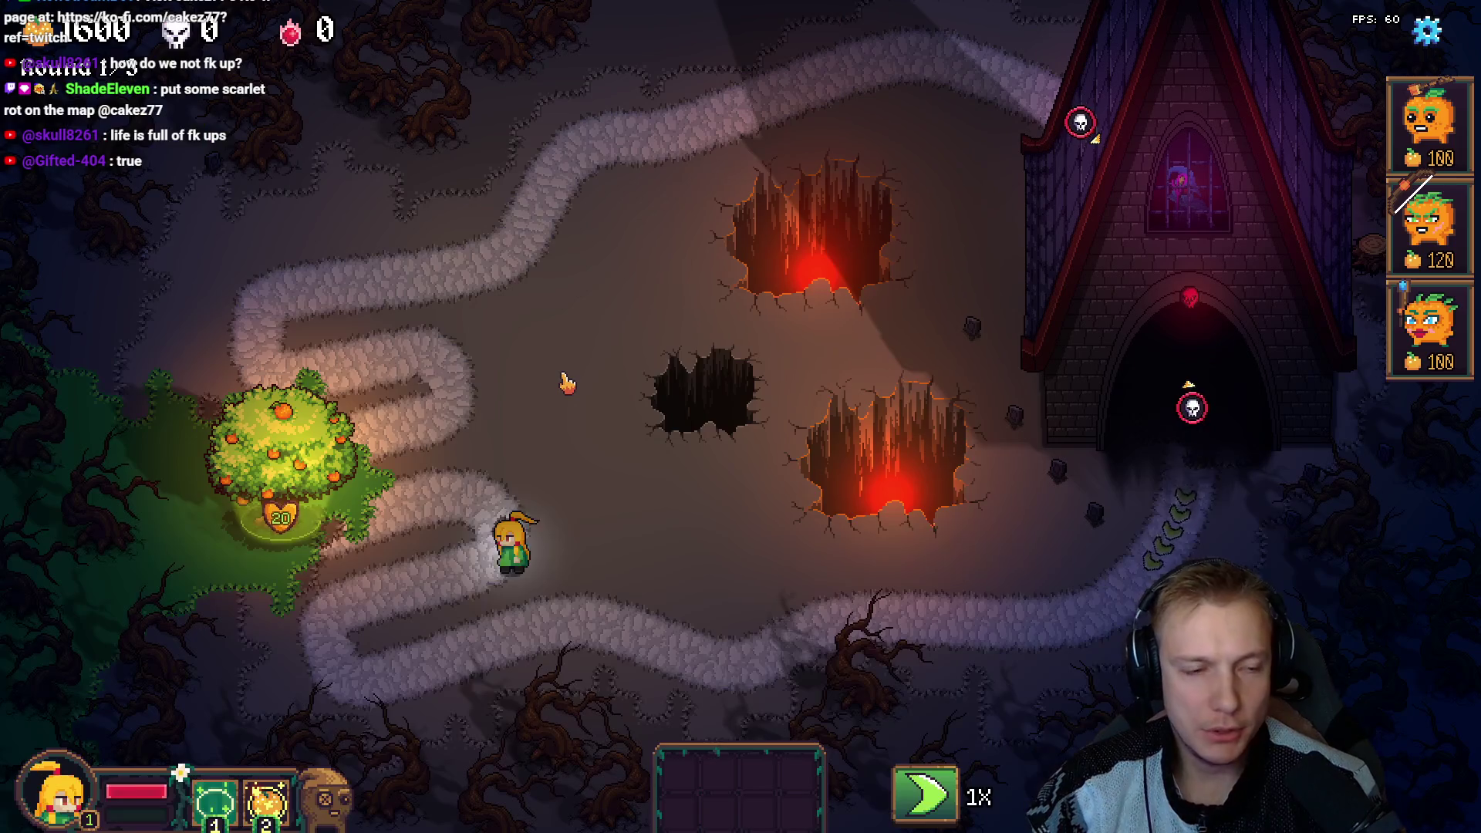
pyautogui.press('F2')
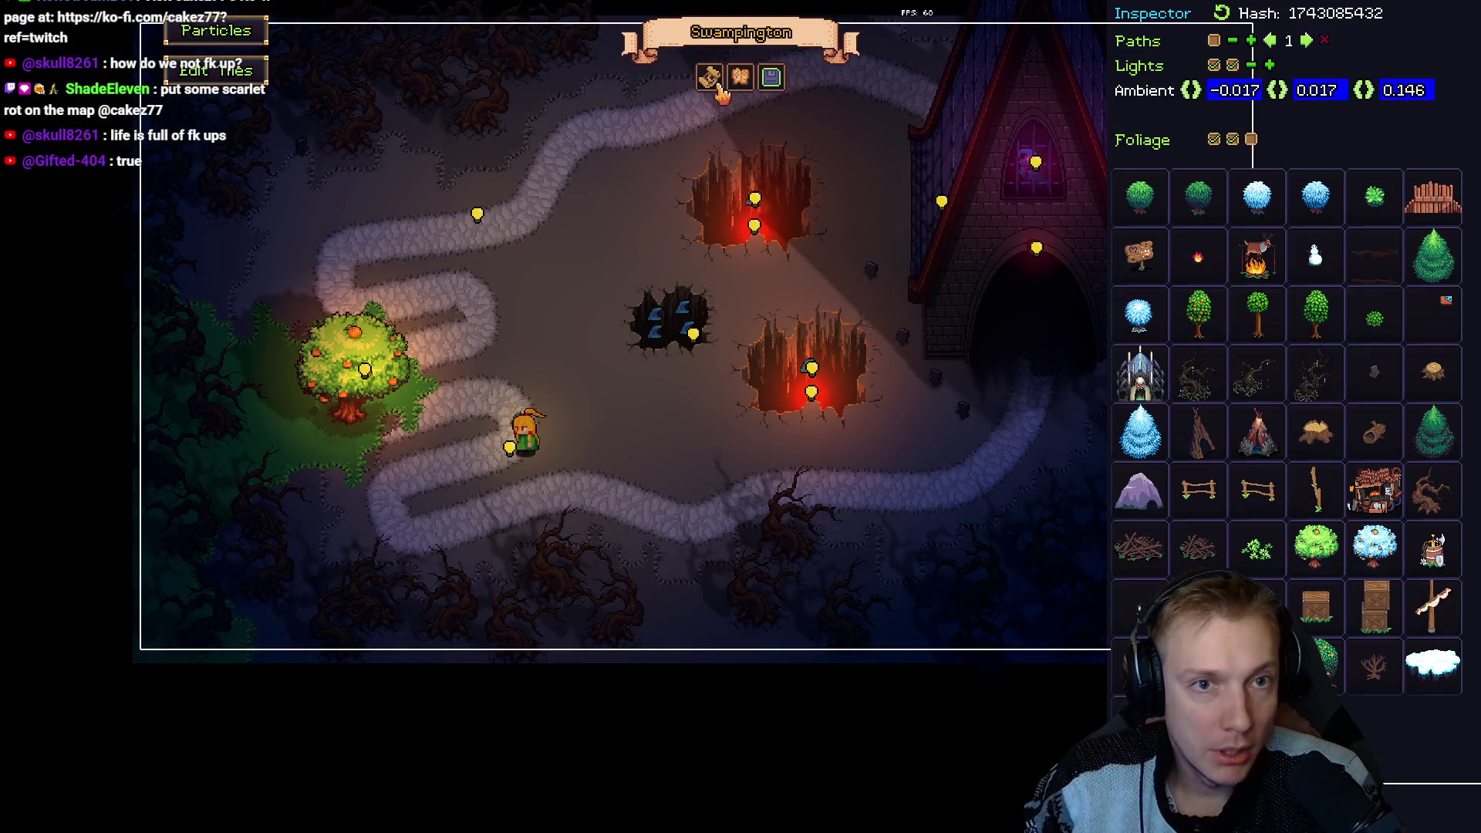
pyautogui.hotkey('ctrl', 'o')
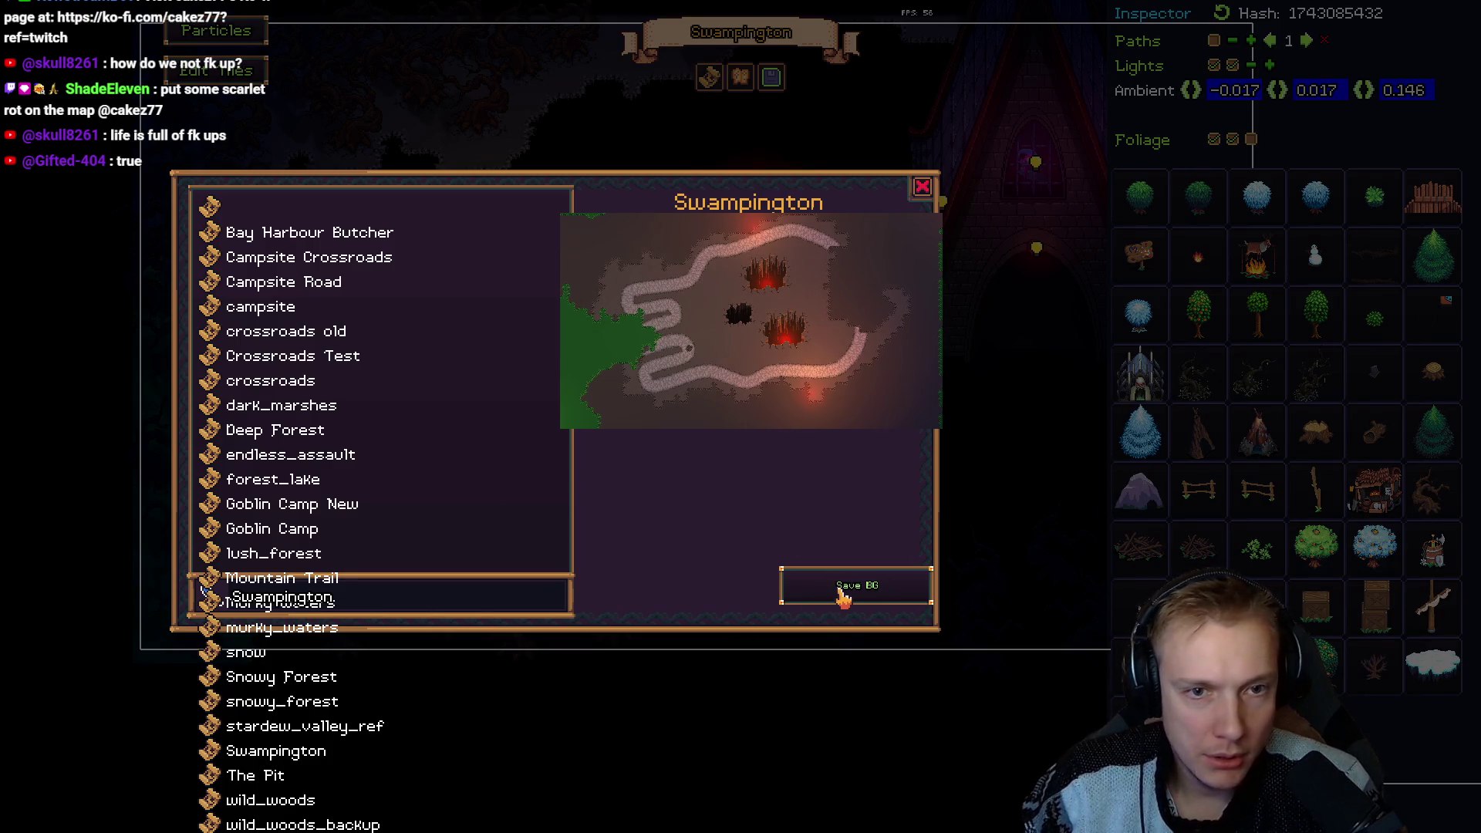
pyautogui.click(843, 594)
pyautogui.click(823, 471)
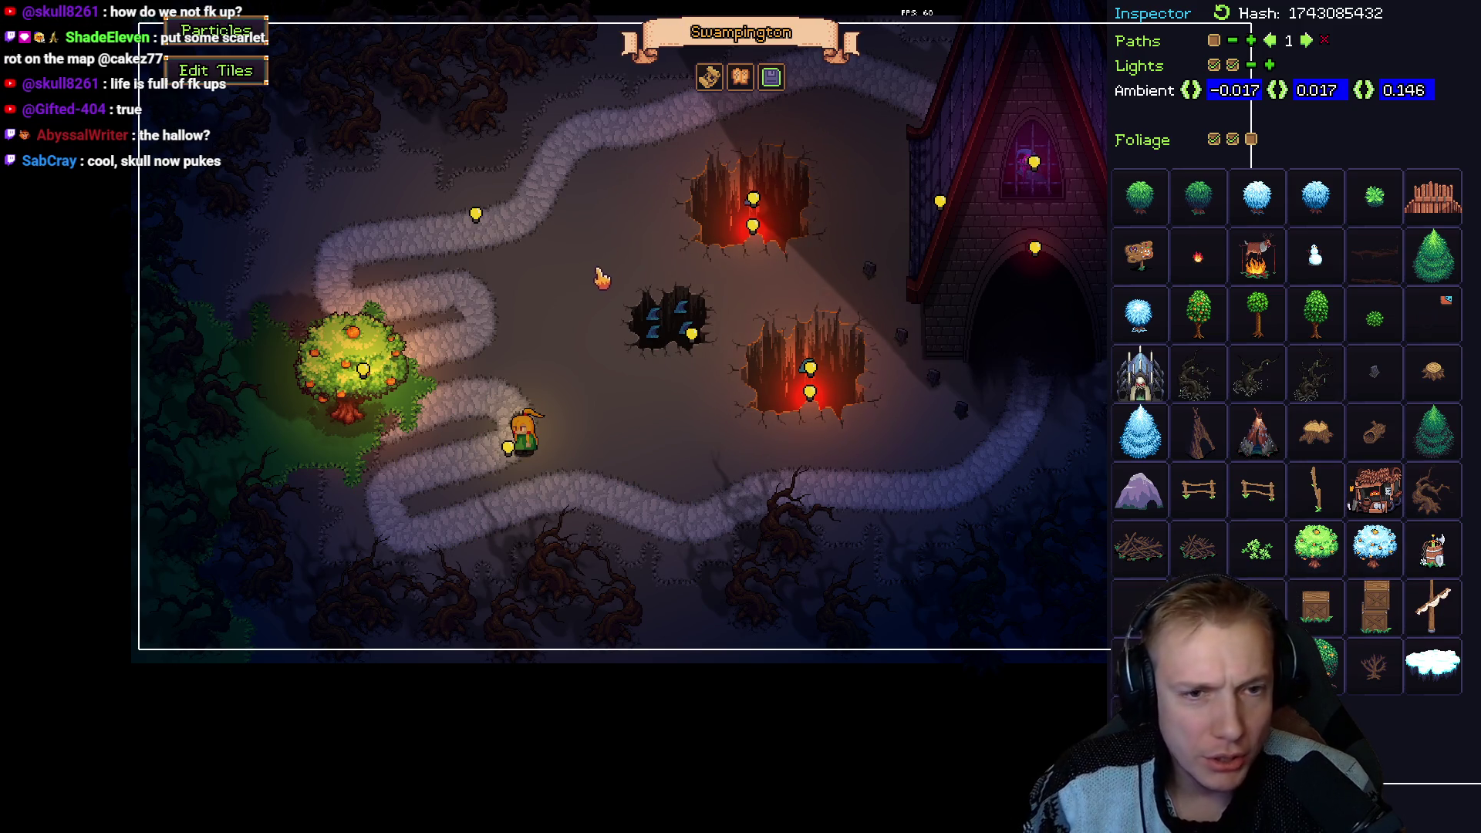
pyautogui.press('Escape')
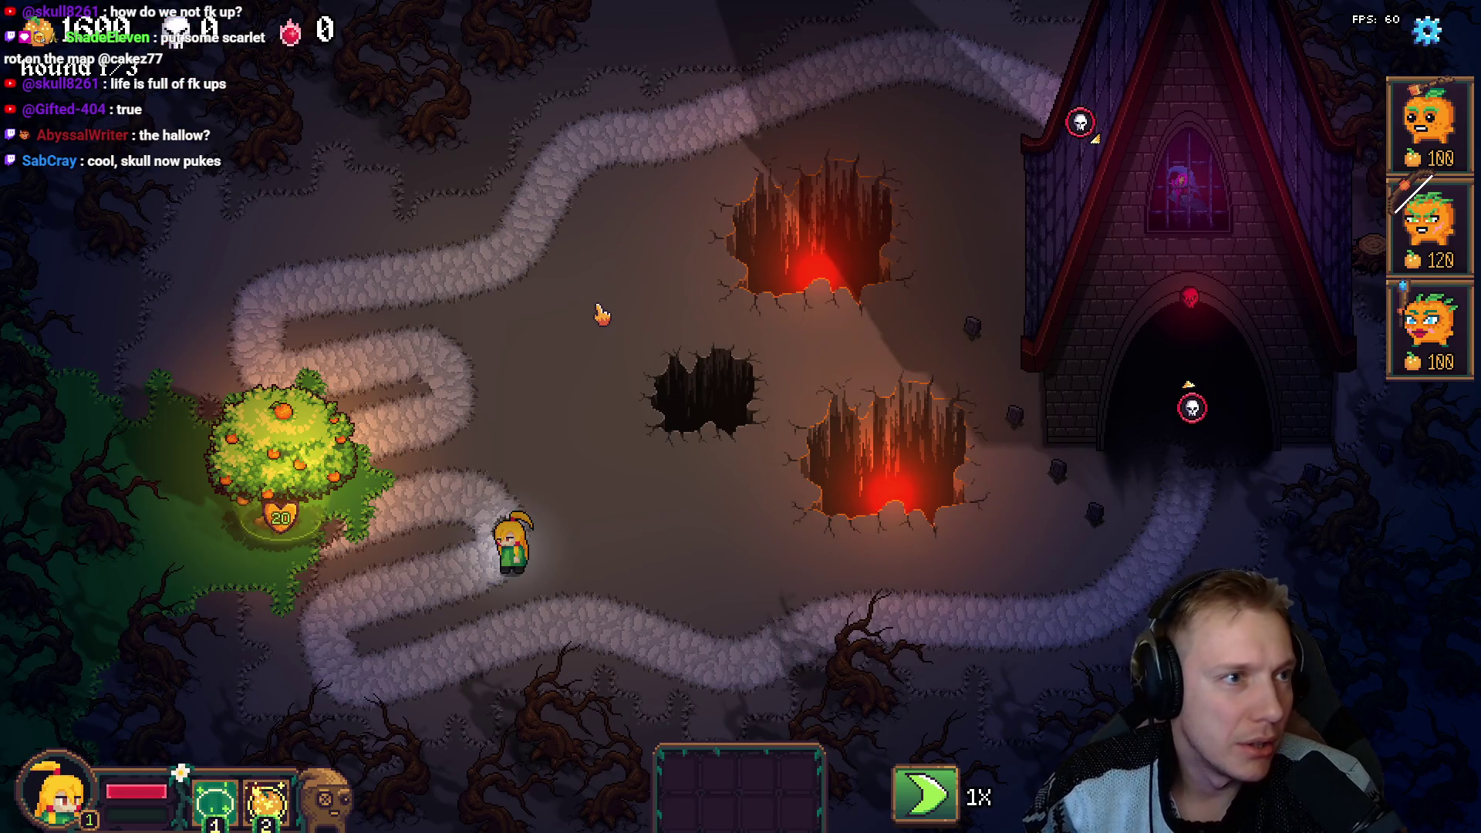
pyautogui.press('Escape')
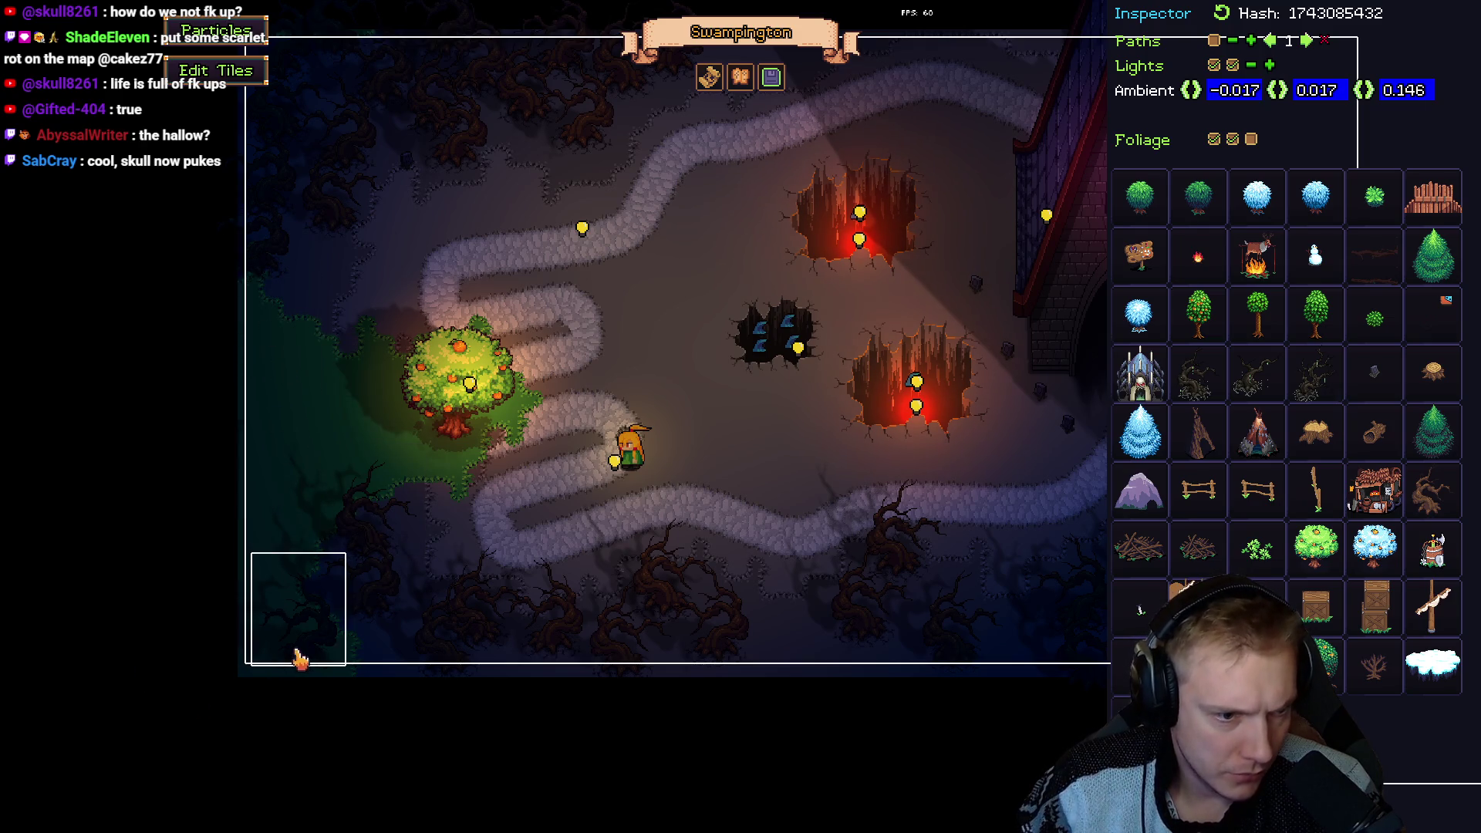
# Place dark pine trees at the bottom-left corner and along the map's left edge.
pyautogui.click(1198, 373)
pyautogui.click(1435, 432)
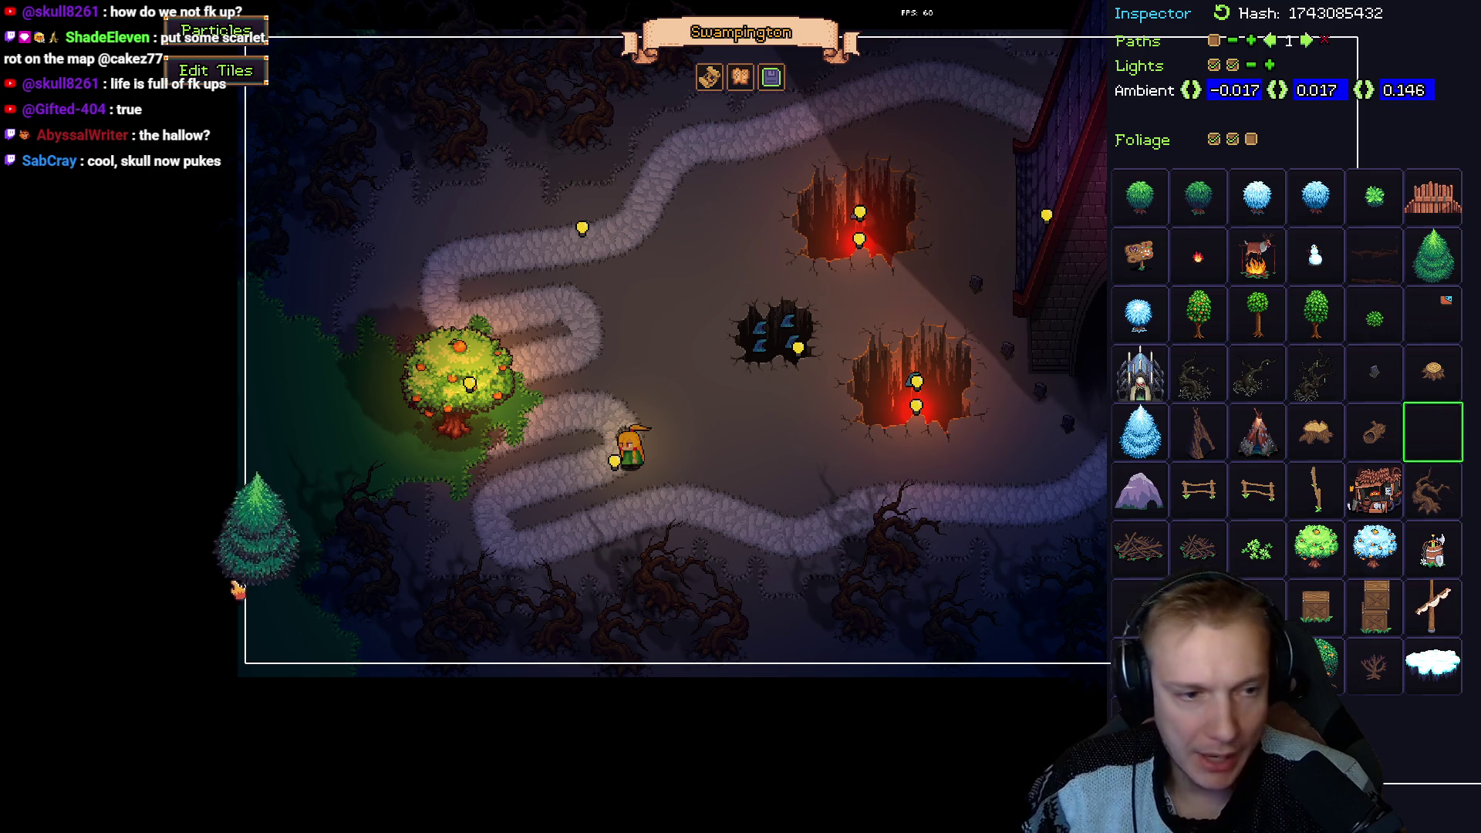
pyautogui.click(274, 662)
pyautogui.moveTo(274, 662); pyautogui.dragTo(282, 668)
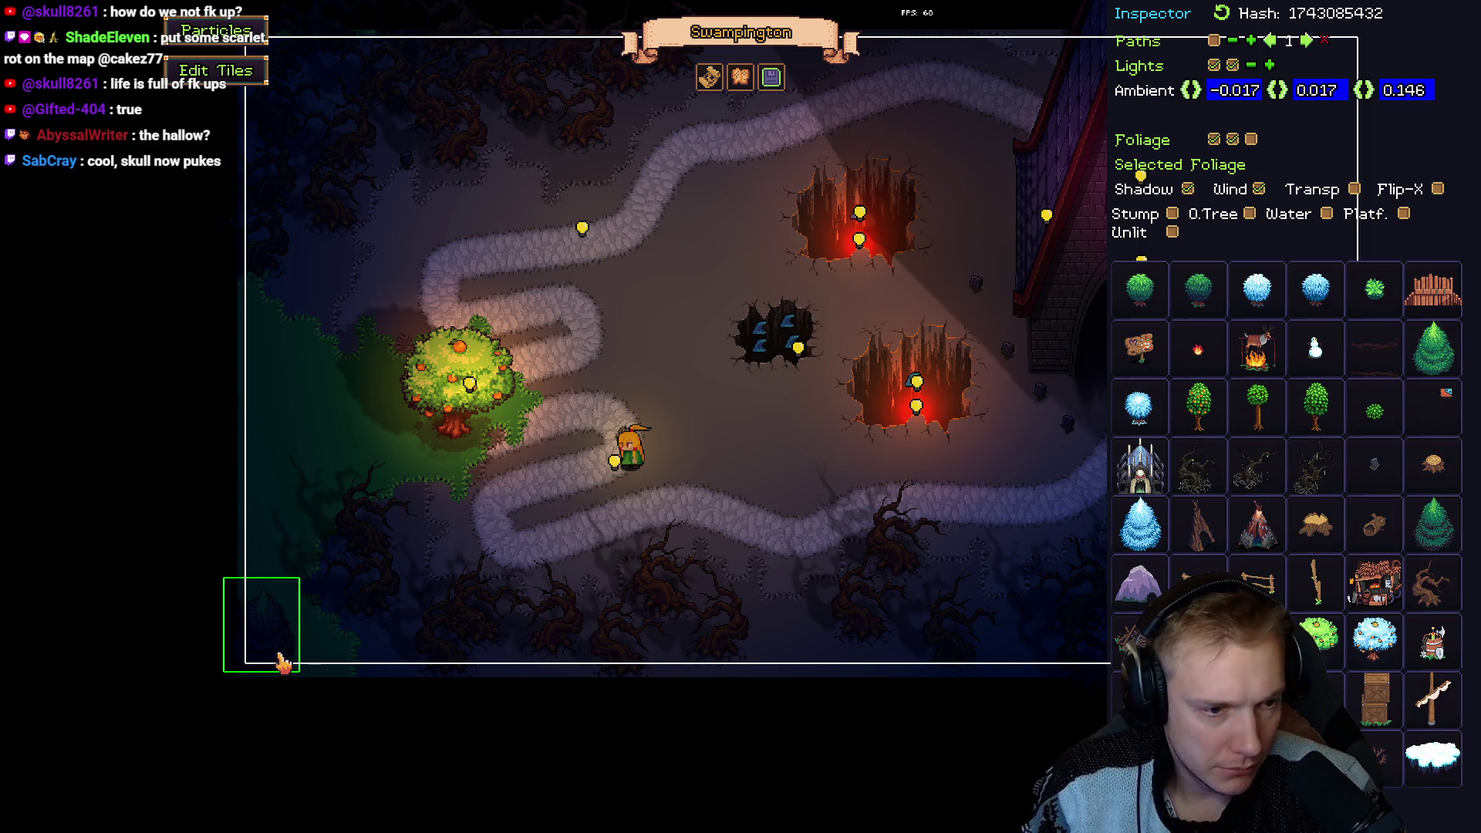
pyautogui.click(247, 536)
pyautogui.click(284, 482)
pyautogui.click(241, 397)
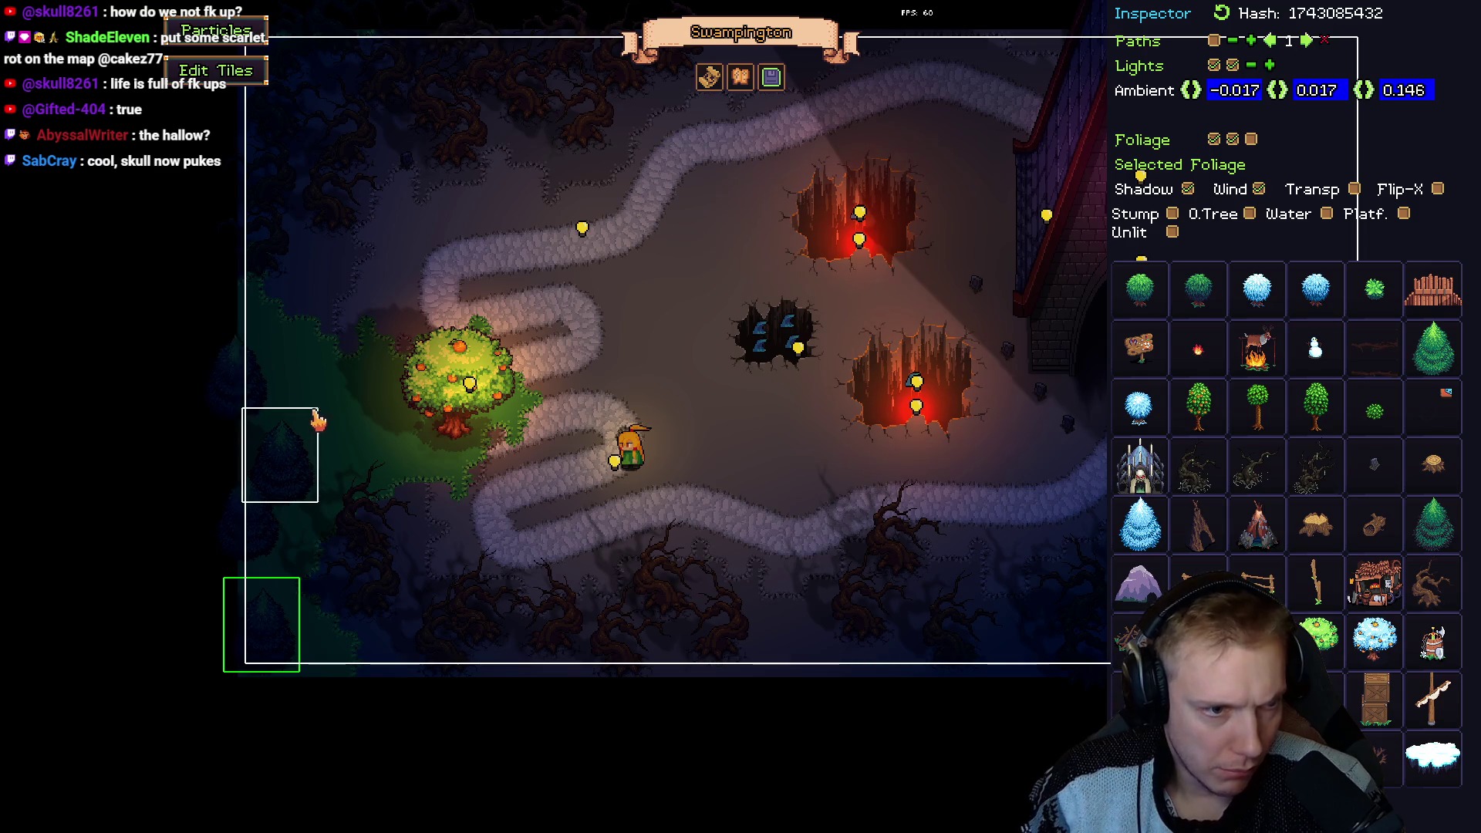
pyautogui.click(301, 417)
pyautogui.click(237, 319)
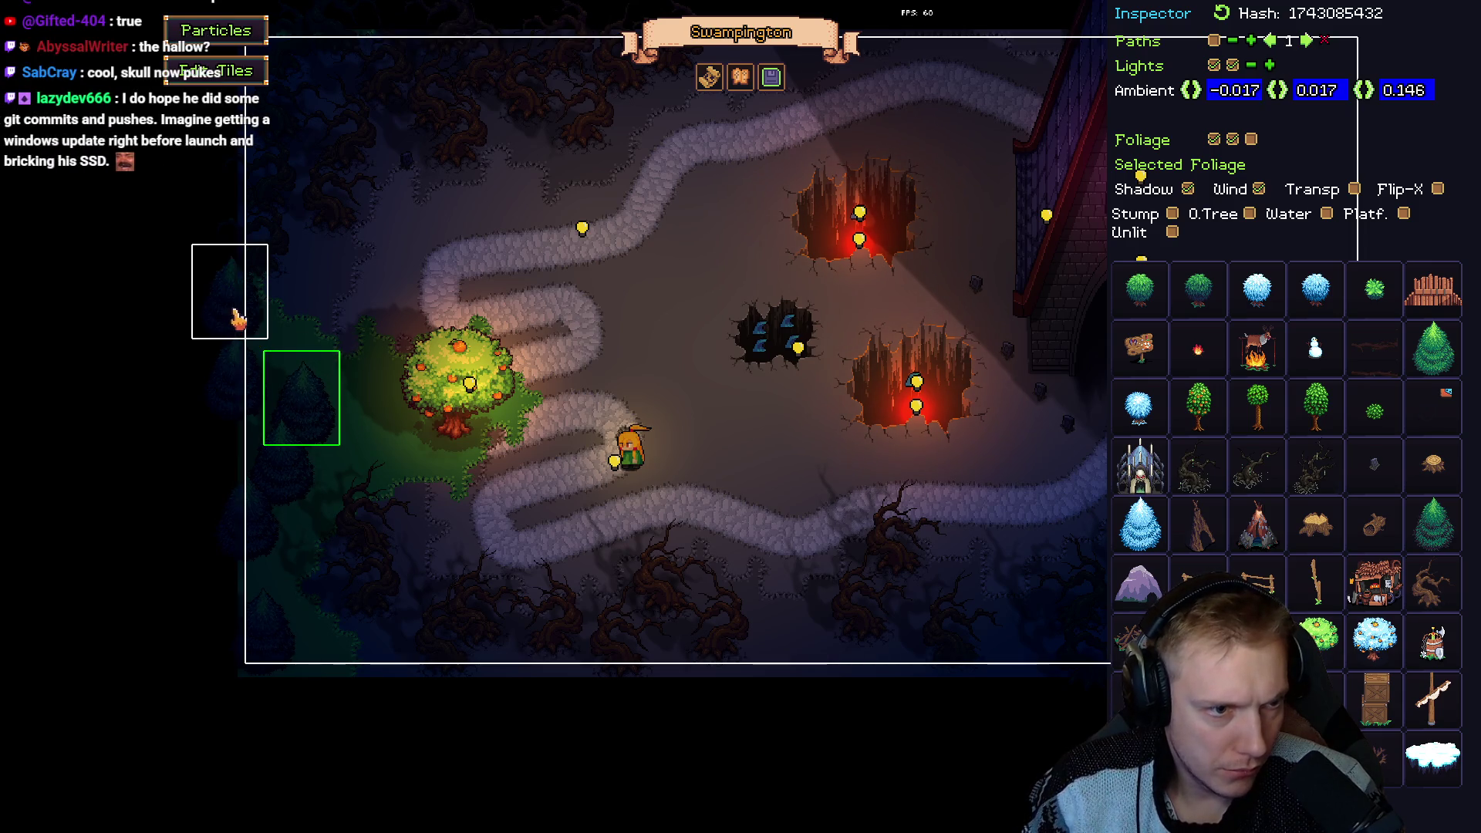
pyautogui.moveTo(238, 319); pyautogui.dragTo(242, 332)
# Place more pines left of and beside the orange tree, nudging them into place.
pyautogui.click(1432, 349)
pyautogui.click(357, 442)
pyautogui.click(357, 442)
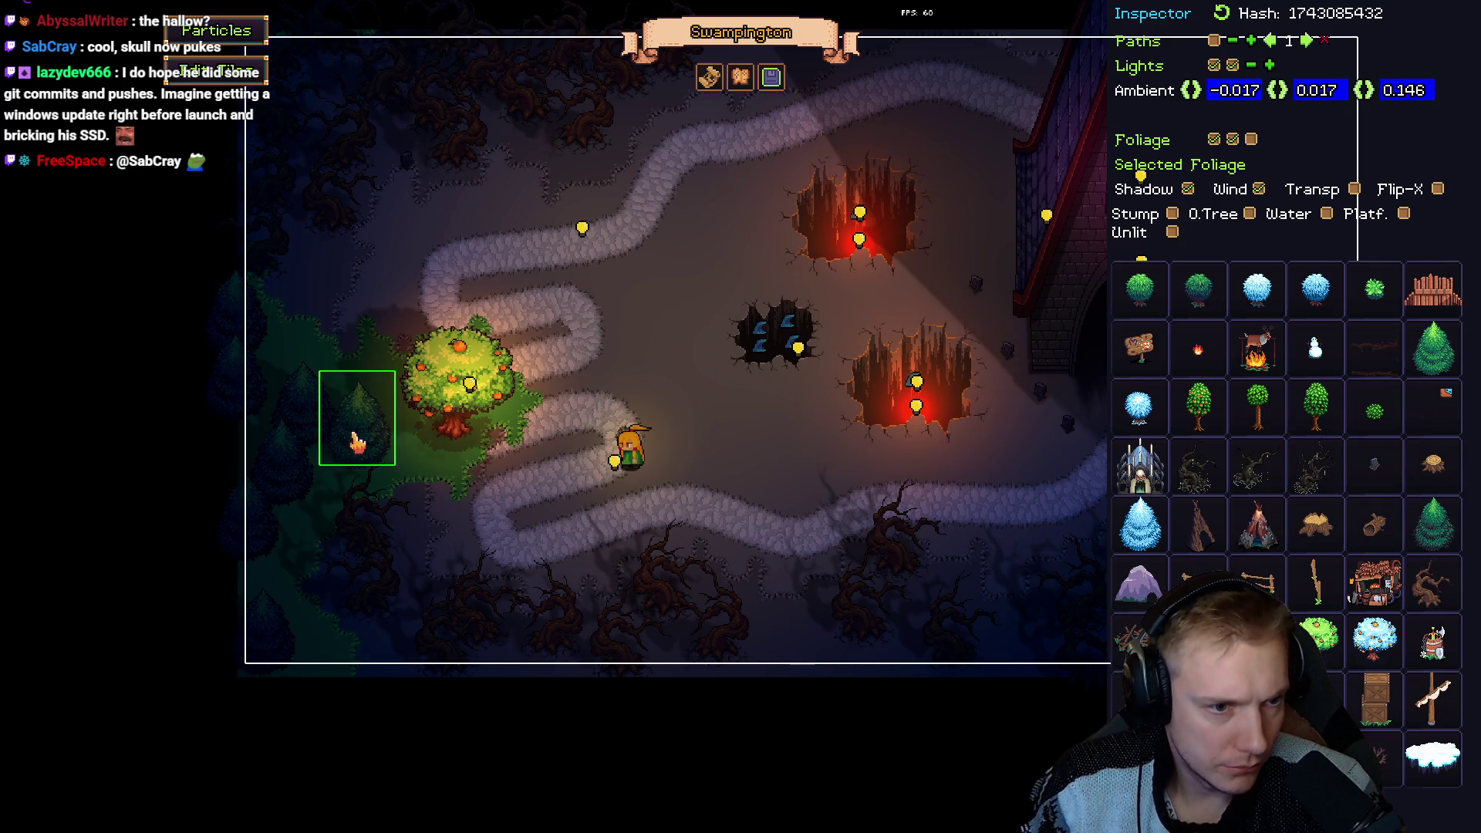
pyautogui.click(291, 370)
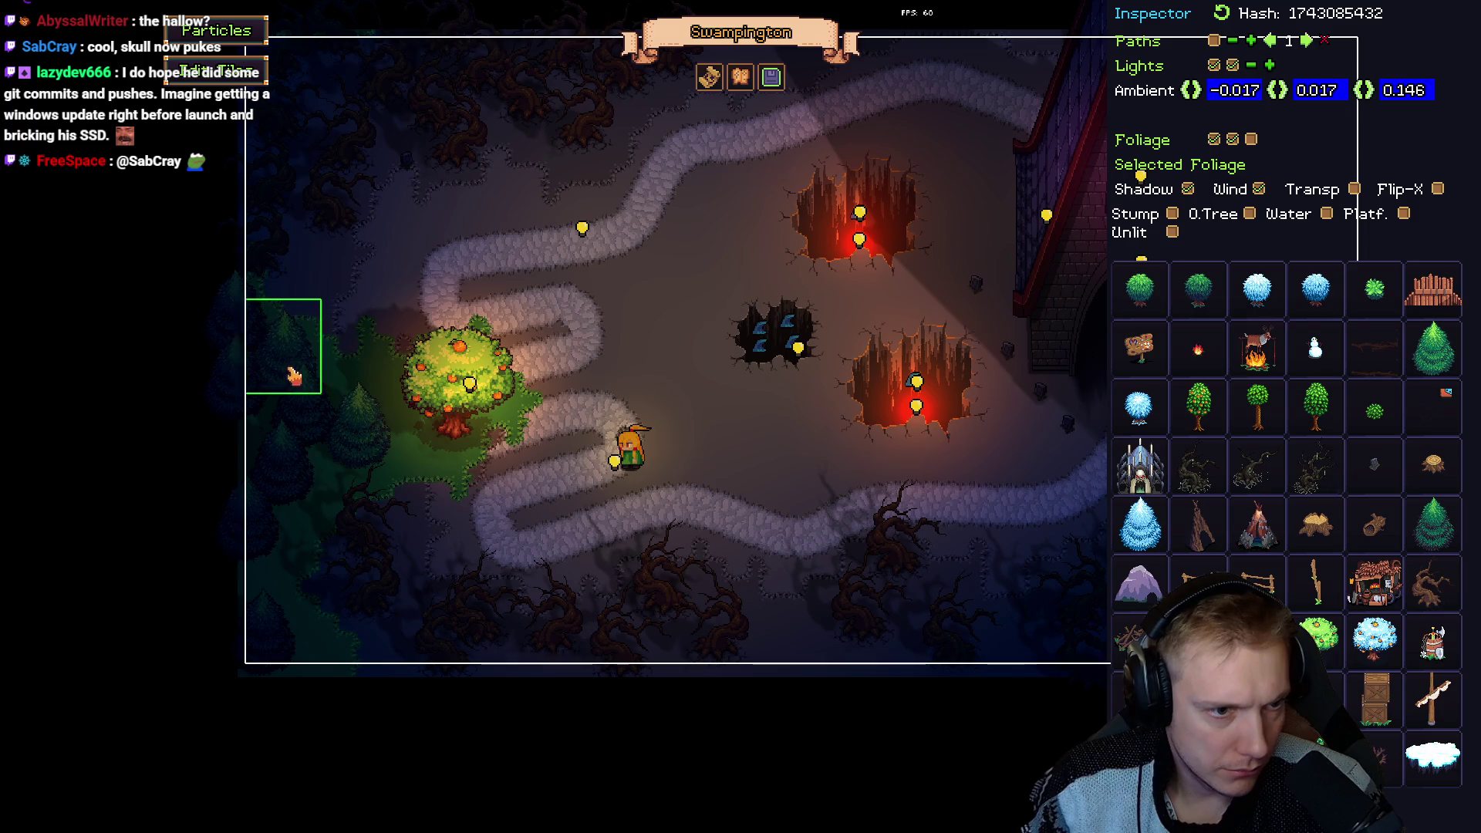
pyautogui.moveTo(363, 454)
pyautogui.mouseDown()
pyautogui.moveTo(338, 467)
pyautogui.moveTo(352, 460)
pyautogui.mouseUp()
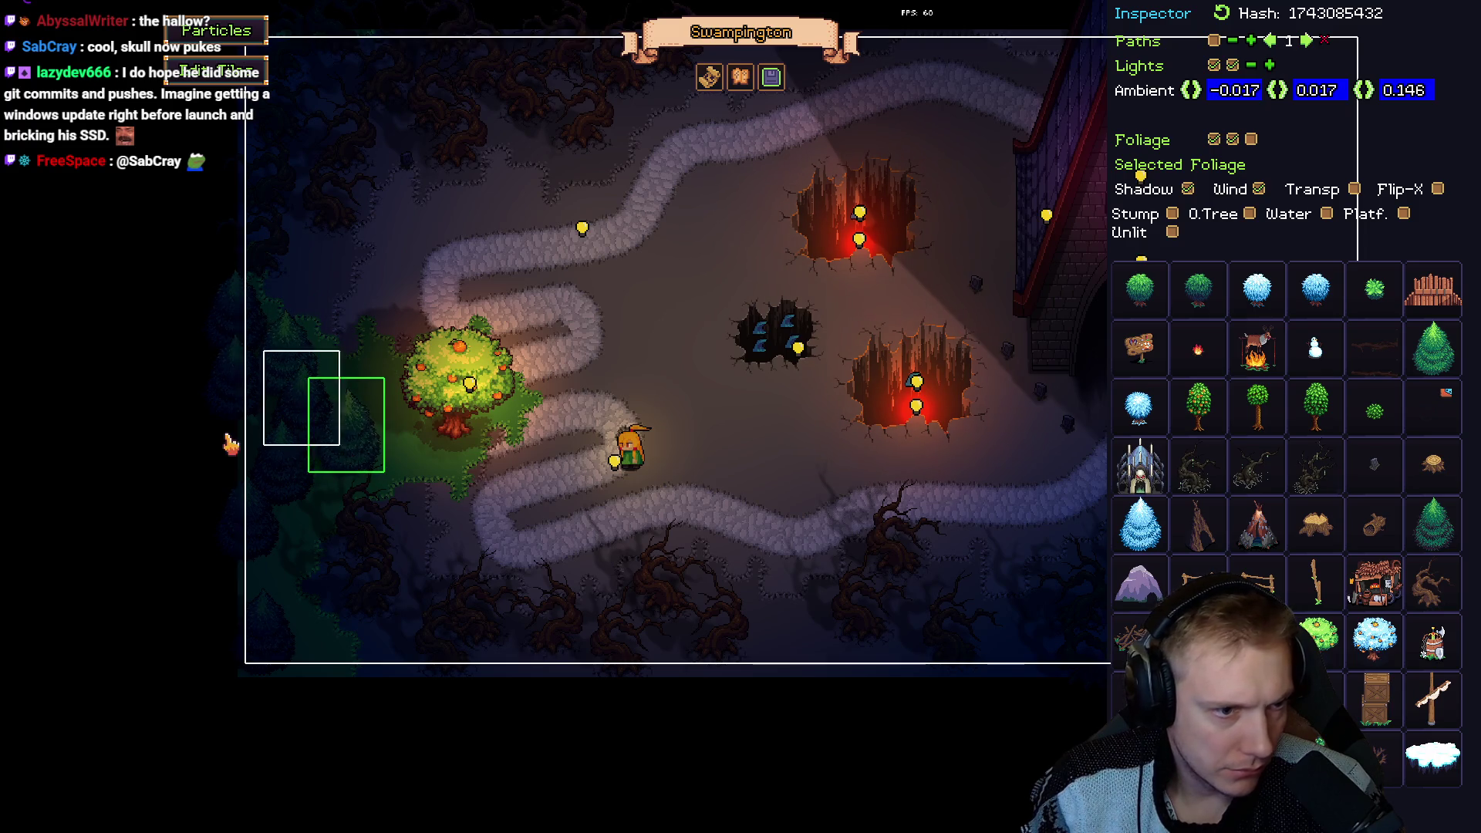
pyautogui.click(258, 444)
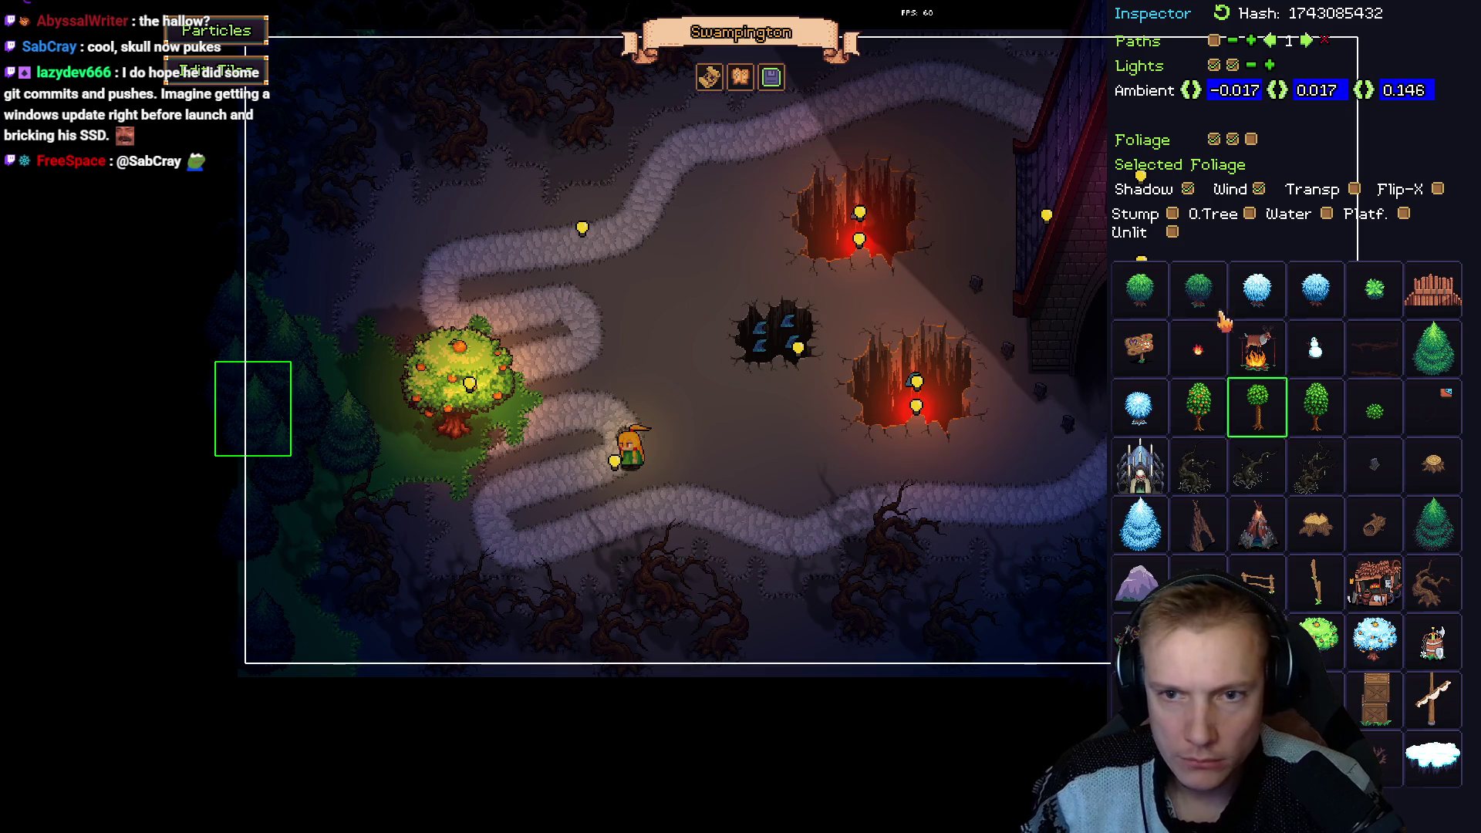
pyautogui.click(384, 452)
pyautogui.click(397, 451)
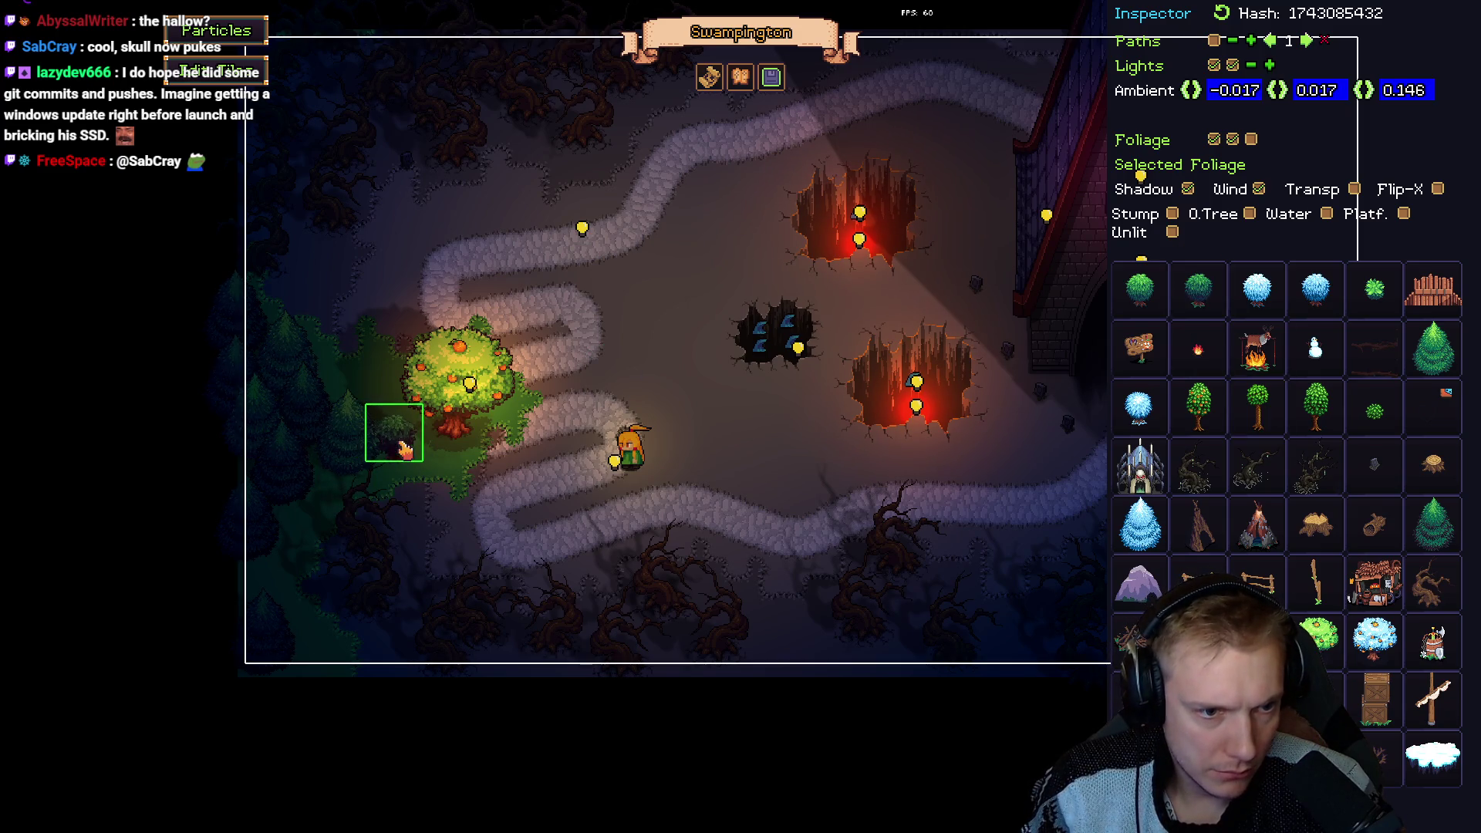
# Adjust the pine beside the orange tree slightly and deselect it.
pyautogui.click(339, 386)
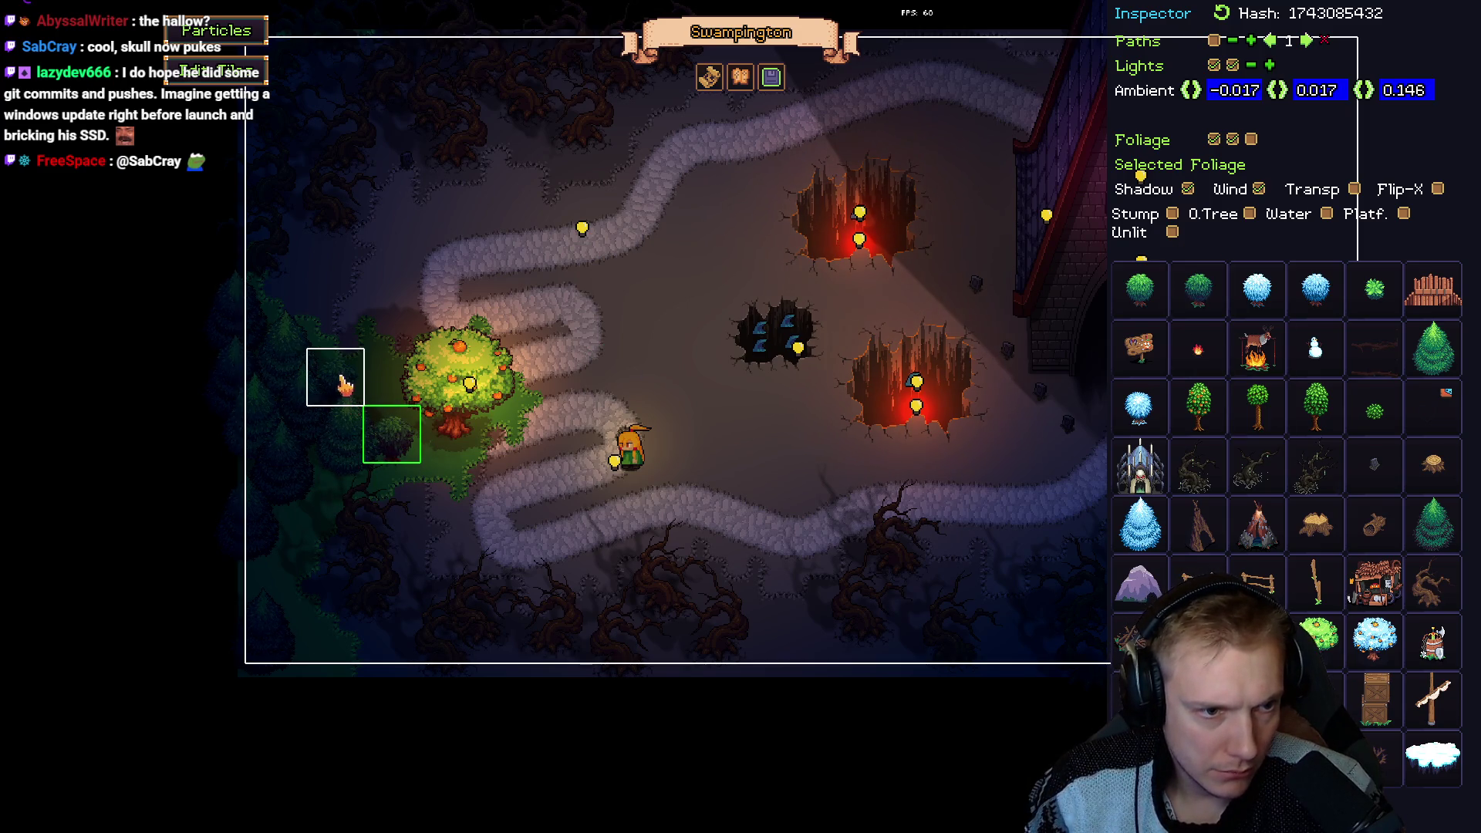
pyautogui.click(274, 572)
pyautogui.click(322, 657)
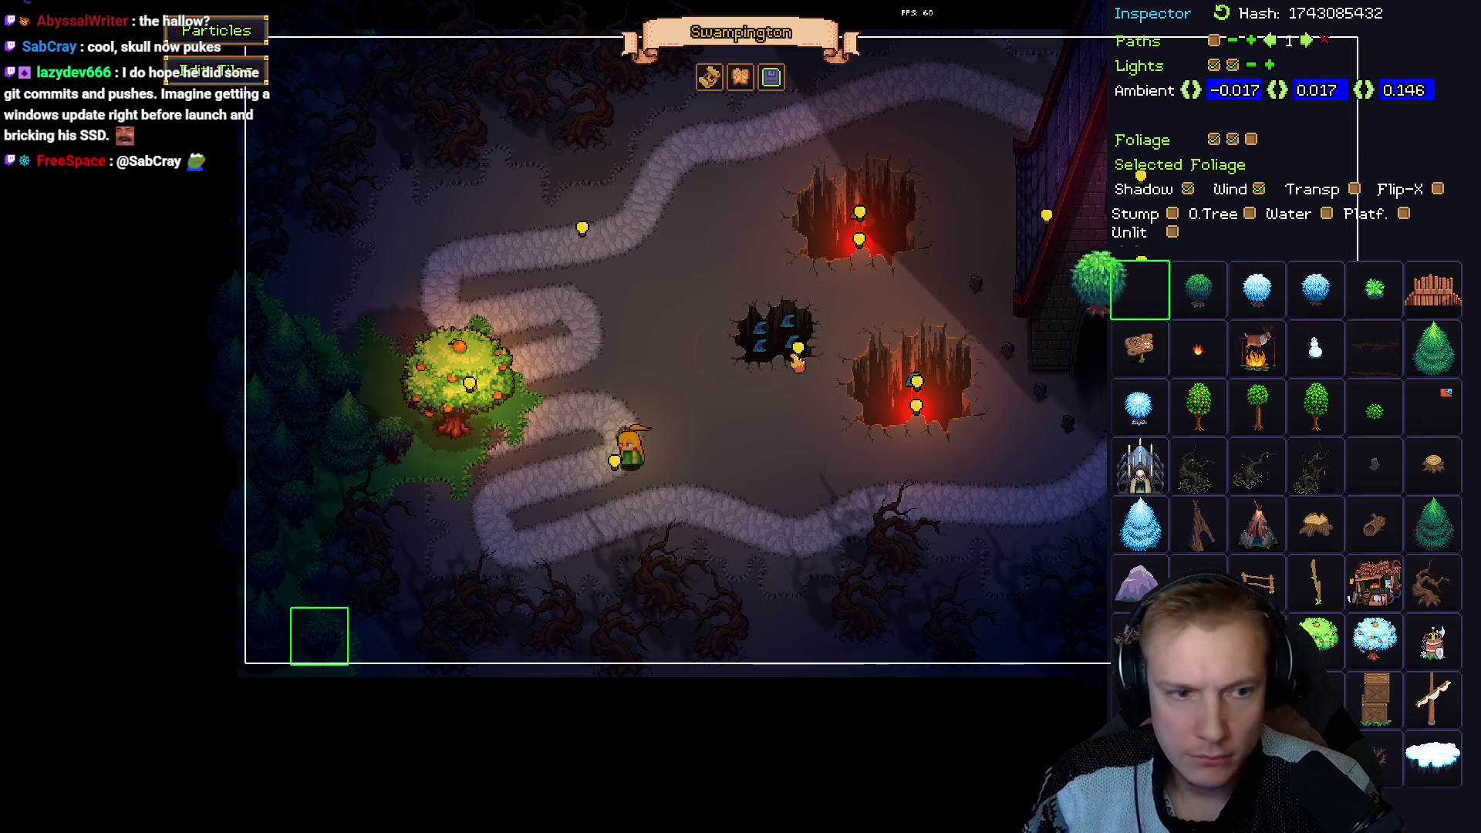
pyautogui.click(438, 455)
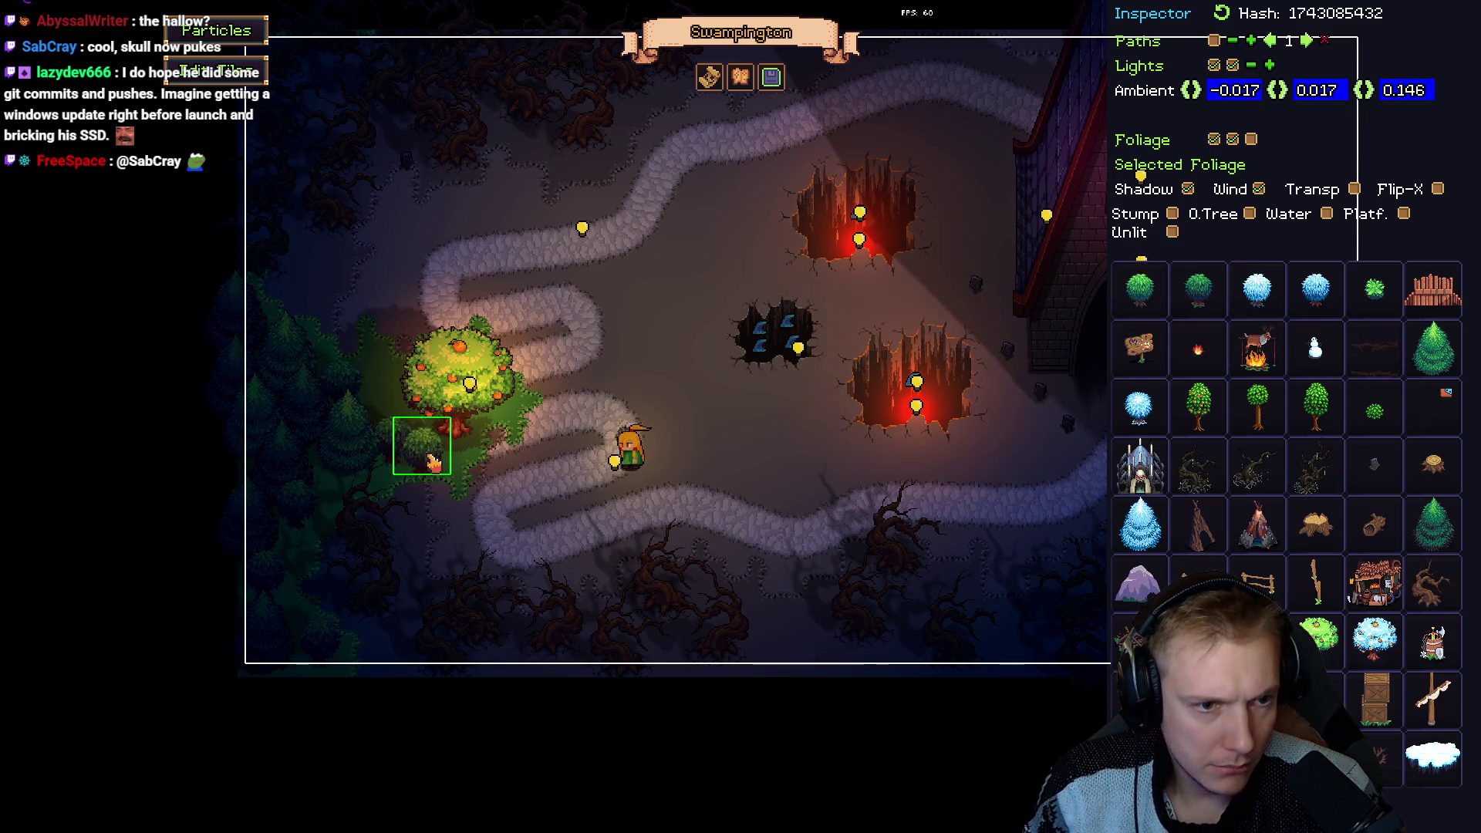
pyautogui.click(390, 403)
pyautogui.moveTo(388, 400)
pyautogui.mouseDown()
pyautogui.moveTo(379, 356)
pyautogui.moveTo(334, 364)
pyautogui.moveTo(394, 369)
pyautogui.mouseUp()
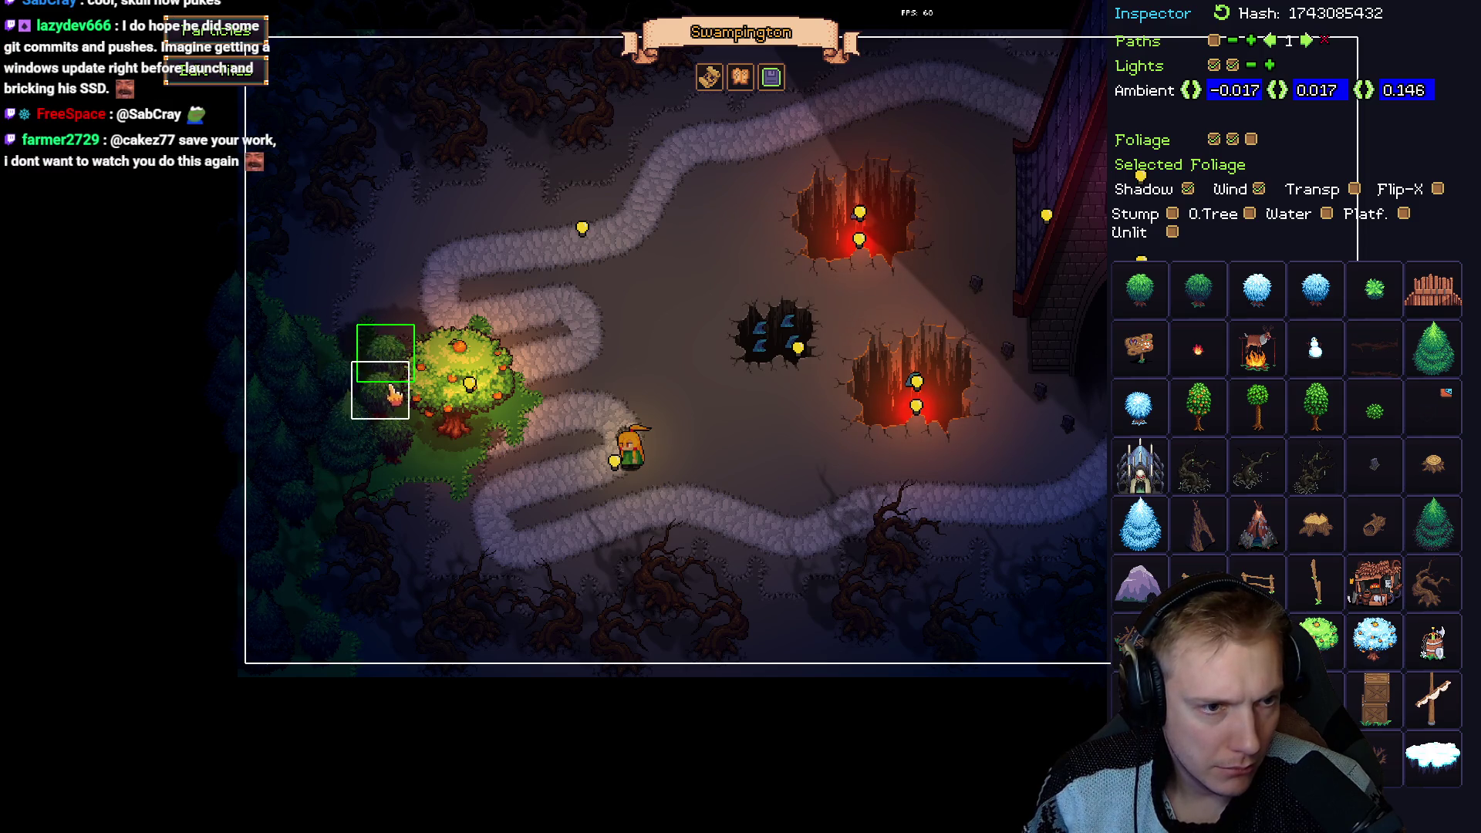
pyautogui.click(469, 376)
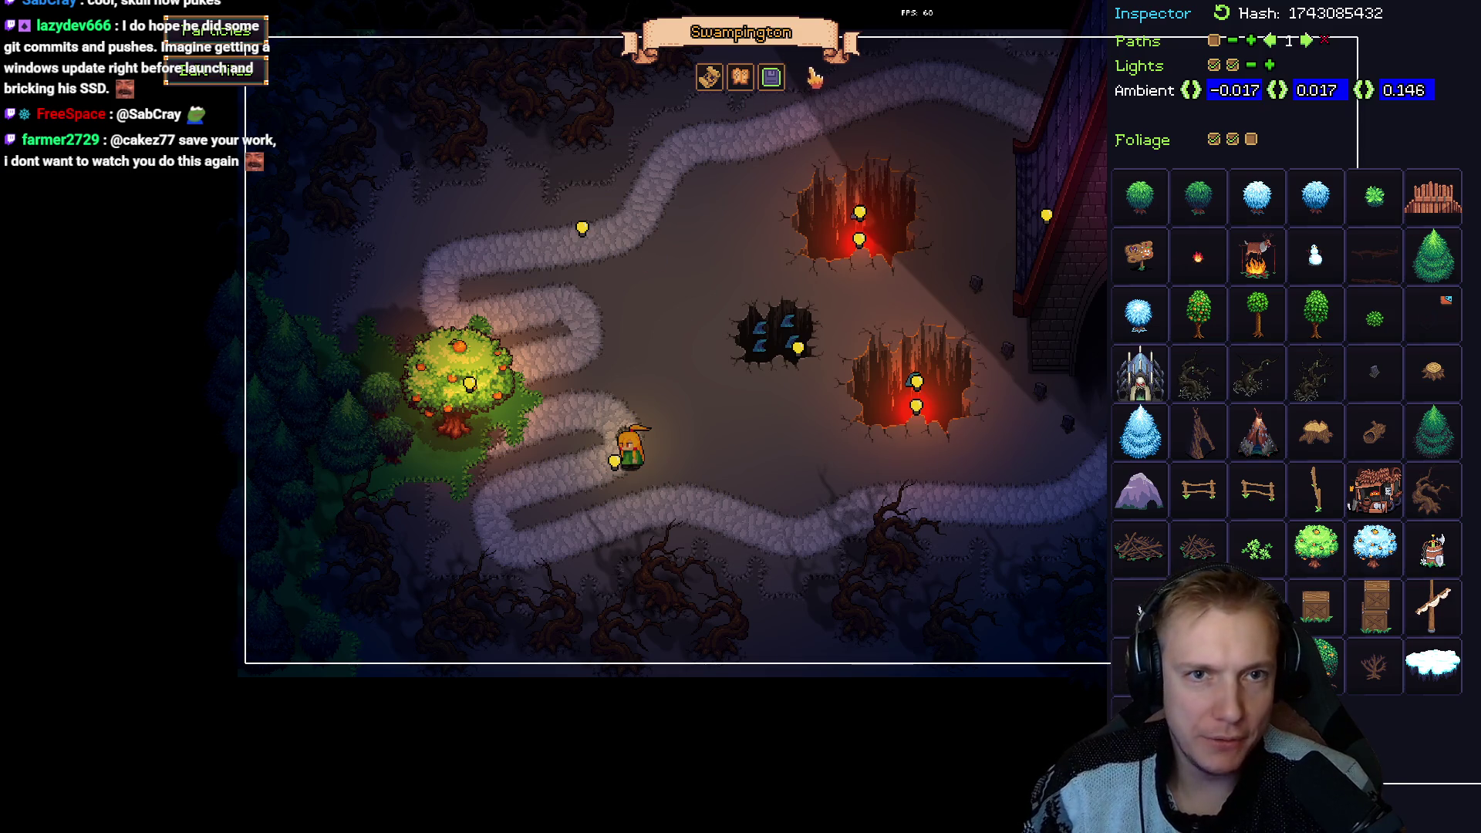
# Save the Swampington level and its background image, confirming each, then close the level list.
pyautogui.click(773, 80)
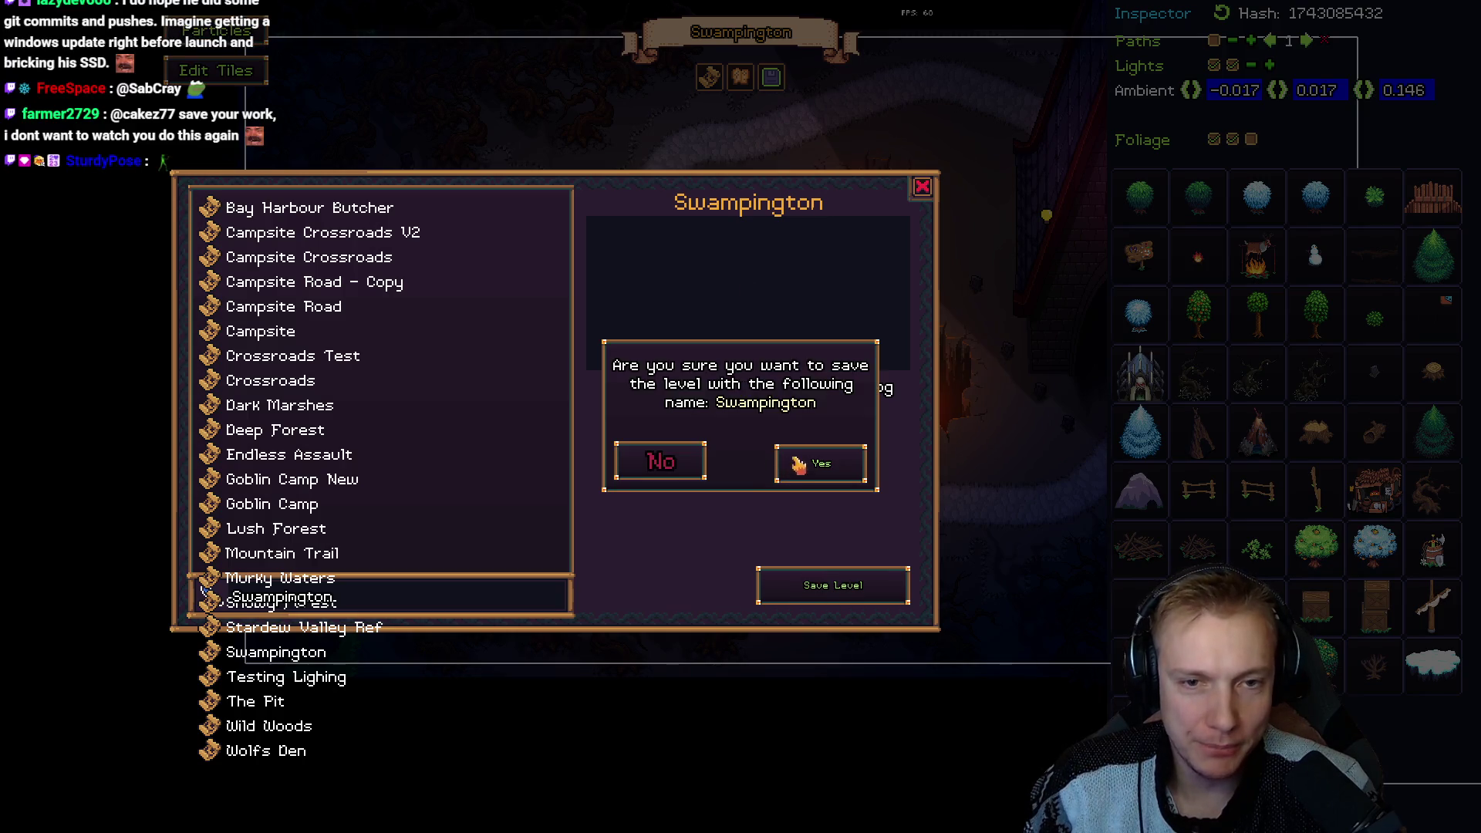
pyautogui.click(787, 462)
pyautogui.click(924, 193)
pyautogui.click(741, 77)
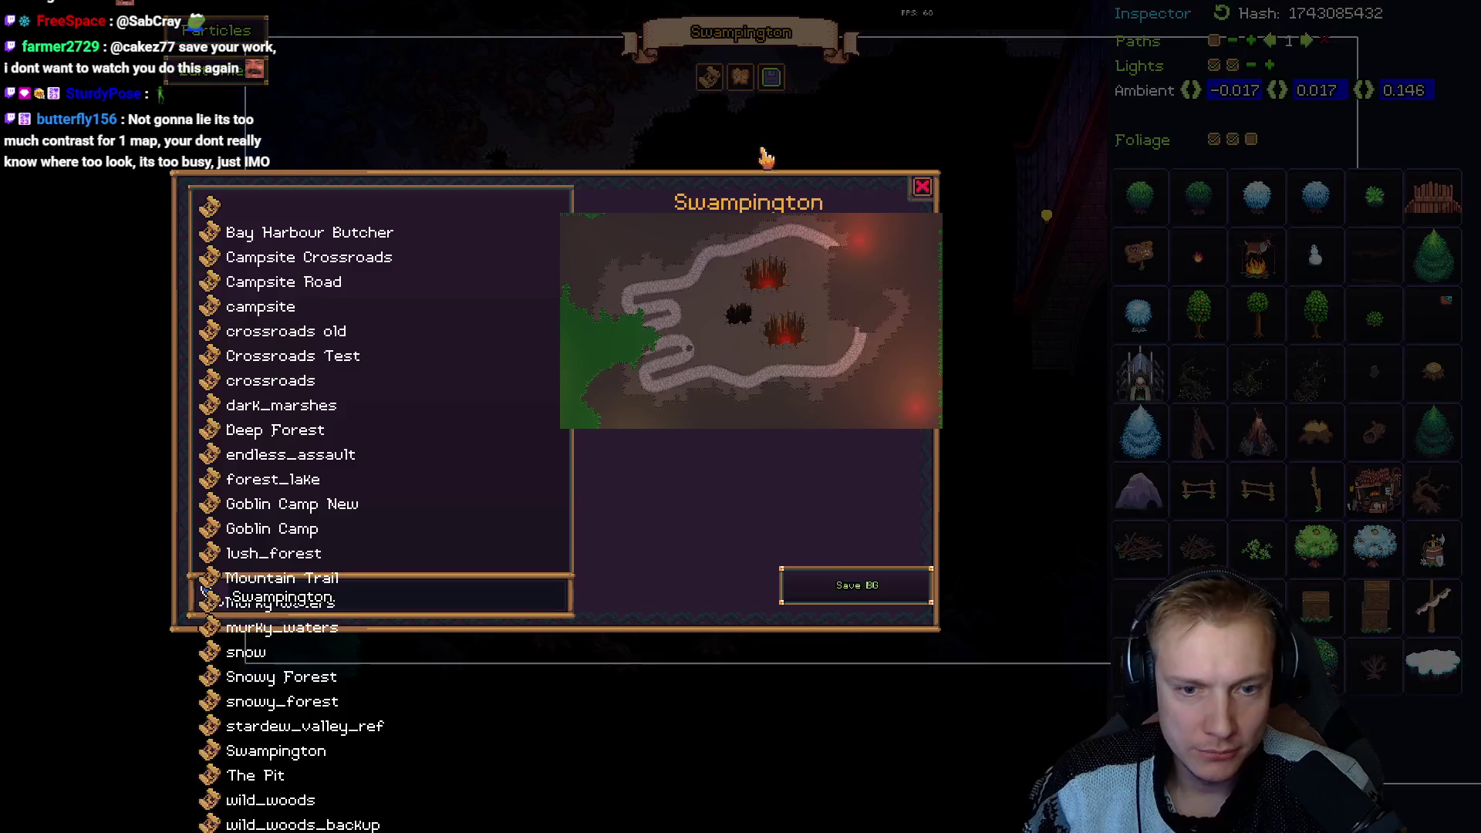
pyautogui.click(847, 586)
pyautogui.click(855, 474)
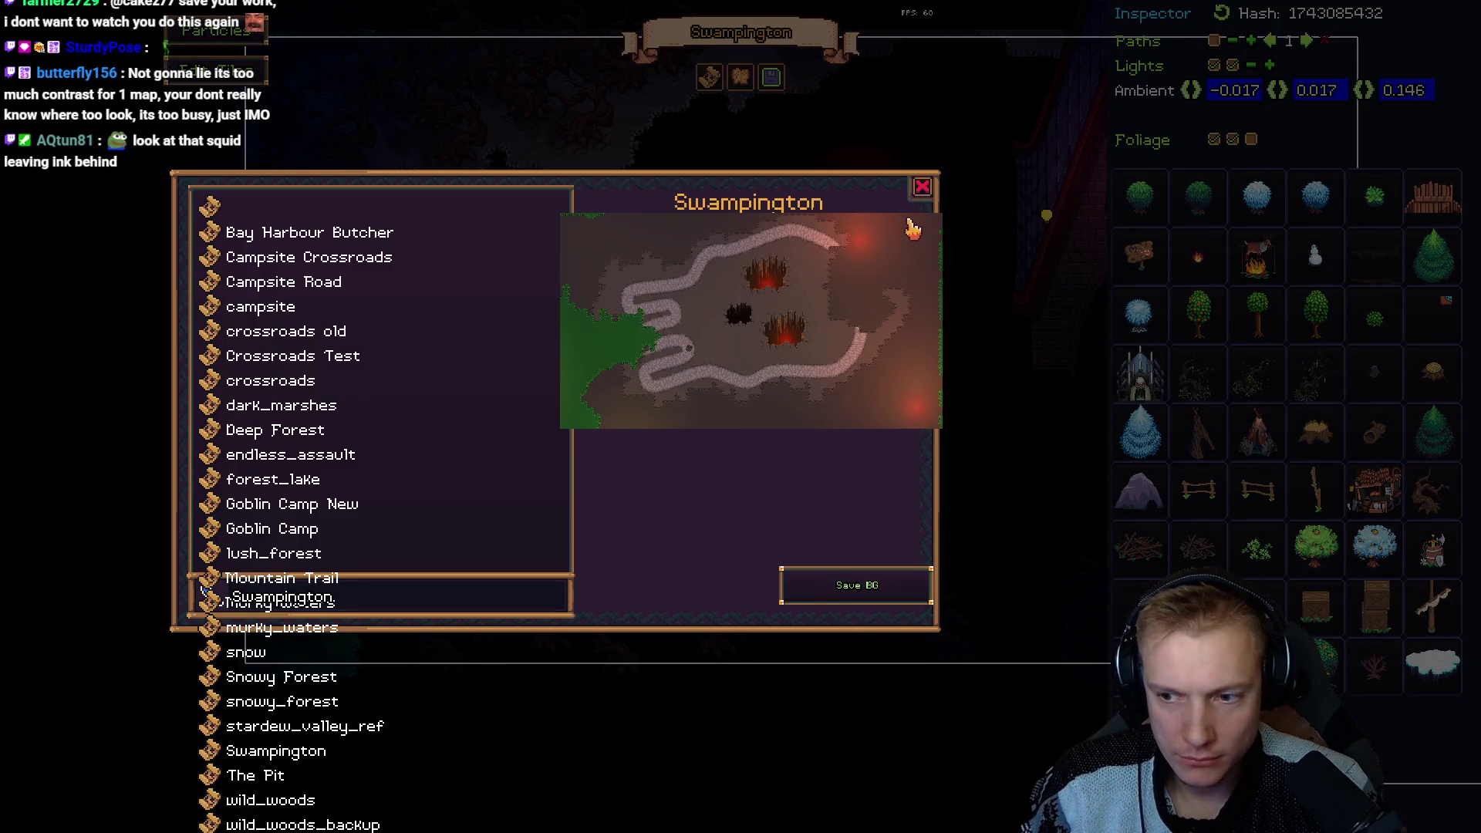
pyautogui.click(922, 190)
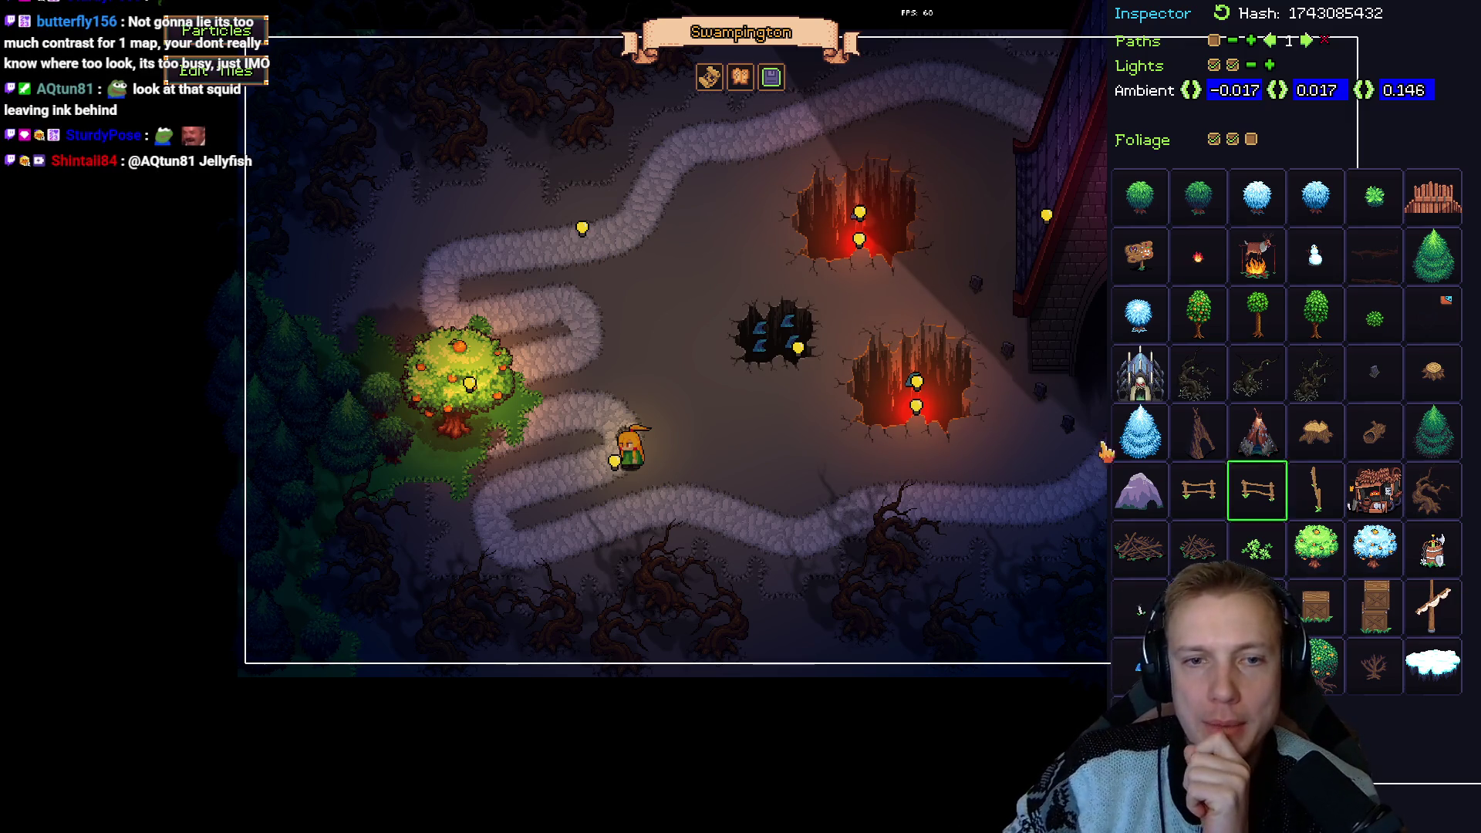
# Play-test Swampington by walking the character around, then return to the tile-atlas editor.
pyautogui.press('Tab')
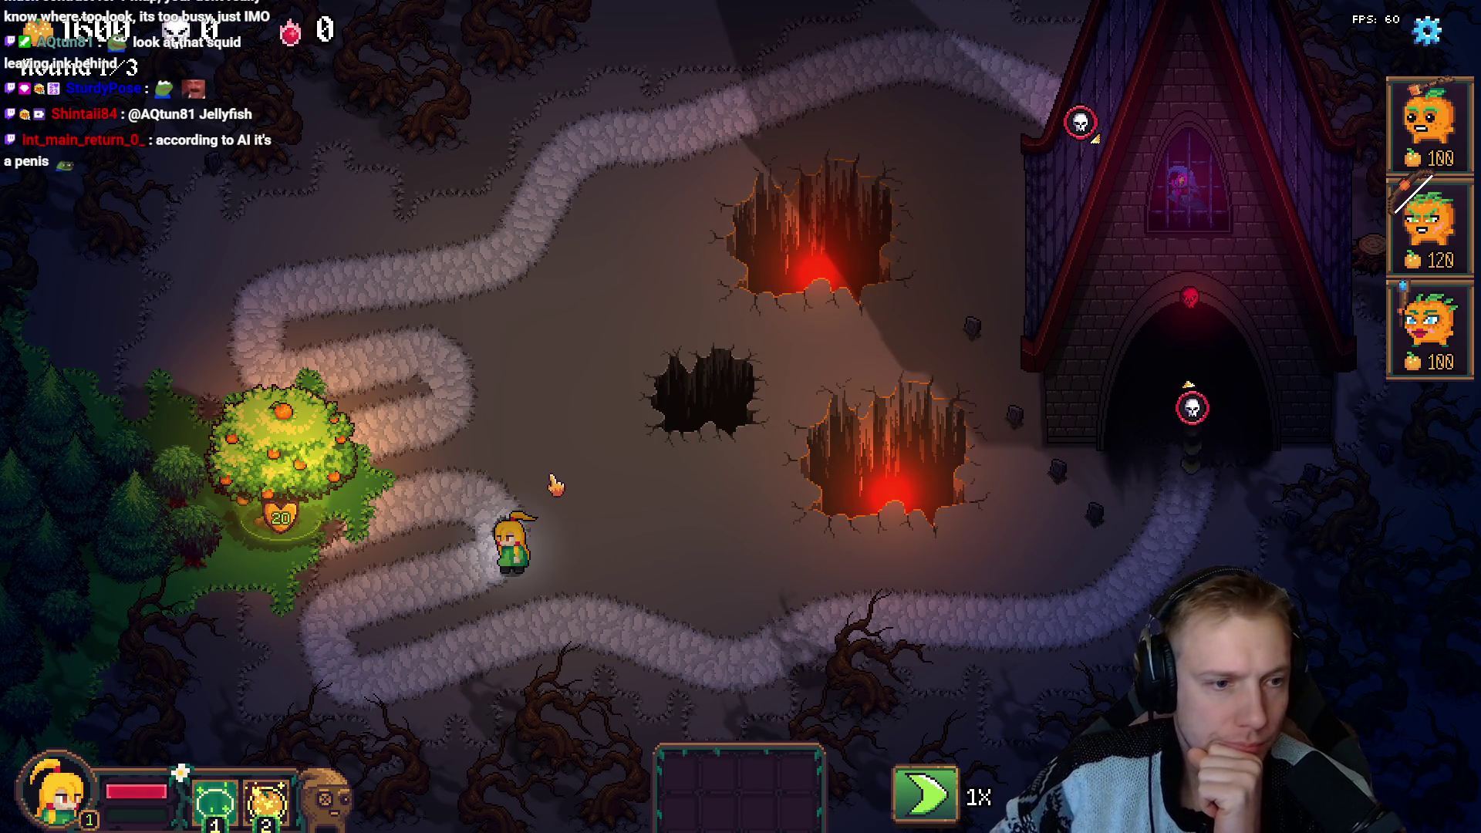
pyautogui.click(489, 456)
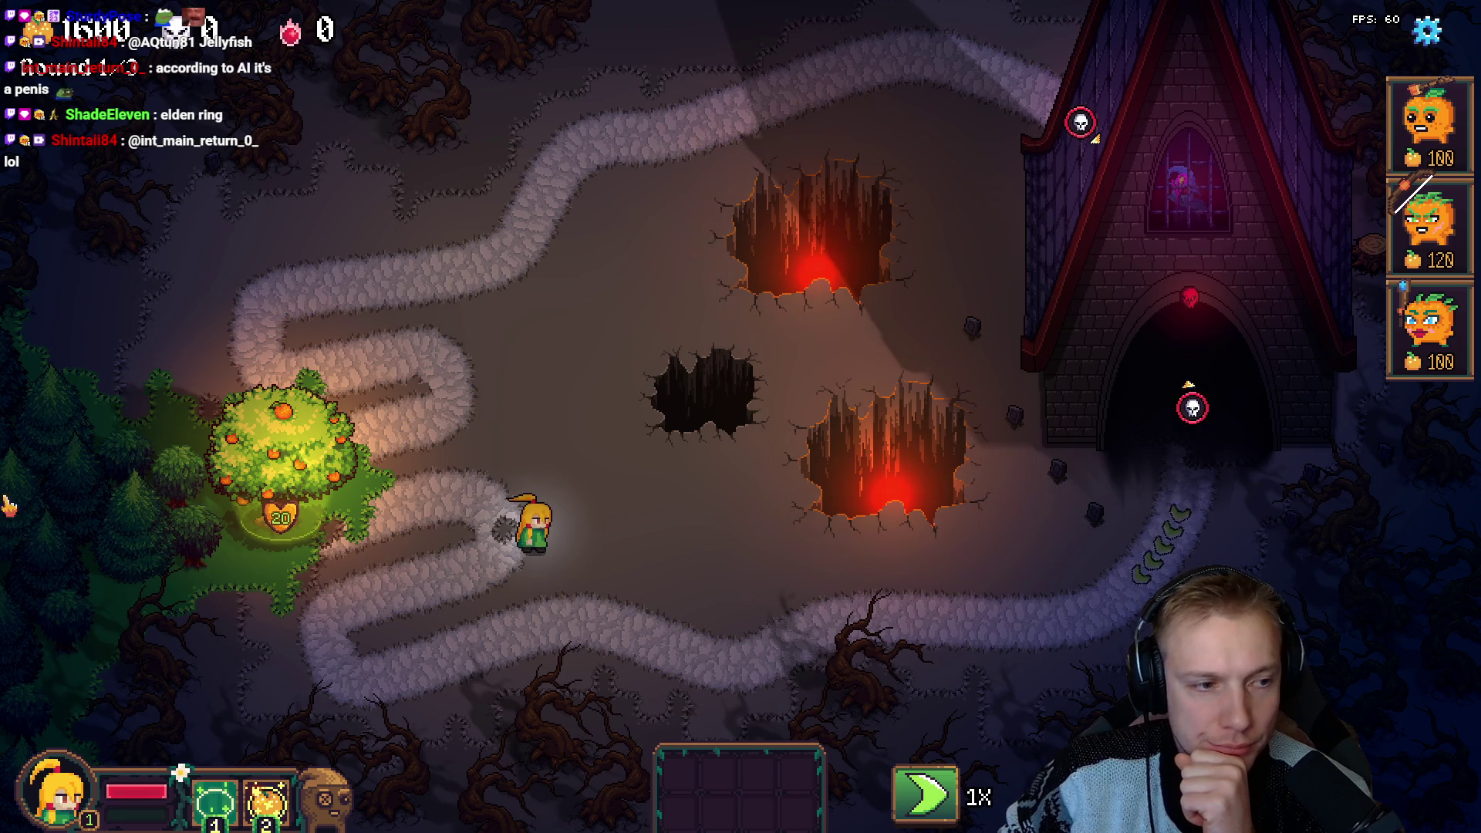
pyautogui.click(553, 401)
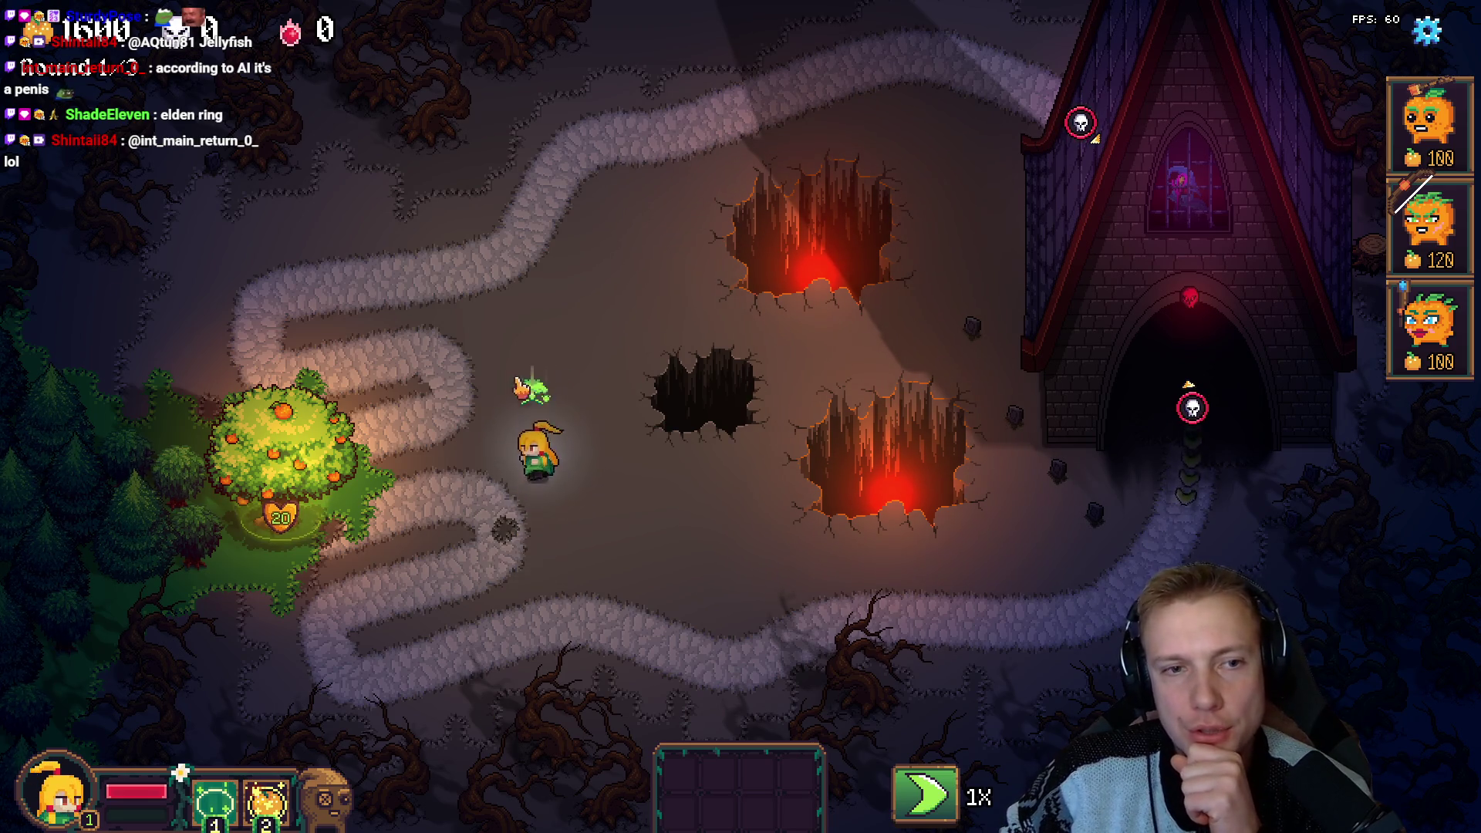
pyautogui.click(496, 528)
pyautogui.click(561, 463)
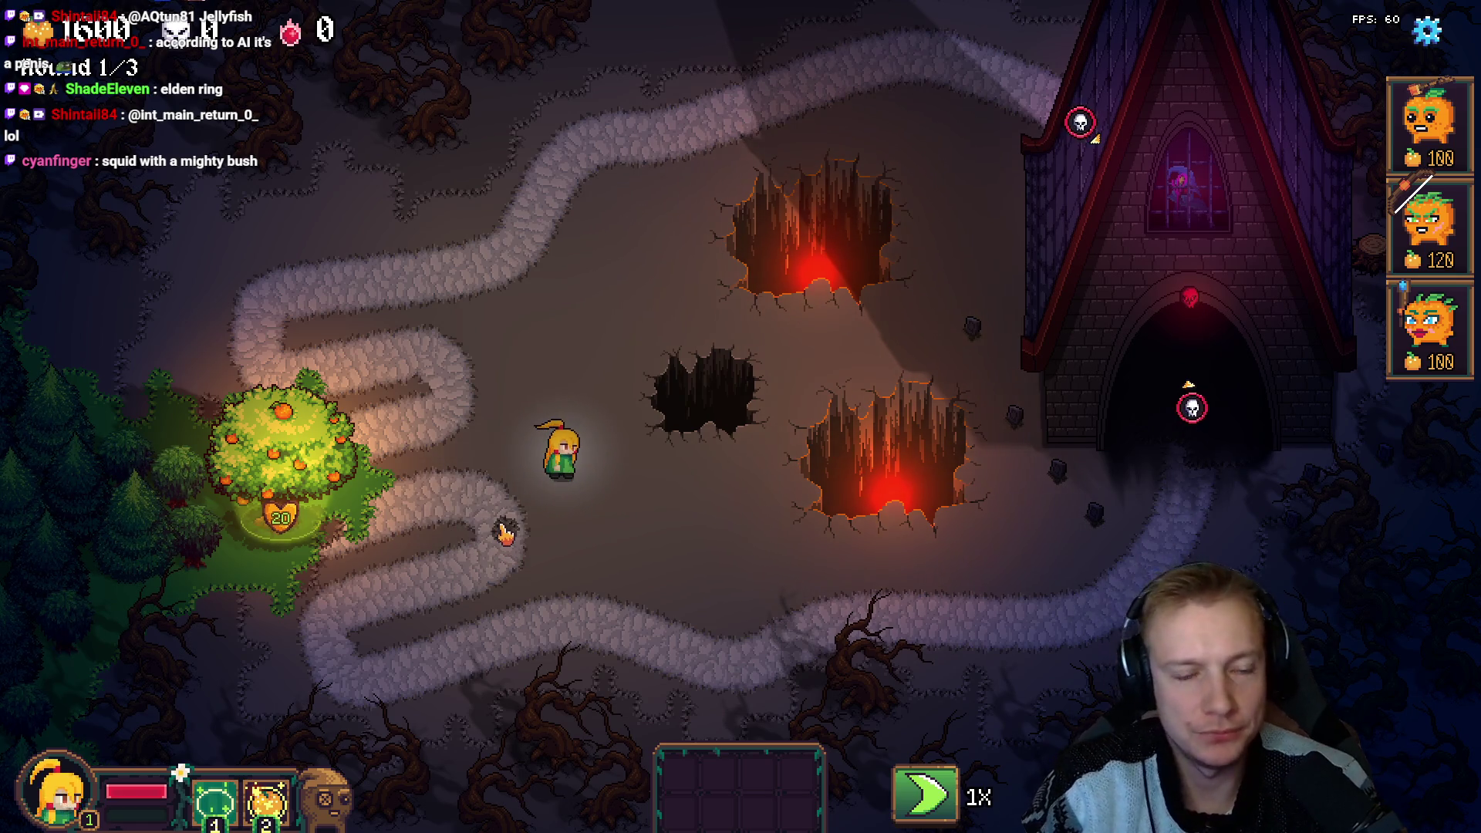
pyautogui.press('F1')
pyautogui.press('F2')
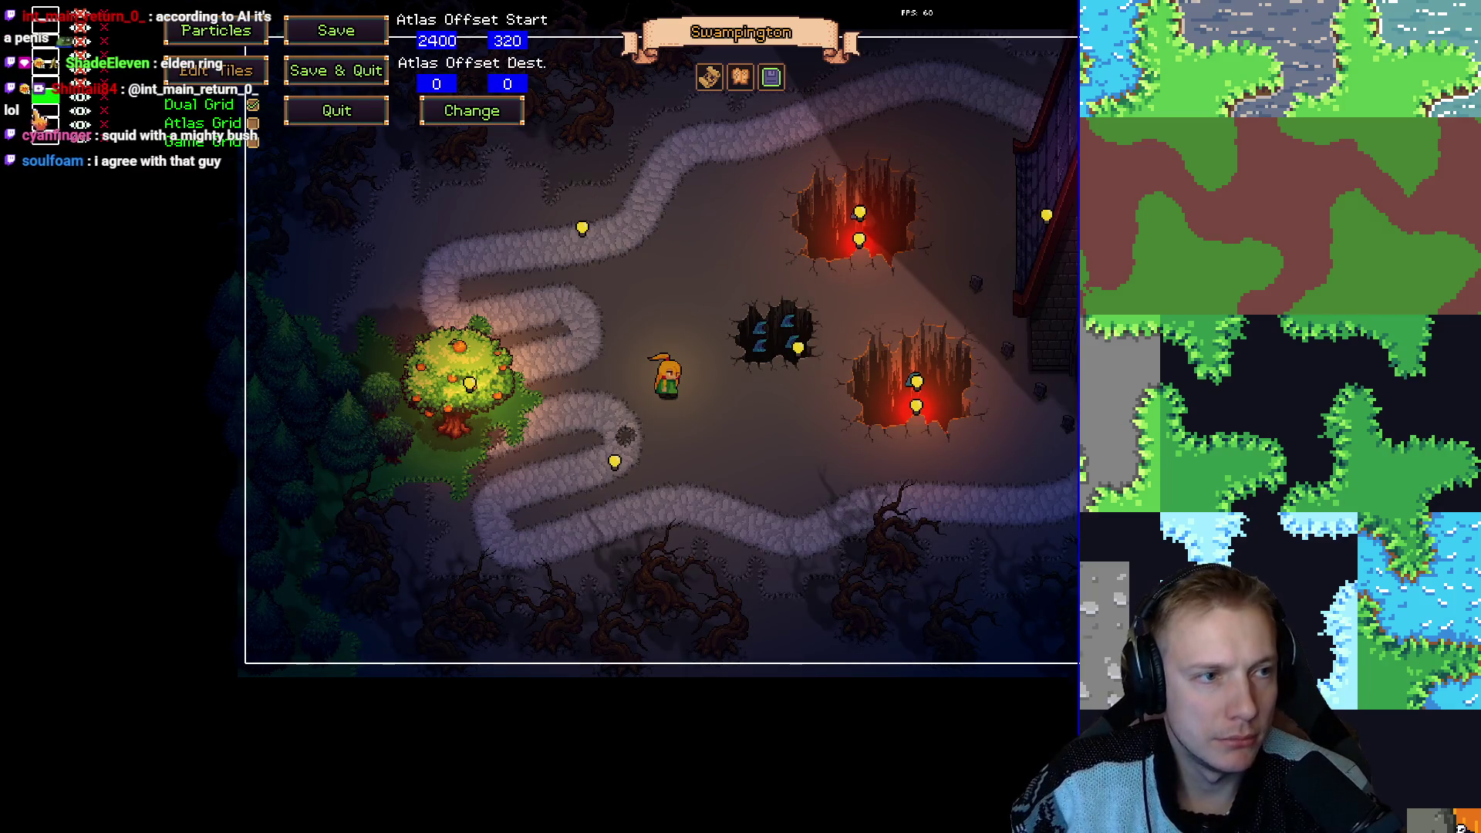
# Pan the tile atlas to offset 2592, 256, save Swampington, and close the level list.
pyautogui.moveTo(1239, 302)
pyautogui.mouseDown()
pyautogui.moveTo(1404, 355)
pyautogui.moveTo(683, 463)
pyautogui.mouseUp()
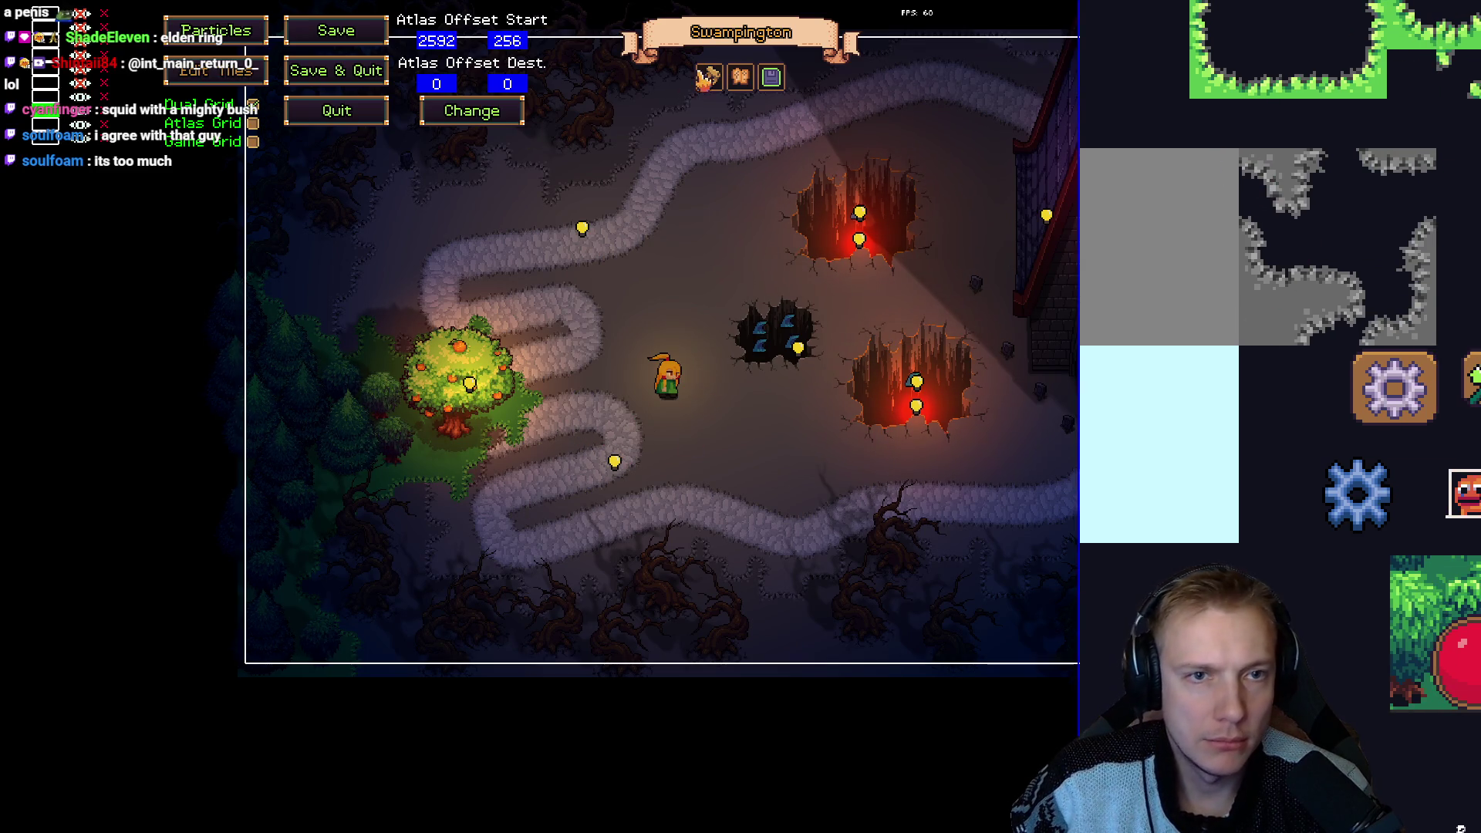
pyautogui.click(708, 77)
pyautogui.click(874, 591)
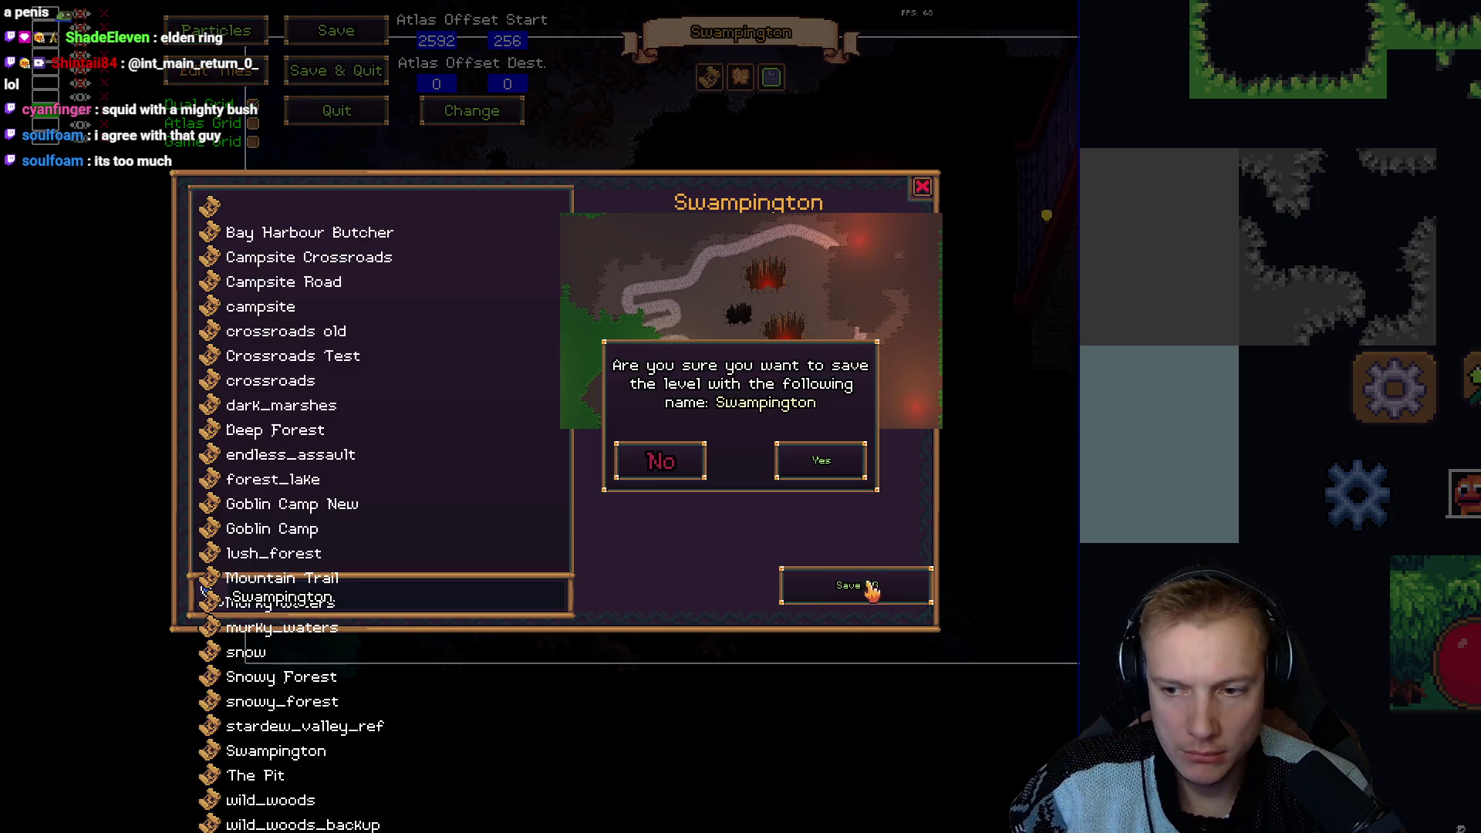
pyautogui.click(822, 463)
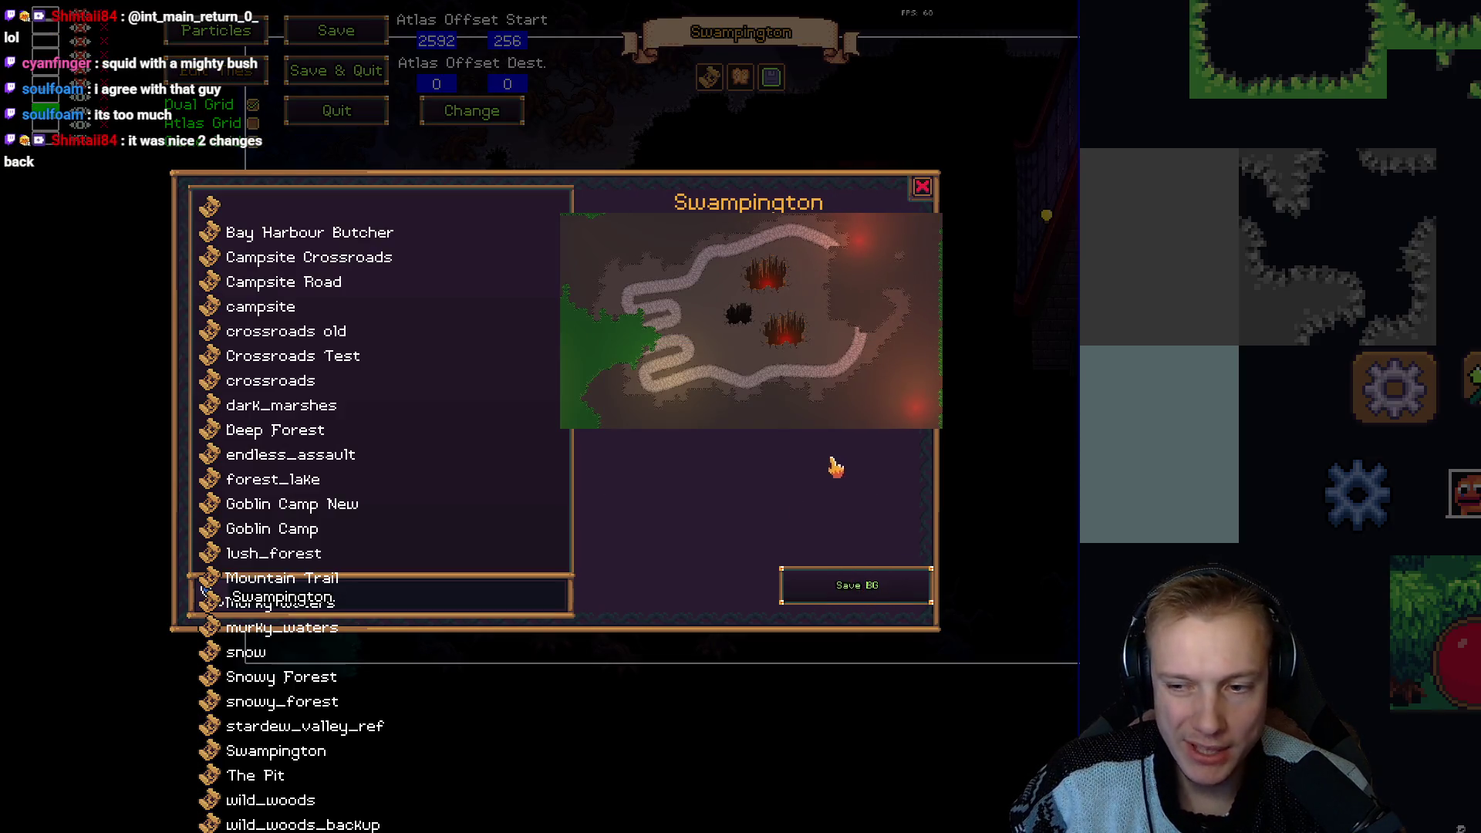
pyautogui.click(923, 189)
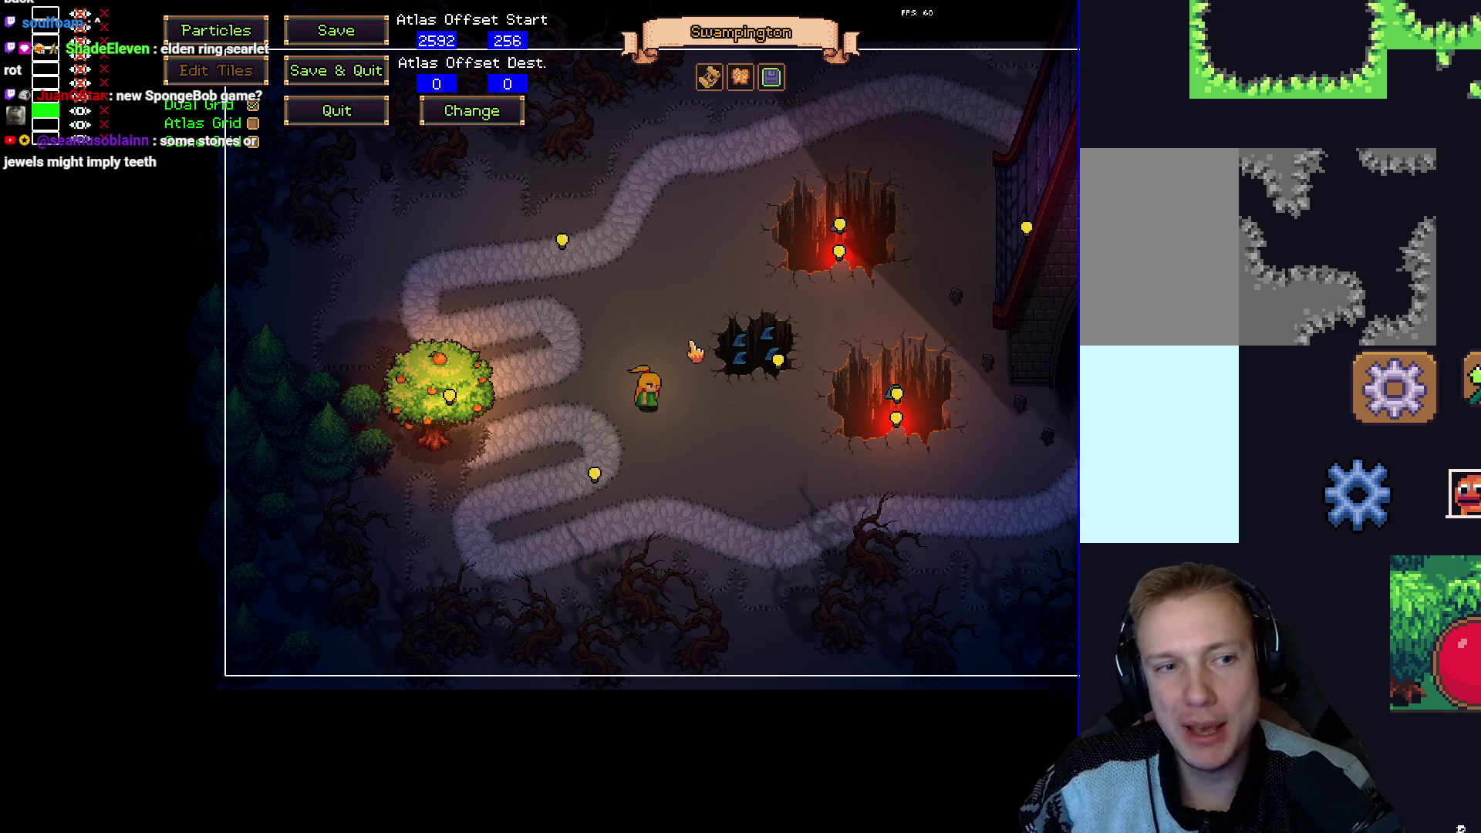
# Switch to foliage editing, nudge the small gravestone left, and preview it in play mode.
pyautogui.press('Escape')
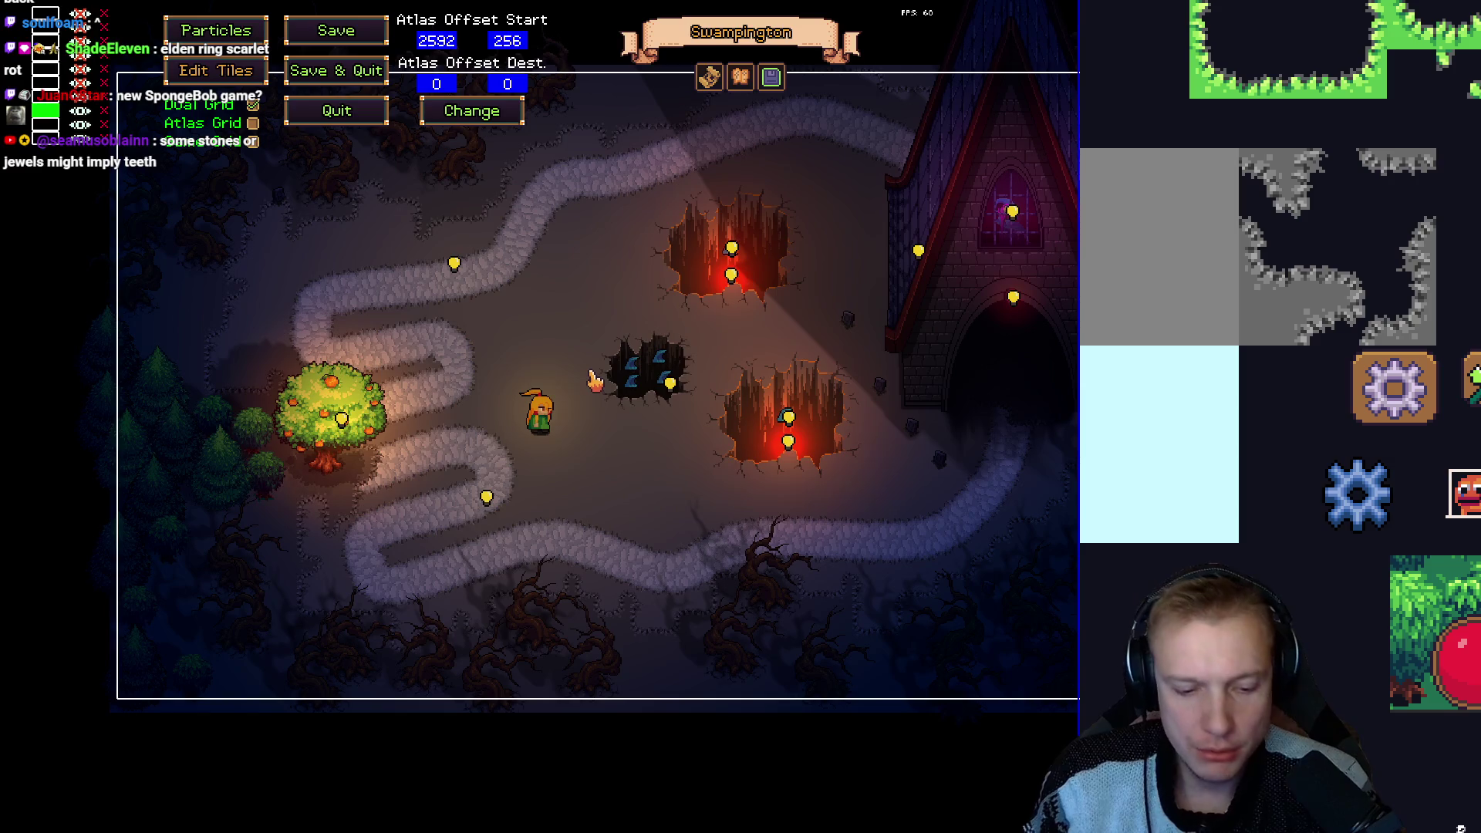
pyautogui.press('Escape')
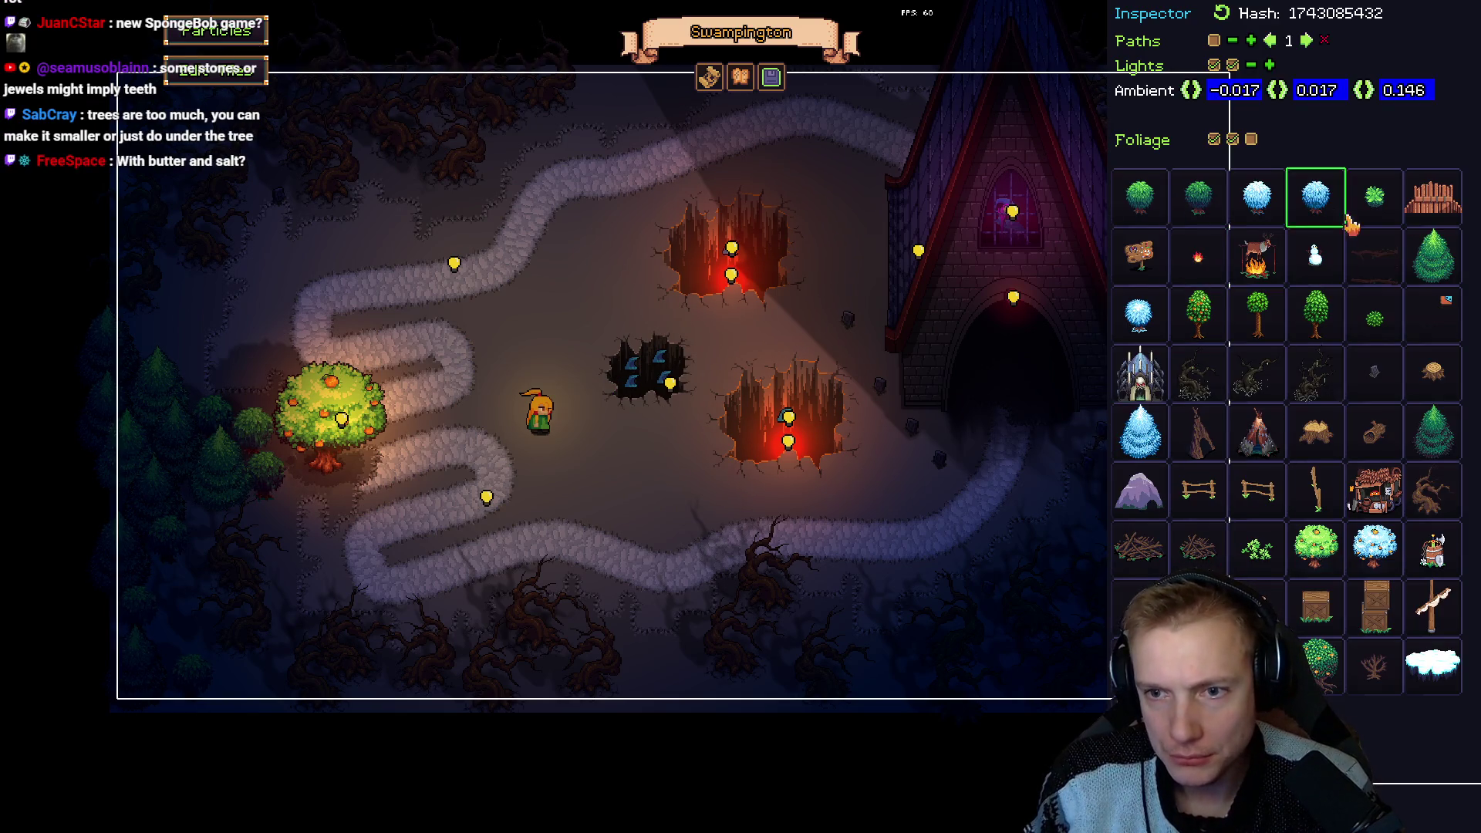
pyautogui.moveTo(847, 324); pyautogui.dragTo(621, 312)
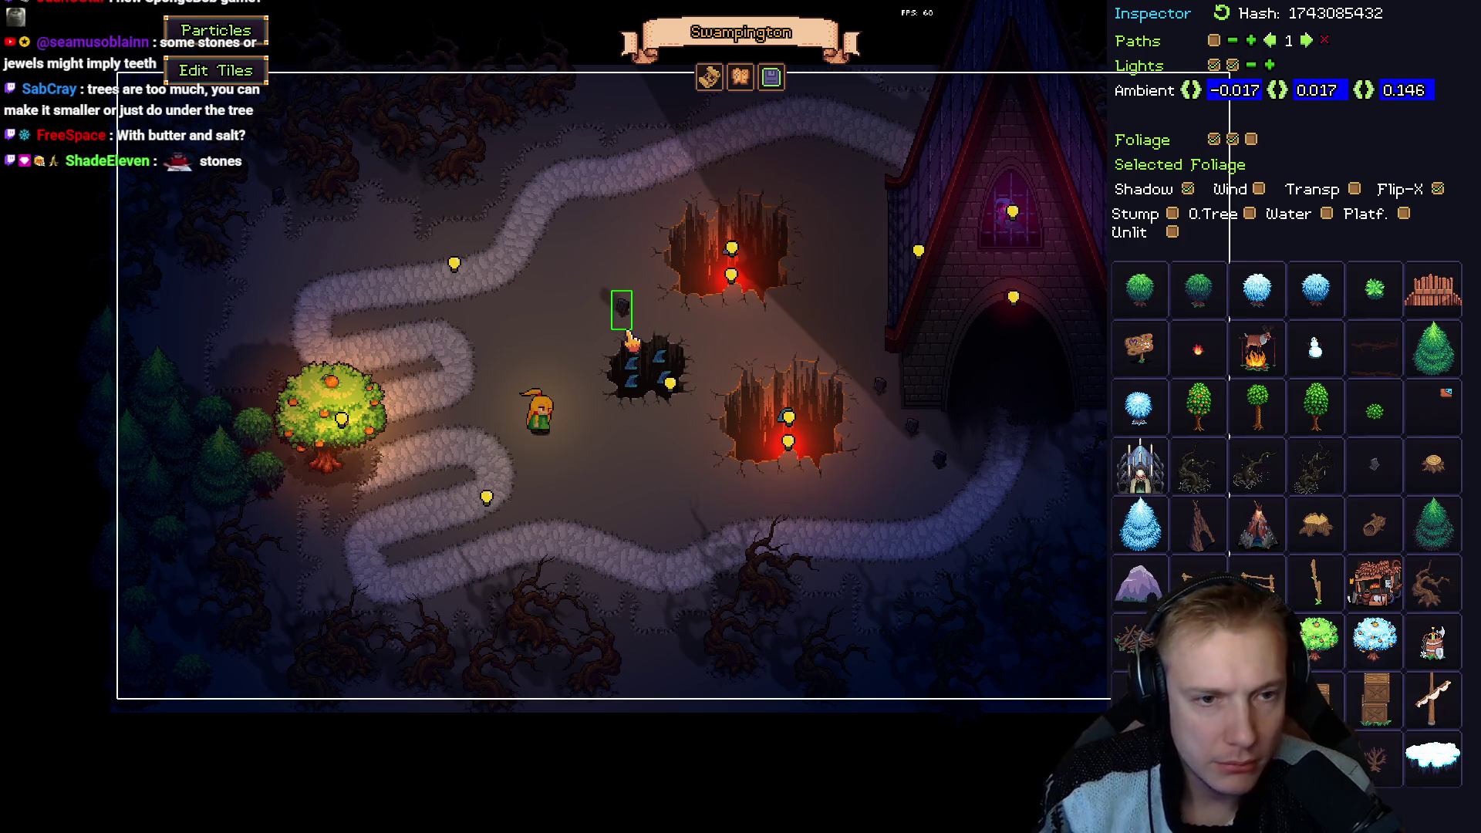
pyautogui.press('Escape')
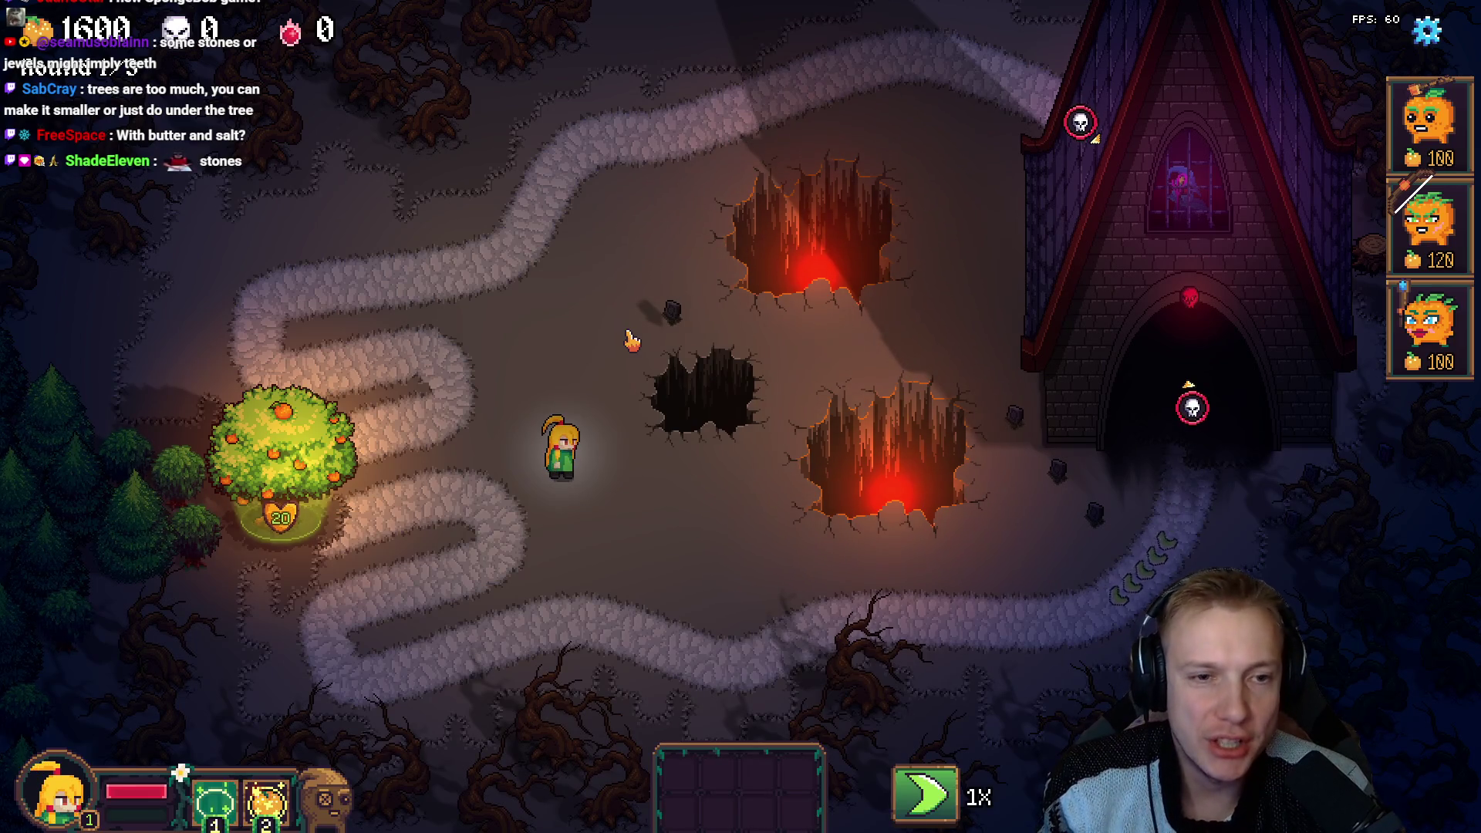
pyautogui.press('Escape')
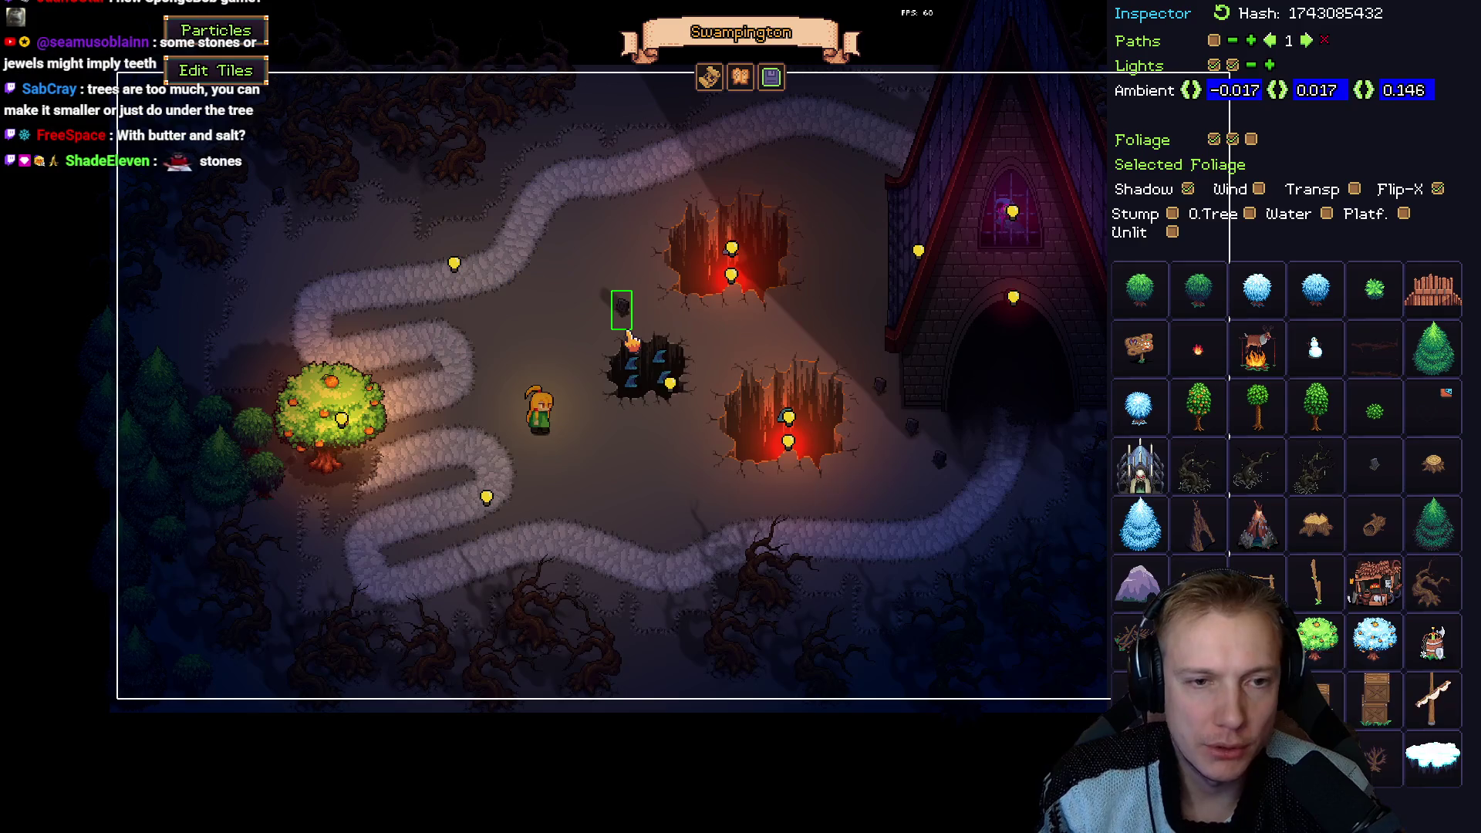
# Turn off the gravestone's shadow and move it beside the church wall right of the pits.
pyautogui.click(1186, 191)
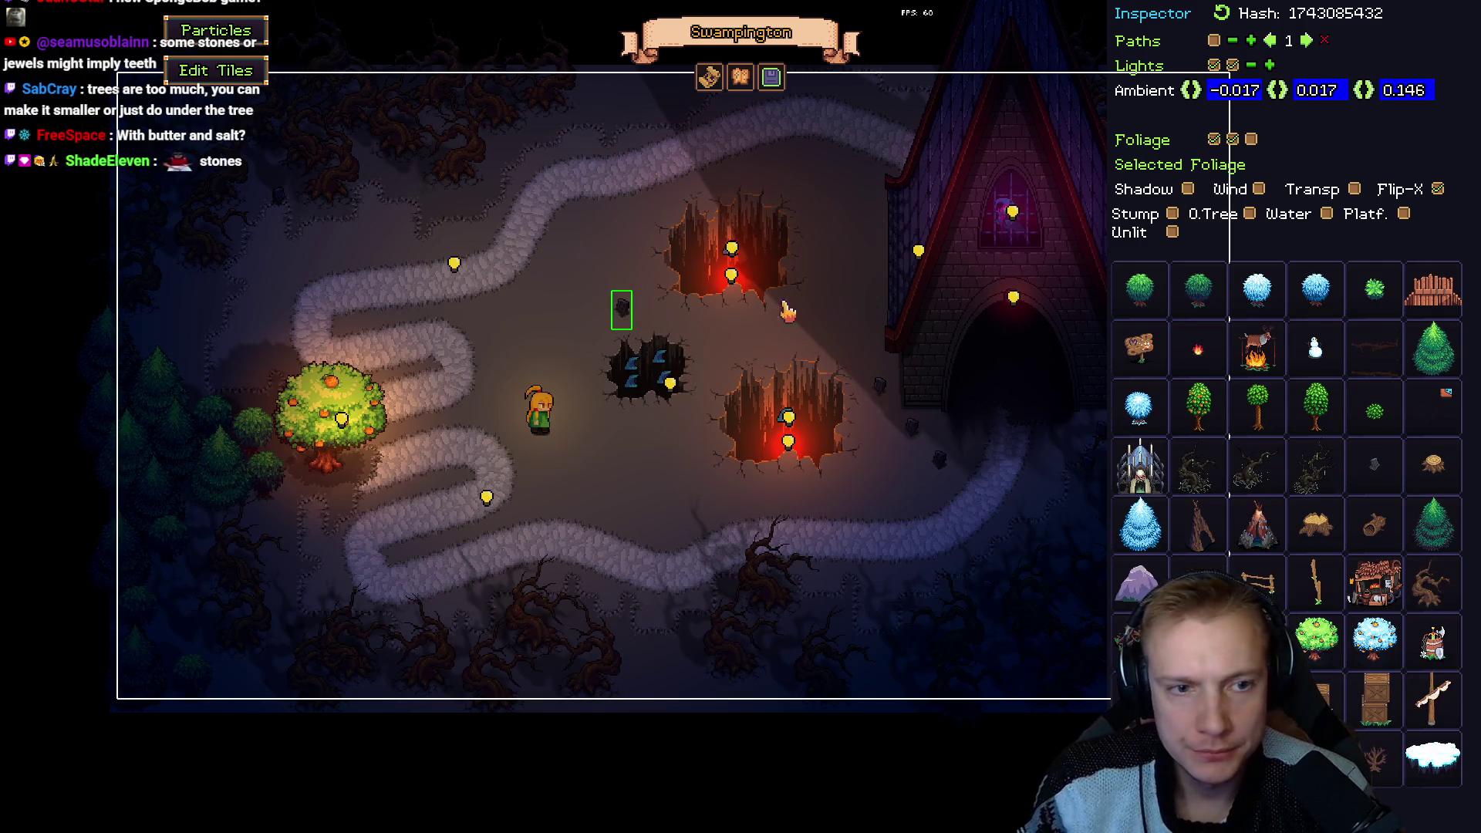
pyautogui.moveTo(629, 316)
pyautogui.mouseDown()
pyautogui.moveTo(837, 296)
pyautogui.moveTo(849, 310)
pyautogui.mouseUp()
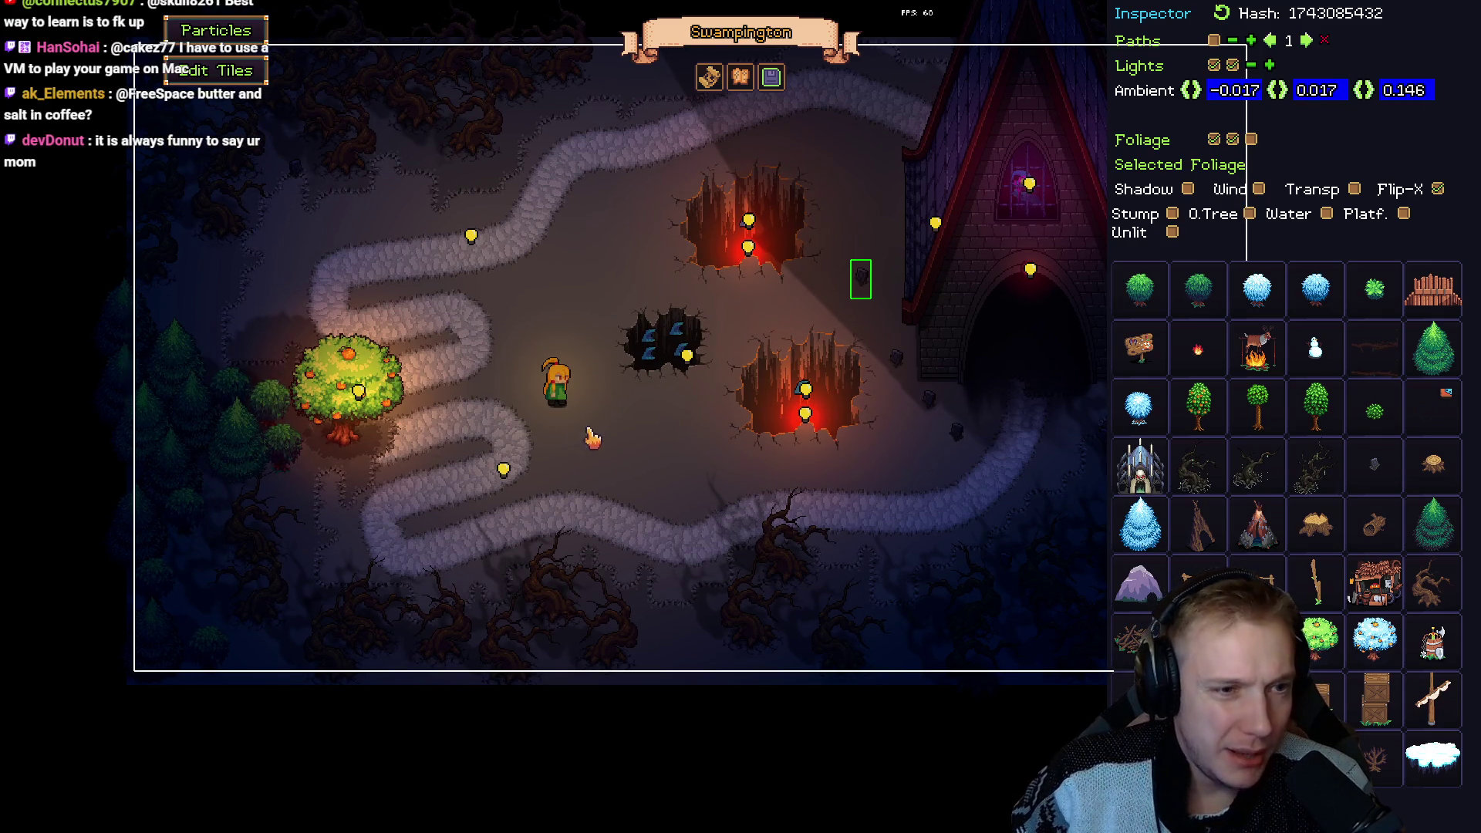
pyautogui.rightClick(257, 443)
# Erase the pine trees along the left edge and lower left of the map.
pyautogui.rightClick(257, 443)
pyautogui.rightClick(193, 408)
pyautogui.rightClick(127, 370)
pyautogui.rightClick(139, 432)
pyautogui.rightClick(147, 629)
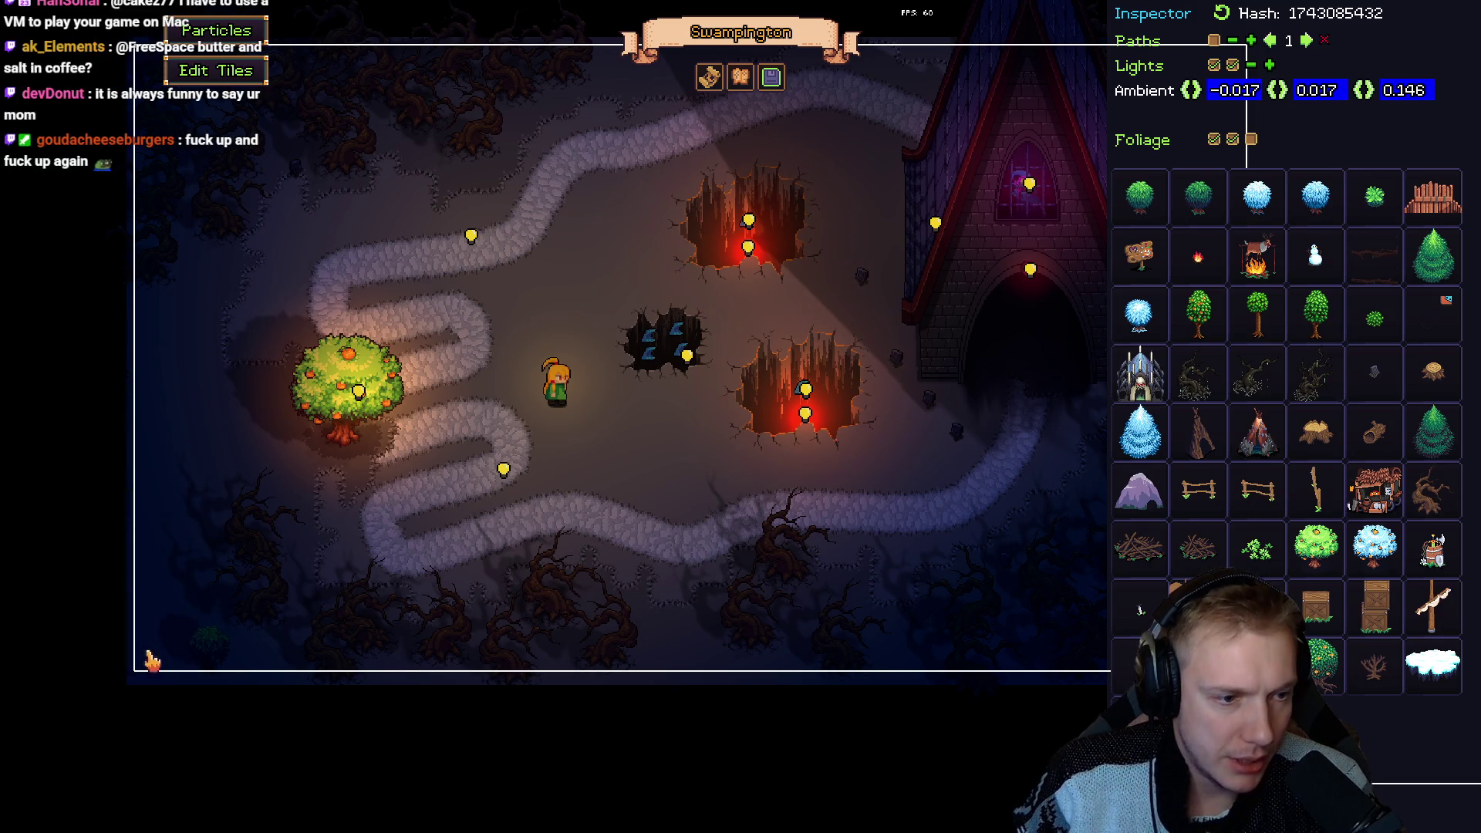
# Place two dead trees around the orange tree, then launch the level in play mode.
pyautogui.click(266, 544)
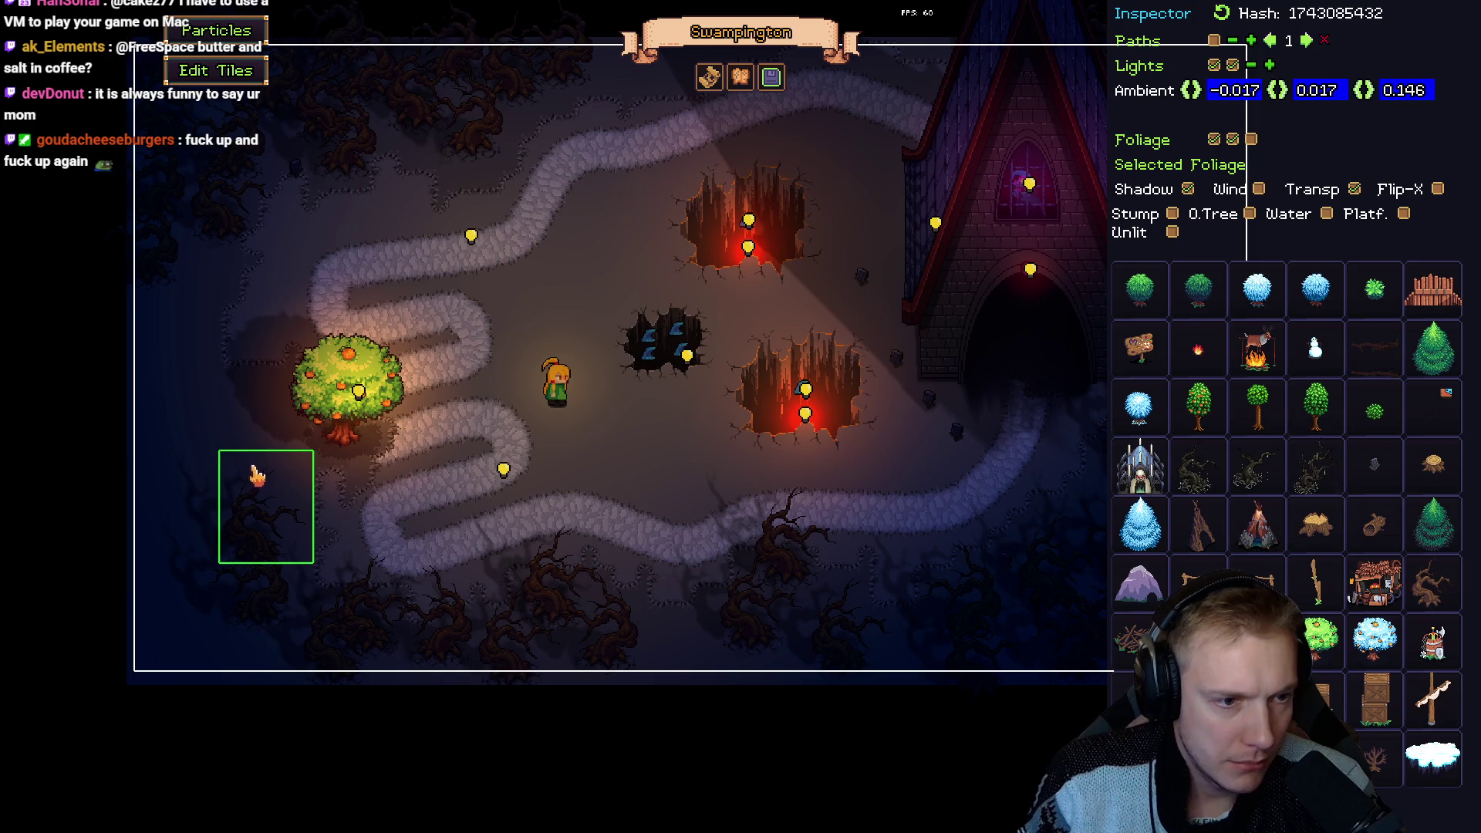
pyautogui.click(248, 344)
pyautogui.click(183, 287)
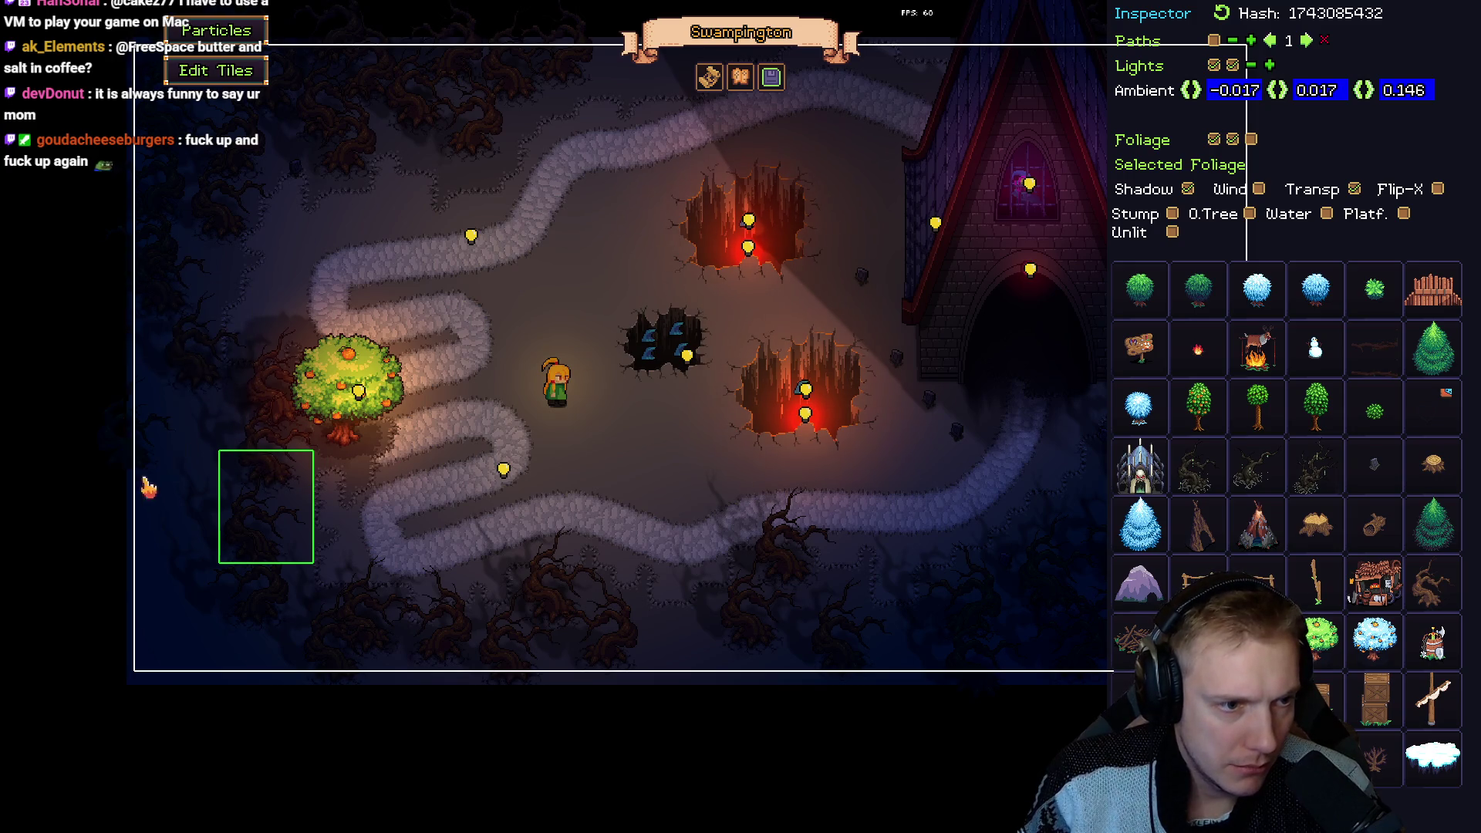
pyautogui.press('Escape')
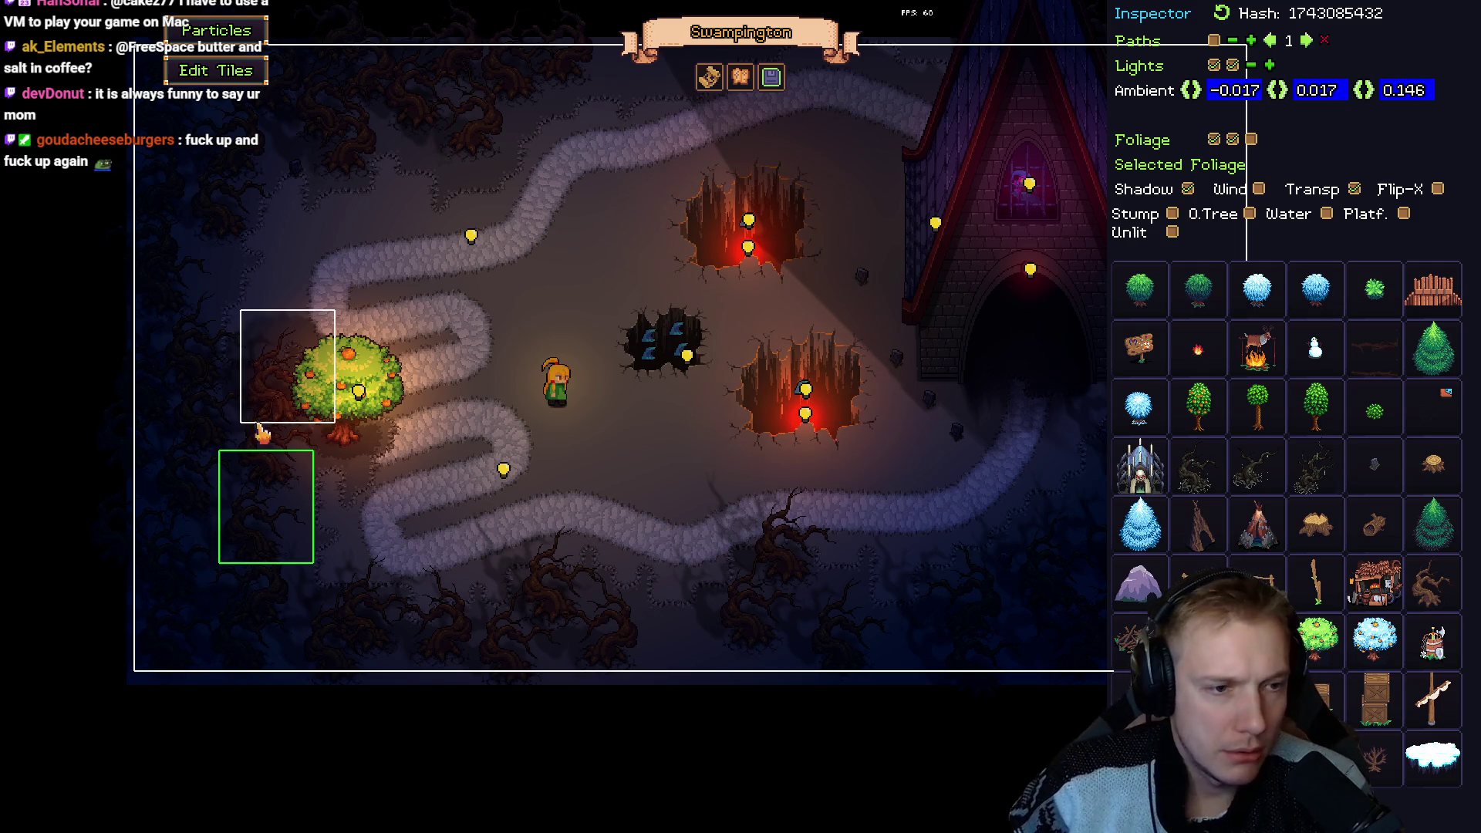
pyautogui.press('Escape')
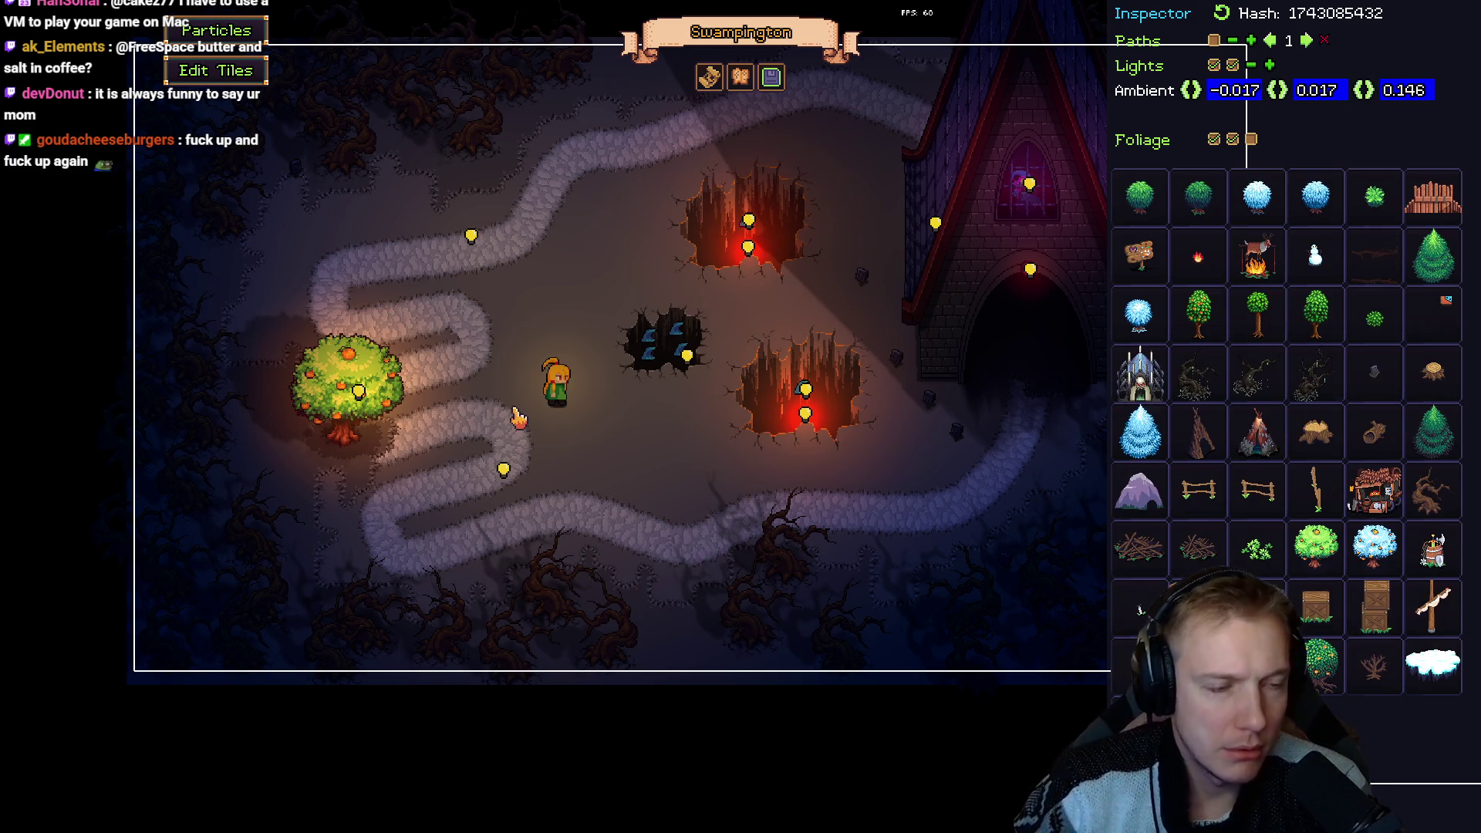
pyautogui.press('Escape')
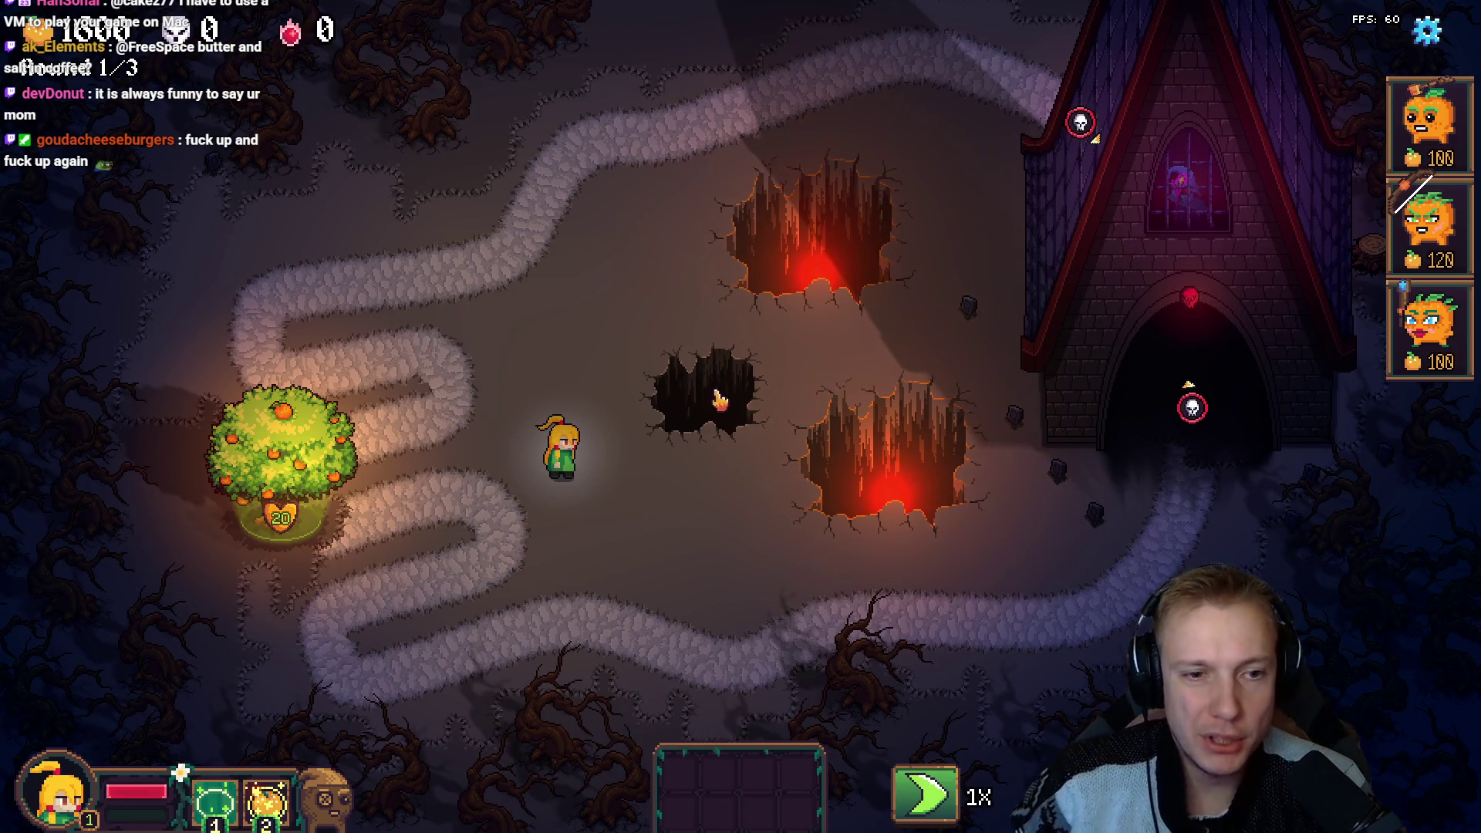
# Walk the hero down the map, return to the editor, and save the level background.
pyautogui.click(591, 575)
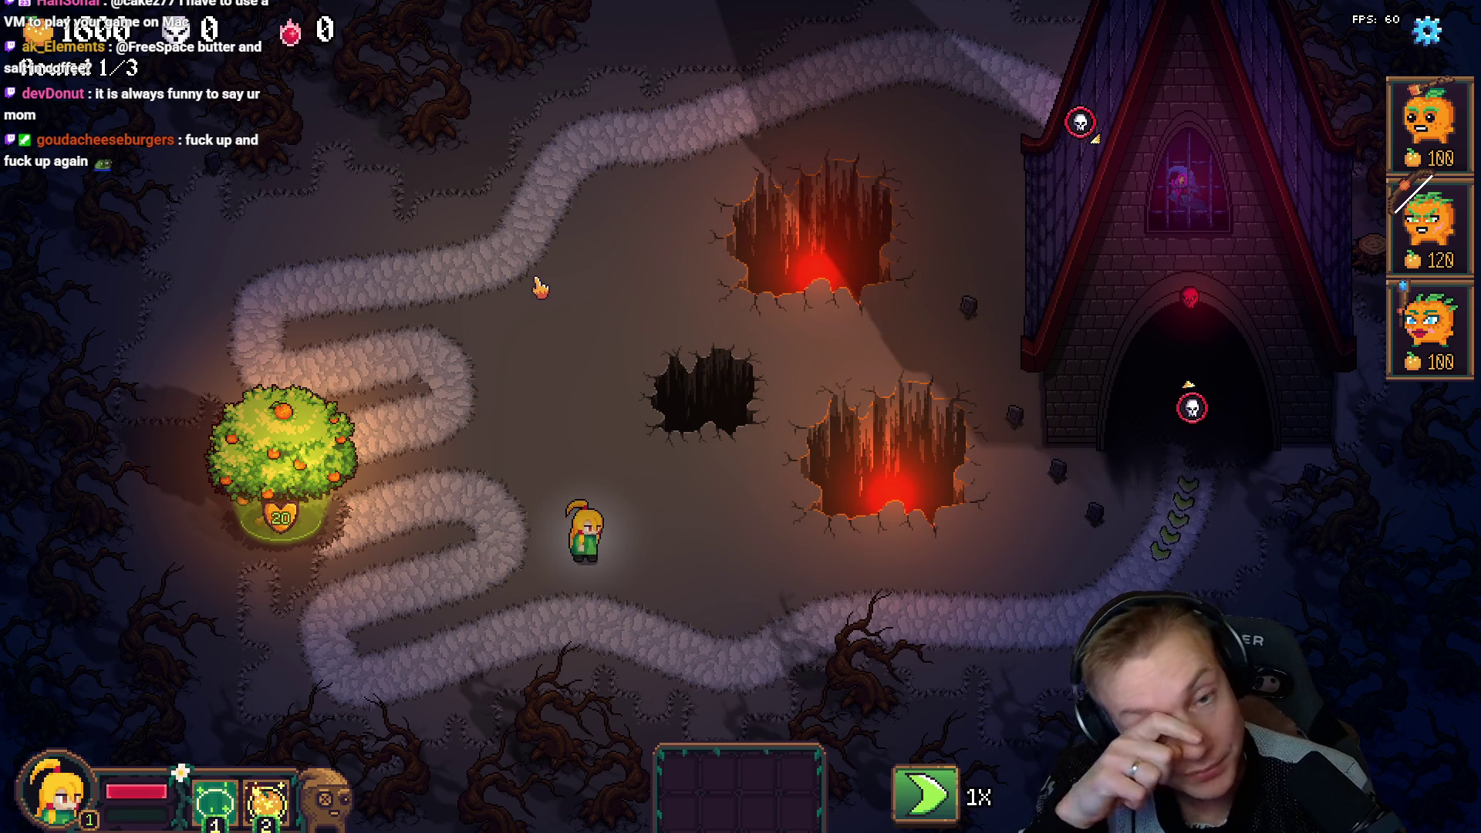
pyautogui.press('Escape')
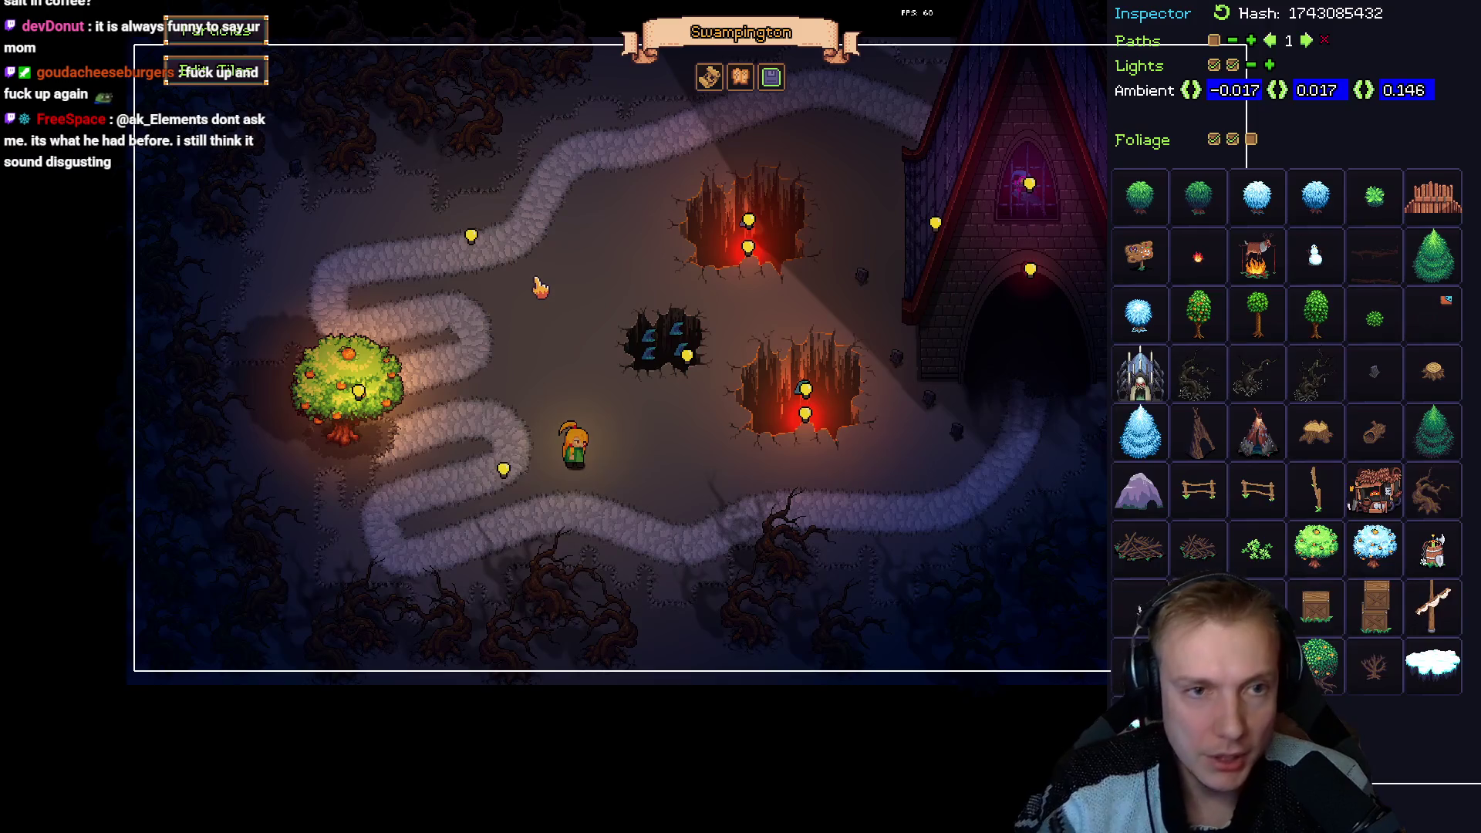
pyautogui.click(709, 77)
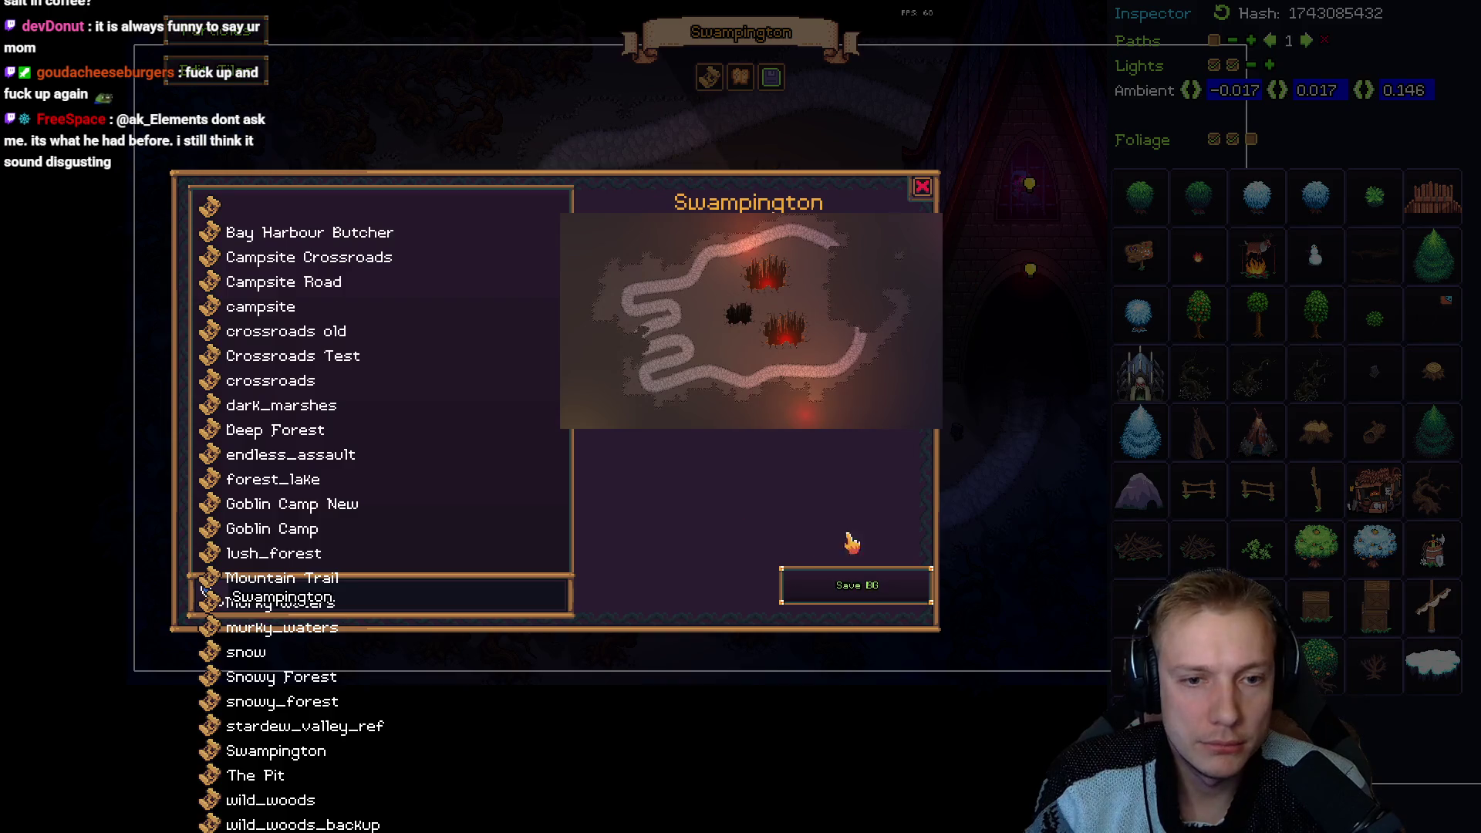
pyautogui.click(860, 588)
pyautogui.click(819, 463)
pyautogui.click(922, 188)
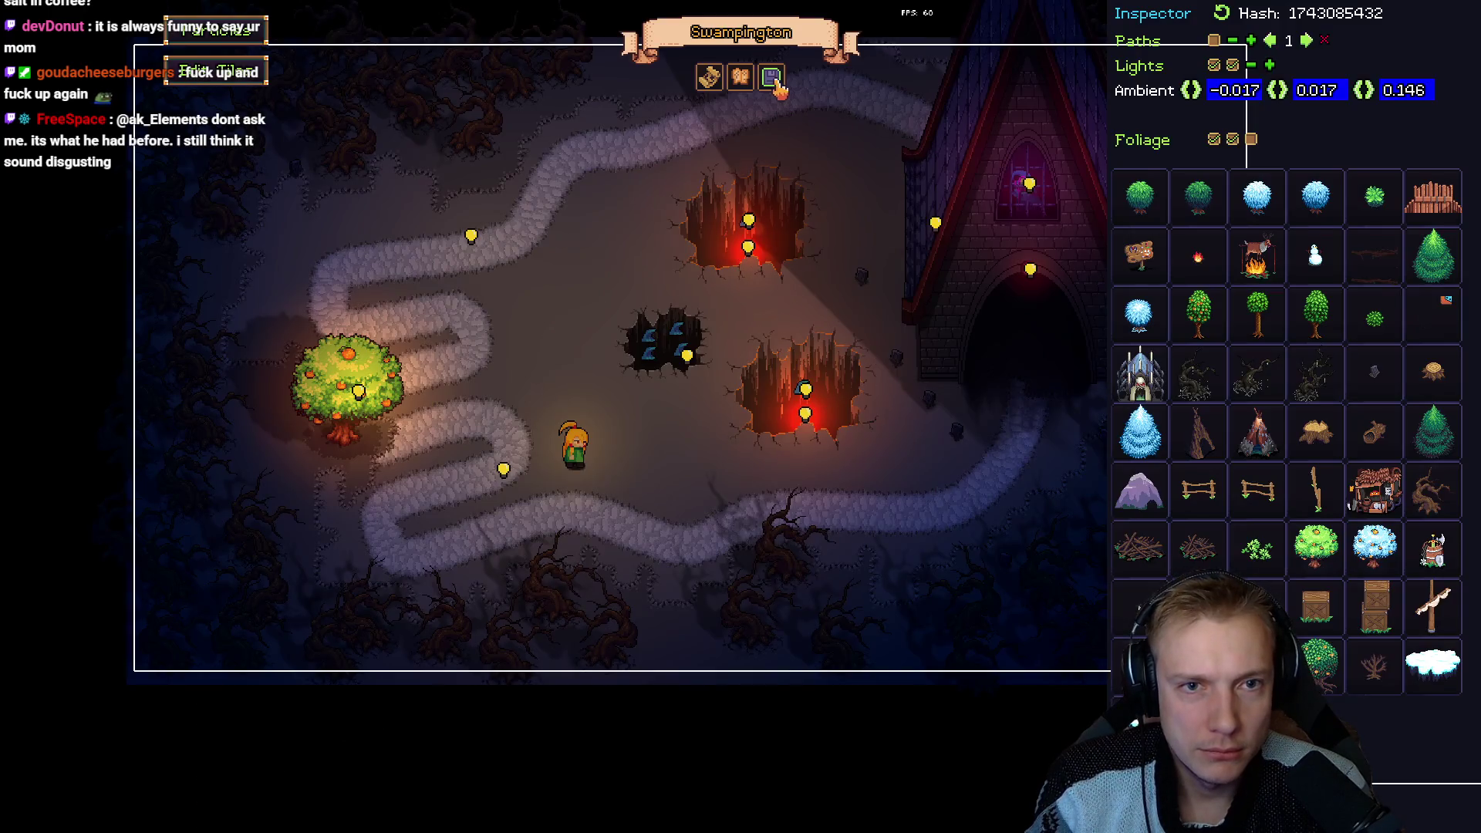
# Save the Swampington level and close the level list to show the map.
pyautogui.click(771, 77)
pyautogui.click(843, 594)
pyautogui.click(835, 460)
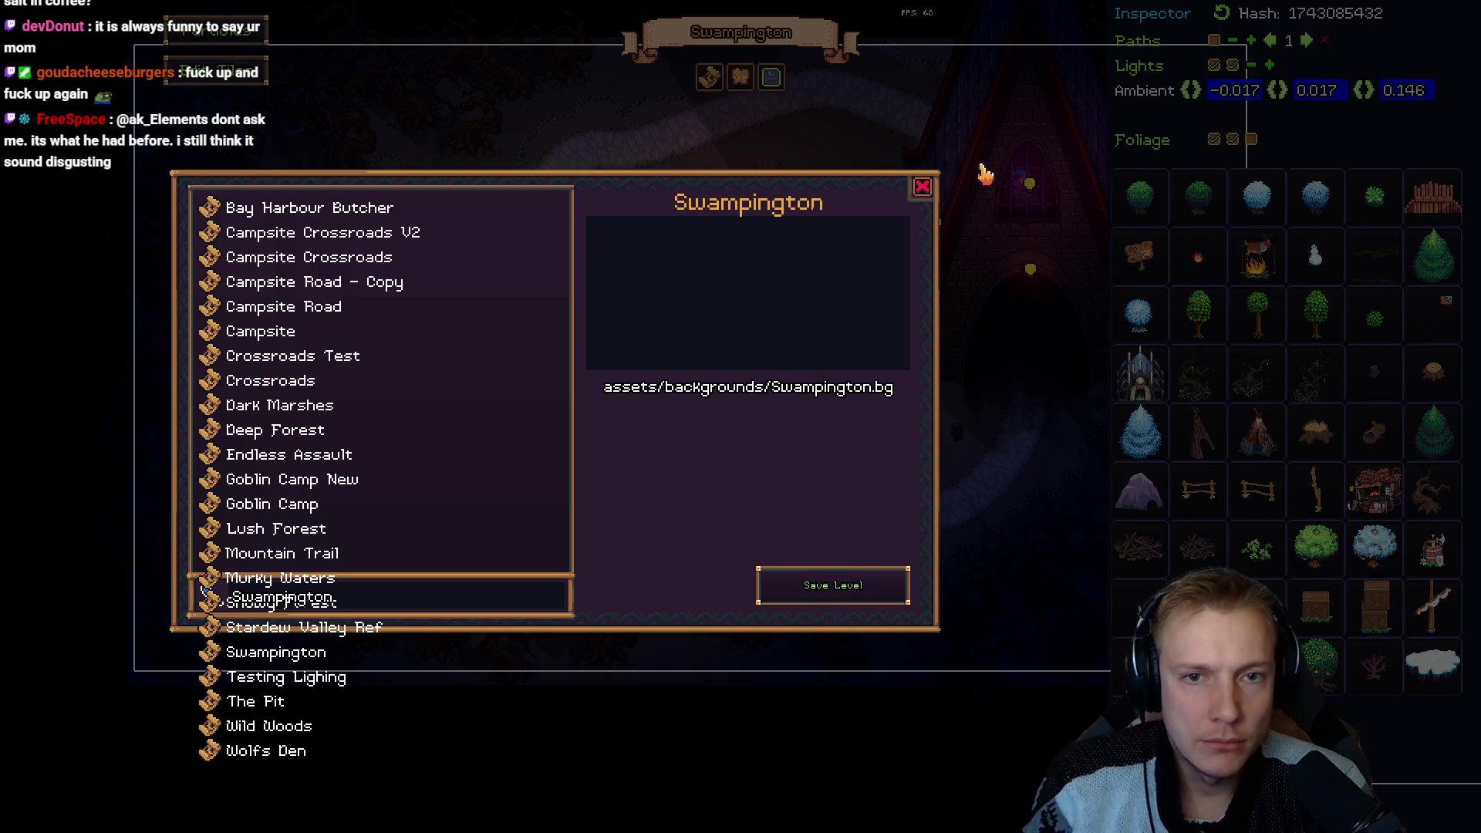
pyautogui.click(922, 187)
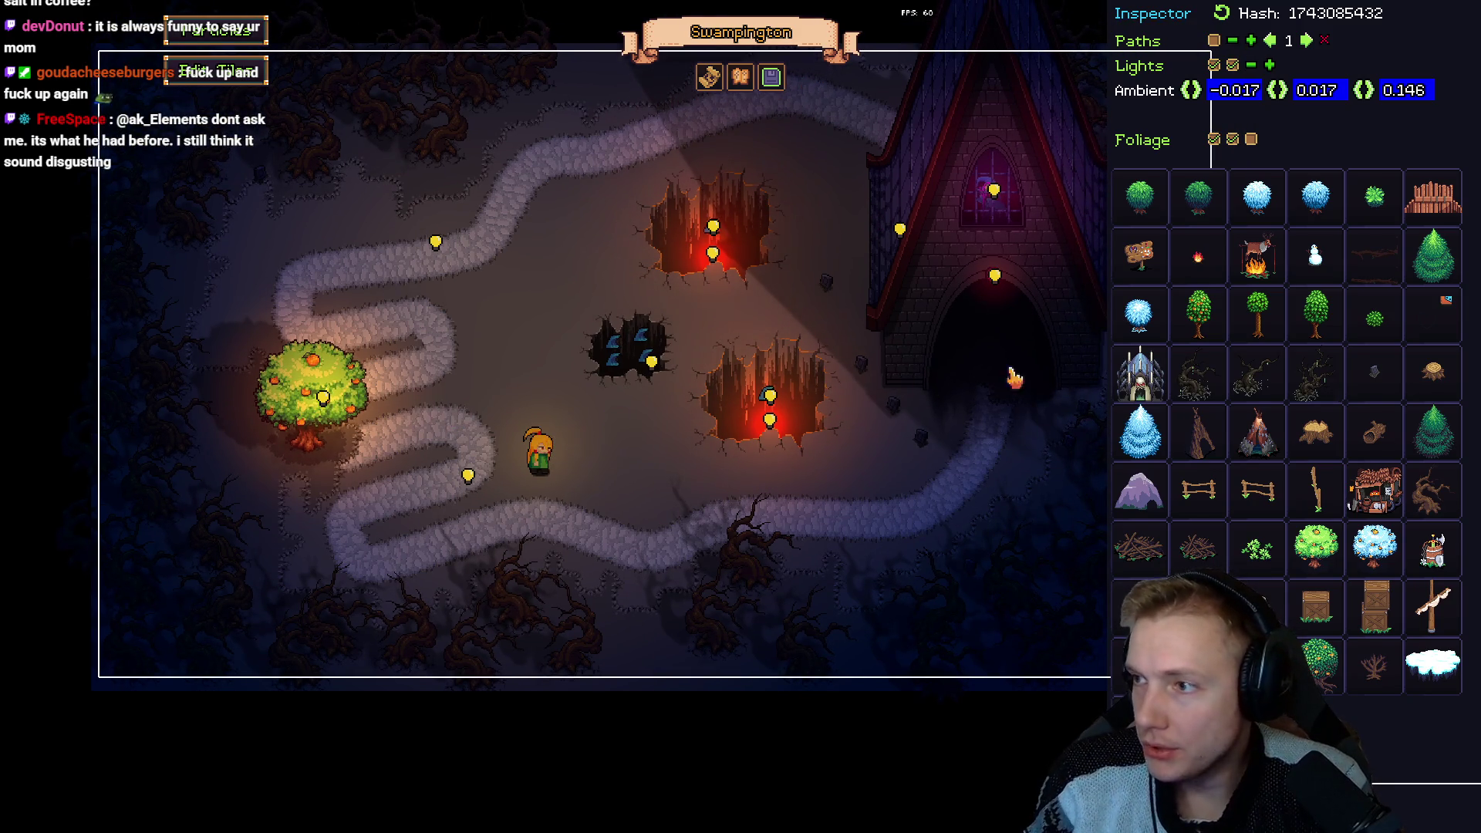
# Switch to the Aseprite texture atlas and zoom in on the grey boulder sprites.
pyautogui.hotkey('alt', 'Tab')
pyautogui.scroll(-5, 1002, 414)
pyautogui.scroll(-5, 705, 147)
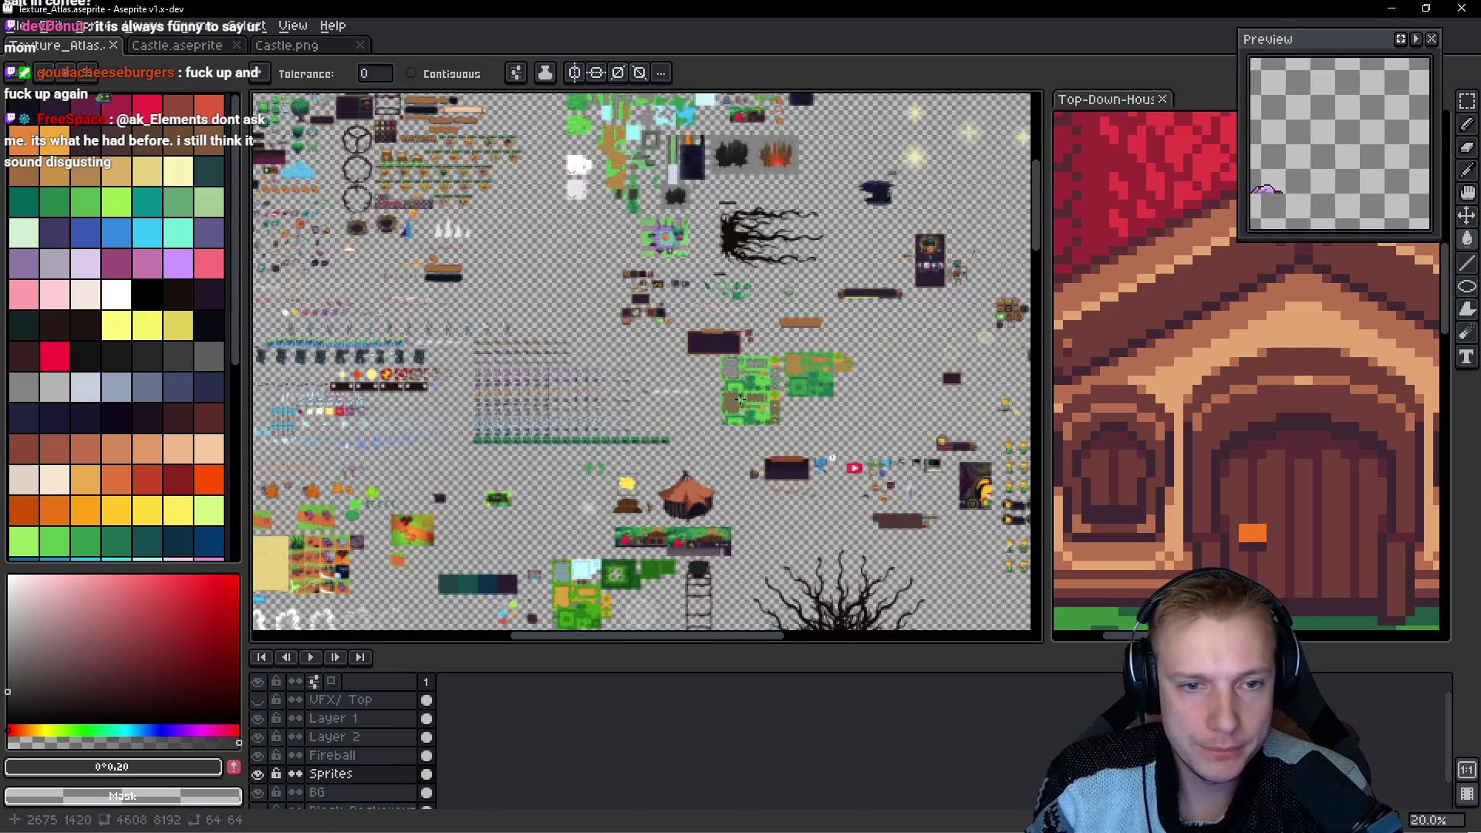
pyautogui.scroll(-3, 762, 373)
pyautogui.scroll(-5, 762, 372)
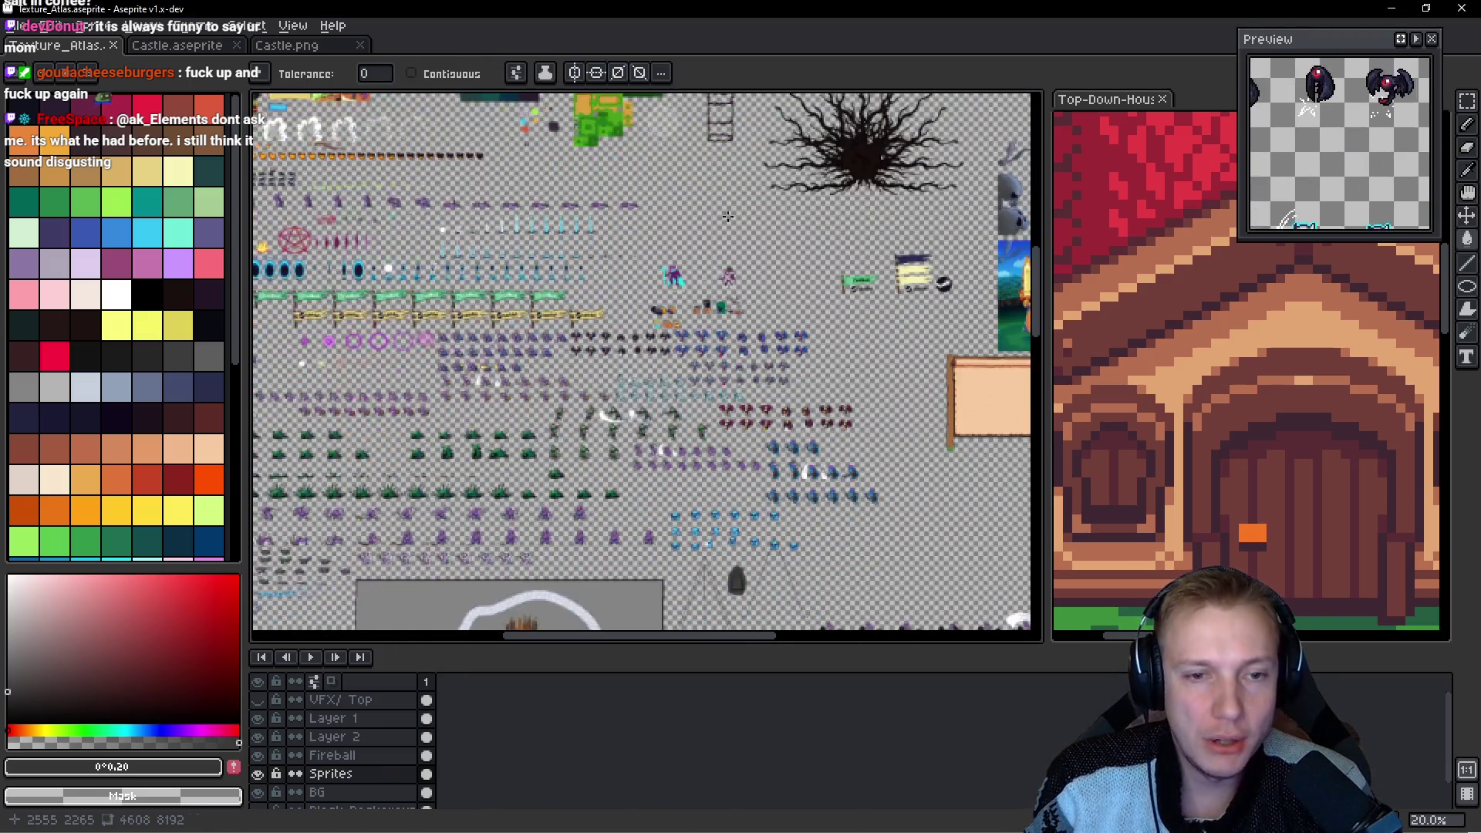
pyautogui.scroll(8, 769, 501)
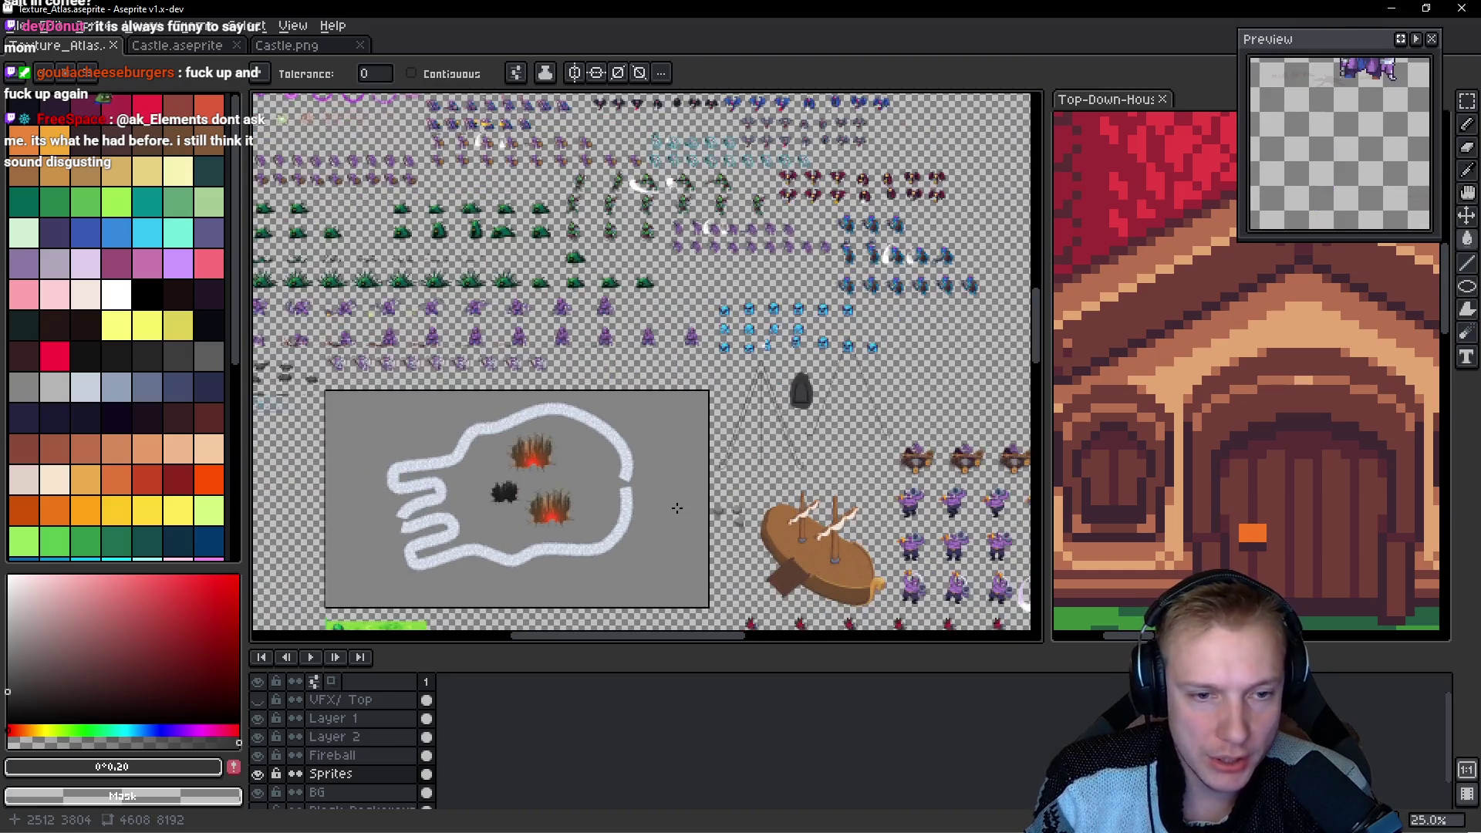
pyautogui.moveTo(661, 429)
pyautogui.mouseDown()
pyautogui.moveTo(717, 333)
pyautogui.moveTo(630, 387)
pyautogui.mouseUp()
# Lasso-select the middle boulder, discarding a trial move of the selection.
pyautogui.press('q')
pyautogui.moveTo(776, 273)
pyautogui.mouseDown()
pyautogui.moveTo(610, 239)
pyautogui.moveTo(803, 330)
pyautogui.moveTo(740, 345)
pyautogui.mouseUp()
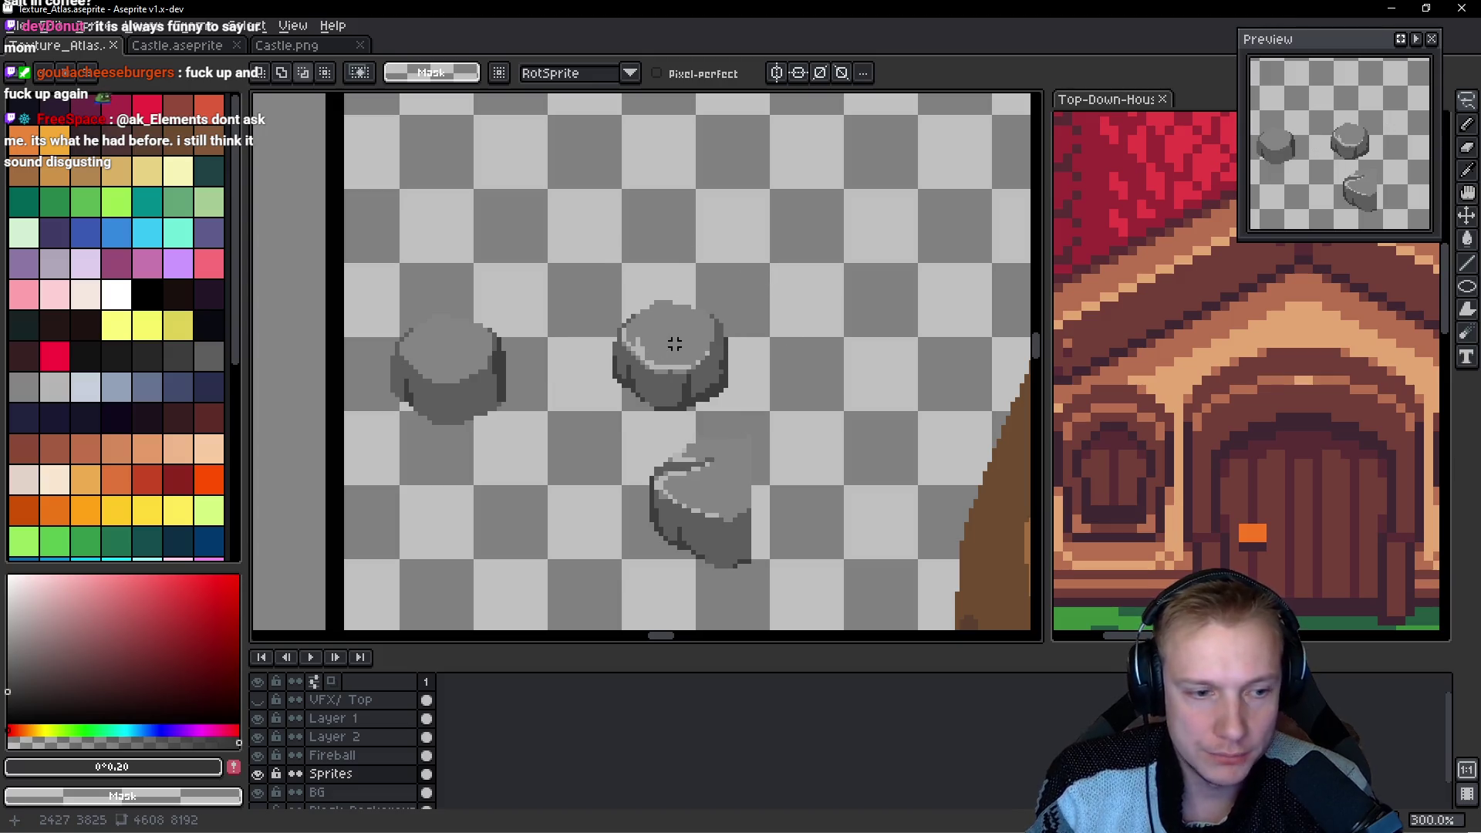
pyautogui.press('q')
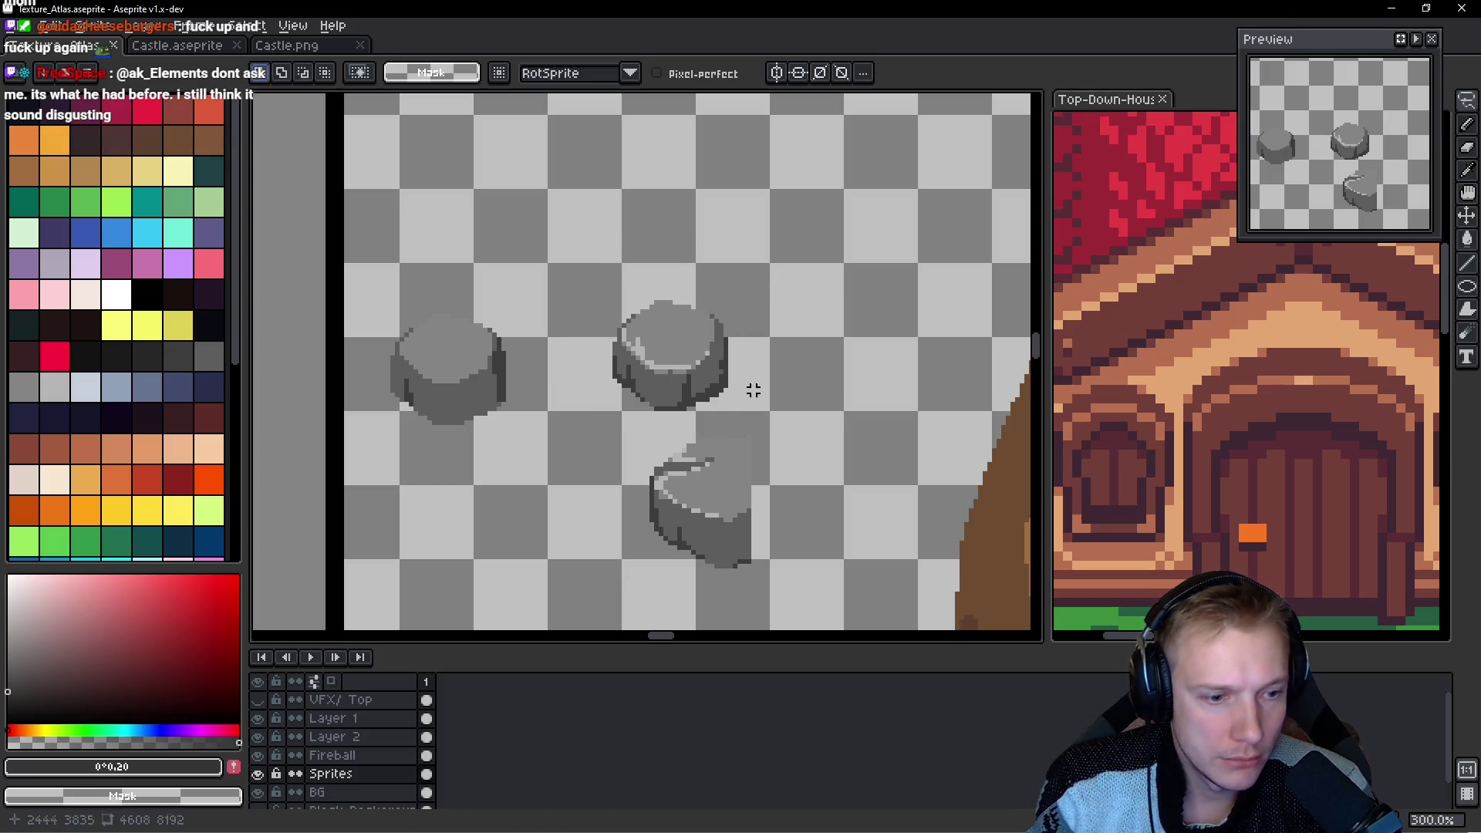
pyautogui.moveTo(783, 294); pyautogui.dragTo(638, 416)
pyautogui.moveTo(708, 361); pyautogui.dragTo(643, 369)
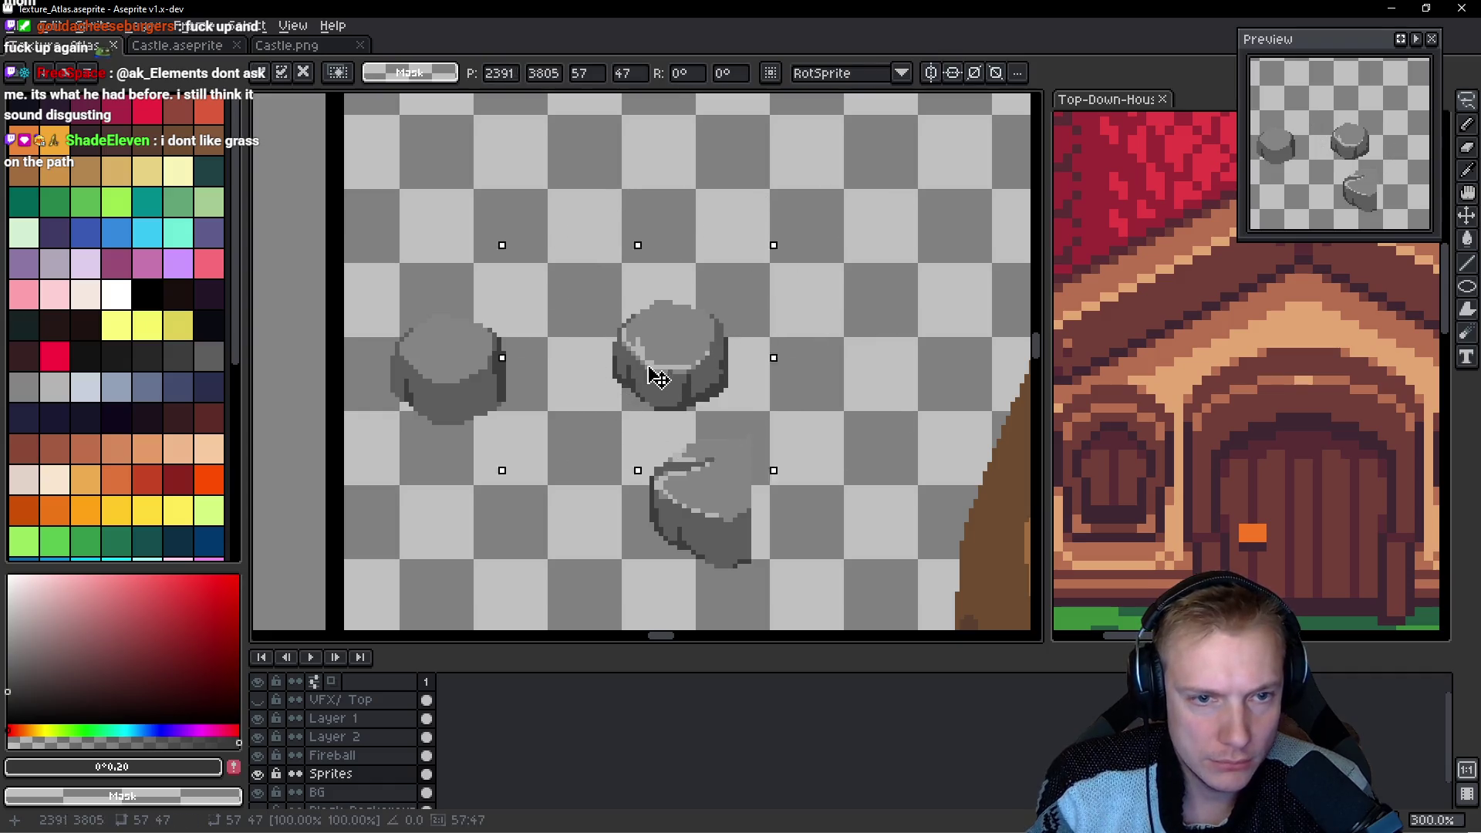
pyautogui.hotkey('ctrl', 'd')
pyautogui.moveTo(646, 422); pyautogui.dragTo(800, 390)
# Check Layer 1's content, make the Sprites layer active, and drag the selected boulder.
pyautogui.click(357, 720)
pyautogui.click(257, 719)
pyautogui.click(257, 718)
pyautogui.moveTo(867, 388); pyautogui.dragTo(817, 409)
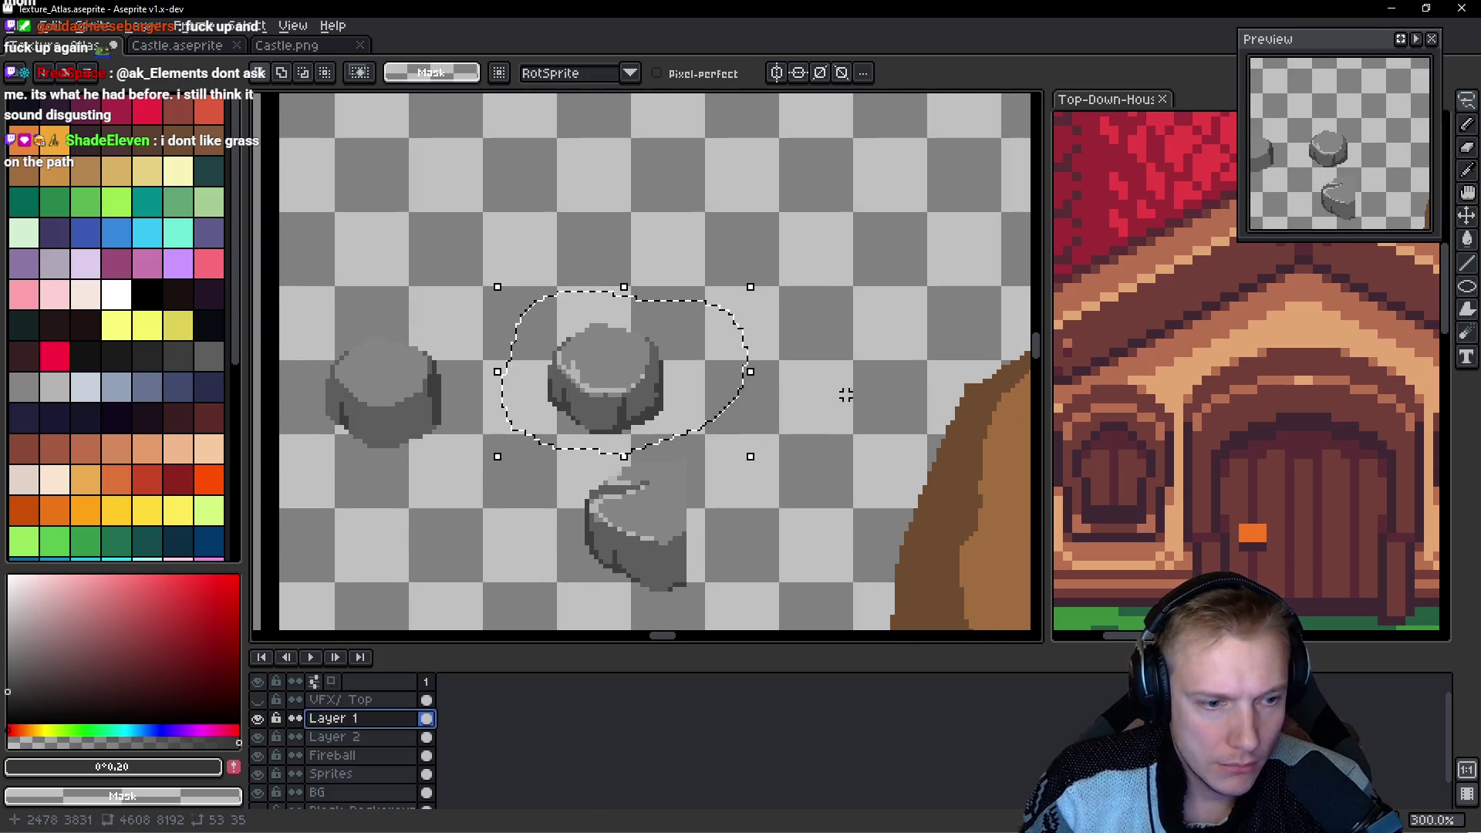
pyautogui.click(357, 774)
pyautogui.moveTo(883, 359); pyautogui.dragTo(785, 392)
pyautogui.moveTo(532, 374)
pyautogui.mouseDown()
pyautogui.moveTo(242, 354)
pyautogui.moveTo(403, 433)
pyautogui.moveTo(261, 270)
pyautogui.moveTo(367, 334)
pyautogui.moveTo(561, 305)
pyautogui.mouseUp()
# Pan across the atlas looking for free space, then go back to the level editor.
pyautogui.scroll(-3, 367, 334)
pyautogui.moveTo(645, 240)
pyautogui.mouseDown()
pyautogui.moveTo(699, 463)
pyautogui.moveTo(819, 201)
pyautogui.mouseUp()
pyautogui.moveTo(717, 463); pyautogui.dragTo(810, 332)
pyautogui.scroll(-1, 715, 373)
pyautogui.moveTo(716, 372)
pyautogui.mouseDown()
pyautogui.moveTo(683, 403)
pyautogui.moveTo(626, 384)
pyautogui.mouseUp()
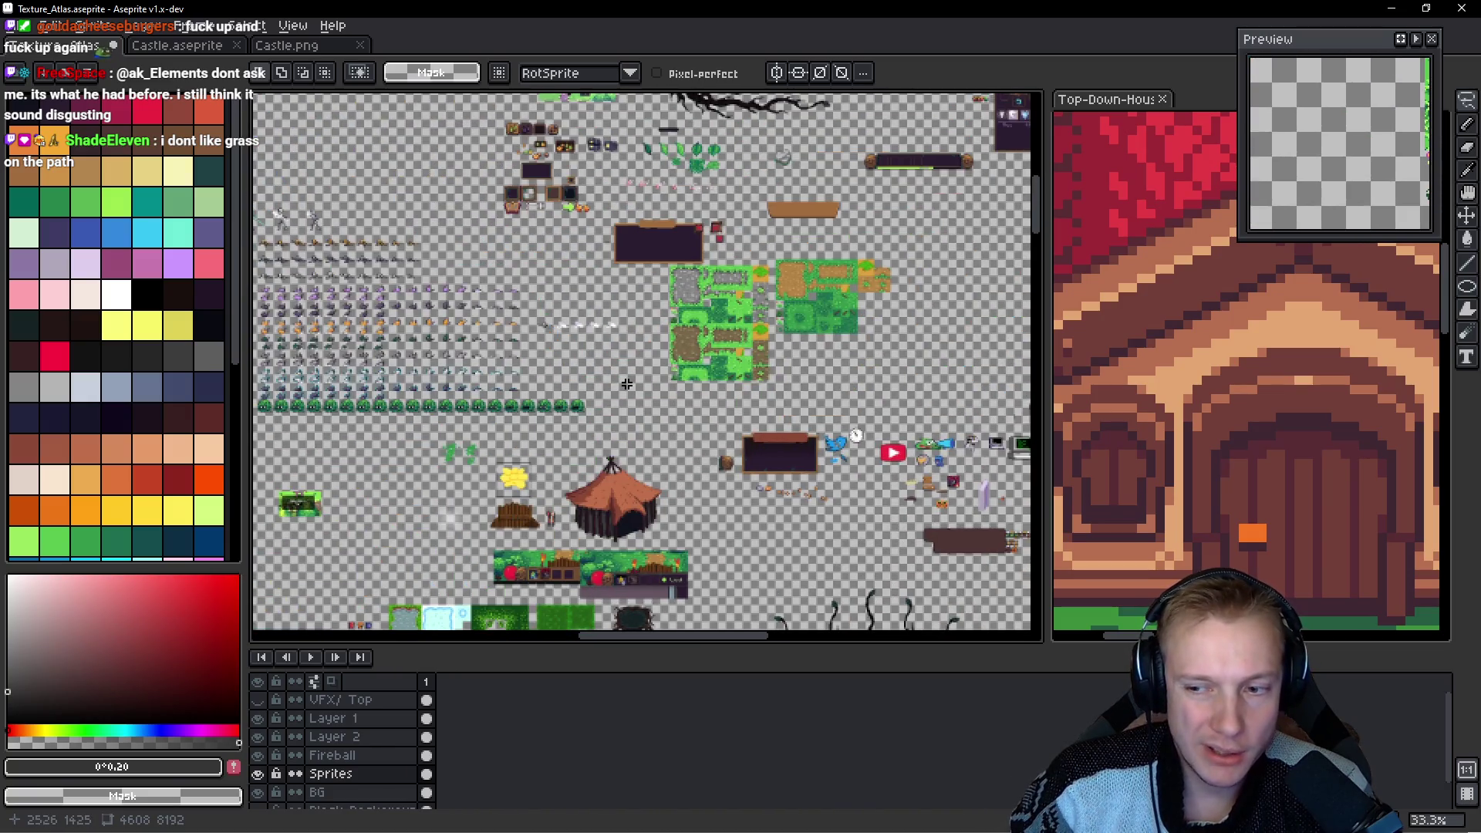
pyautogui.scroll(5, 609, 363)
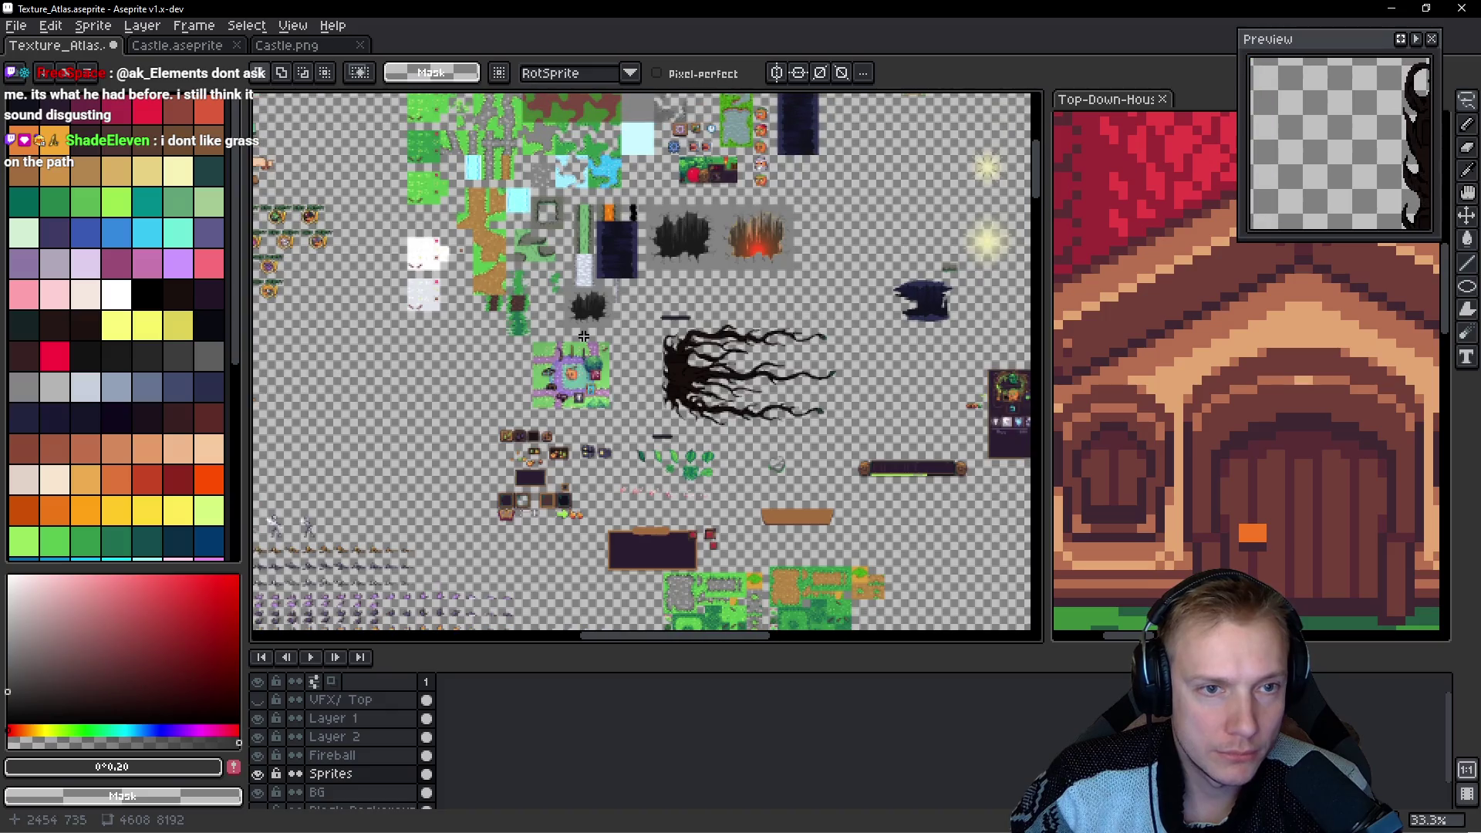
pyautogui.hotkey('alt', 'Tab')
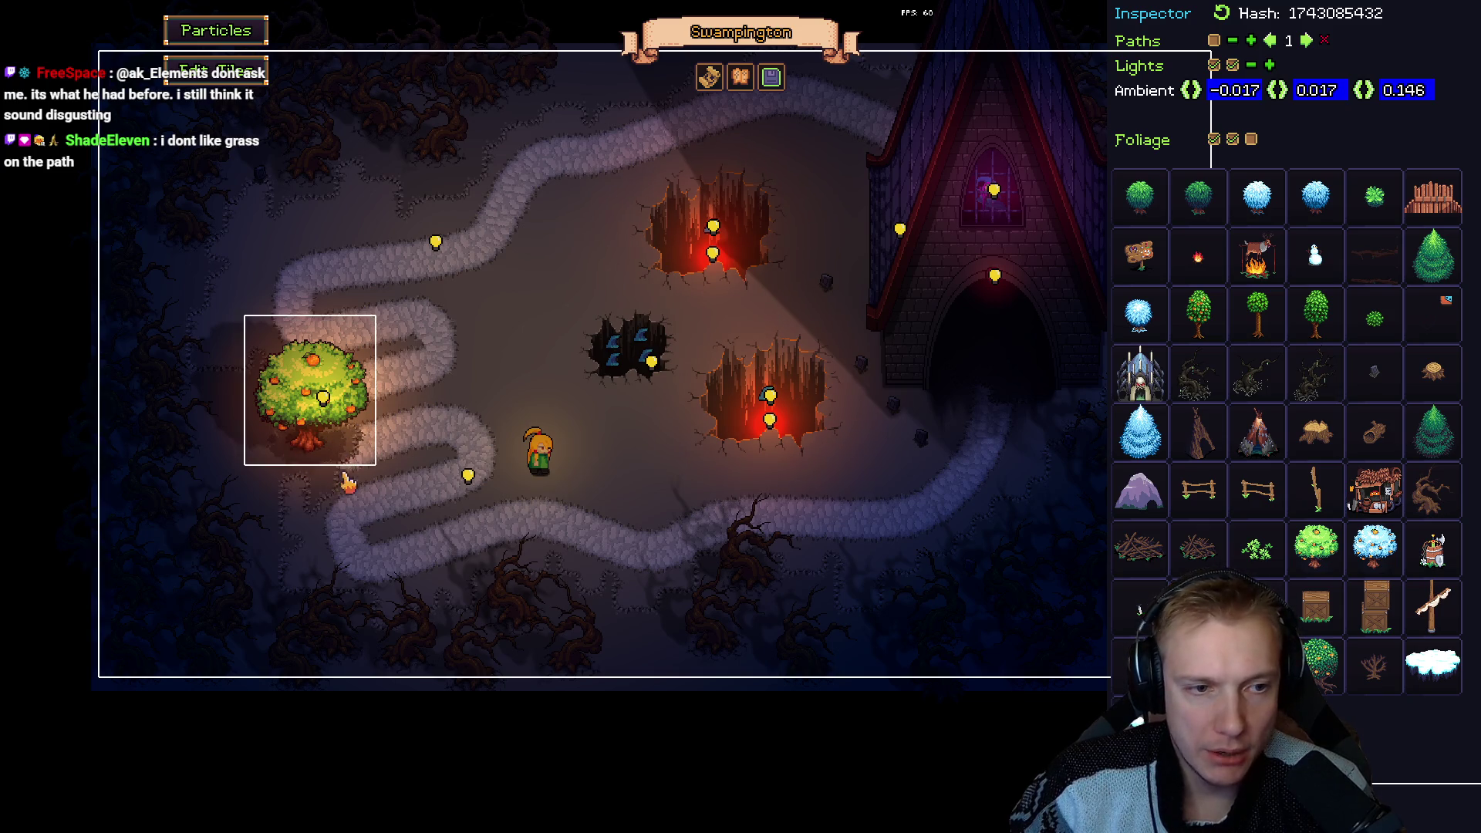
# Paste the boulder into the atlas beside the cobblestone tiles and commit it.
pyautogui.hotkey('alt', 'Tab')
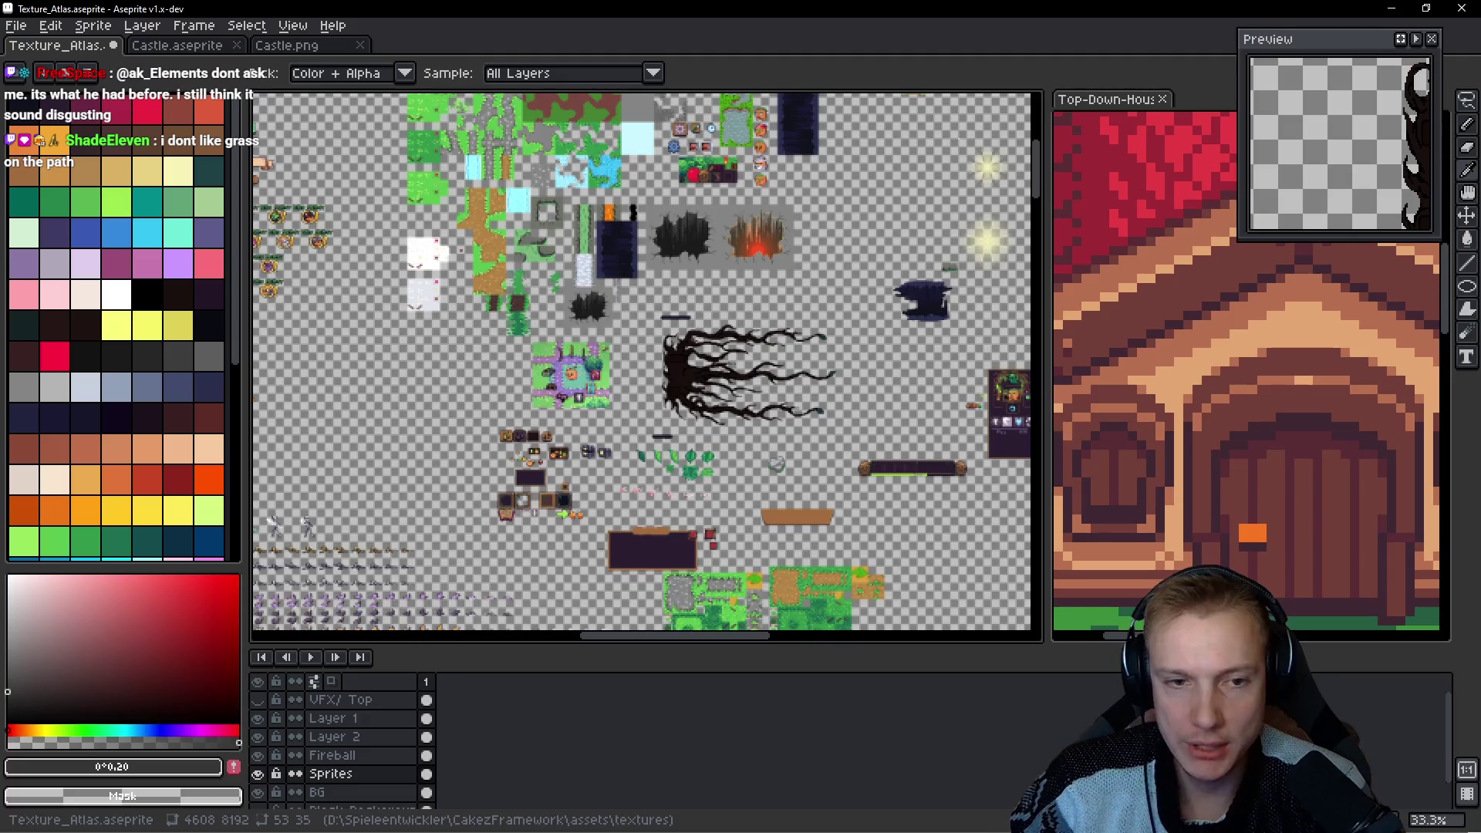
pyautogui.scroll(5, 670, 364)
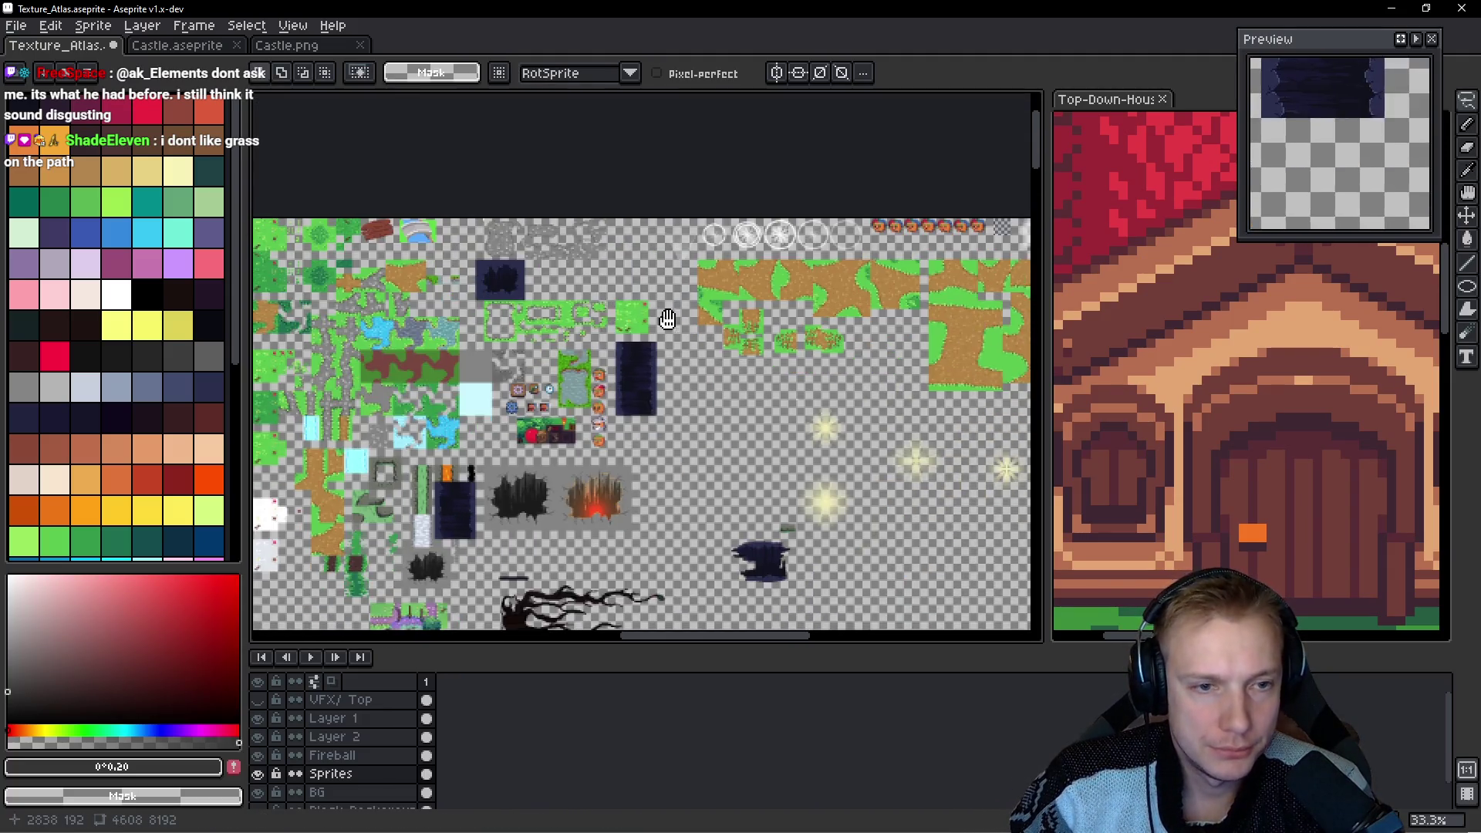
pyautogui.scroll(5, 605, 308)
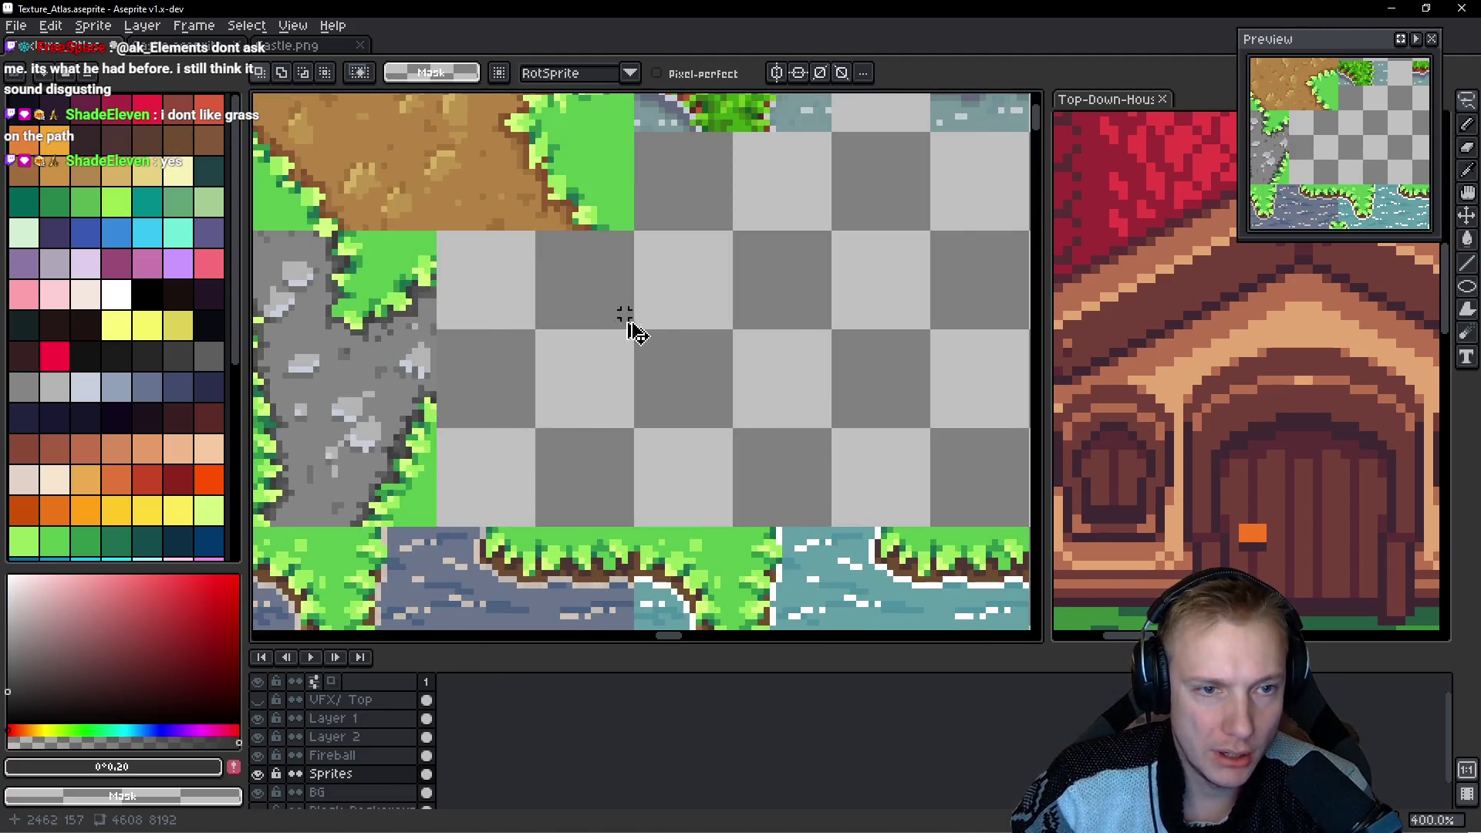
pyautogui.hotkey('ctrl', 'v')
pyautogui.moveTo(635, 364); pyautogui.dragTo(550, 316)
pyautogui.press('Return')
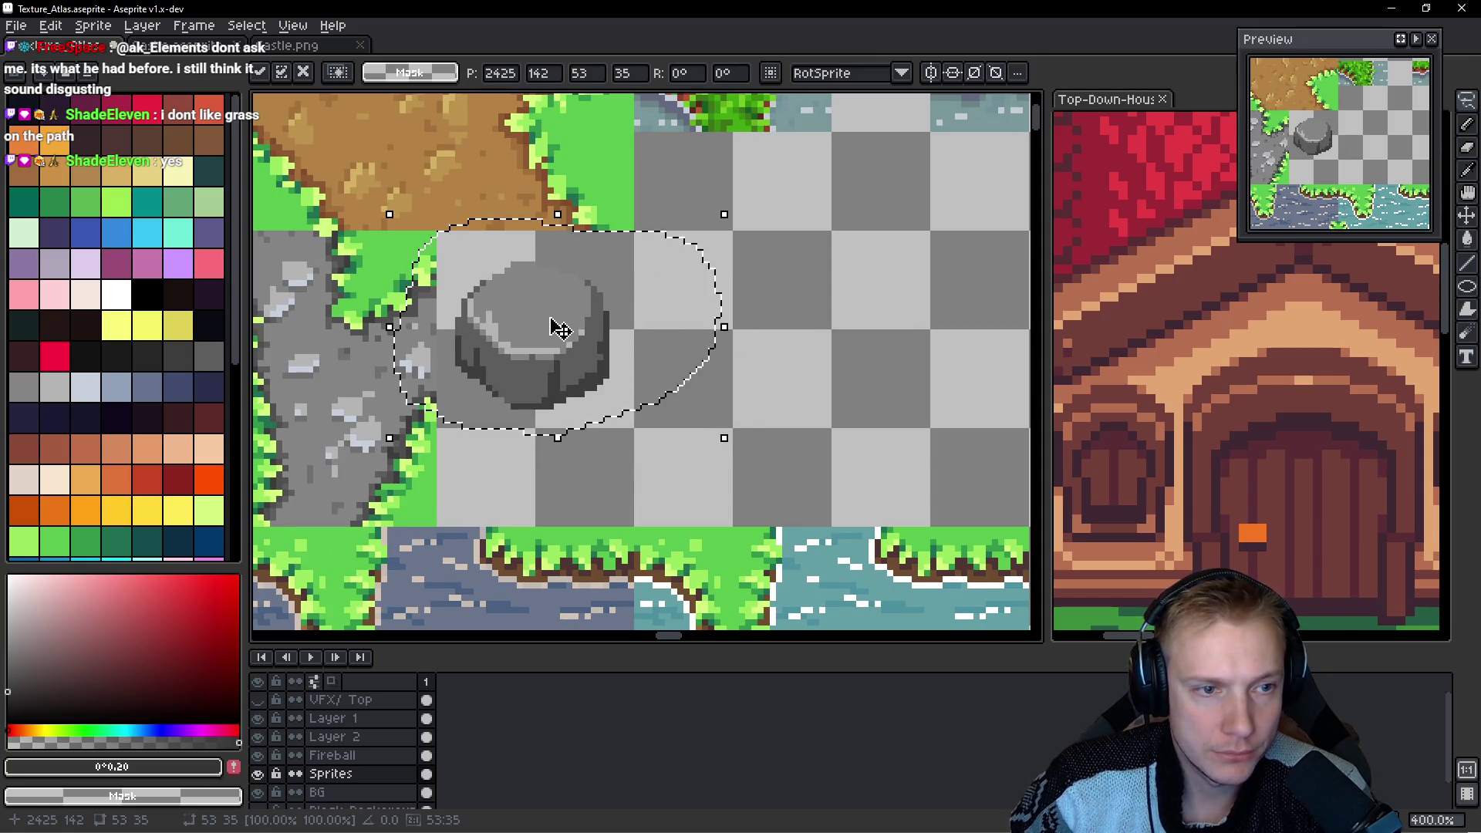
# Save the atlas and export it as Texture_Atlas.png, then return to the level editor.
pyautogui.scroll(-3, 663, 321)
pyautogui.hotkey('ctrl', 's')
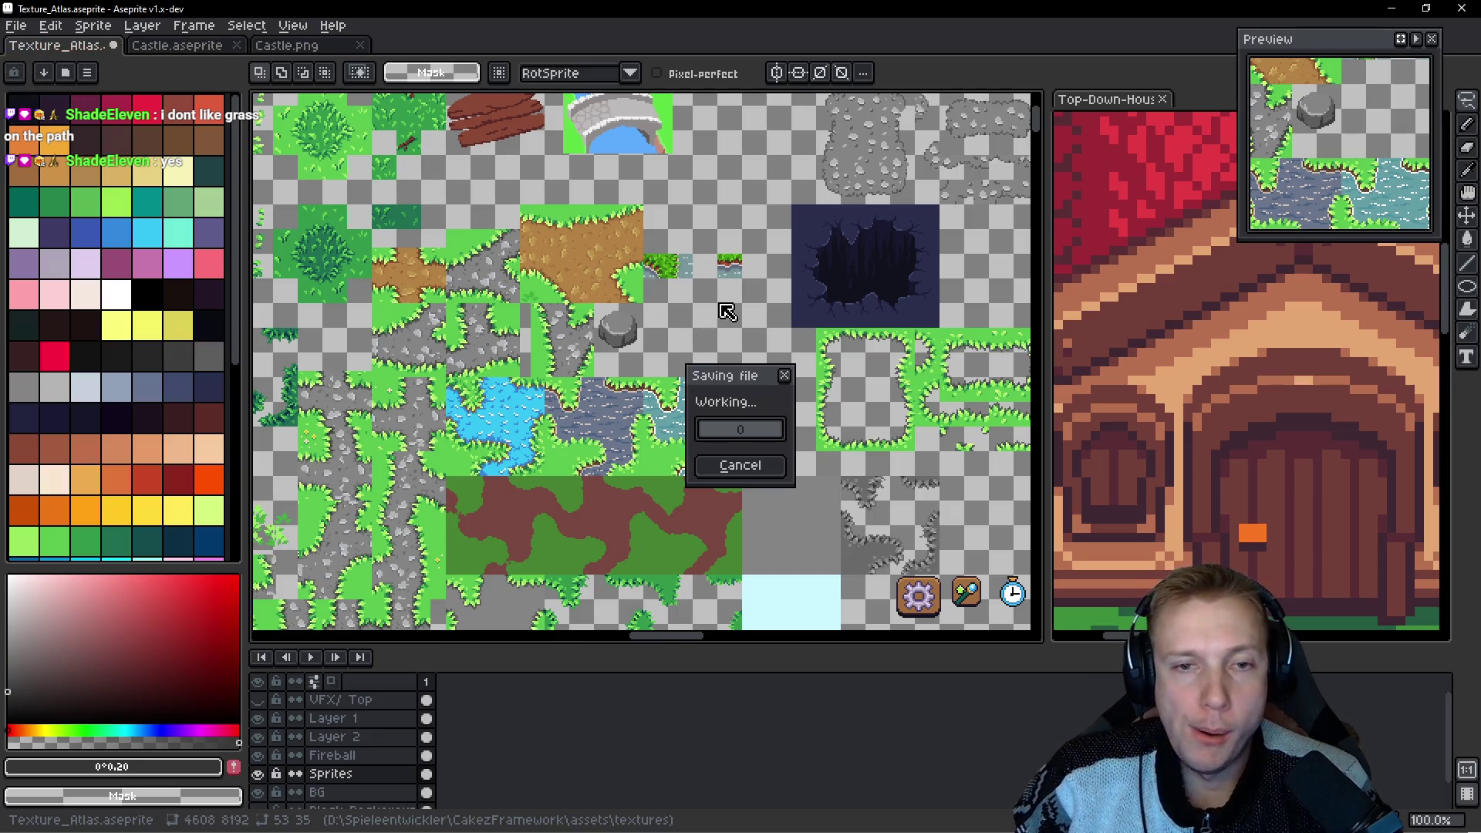
pyautogui.hotkey('ctrl', 'e')
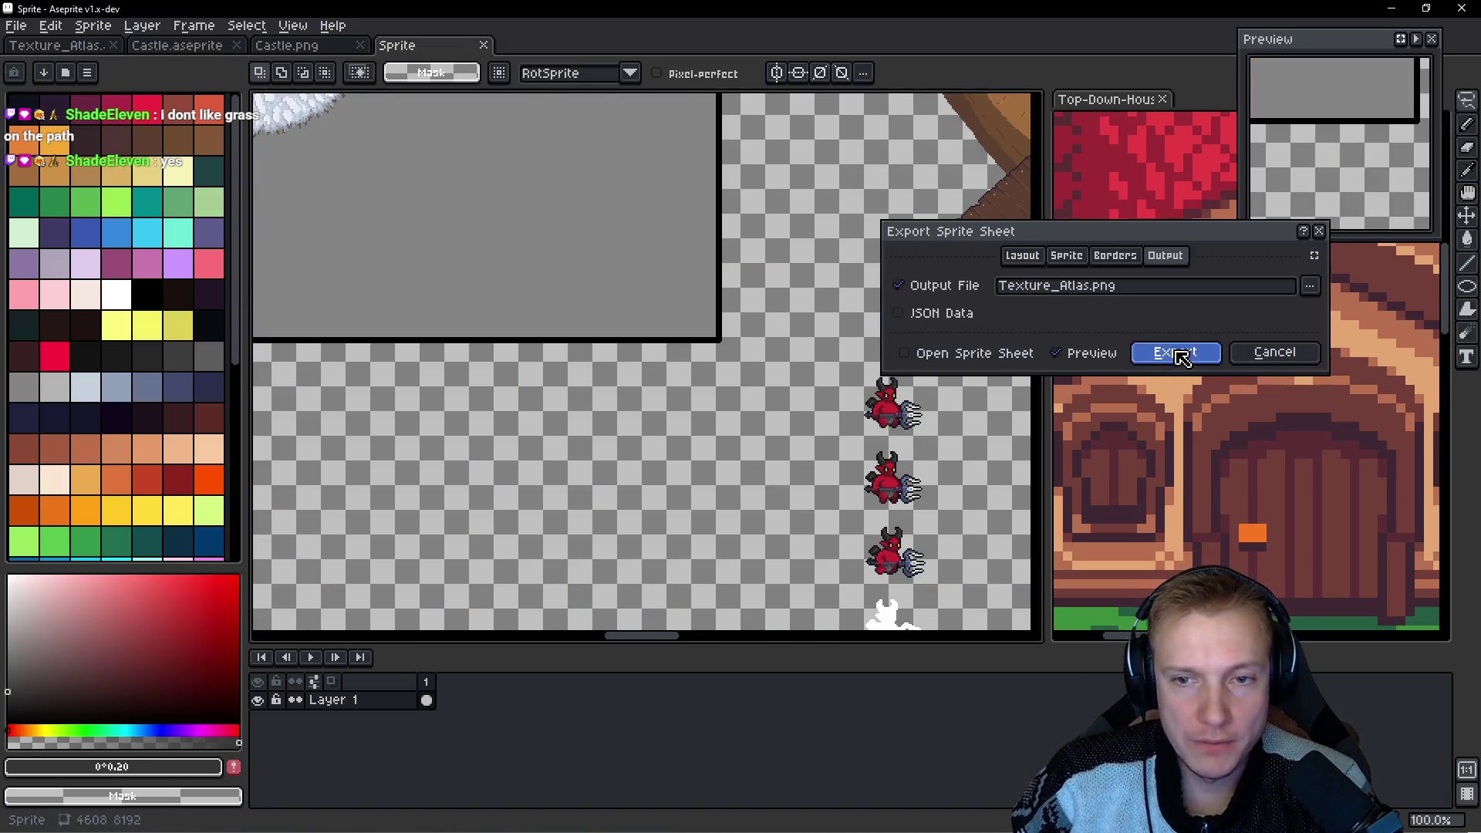
pyautogui.click(1165, 352)
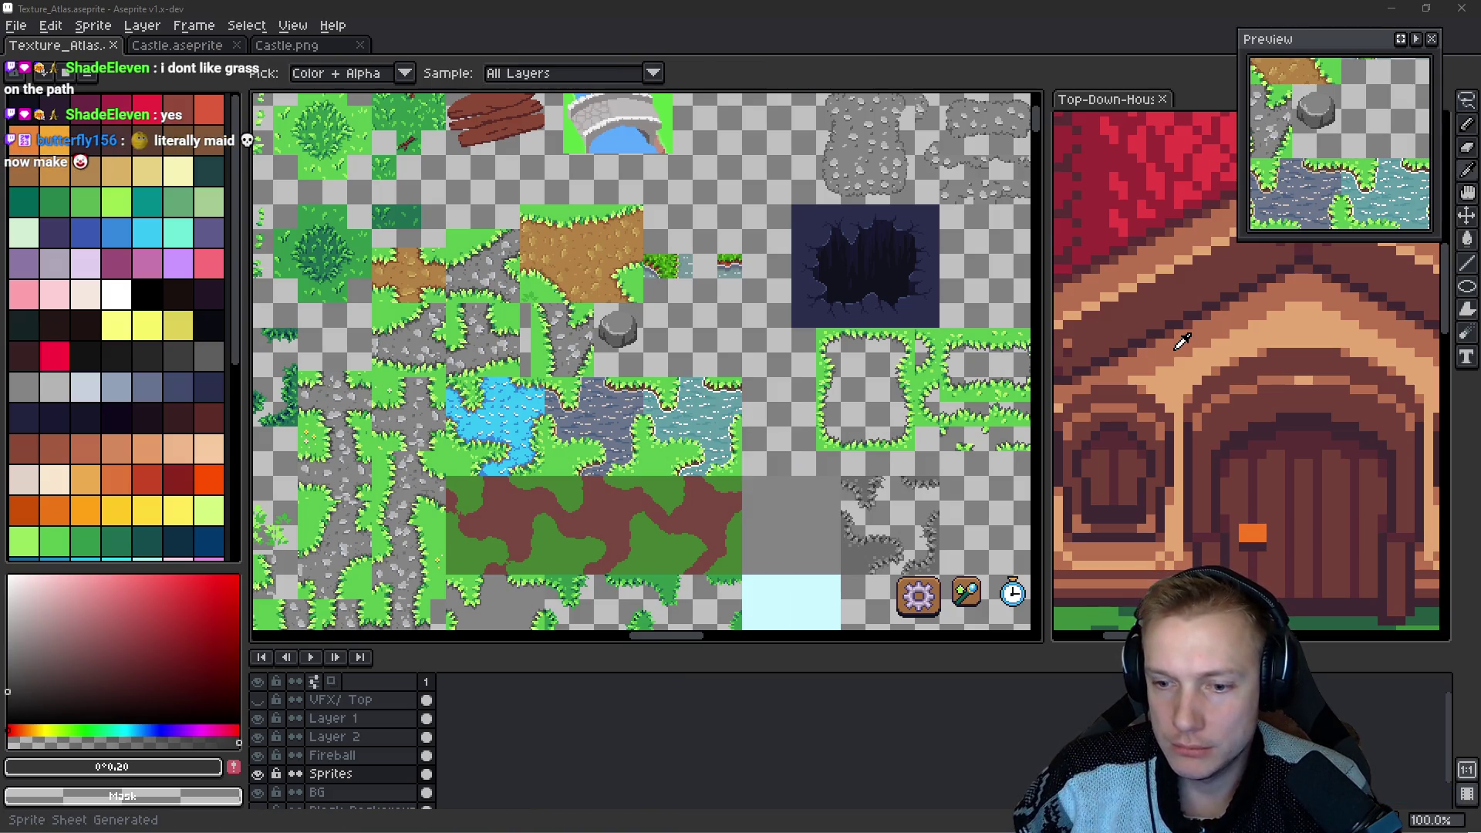
pyautogui.hotkey('alt', 'Tab')
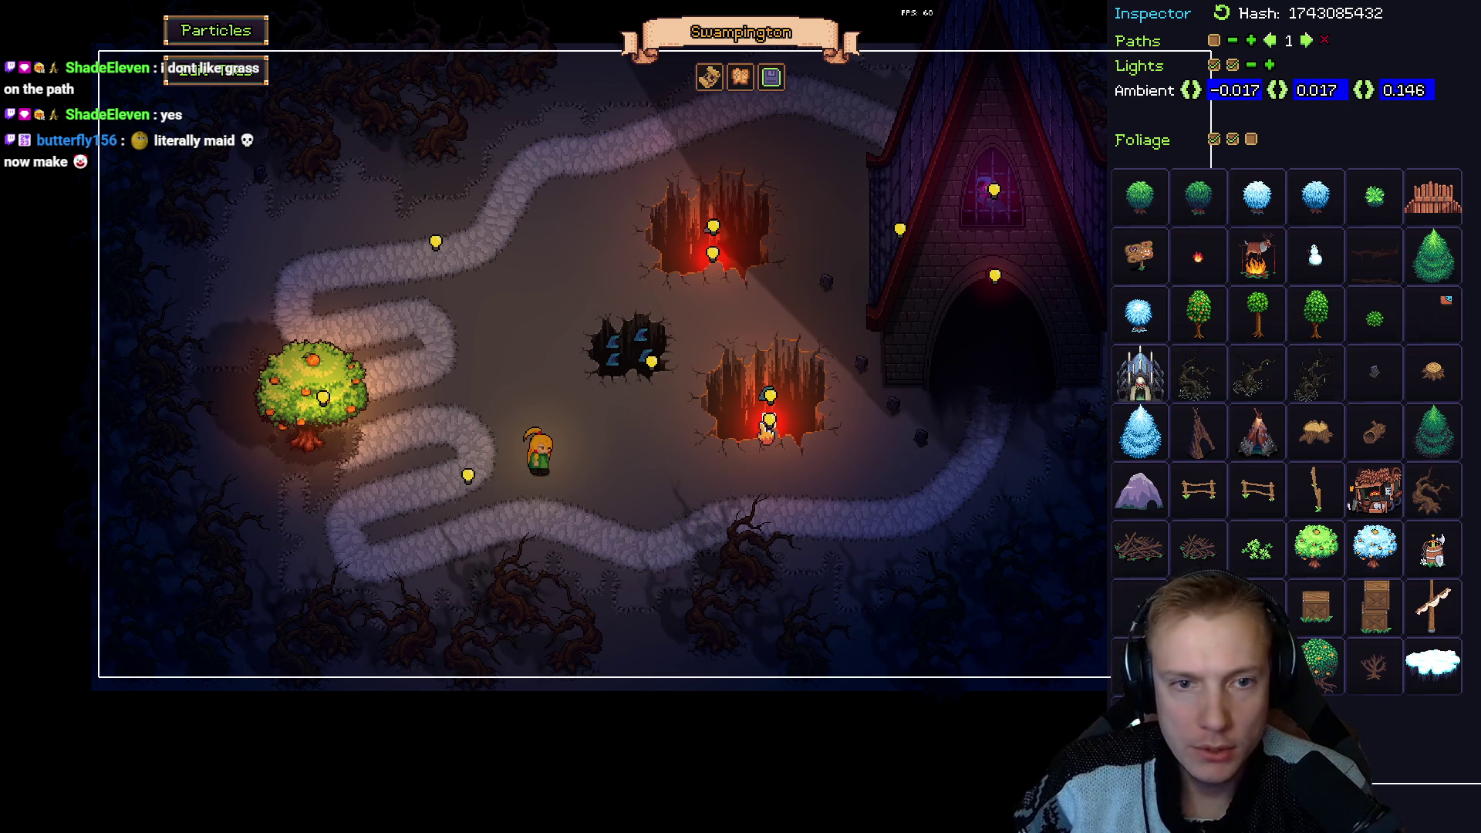
# Stamp the grey boulder tile near the centre of the Swampington map.
pyautogui.press('Tab')
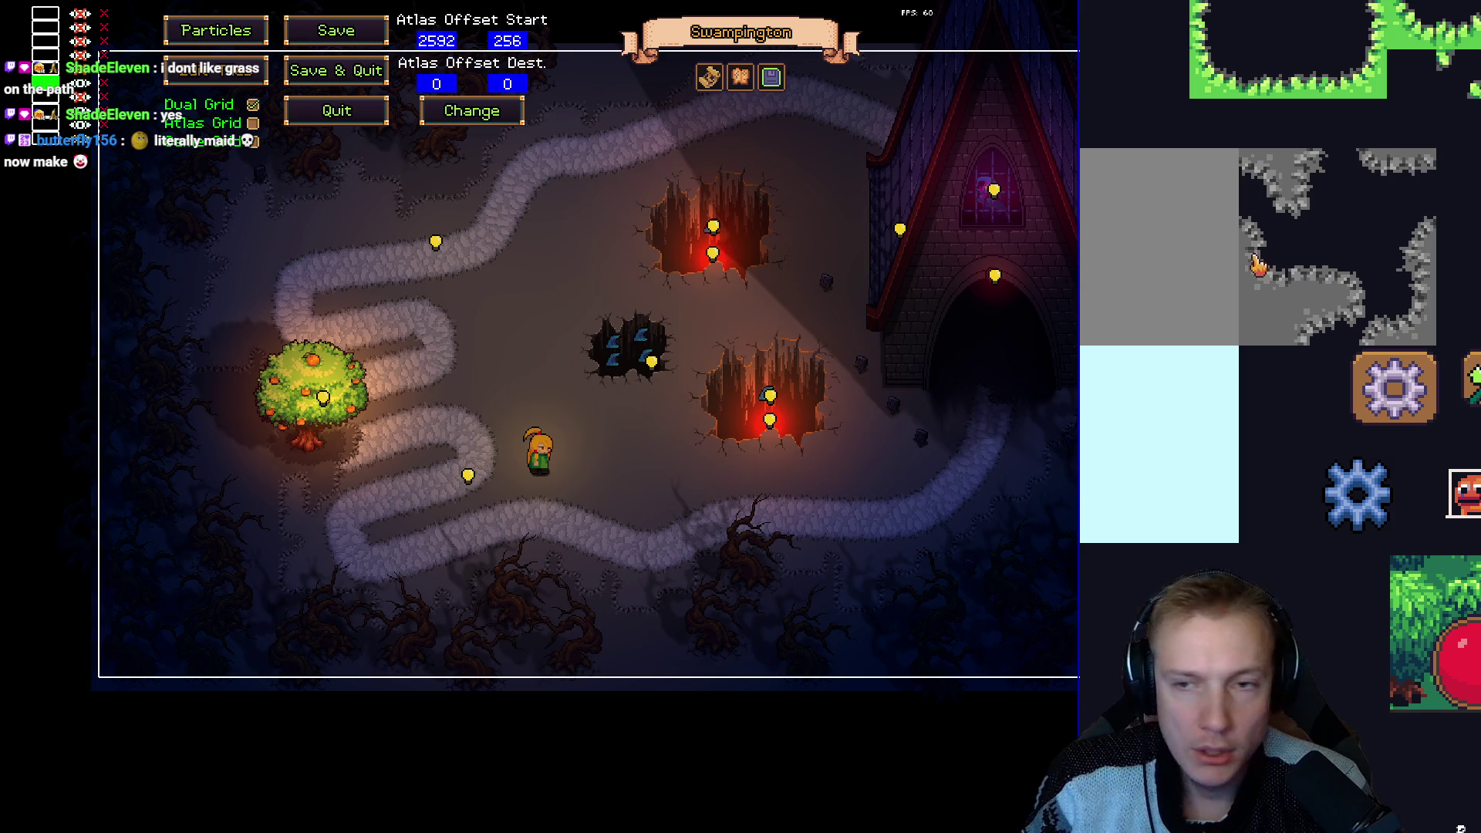
pyautogui.scroll(-5, 1362, 337)
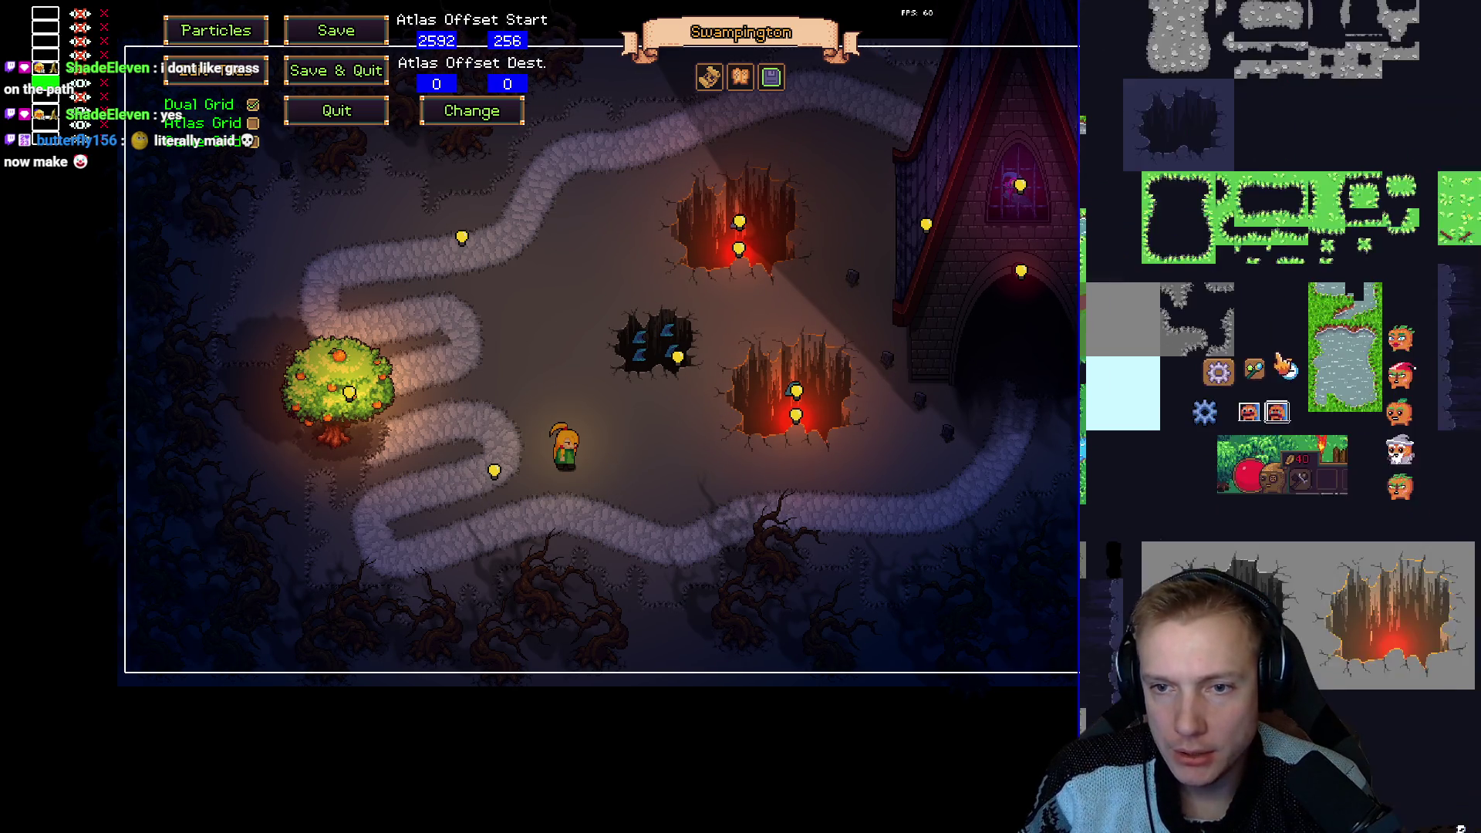
pyautogui.scroll(2, 1266, 380)
pyautogui.scroll(2, 1194, 214)
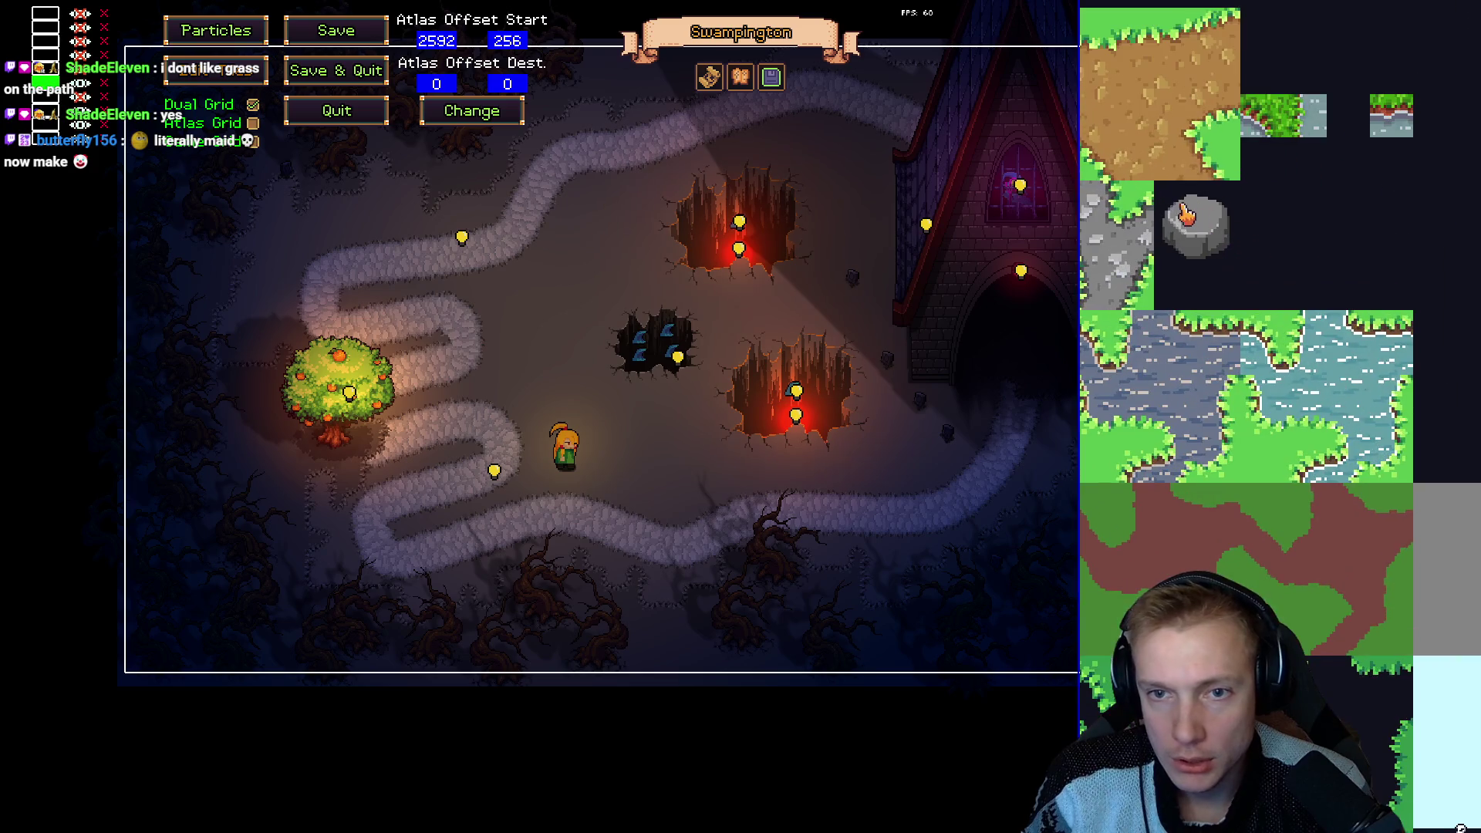
pyautogui.press('Tab')
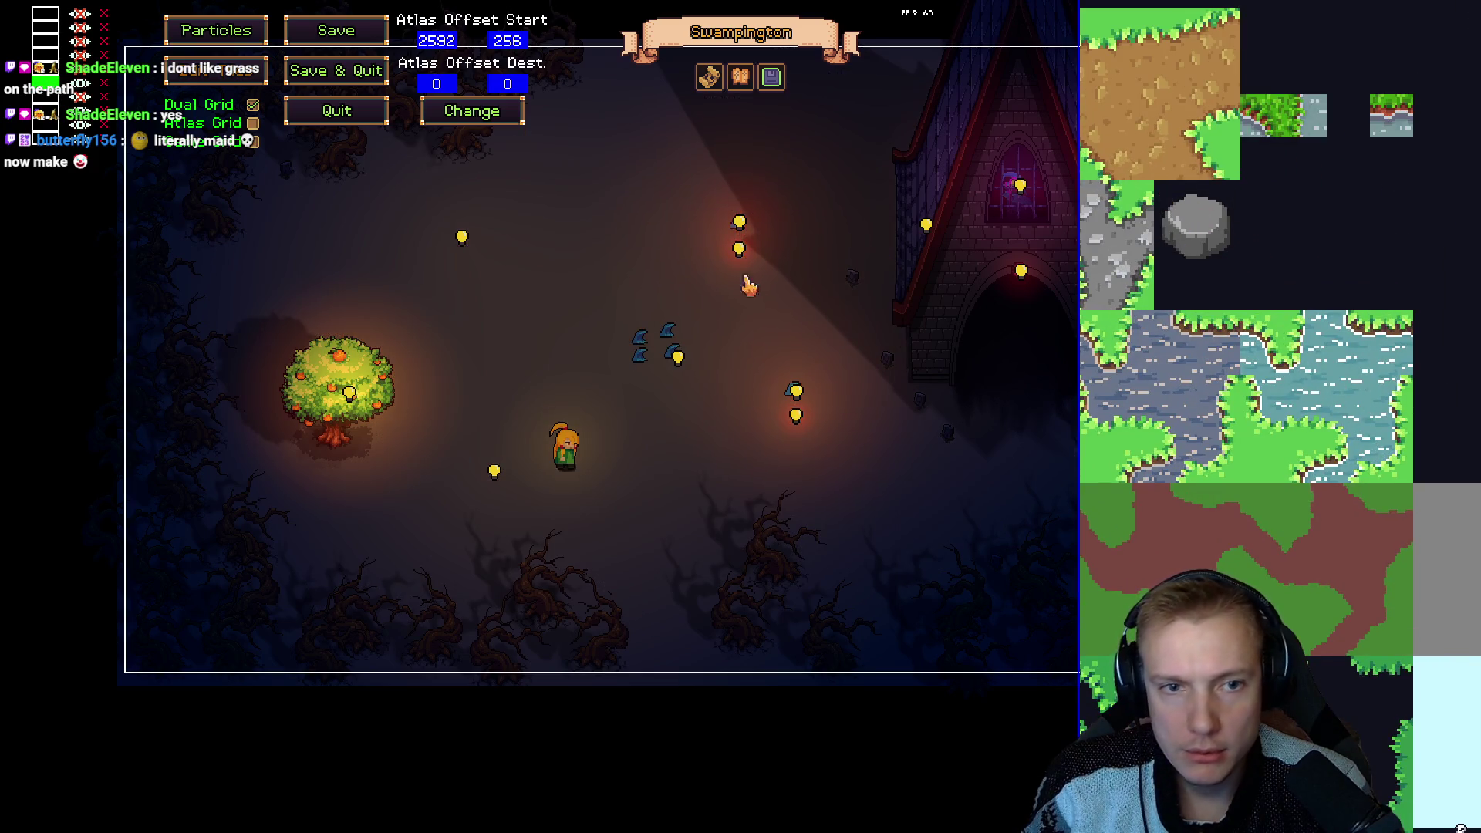
pyautogui.press('Tab')
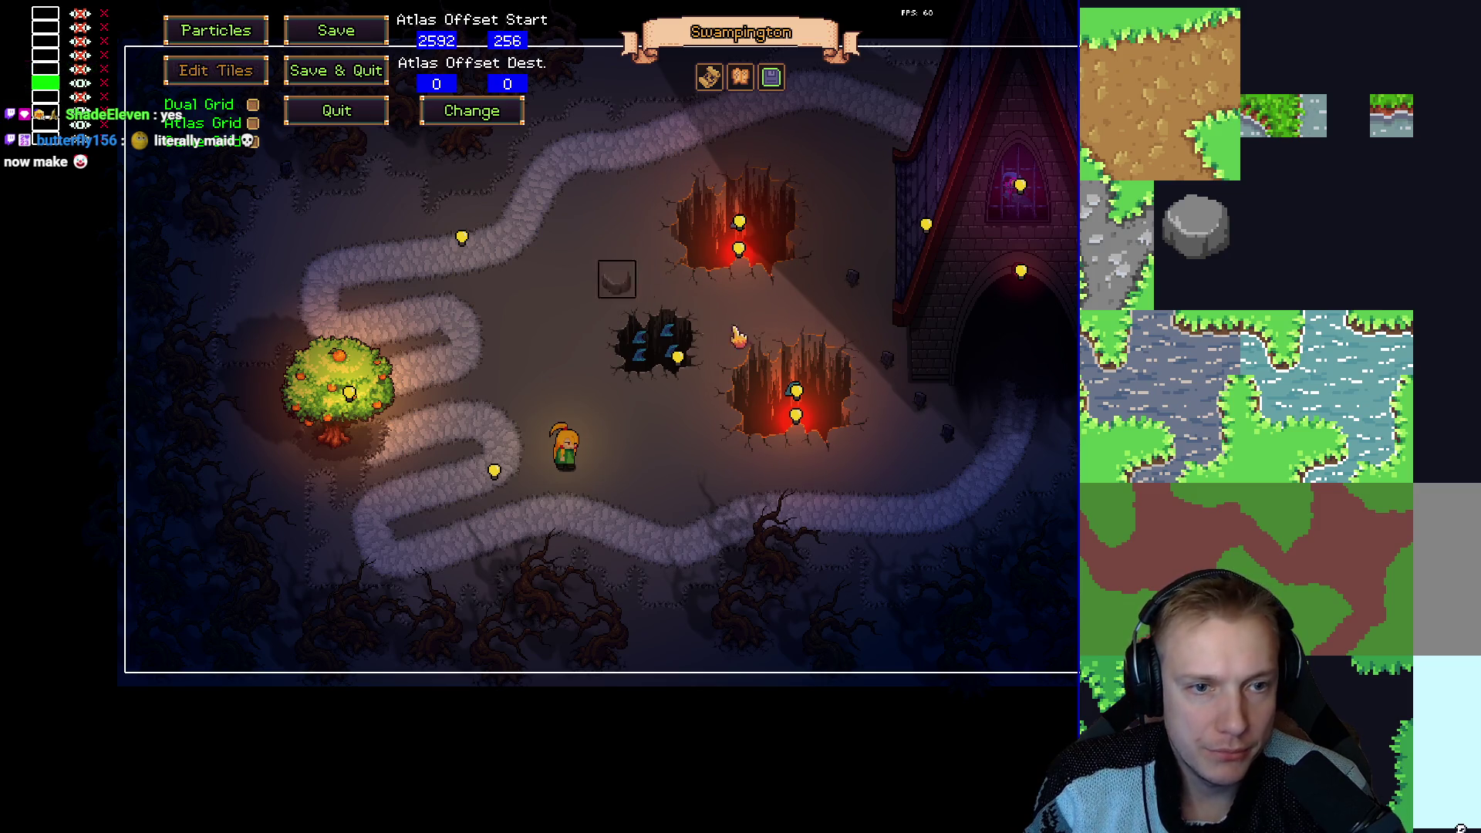
pyautogui.click(781, 308)
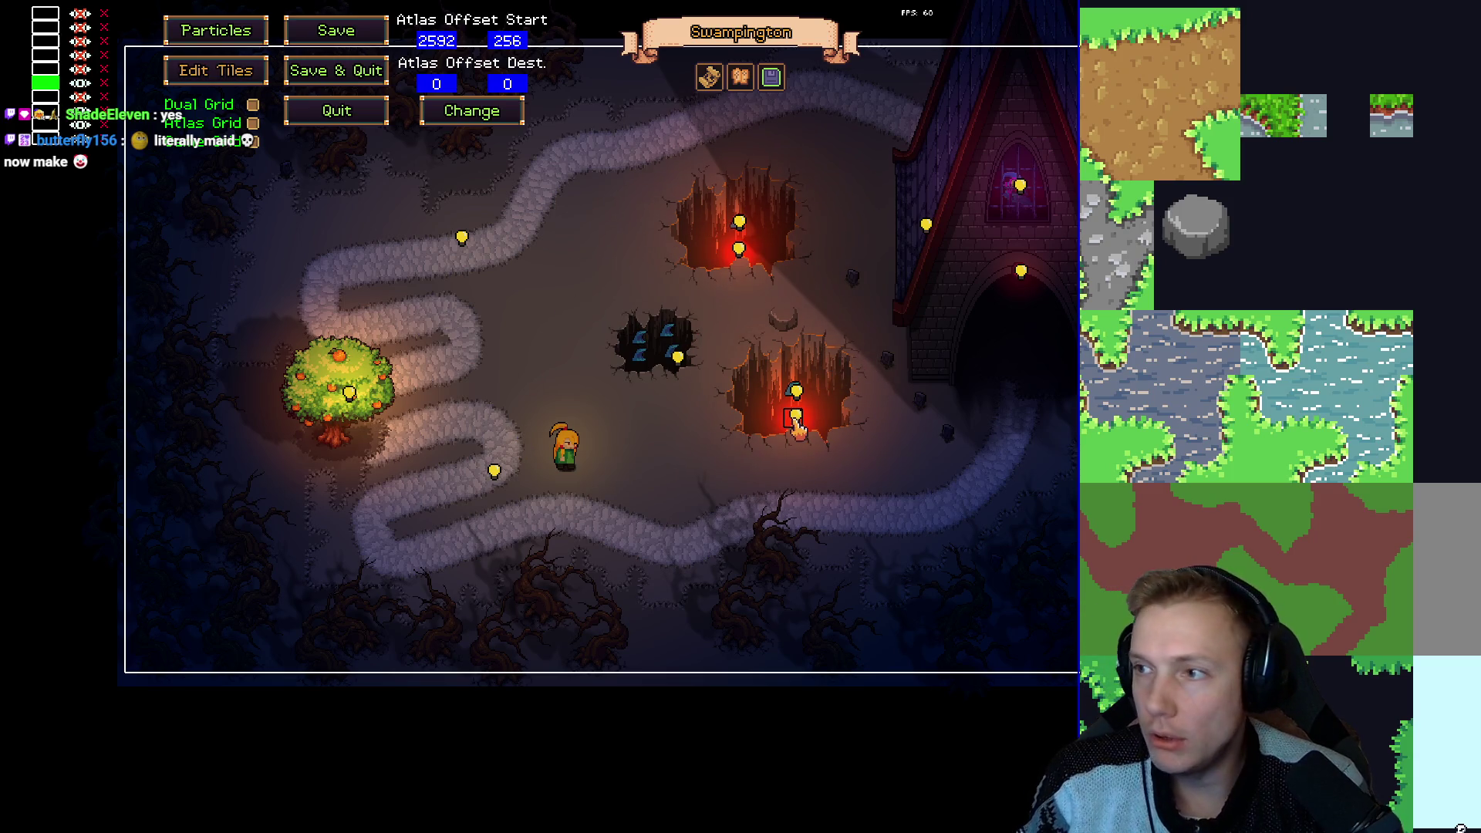
# Return to Texture_Atlas.aseprite and zoom in on the new boulder.
pyautogui.hotkey('alt', 'Tab')
pyautogui.scroll(5, 572, 291)
pyautogui.scroll(-1, 656, 349)
pyautogui.moveTo(655, 350); pyautogui.dragTo(895, 180)
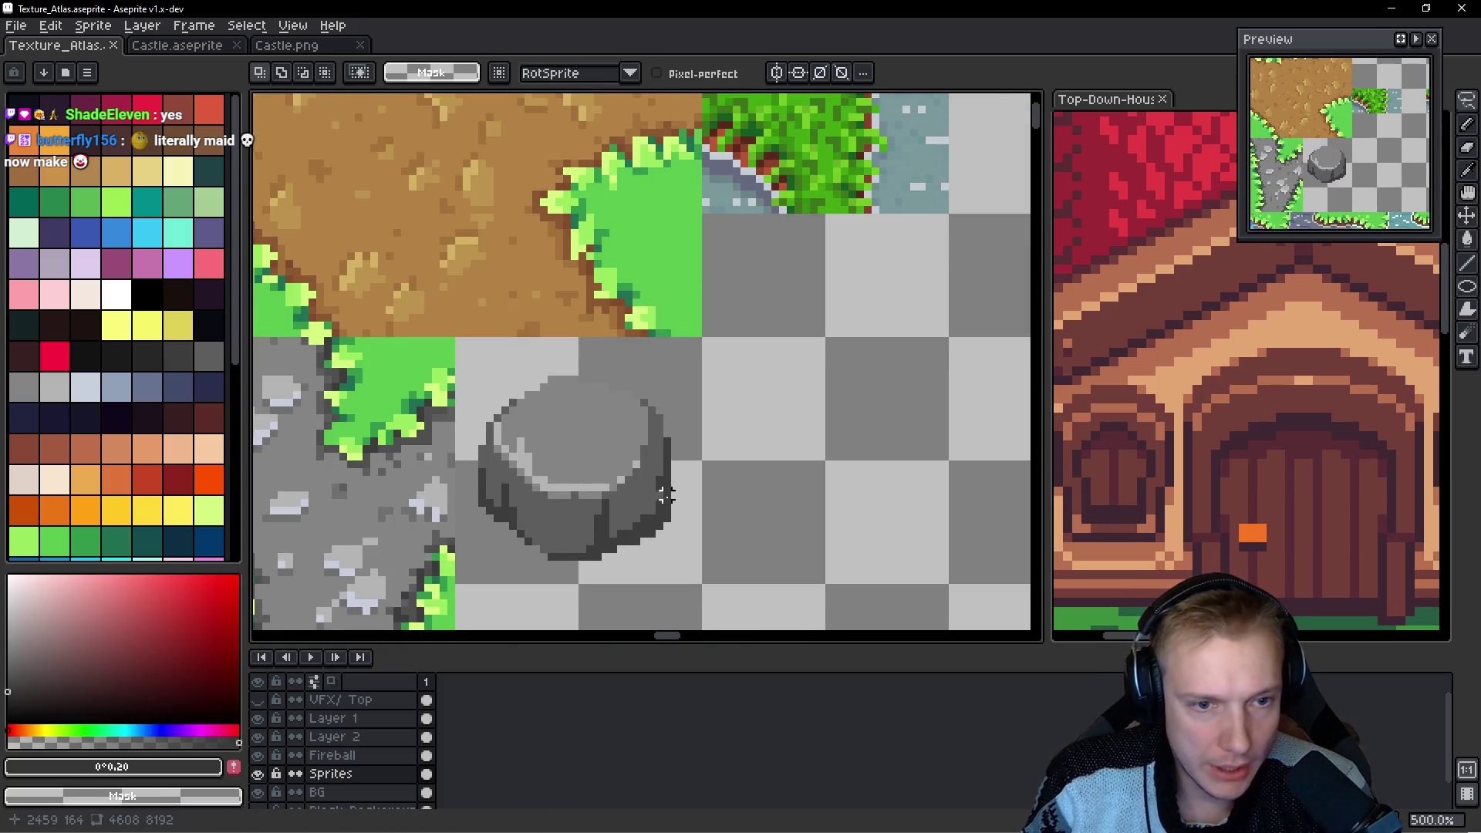
# Pencil a dark grey stepped outline along the boulder's edge.
pyautogui.scroll(7, 787, 455)
pyautogui.press('b')
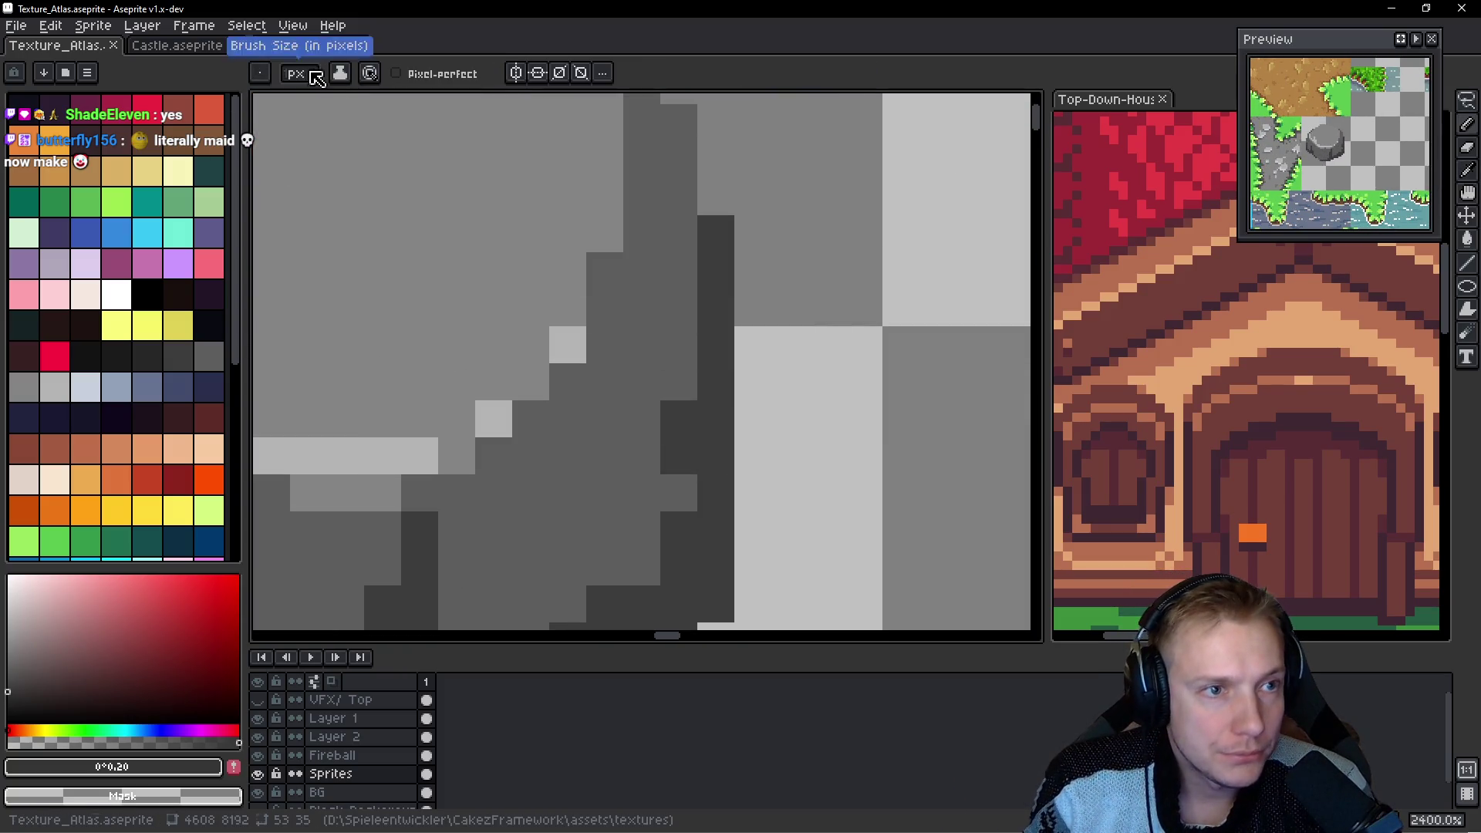
pyautogui.keyDown('alt'); pyautogui.click(716, 232); pyautogui.keyUp('alt')
pyautogui.click(718, 150)
pyautogui.click(715, 124)
pyautogui.moveTo(716, 131); pyautogui.dragTo(774, 386)
pyautogui.click(635, 341)
pyautogui.click(599, 305)
pyautogui.click(561, 270)
# Add medium grey #5d5d5d pixels along the diagonal and extra dark outline pixels.
pyautogui.keyDown('alt'); pyautogui.click(557, 287); pyautogui.keyUp('alt')
pyautogui.hotkey('ctrl', 'z')
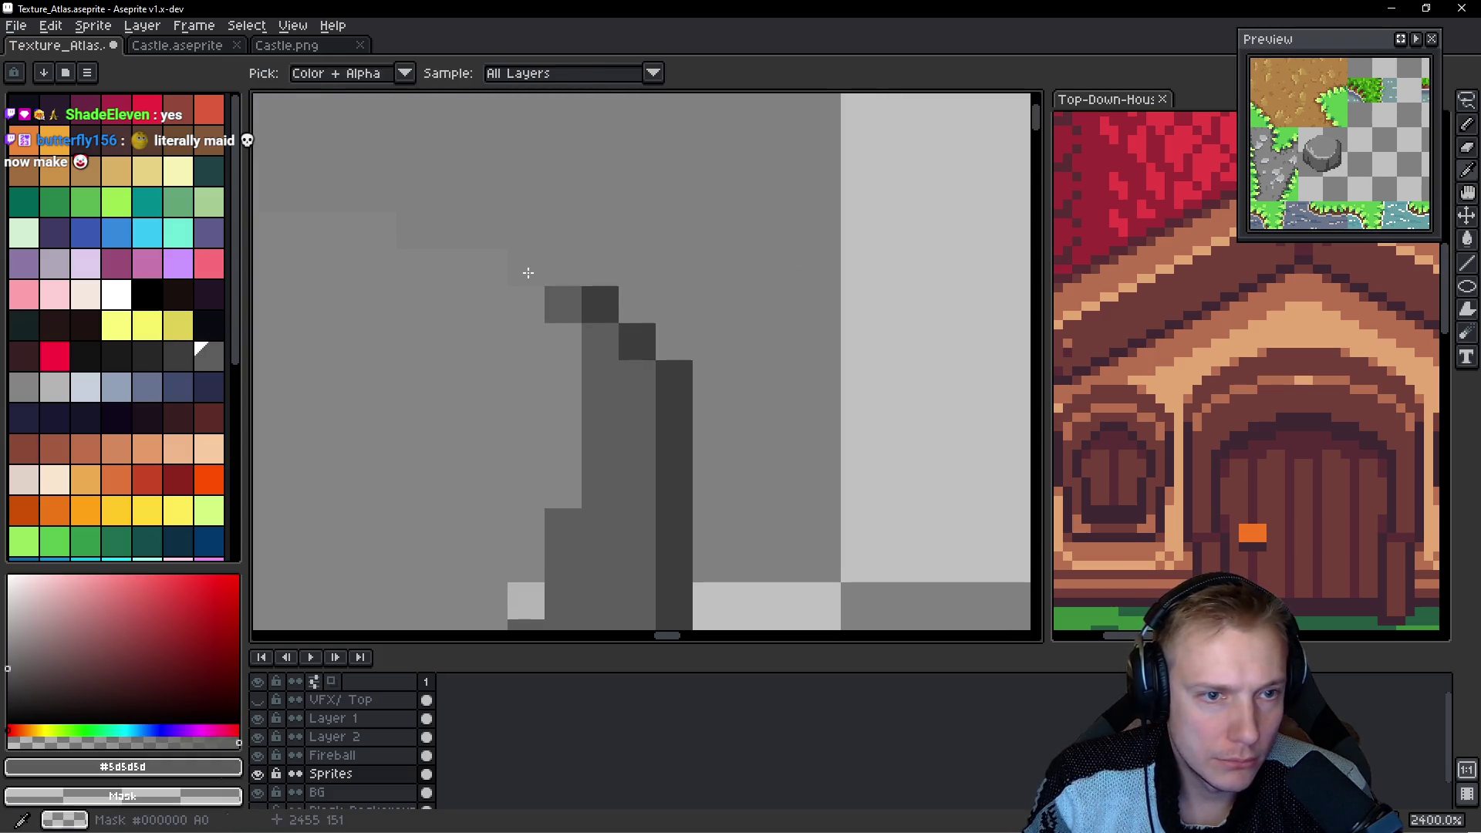
pyautogui.click(532, 262)
pyautogui.click(478, 241)
pyautogui.moveTo(480, 233)
pyautogui.mouseDown()
pyautogui.moveTo(405, 228)
pyautogui.moveTo(687, 288)
pyautogui.moveTo(433, 221)
pyautogui.moveTo(400, 256)
pyautogui.moveTo(687, 253)
pyautogui.mouseUp()
pyautogui.click(596, 249)
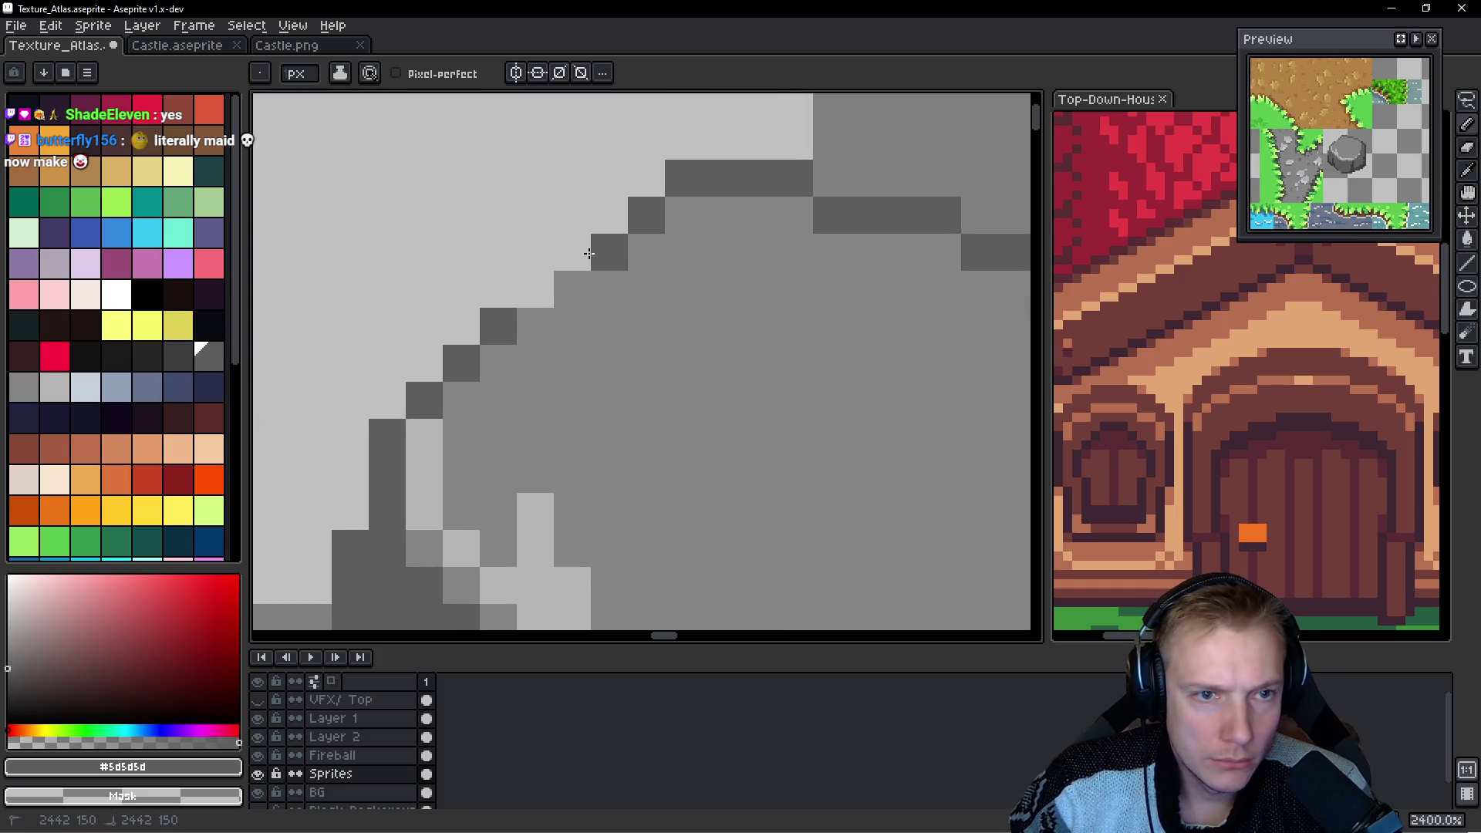
pyautogui.click(571, 251)
pyautogui.click(523, 288)
# Draw a dark crack across the boulder top and darken its top edge with #3d3d3d.
pyautogui.moveTo(771, 365); pyautogui.dragTo(702, 363)
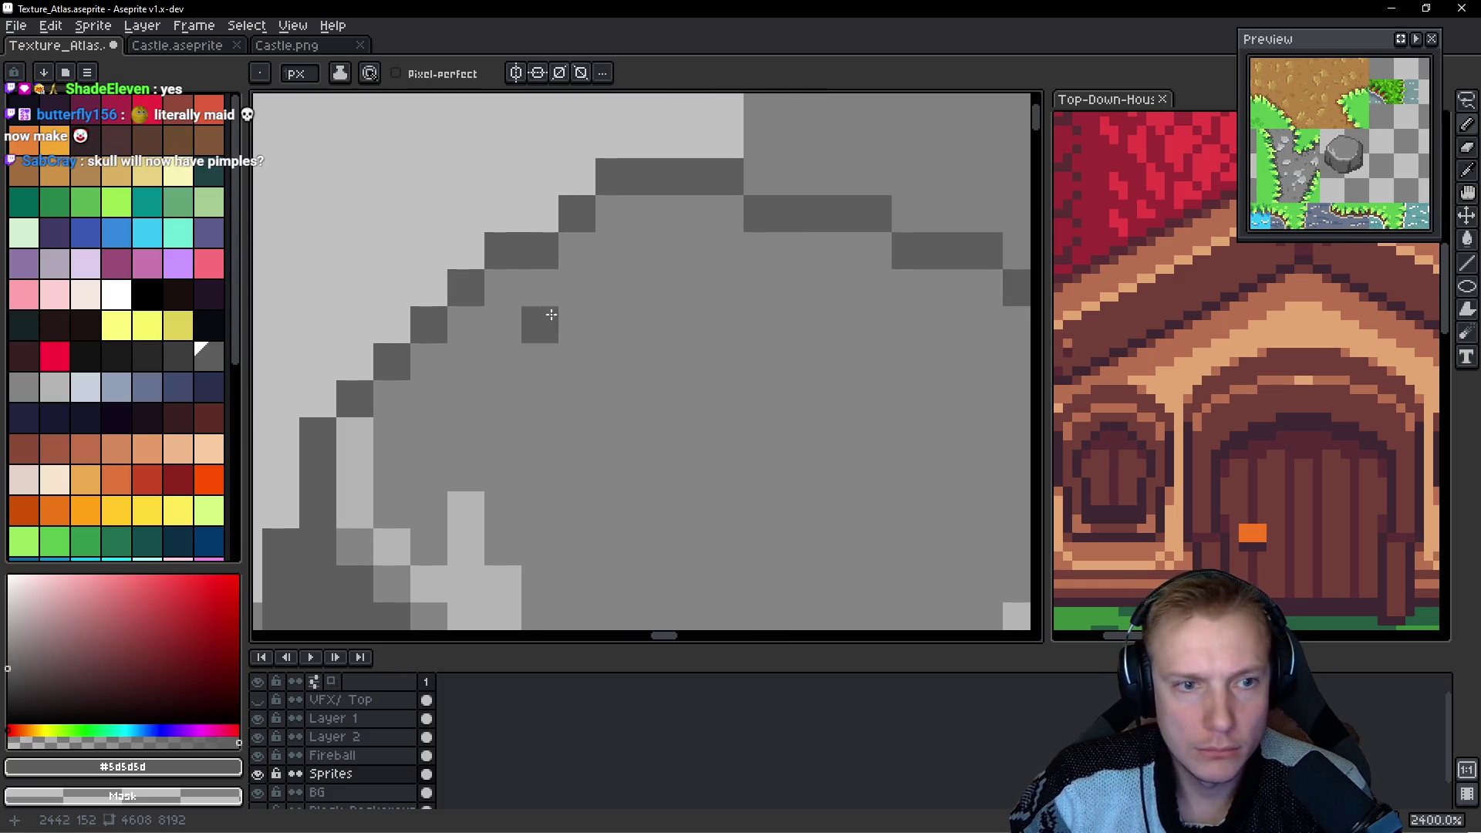
pyautogui.moveTo(503, 287)
pyautogui.mouseDown()
pyautogui.moveTo(596, 325)
pyautogui.moveTo(767, 325)
pyautogui.mouseUp()
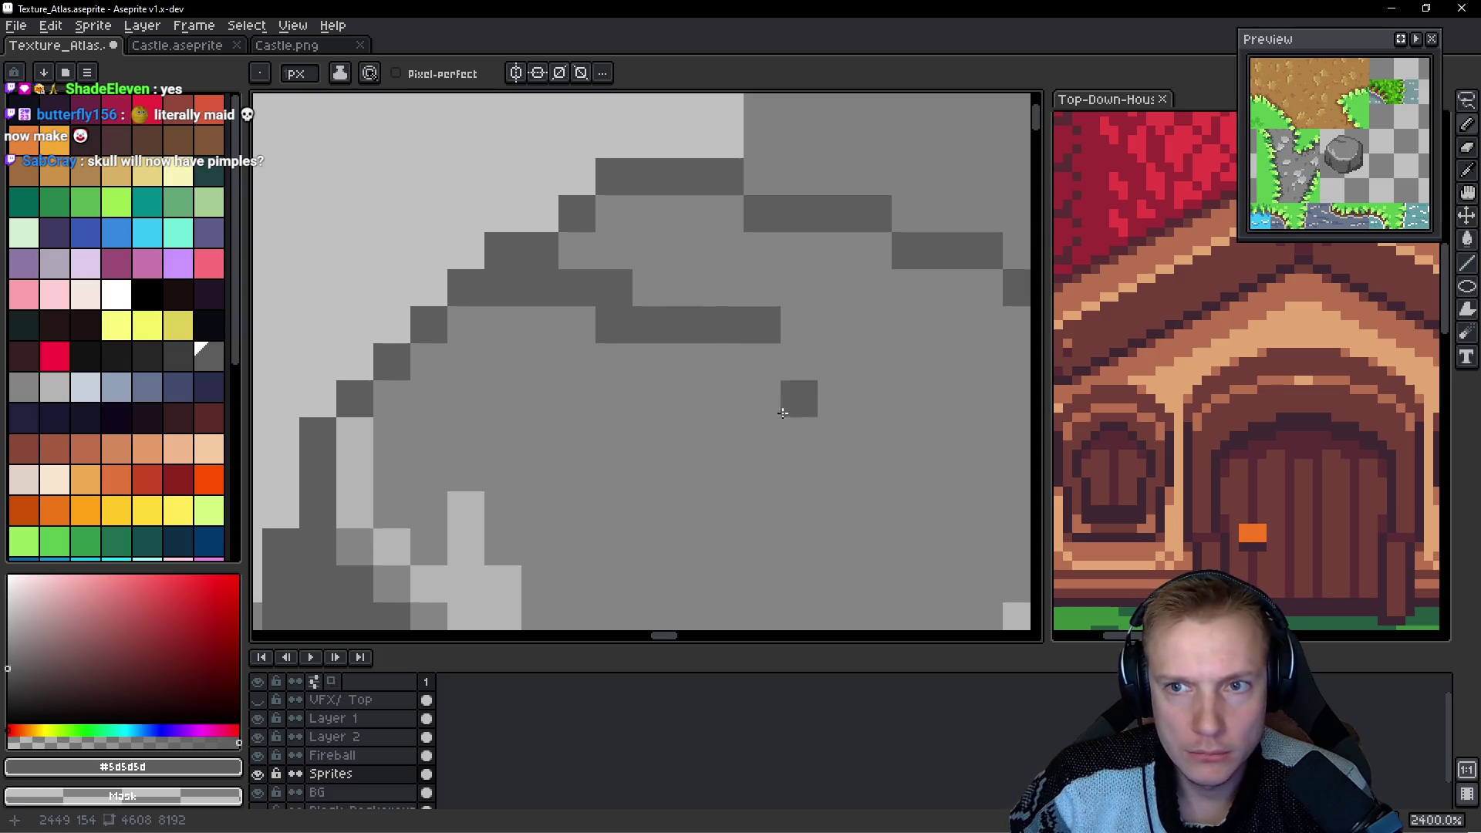
pyautogui.moveTo(797, 397); pyautogui.dragTo(796, 351)
pyautogui.scroll(-5, 710, 386)
pyautogui.scroll(3, 694, 374)
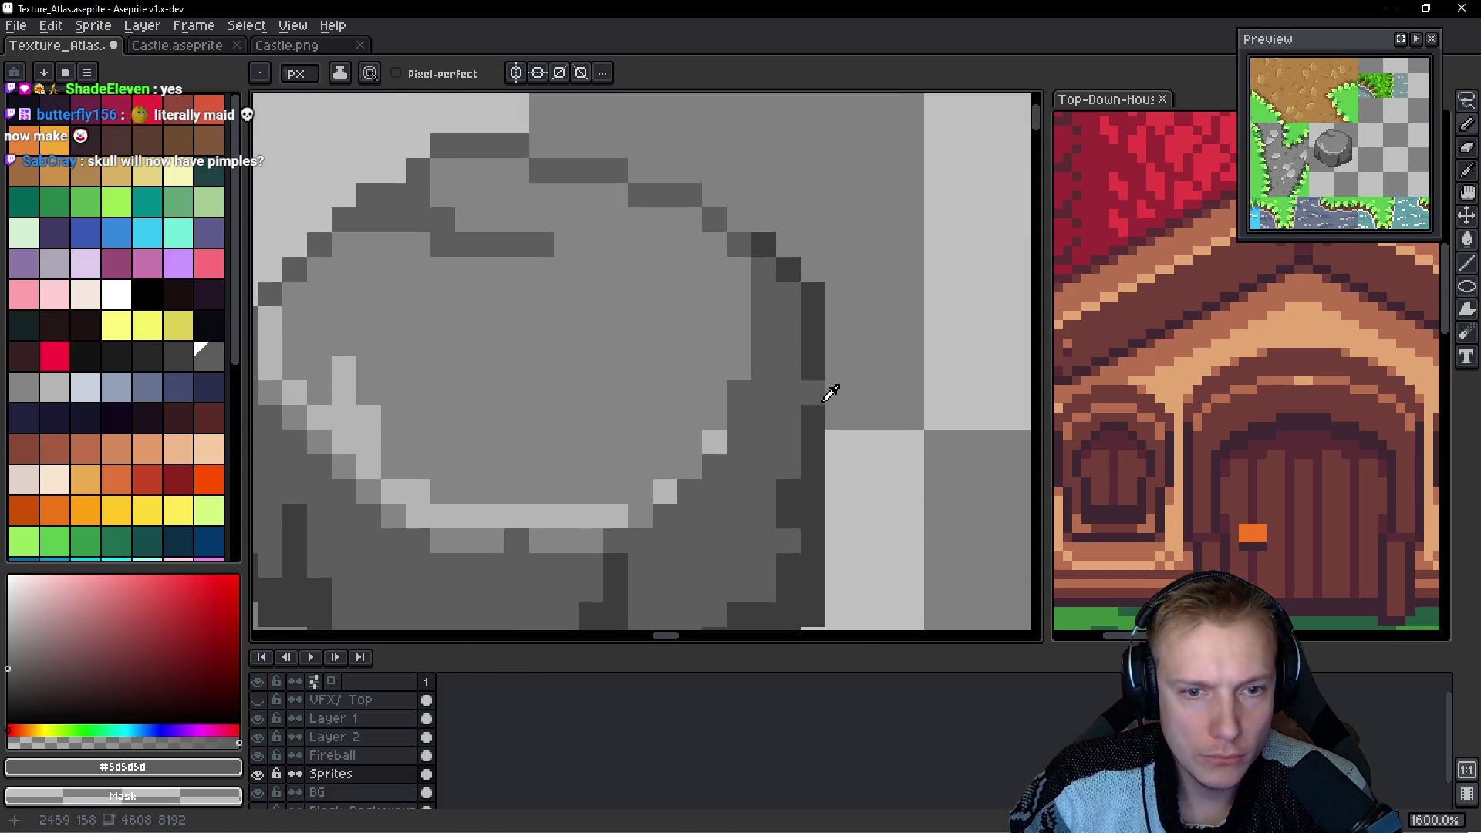
pyautogui.keyDown('alt'); pyautogui.click(813, 332); pyautogui.keyUp('alt')
pyautogui.moveTo(367, 218); pyautogui.dragTo(376, 196)
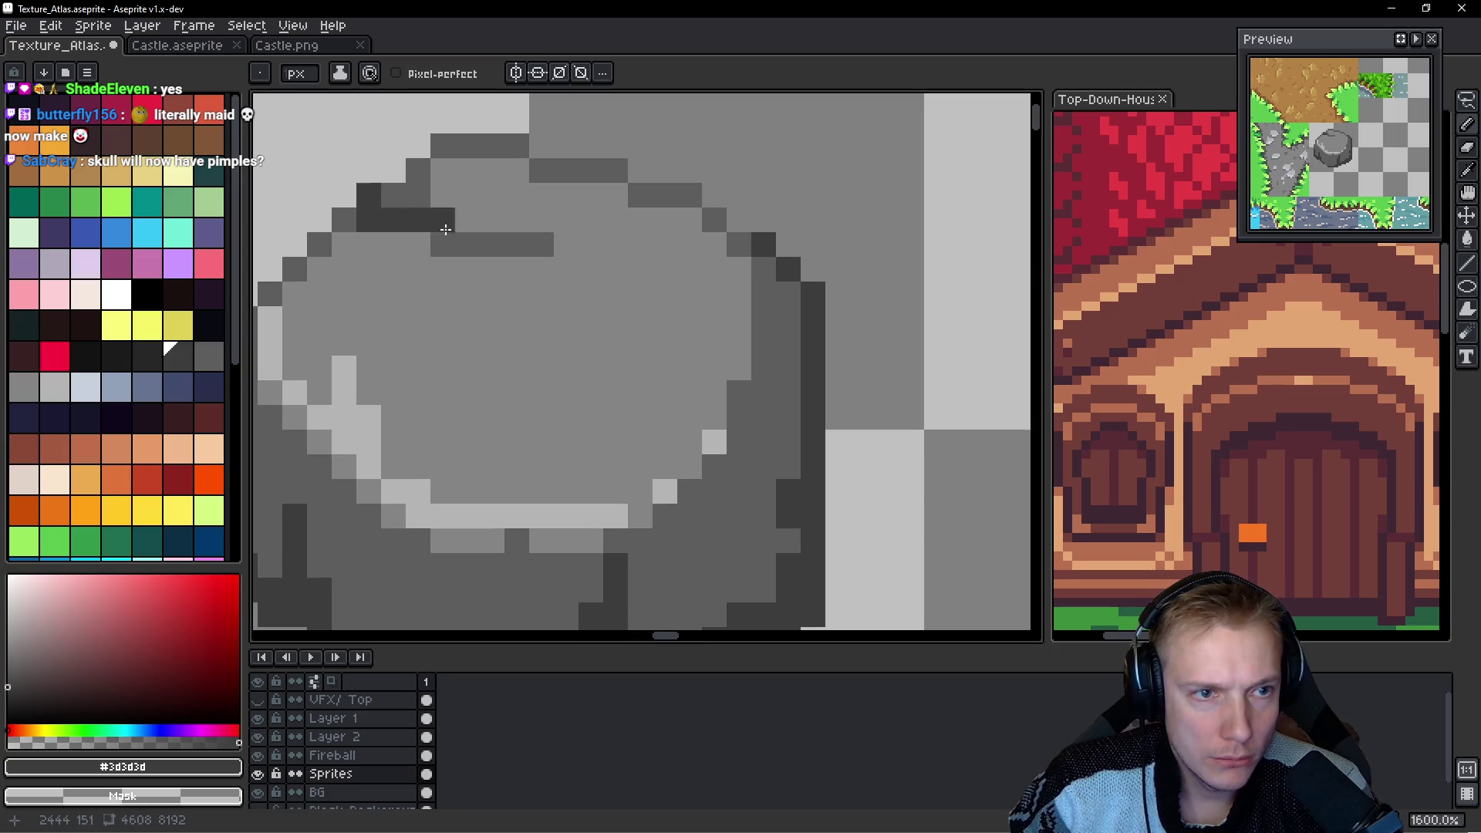
pyautogui.moveTo(445, 244); pyautogui.dragTo(468, 244)
# Add a medium grey stroke and longer light #b4b4b4 highlight on top, then save the atlas.
pyautogui.scroll(-3, 513, 291)
pyautogui.scroll(3, 568, 398)
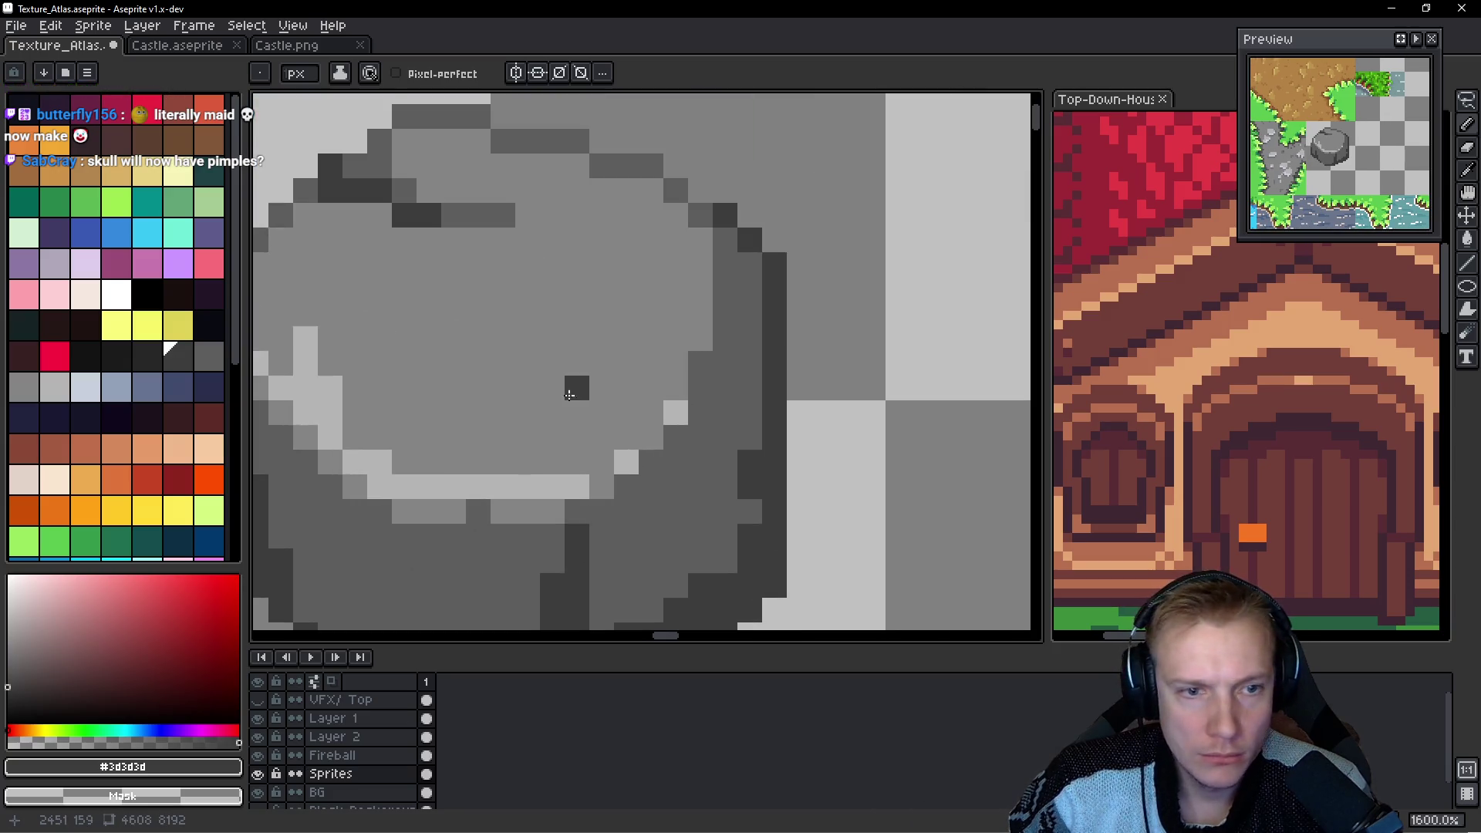
pyautogui.hotkey('ctrl', 'z')
pyautogui.keyDown('alt'); pyautogui.click(512, 210); pyautogui.keyUp('alt')
pyautogui.moveTo(473, 313)
pyautogui.mouseDown()
pyautogui.moveTo(594, 292)
pyautogui.moveTo(528, 288)
pyautogui.moveTo(669, 396)
pyautogui.moveTo(635, 331)
pyautogui.moveTo(562, 337)
pyautogui.moveTo(613, 359)
pyautogui.moveTo(682, 311)
pyautogui.mouseUp()
pyautogui.keyDown('alt'); pyautogui.click(390, 385); pyautogui.keyUp('alt')
pyautogui.moveTo(563, 360); pyautogui.dragTo(527, 357)
pyautogui.scroll(-7, 676, 402)
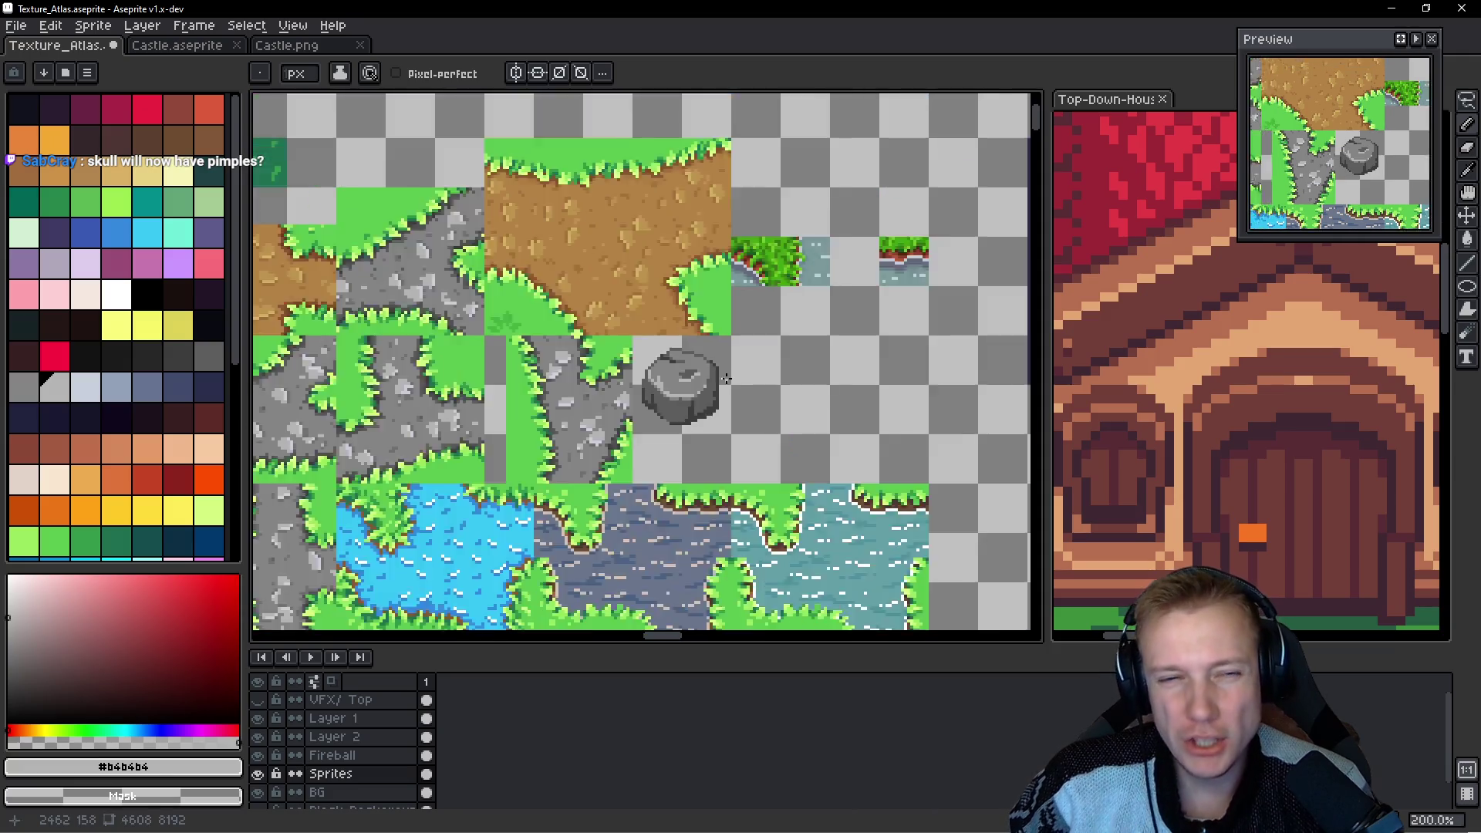
pyautogui.scroll(2, 744, 391)
pyautogui.hotkey('ctrl', 's')
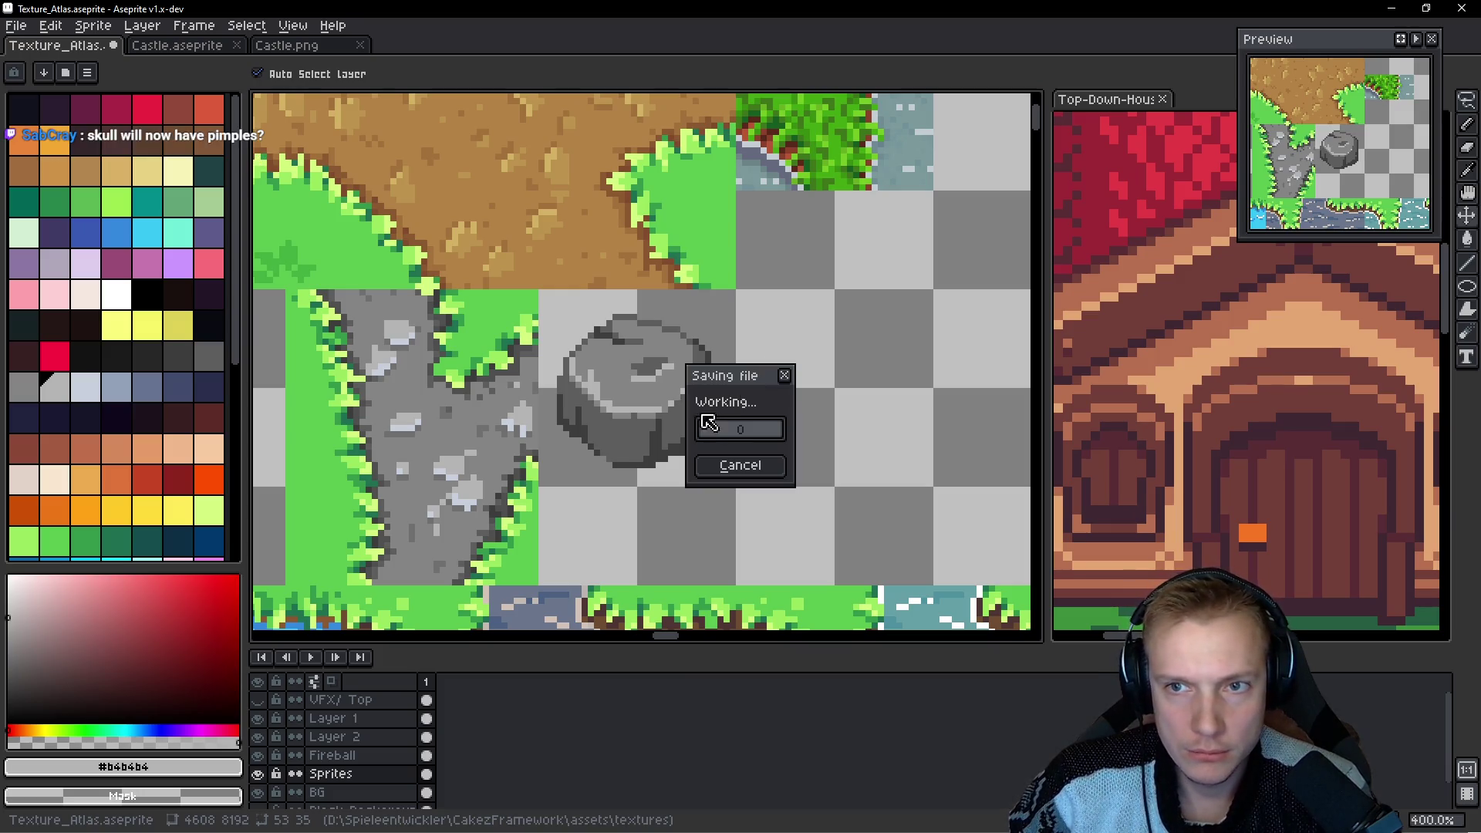
pyautogui.scroll(5, 618, 463)
# Darken the boulder's lower-left outline with #3d3d3d.
pyautogui.keyDown('alt'); pyautogui.click(618, 488); pyautogui.keyUp('alt')
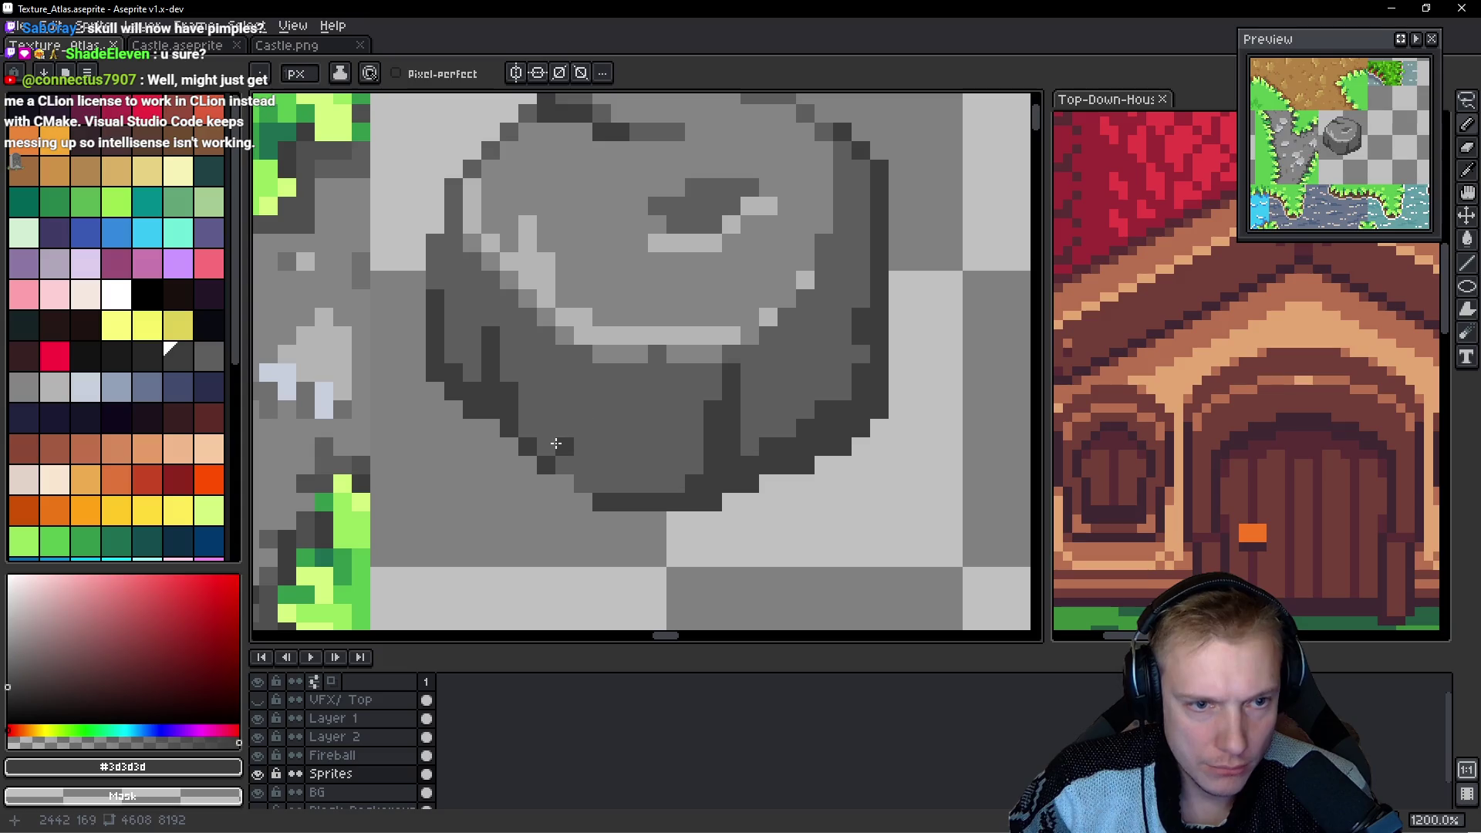
pyautogui.moveTo(581, 482)
pyautogui.mouseDown()
pyautogui.moveTo(548, 440)
pyautogui.moveTo(567, 370)
pyautogui.mouseUp()
pyautogui.hscroll(3, 740, 432)
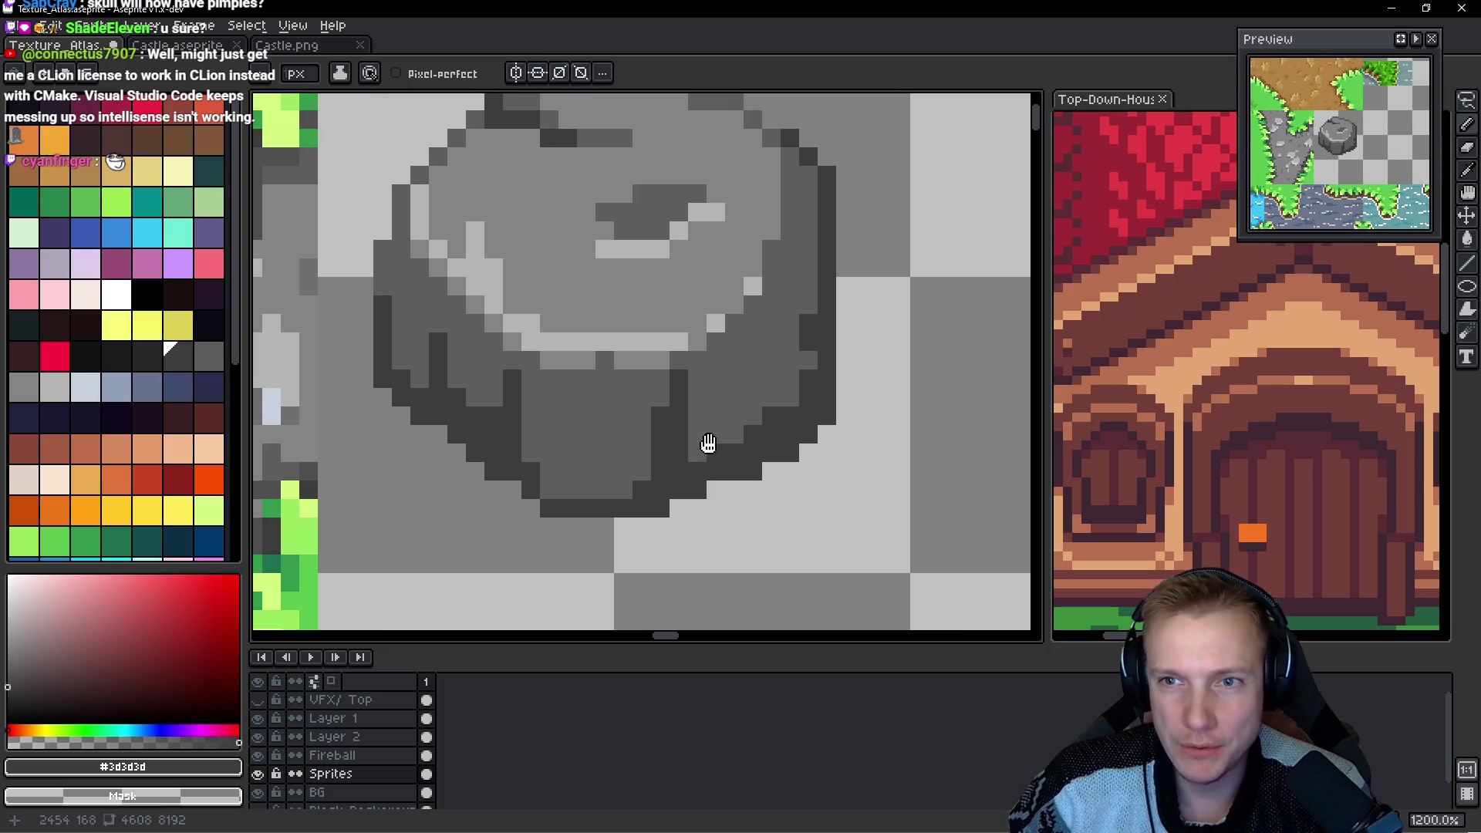
# Trim the boulder's right side into a tighter stepped dark outline, then zoom out.
pyautogui.moveTo(755, 193)
pyautogui.mouseDown()
pyautogui.moveTo(760, 254)
pyautogui.moveTo(743, 168)
pyautogui.mouseUp()
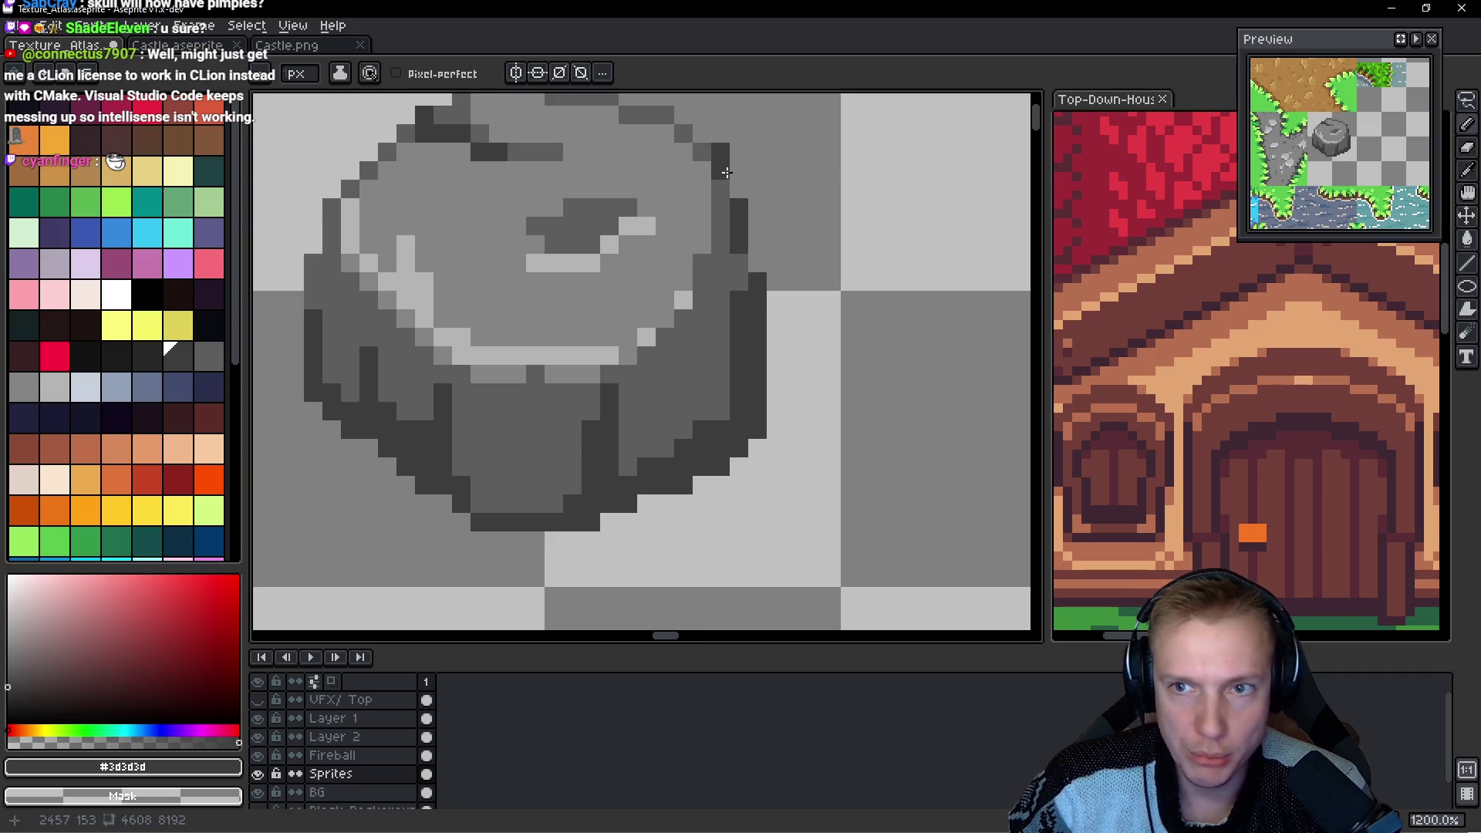
pyautogui.moveTo(758, 245); pyautogui.dragTo(761, 283)
pyautogui.hotkey('ctrl', 'z')
pyautogui.click(738, 262)
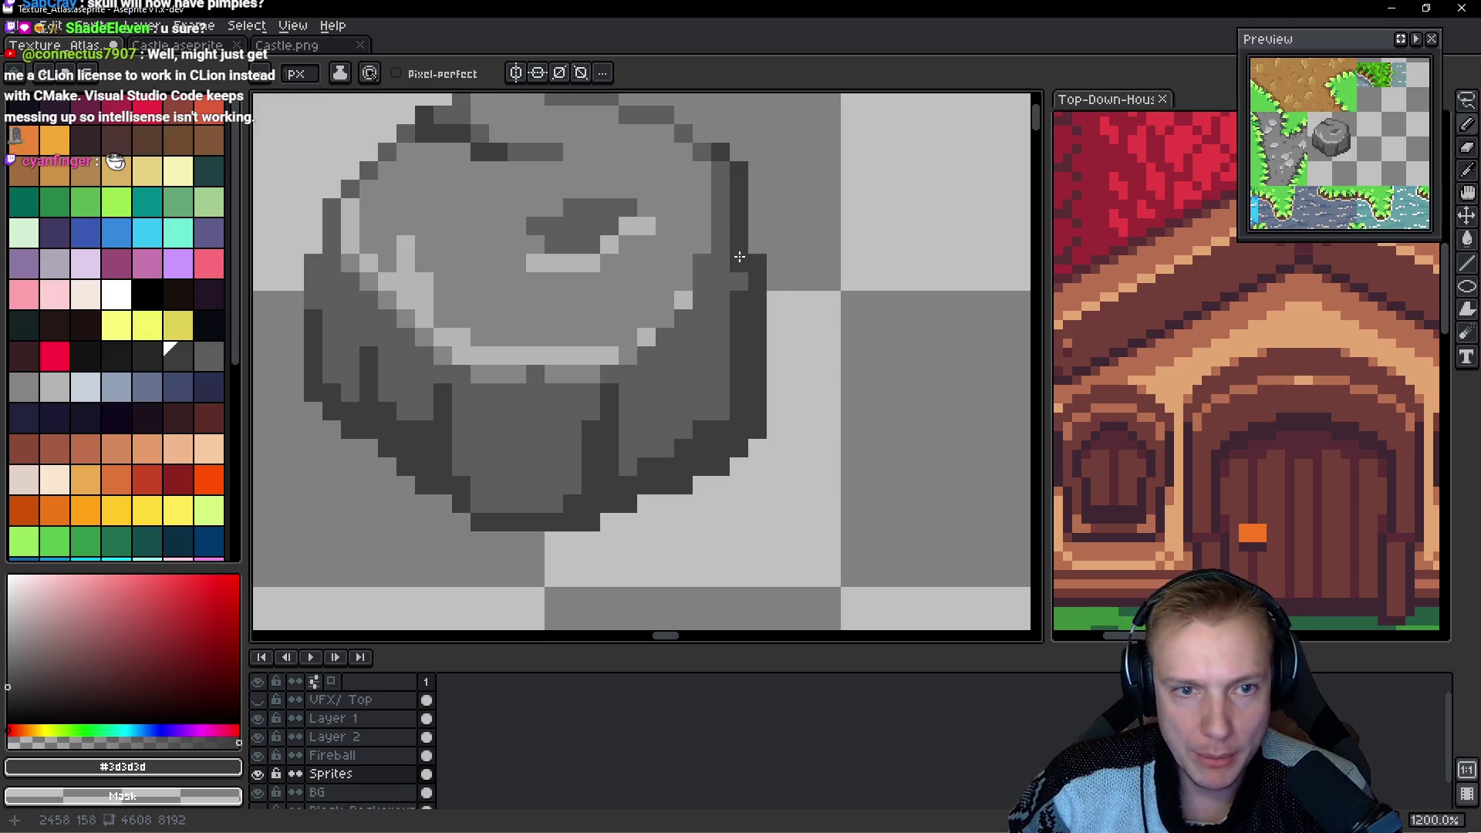
pyautogui.moveTo(719, 424); pyautogui.dragTo(716, 364)
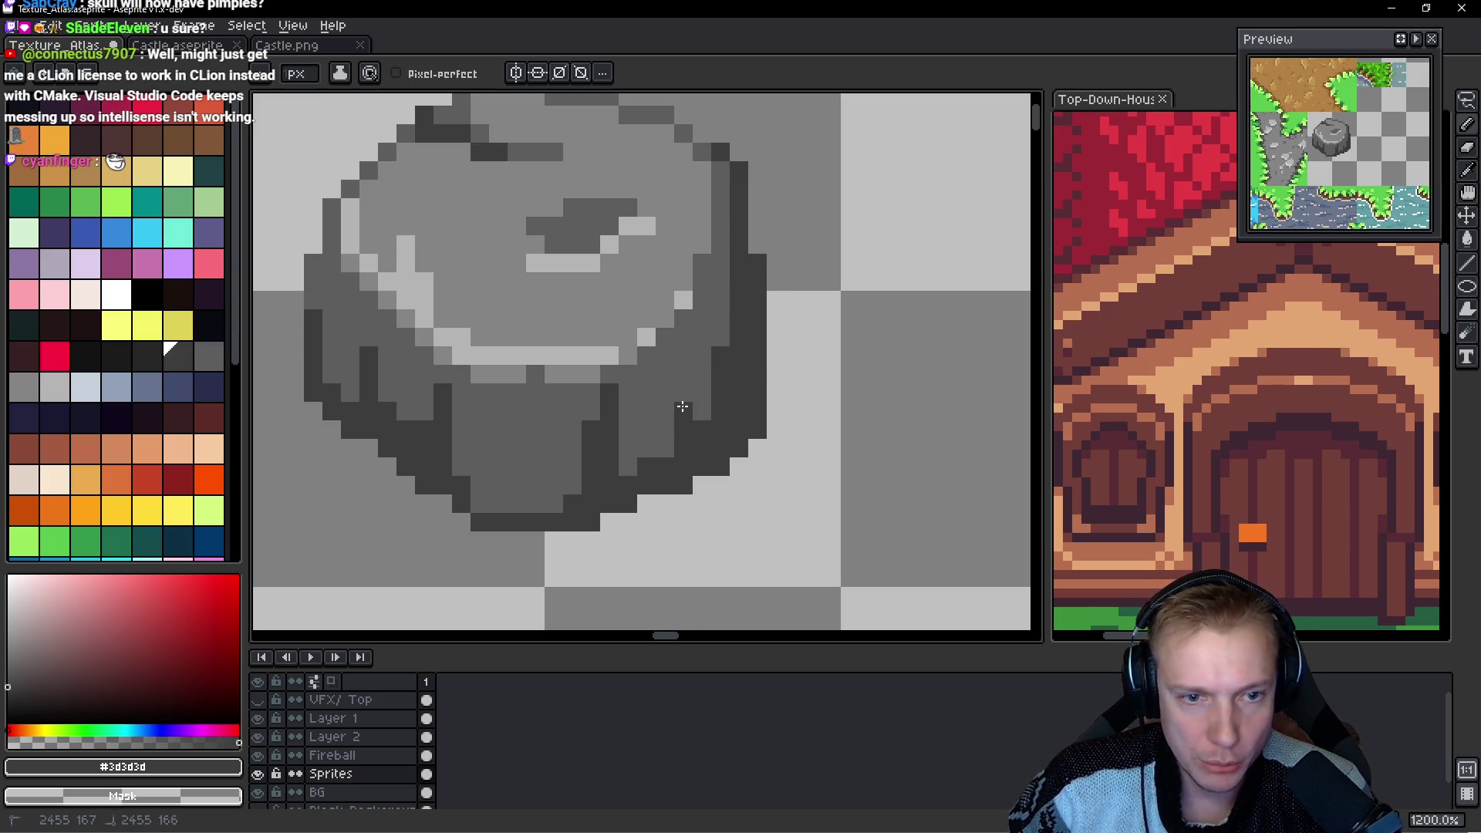
pyautogui.moveTo(760, 273)
pyautogui.mouseDown()
pyautogui.moveTo(770, 454)
pyautogui.moveTo(743, 440)
pyautogui.mouseUp()
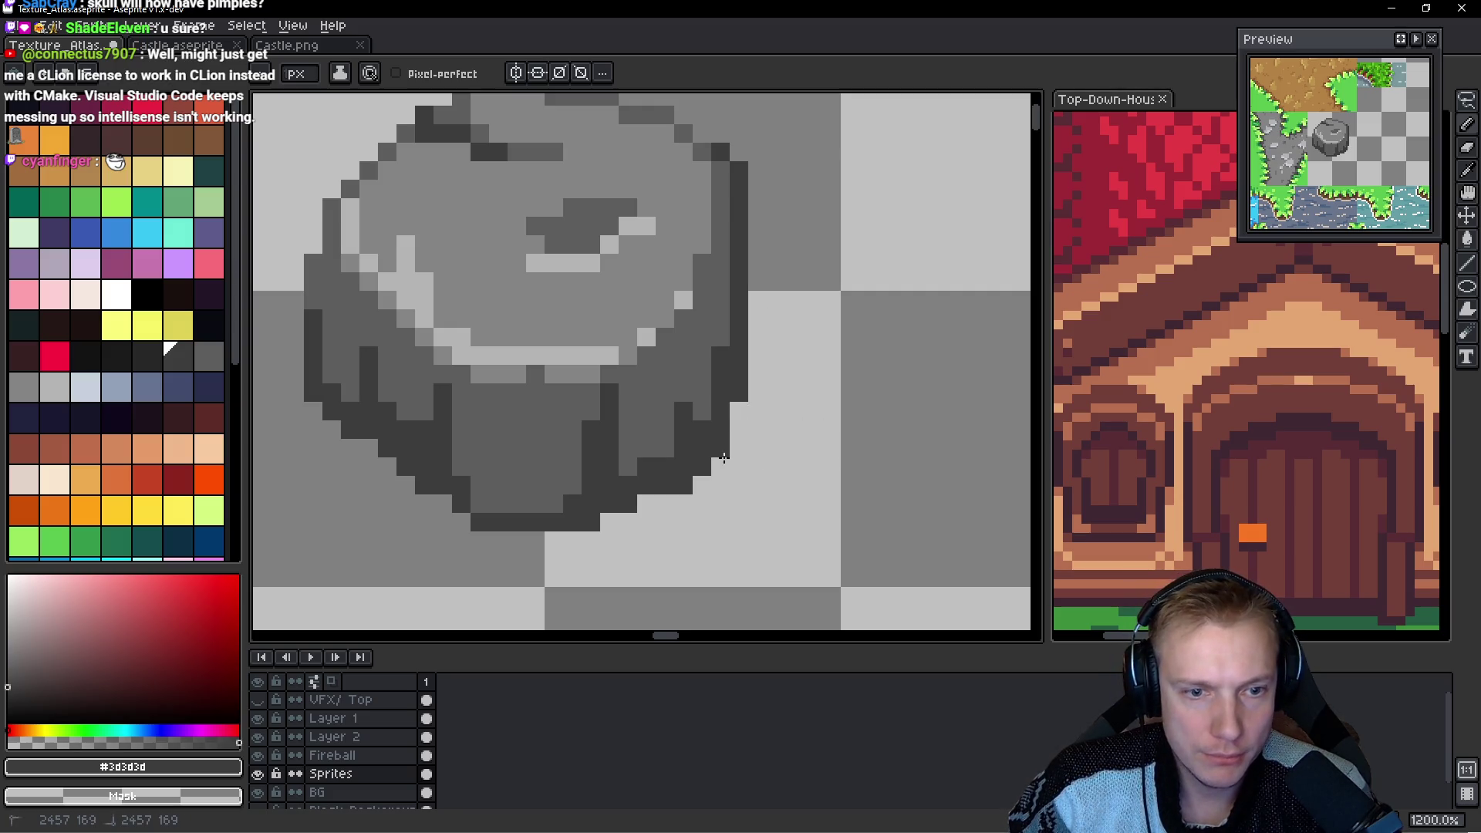
pyautogui.press('1')
pyautogui.scroll(6, 842, 379)
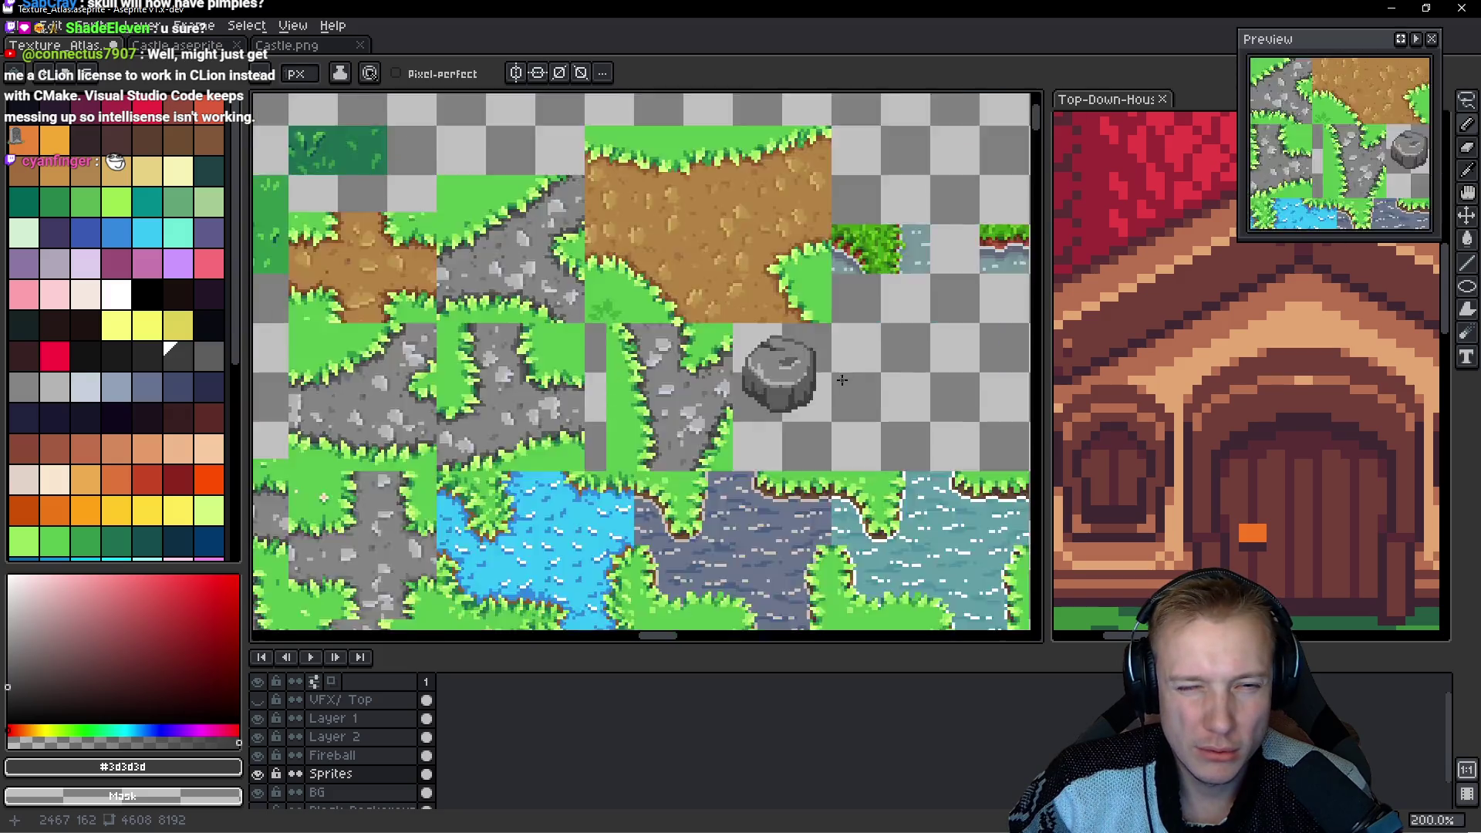
# Lasso the stray pixels at the boulder's top-right and clear them.
pyautogui.press('q')
pyautogui.moveTo(822, 253)
pyautogui.mouseDown()
pyautogui.moveTo(772, 225)
pyautogui.moveTo(722, 253)
pyautogui.moveTo(847, 262)
pyautogui.mouseUp()
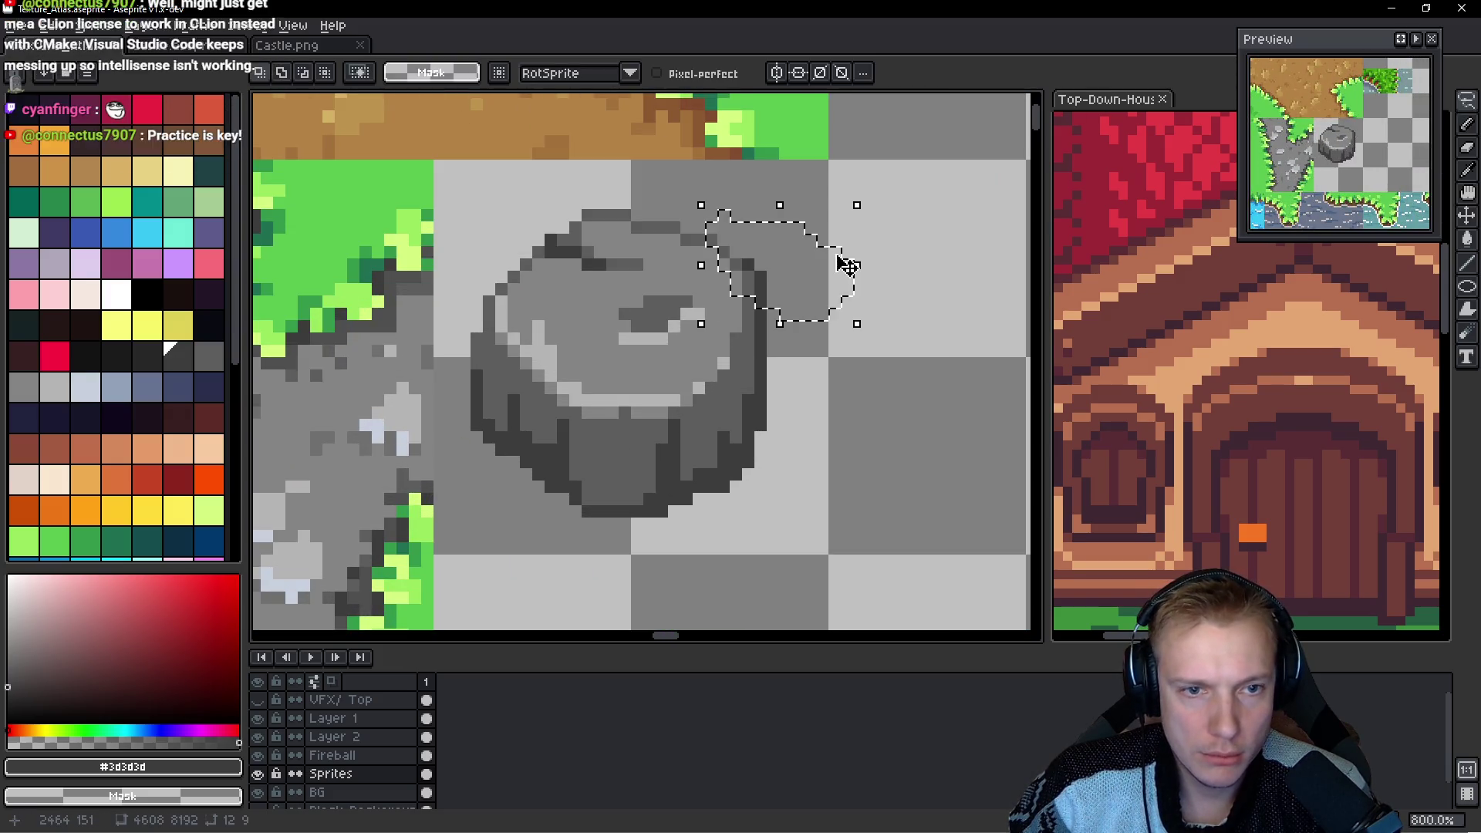
pyautogui.hotkey('ctrl', 'd')
pyautogui.scroll(-1, 836, 275)
pyautogui.scroll(-2, 836, 275)
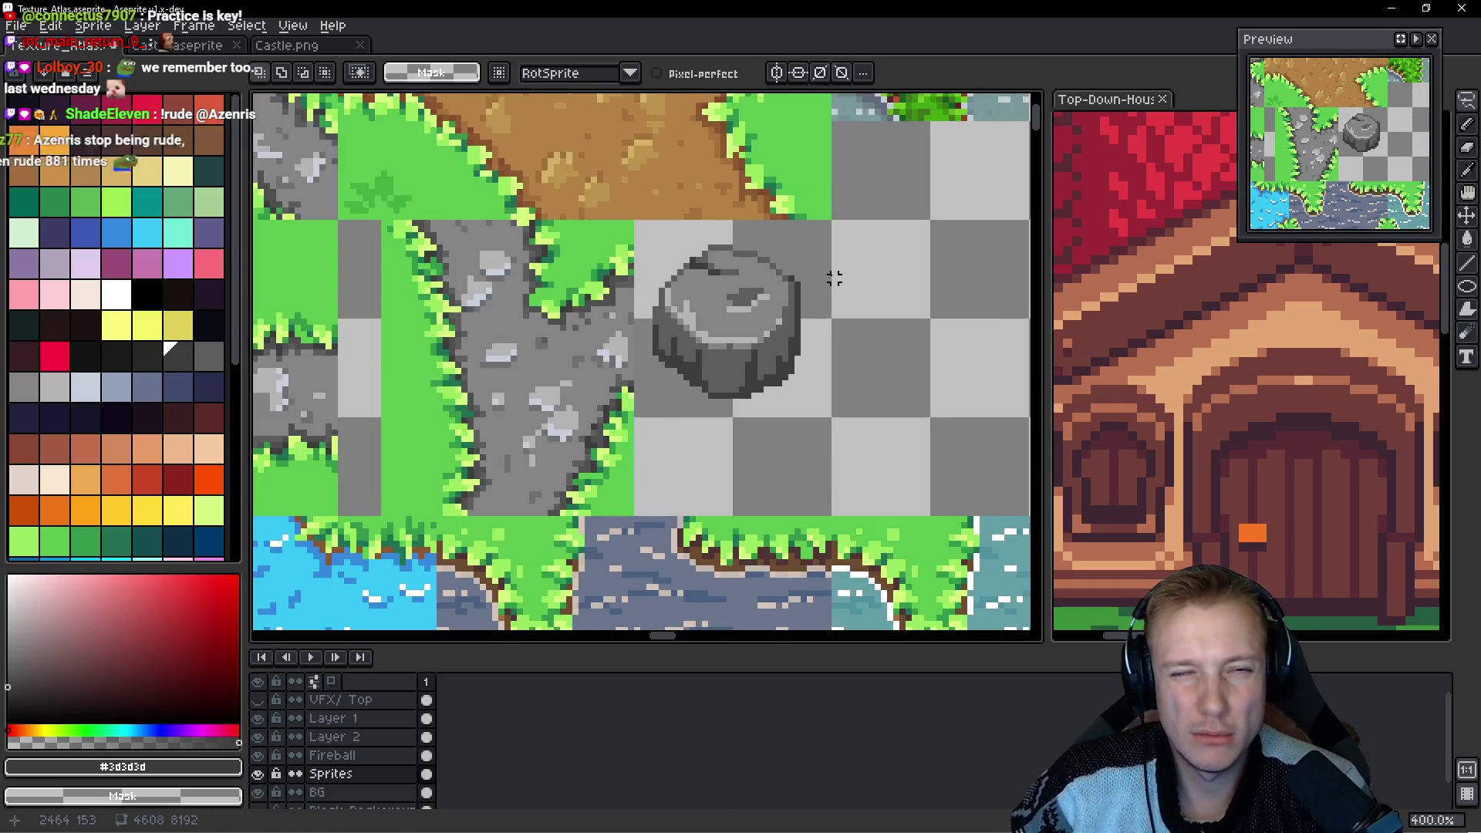
# Save the atlas and export the sprite sheet as Texture_Atlas.png.
pyautogui.hotkey('ctrl', 's')
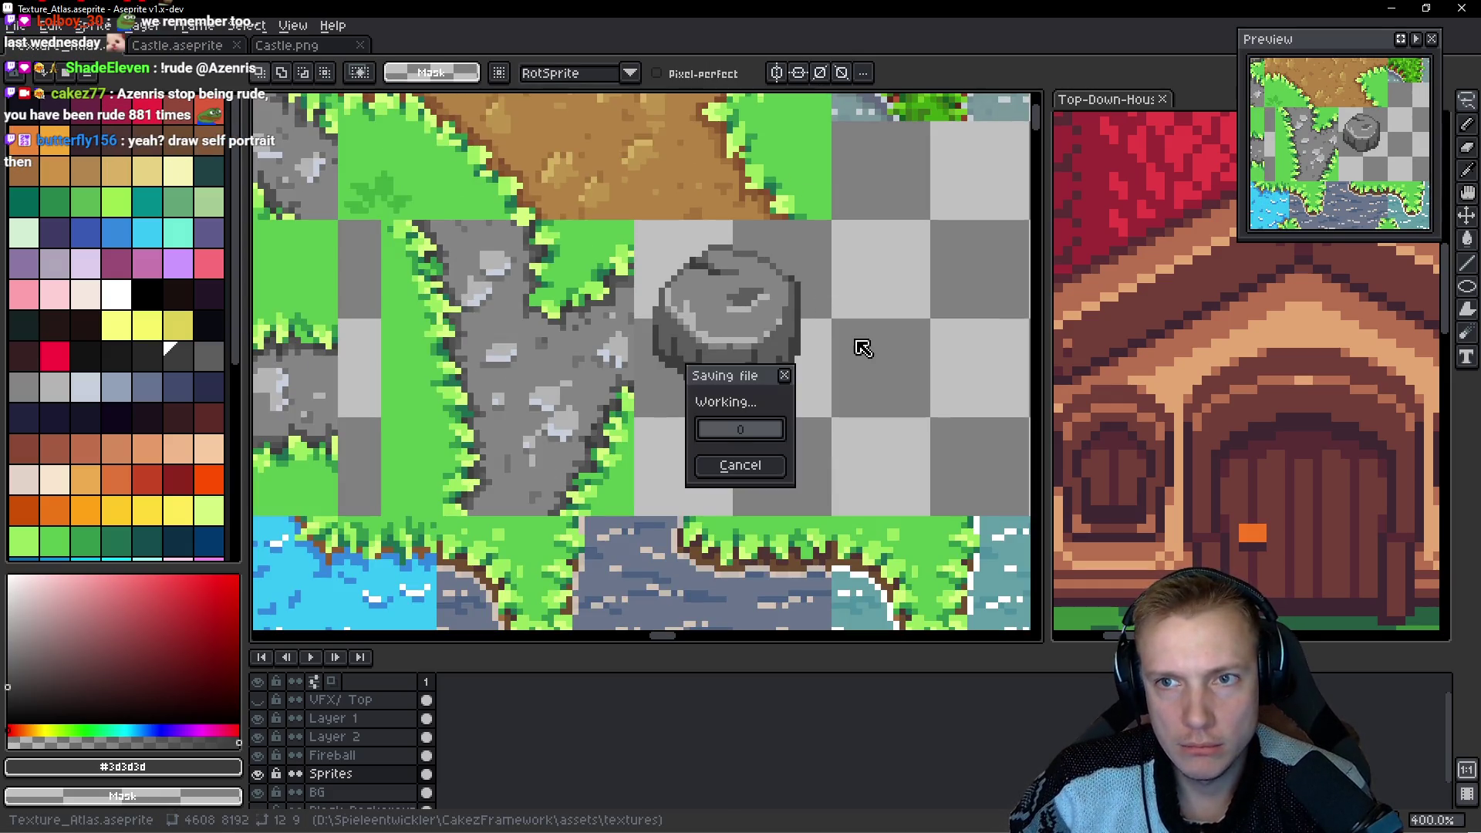
pyautogui.hotkey('ctrl', 'e')
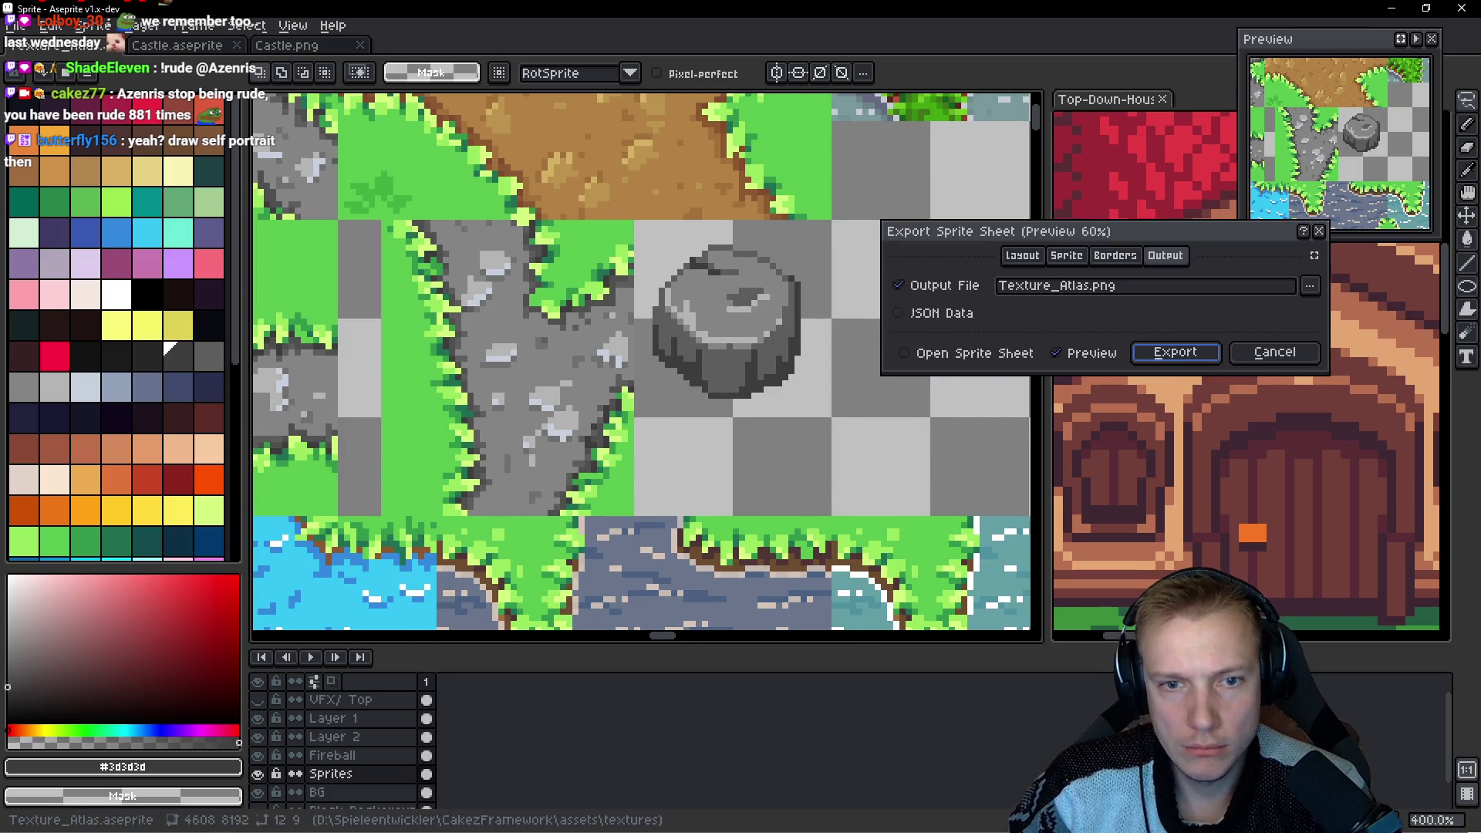
pyautogui.press('Return')
pyautogui.hotkey('alt', 'Tab')
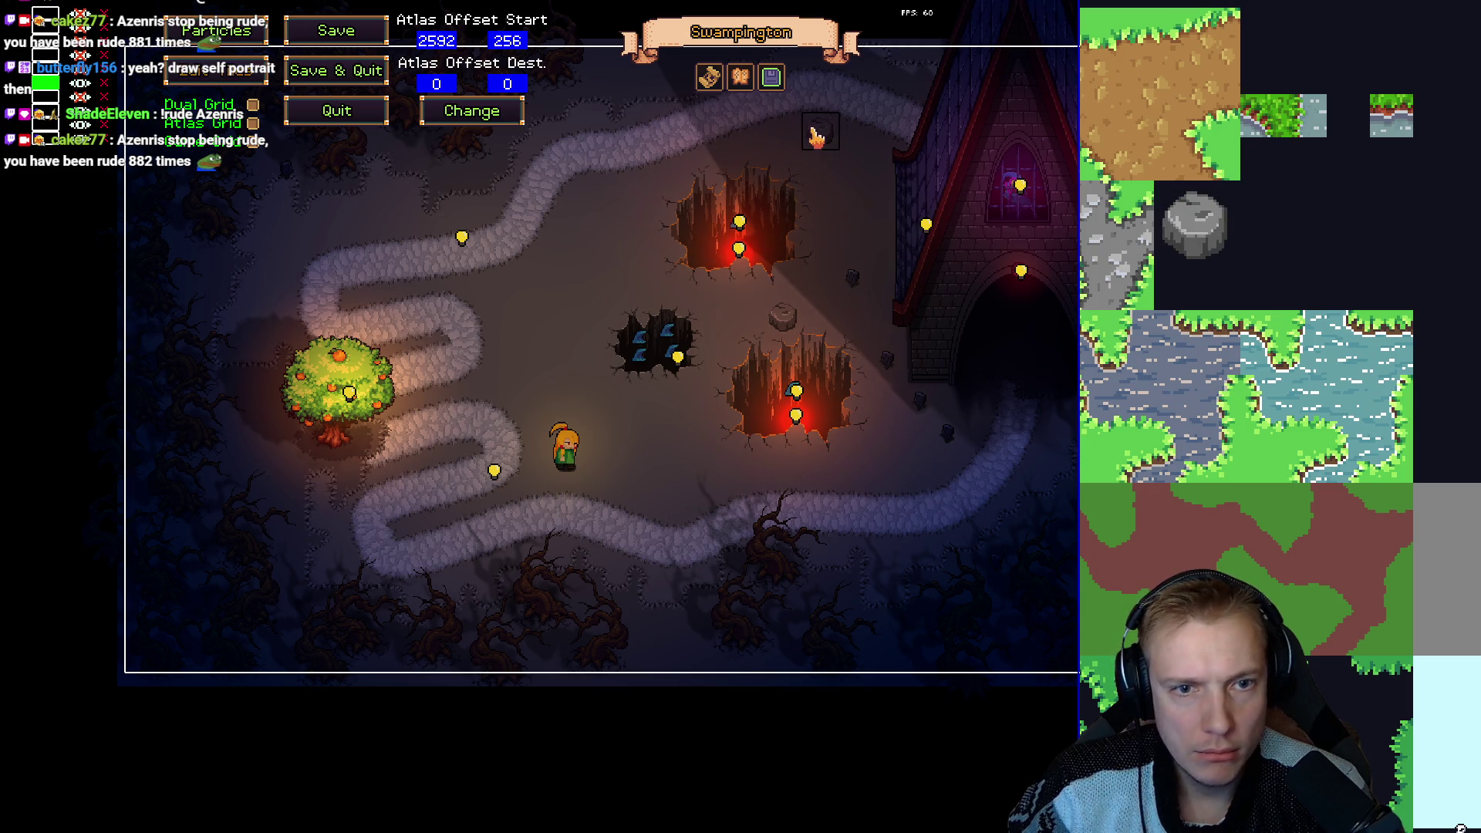
# Stamp two more boulders onto the Swampington map and save the level background.
pyautogui.click(816, 137)
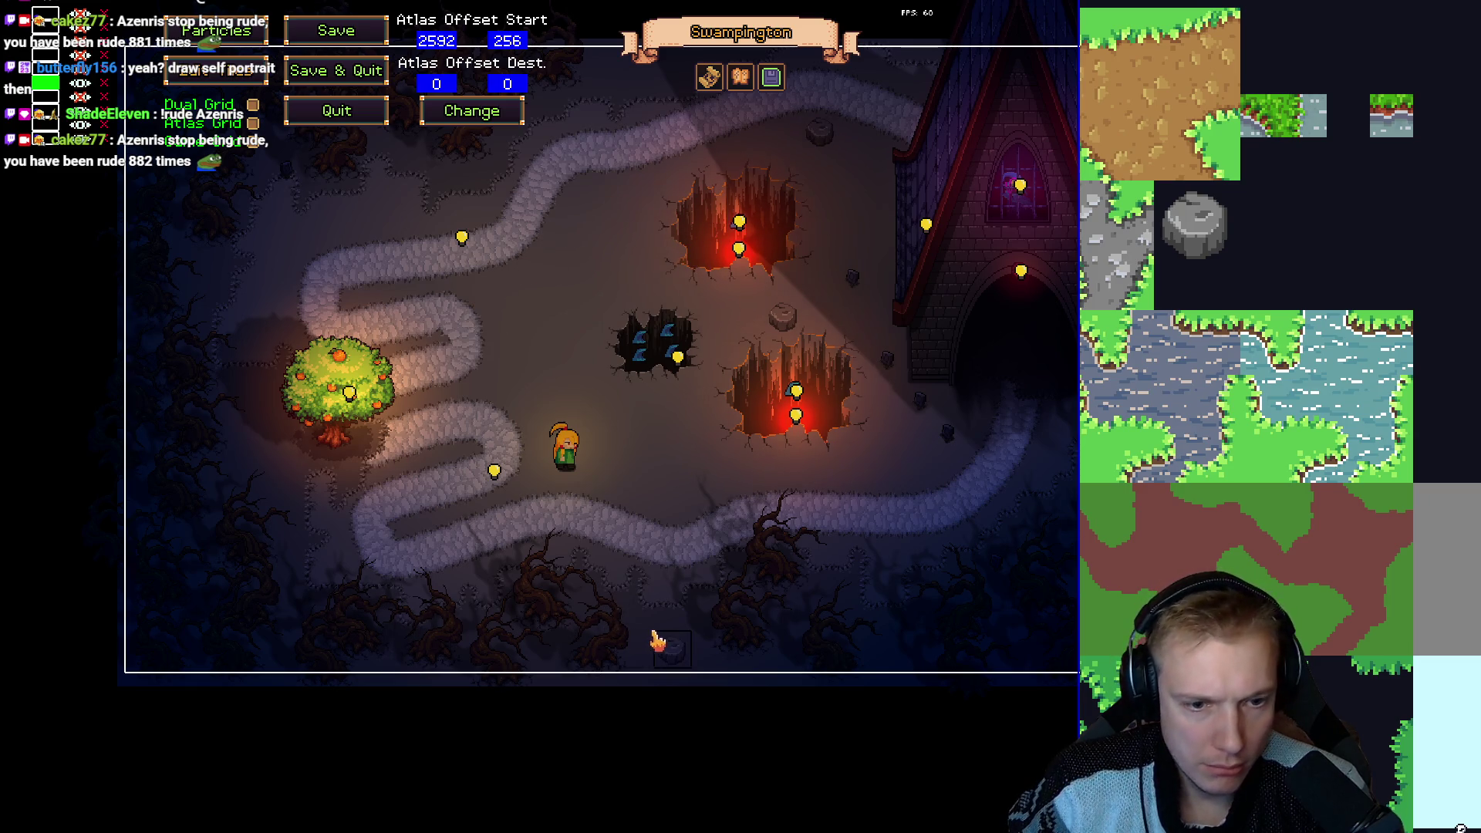
pyautogui.click(373, 199)
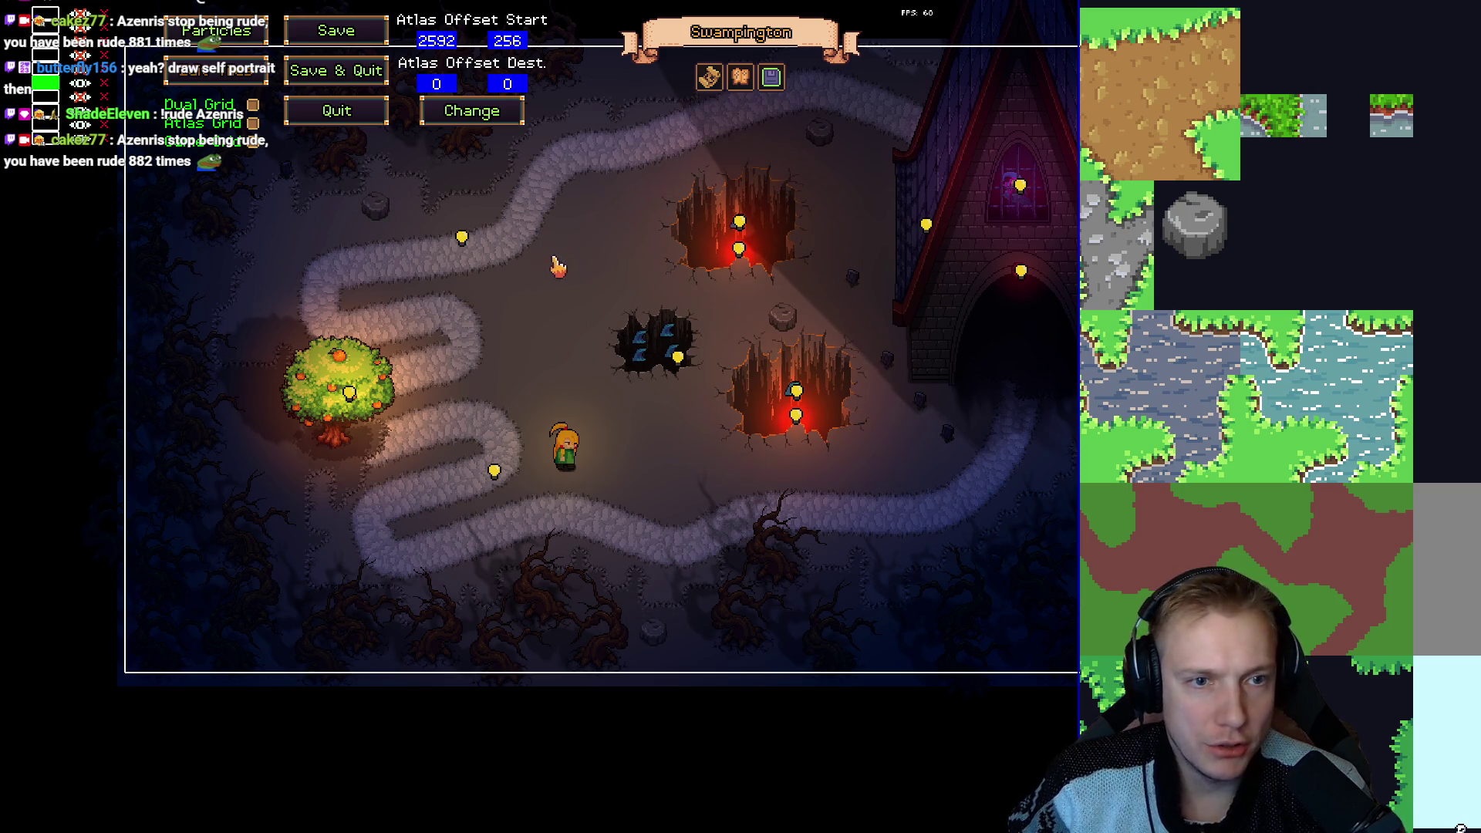
pyautogui.click(709, 81)
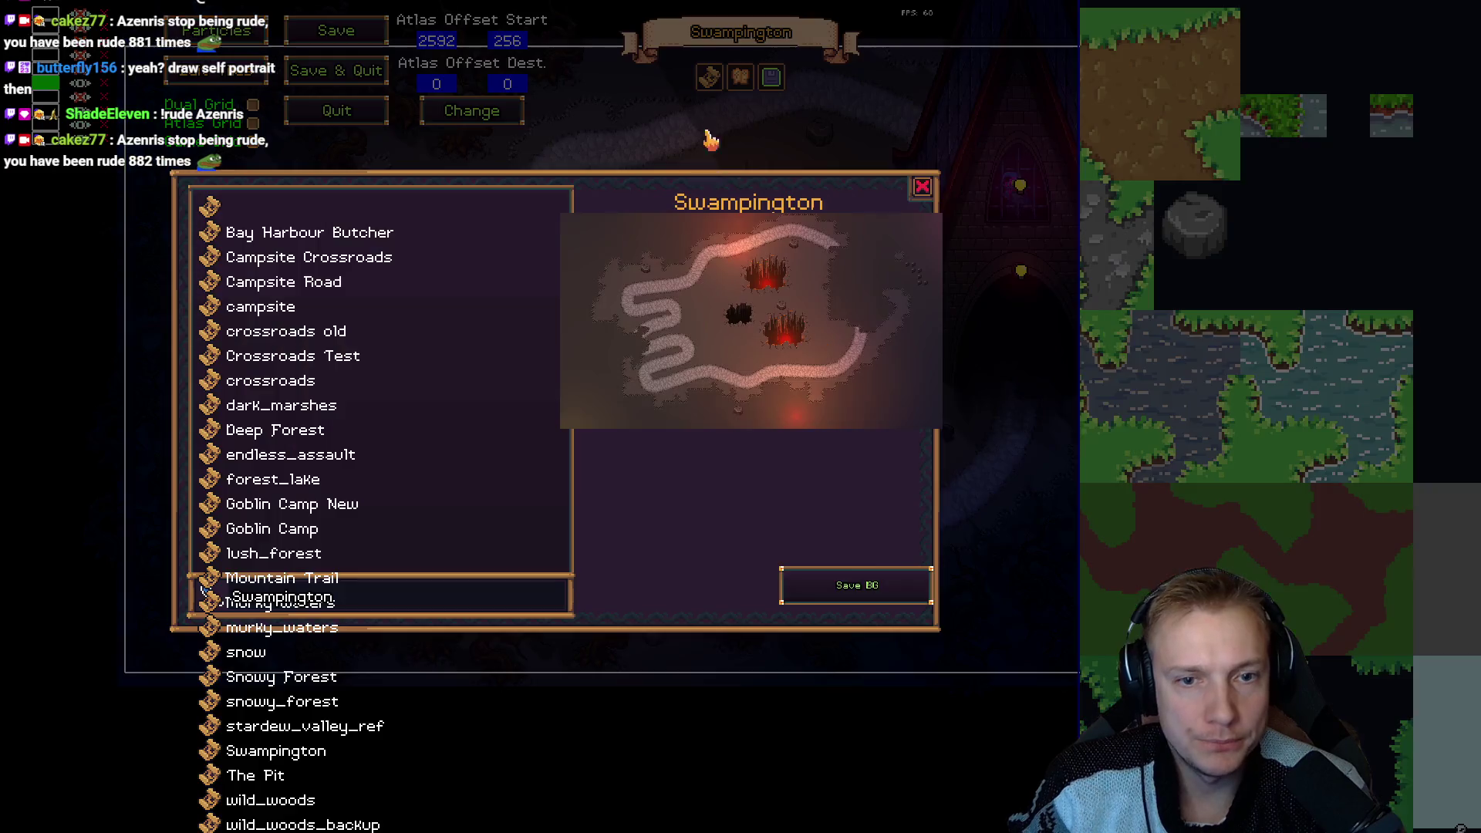
pyautogui.click(888, 585)
pyautogui.click(823, 463)
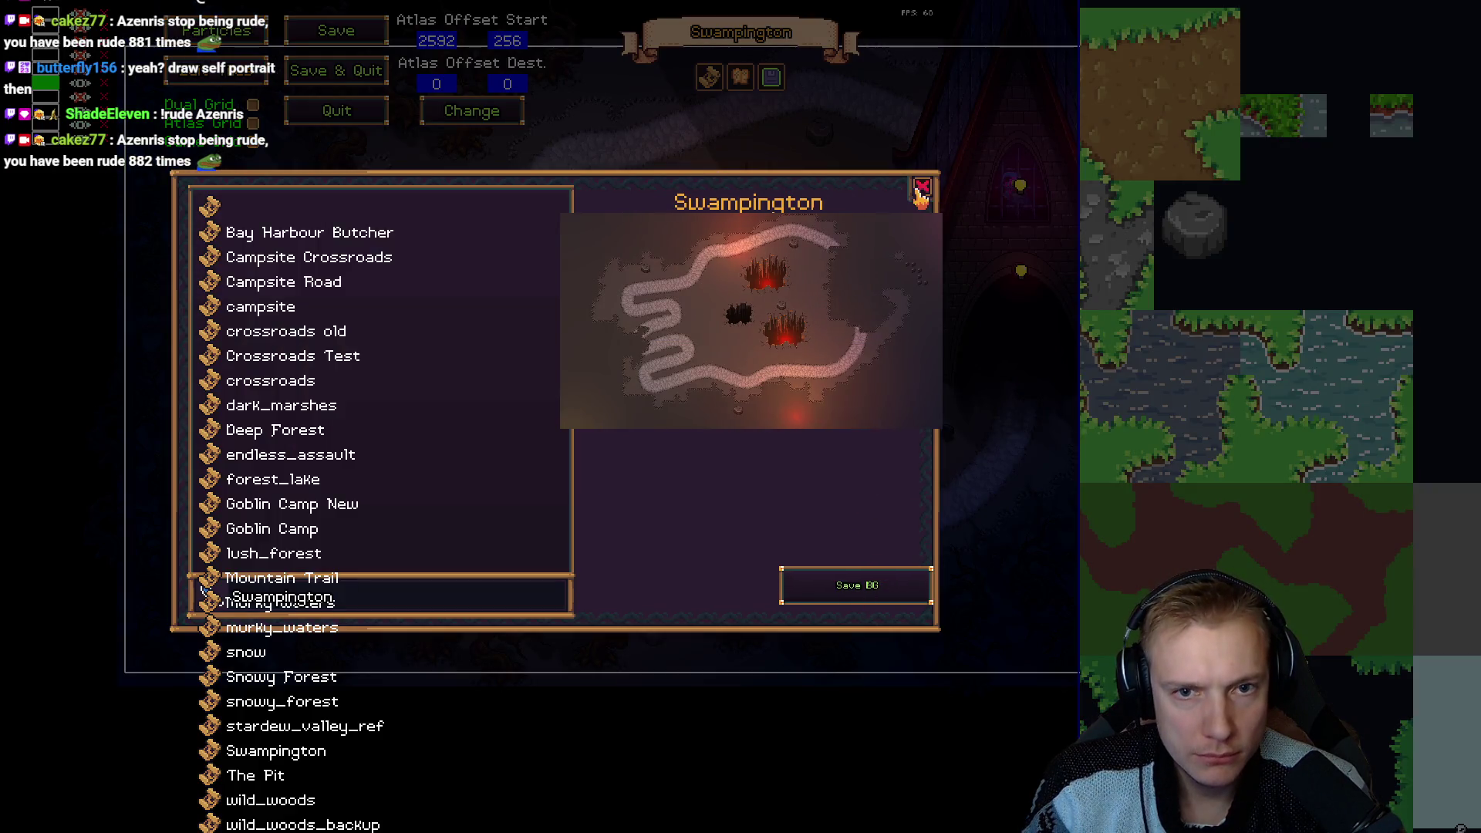
pyautogui.click(923, 187)
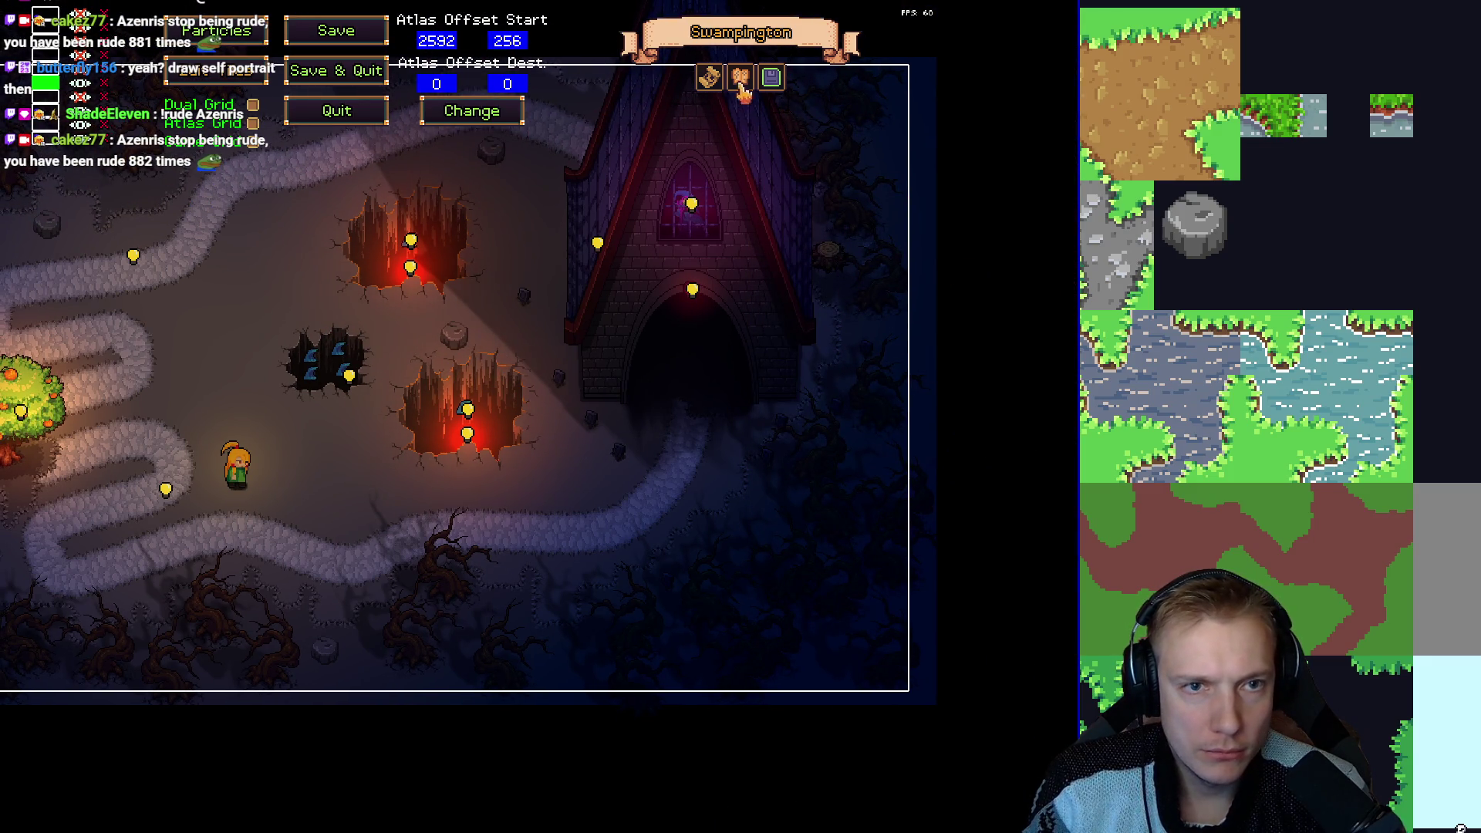
pyautogui.press('Escape')
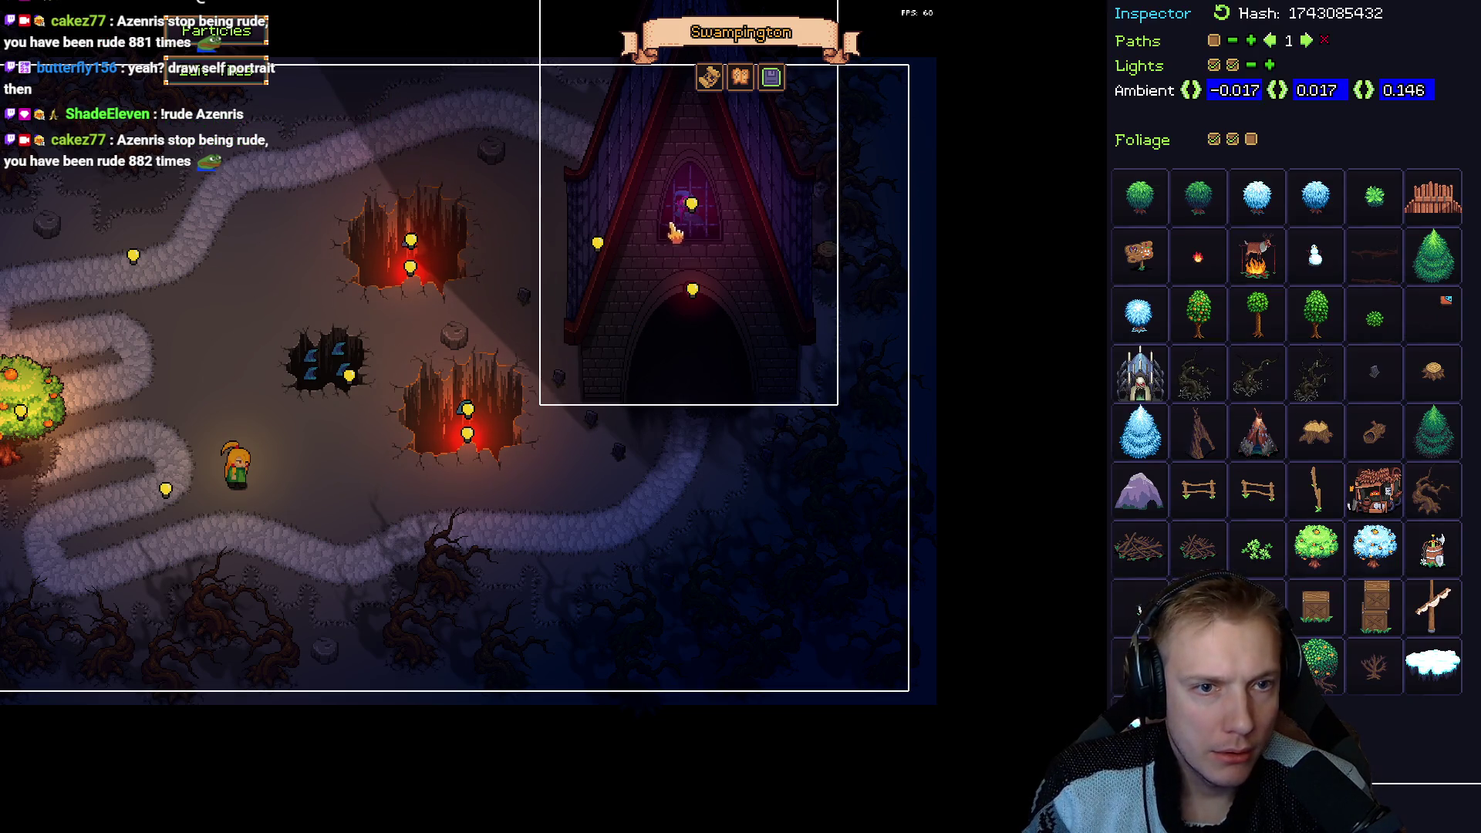
# Place several small dark stones and drag them into position beside the path.
pyautogui.moveTo(639, 245); pyautogui.dragTo(540, 259)
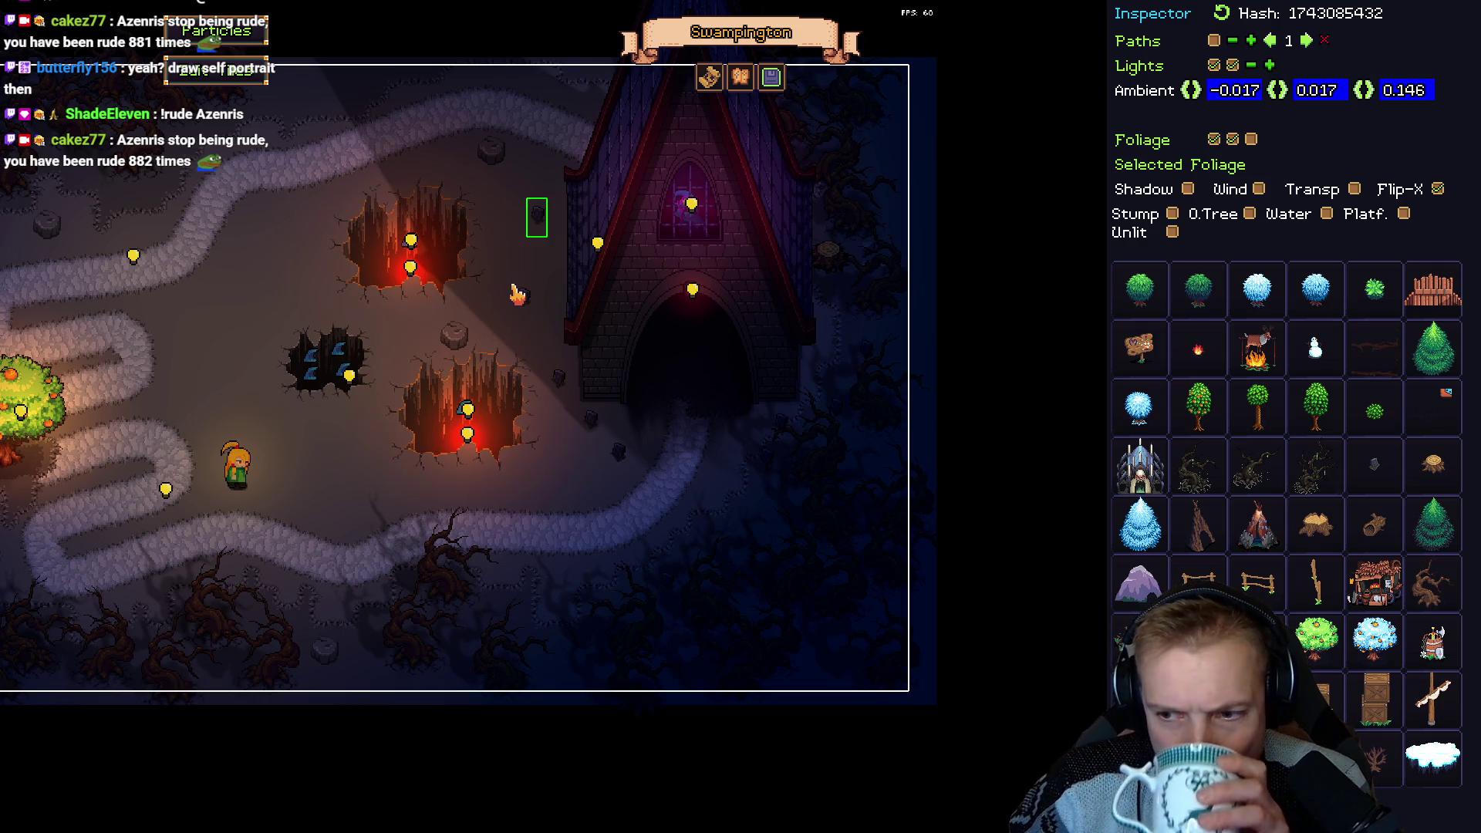
pyautogui.moveTo(442, 309); pyautogui.dragTo(534, 306)
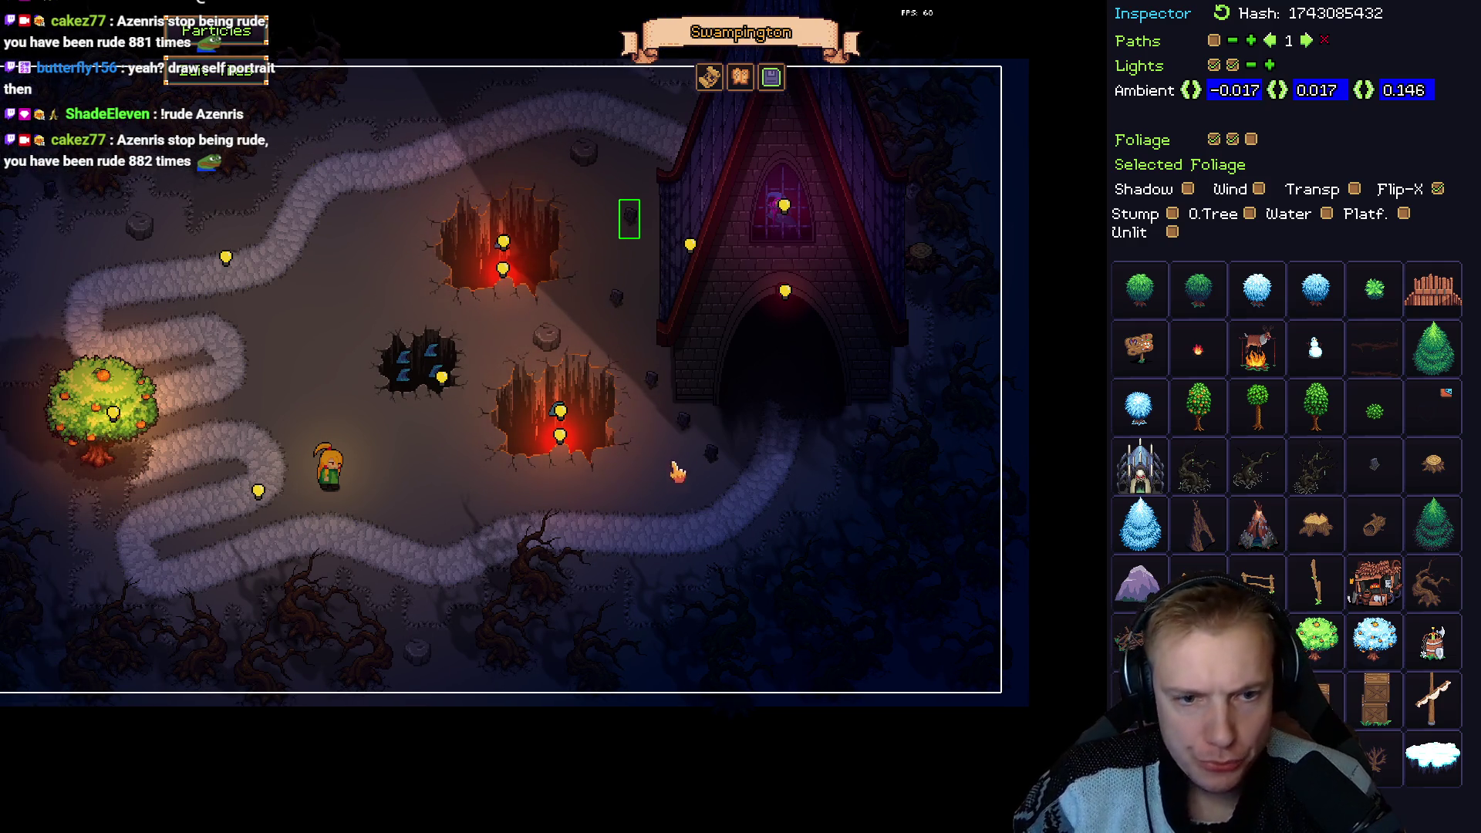
pyautogui.click(682, 426)
pyautogui.moveTo(718, 463)
pyautogui.mouseDown()
pyautogui.moveTo(652, 386)
pyautogui.moveTo(709, 461)
pyautogui.mouseUp()
pyautogui.click(682, 478)
pyautogui.moveTo(631, 221)
pyautogui.mouseDown()
pyautogui.moveTo(652, 414)
pyautogui.moveTo(831, 483)
pyautogui.moveTo(816, 472)
pyautogui.mouseUp()
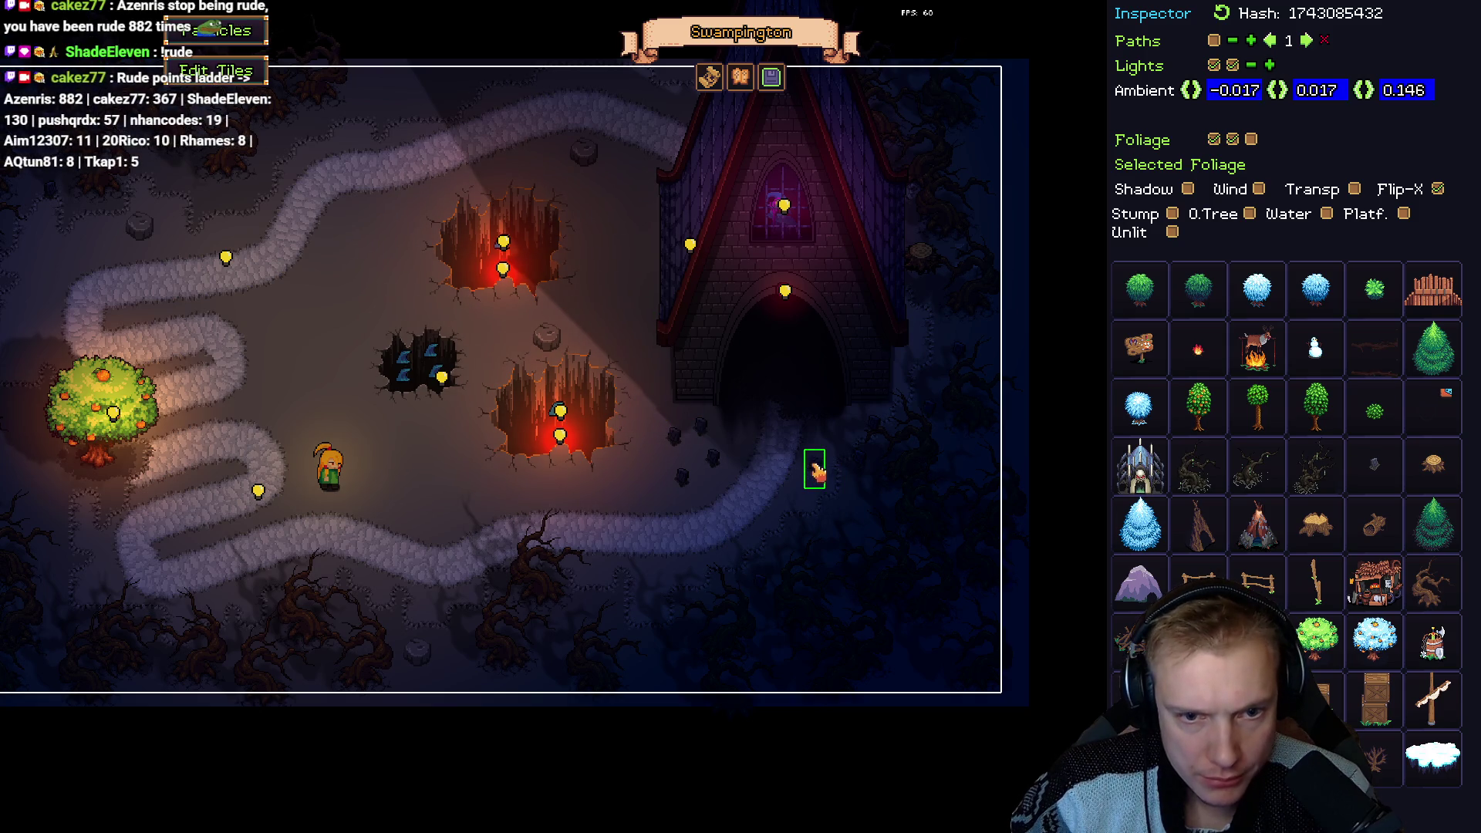
# Add a stone beside the church and shift the neighbouring object slightly right.
pyautogui.click(959, 356)
pyautogui.moveTo(959, 357)
pyautogui.mouseDown()
pyautogui.moveTo(911, 379)
pyautogui.moveTo(876, 441)
pyautogui.moveTo(826, 451)
pyautogui.moveTo(857, 486)
pyautogui.mouseUp()
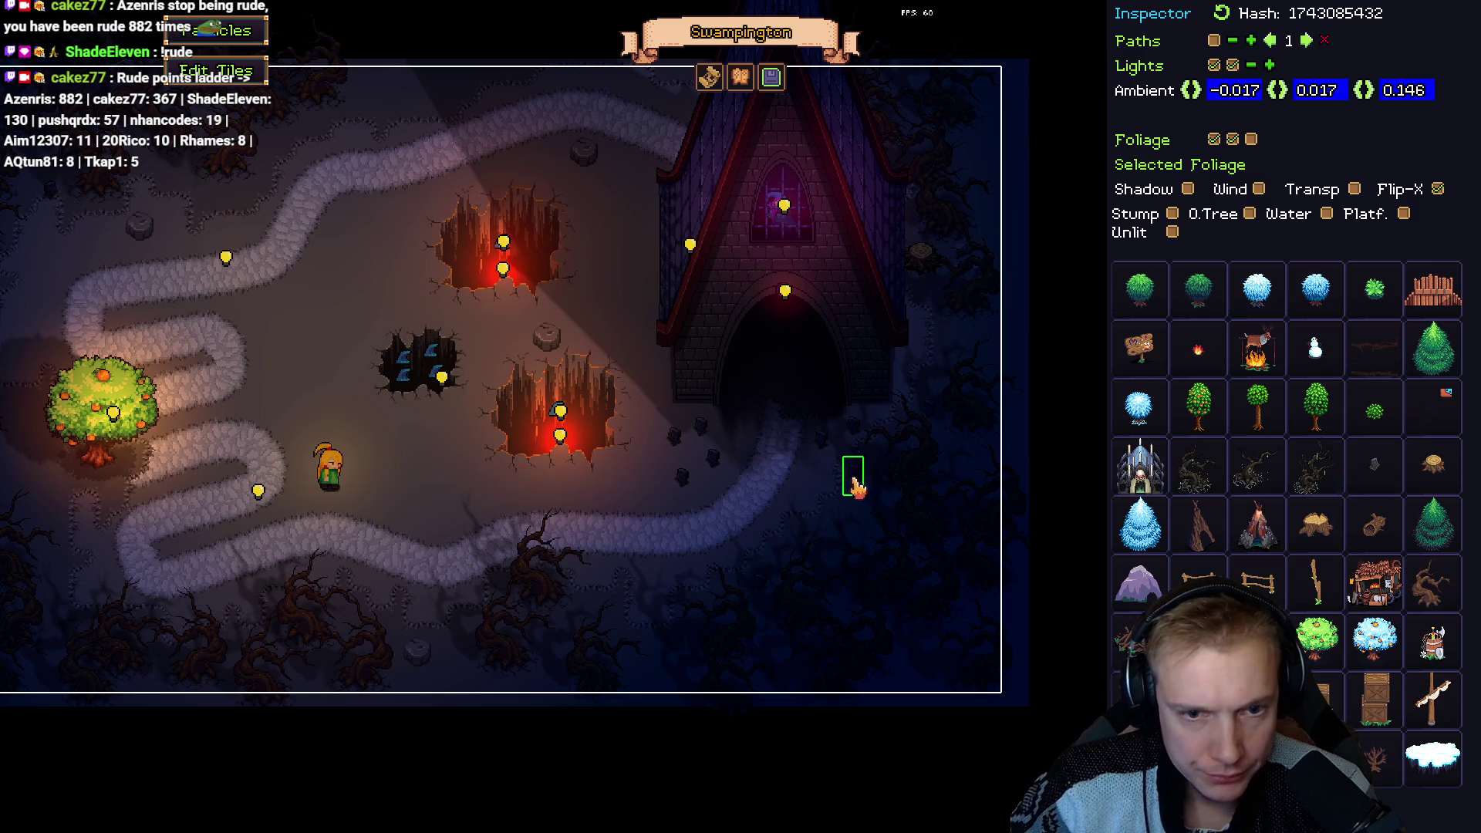
pyautogui.click(816, 483)
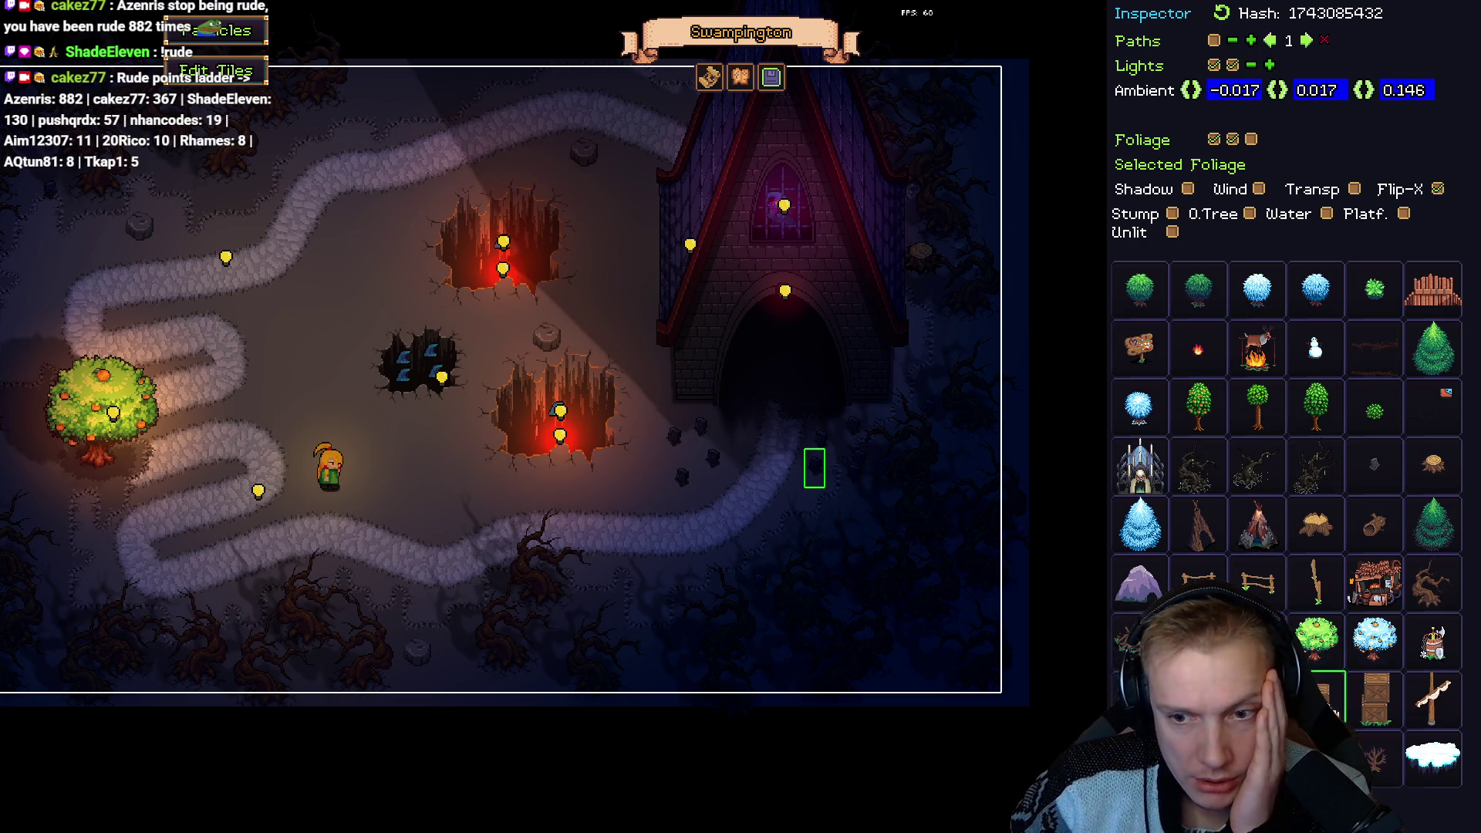
pyautogui.moveTo(626, 314); pyautogui.dragTo(644, 314)
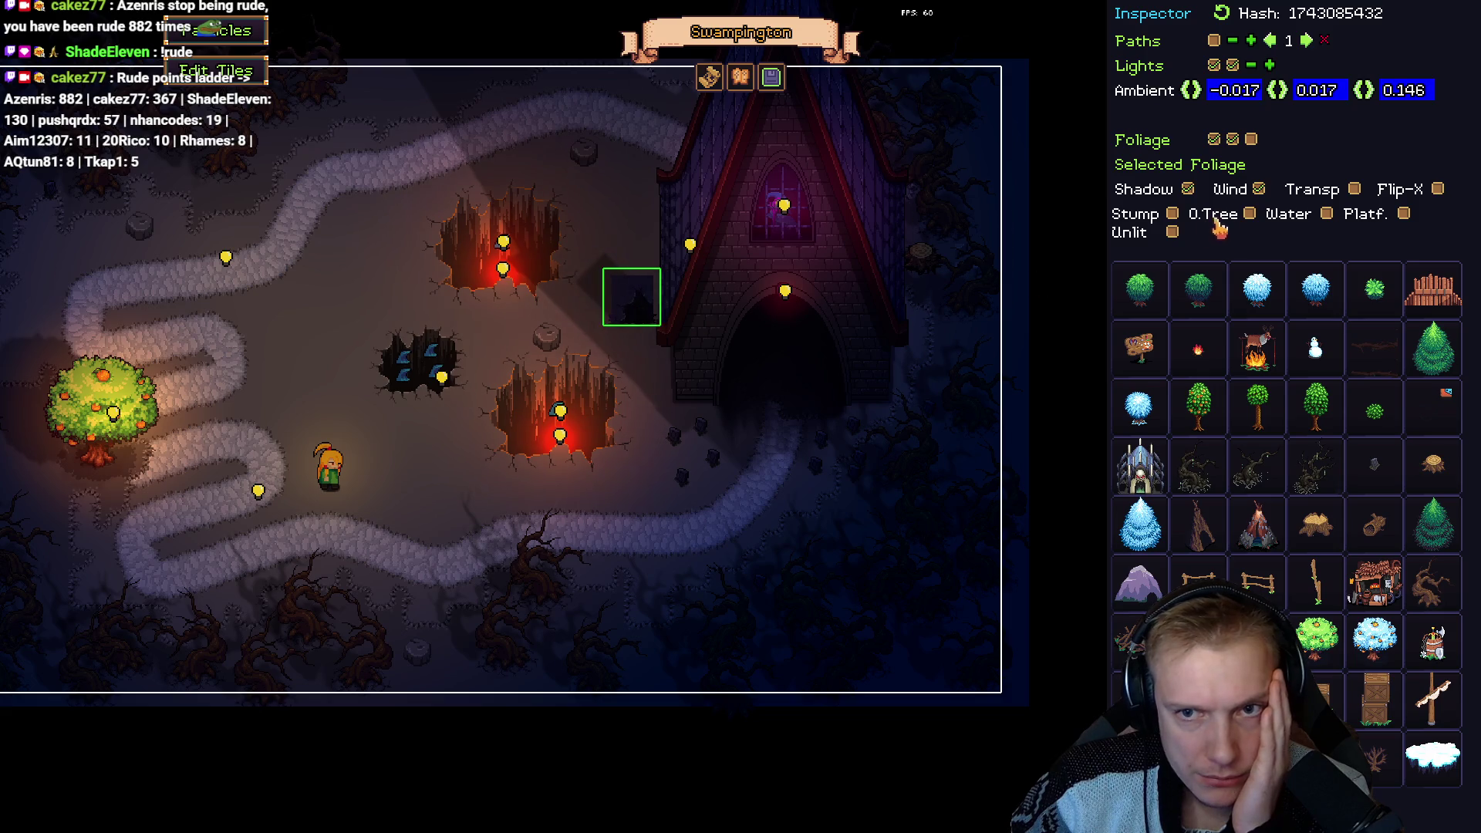
# Turn off the crate's wind sway and leave its shadow unchecked after toggling it.
pyautogui.click(1259, 189)
pyautogui.click(1188, 190)
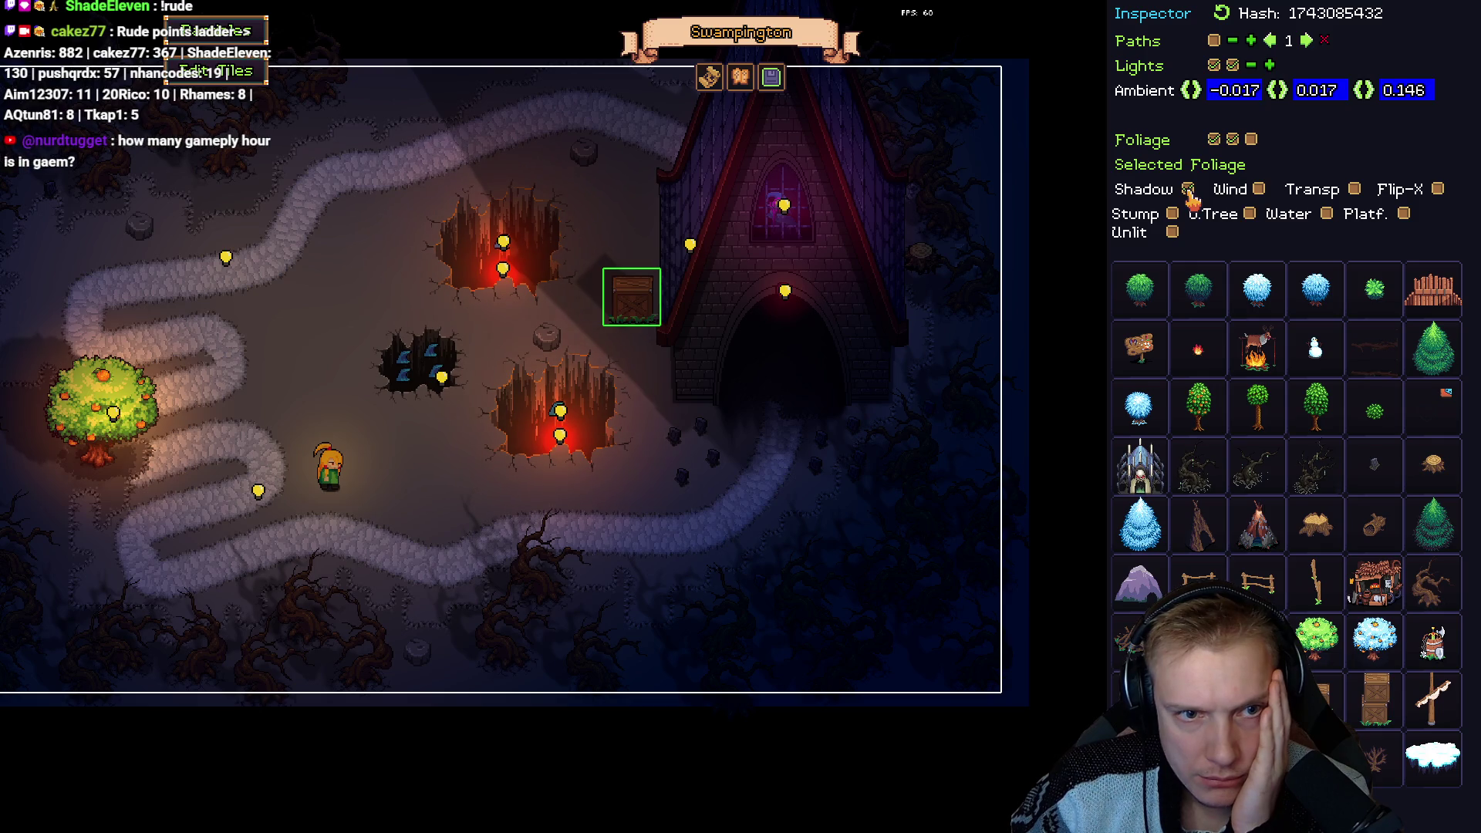
pyautogui.click(1188, 190)
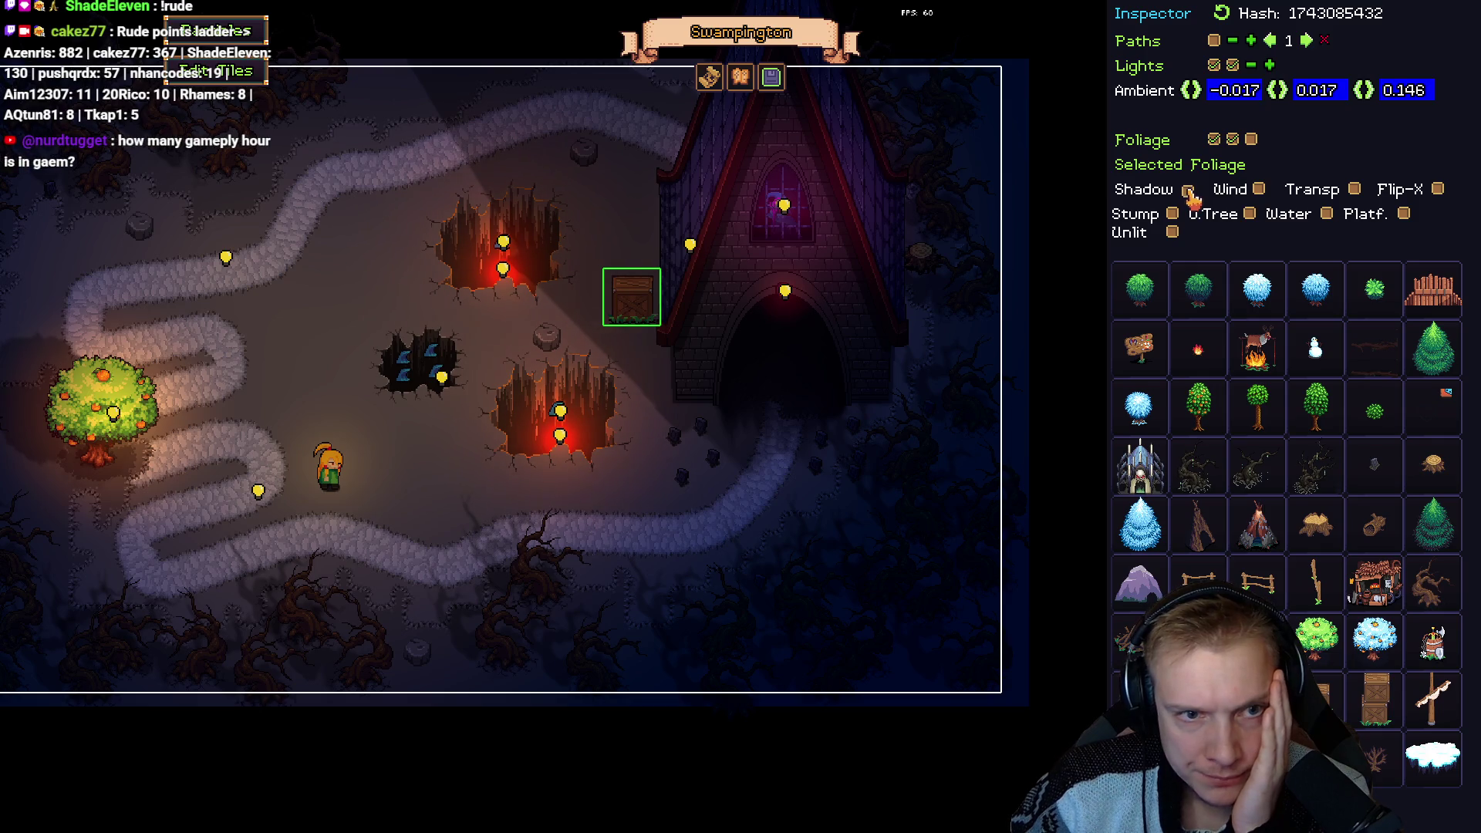
pyautogui.click(1189, 191)
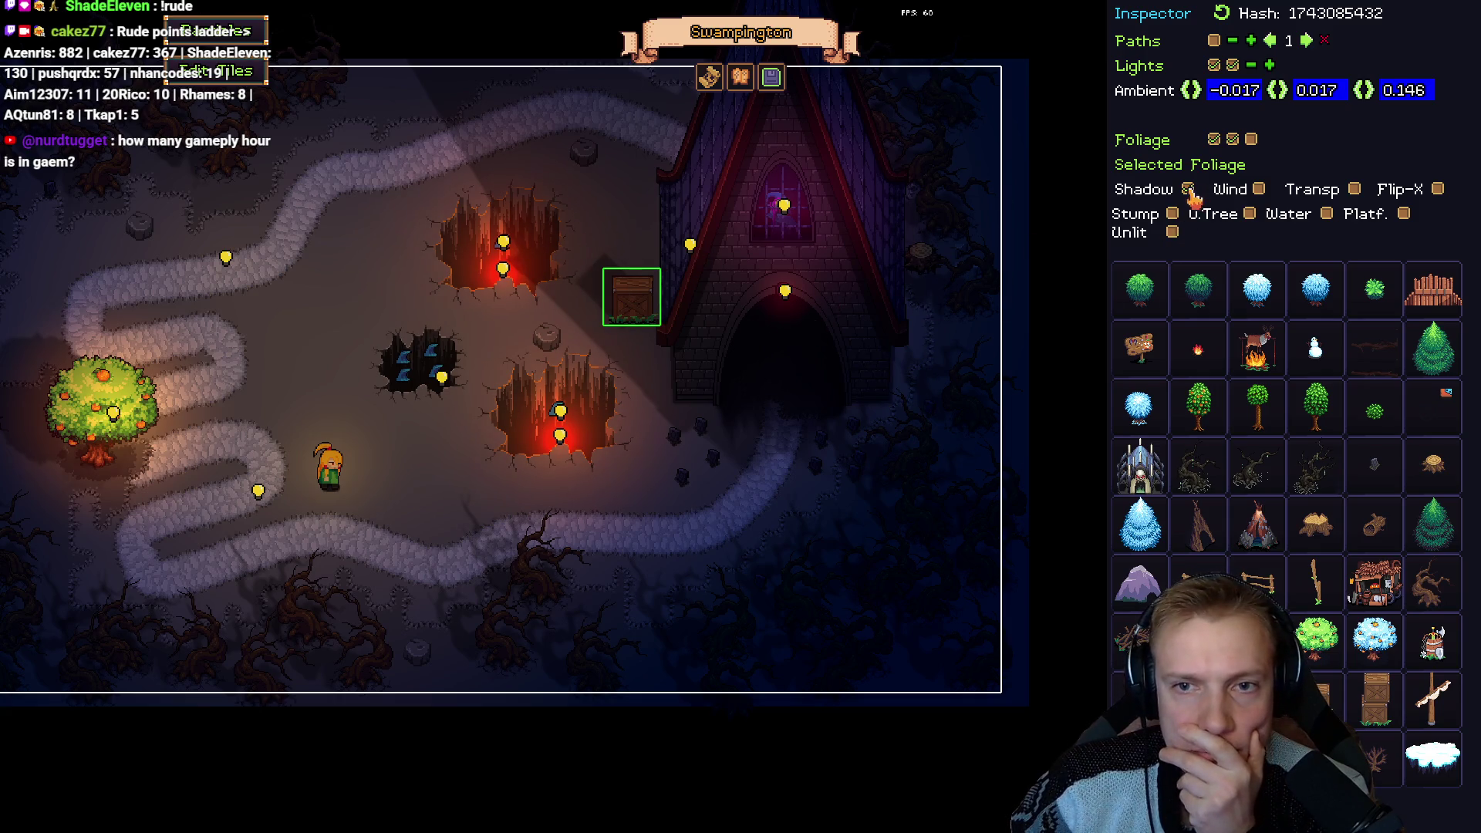
pyautogui.click(1189, 191)
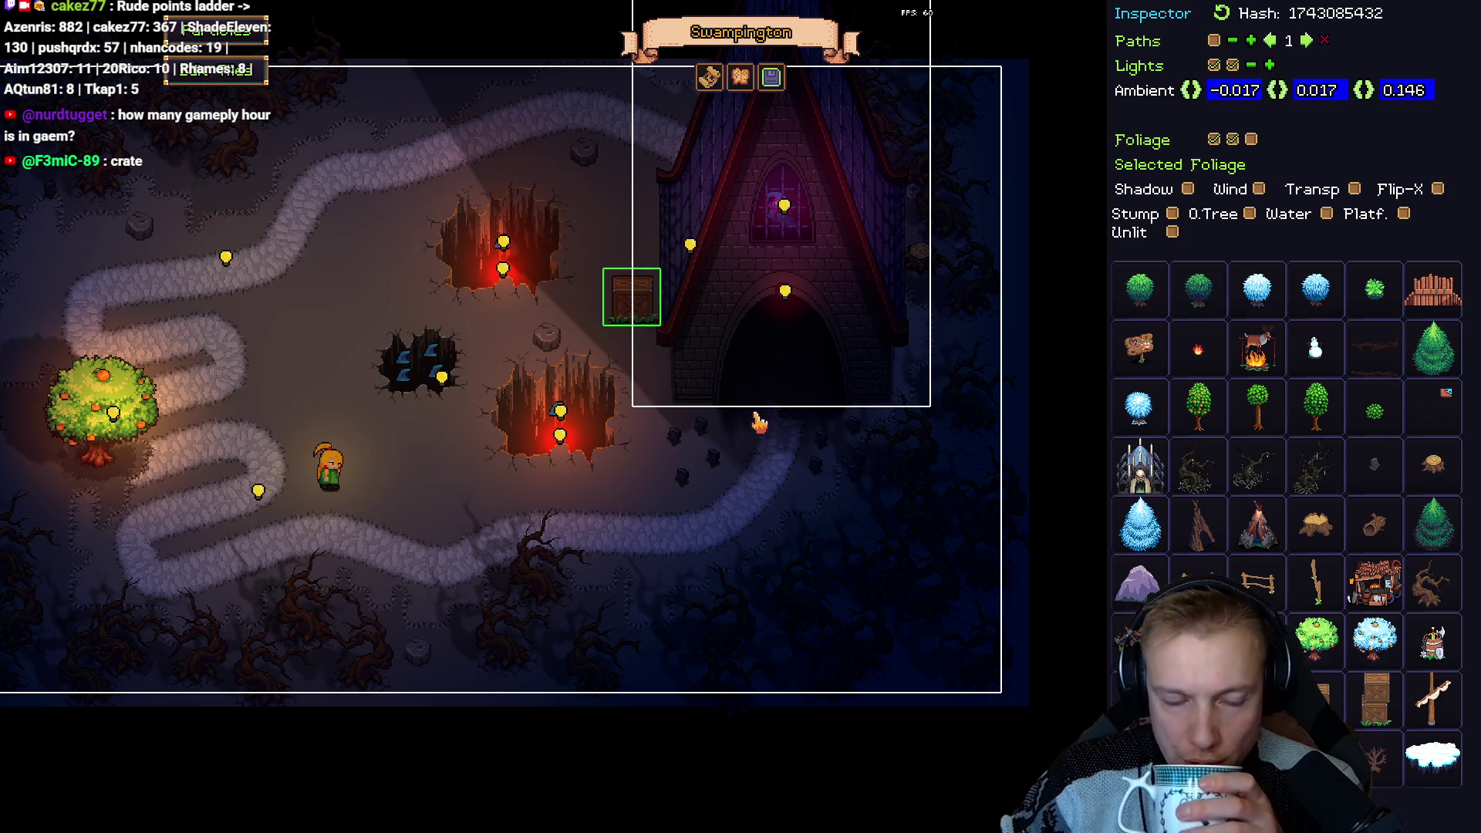
pyautogui.moveTo(397, 294)
pyautogui.mouseDown()
pyautogui.moveTo(595, 324)
pyautogui.moveTo(496, 308)
pyautogui.moveTo(540, 322)
pyautogui.mouseUp()
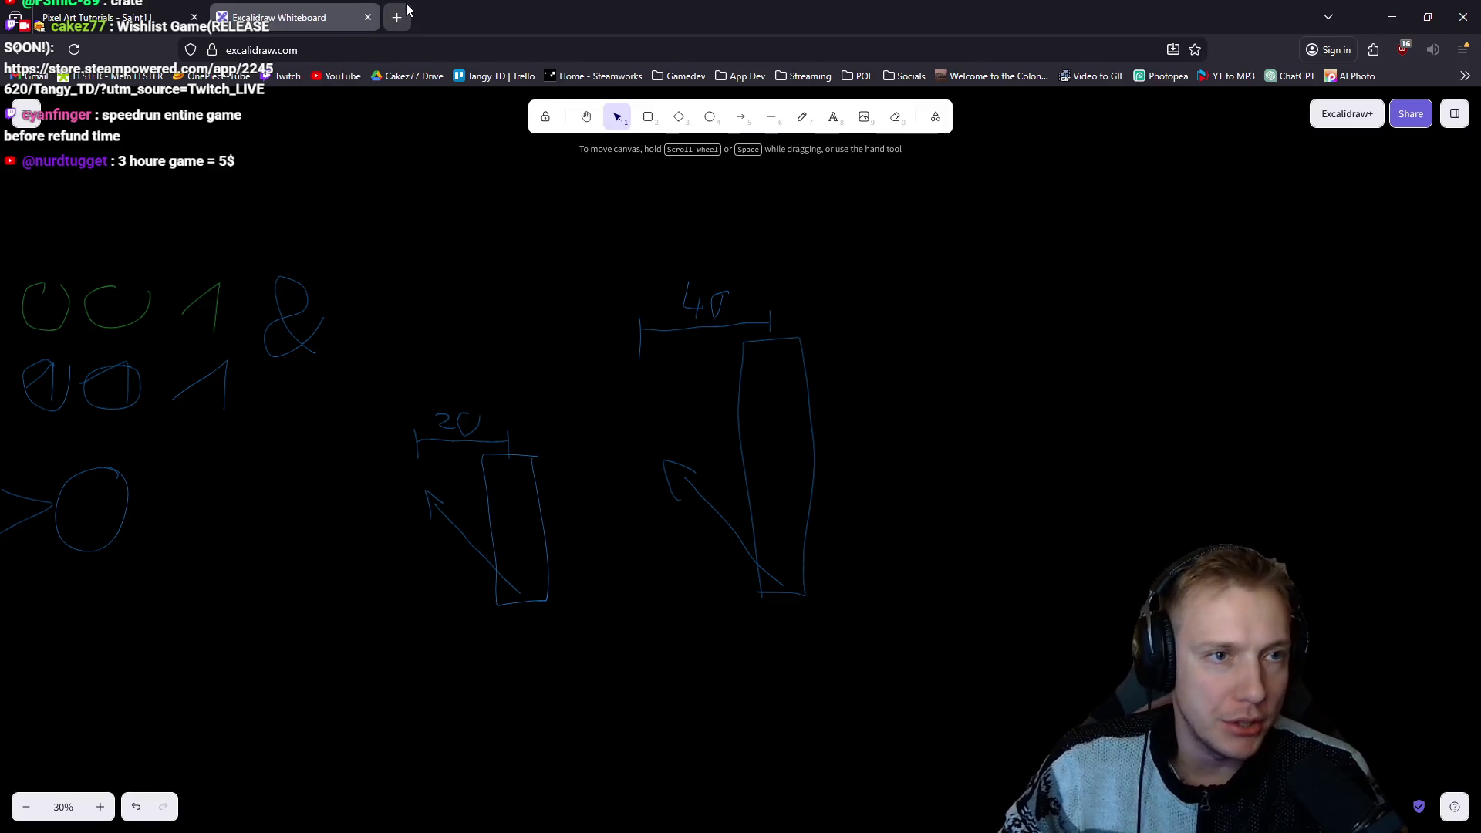
# Search Google for A Game About Feeding A Black Hole and open its Steam store page.
pyautogui.click(405, 17)
pyautogui.write('a game about feeding black hole itch')
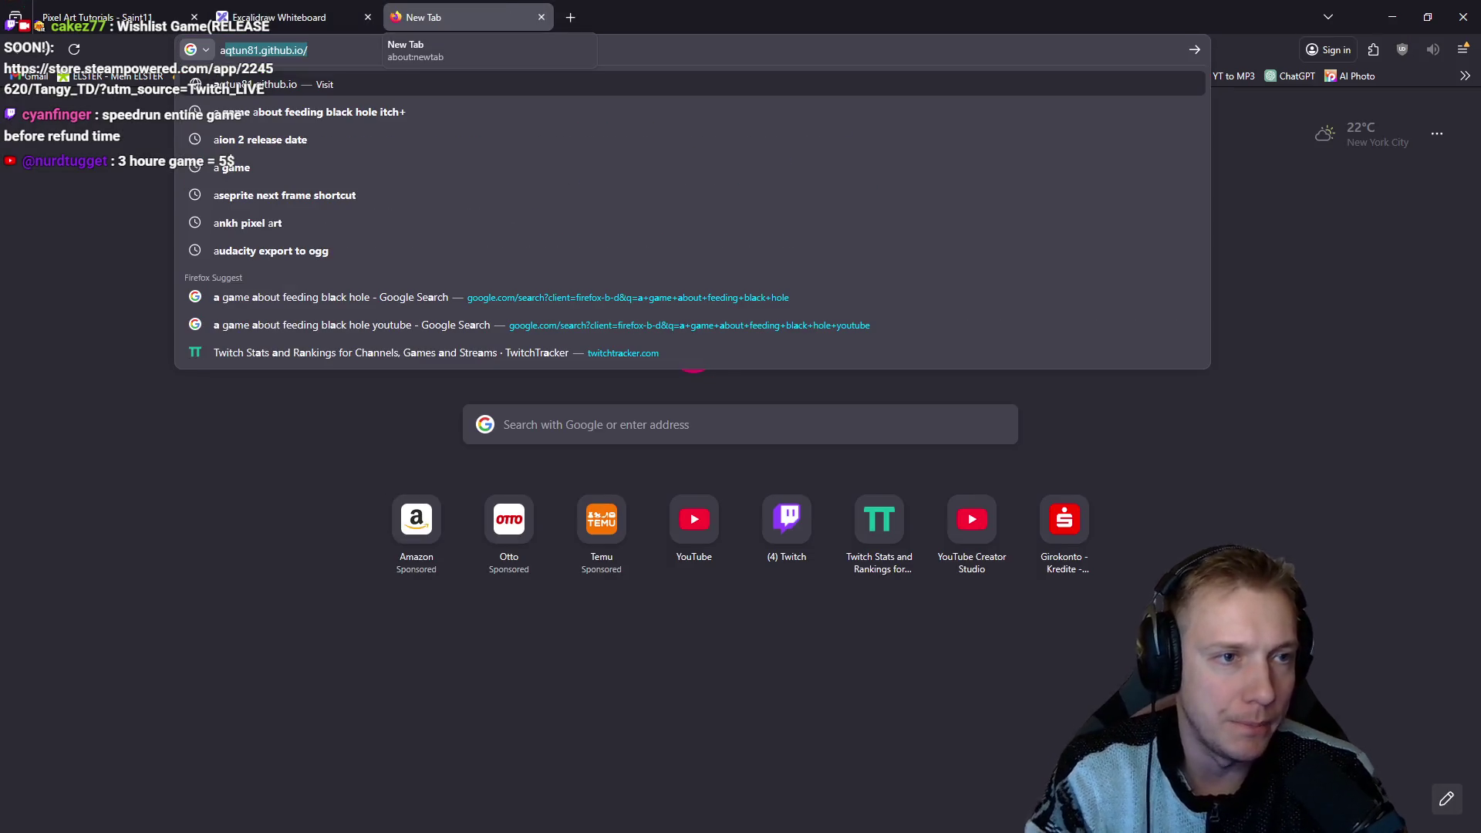
pyautogui.press('BackSpace')
pyautogui.press('BackSpace')
pyautogui.press('BackSpace')
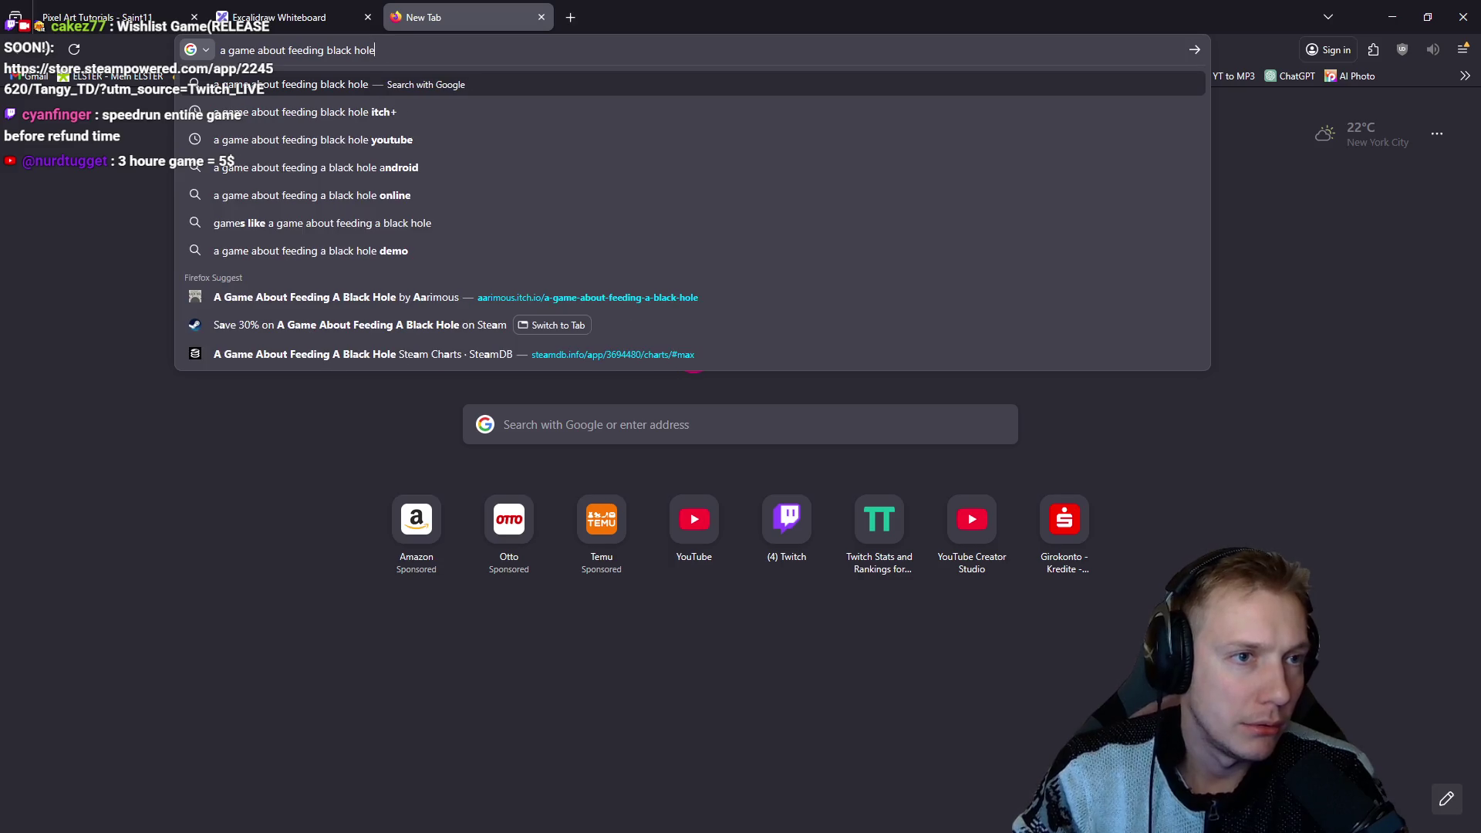
pyautogui.press('Return')
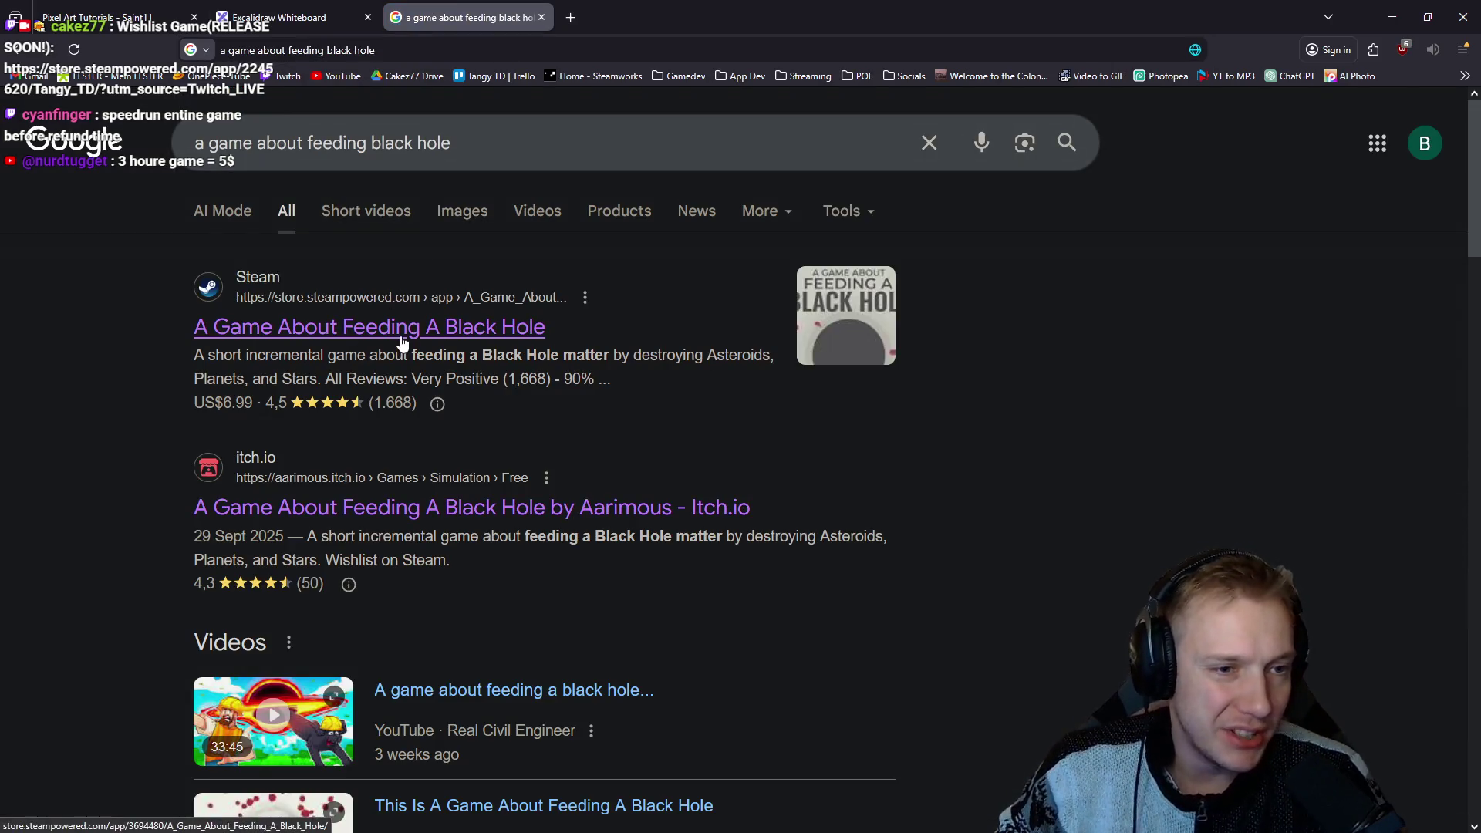
pyautogui.click(402, 339)
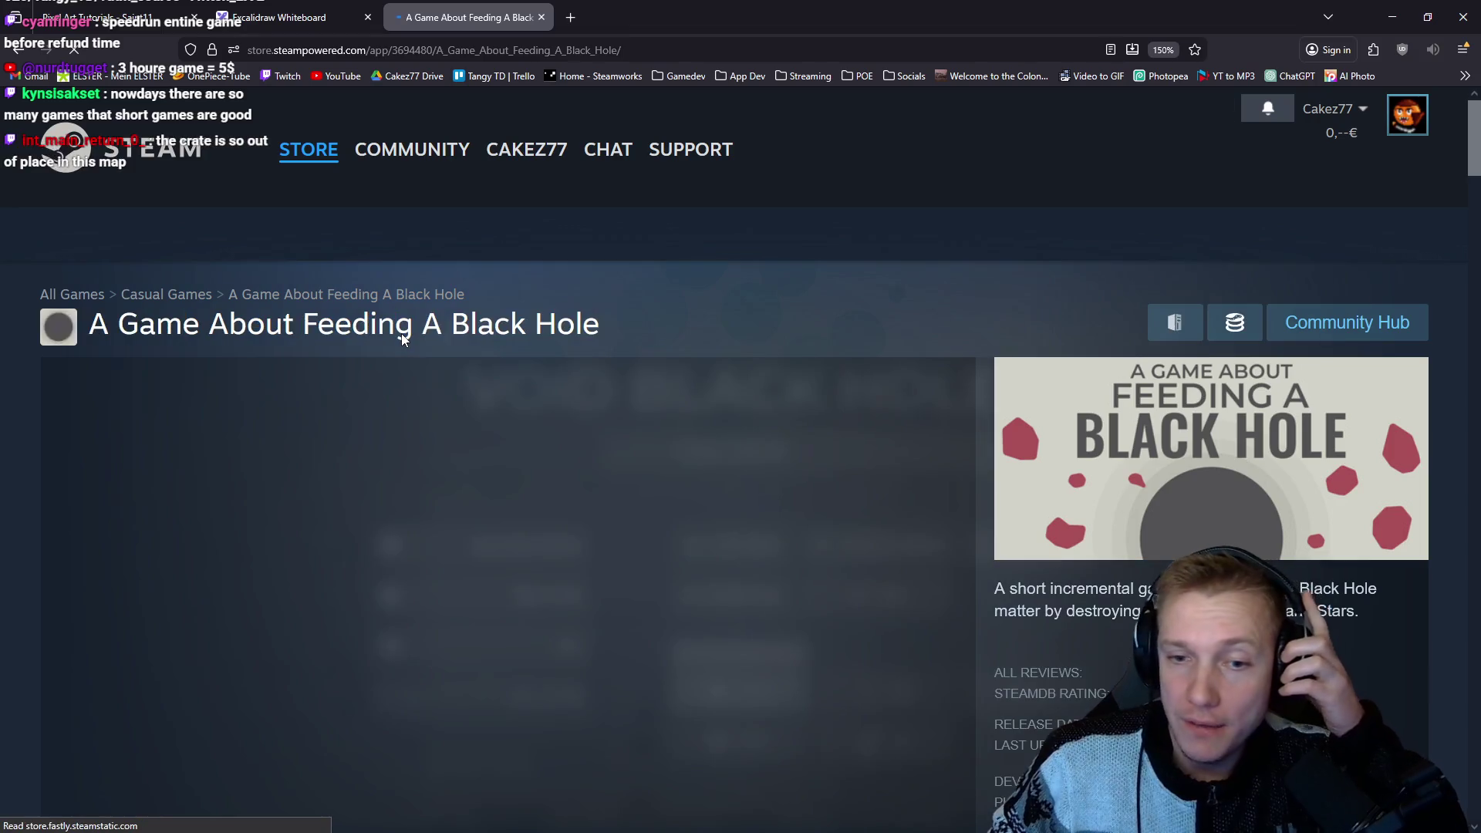
pyautogui.scroll(-10, 592, 444)
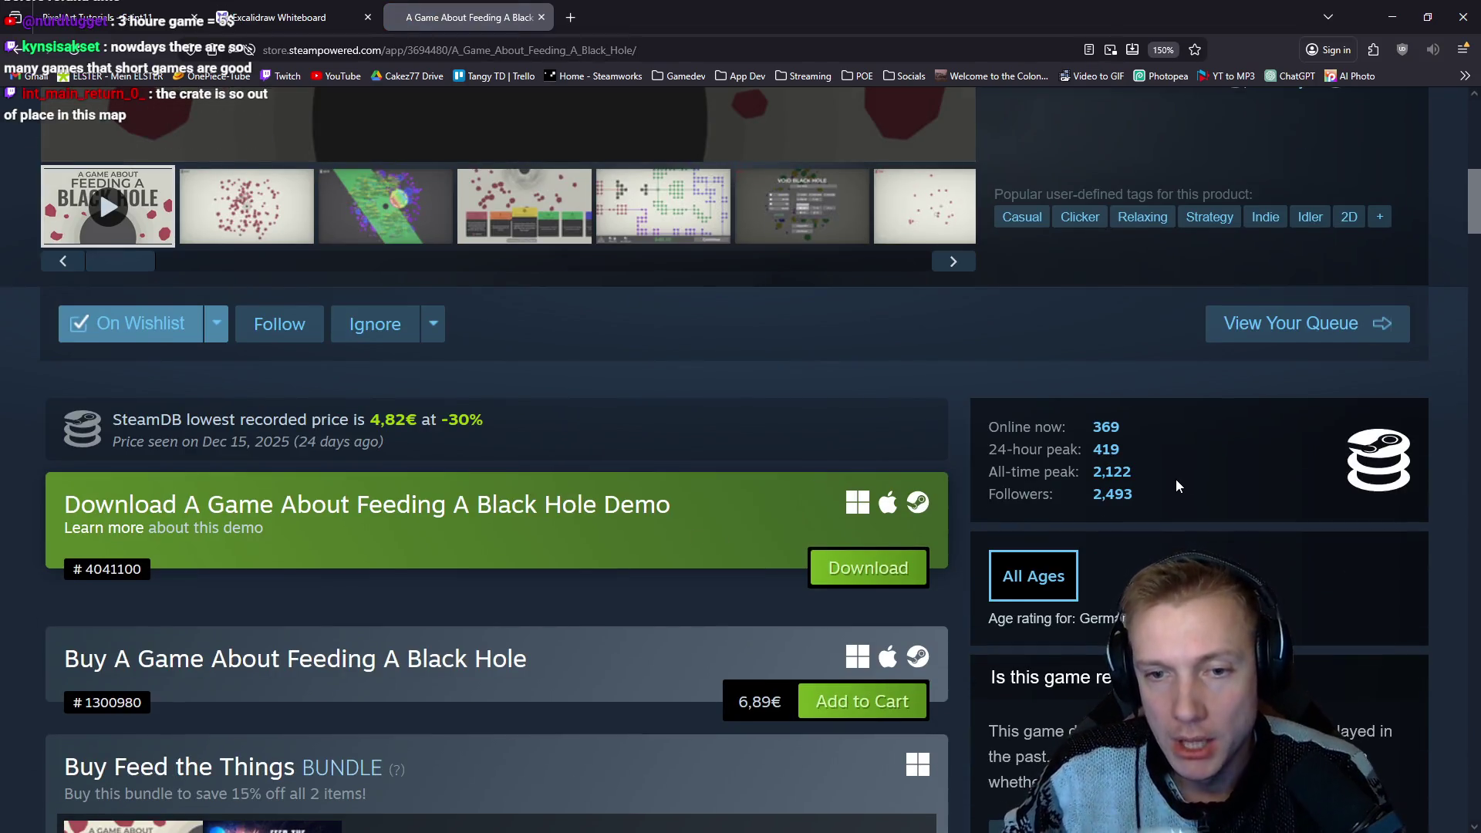
pyautogui.scroll(6, 1120, 479)
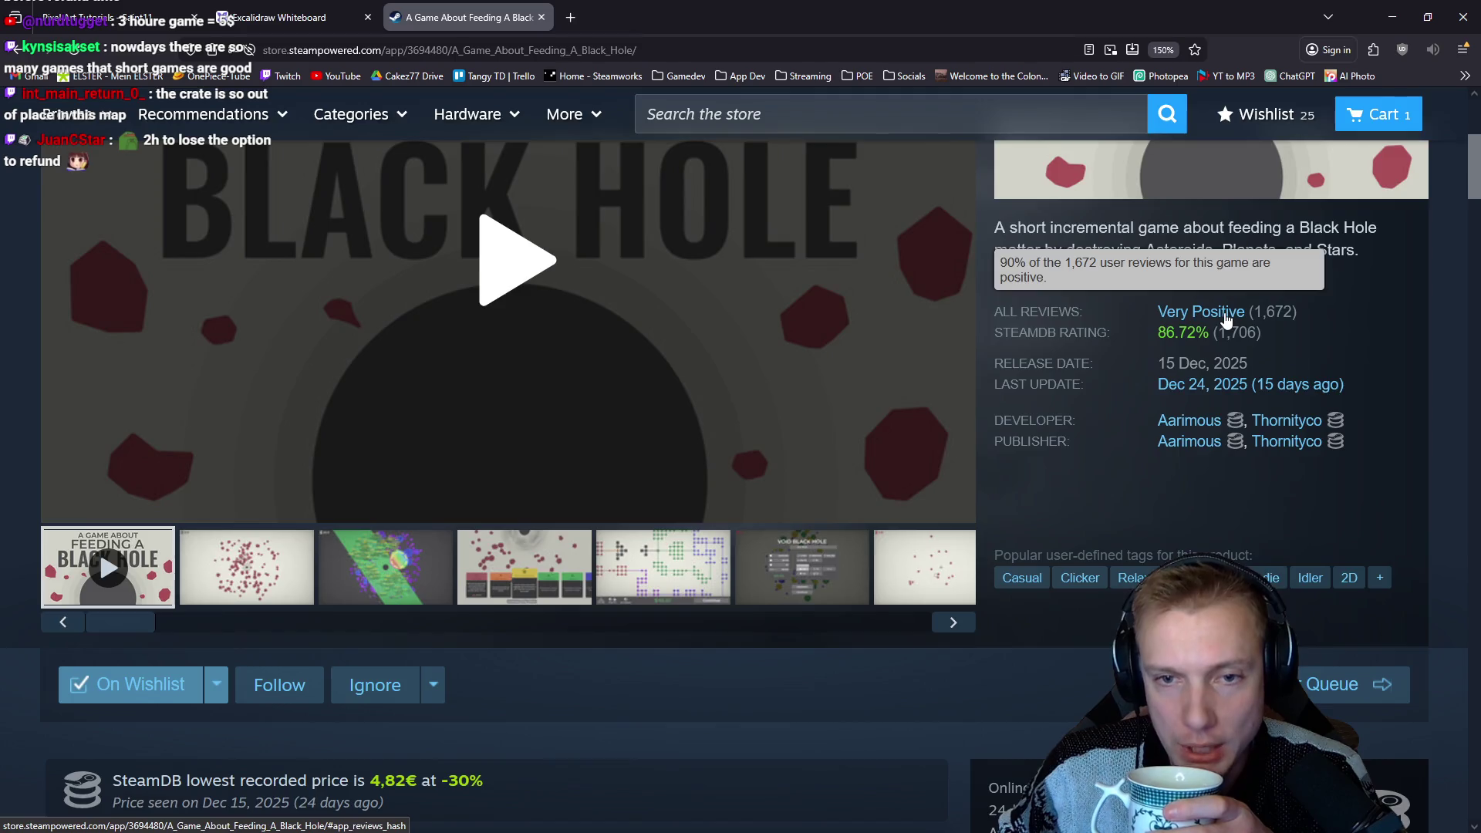
# Jump to the game's Very Positive customer reviews and scroll through them.
pyautogui.click(1231, 311)
pyautogui.scroll(-5, 905, 404)
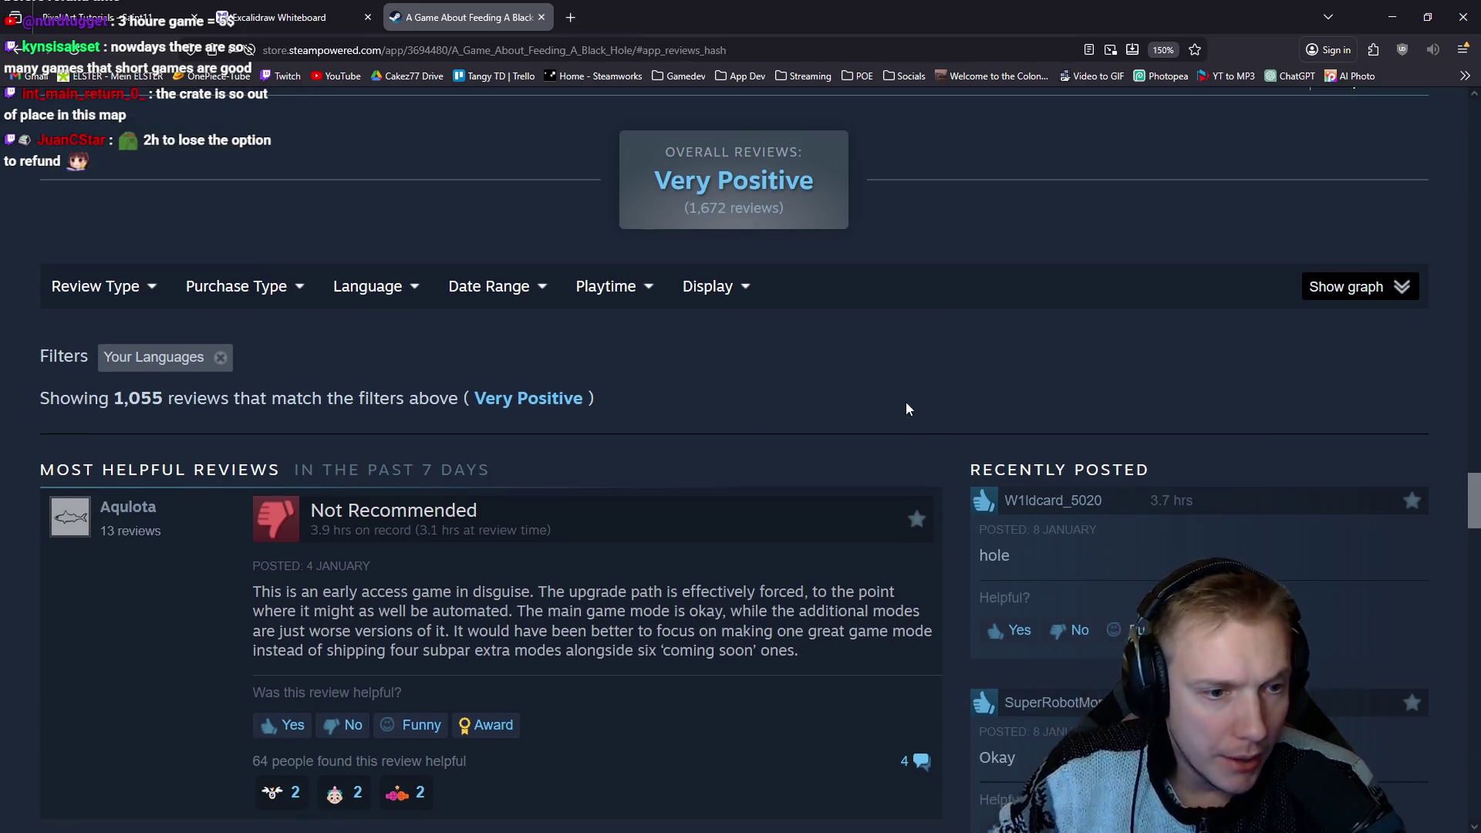
pyautogui.scroll(-3, 1169, 368)
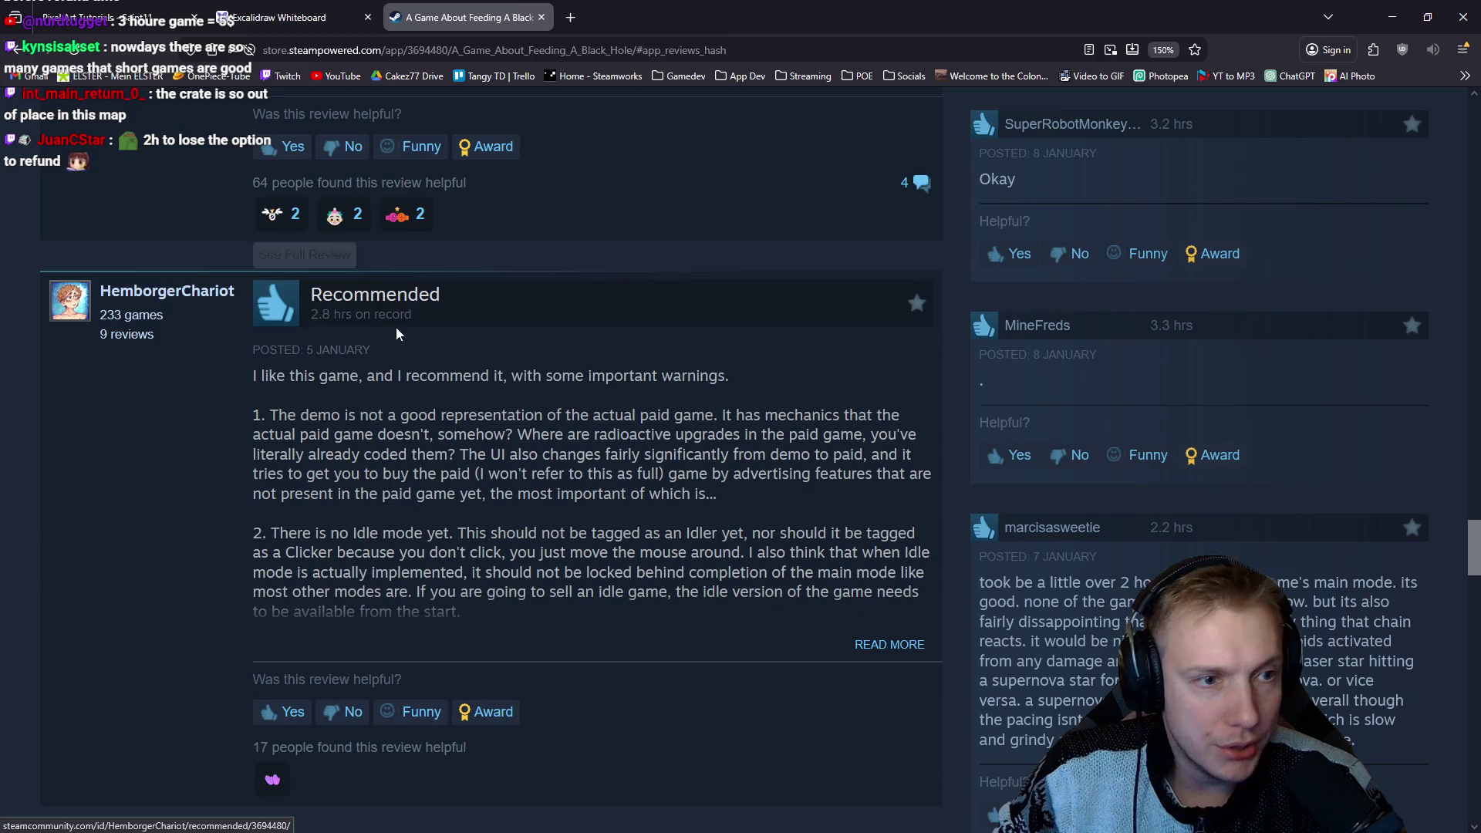
pyautogui.scroll(-5, 1118, 473)
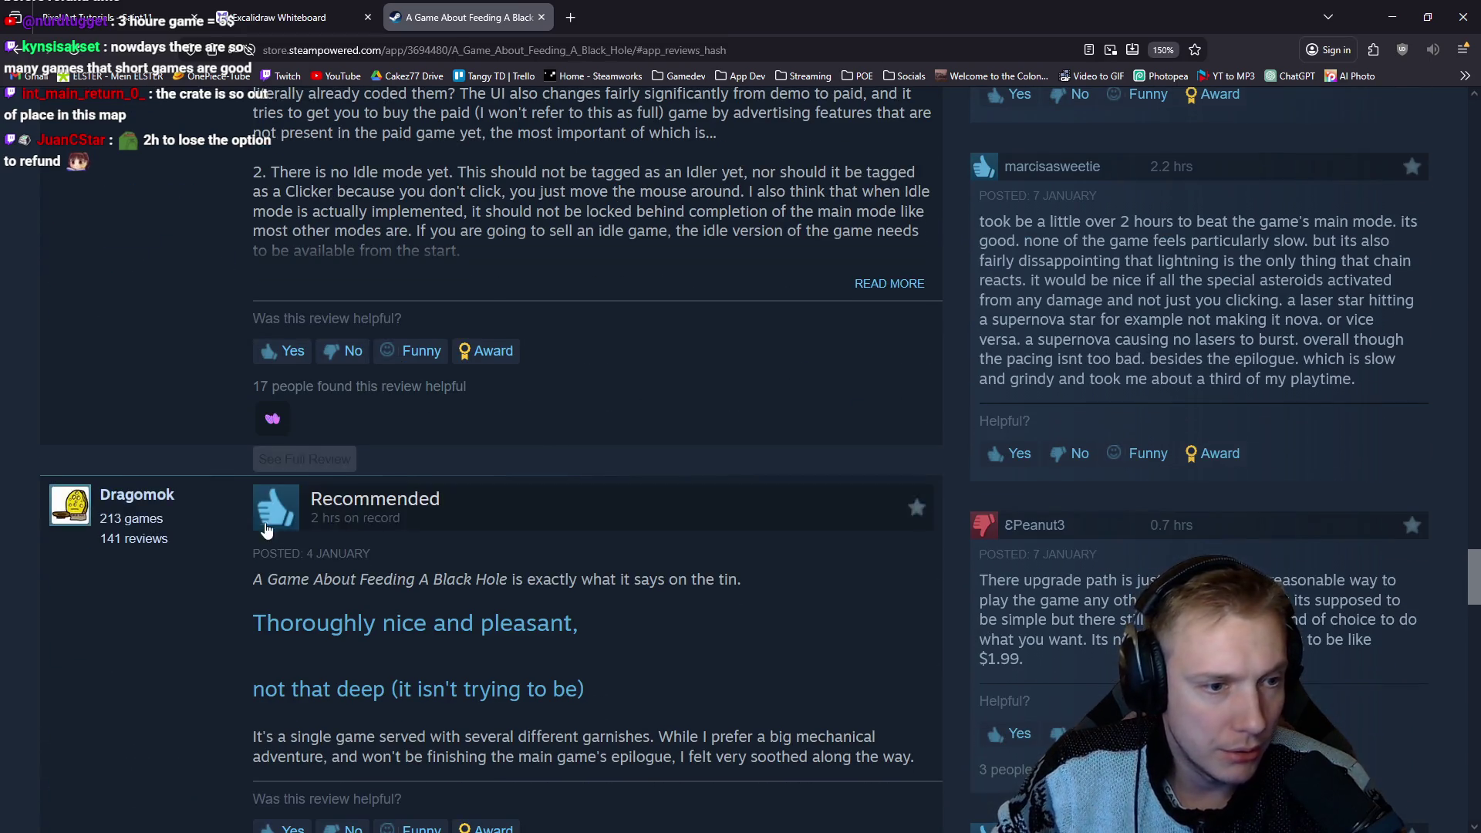
pyautogui.scroll(-8, 1006, 329)
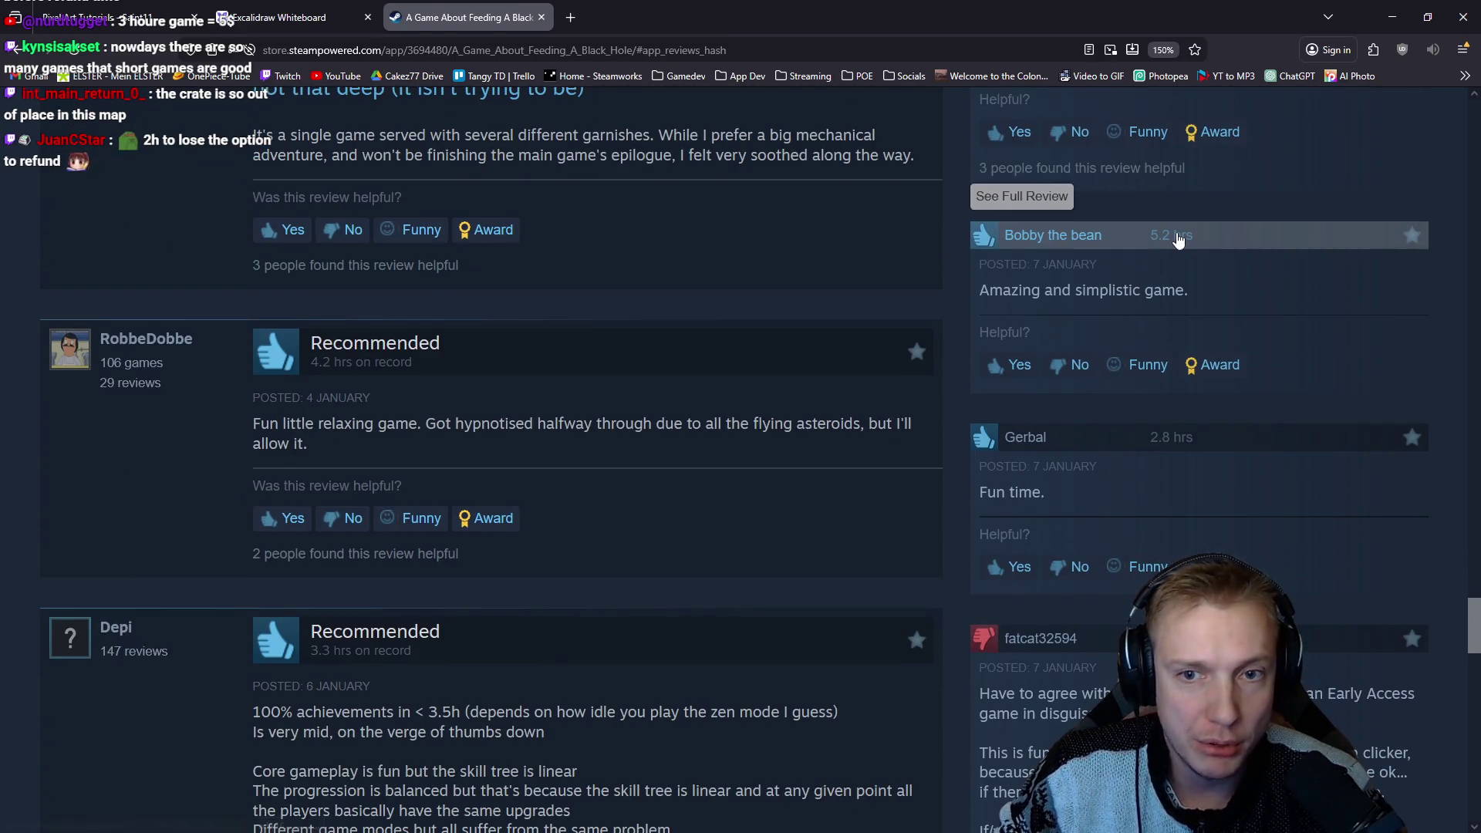
pyautogui.scroll(-1, 1270, 441)
pyautogui.scroll(-7, 1270, 441)
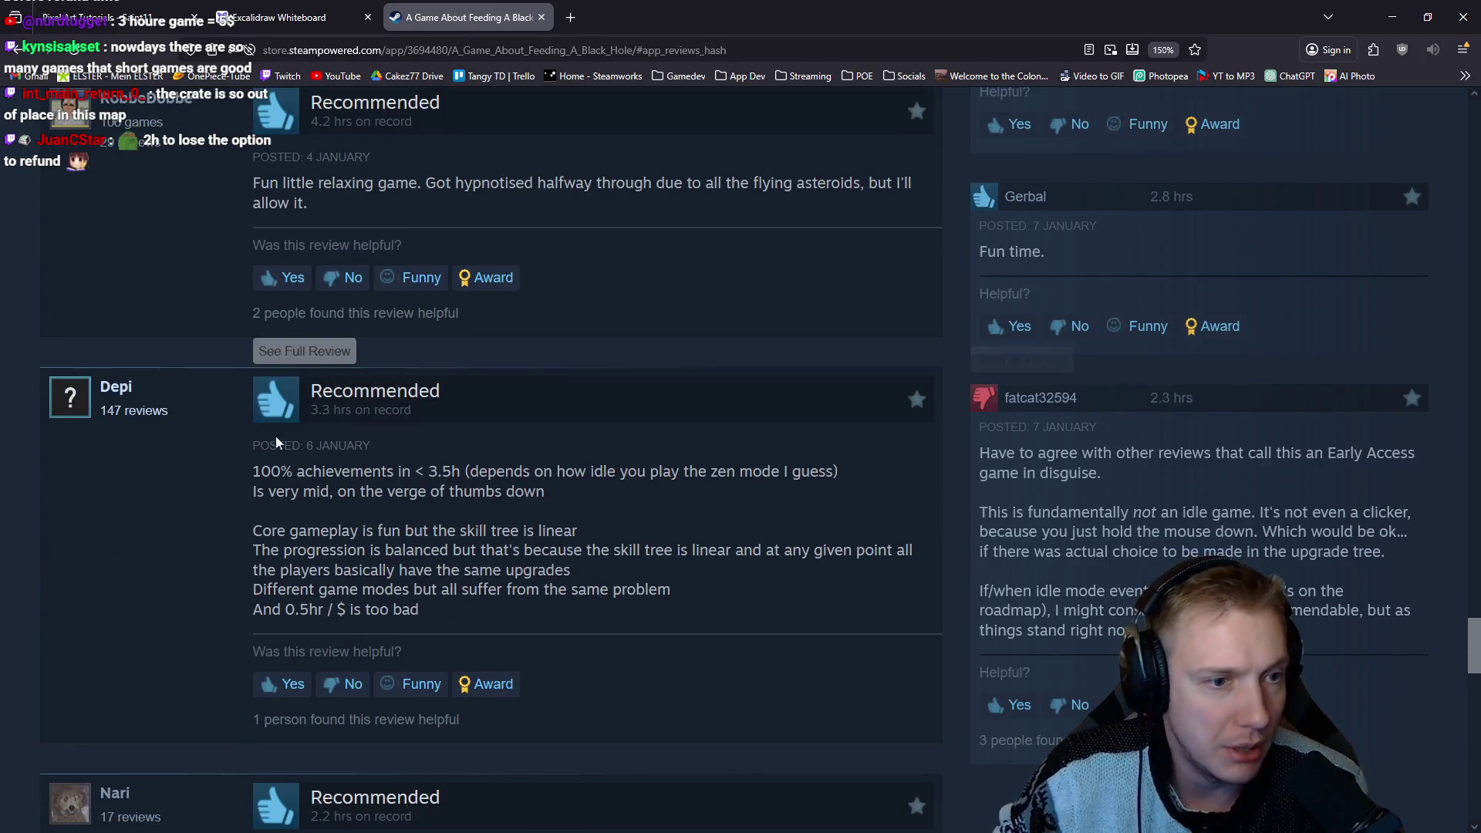
pyautogui.scroll(-5, 670, 403)
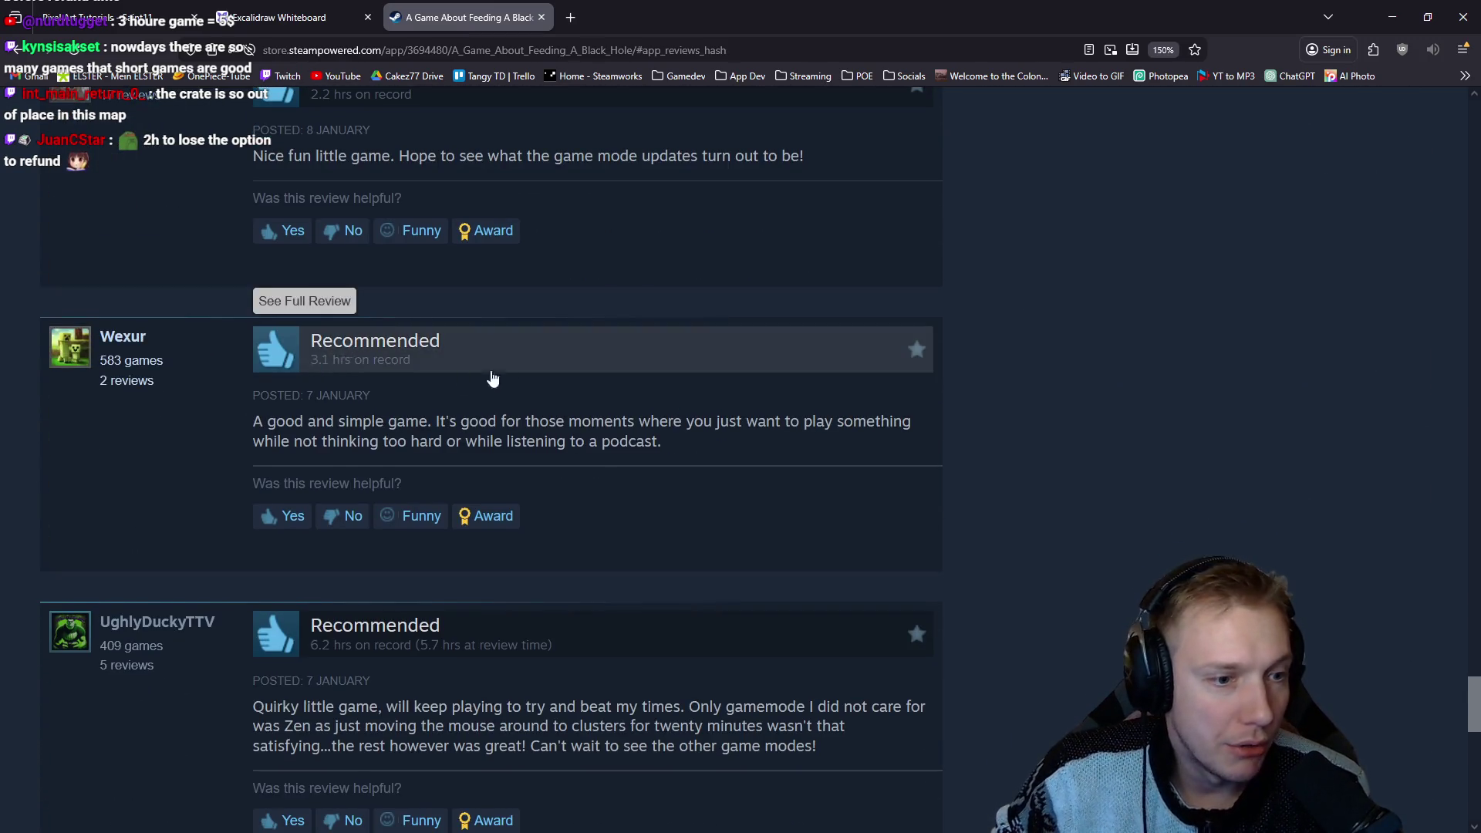
pyautogui.scroll(-8, 460, 373)
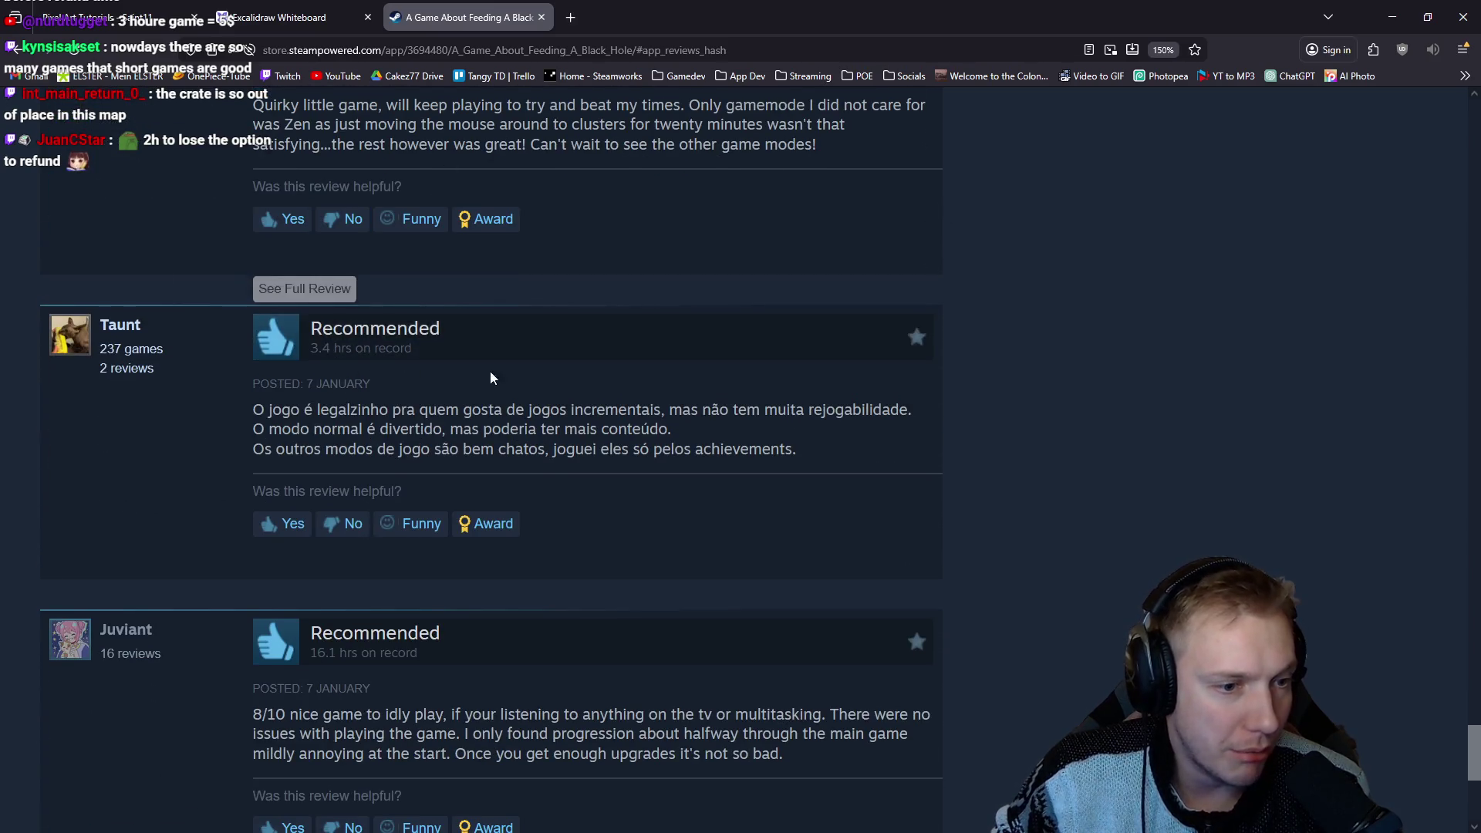
pyautogui.scroll(-5, 487, 432)
# Open the full list of all 1,706 reviews and scroll through it.
pyautogui.click(494, 569)
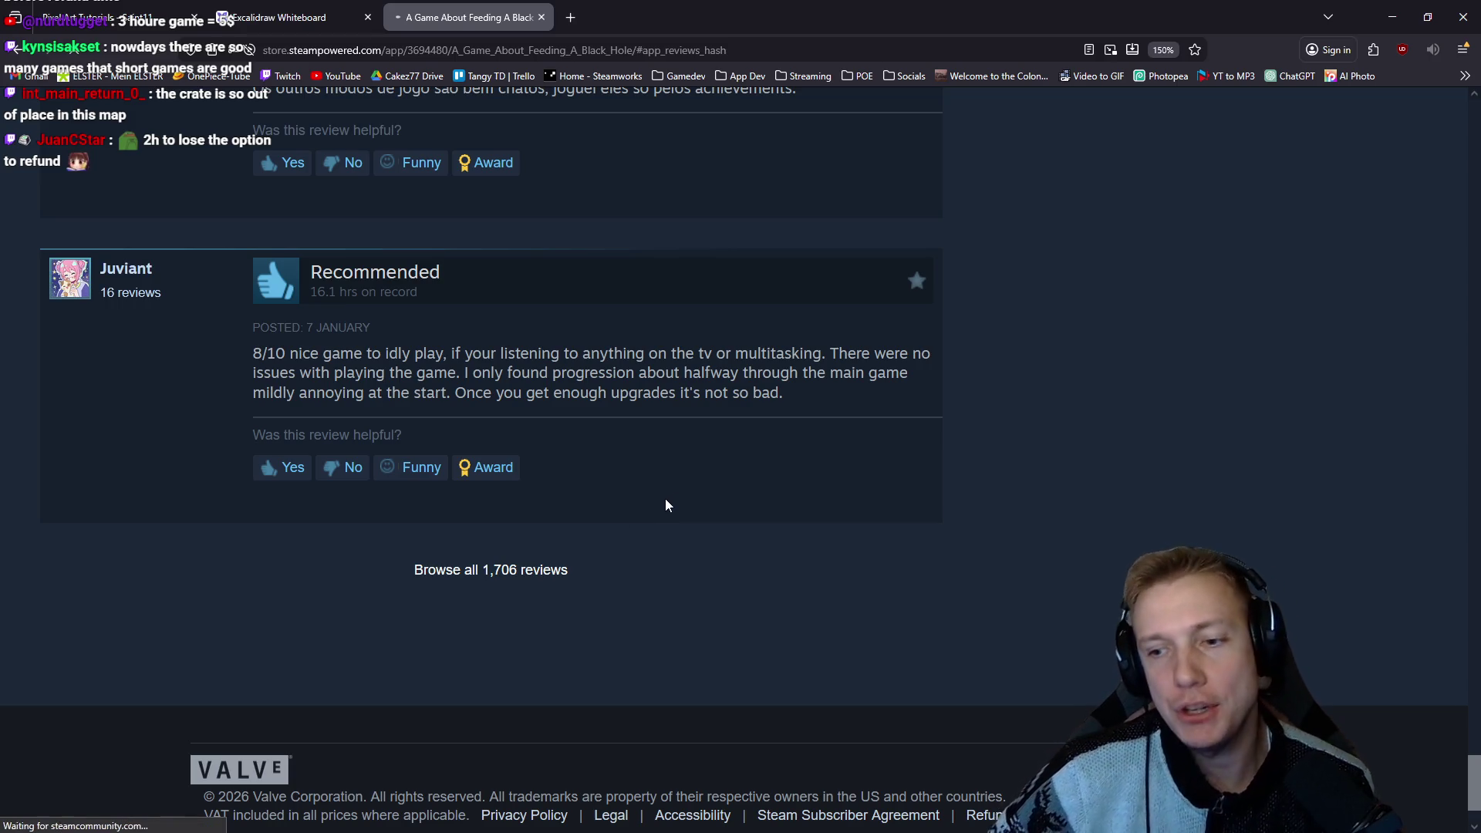
pyautogui.scroll(-3, 605, 549)
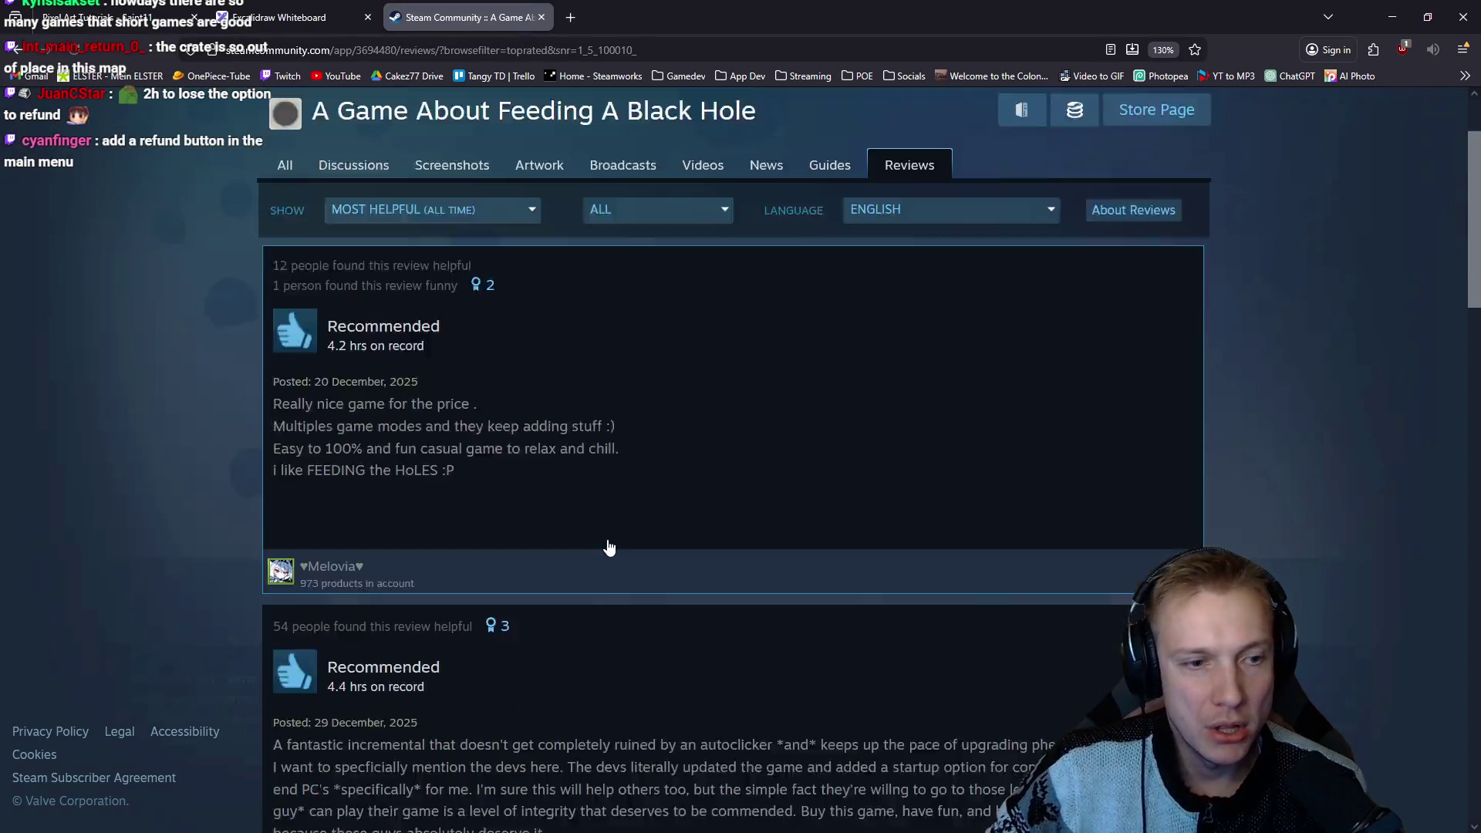
pyautogui.scroll(-9, 707, 522)
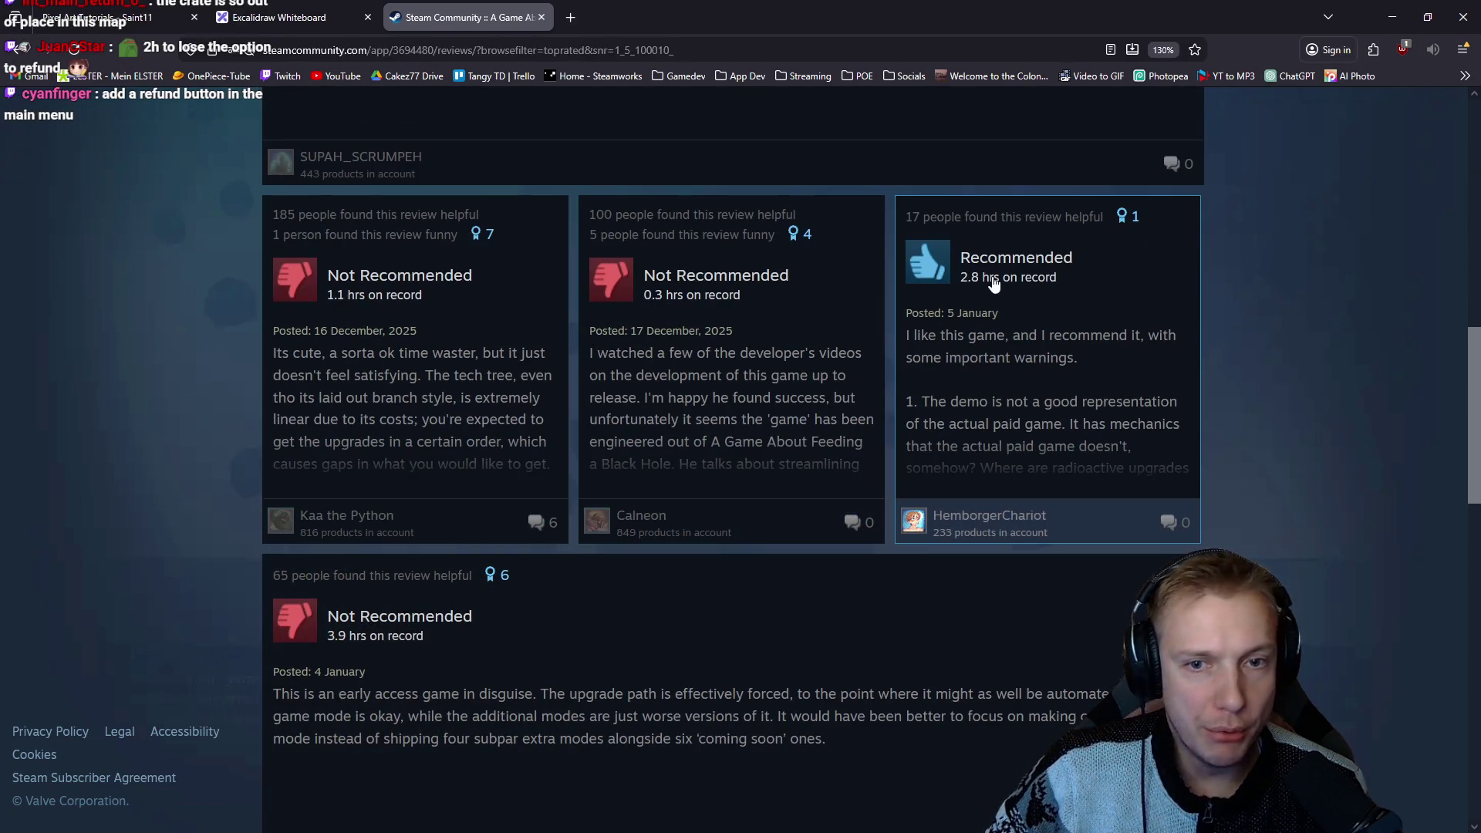
pyautogui.scroll(-15, 694, 390)
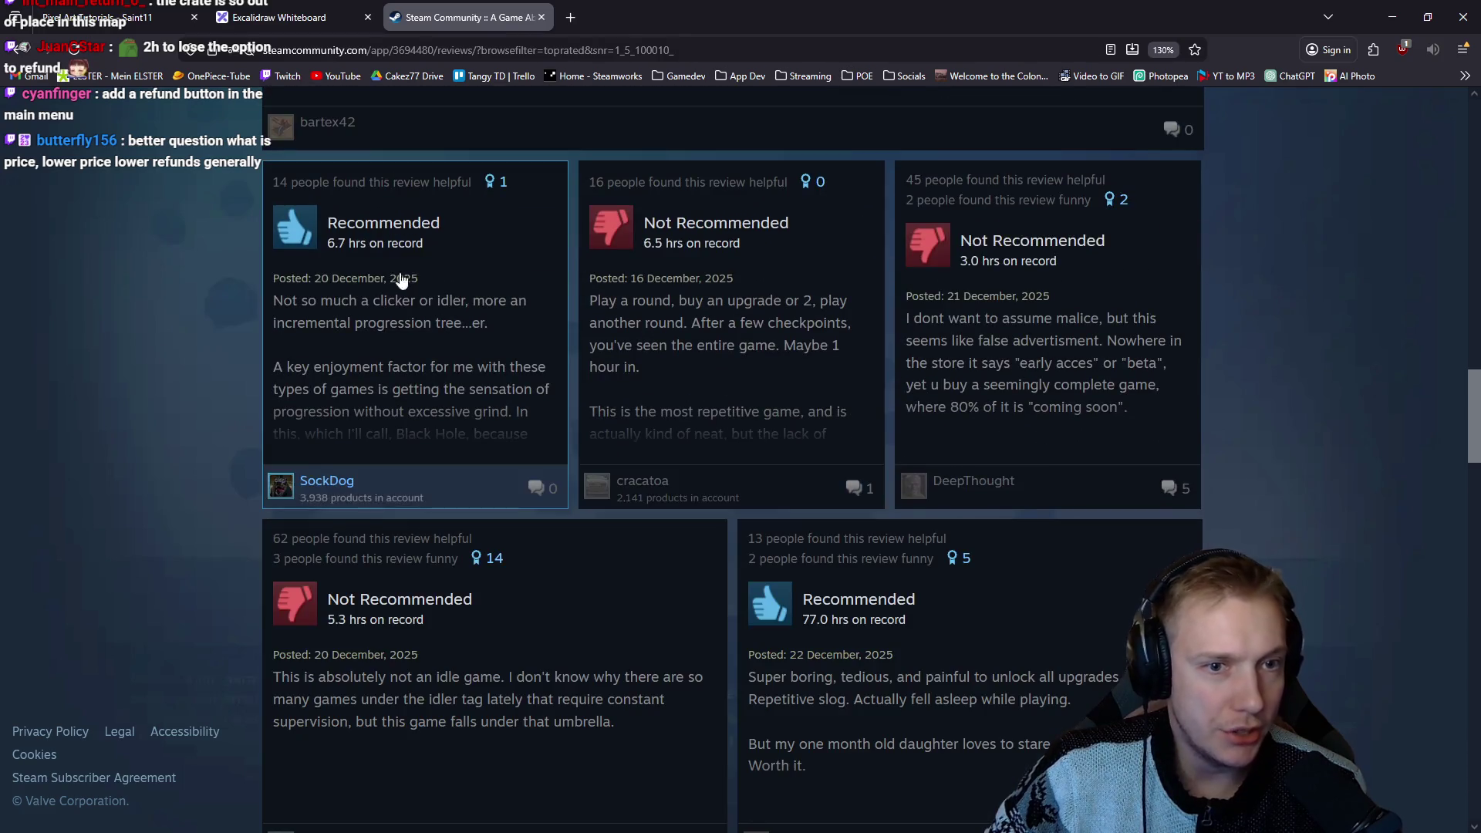
pyautogui.scroll(-4, 690, 340)
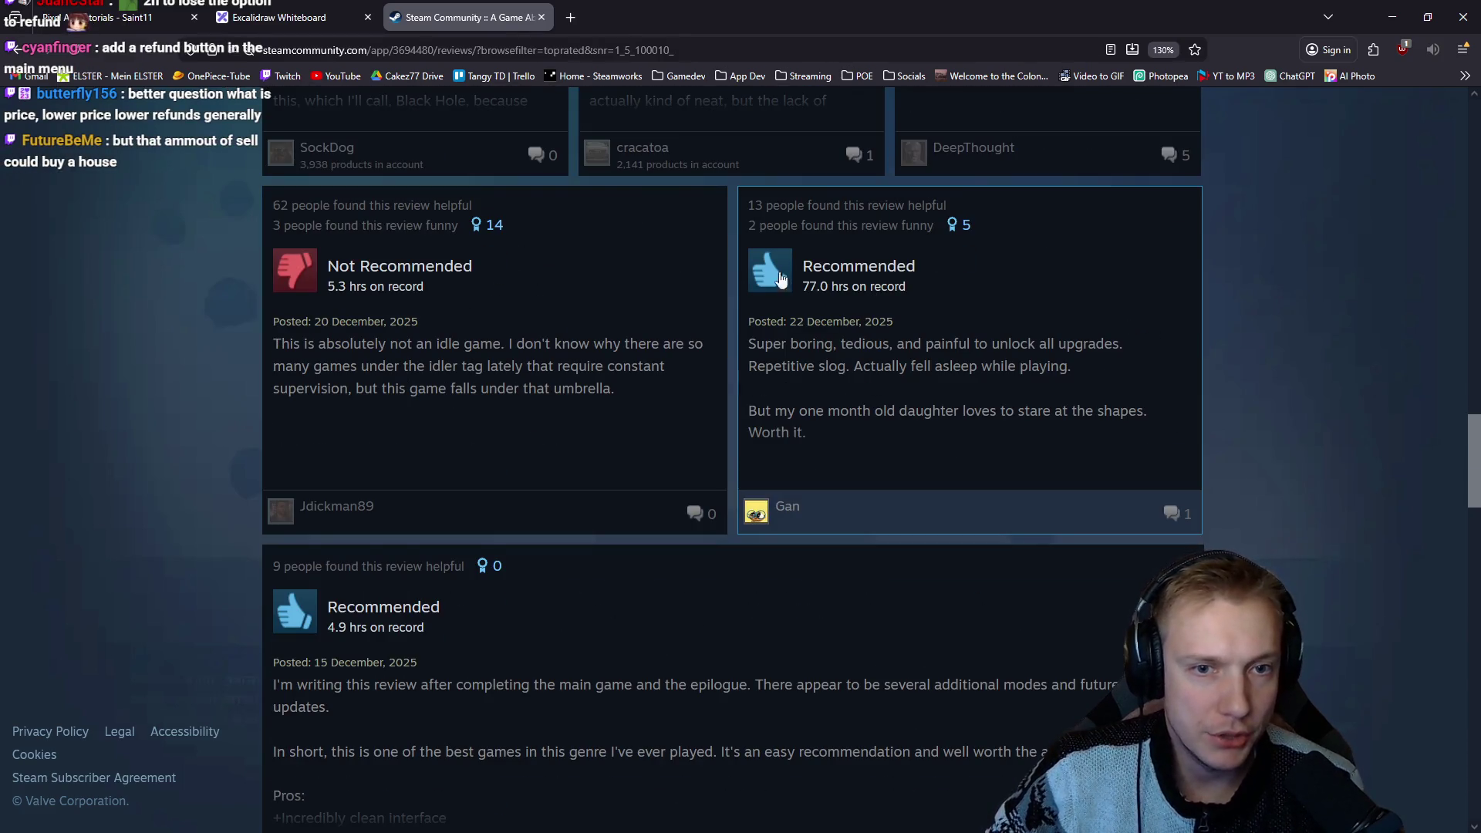
pyautogui.scroll(-10, 854, 370)
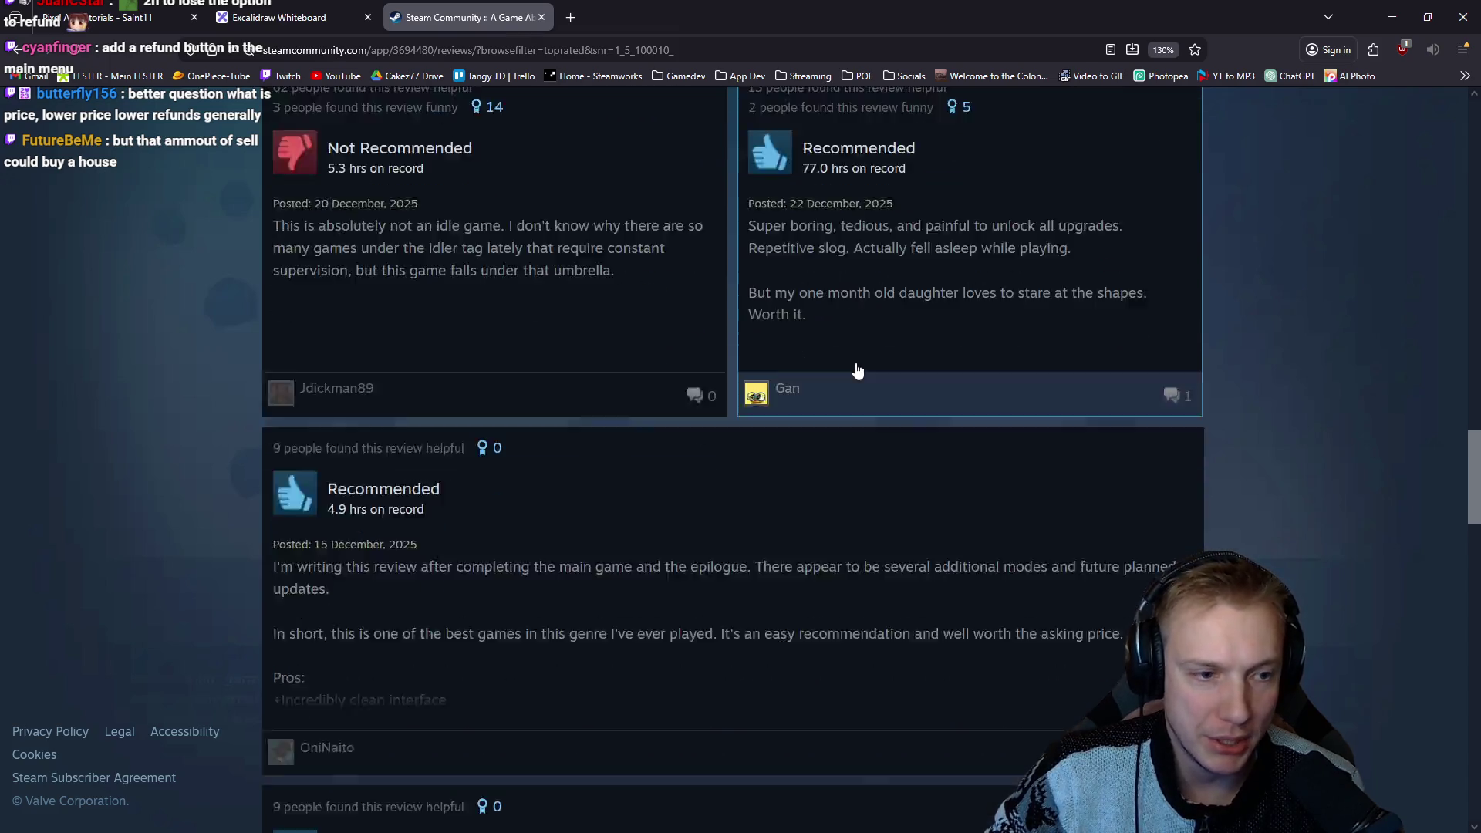
pyautogui.scroll(-12, 354, 392)
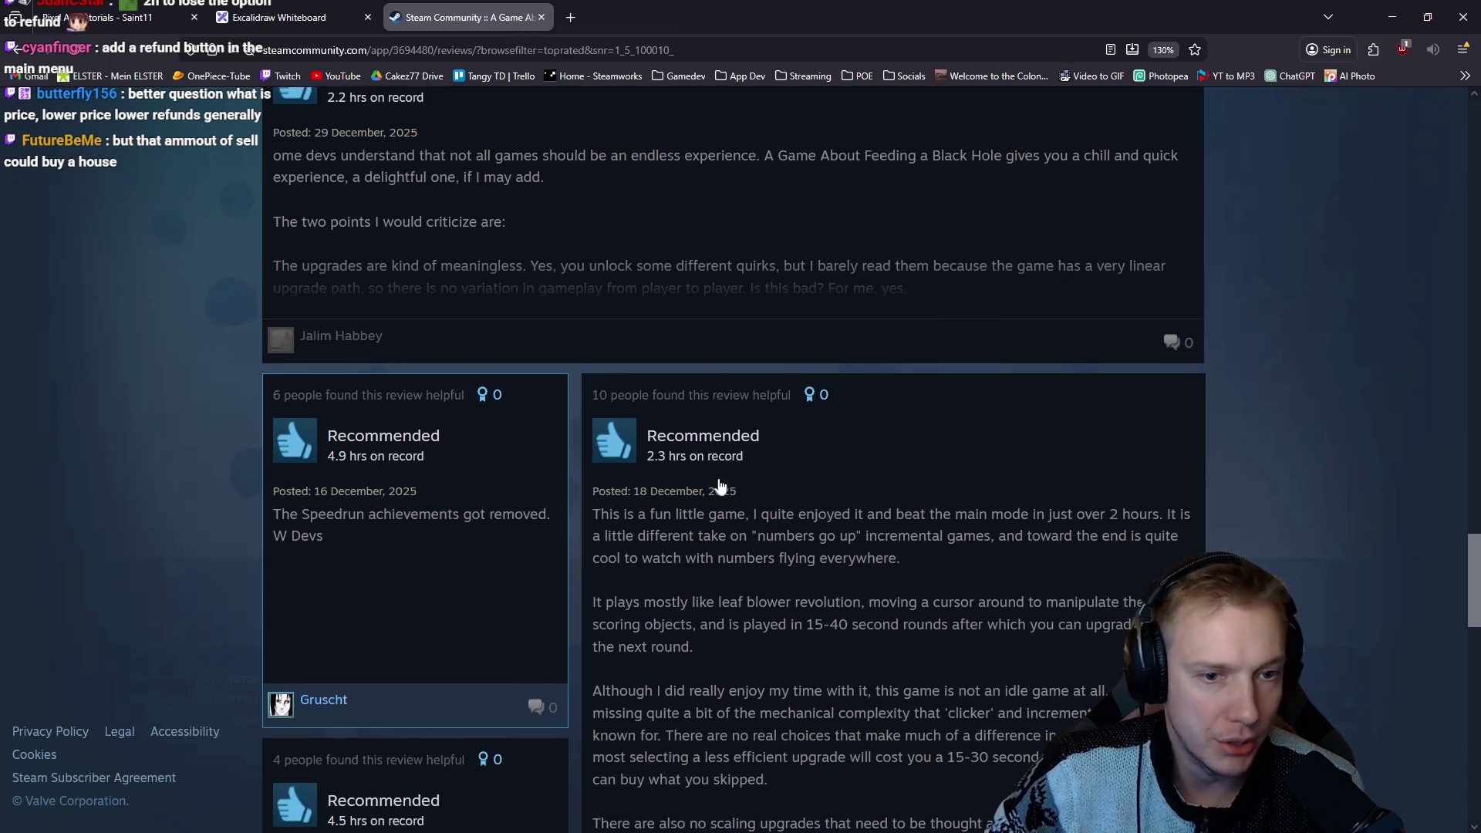
pyautogui.scroll(-8, 833, 544)
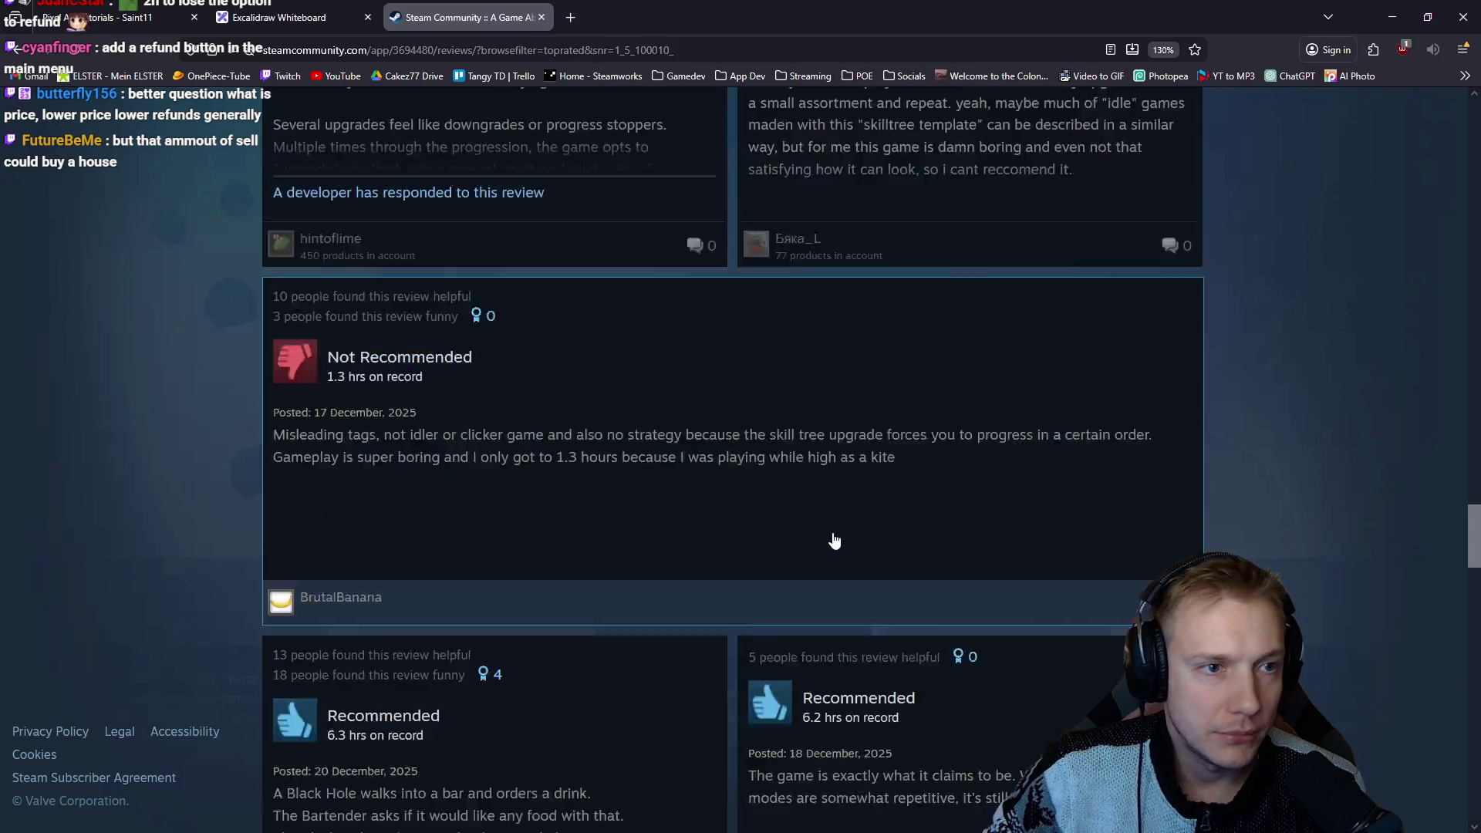
# Read further down the review list, then close the Steam Community tab.
pyautogui.scroll(-6, 406, 418)
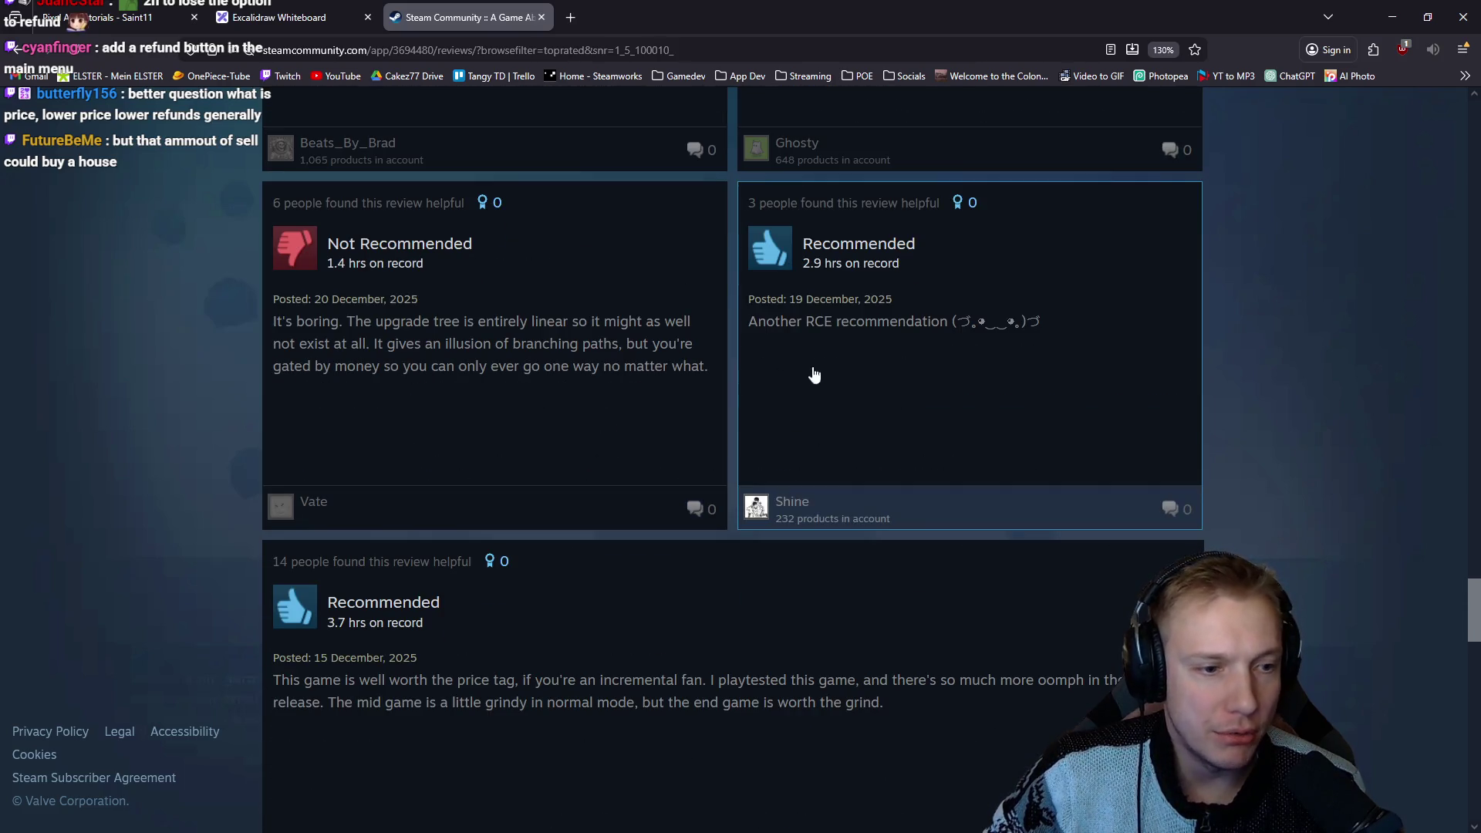
pyautogui.scroll(-16, 718, 347)
pyautogui.scroll(-13, 736, 240)
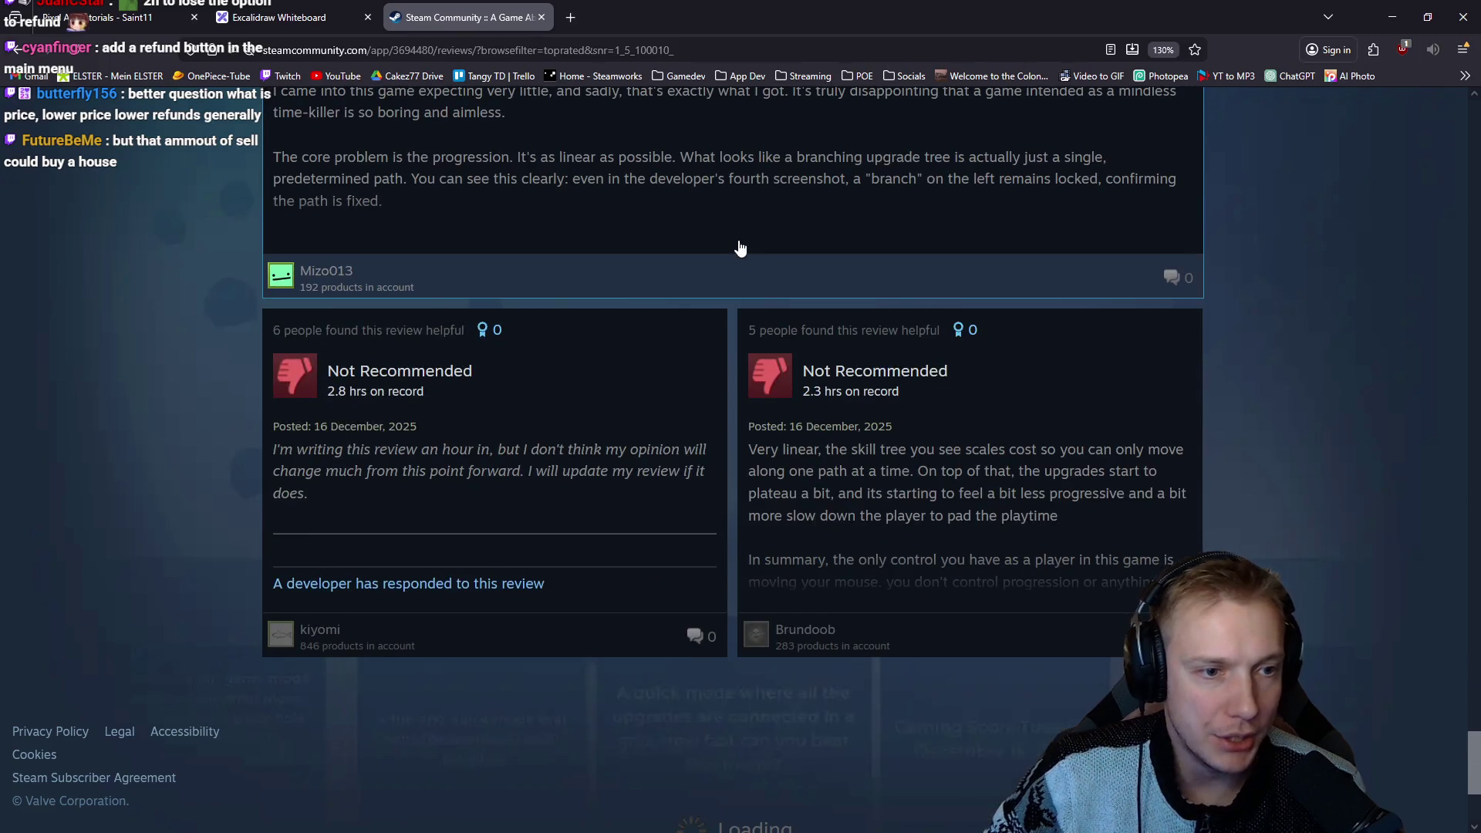
pyautogui.scroll(-15, 749, 255)
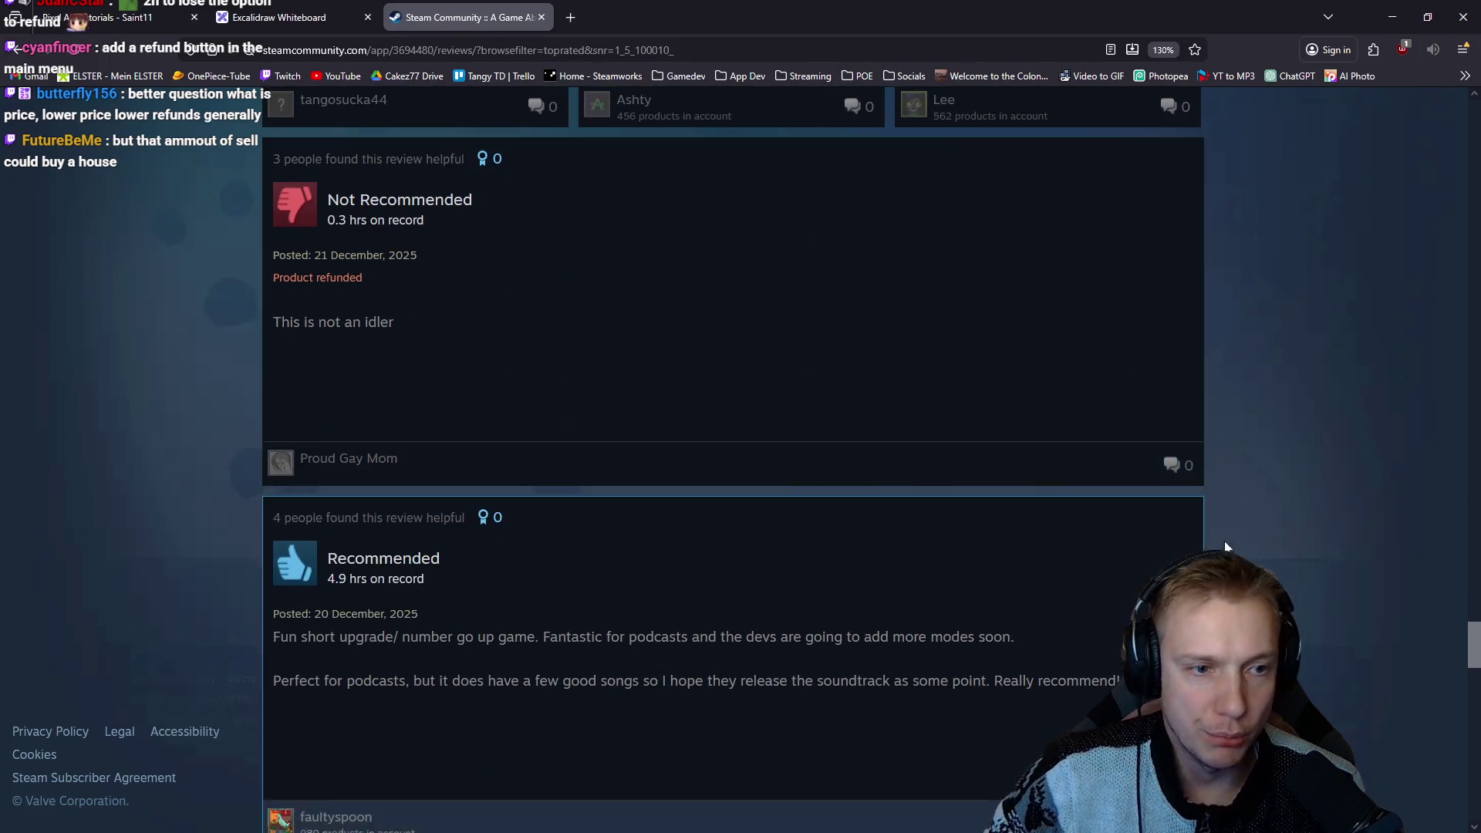
pyautogui.scroll(-20, 701, 478)
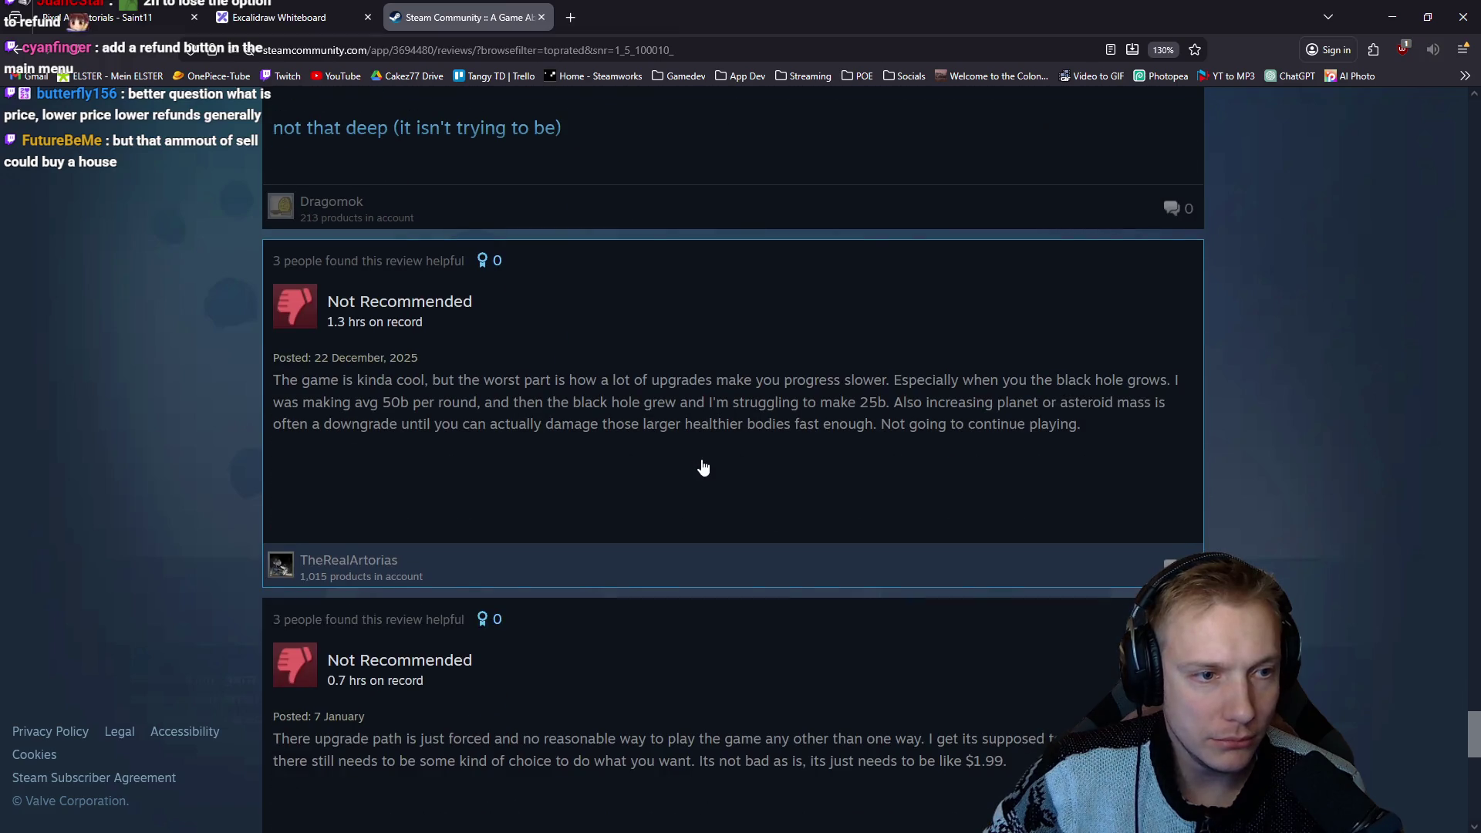
pyautogui.scroll(-15, 704, 453)
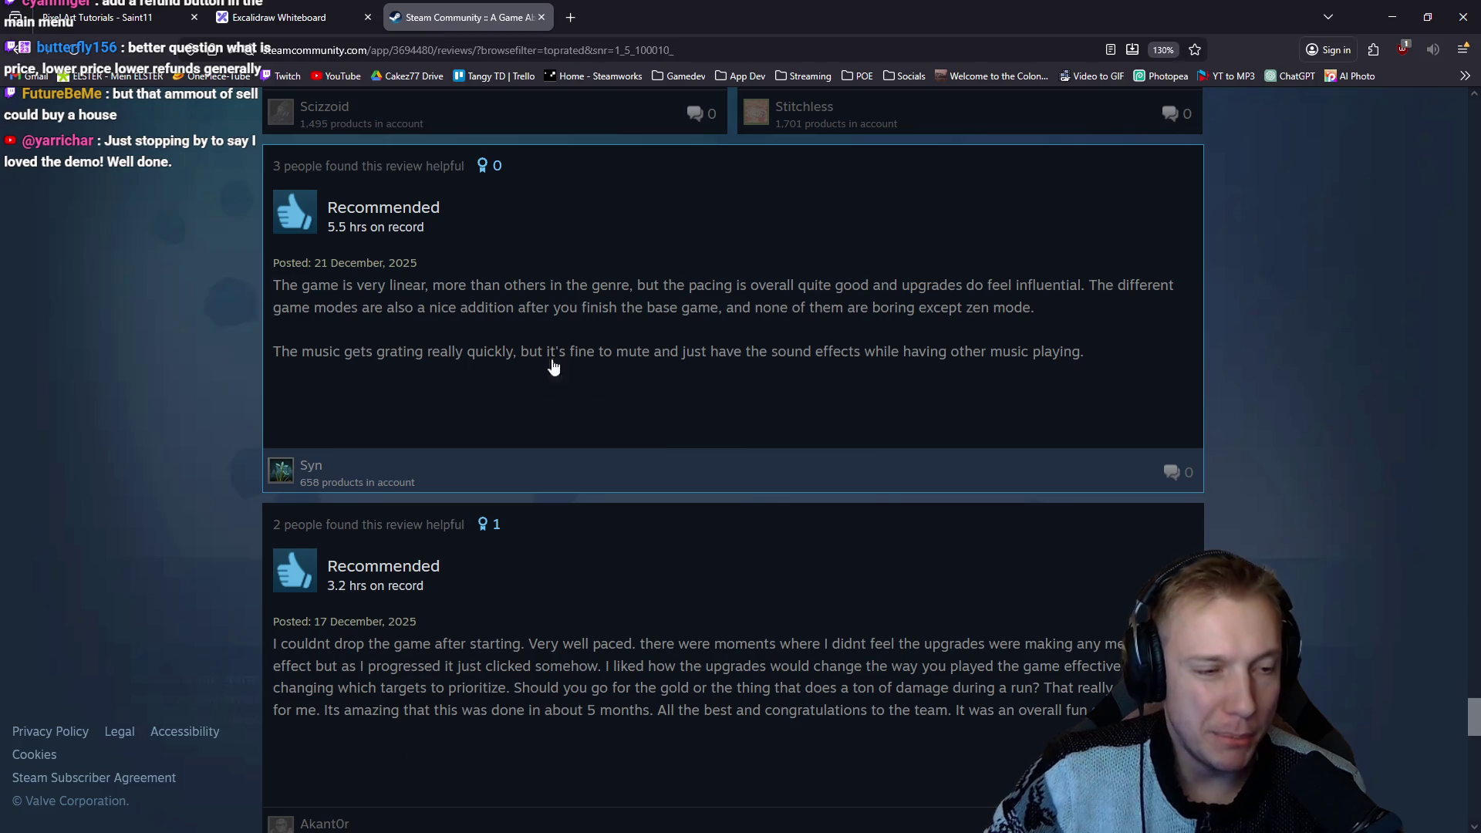
pyautogui.middleClick(463, 14)
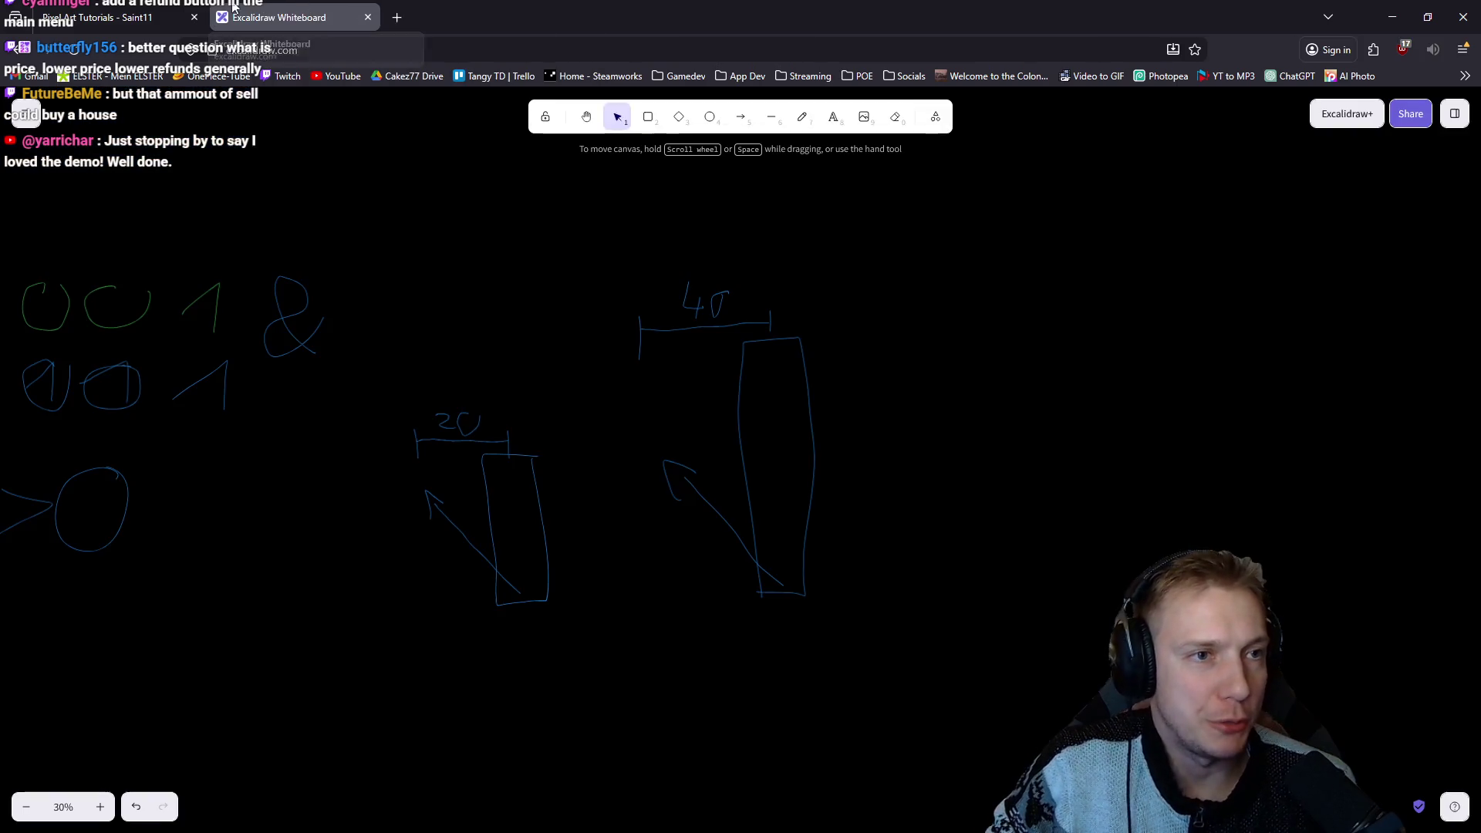
pyautogui.click(1391, 19)
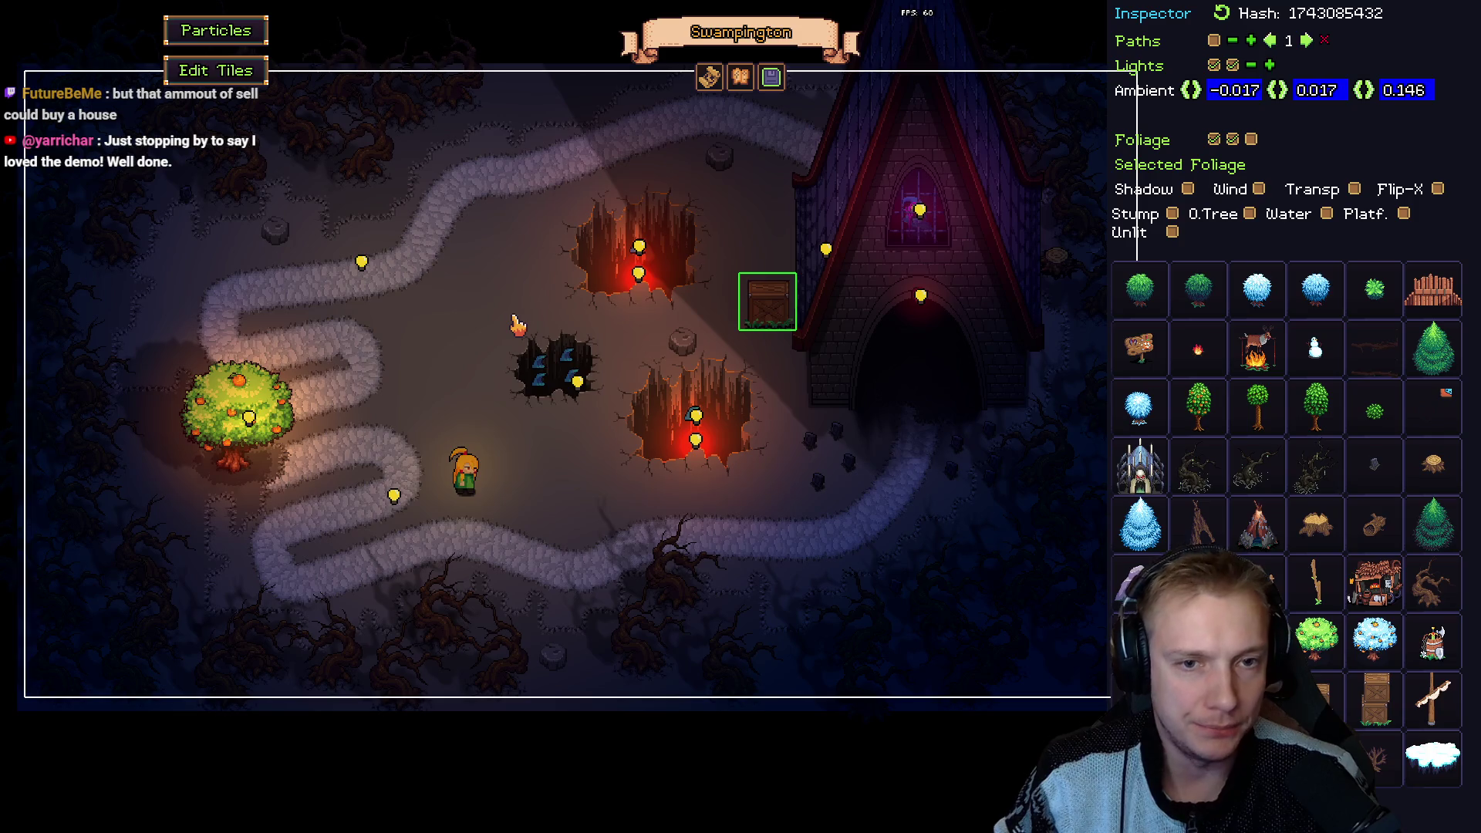
pyautogui.press('F1')
pyautogui.click(671, 530)
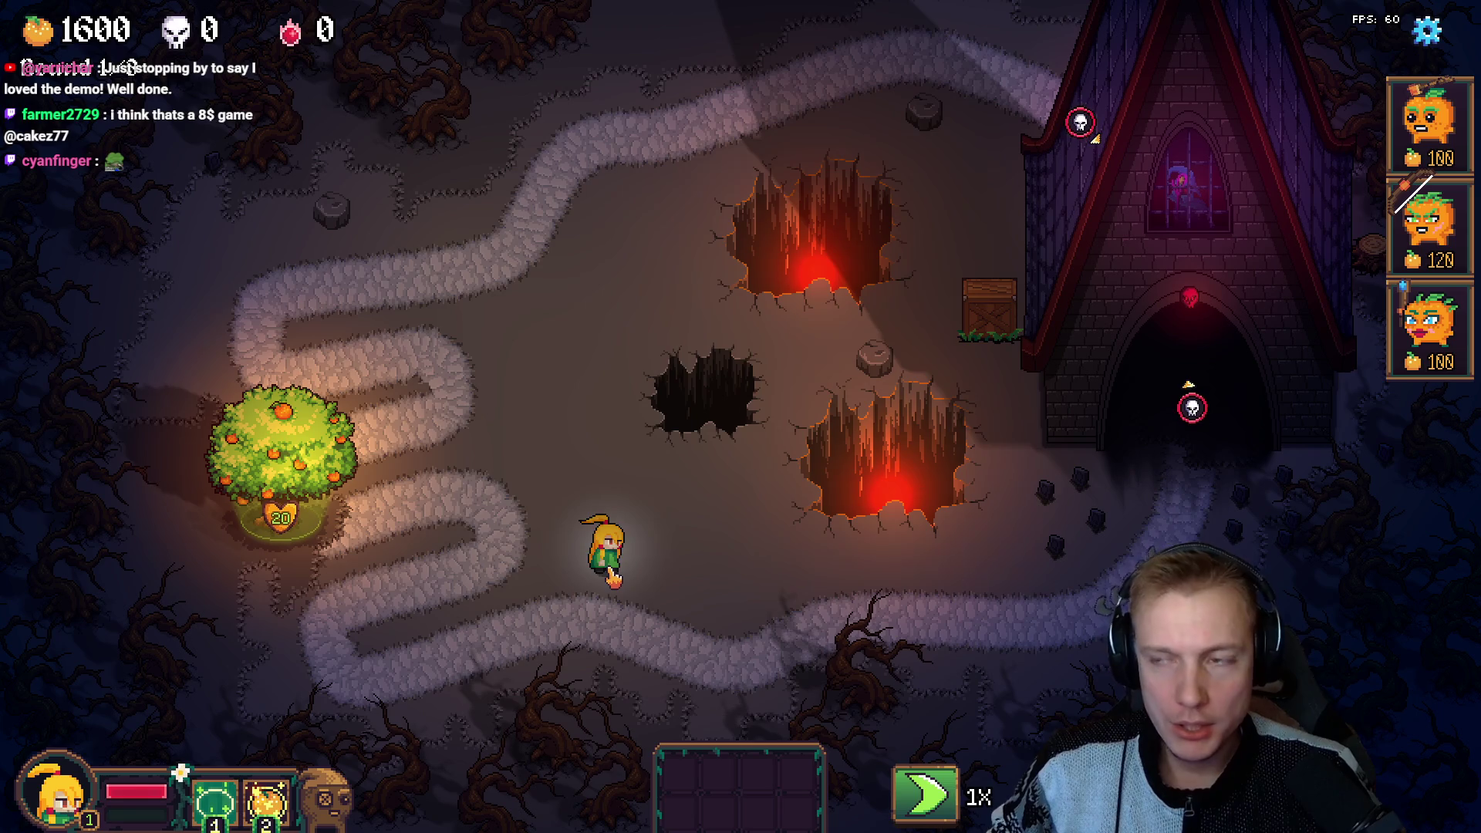
pyautogui.hotkey('alt', 'Tab')
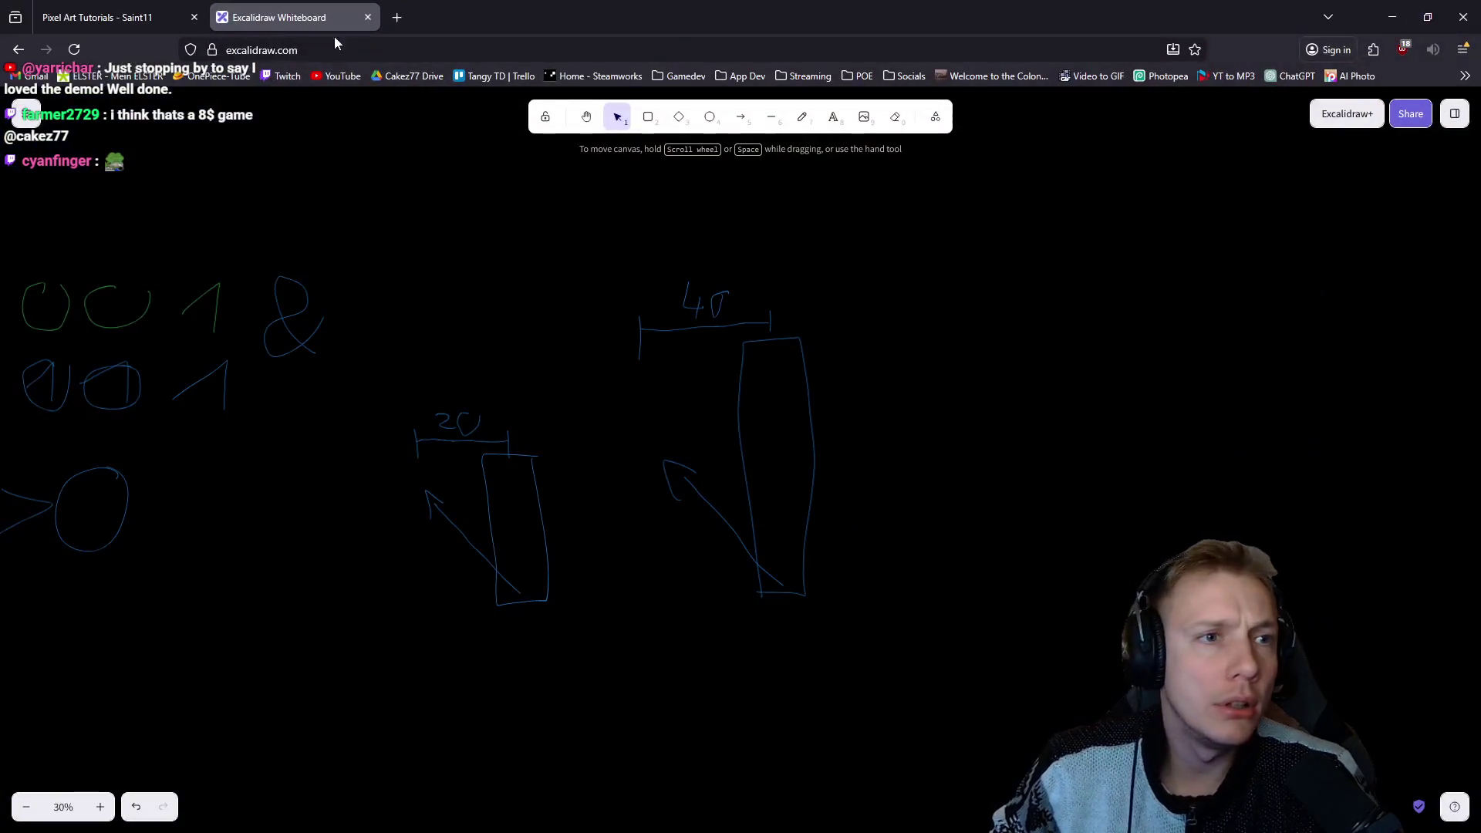
# Reopen the closed Steam tab, go to the game's main store page, and zoom out twice.
pyautogui.hotkey('ctrl', 'shift', 't')
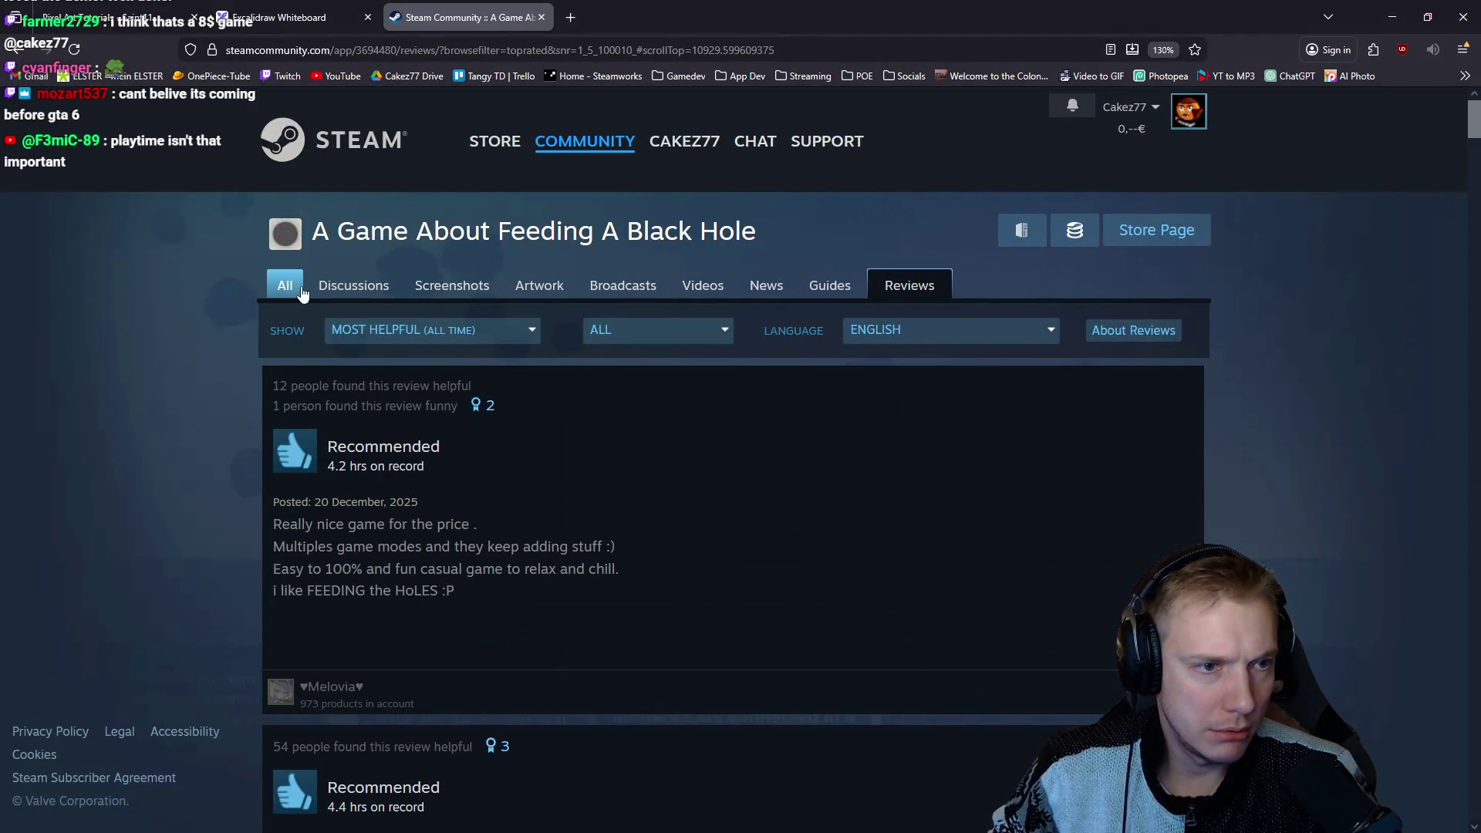
pyautogui.click(285, 285)
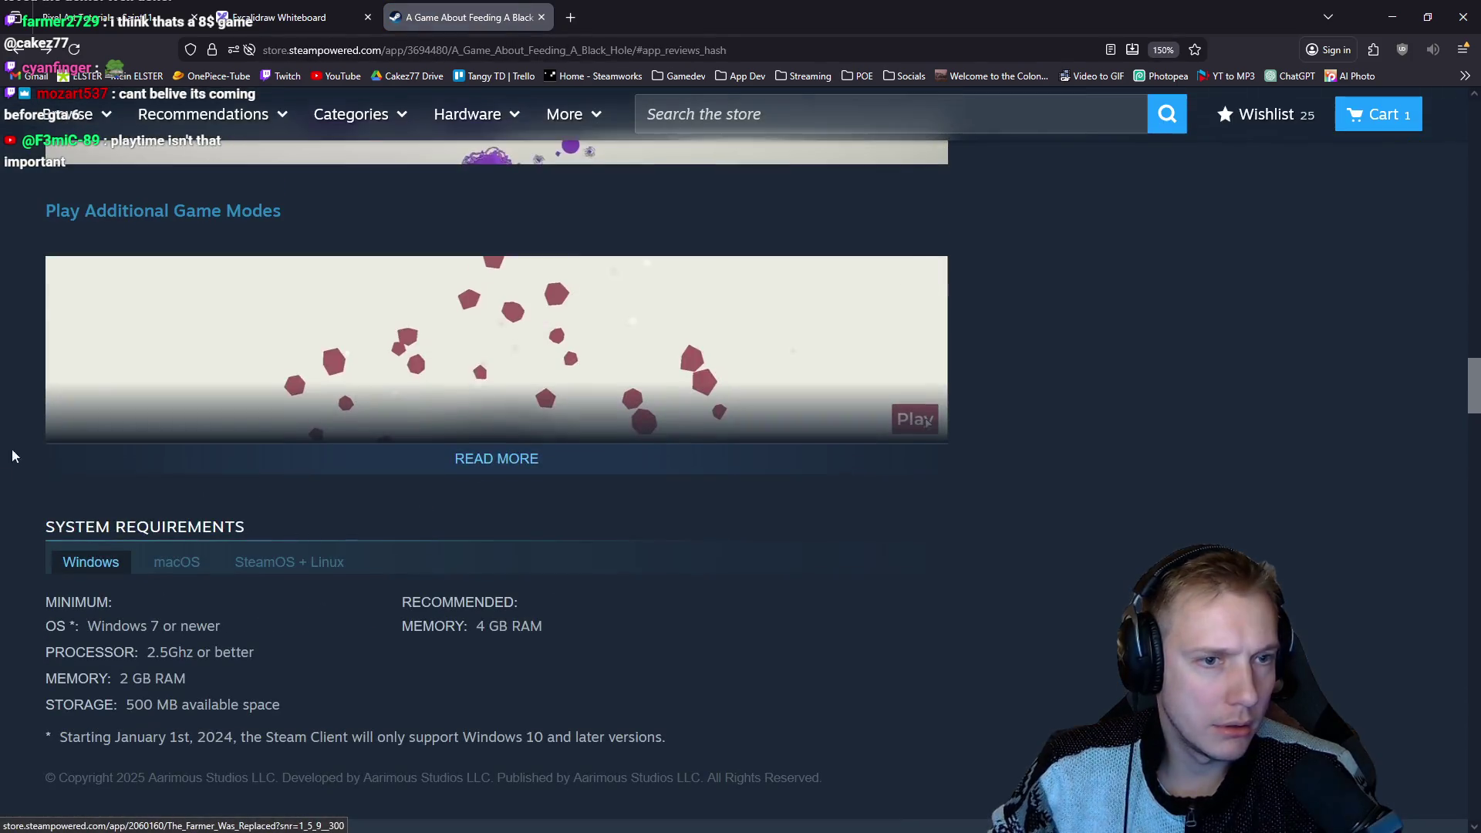
pyautogui.hotkey('ctrl', '-')
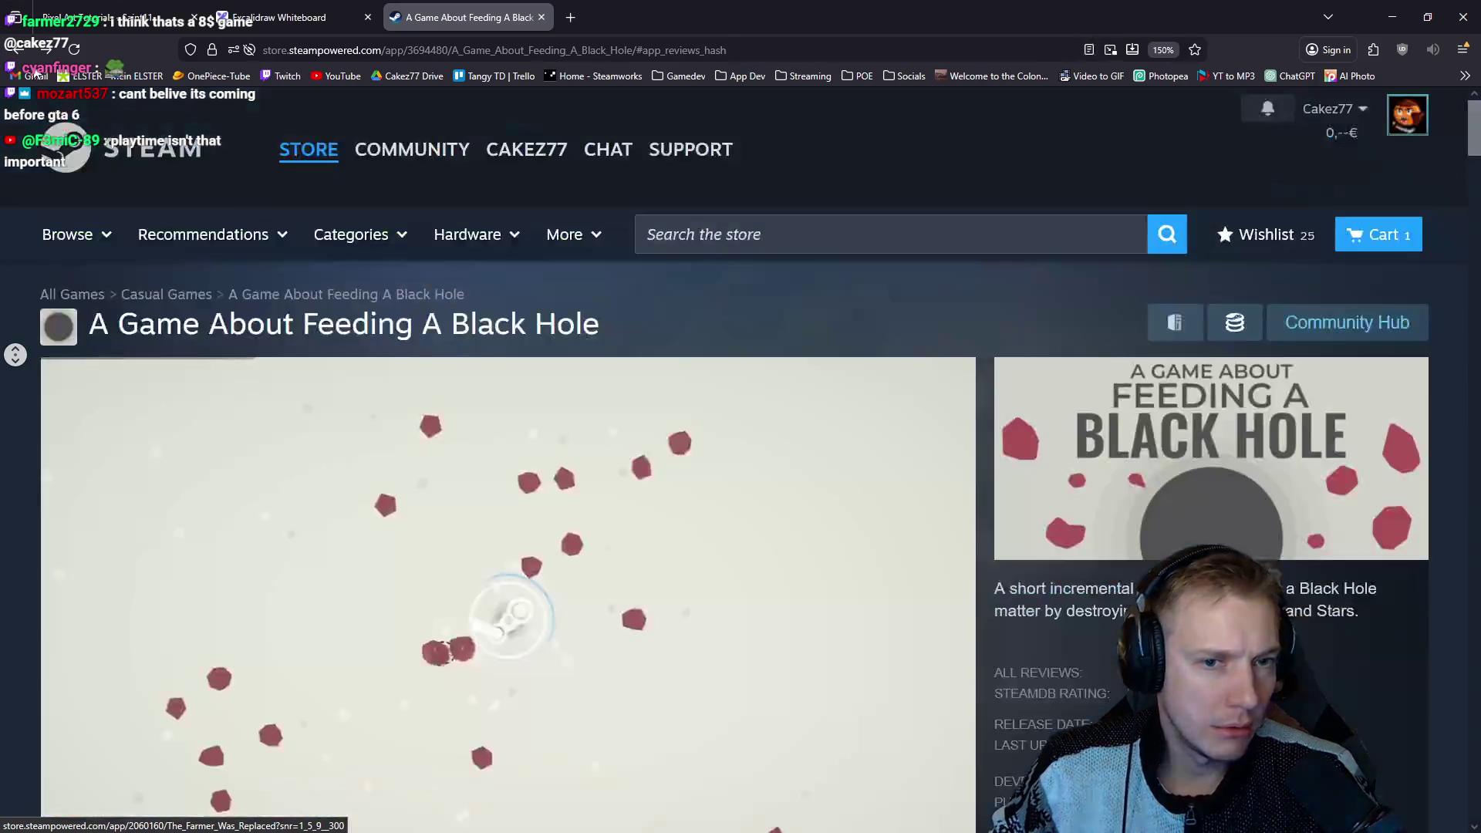
pyautogui.scroll(-1, 551, 358)
pyautogui.hotkey('ctrl', '-')
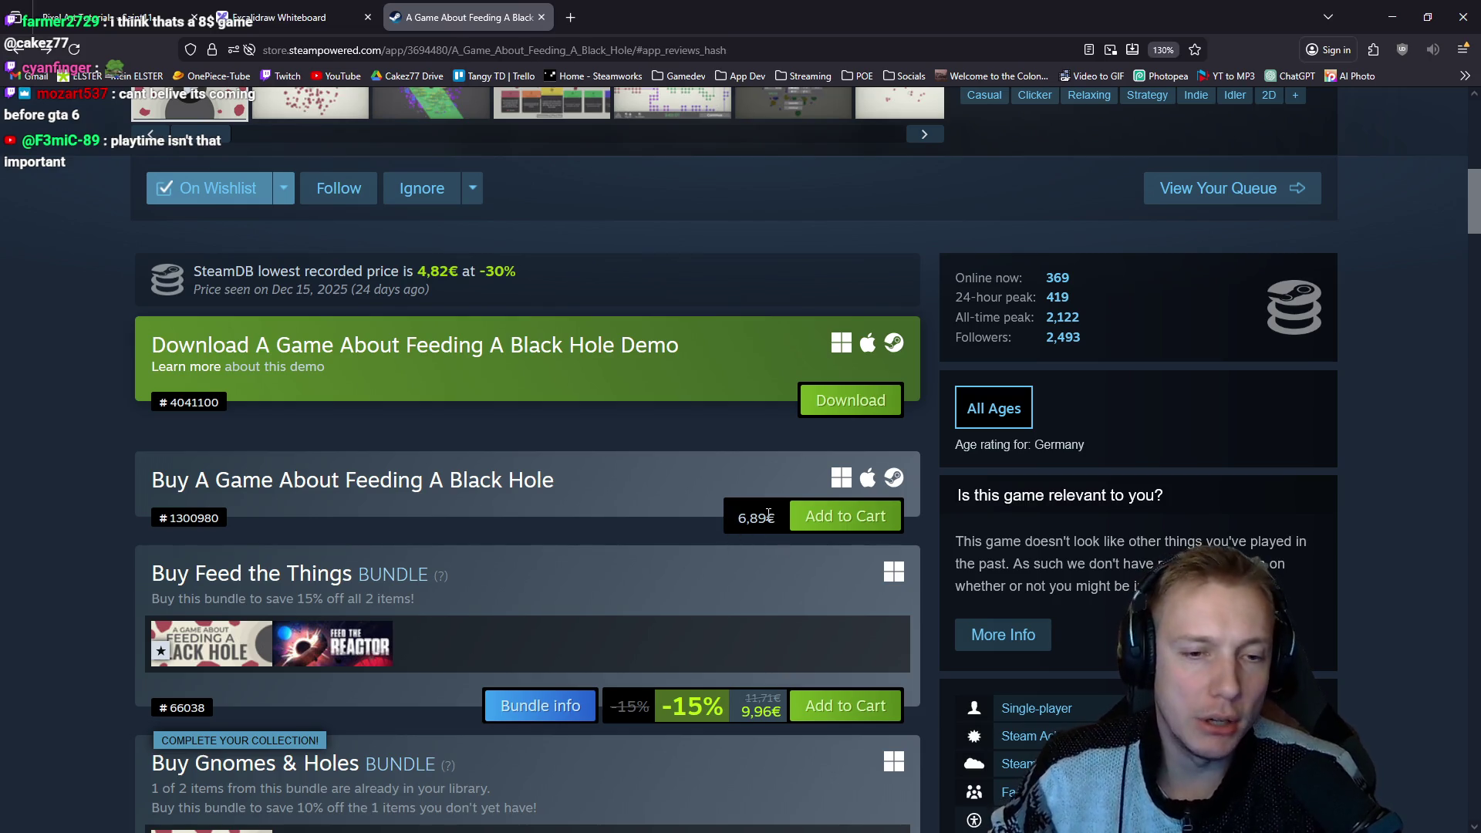
pyautogui.hotkey('alt', 'Tab')
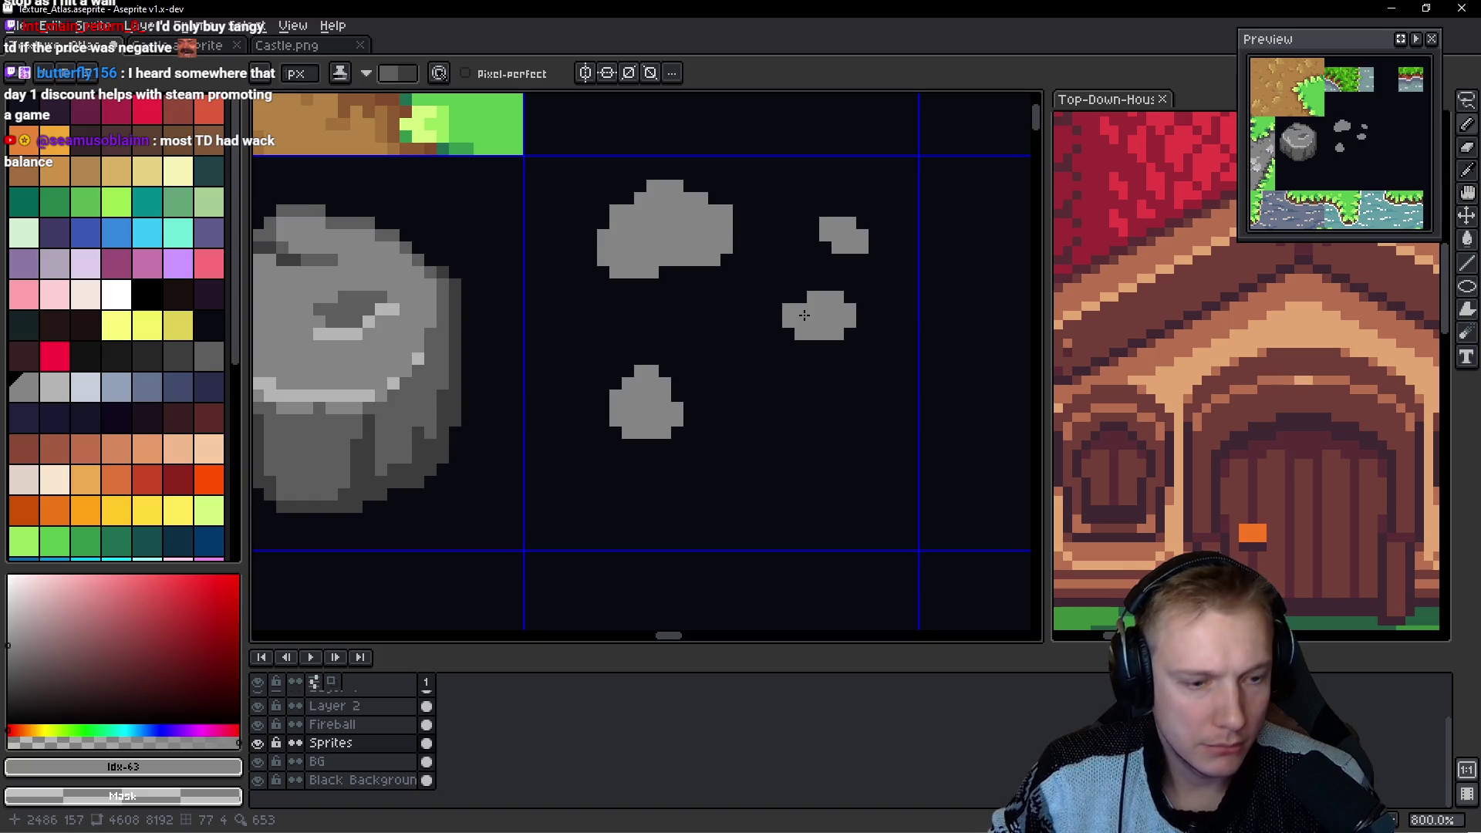
# Shade the first pebble's lower-left edge, right edge and bottom pixel darker grey.
pyautogui.scroll(2, 793, 324)
pyautogui.hscroll(-2, 741, 309)
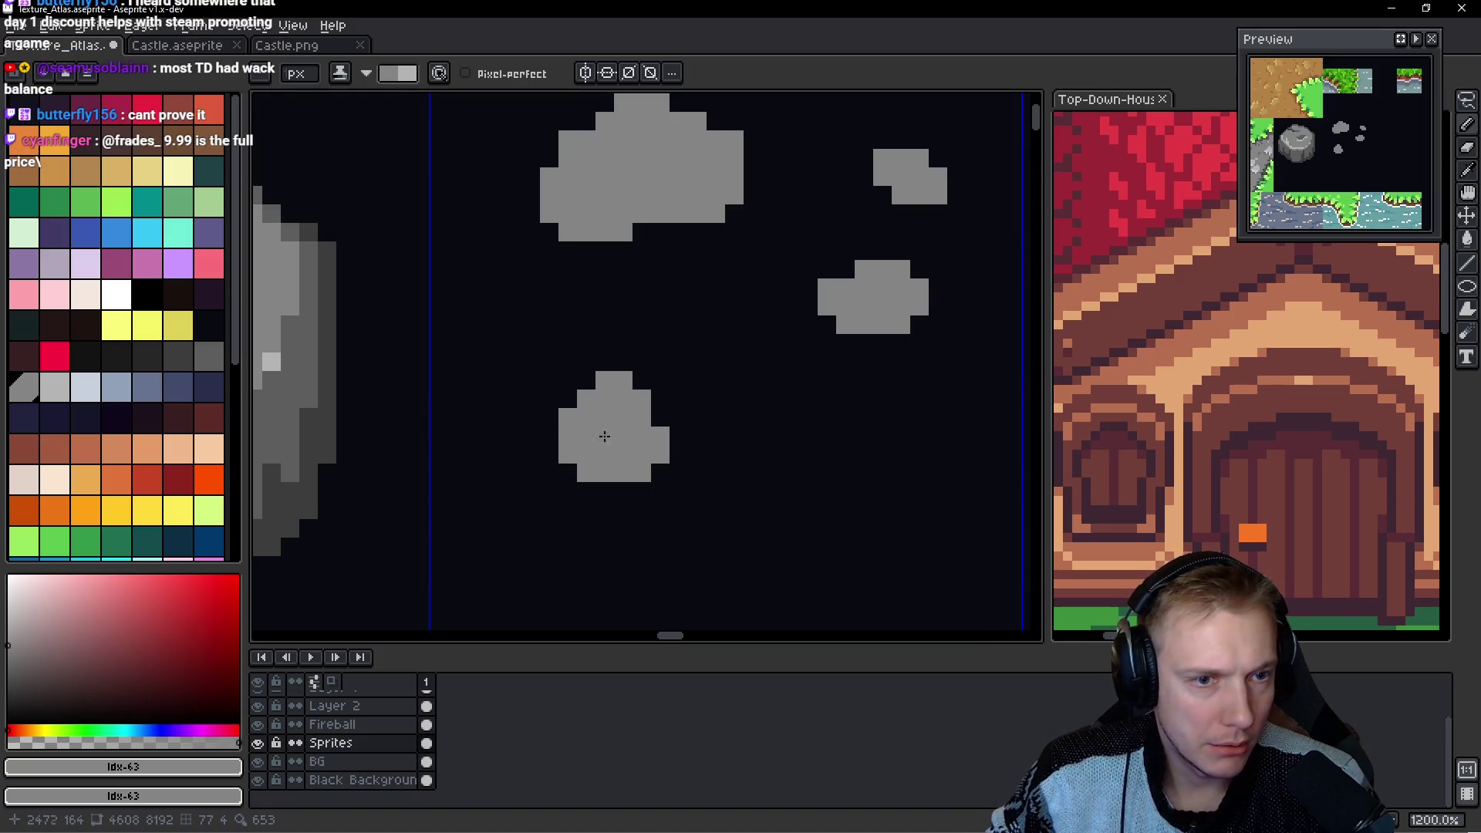
pyautogui.moveTo(516, 391); pyautogui.dragTo(766, 391)
pyautogui.scroll(-3, 775, 394)
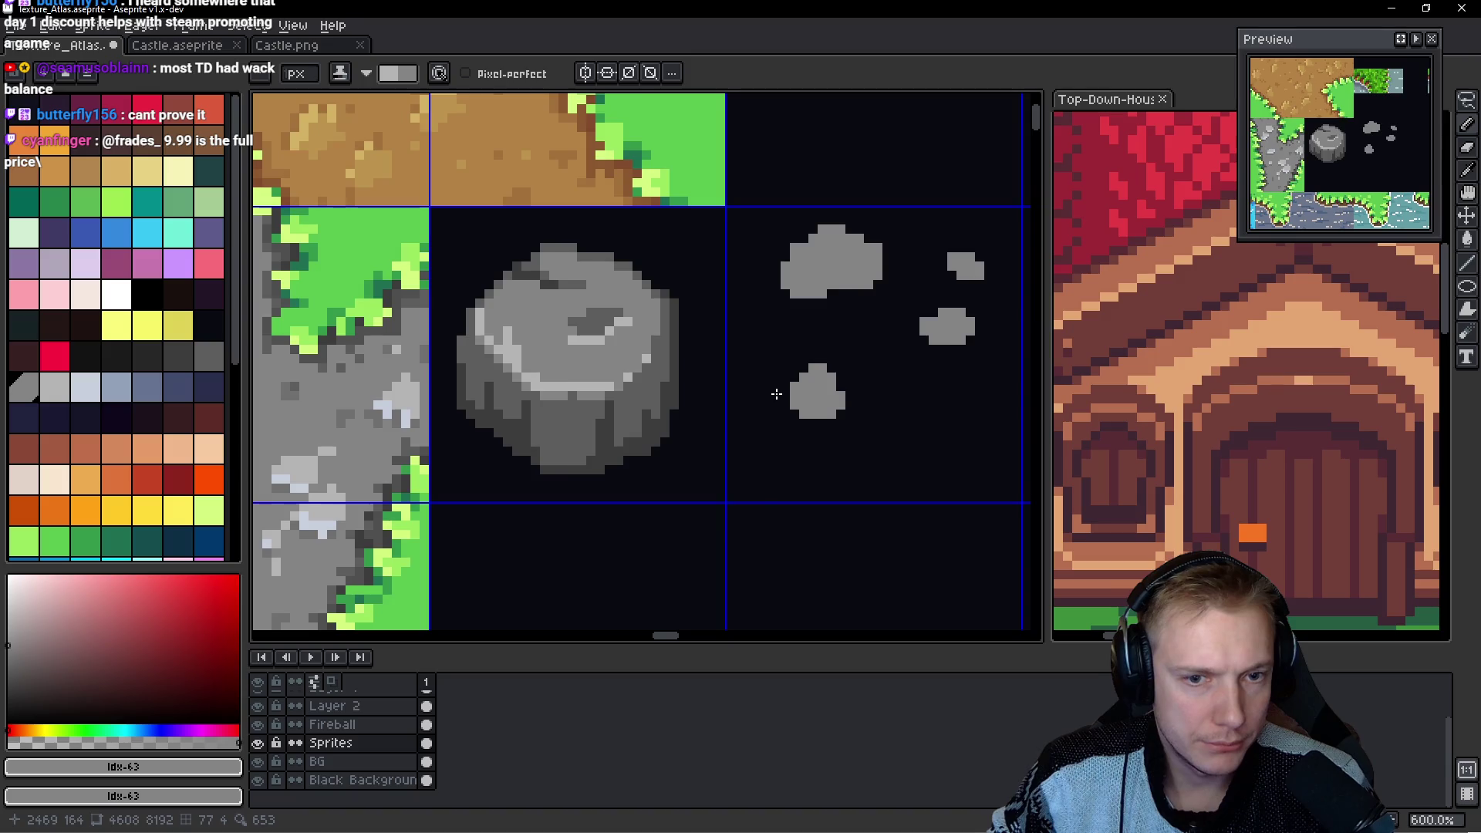
pyautogui.scroll(1, 783, 398)
pyautogui.hscroll(2, 772, 401)
pyautogui.scroll(2, 725, 396)
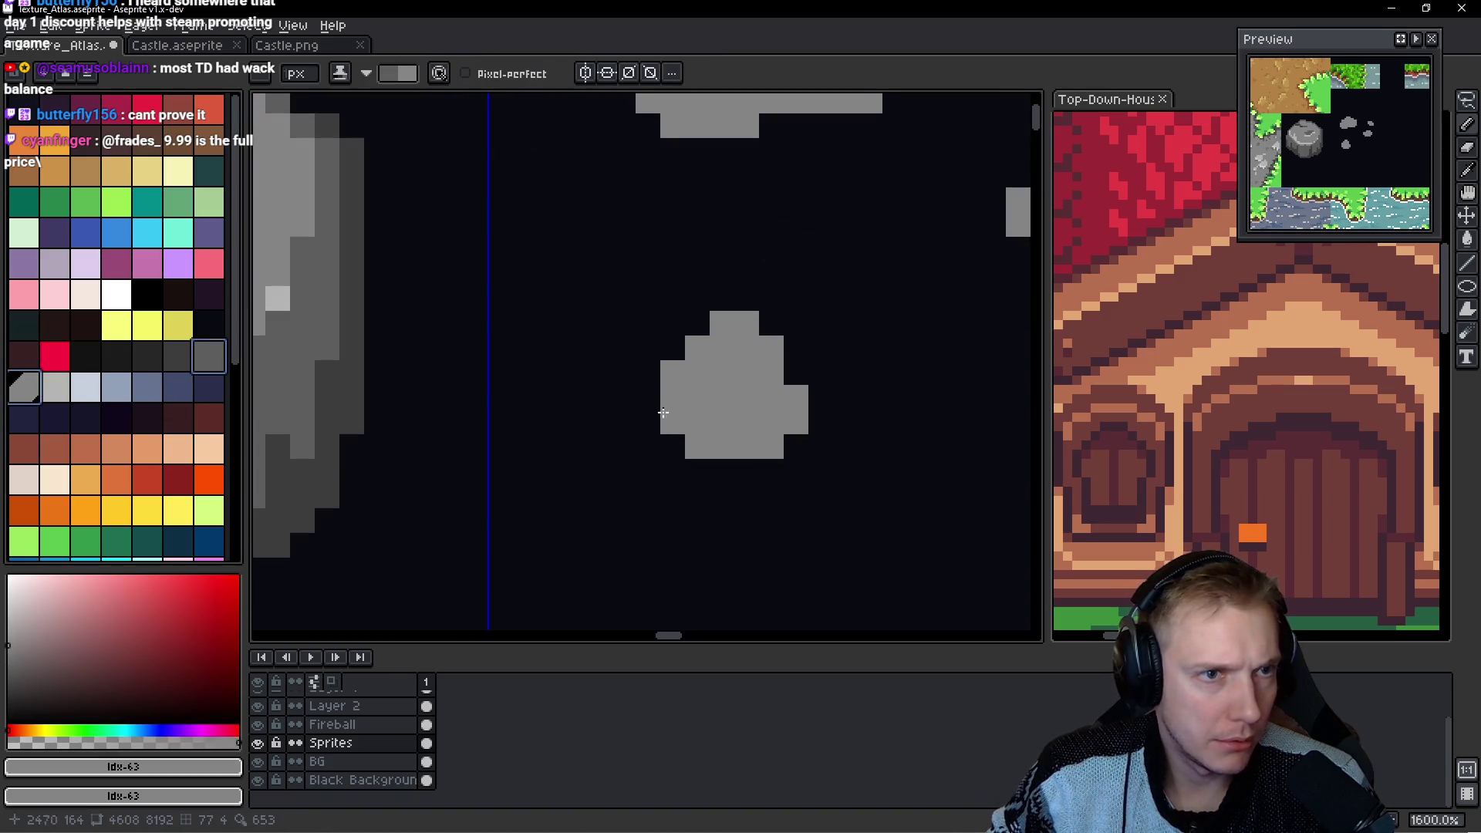
pyautogui.hscroll(2, 675, 417)
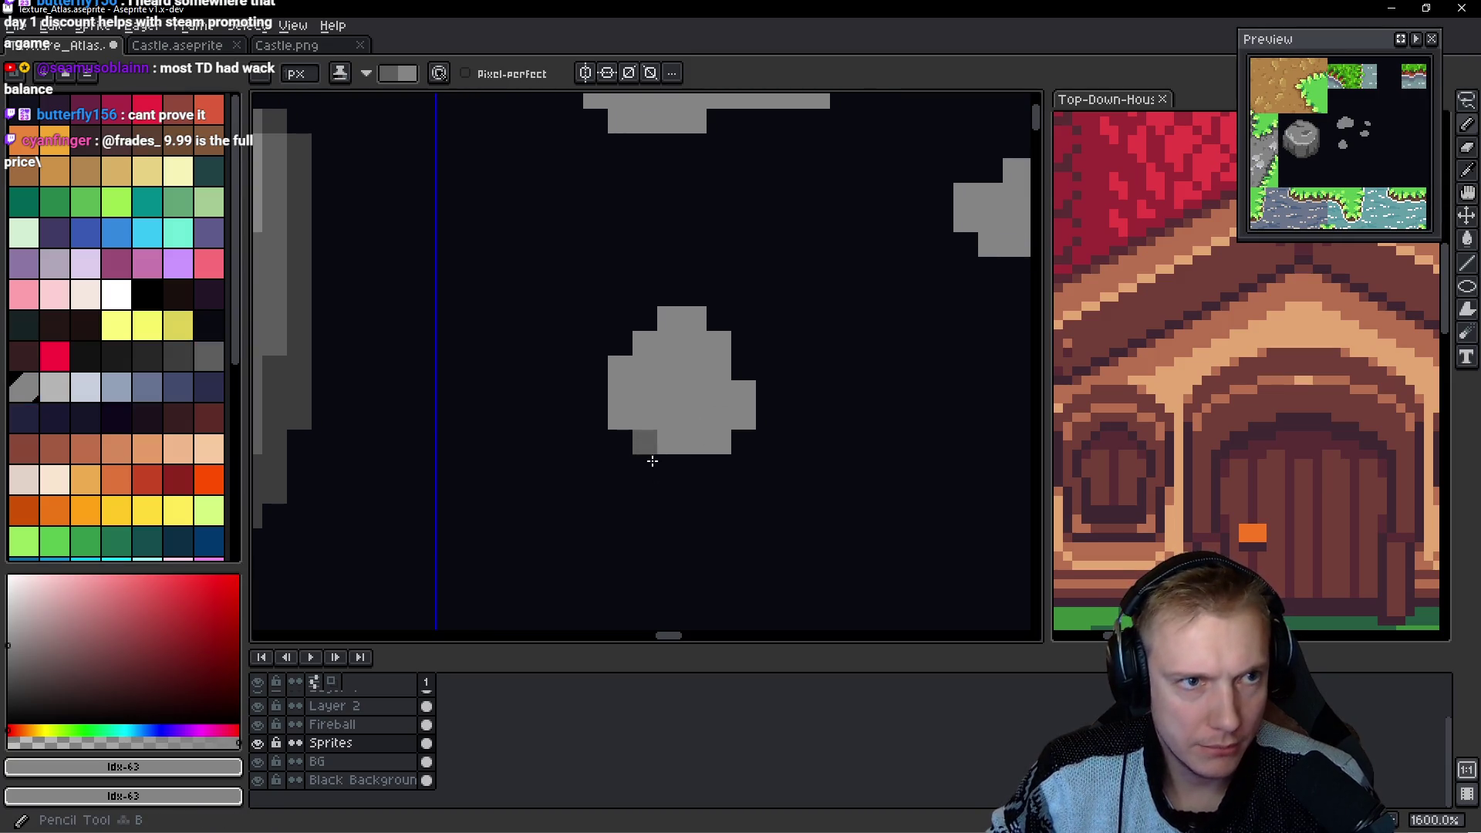
pyautogui.moveTo(588, 391); pyautogui.dragTo(641, 460)
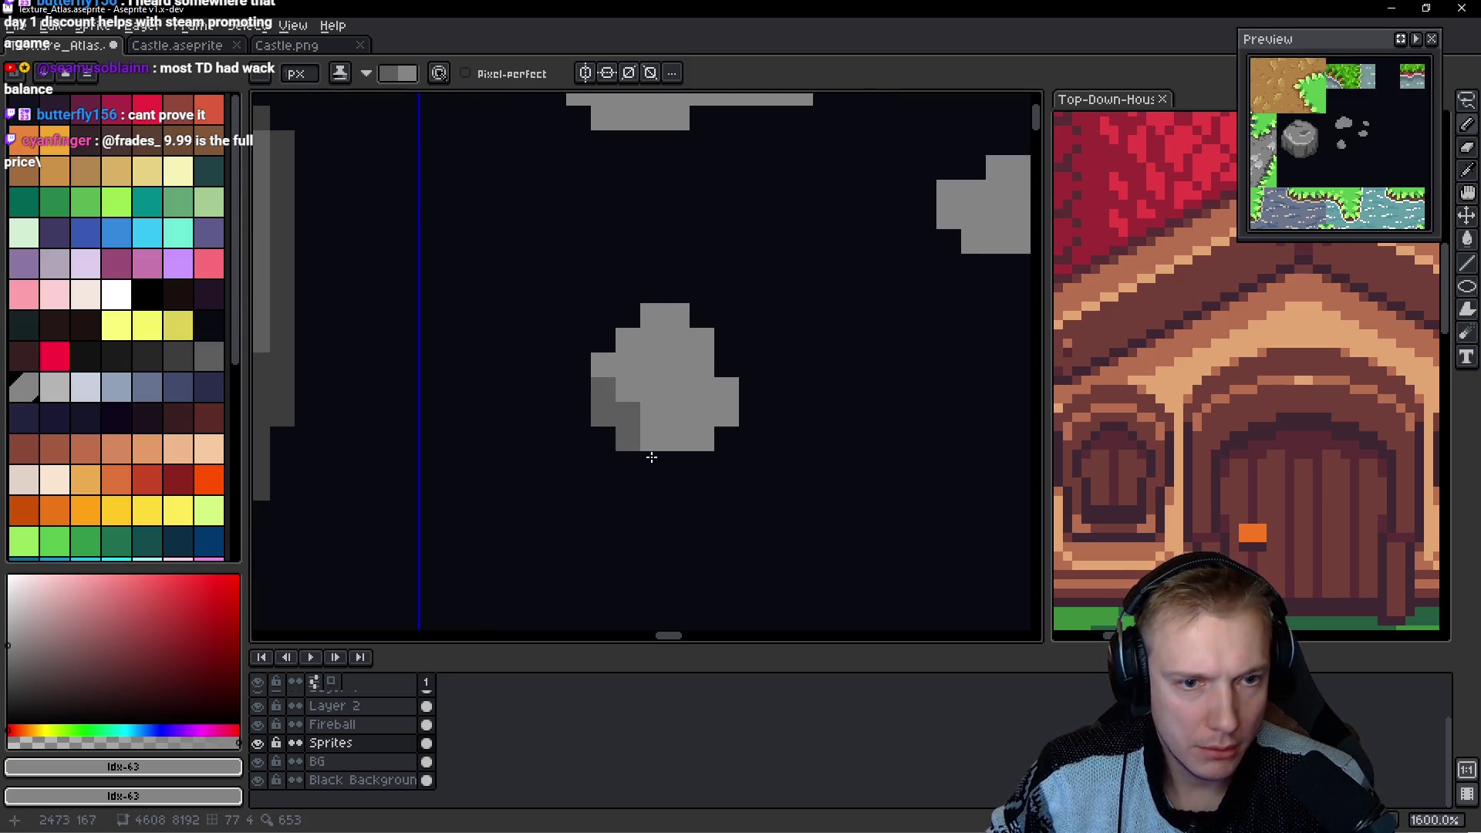
pyautogui.click(720, 397)
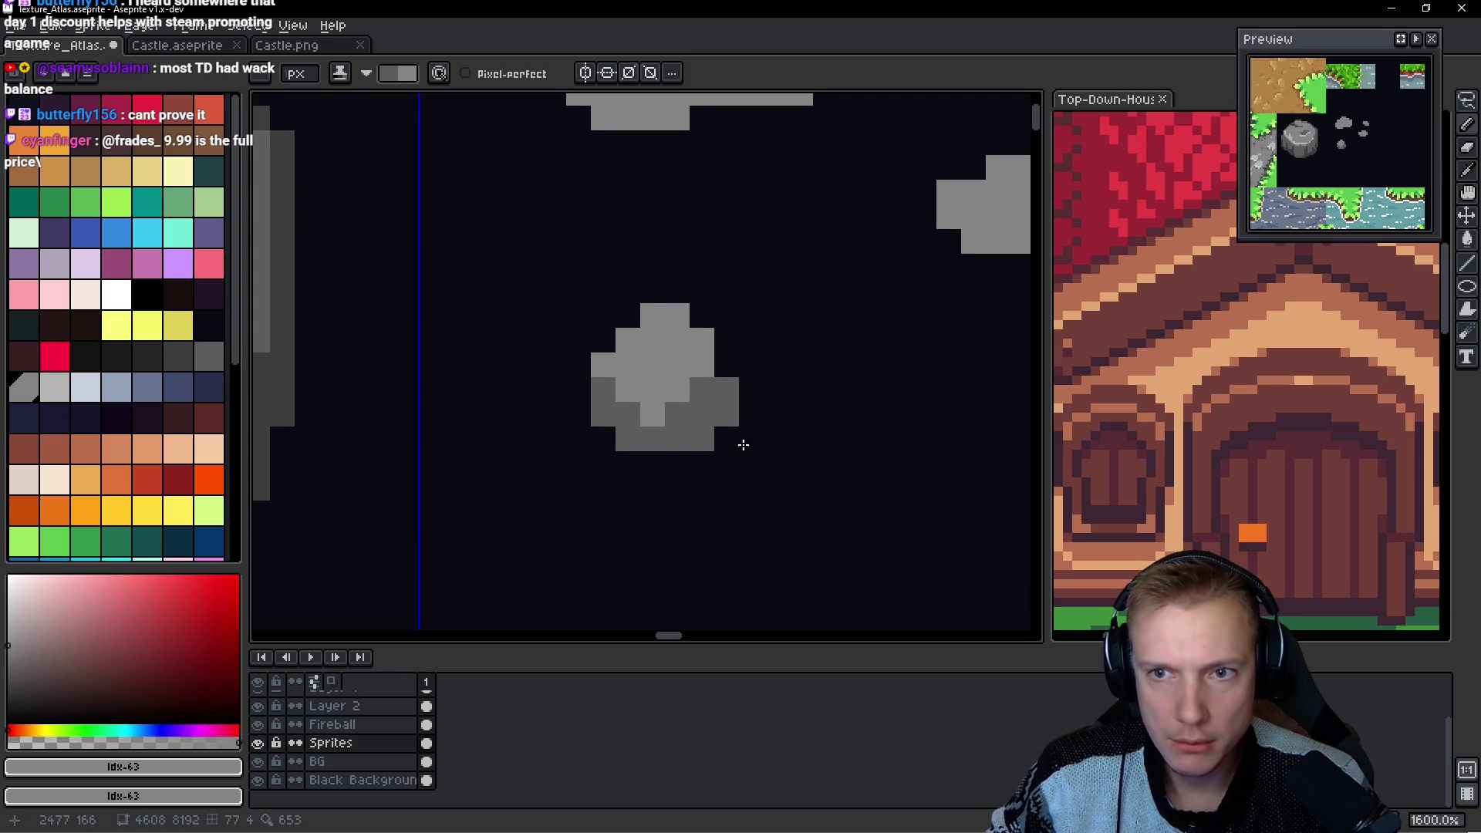
pyautogui.click(632, 418)
# Darken the left and bottom edges and the middle pebble's lower right.
pyautogui.moveTo(805, 308); pyautogui.dragTo(536, 460)
pyautogui.moveTo(670, 339)
pyautogui.mouseDown()
pyautogui.moveTo(670, 382)
pyautogui.moveTo(755, 397)
pyautogui.mouseUp()
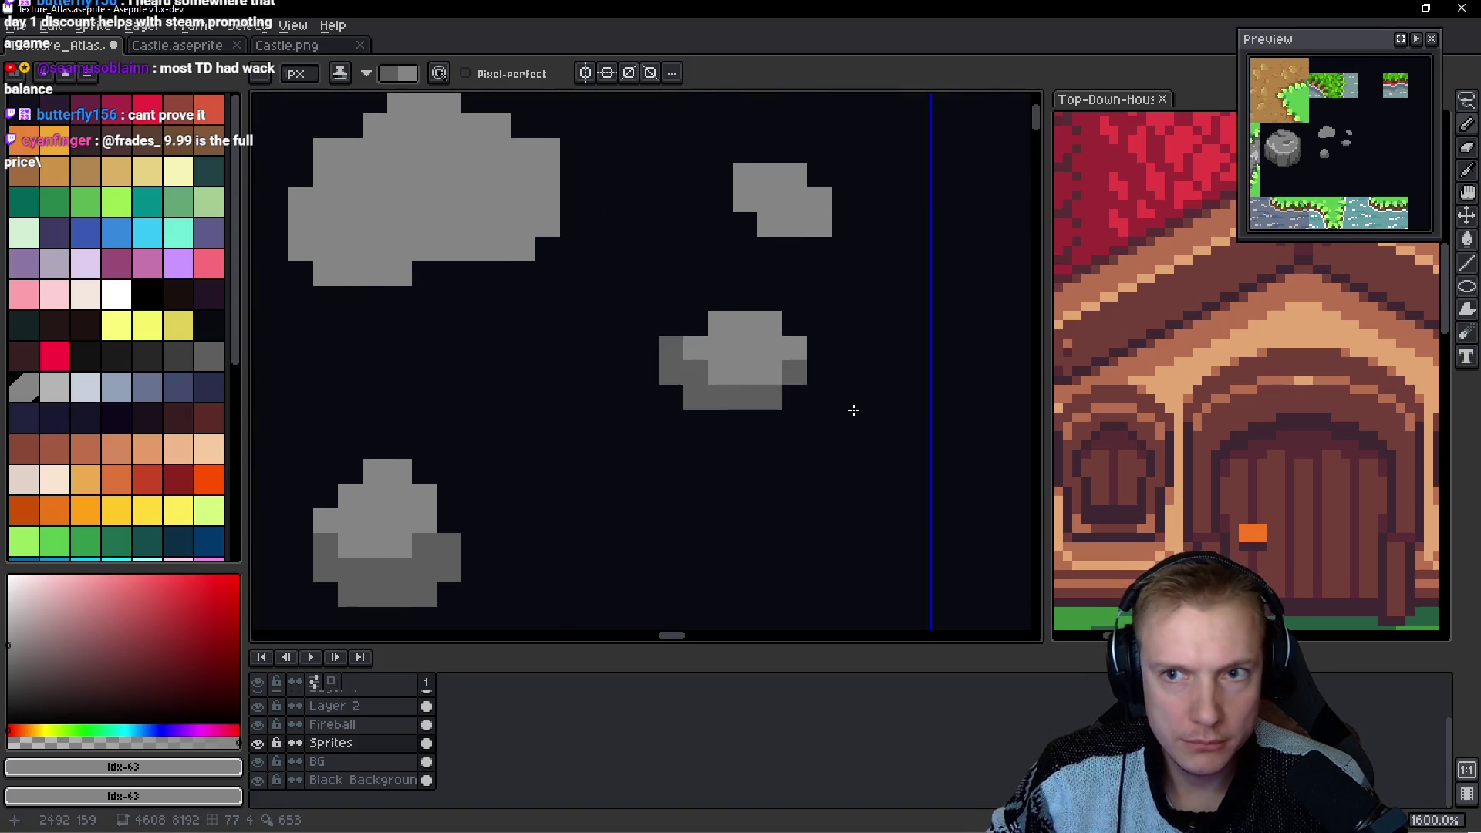
pyautogui.moveTo(666, 222); pyautogui.dragTo(606, 413)
pyautogui.click(690, 384)
pyautogui.moveTo(683, 384)
pyautogui.mouseDown()
pyautogui.moveTo(709, 417)
pyautogui.moveTo(750, 419)
pyautogui.mouseUp()
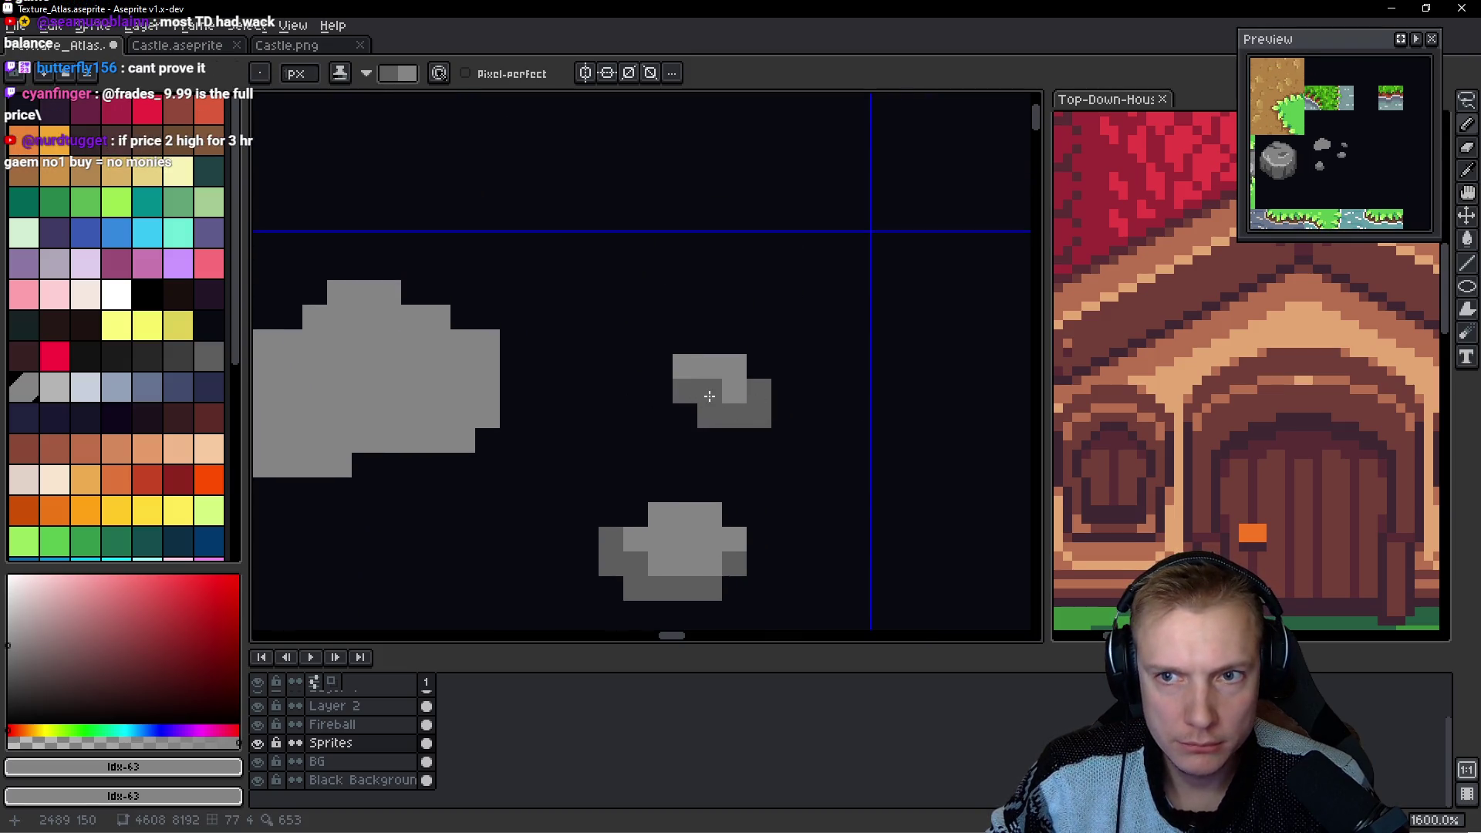
# Shade the large pebble's right edge darker grey.
pyautogui.moveTo(507, 448); pyautogui.dragTo(685, 399)
pyautogui.moveTo(655, 337)
pyautogui.mouseDown()
pyautogui.moveTo(652, 391)
pyautogui.moveTo(548, 394)
pyautogui.moveTo(404, 351)
pyautogui.mouseUp()
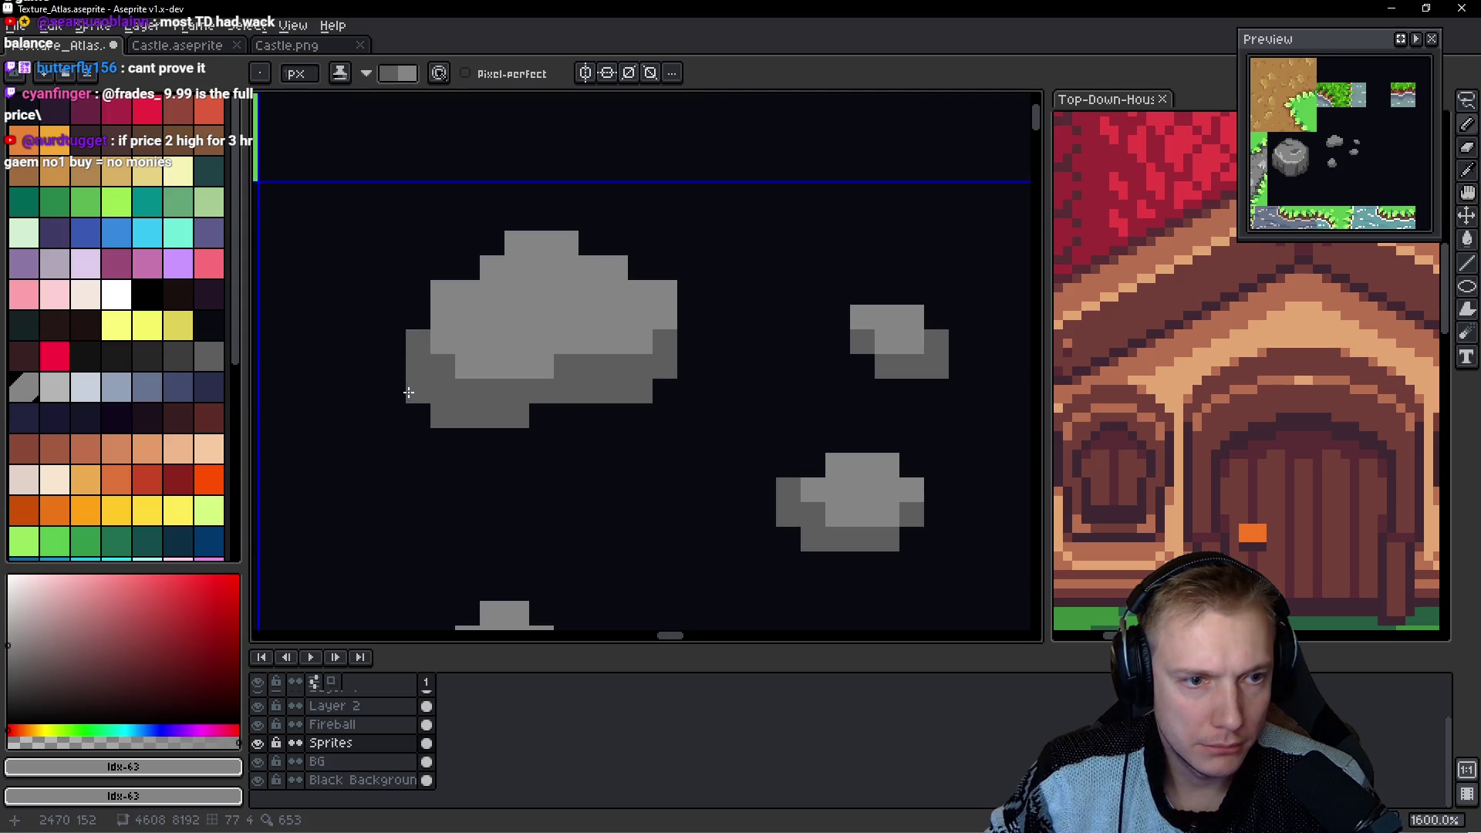
pyautogui.scroll(-3, 585, 418)
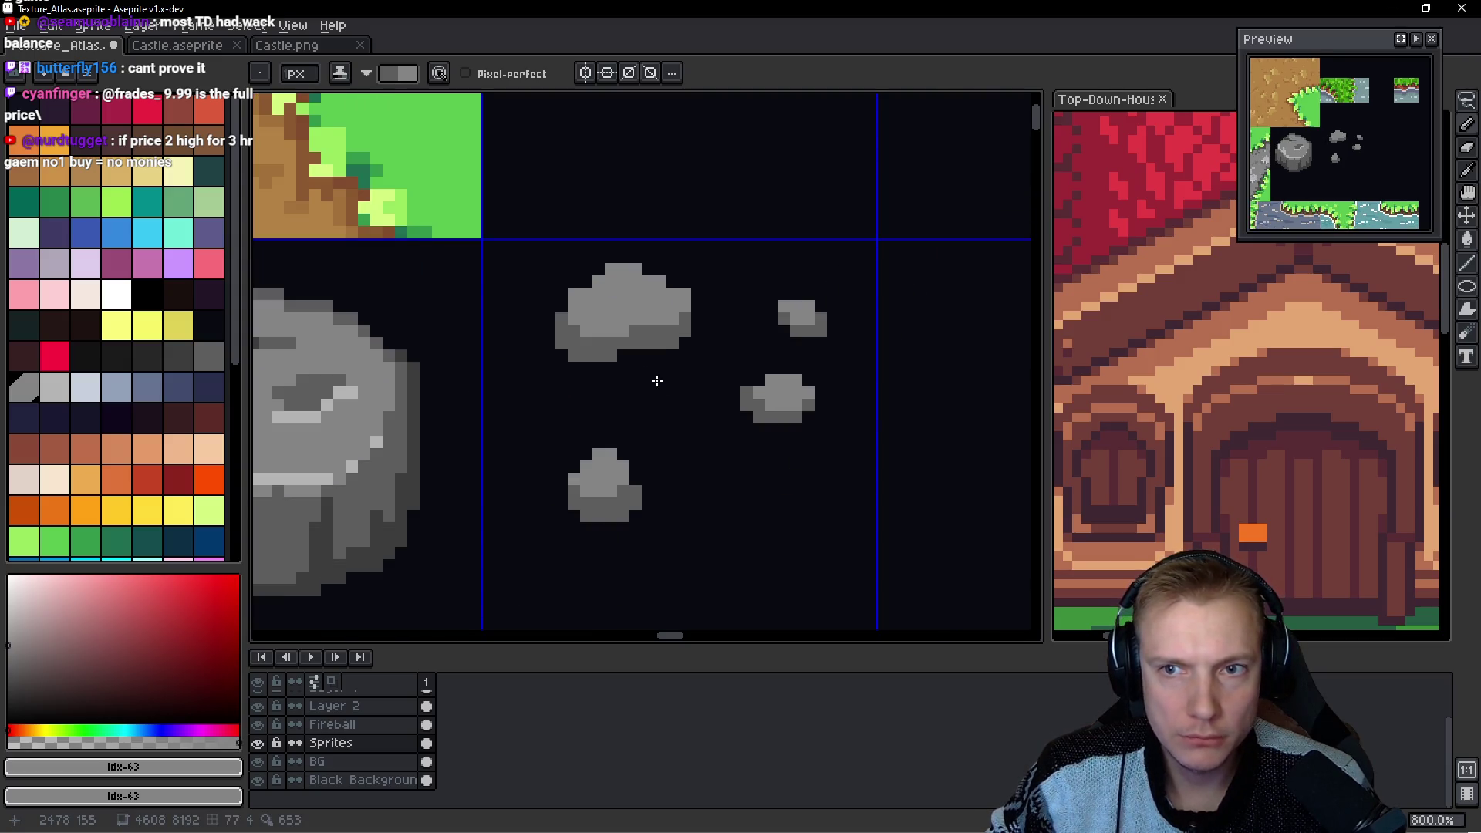
pyautogui.scroll(2, 667, 398)
pyautogui.scroll(-2, 540, 407)
pyautogui.scroll(3, 642, 377)
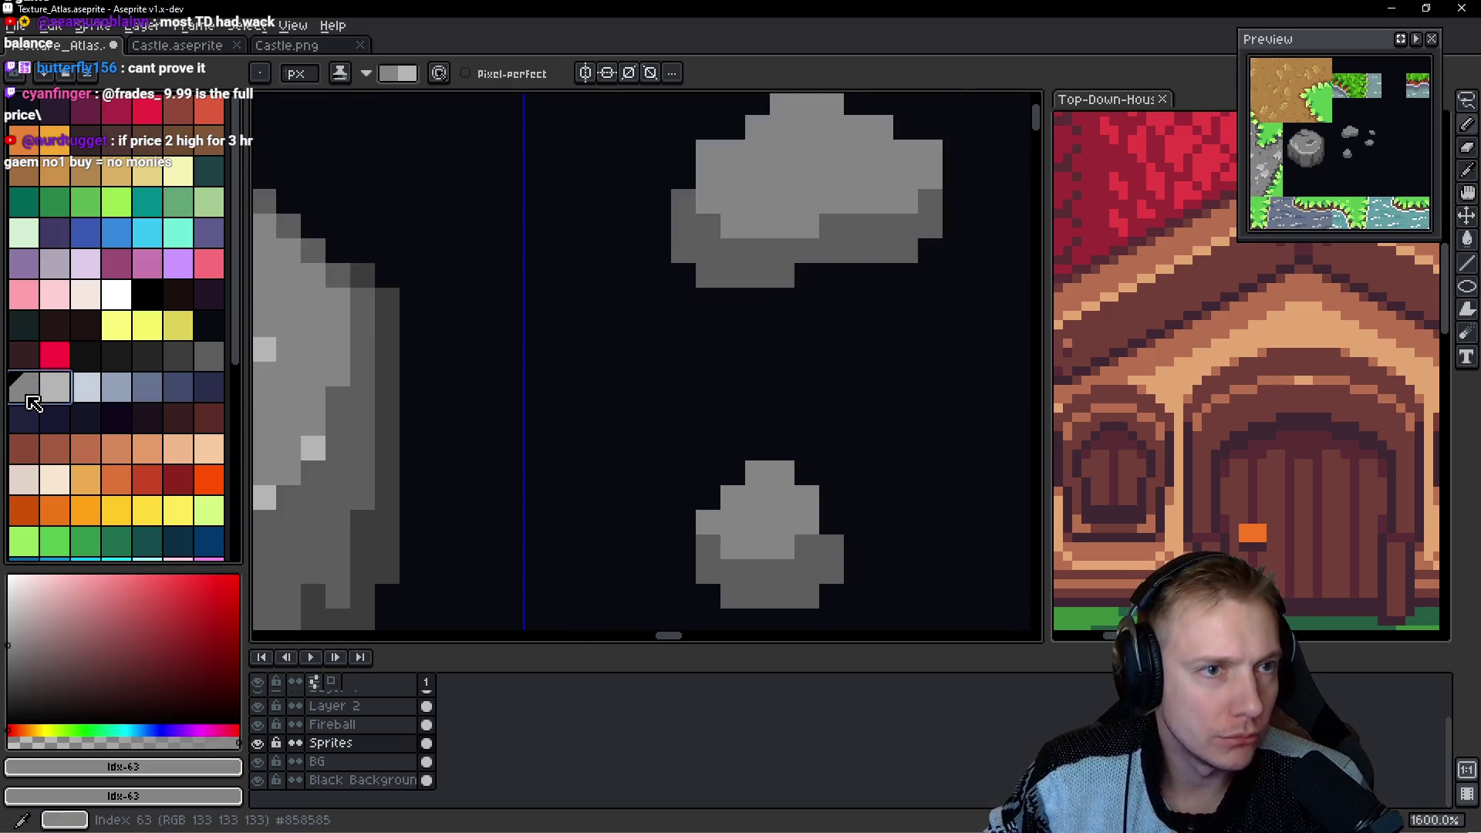
# Paint light-grey highlight pixels across the large pebble and the small pebbles.
pyautogui.moveTo(824, 230); pyautogui.dragTo(746, 230)
pyautogui.moveTo(759, 311); pyautogui.dragTo(906, 334)
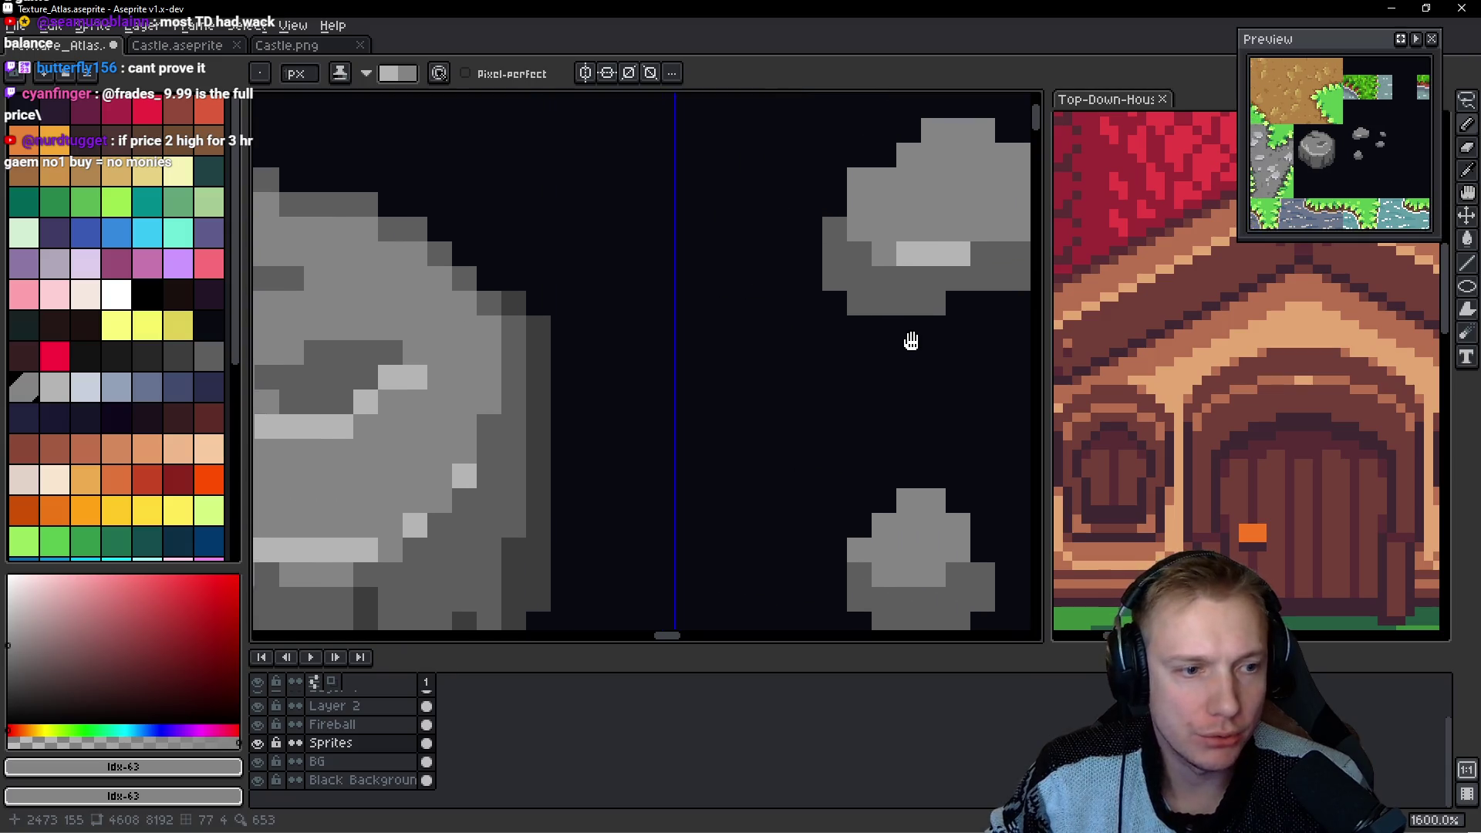
pyautogui.scroll(-1, 904, 341)
pyautogui.scroll(2, 893, 316)
pyautogui.click(853, 169)
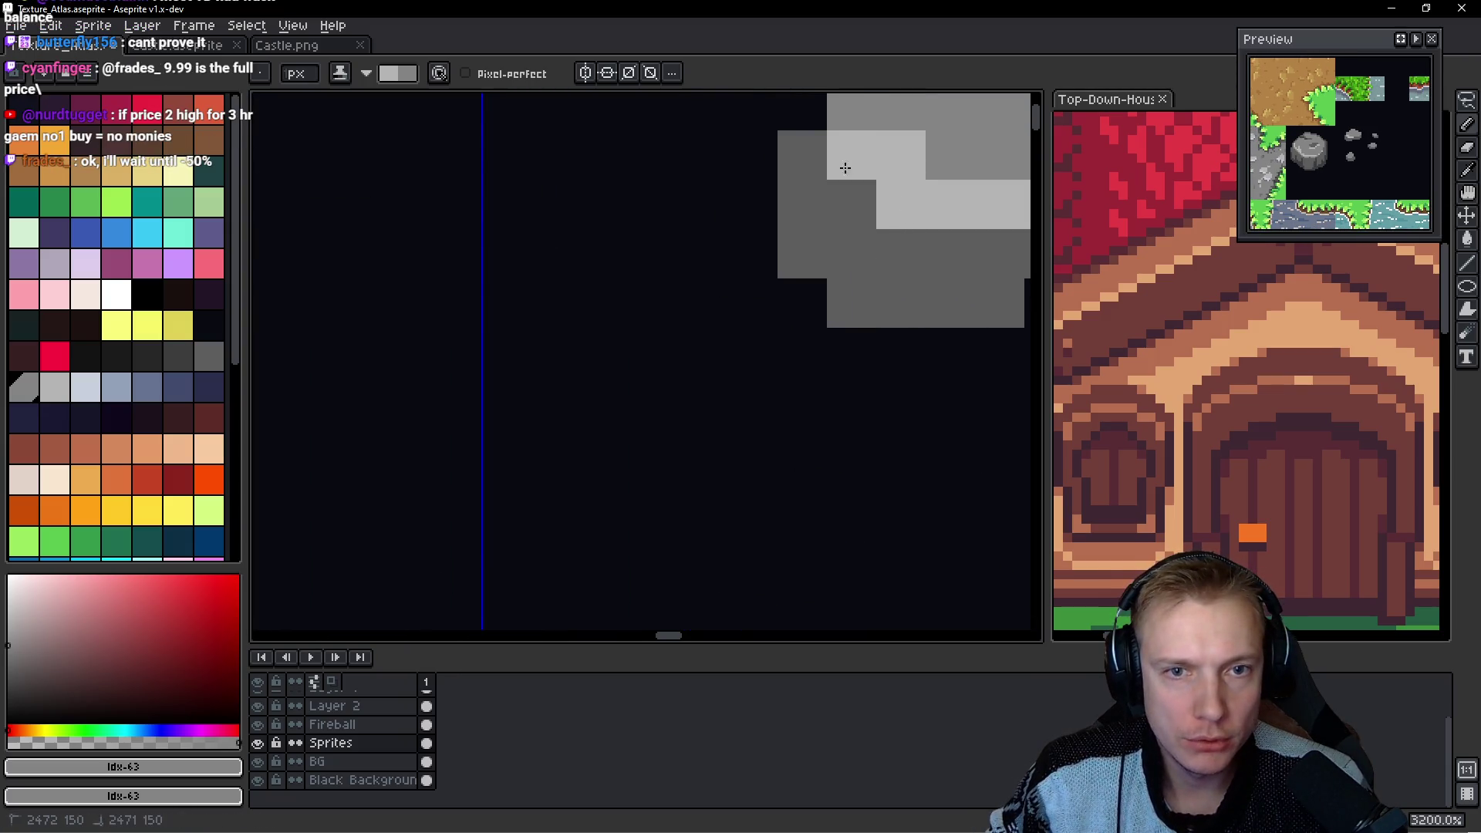
pyautogui.scroll(1, 854, 169)
pyautogui.moveTo(867, 304)
pyautogui.mouseDown()
pyautogui.moveTo(919, 304)
pyautogui.moveTo(633, 351)
pyautogui.mouseUp()
pyautogui.scroll(-5, 712, 425)
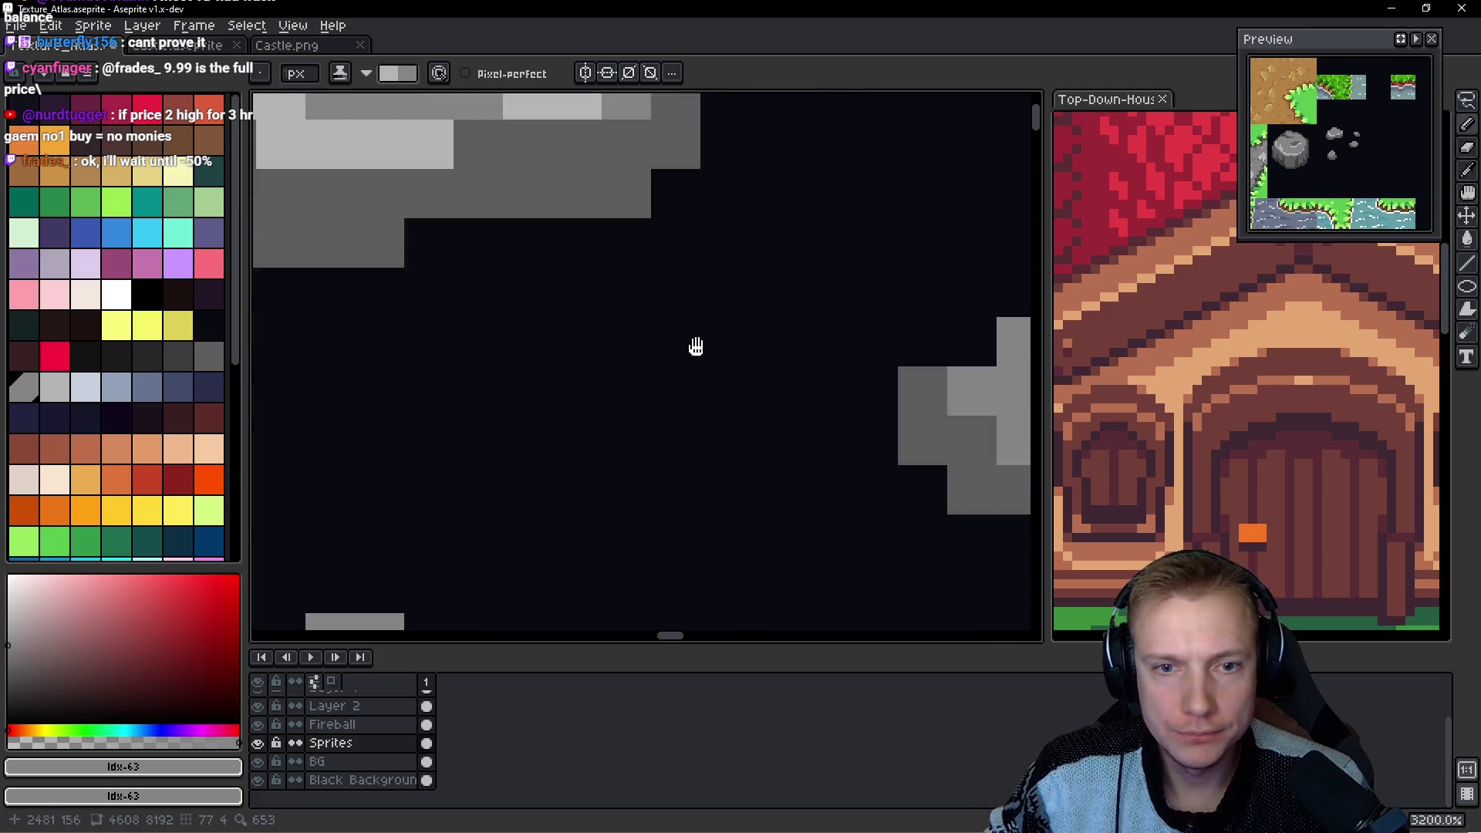
pyautogui.hscroll(5, 722, 374)
pyautogui.click(656, 329)
pyautogui.click(713, 392)
pyautogui.click(750, 392)
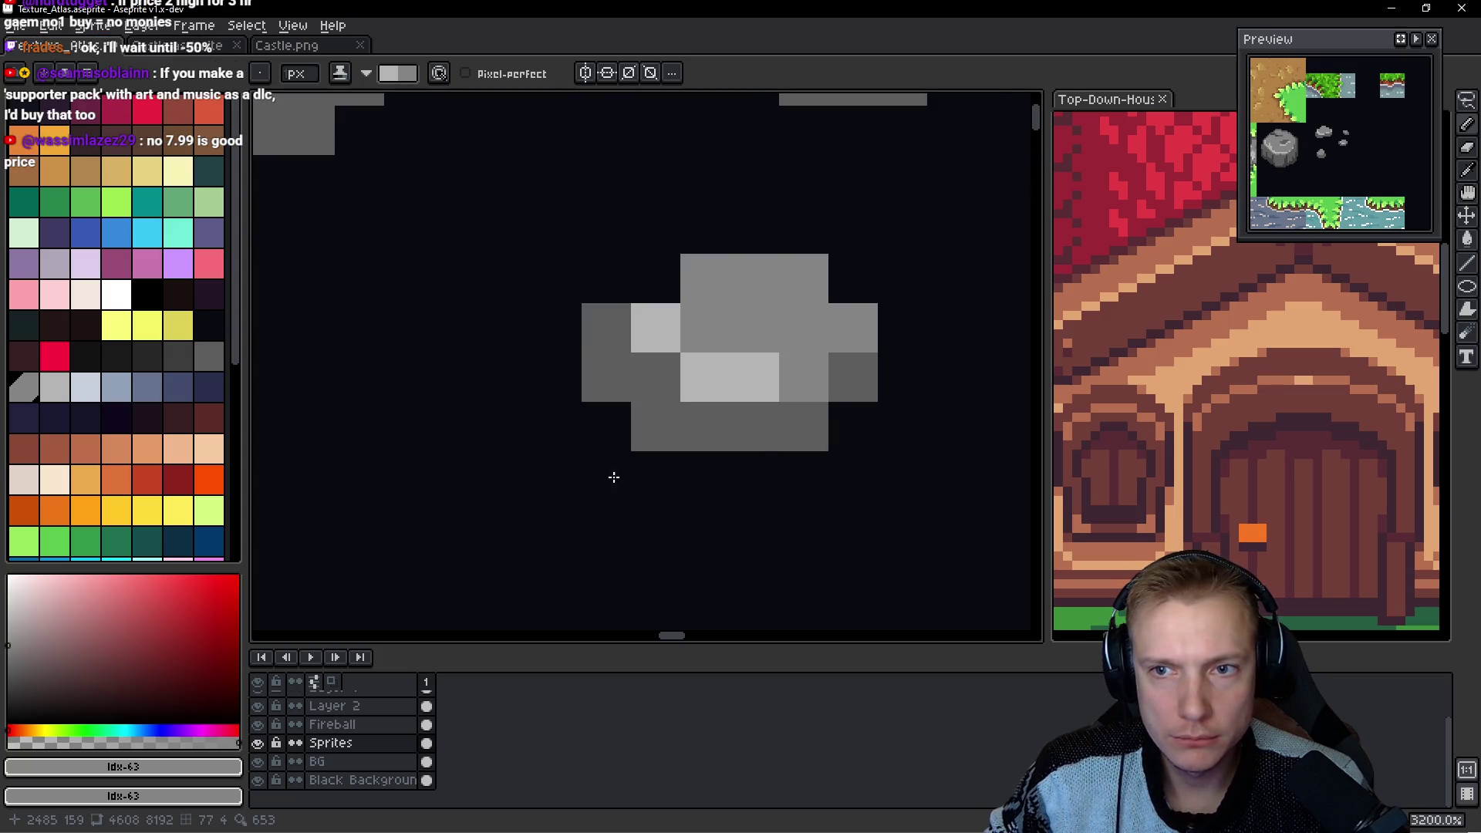
# Add a light-grey highlight row on the lower-left rock, undoing the last stray pixels.
pyautogui.scroll(-5, 760, 297)
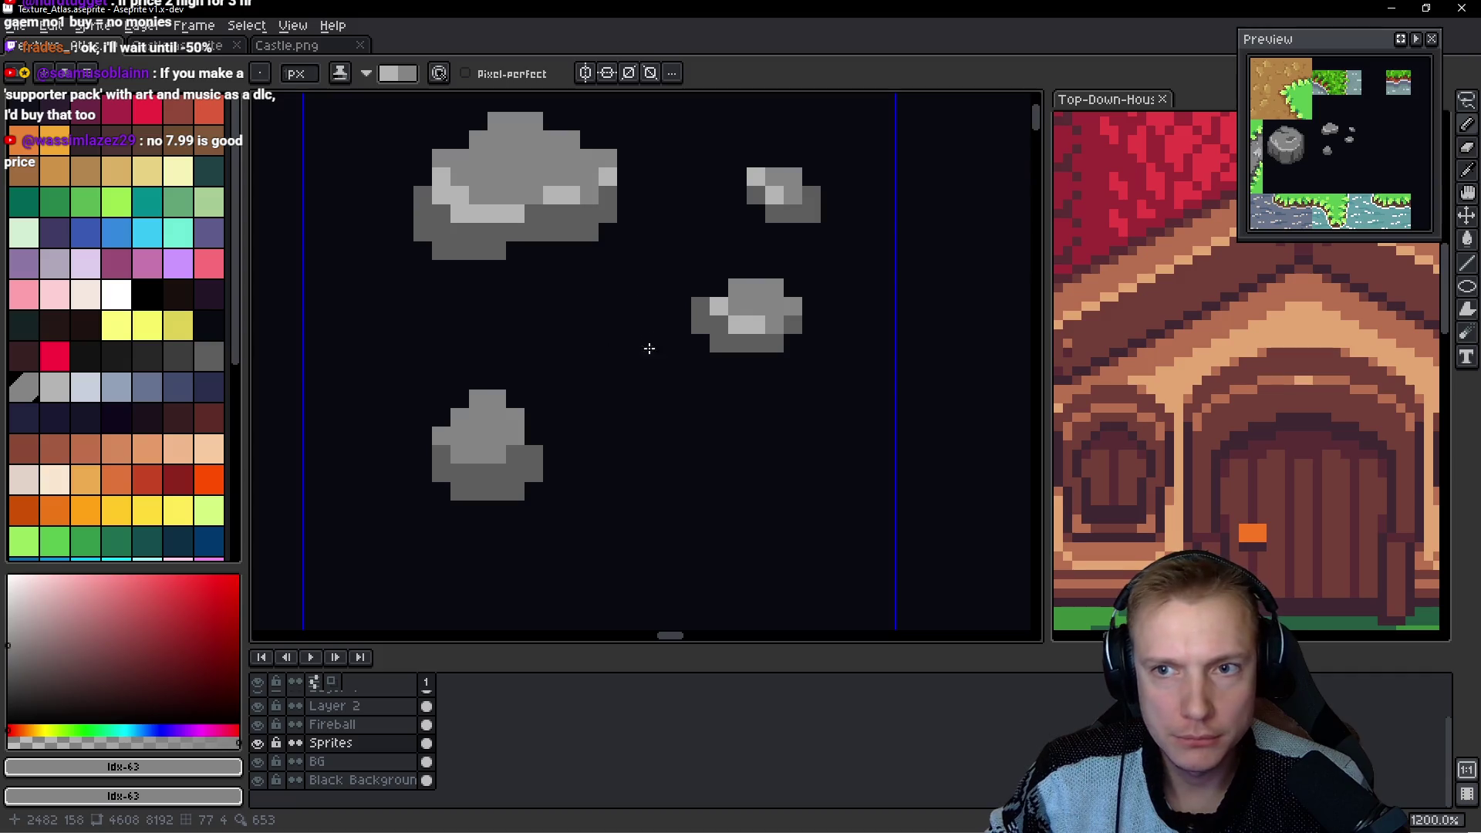
pyautogui.scroll(2, 571, 355)
pyautogui.click(506, 319)
pyautogui.click(556, 357)
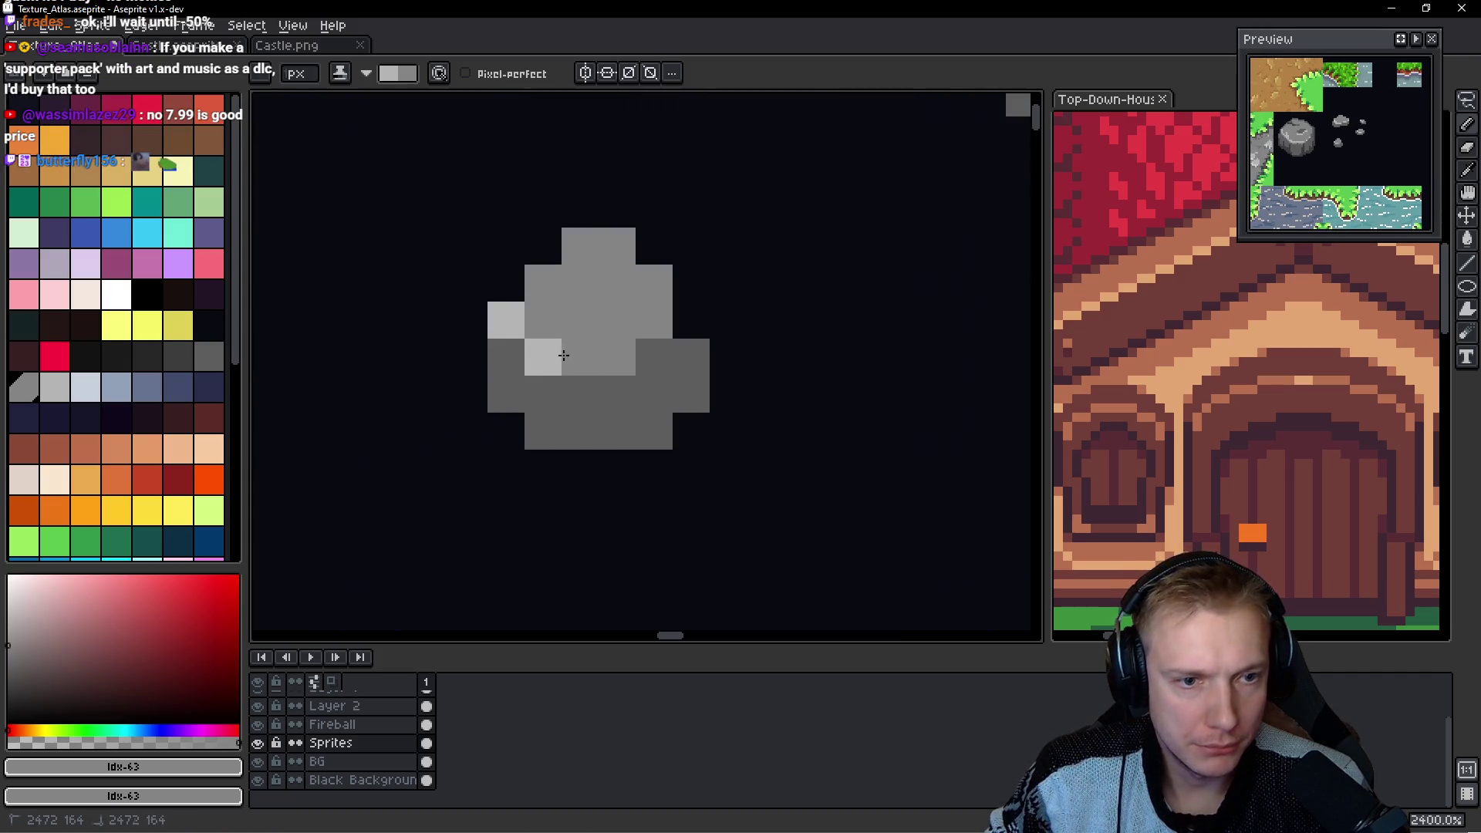
pyautogui.moveTo(560, 356); pyautogui.dragTo(606, 364)
pyautogui.click(654, 319)
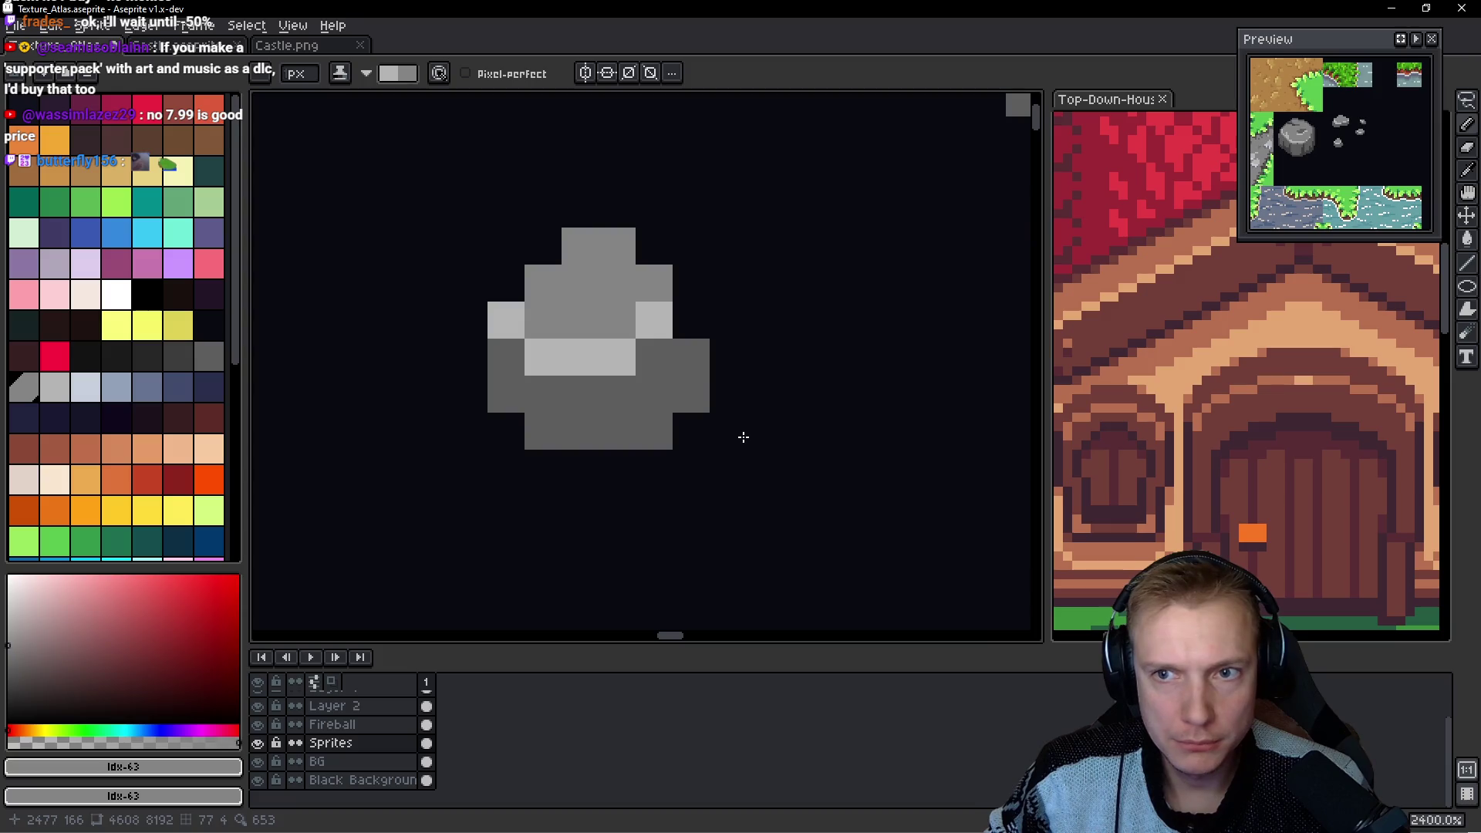
pyautogui.hotkey('ctrl', 'z')
pyautogui.hotkey('ctrl', 'z')
# Paint darker grey pixels on the small rock and the large rock.
pyautogui.scroll(-4, 684, 386)
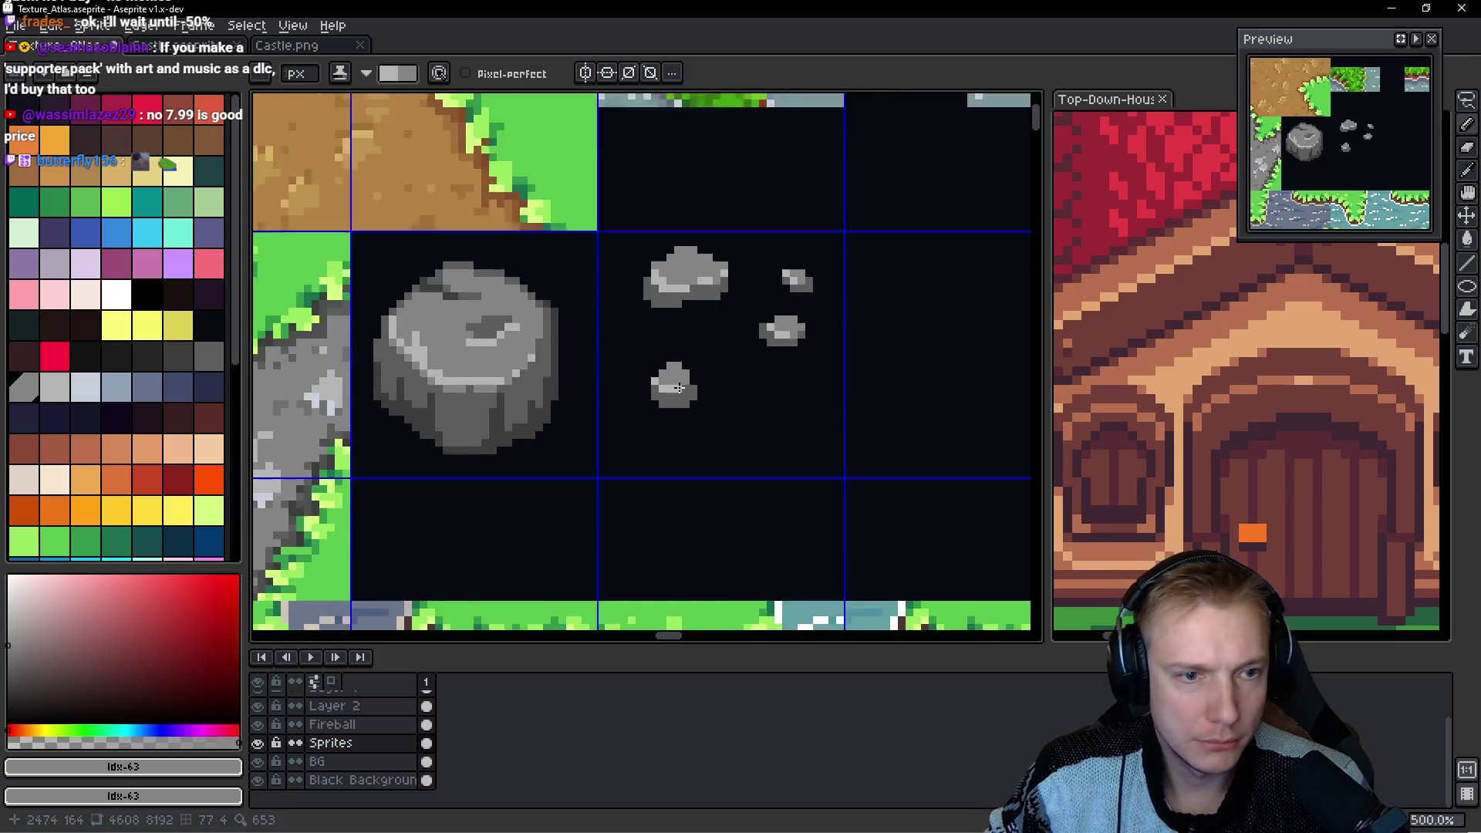
pyautogui.scroll(1, 684, 386)
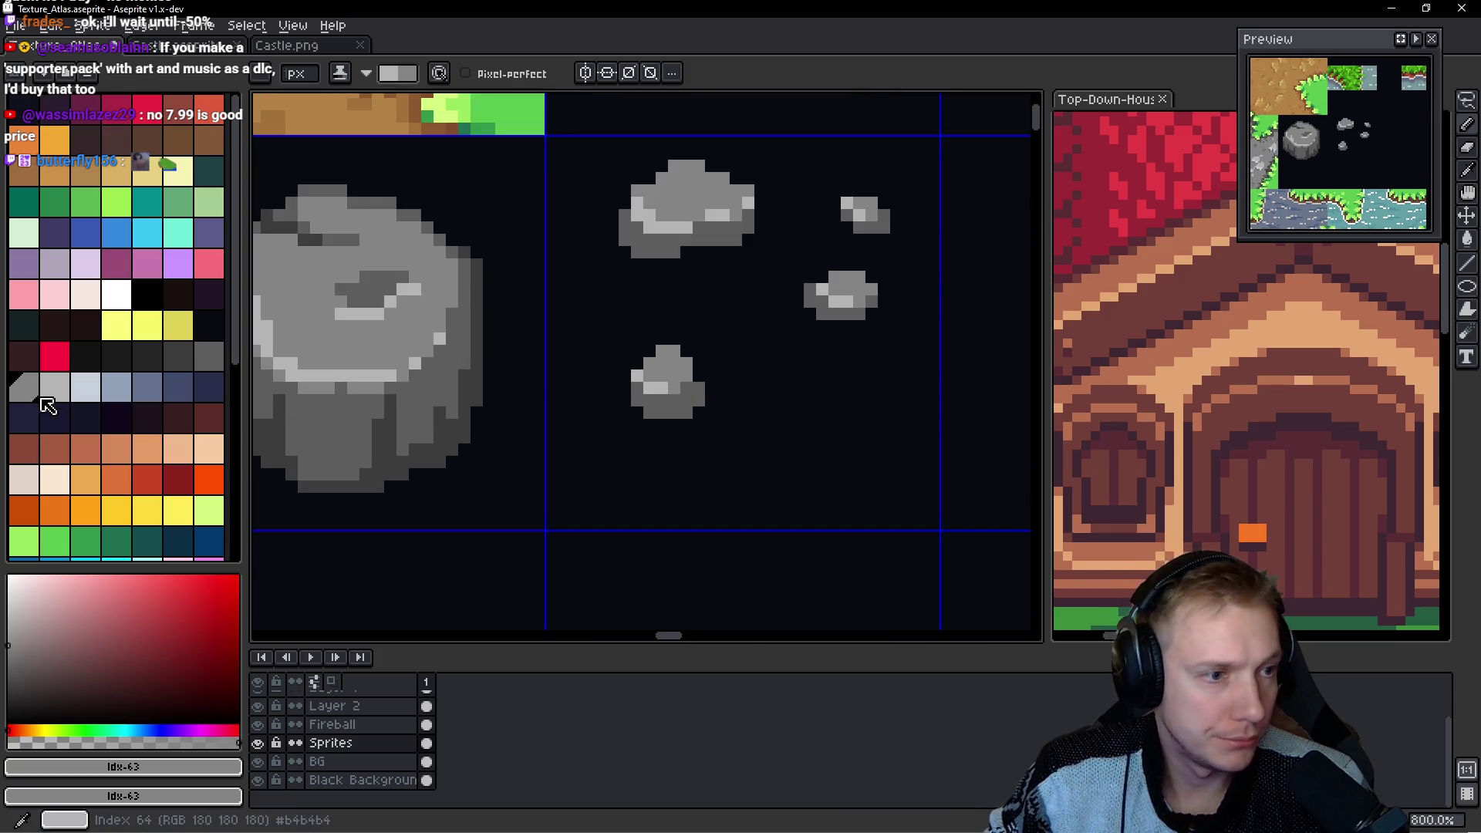
pyautogui.click(54, 385)
pyautogui.scroll(2, 641, 395)
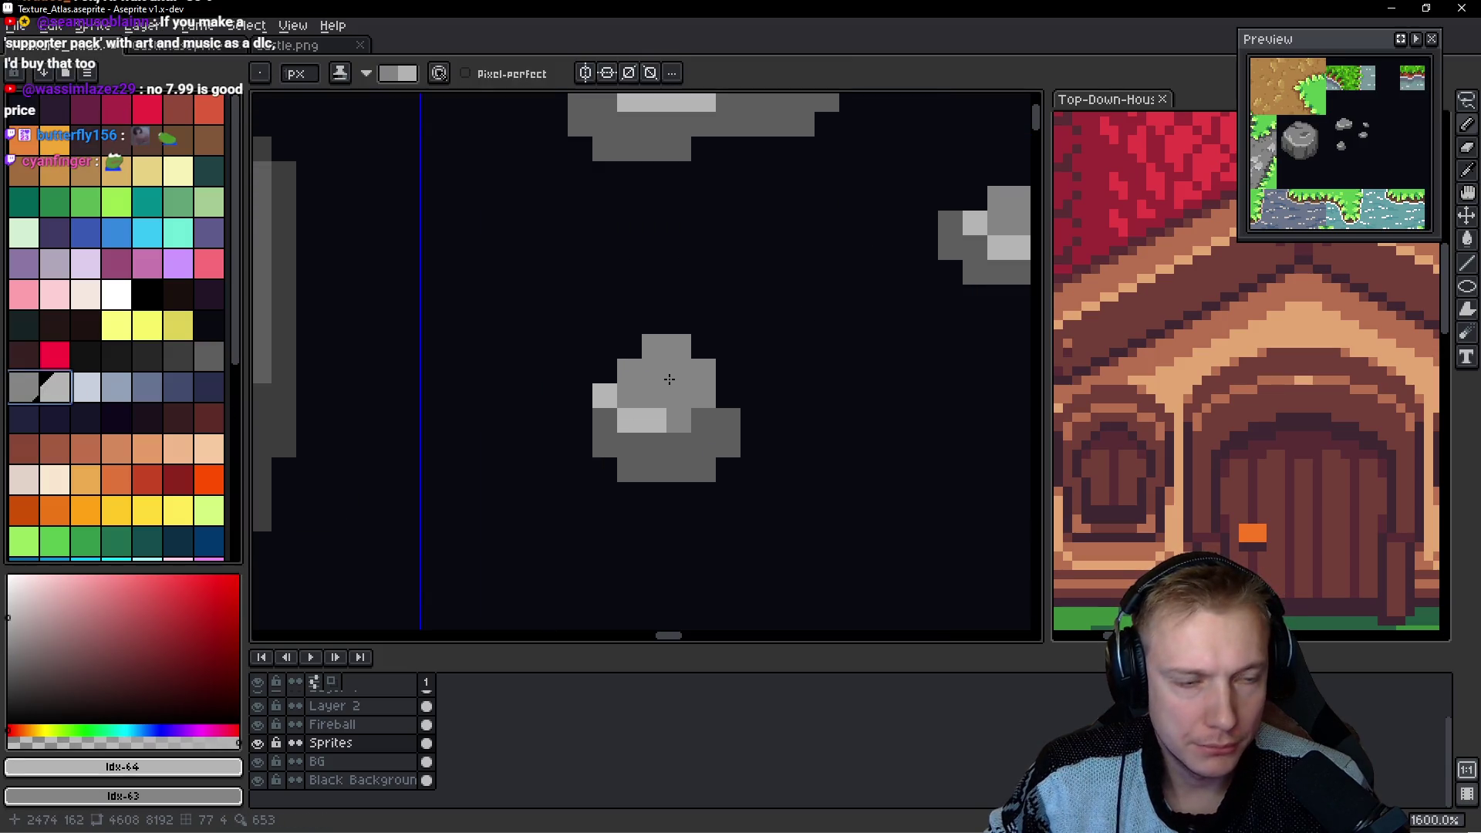
pyautogui.click(29, 390)
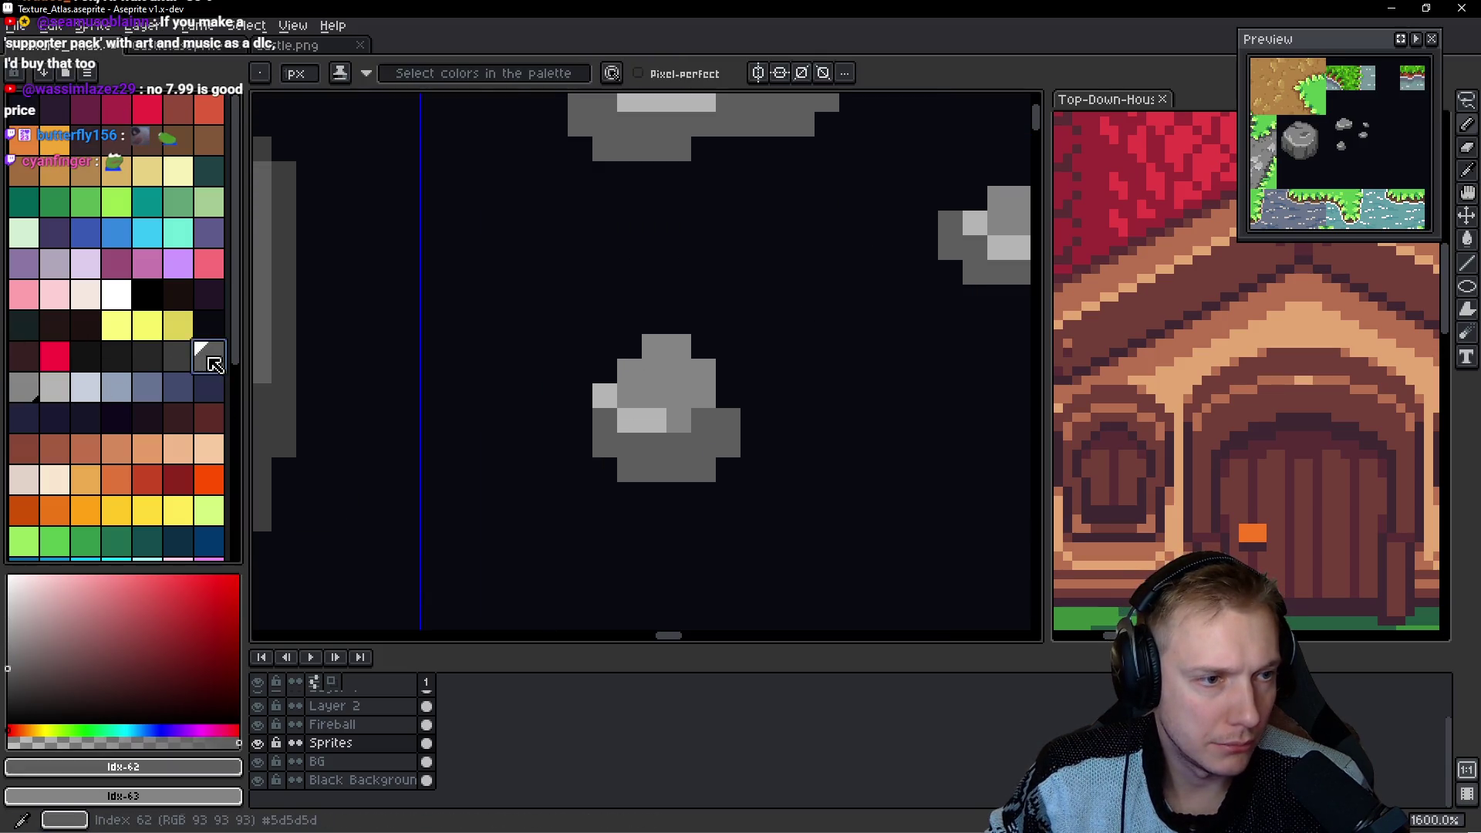
pyautogui.click(654, 395)
pyautogui.scroll(-1, 726, 375)
pyautogui.scroll(3, 645, 374)
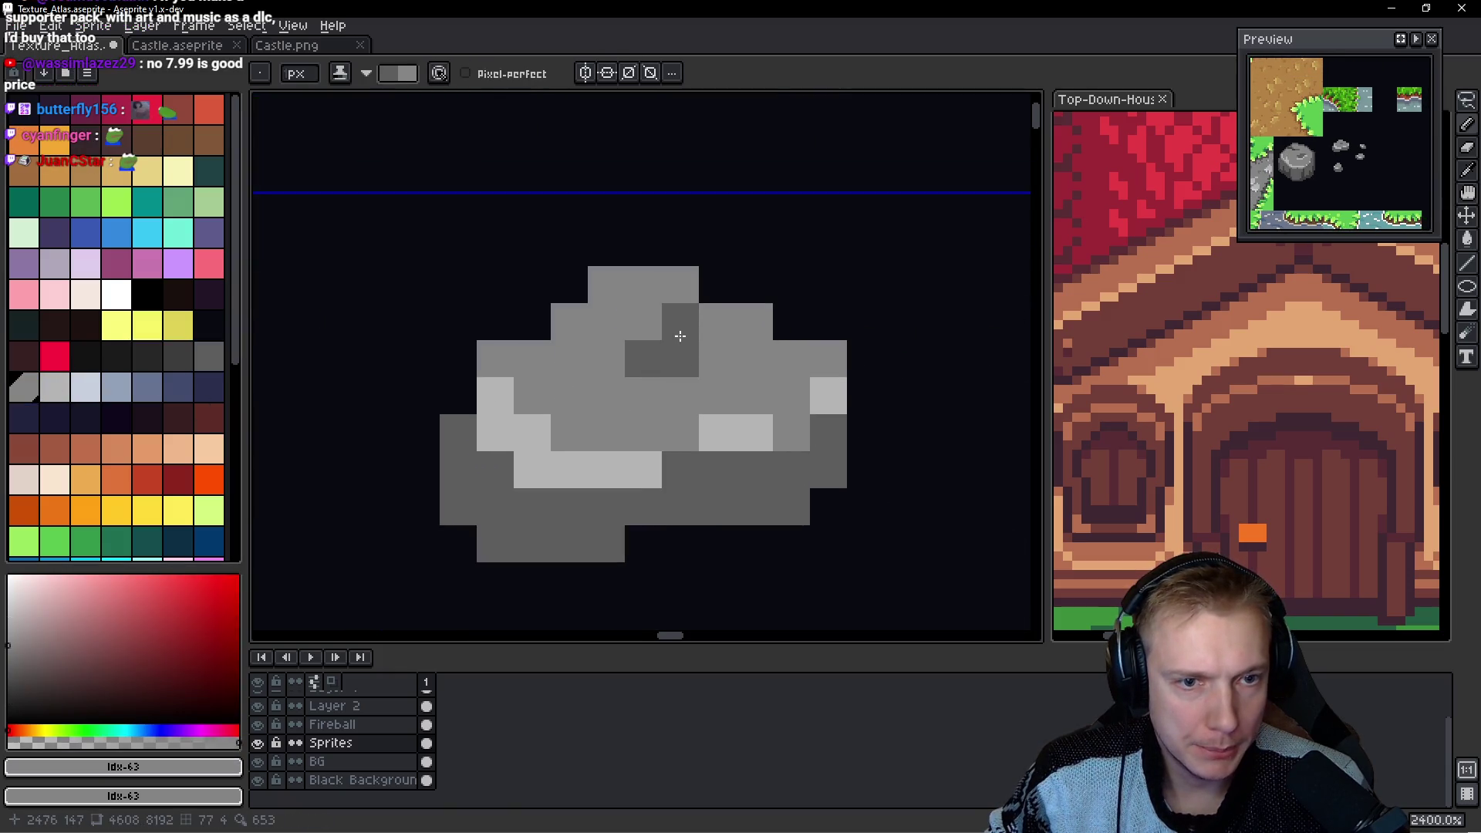
pyautogui.moveTo(681, 321); pyautogui.dragTo(718, 322)
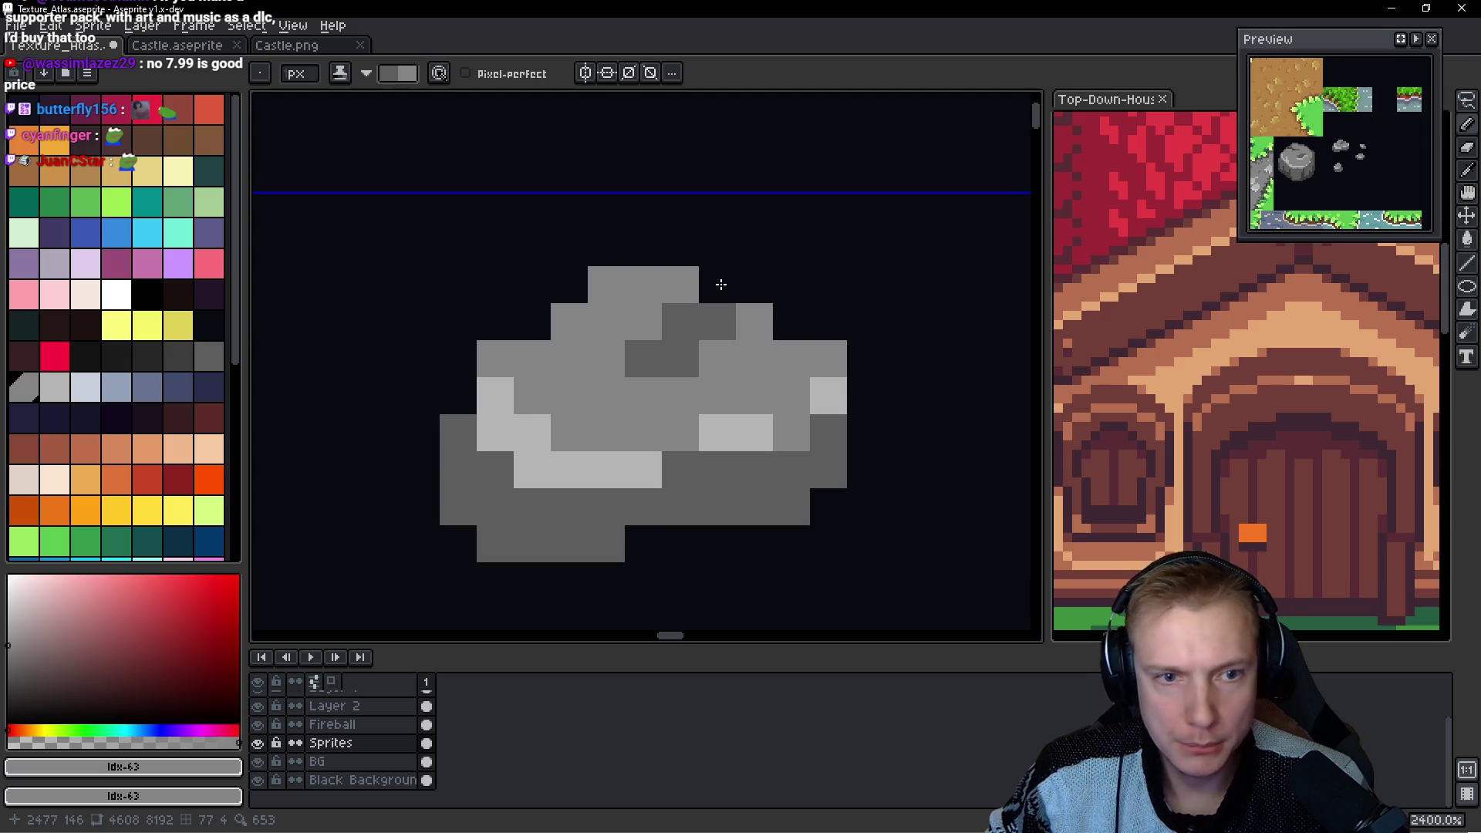
pyautogui.scroll(-1, 721, 439)
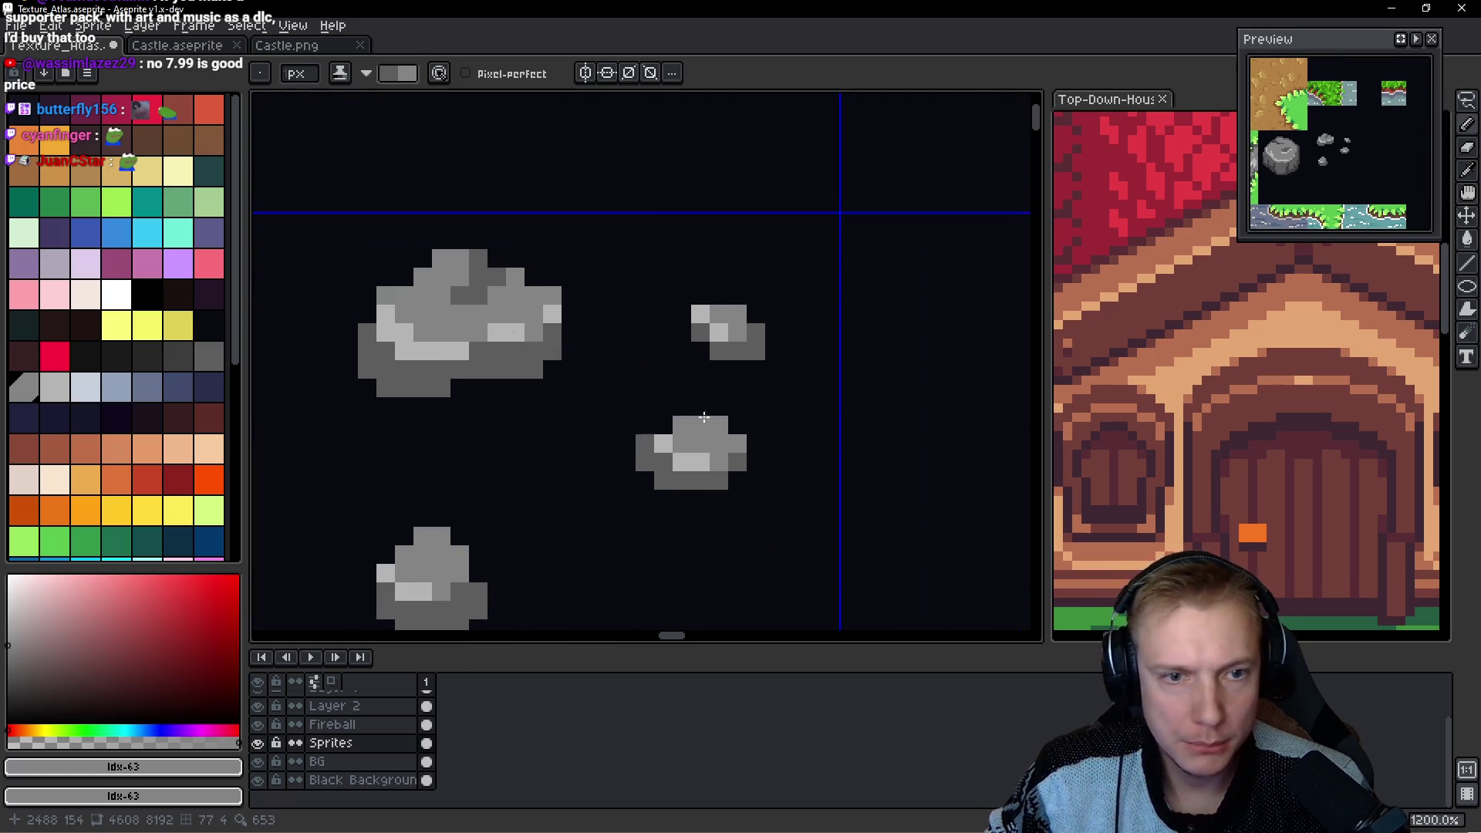
pyautogui.scroll(1, 680, 407)
pyautogui.scroll(-2, 681, 407)
pyautogui.scroll(1, 668, 407)
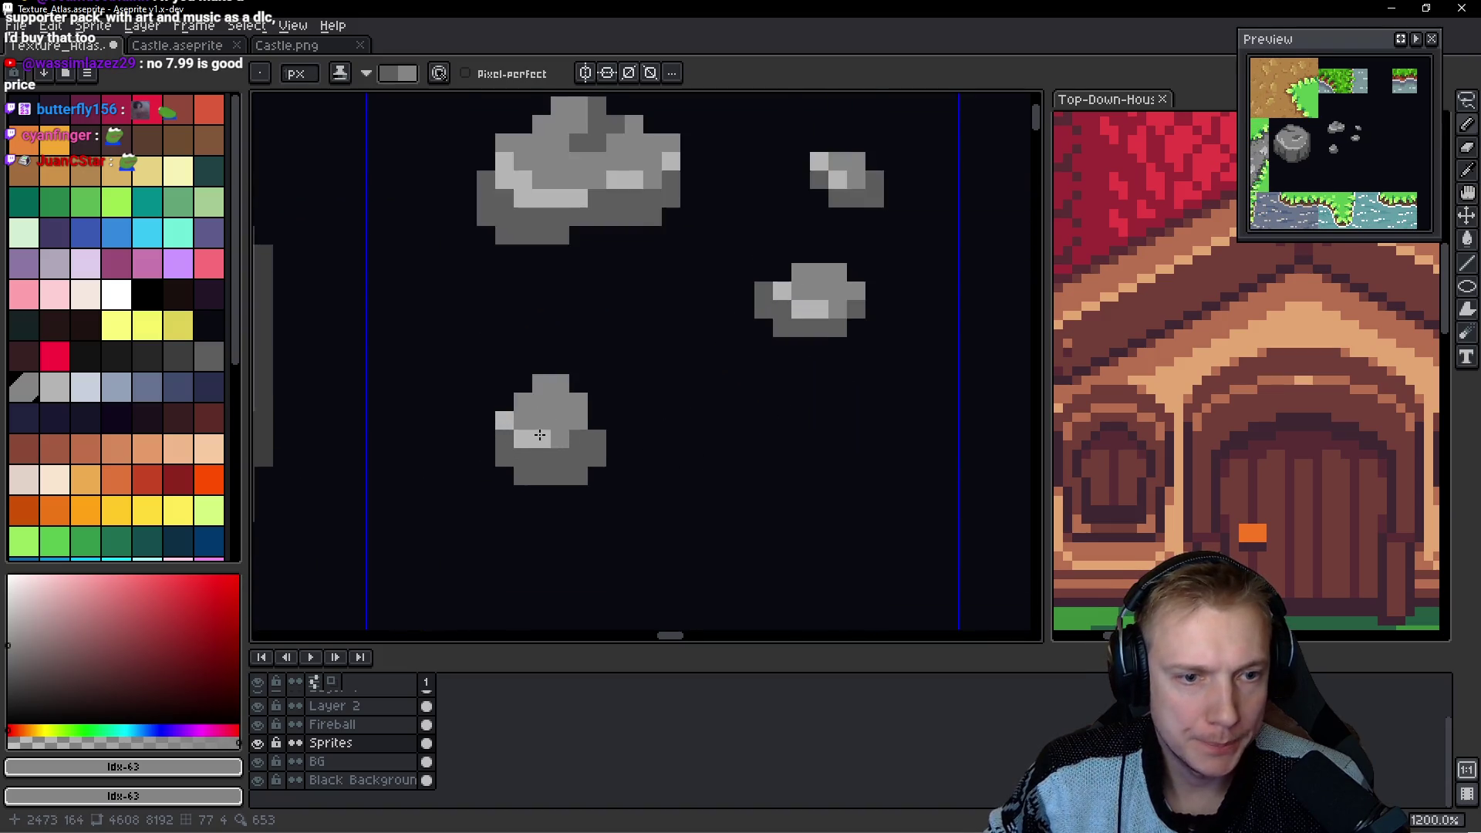
# With a darker grey, shade the small rock's left edge and the rock's bottom row.
pyautogui.click(212, 358)
pyautogui.click(716, 448)
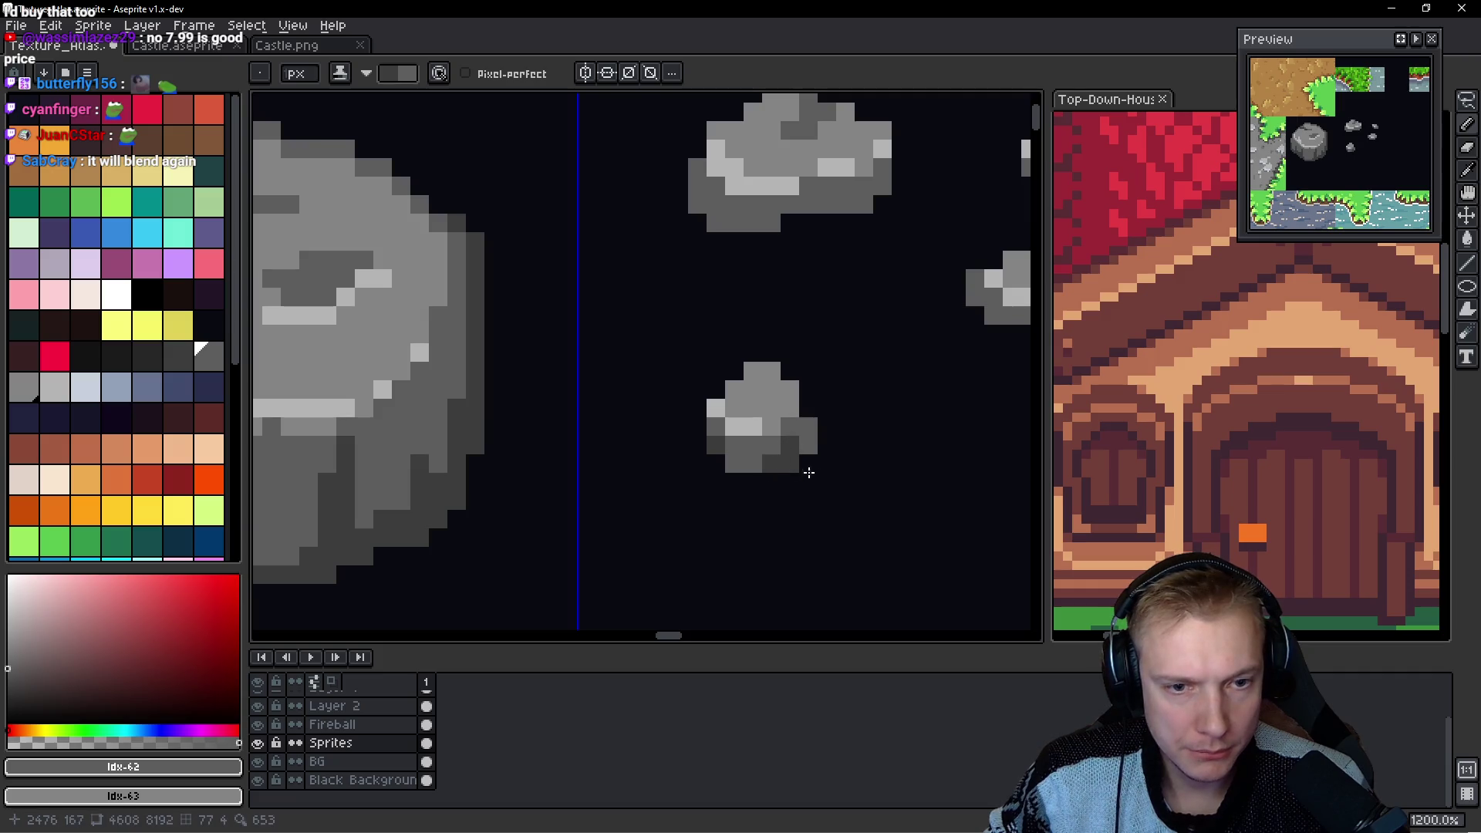
pyautogui.scroll(-1, 821, 413)
pyautogui.scroll(1, 641, 493)
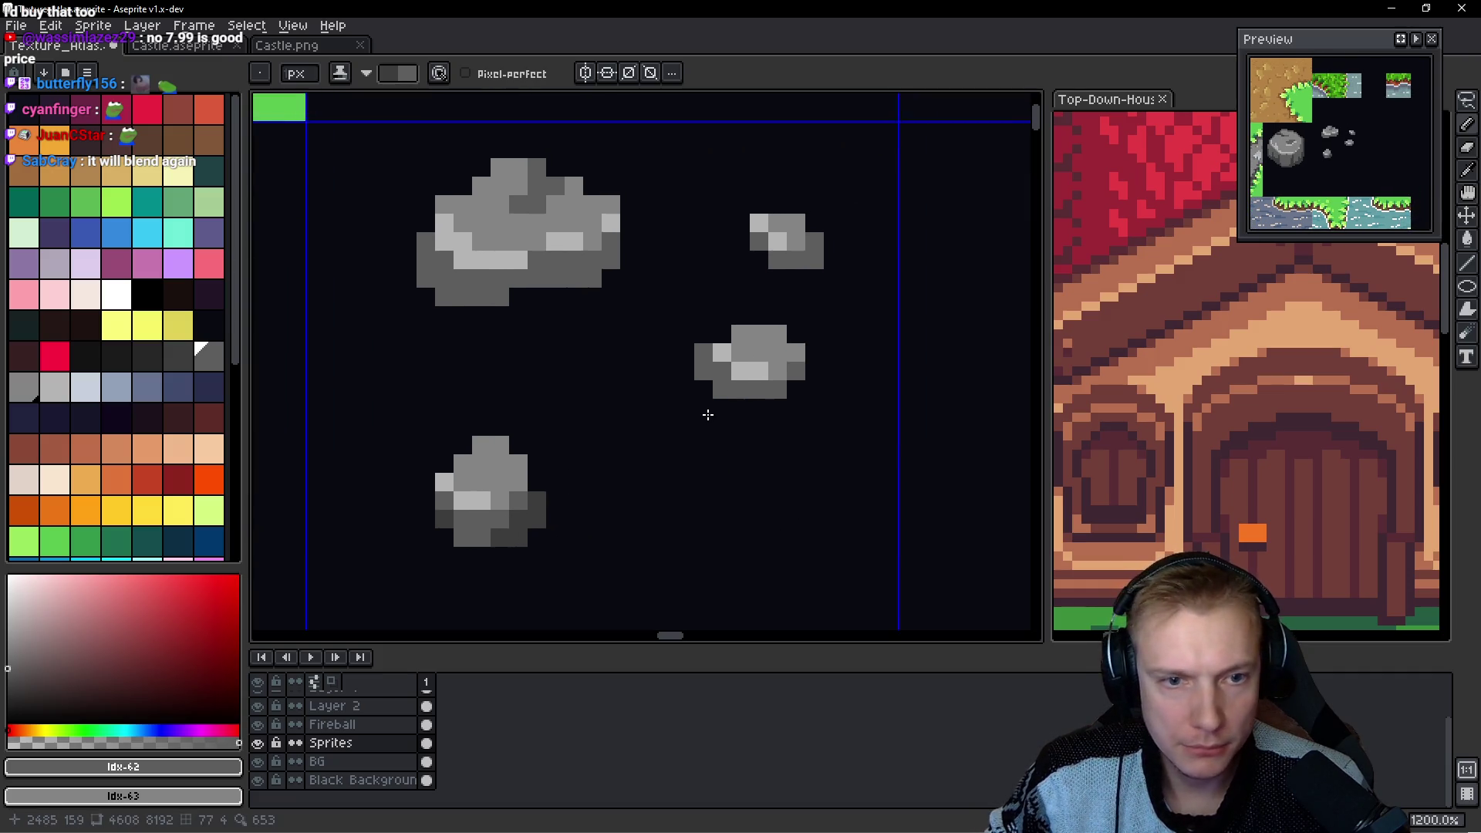
pyautogui.scroll(1, 705, 413)
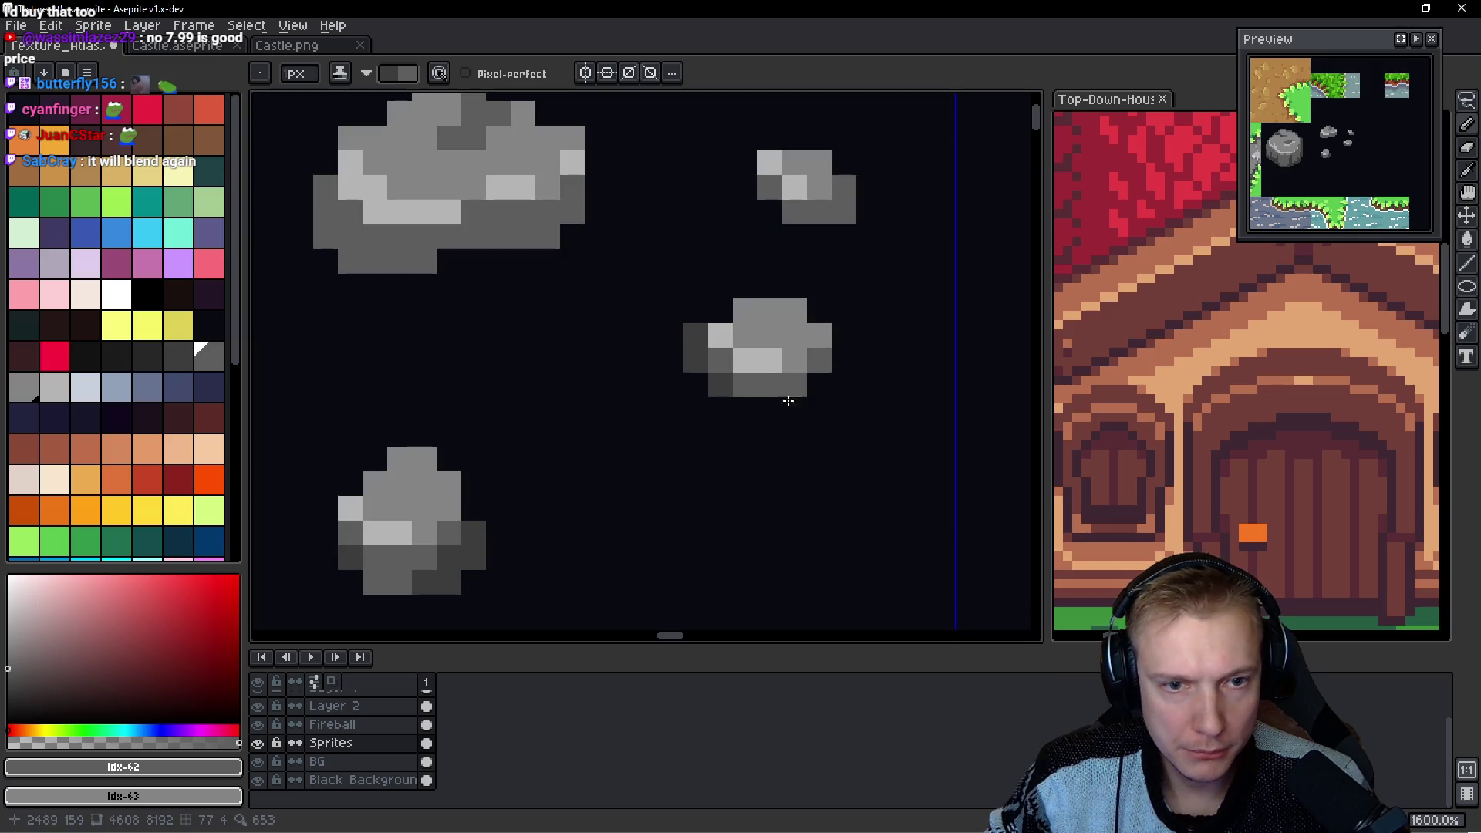
pyautogui.scroll(2, 771, 370)
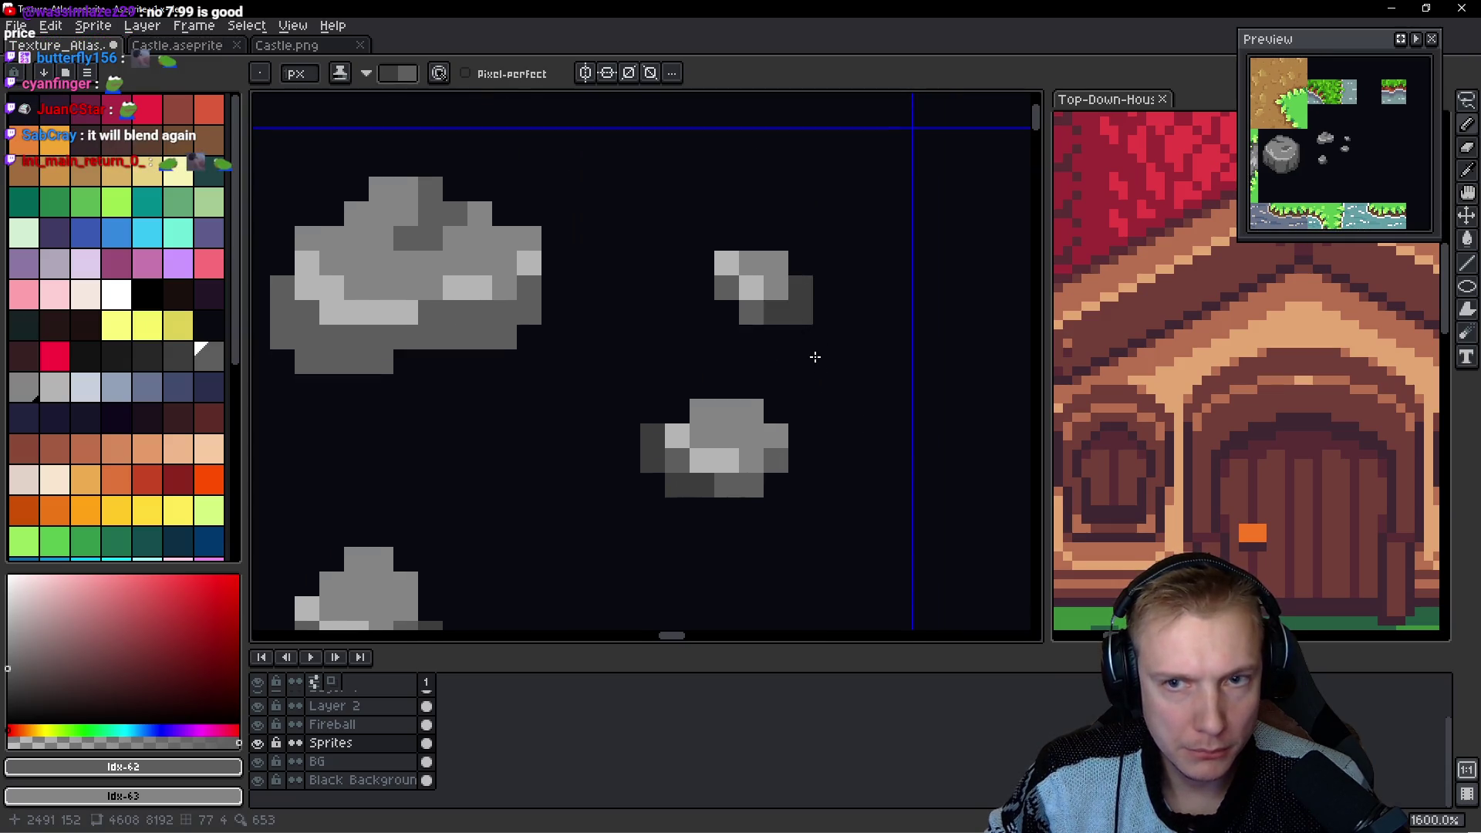
pyautogui.hscroll(-3, 649, 355)
pyautogui.moveTo(593, 372); pyautogui.dragTo(500, 349)
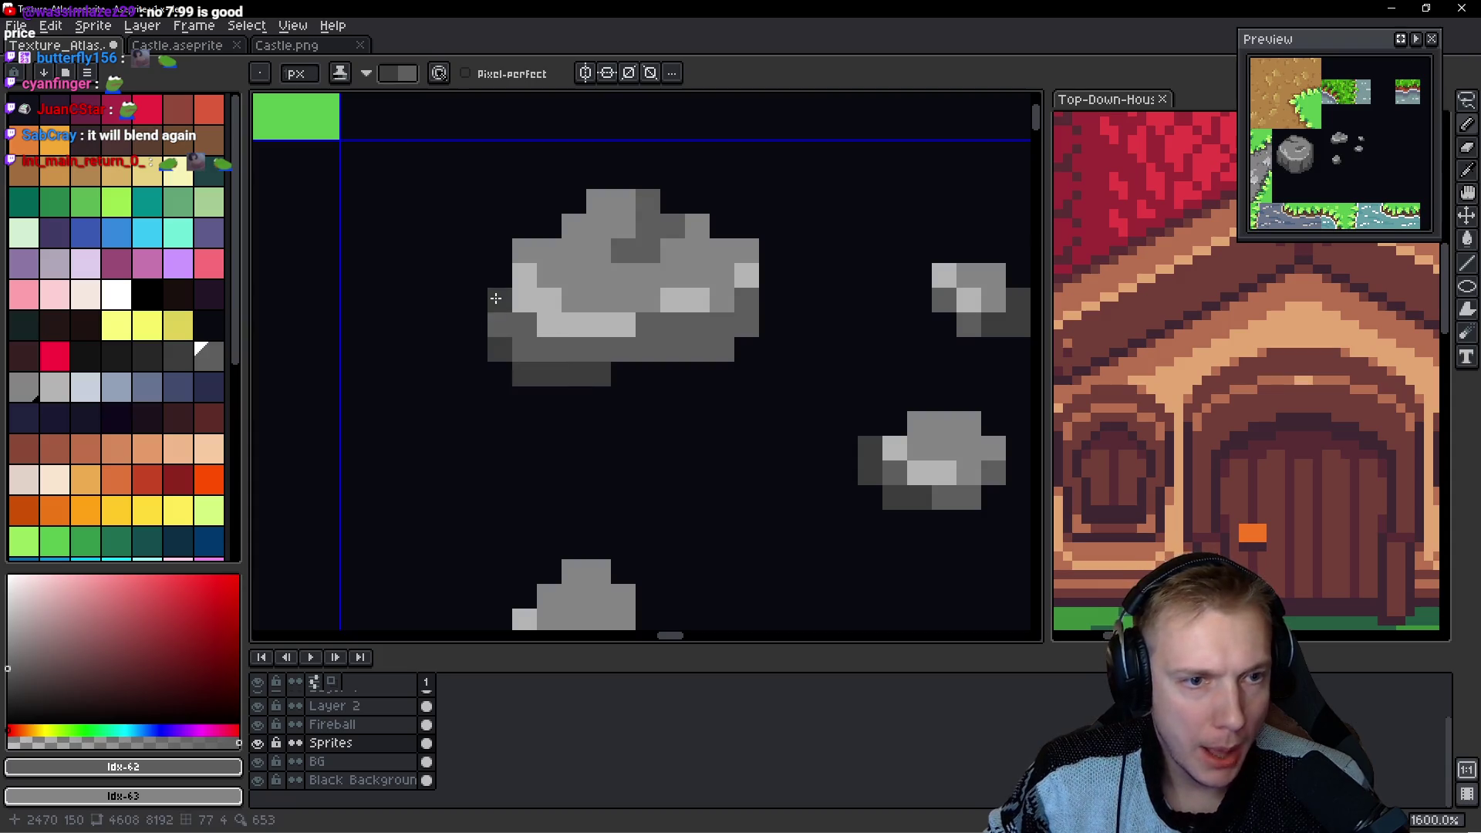
# Repaint a few rock pixels with lighter and darker greys.
pyautogui.click(690, 349)
pyautogui.click(648, 339)
pyautogui.click(623, 349)
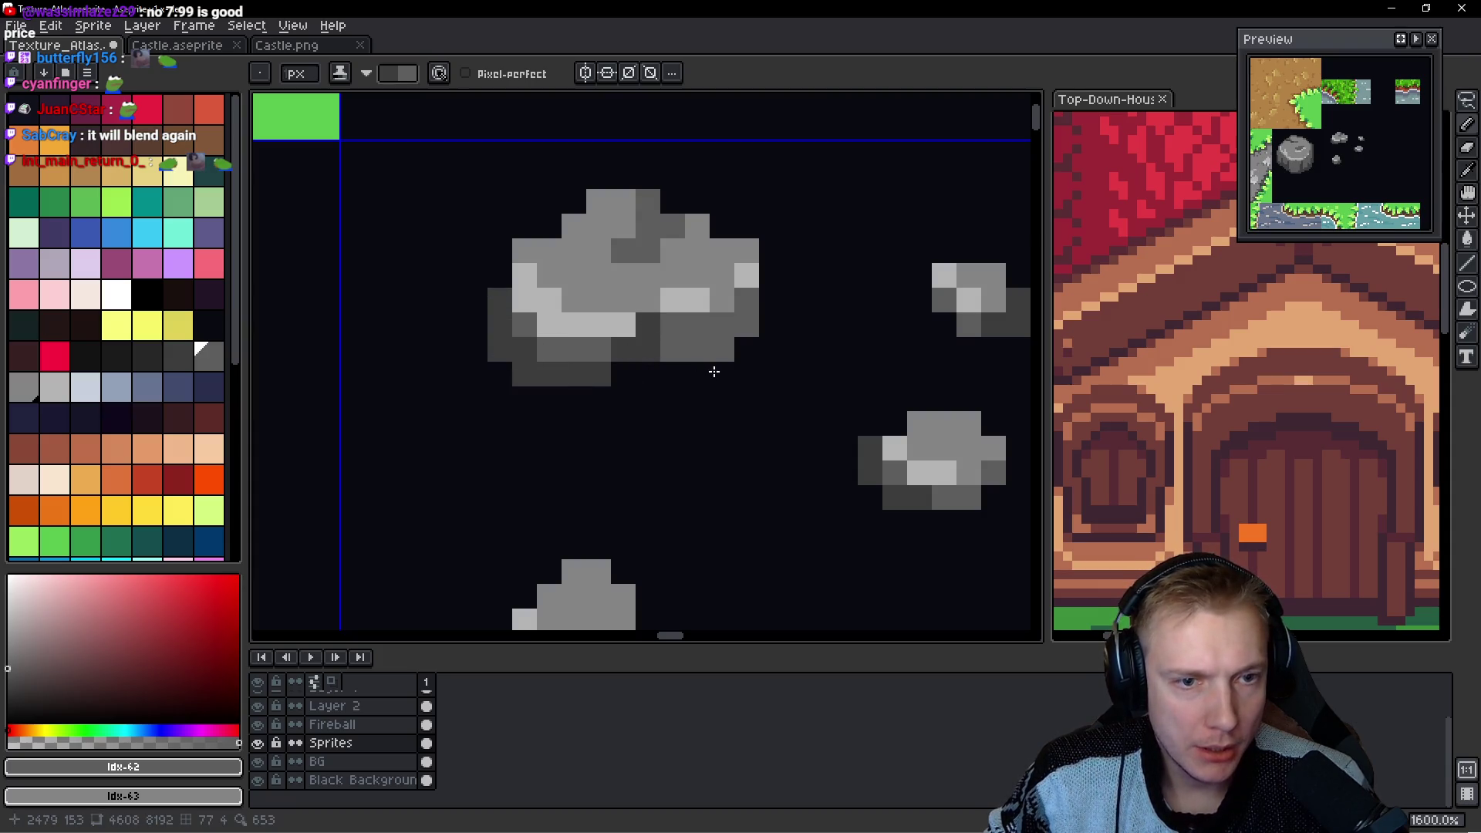
pyautogui.scroll(-1, 792, 366)
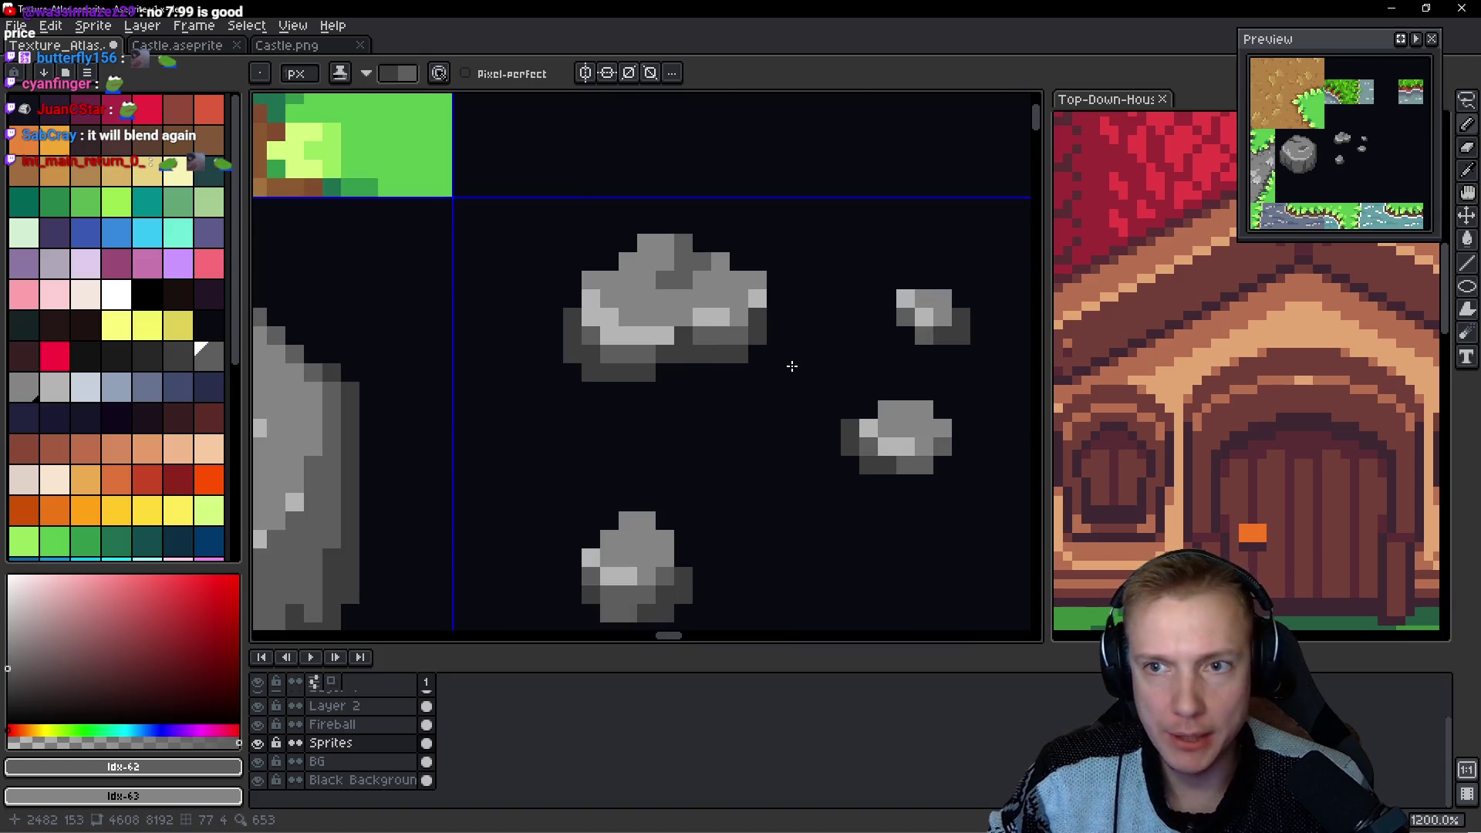
pyautogui.scroll(-5, 795, 376)
pyautogui.scroll(3, 771, 377)
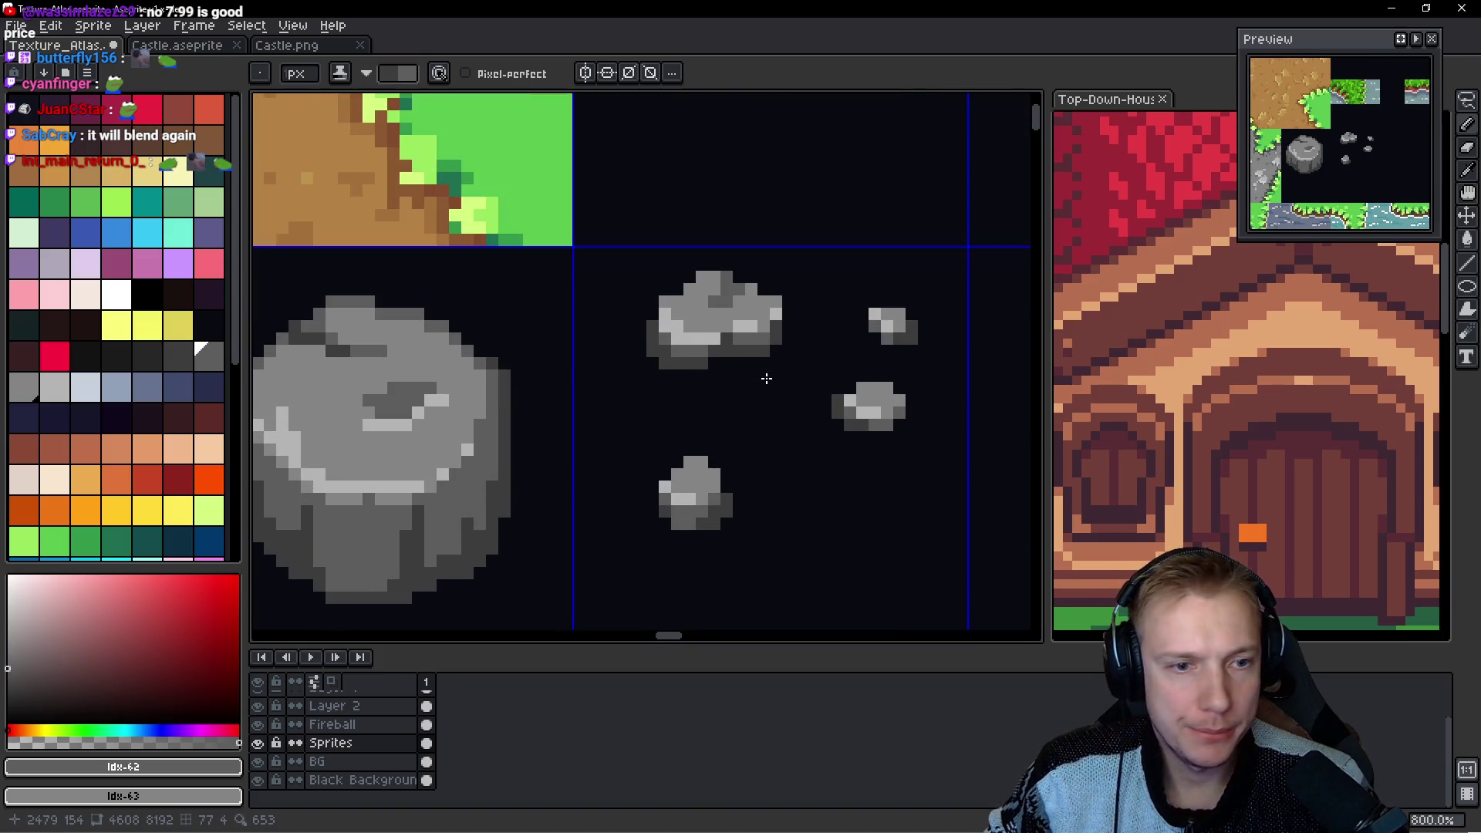
pyautogui.moveTo(765, 391); pyautogui.dragTo(588, 370)
pyautogui.scroll(3, 579, 386)
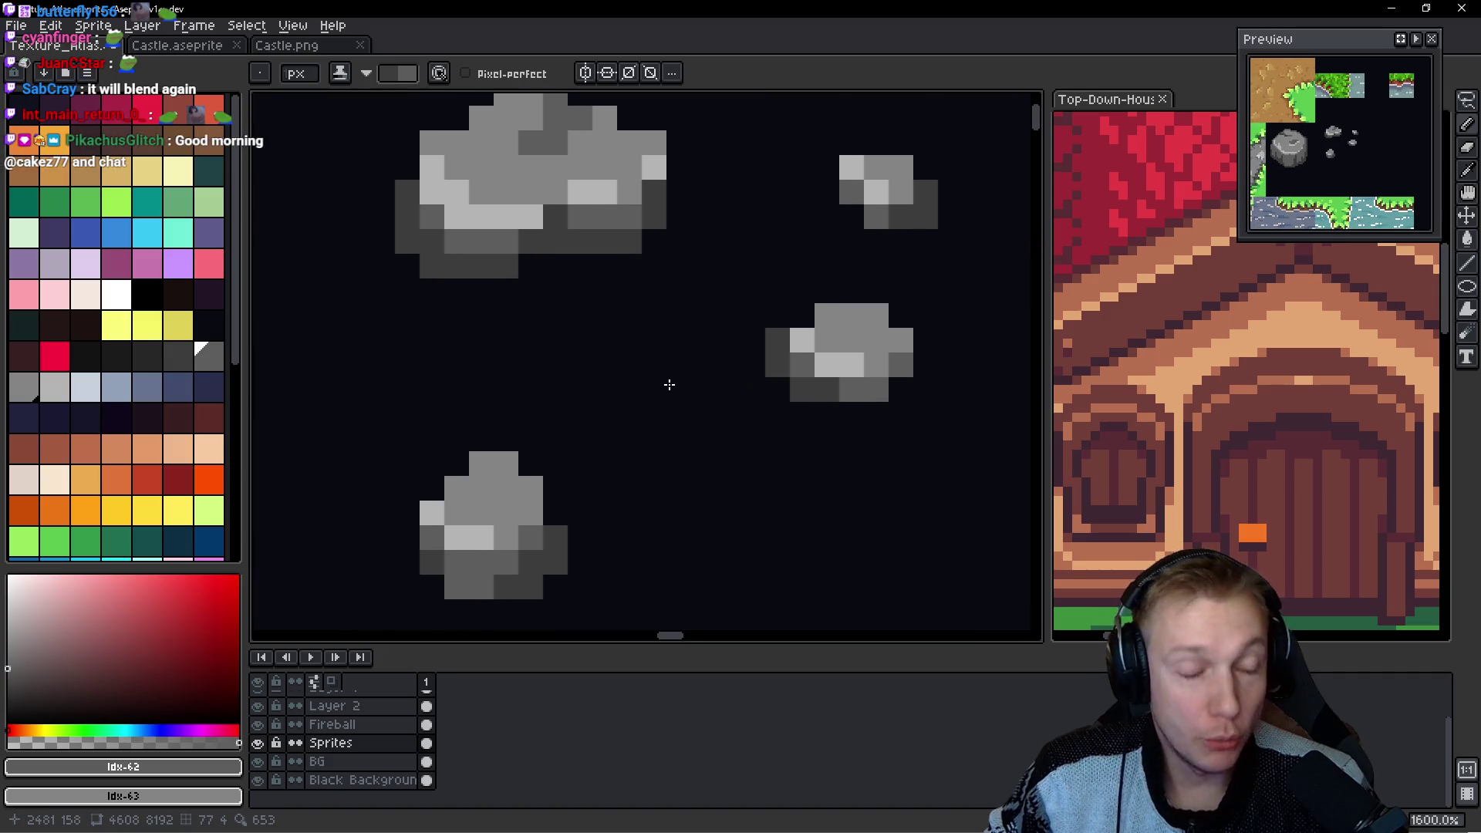
pyautogui.moveTo(646, 310); pyautogui.dragTo(671, 384)
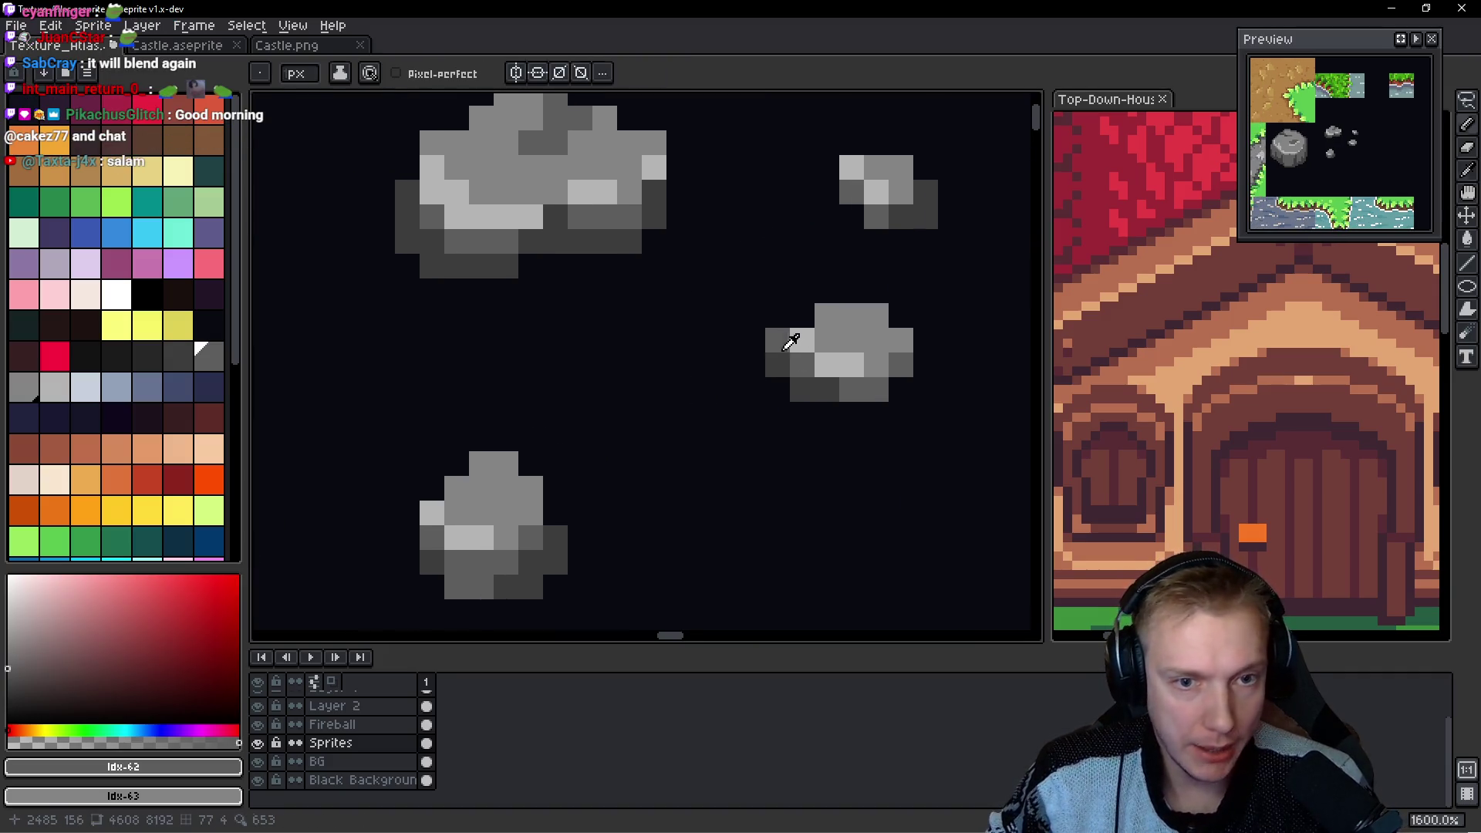
# Sample dark grey #3d3d3d and add it around the middle pebble's edges.
pyautogui.keyDown('alt'); pyautogui.click(781, 338); pyautogui.keyUp('alt')
pyautogui.moveTo(797, 317); pyautogui.dragTo(689, 340)
pyautogui.click(688, 339)
pyautogui.click(803, 362)
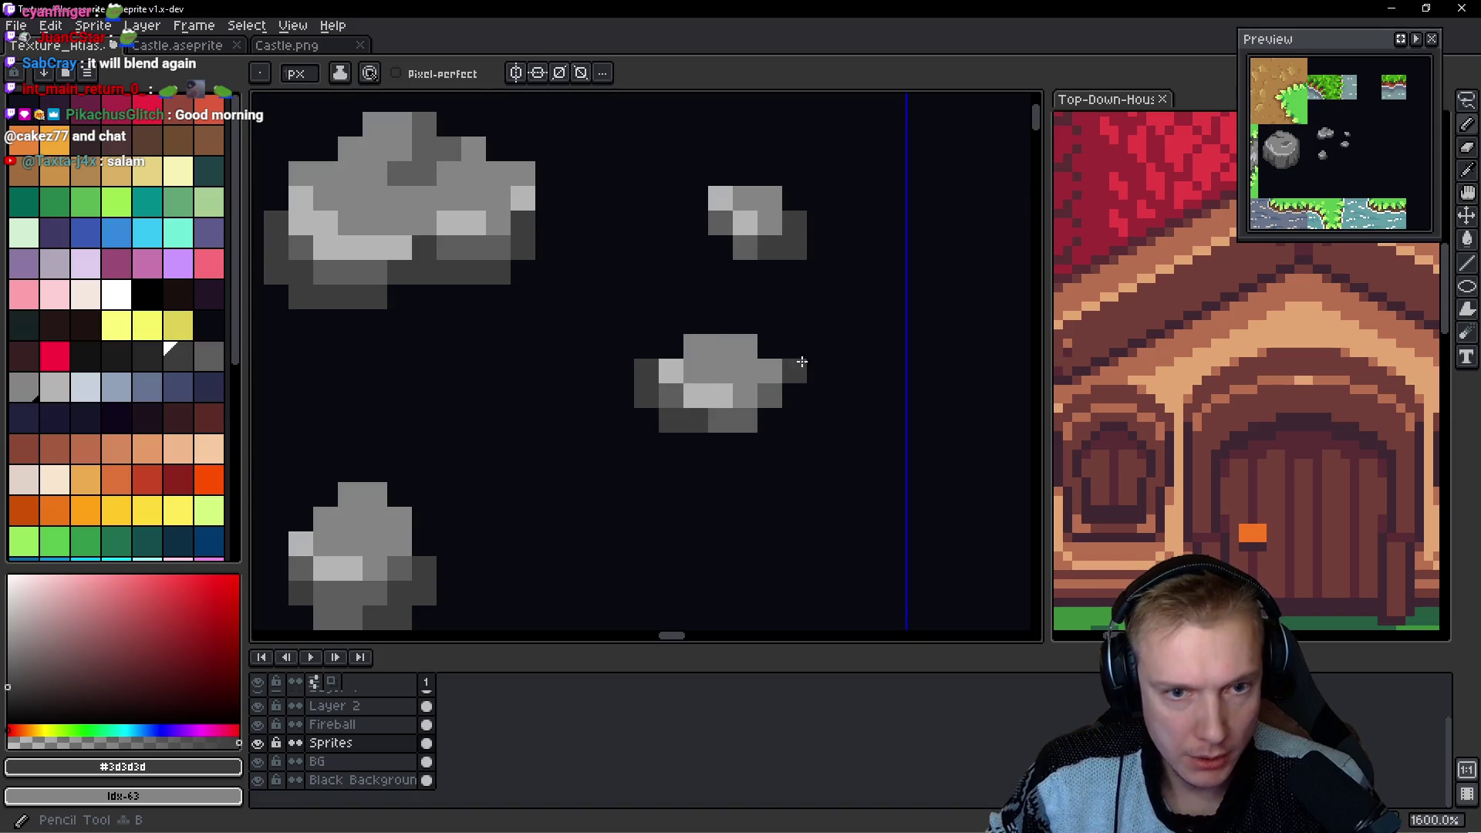
# Shade the rock's right, top and top-left edges in mid grey #5d5d5d.
pyautogui.keyDown('alt'); pyautogui.click(770, 378); pyautogui.keyUp('alt')
pyautogui.scroll(1, 770, 368)
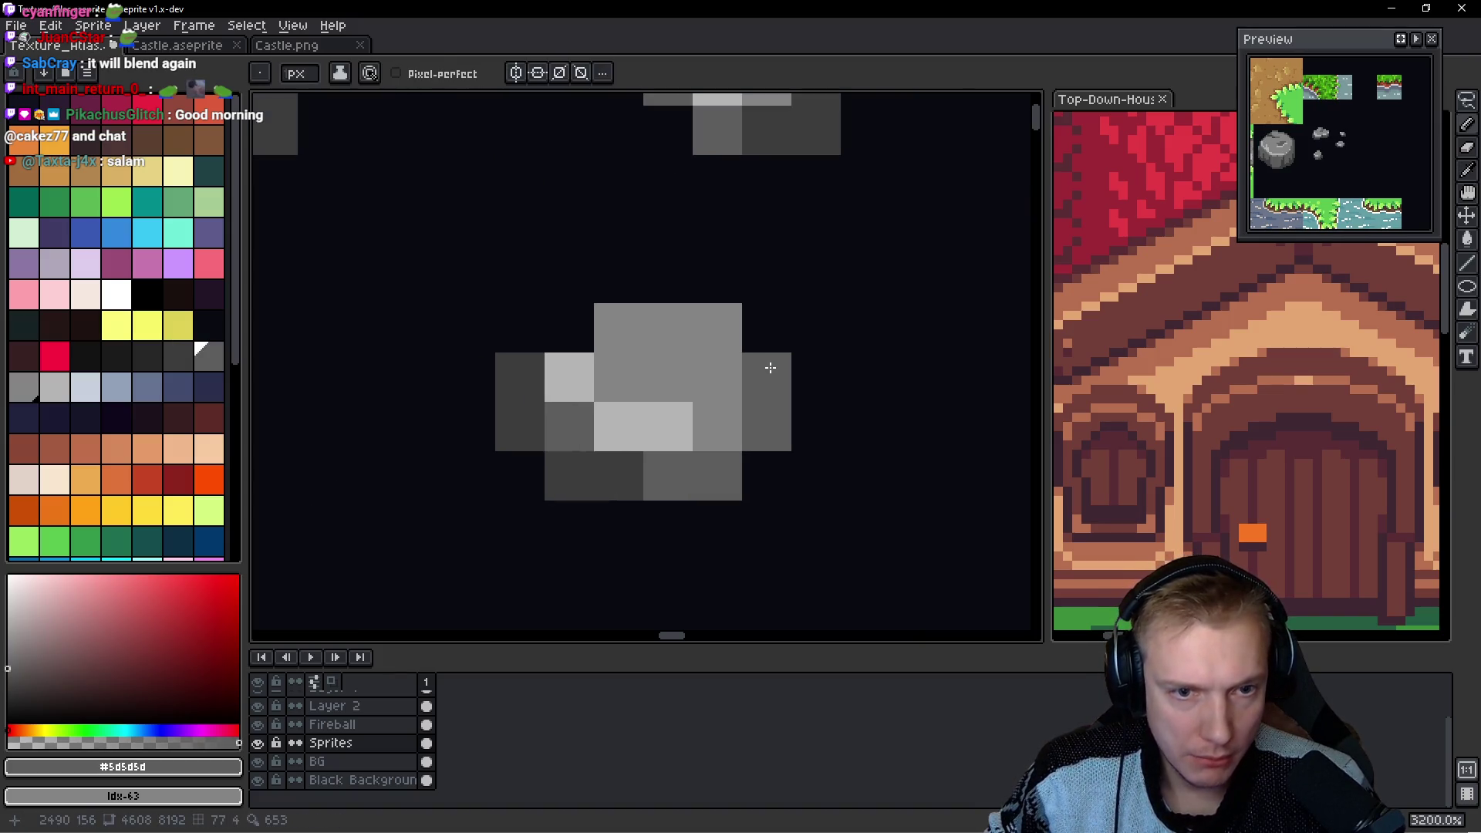
pyautogui.moveTo(778, 374)
pyautogui.mouseDown()
pyautogui.moveTo(763, 334)
pyautogui.moveTo(612, 271)
pyautogui.moveTo(564, 323)
pyautogui.mouseUp()
pyautogui.click(521, 277)
# Adjust the rock's upper-right shading and set the painting colour to transparent Mask.
pyautogui.scroll(-6, 741, 280)
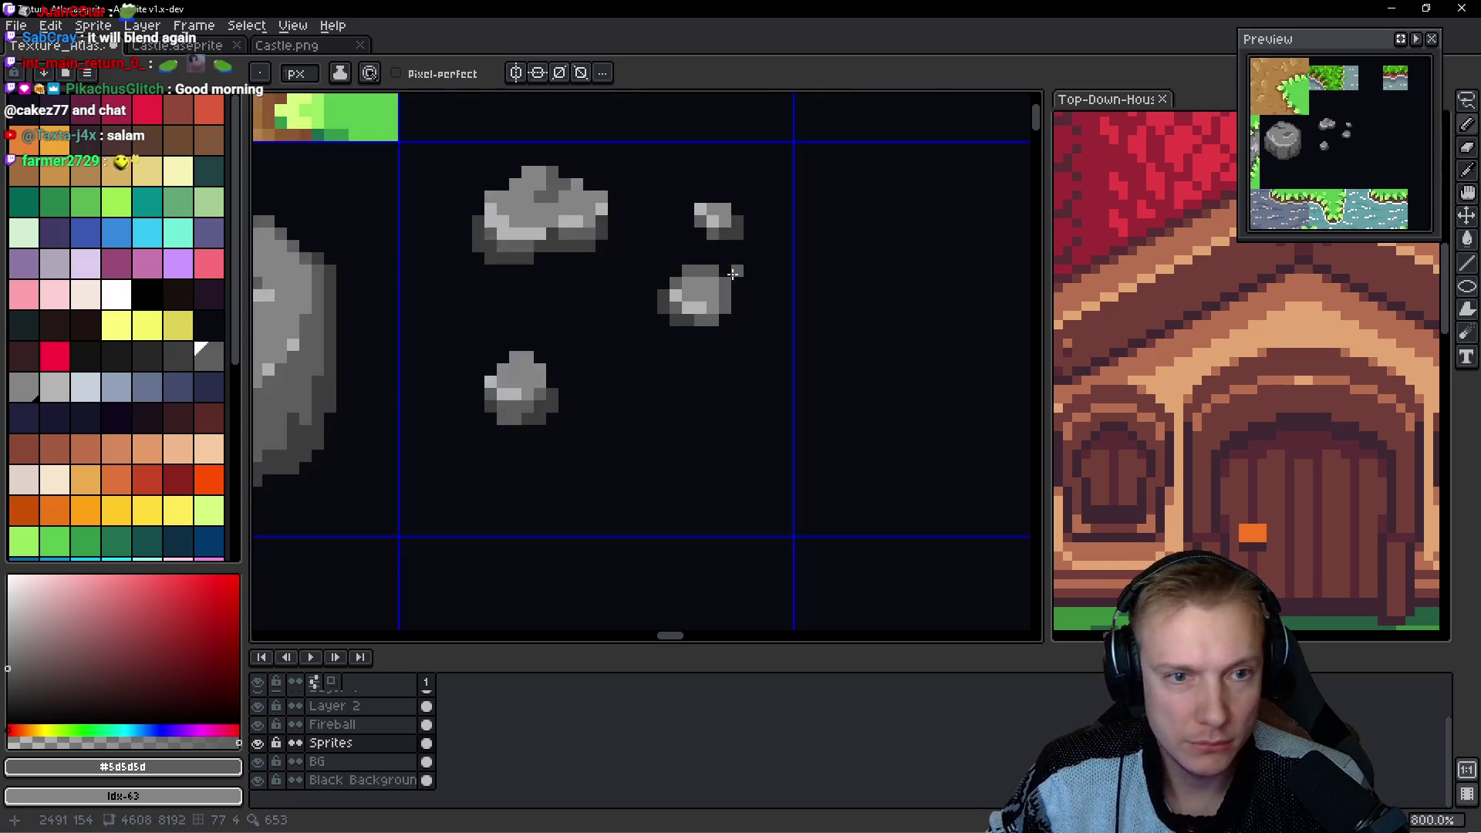
pyautogui.scroll(5, 702, 267)
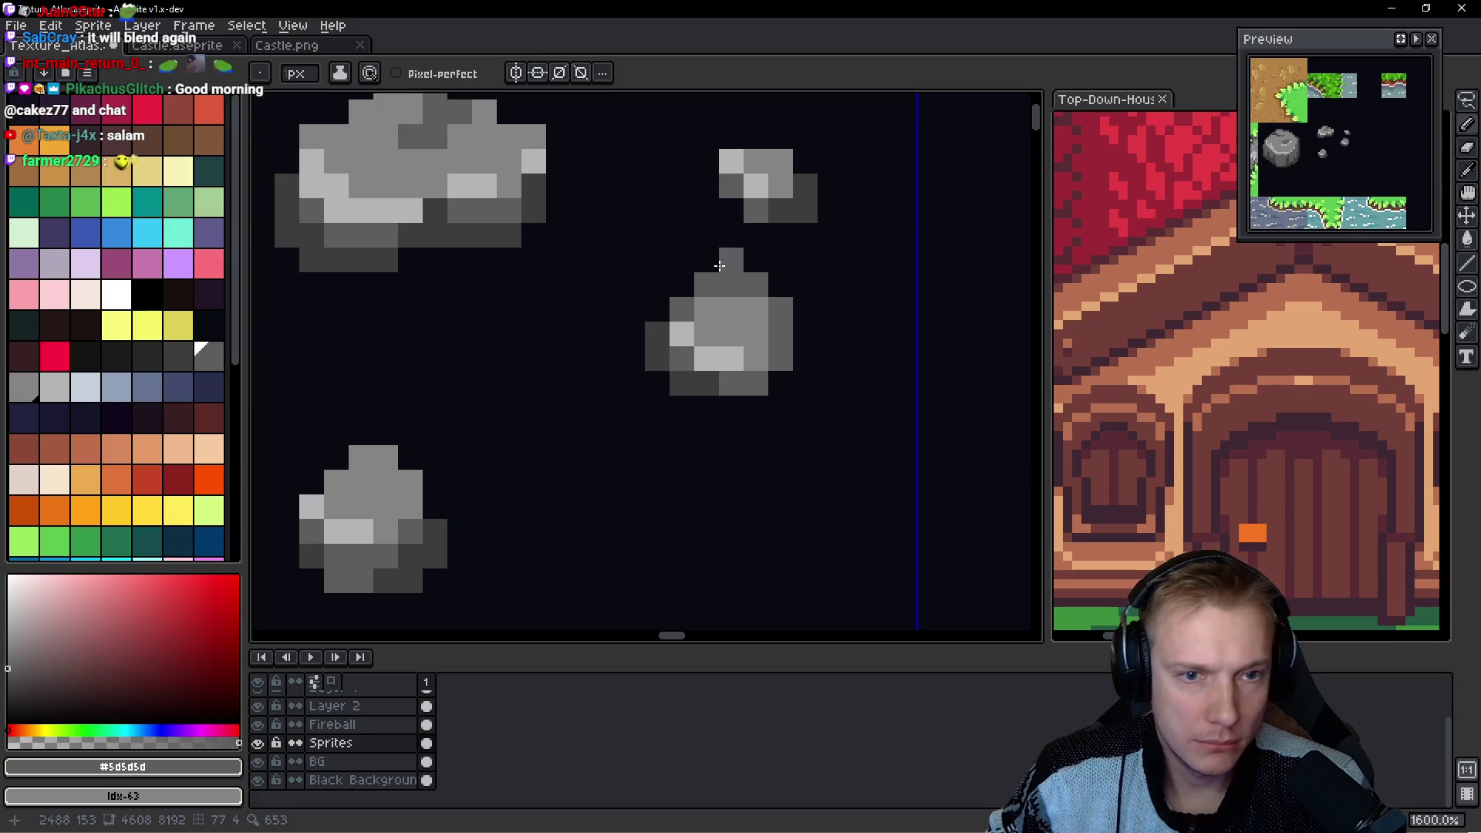
pyautogui.click(773, 301)
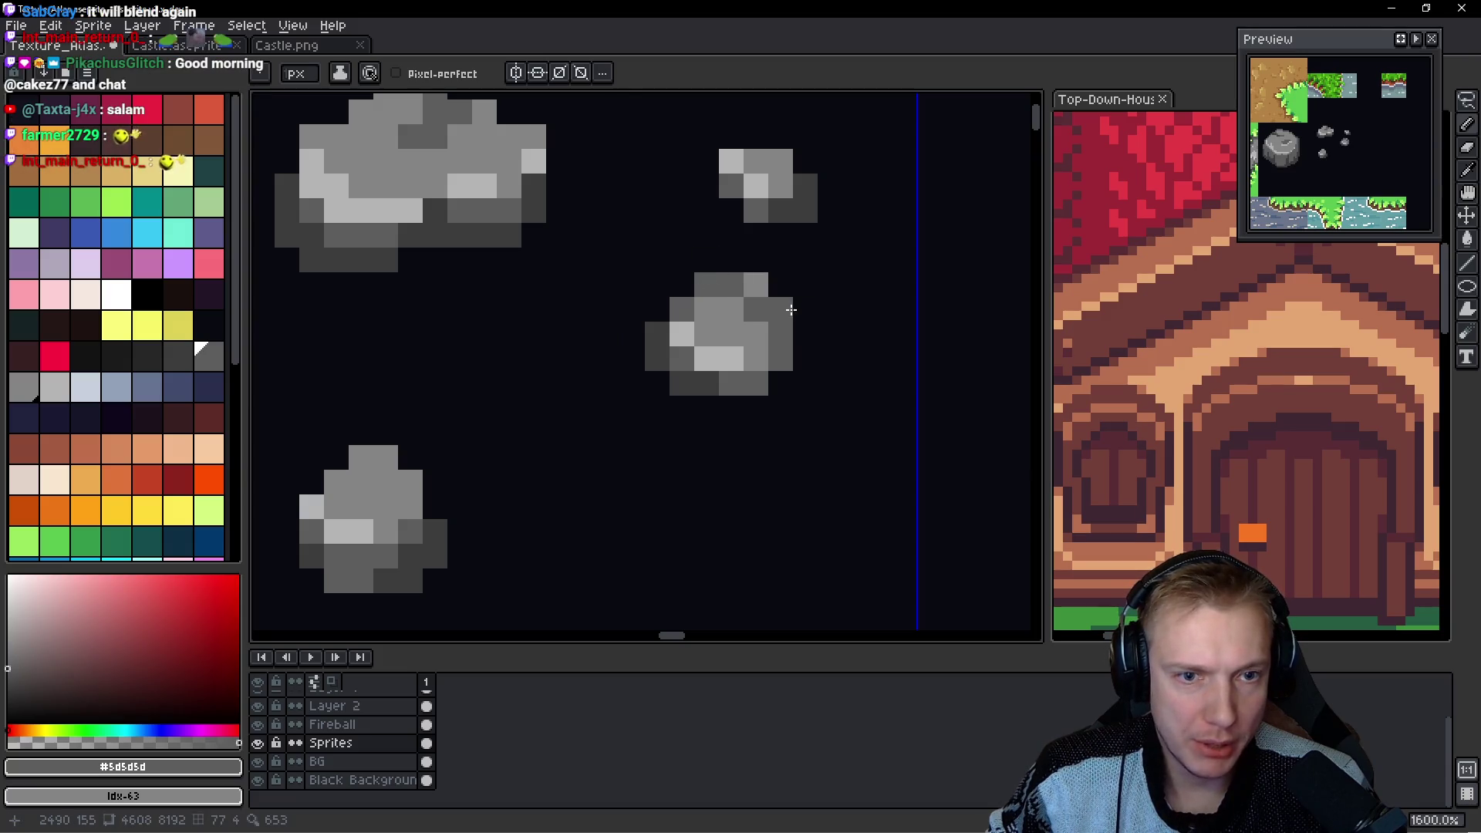
pyautogui.keyDown('alt'); pyautogui.click(789, 305); pyautogui.keyUp('alt')
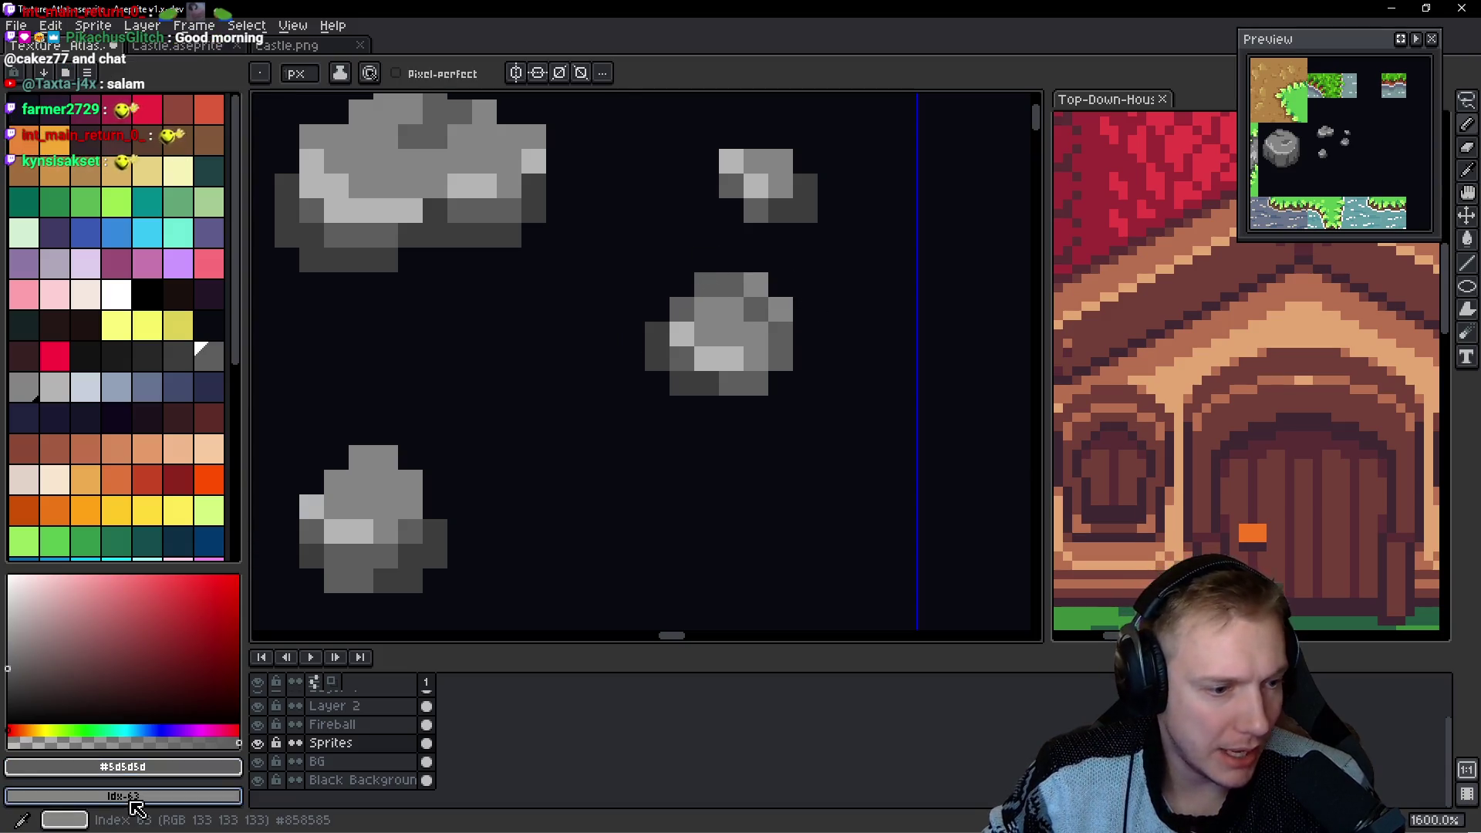
pyautogui.click(151, 767)
pyautogui.click(150, 667)
pyautogui.moveTo(790, 312); pyautogui.dragTo(689, 387)
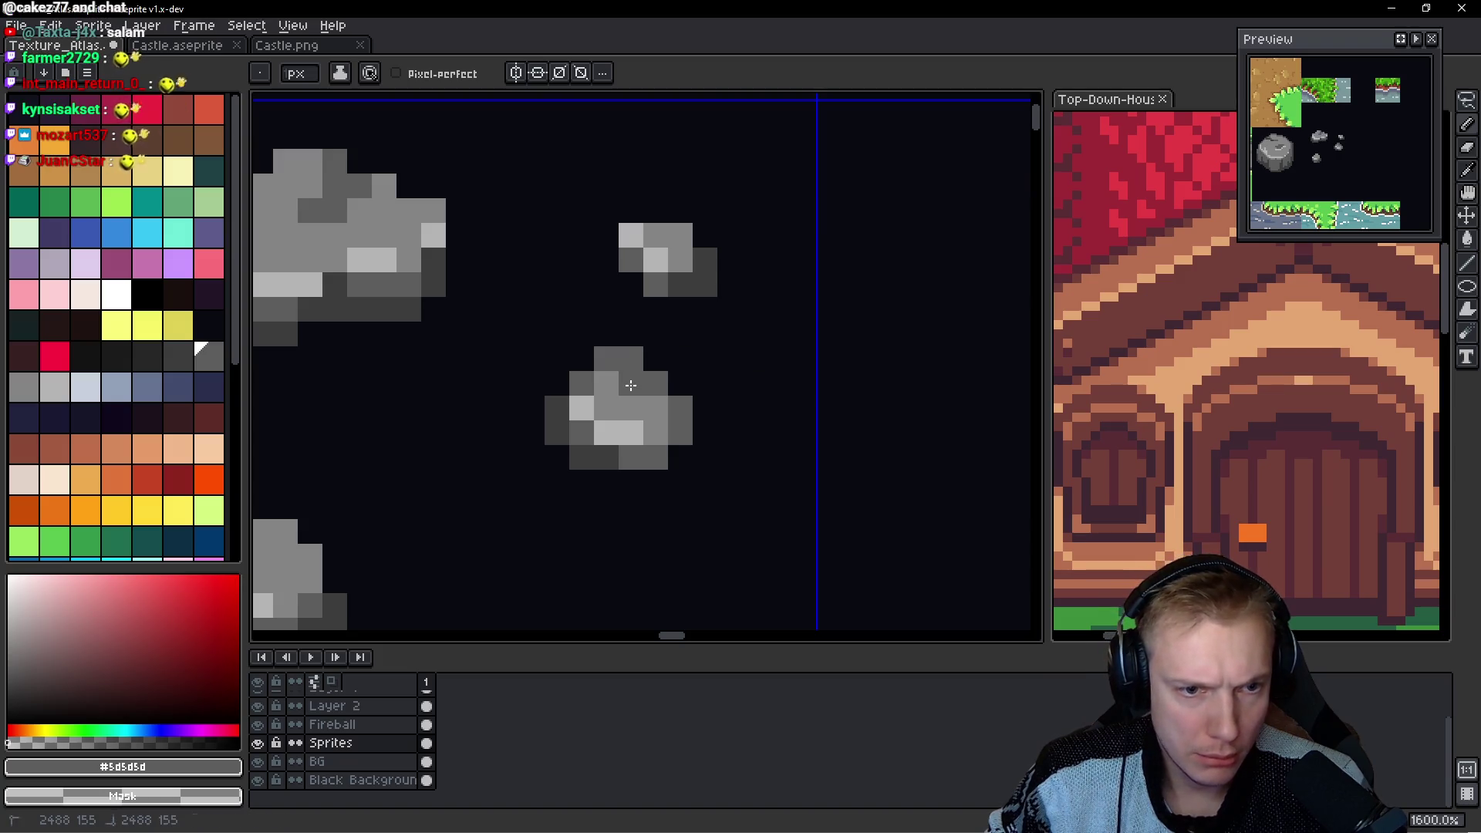
# Undo the last two pencil strokes on the middle pebble and return to the Pencil.
pyautogui.press('v')
pyautogui.hotkey('ctrl', 'z')
pyautogui.hotkey('ctrl', 'z')
pyautogui.hotkey('ctrl', 'z')
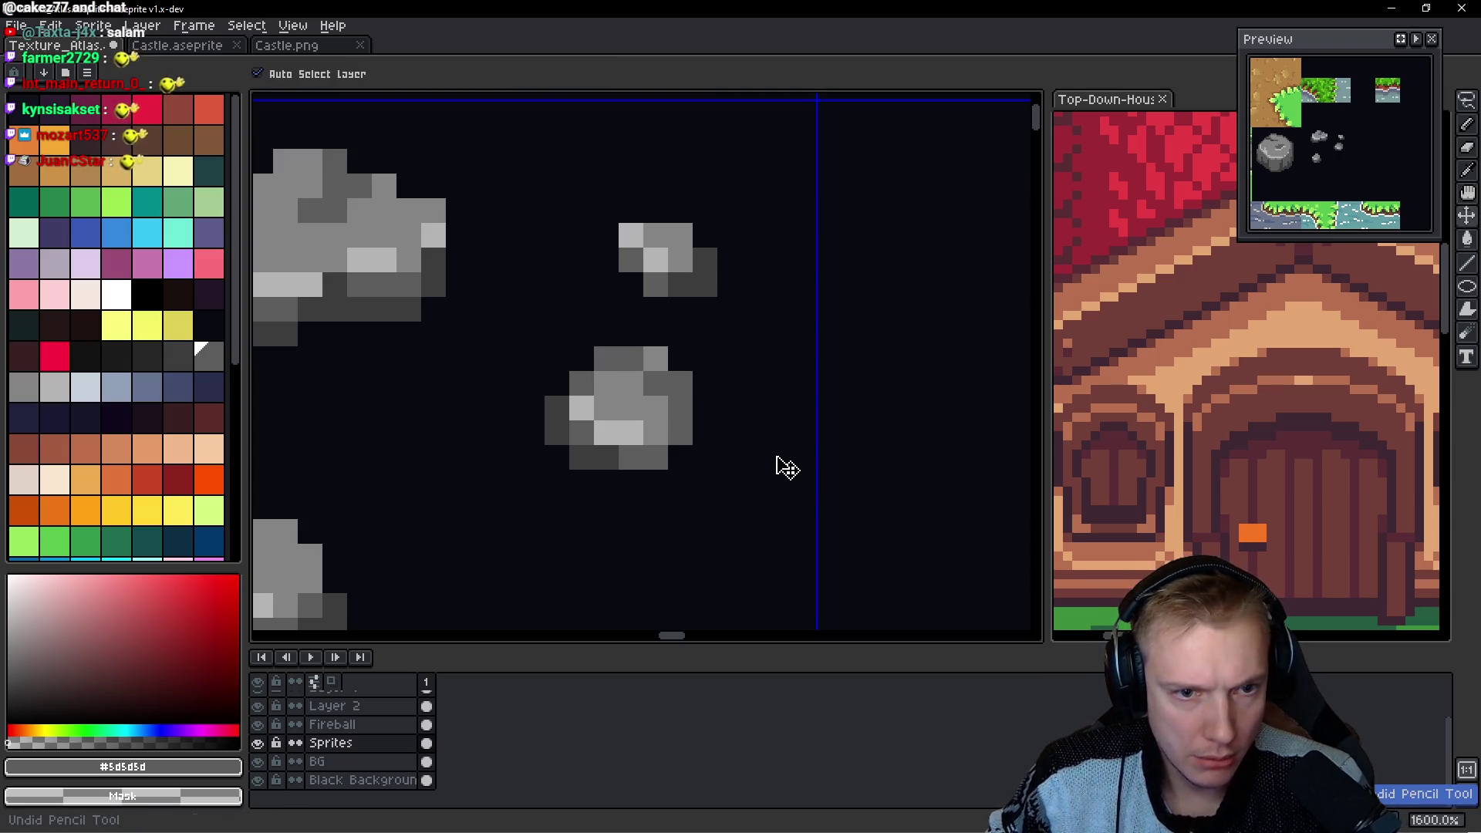
pyautogui.hotkey('ctrl', 'z')
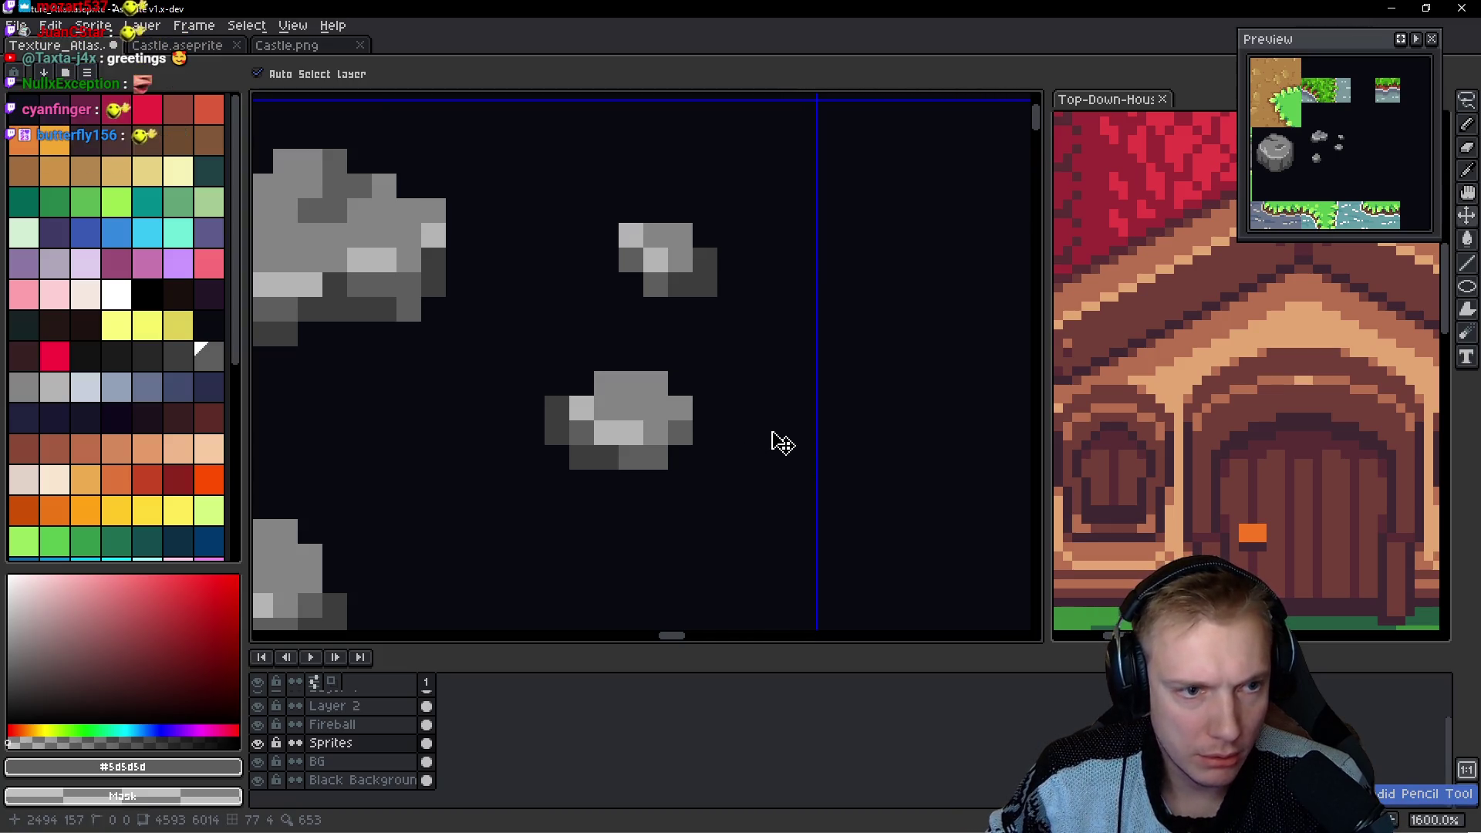
pyautogui.press('b')
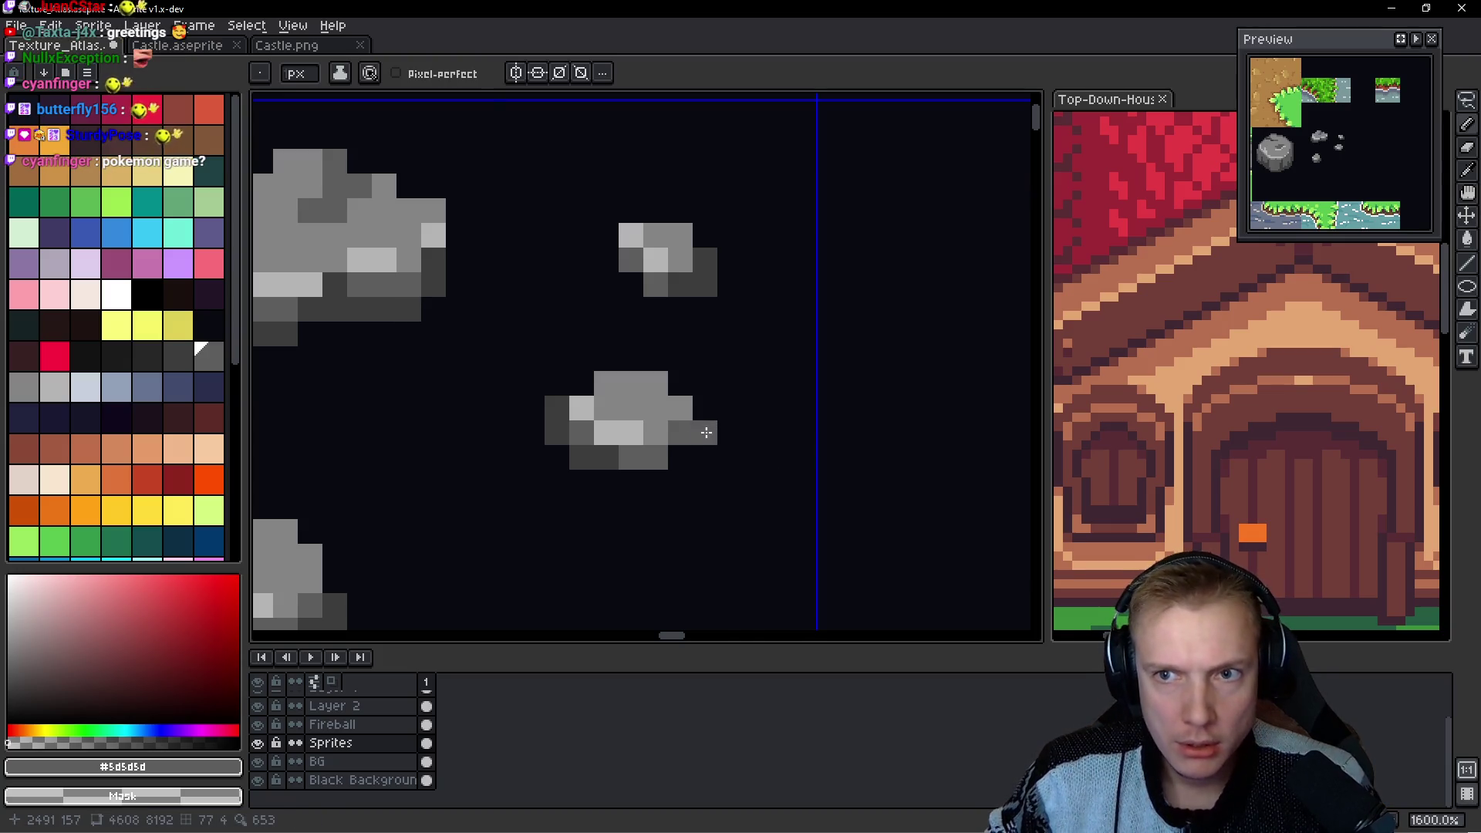
# Add dark grey pixels to the pebble's right side, top edge and bottom row.
pyautogui.scroll(1, 682, 444)
pyautogui.click(734, 372)
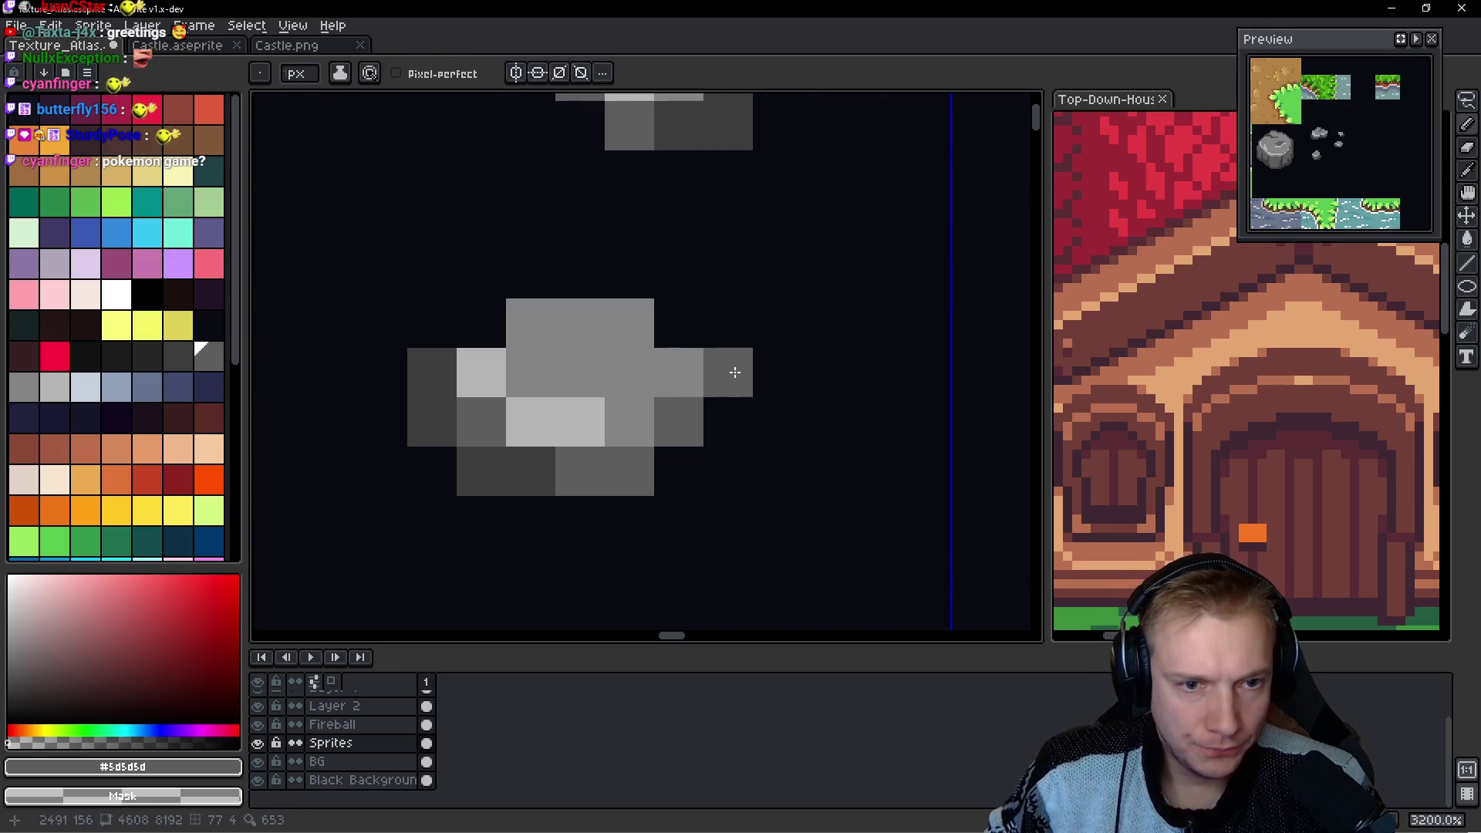
pyautogui.click(696, 321)
pyautogui.moveTo(696, 321)
pyautogui.mouseDown()
pyautogui.moveTo(628, 278)
pyautogui.moveTo(539, 284)
pyautogui.moveTo(462, 317)
pyautogui.mouseUp()
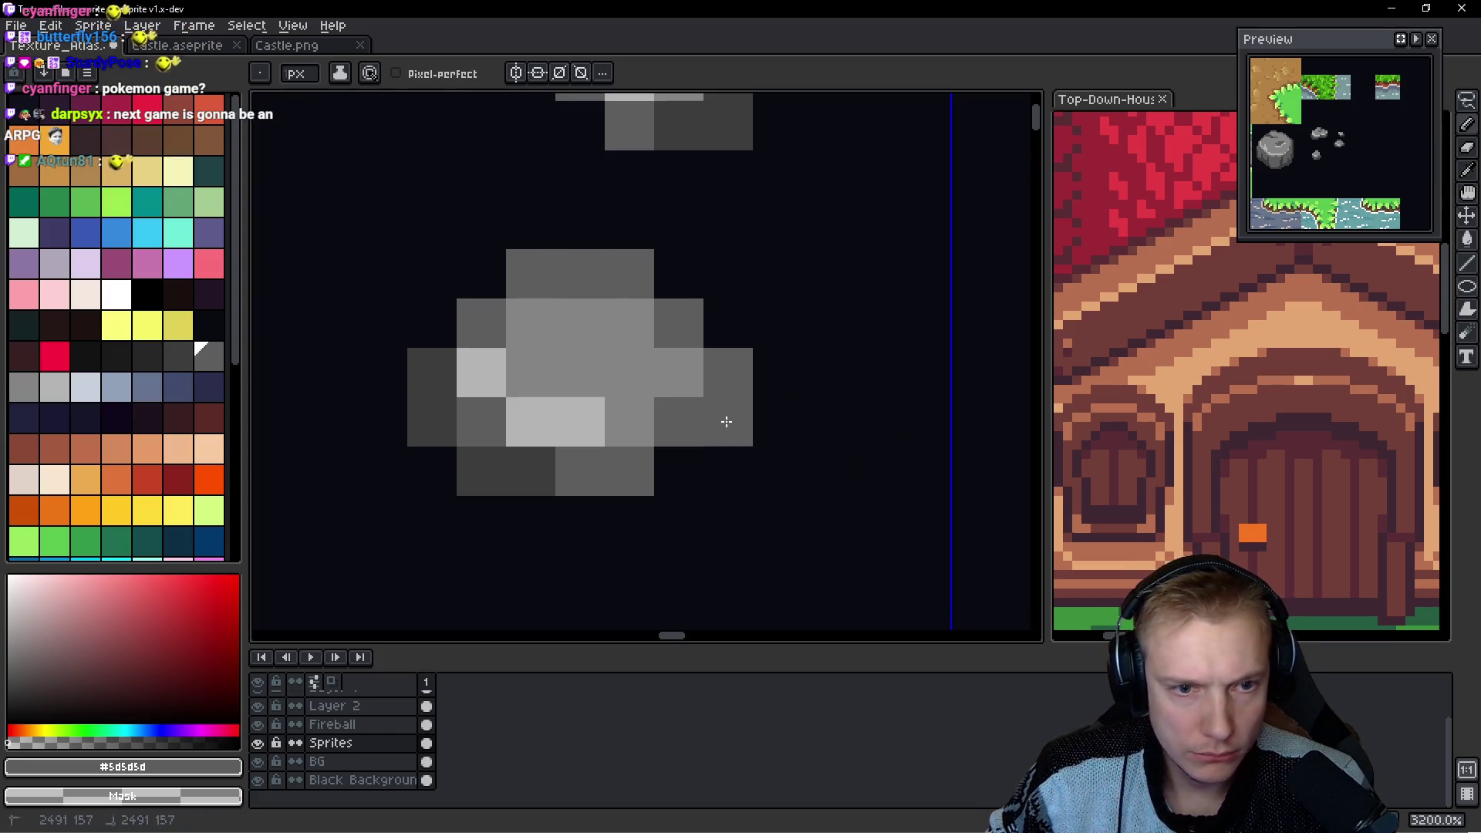
pyautogui.keyDown('alt'); pyautogui.click(503, 483); pyautogui.keyUp('alt')
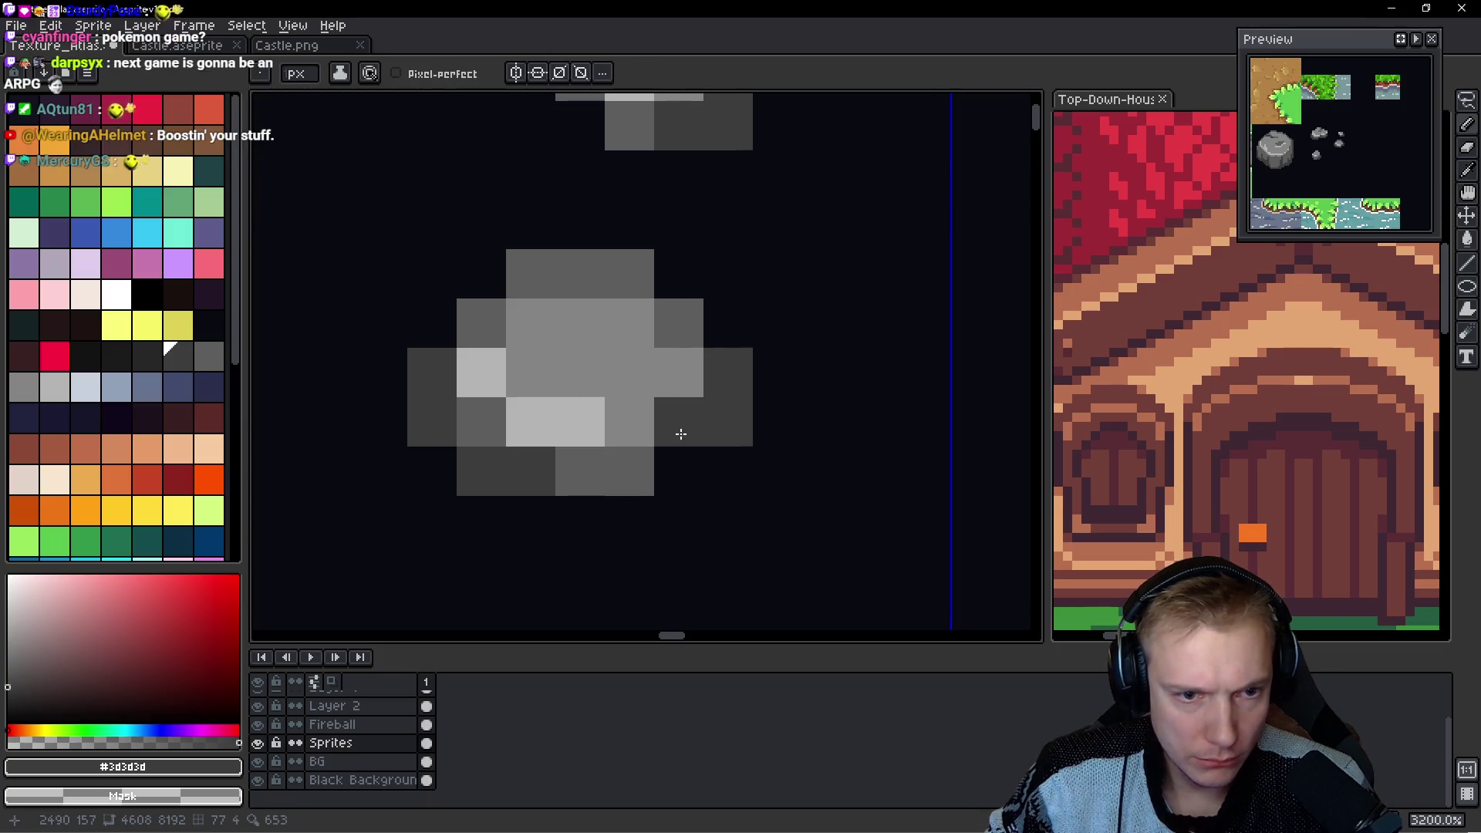
pyautogui.moveTo(680, 434); pyautogui.dragTo(555, 479)
# Paint medium grey pixels in a column and diagonally up-left across the pebble.
pyautogui.scroll(2, 764, 498)
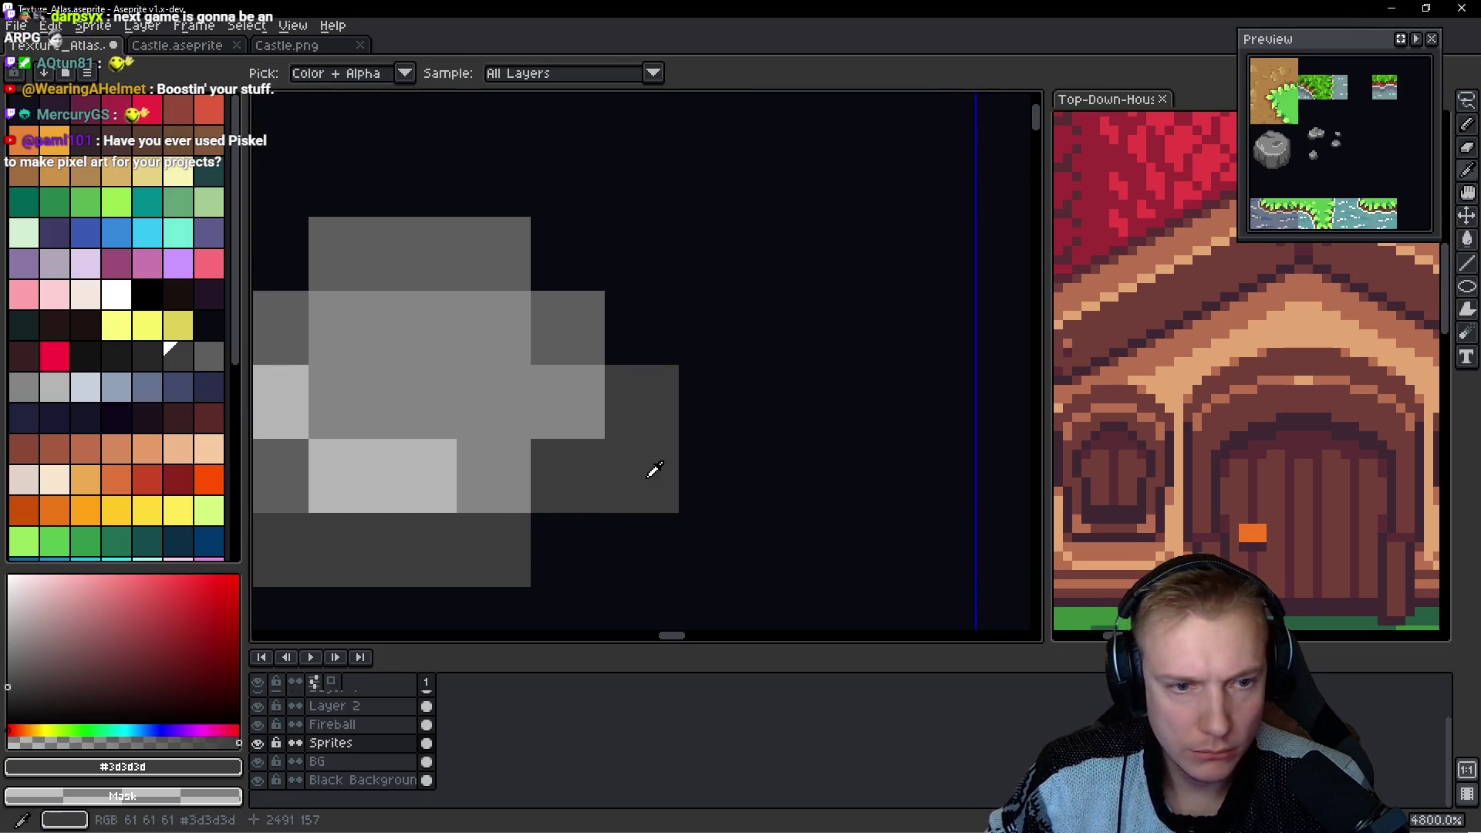
pyautogui.scroll(-6, 658, 463)
pyautogui.scroll(2, 657, 451)
pyautogui.scroll(-3, 658, 443)
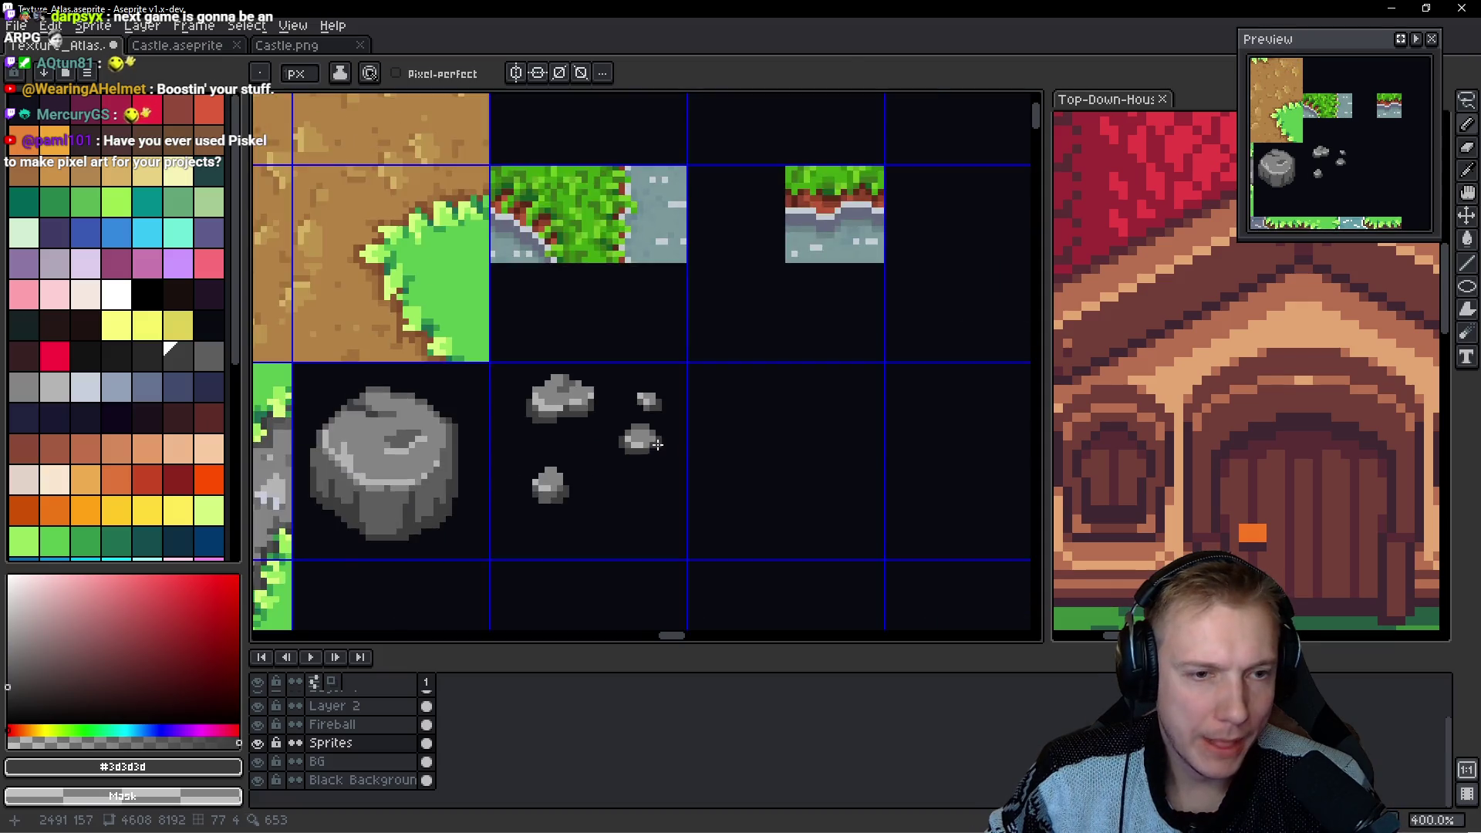
pyautogui.scroll(3, 658, 443)
pyautogui.scroll(4, 615, 432)
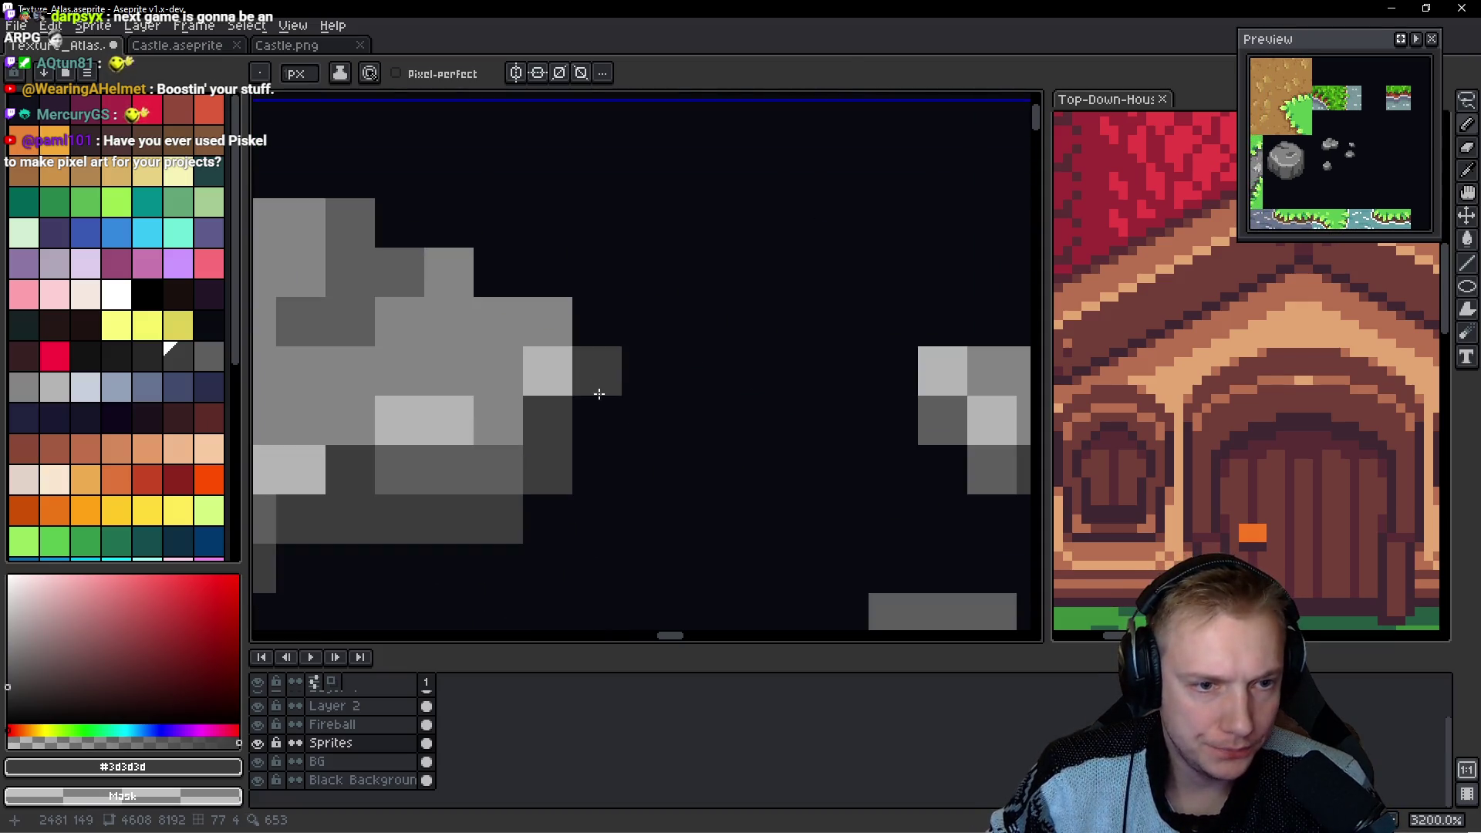
pyautogui.keyDown('alt'); pyautogui.click(479, 459); pyautogui.keyUp('alt')
pyautogui.moveTo(604, 357)
pyautogui.mouseDown()
pyautogui.moveTo(605, 314)
pyautogui.moveTo(592, 417)
pyautogui.moveTo(725, 478)
pyautogui.mouseUp()
pyautogui.moveTo(700, 358)
pyautogui.mouseDown()
pyautogui.moveTo(484, 274)
pyautogui.moveTo(374, 308)
pyautogui.mouseUp()
pyautogui.scroll(1, 549, 298)
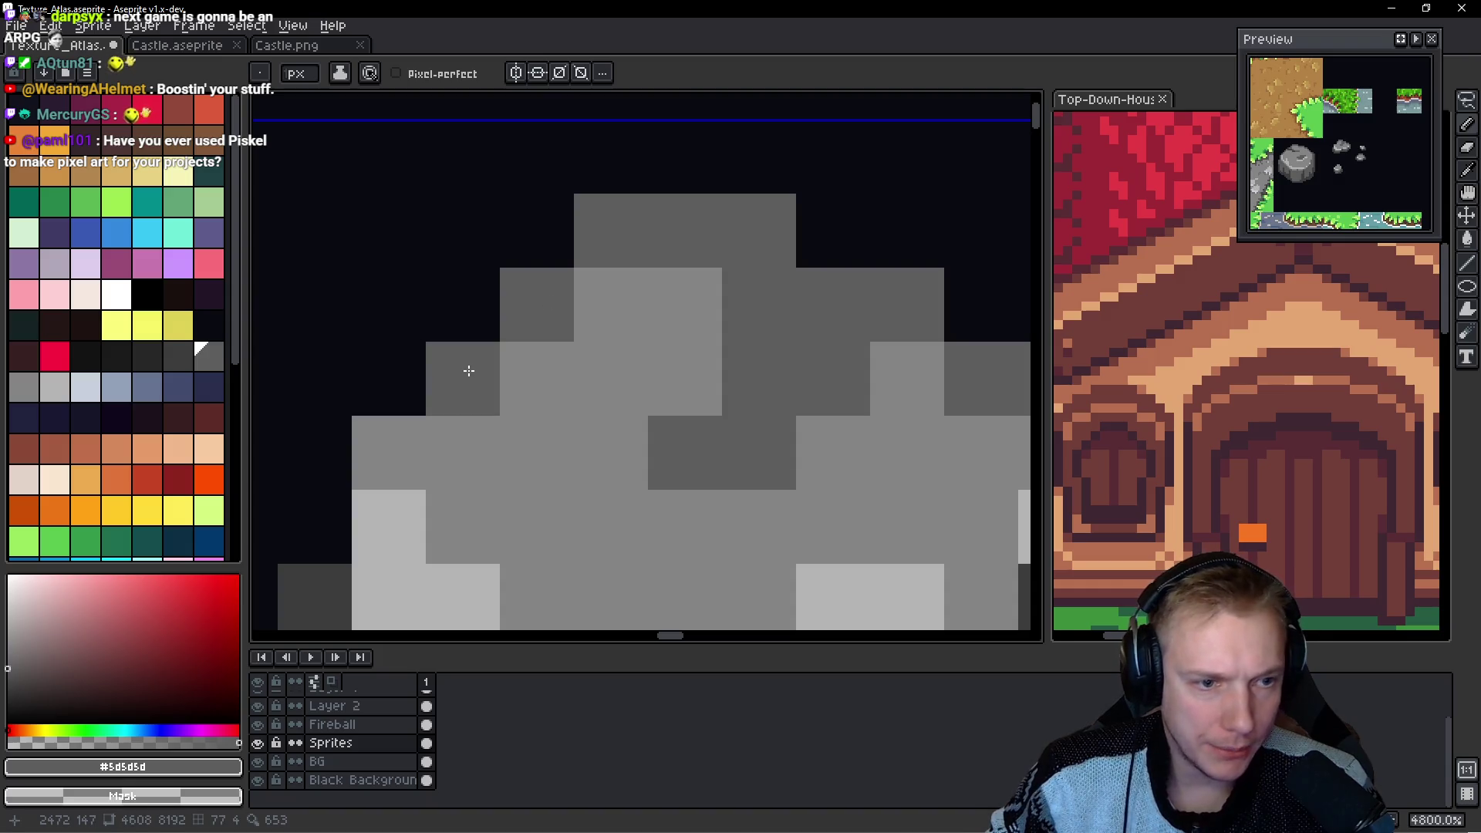
pyautogui.moveTo(470, 370); pyautogui.dragTo(514, 223)
# Undo the stray strokes on the top and middle-right pebbles.
pyautogui.scroll(-8, 766, 351)
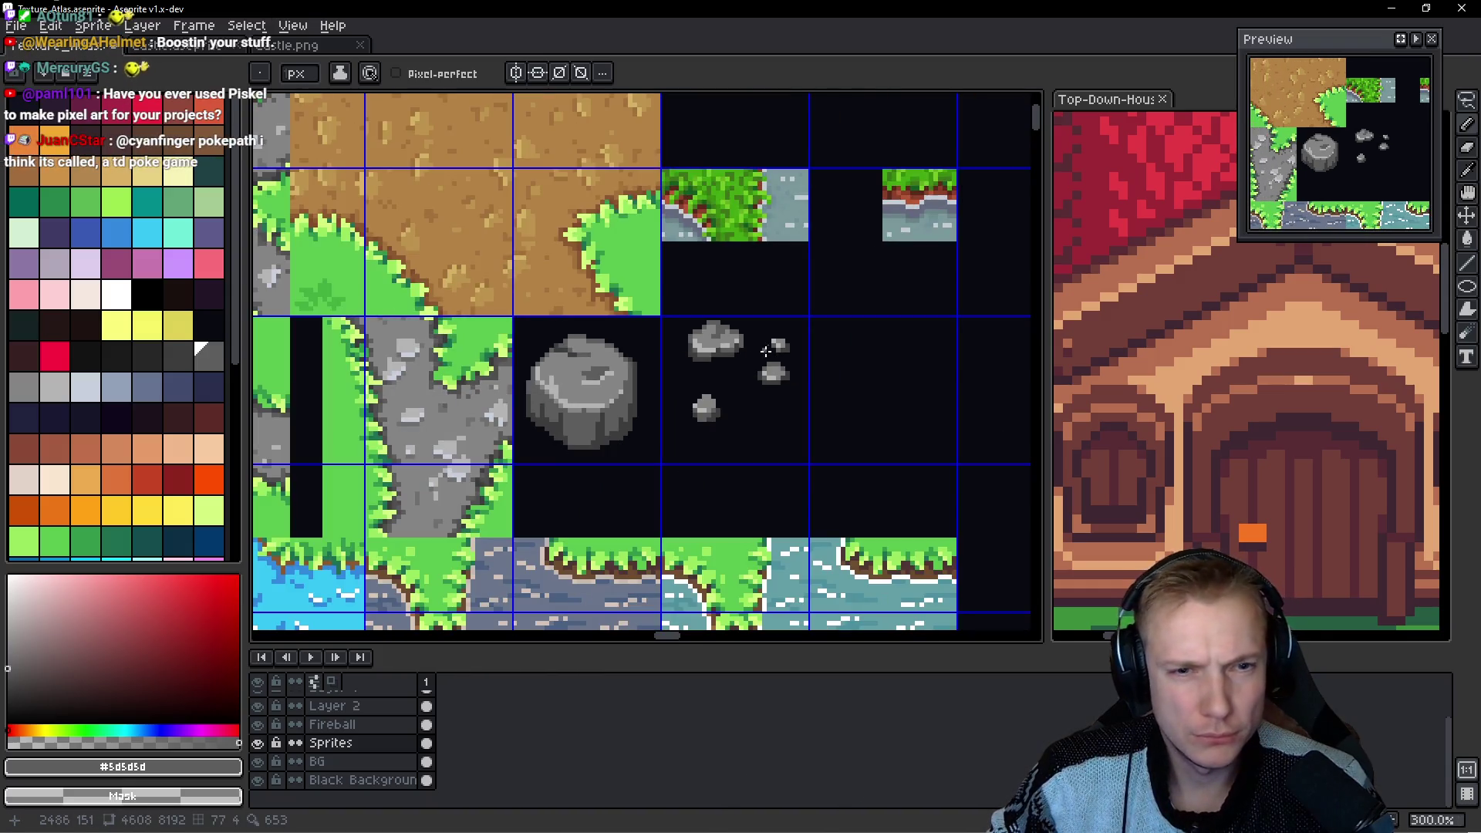
pyautogui.scroll(3, 745, 372)
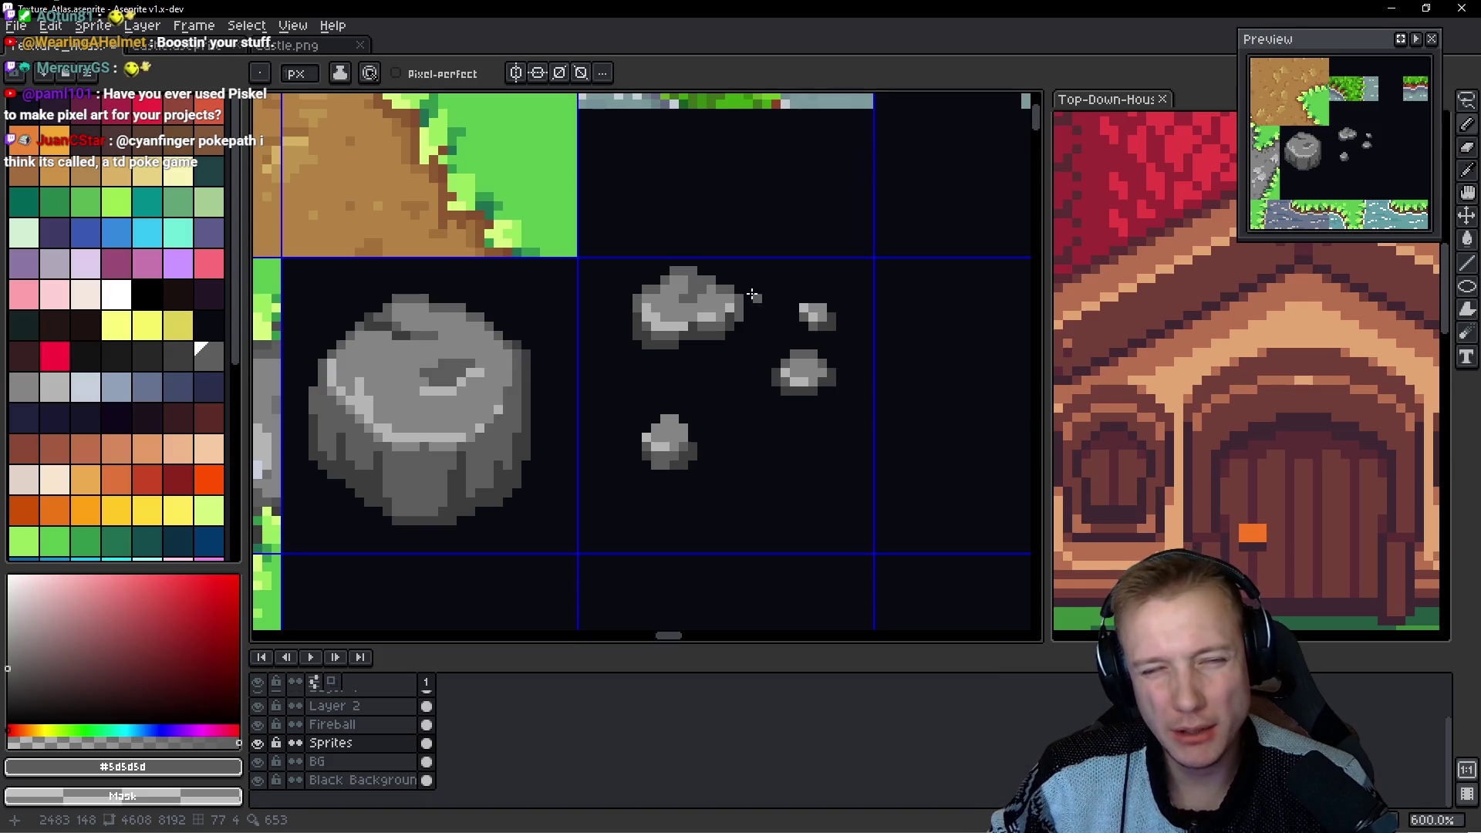
pyautogui.scroll(-3, 757, 298)
pyautogui.scroll(7, 744, 294)
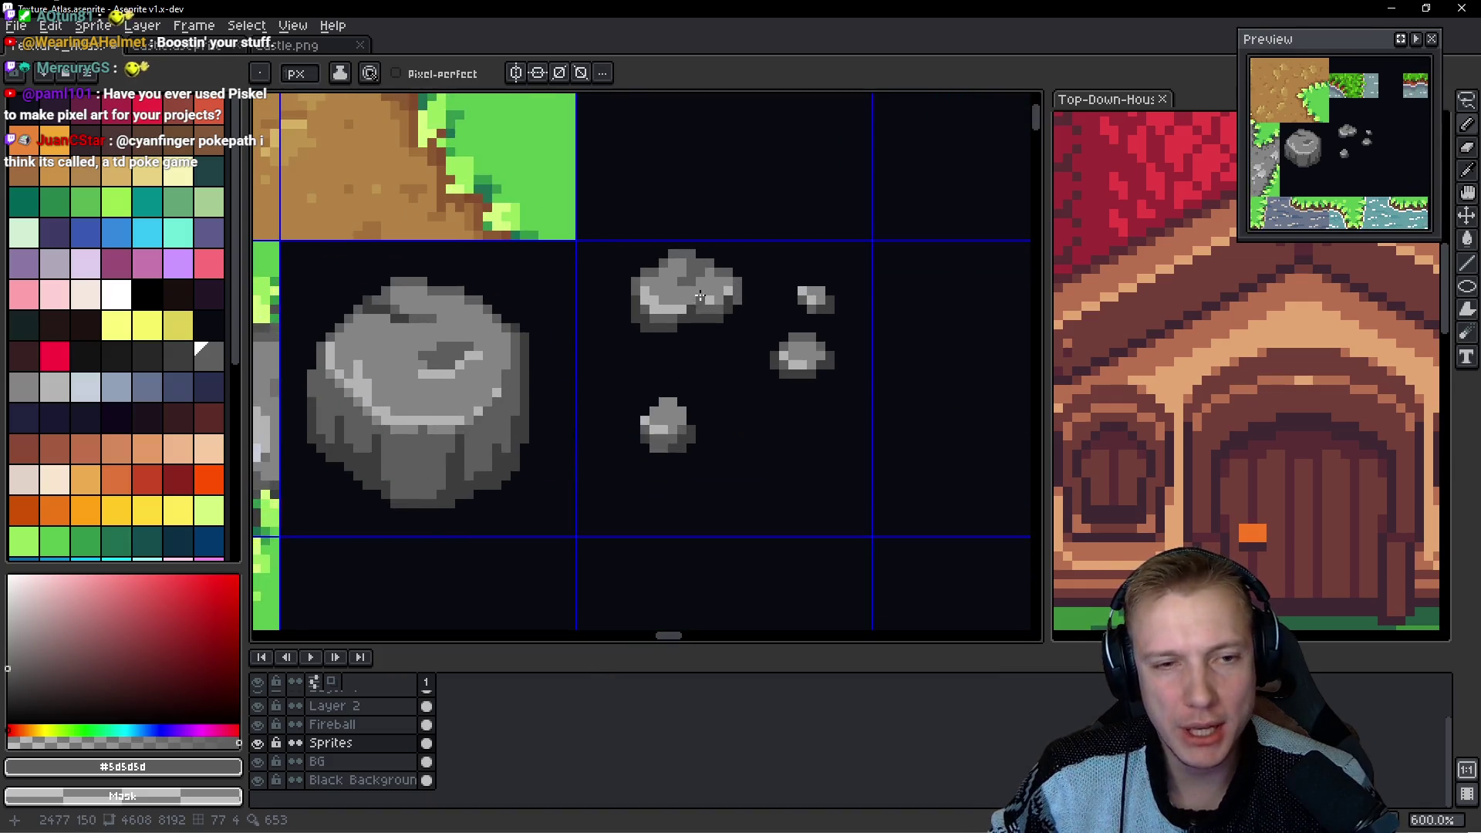
pyautogui.moveTo(742, 292); pyautogui.dragTo(608, 348)
pyautogui.scroll(-4, 528, 371)
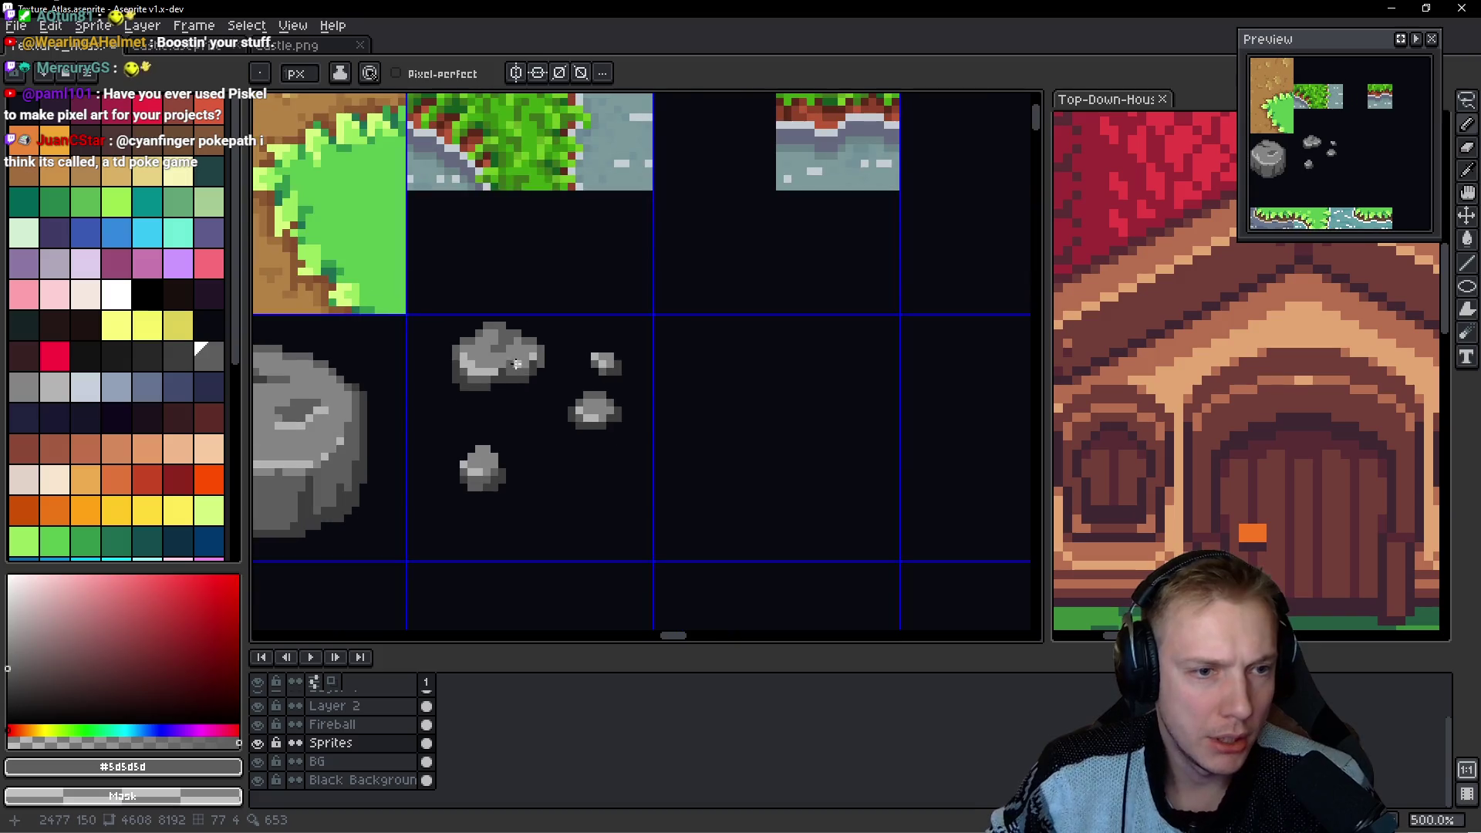
pyautogui.scroll(3, 524, 399)
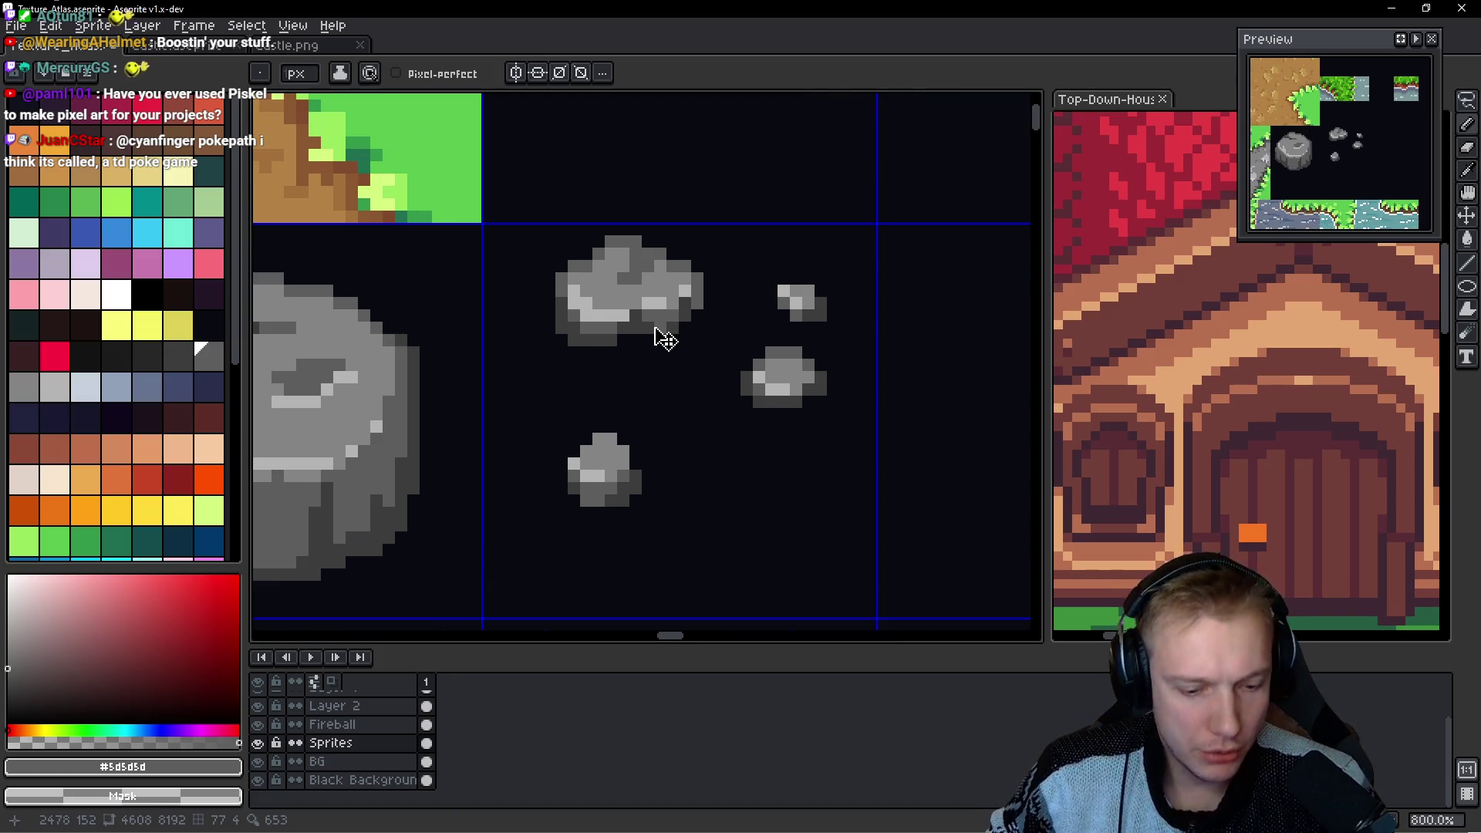
pyautogui.hotkey('ctrl', 'z')
pyautogui.hotkey('ctrl', 'z')
pyautogui.hotkey('ctrl', 'z')
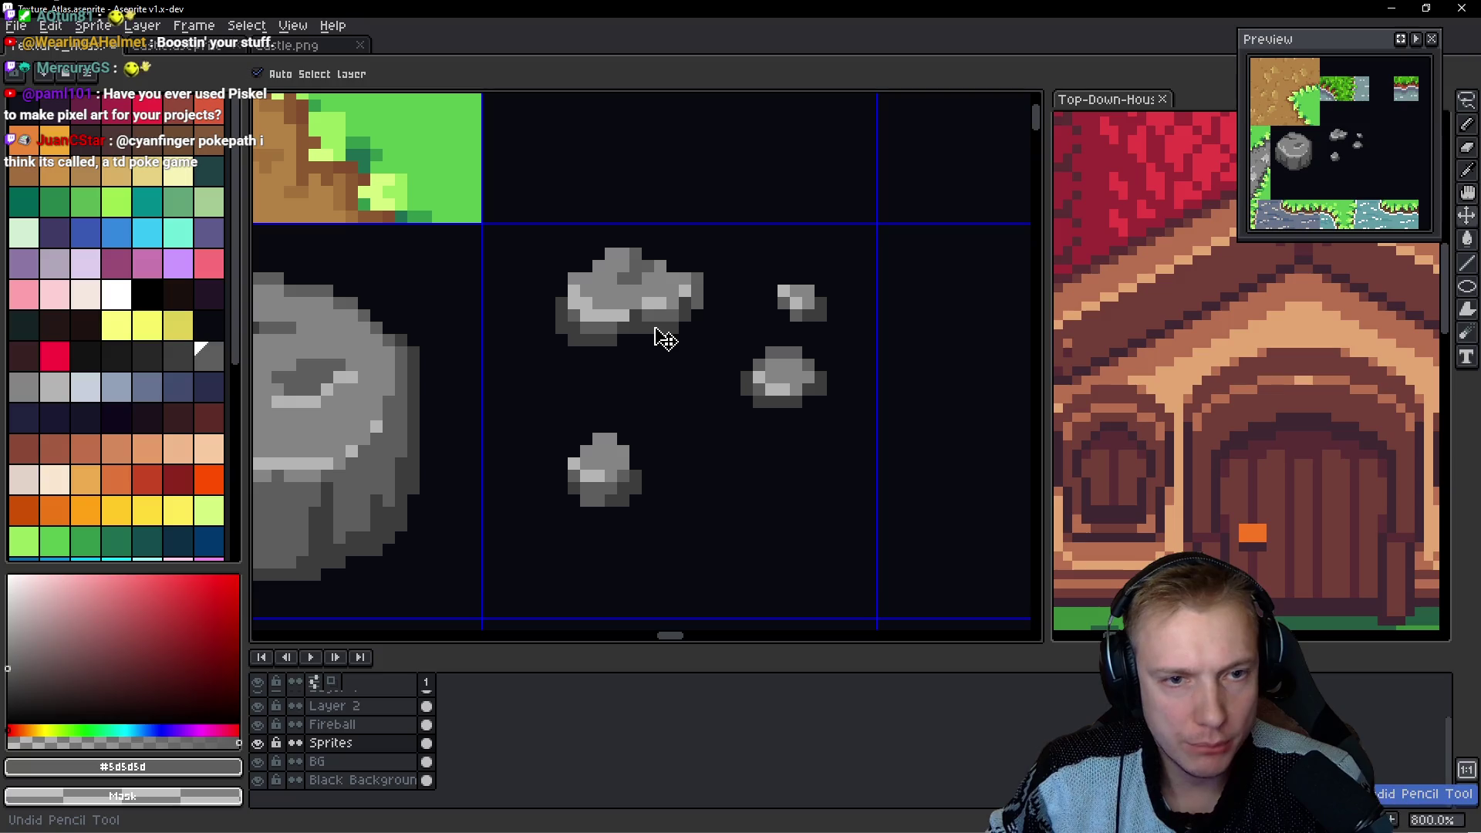
pyautogui.hotkey('ctrl', 'z')
pyautogui.hotkey('ctrl', 'z')
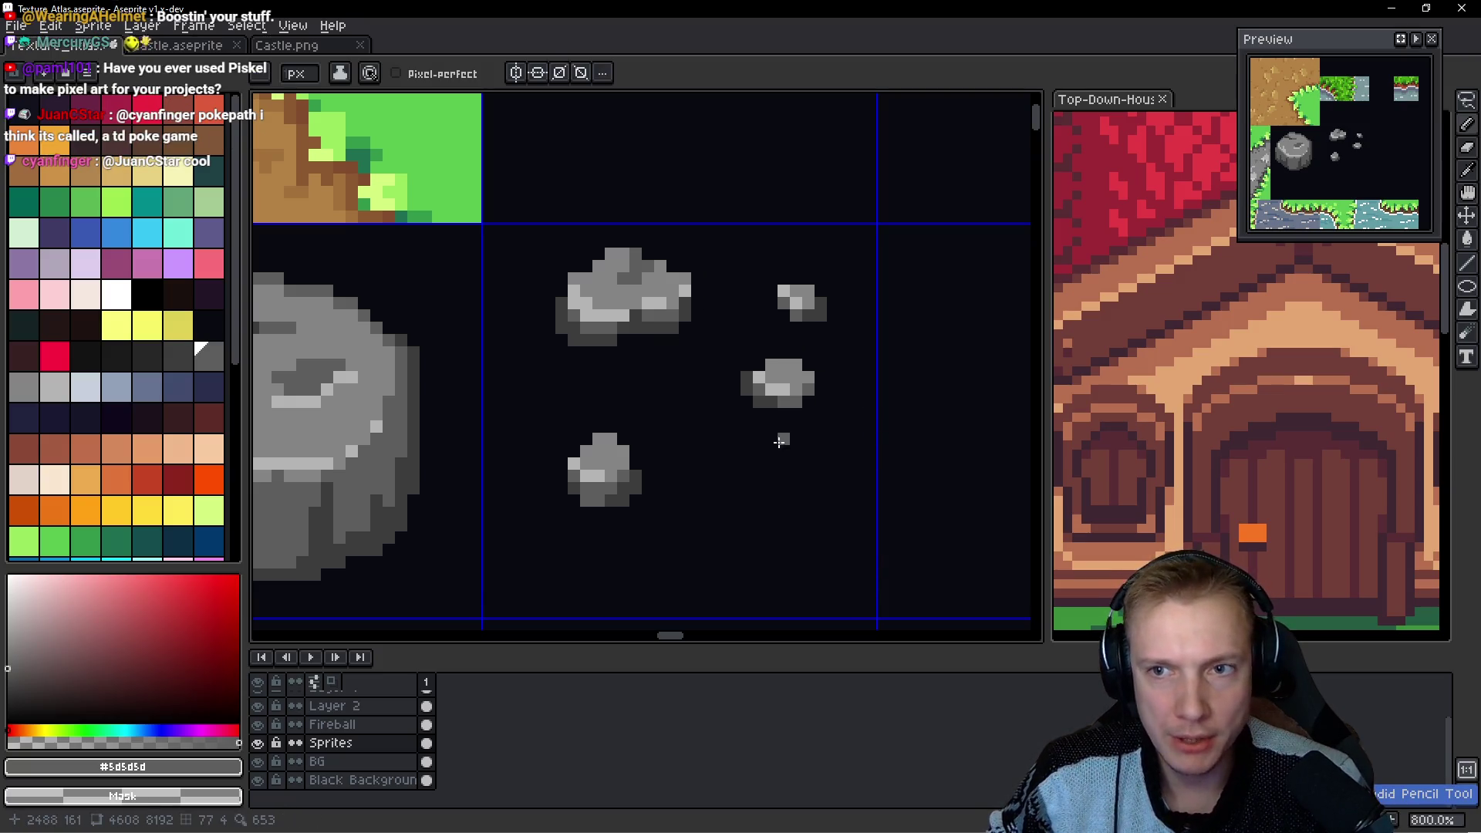
pyautogui.press('b')
# Lasso-select the group of pebbles.
pyautogui.scroll(-1, 613, 421)
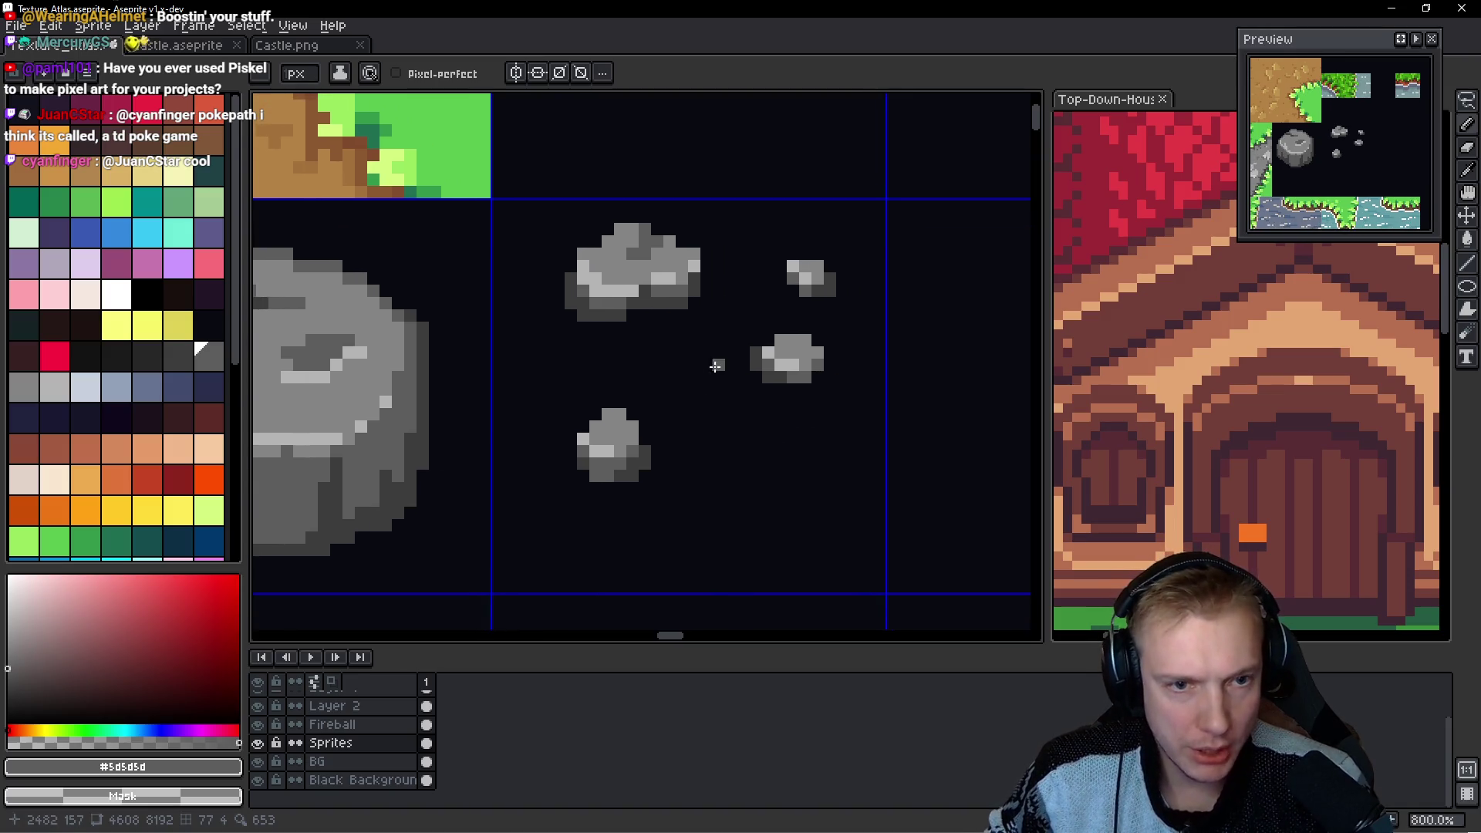
pyautogui.press('q')
pyautogui.moveTo(854, 206)
pyautogui.mouseDown()
pyautogui.moveTo(496, 238)
pyautogui.moveTo(509, 498)
pyautogui.moveTo(793, 341)
pyautogui.moveTo(656, 354)
pyautogui.mouseUp()
pyautogui.scroll(3, 751, 321)
# Paint-bucket the pebbles' grey shades with progressively lighter greys, Contiguous off.
pyautogui.press('w')
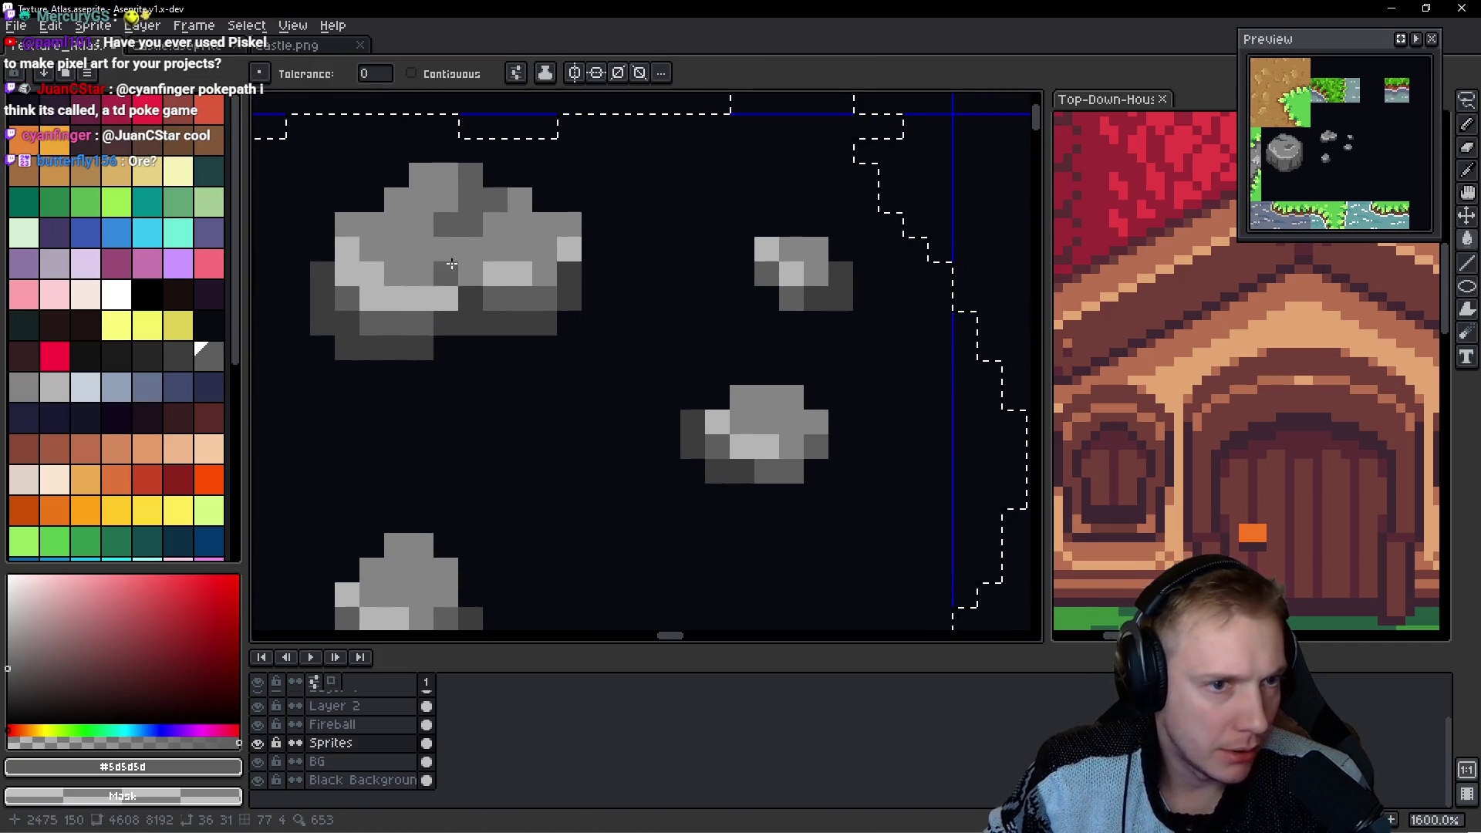
pyautogui.press('i')
pyautogui.click(529, 225)
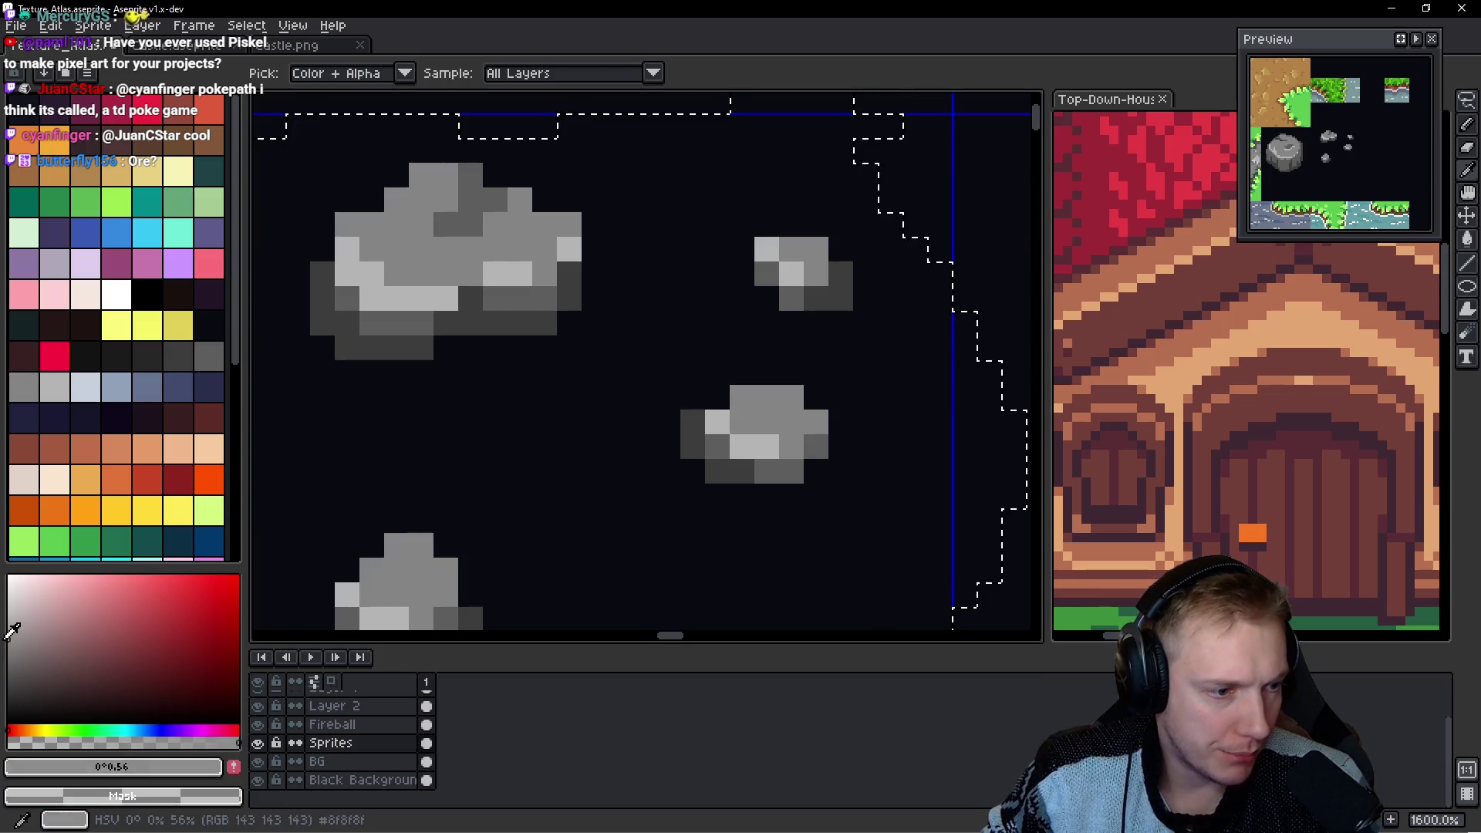
pyautogui.press('w')
pyautogui.click(433, 246)
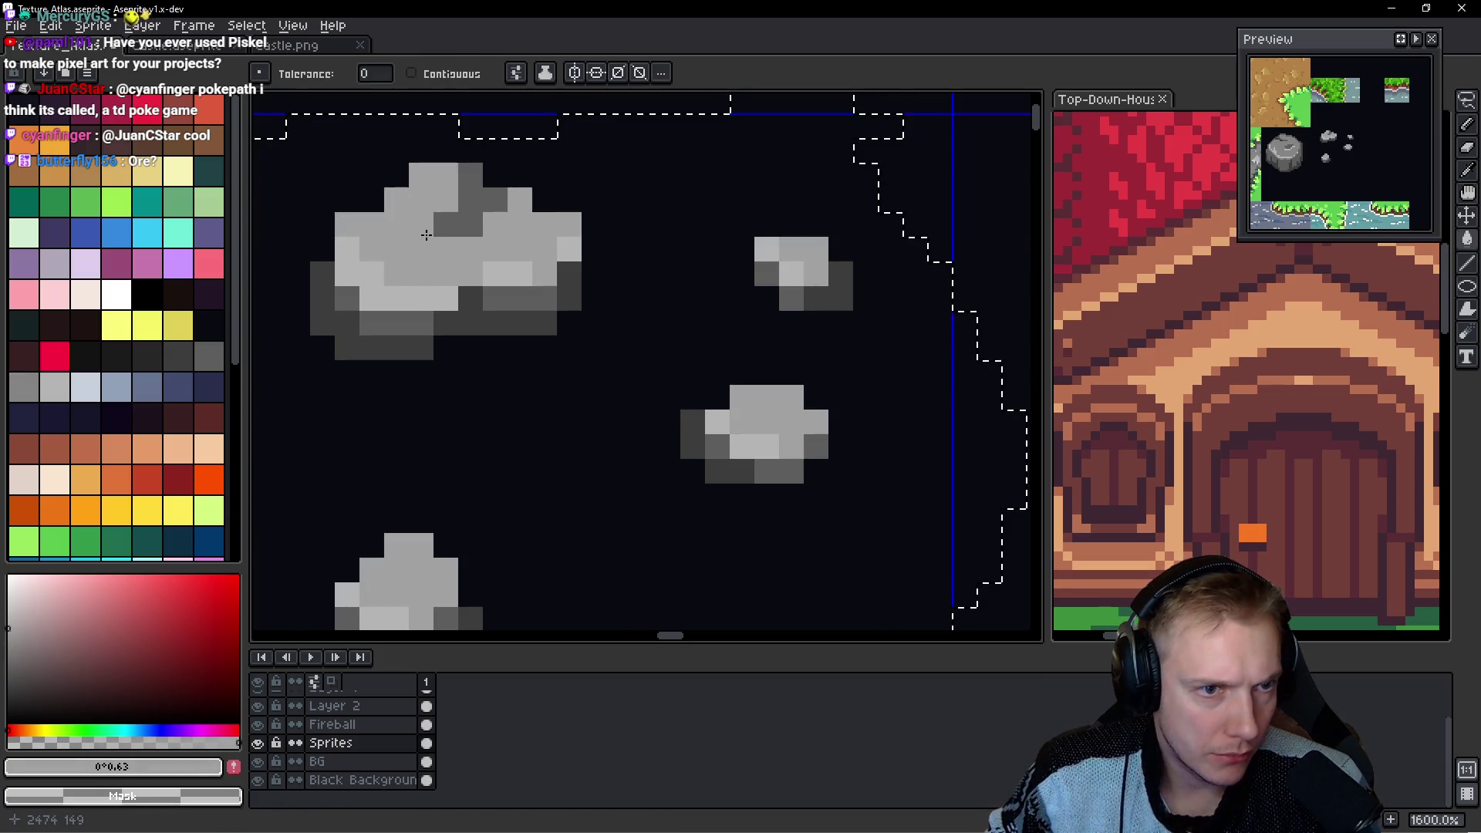
pyautogui.click(10, 614)
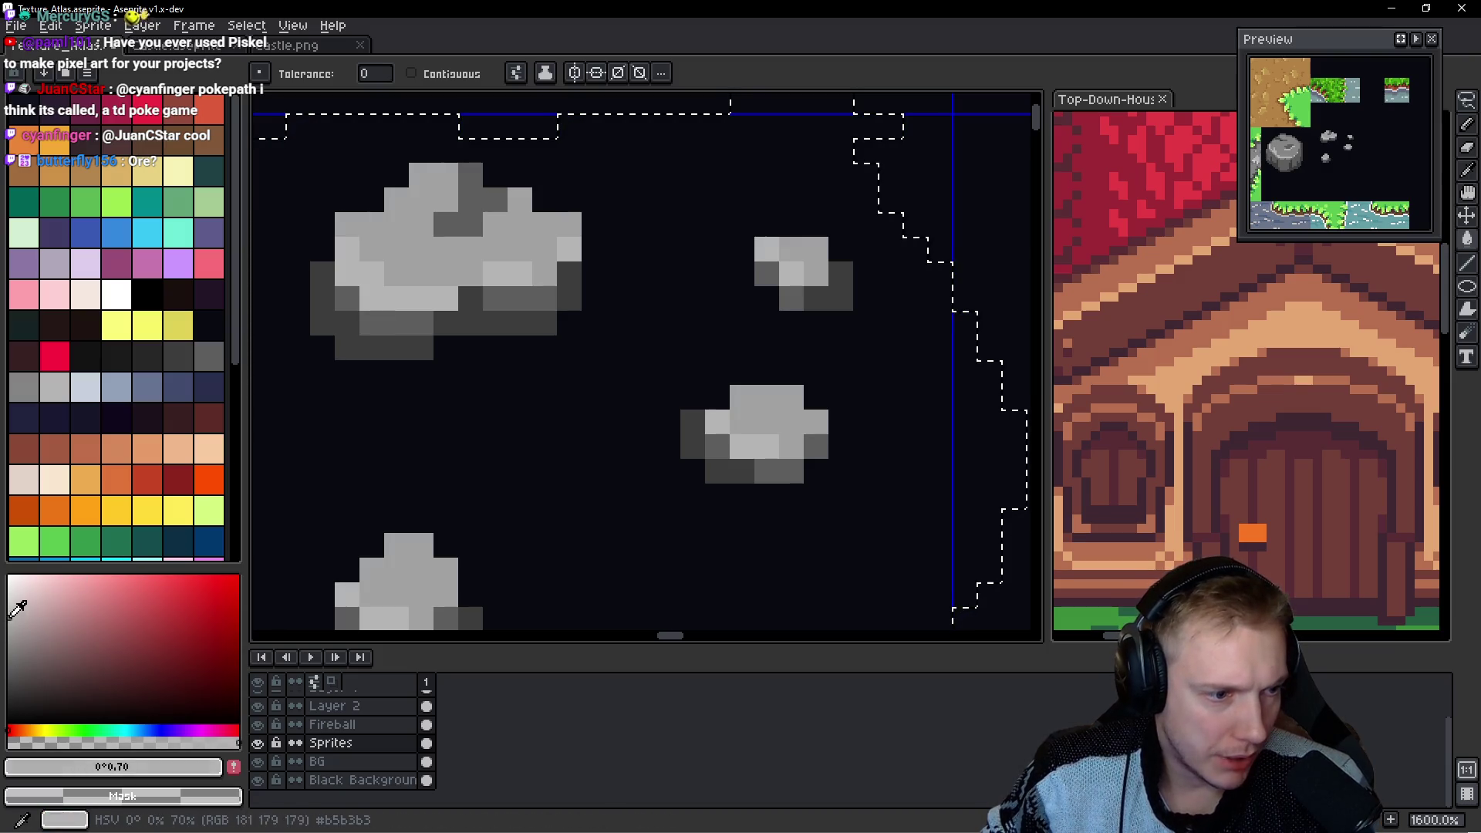
pyautogui.click(421, 348)
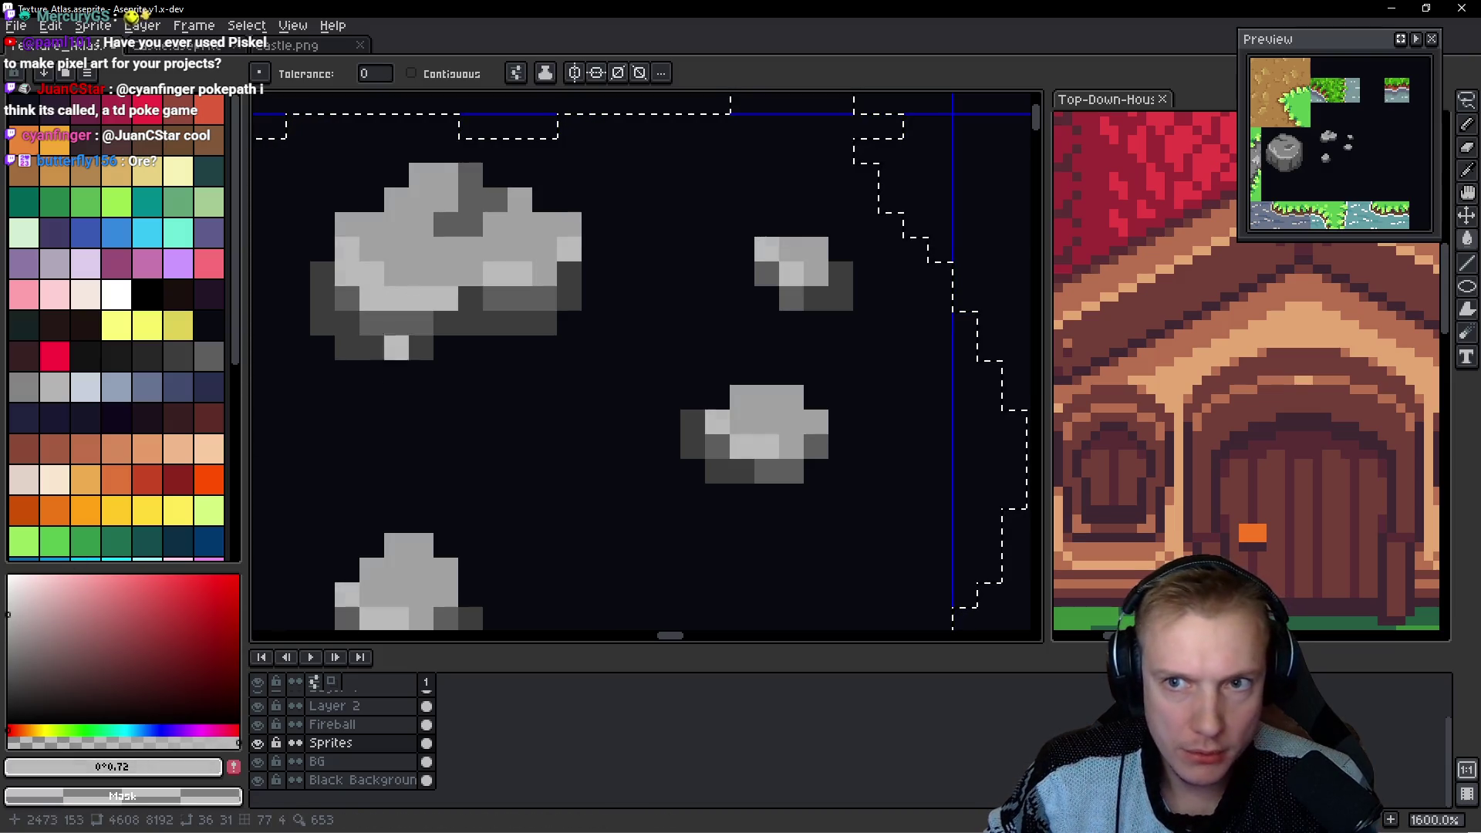
pyautogui.click(9, 610)
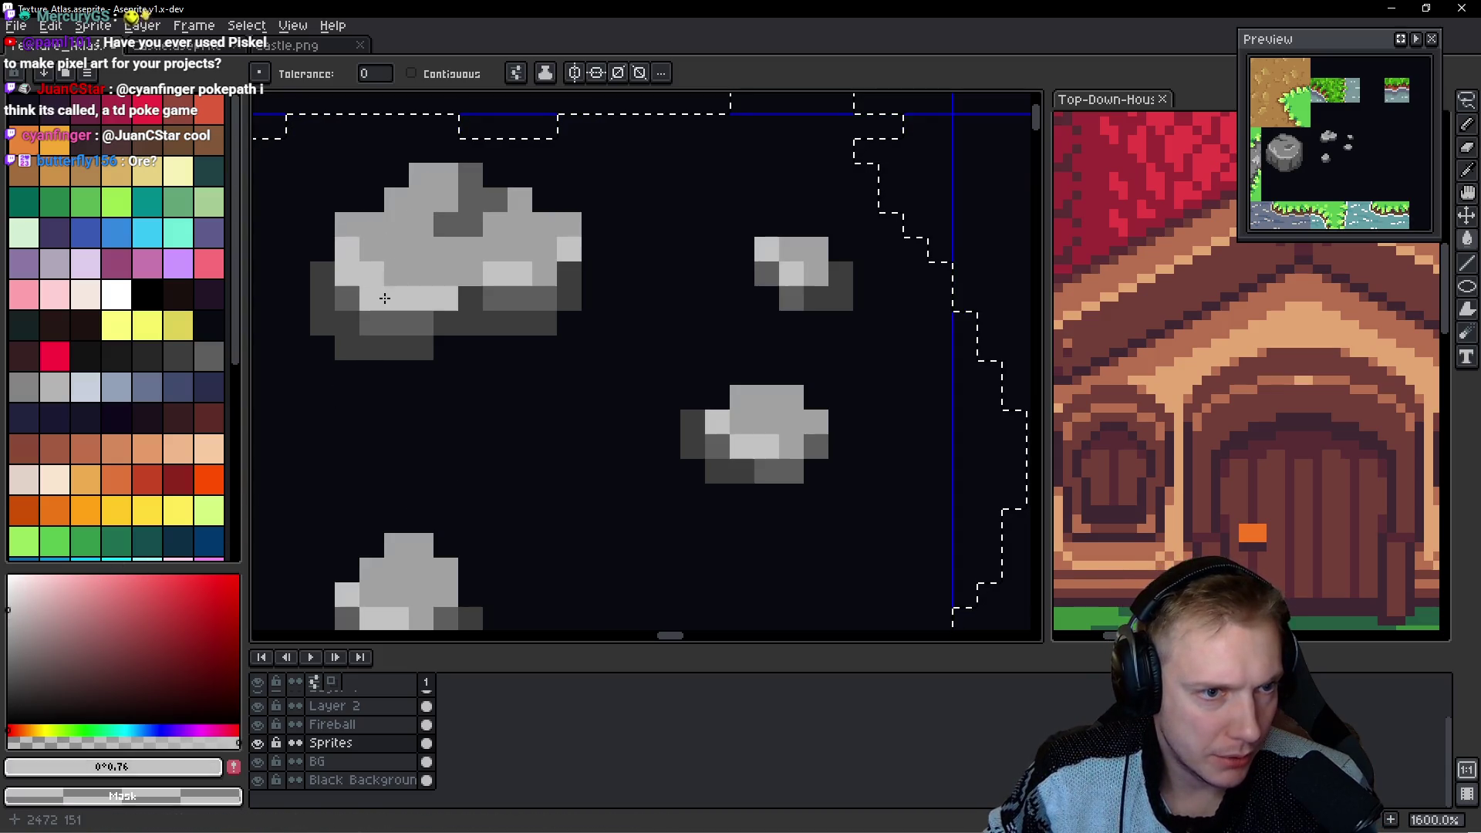
pyautogui.scroll(-6, 689, 322)
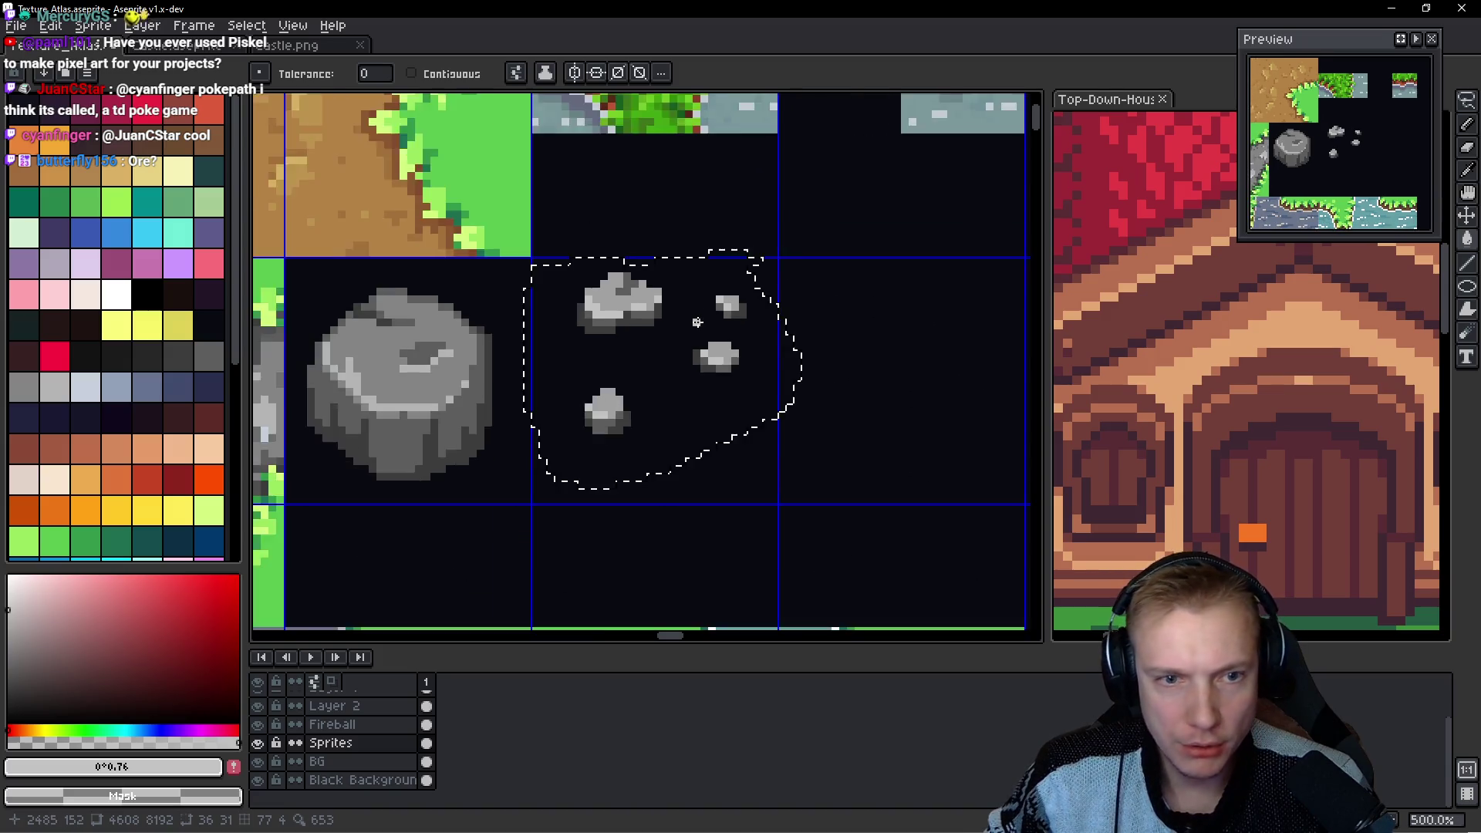
pyautogui.scroll(6, 690, 324)
# Clear the selection and darken pixels along the boulder's right edge.
pyautogui.hotkey('ctrl', 'd')
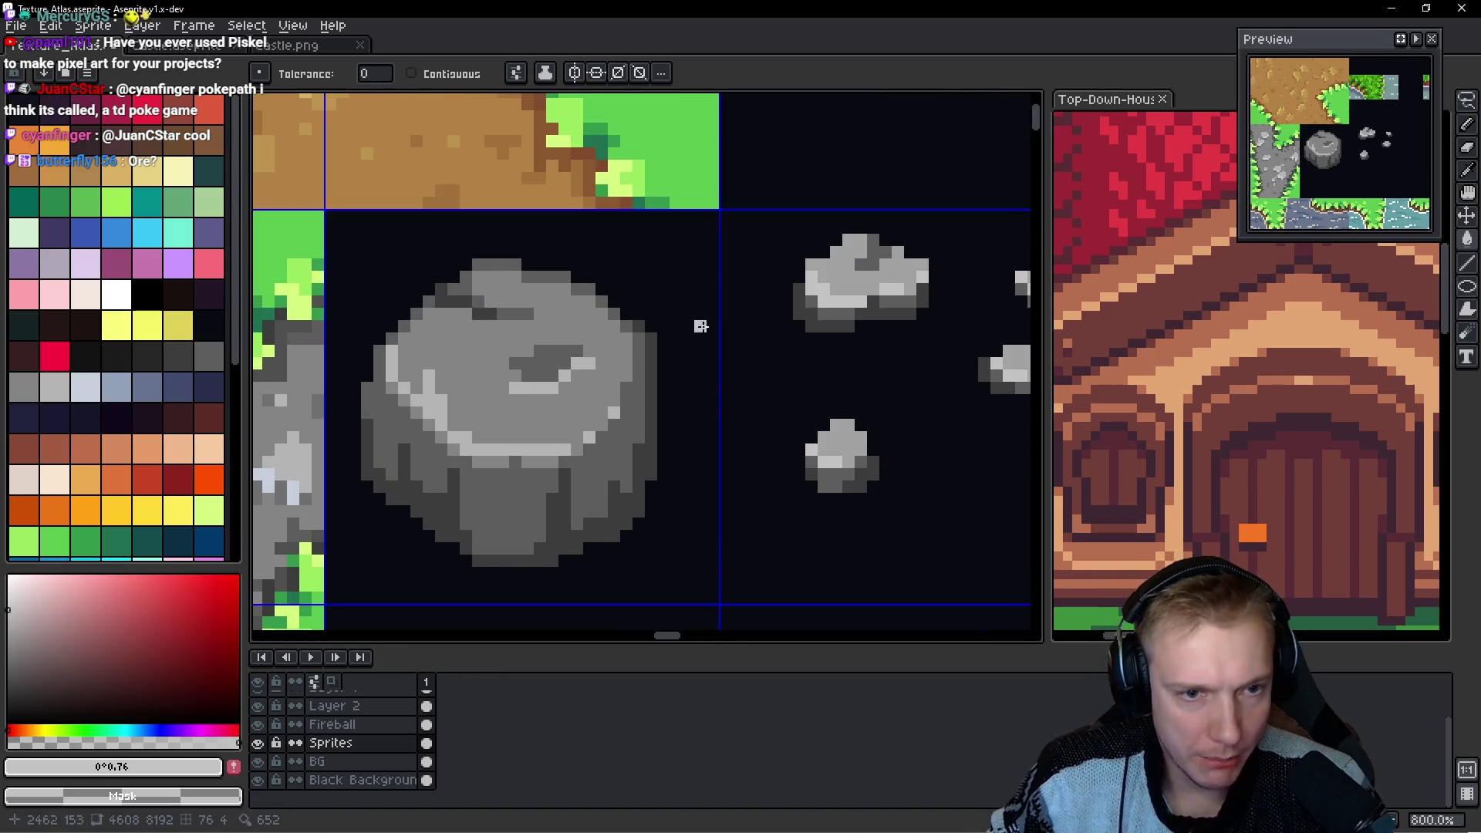
pyautogui.moveTo(680, 374); pyautogui.dragTo(837, 391)
pyautogui.press('b')
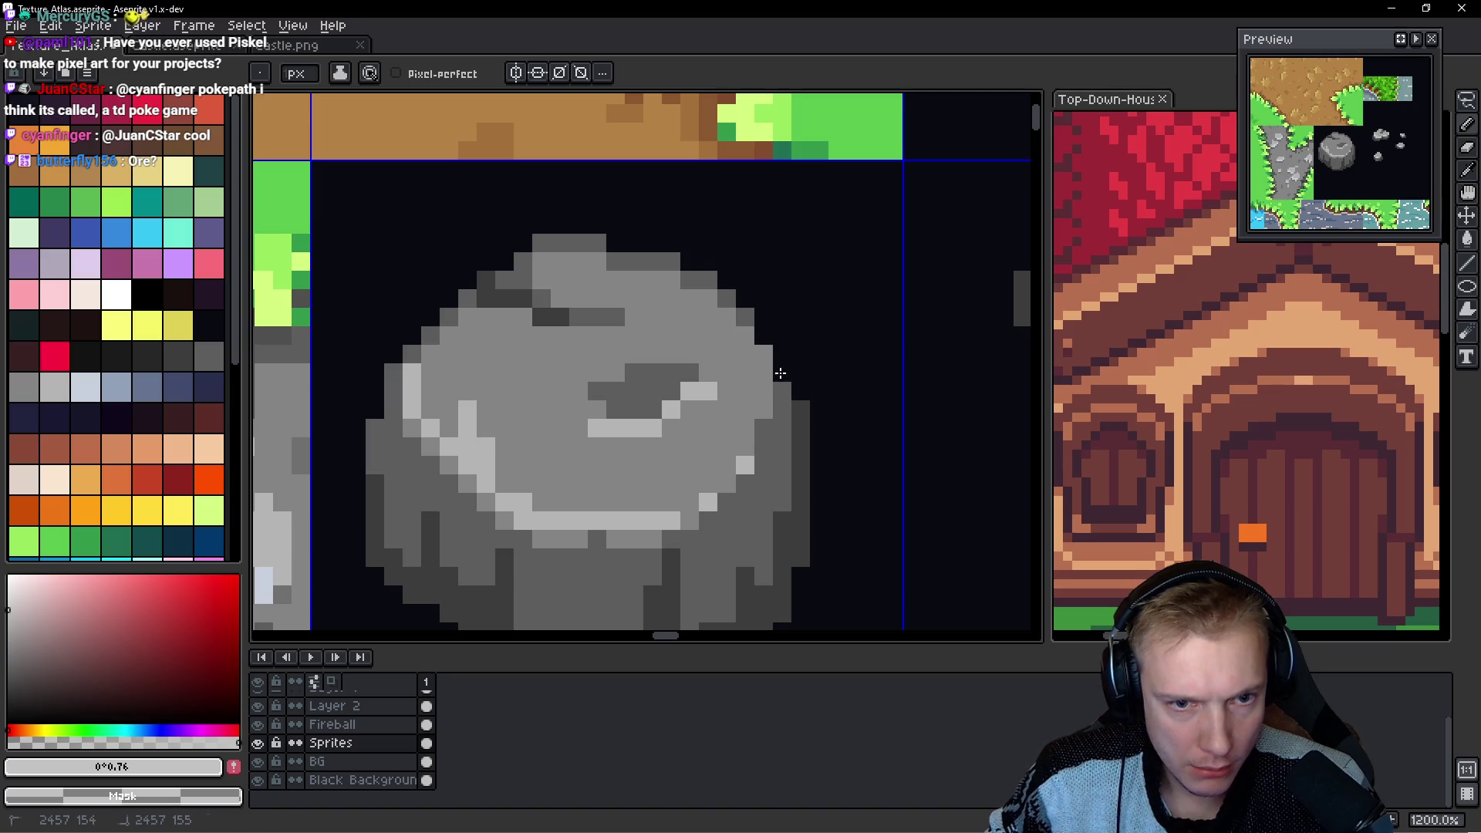
pyautogui.scroll(-6, 795, 364)
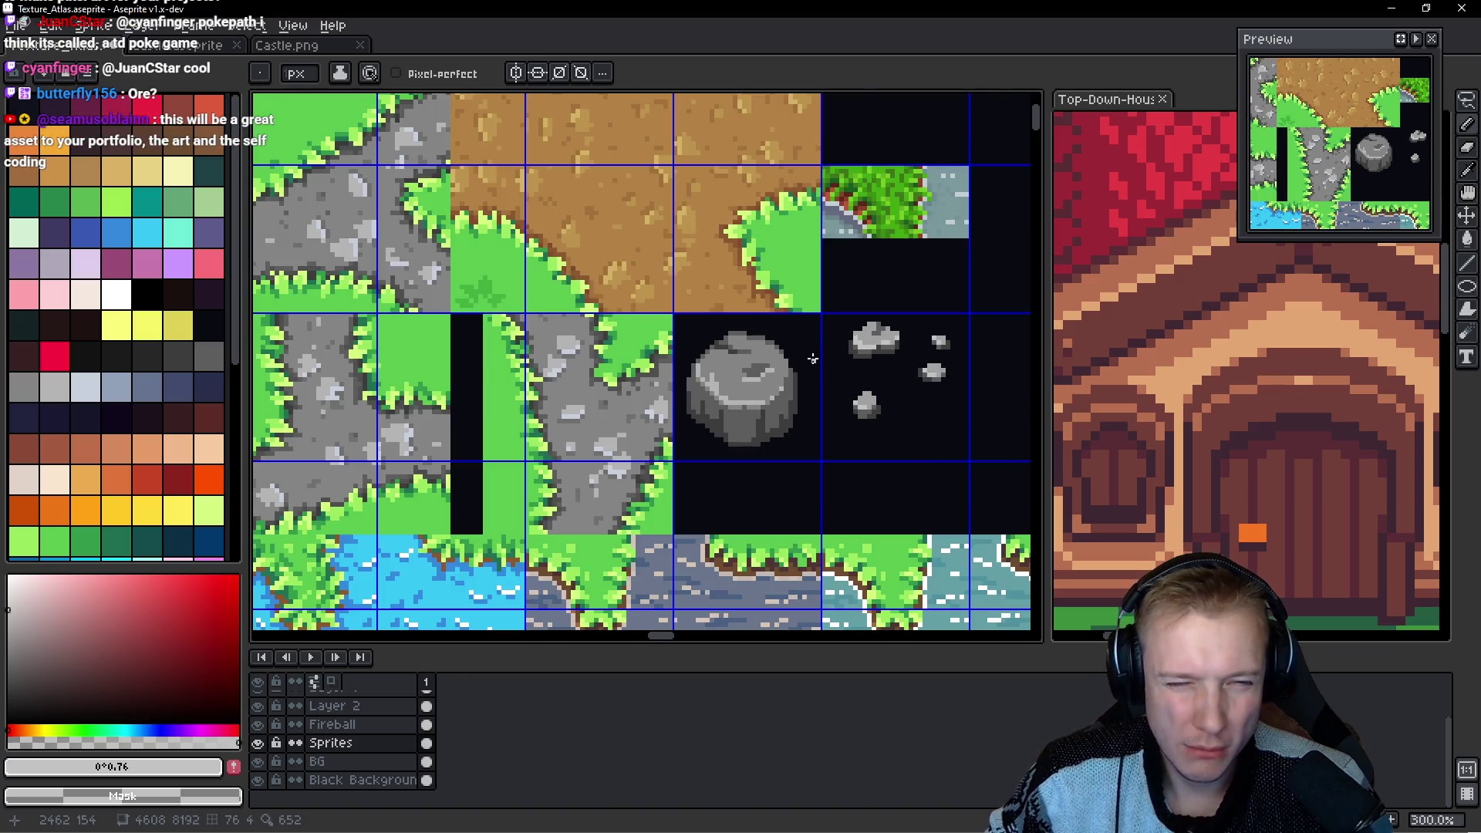
pyautogui.scroll(4, 815, 378)
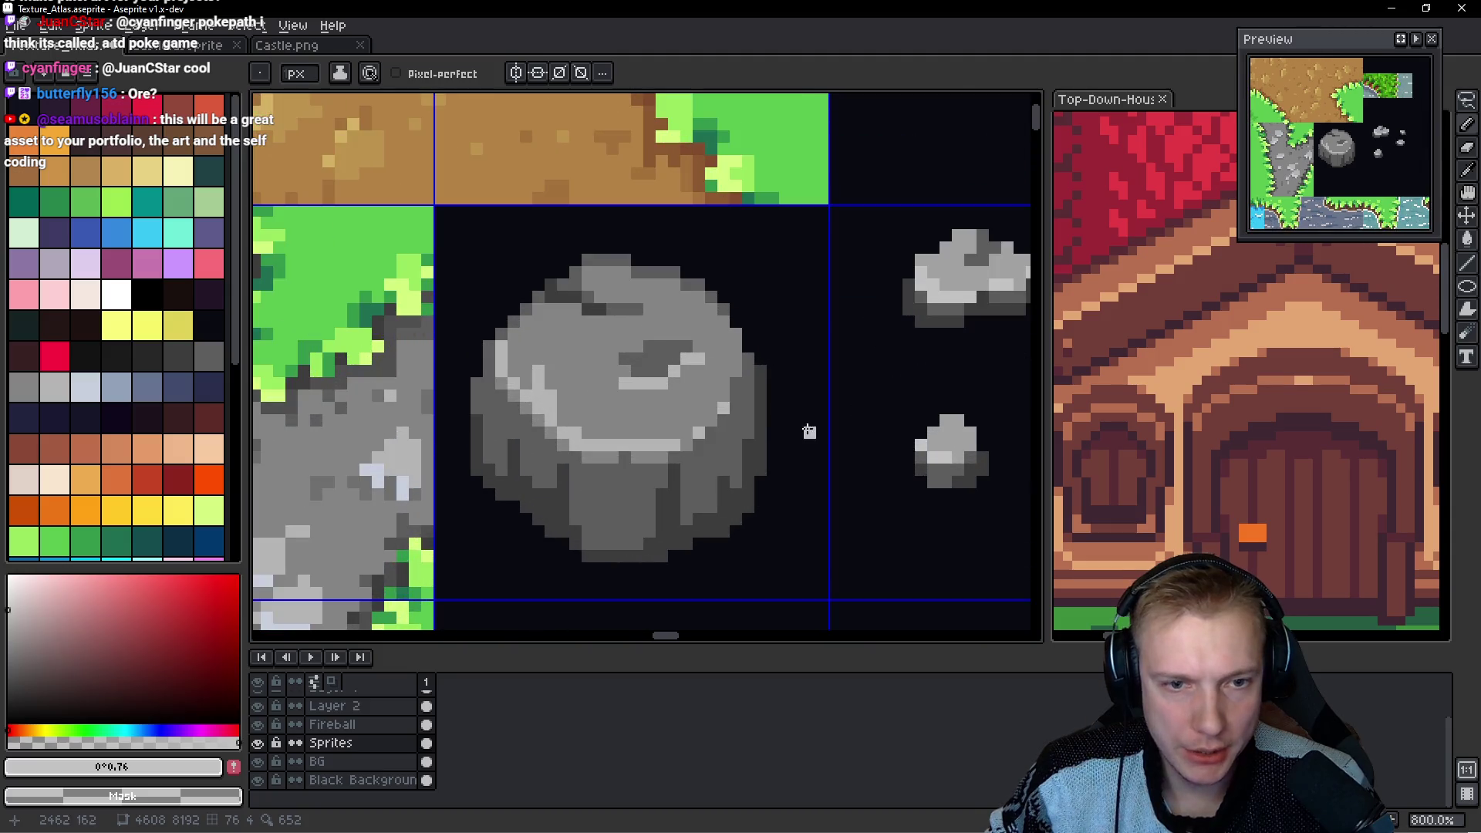
pyautogui.moveTo(761, 372); pyautogui.dragTo(759, 401)
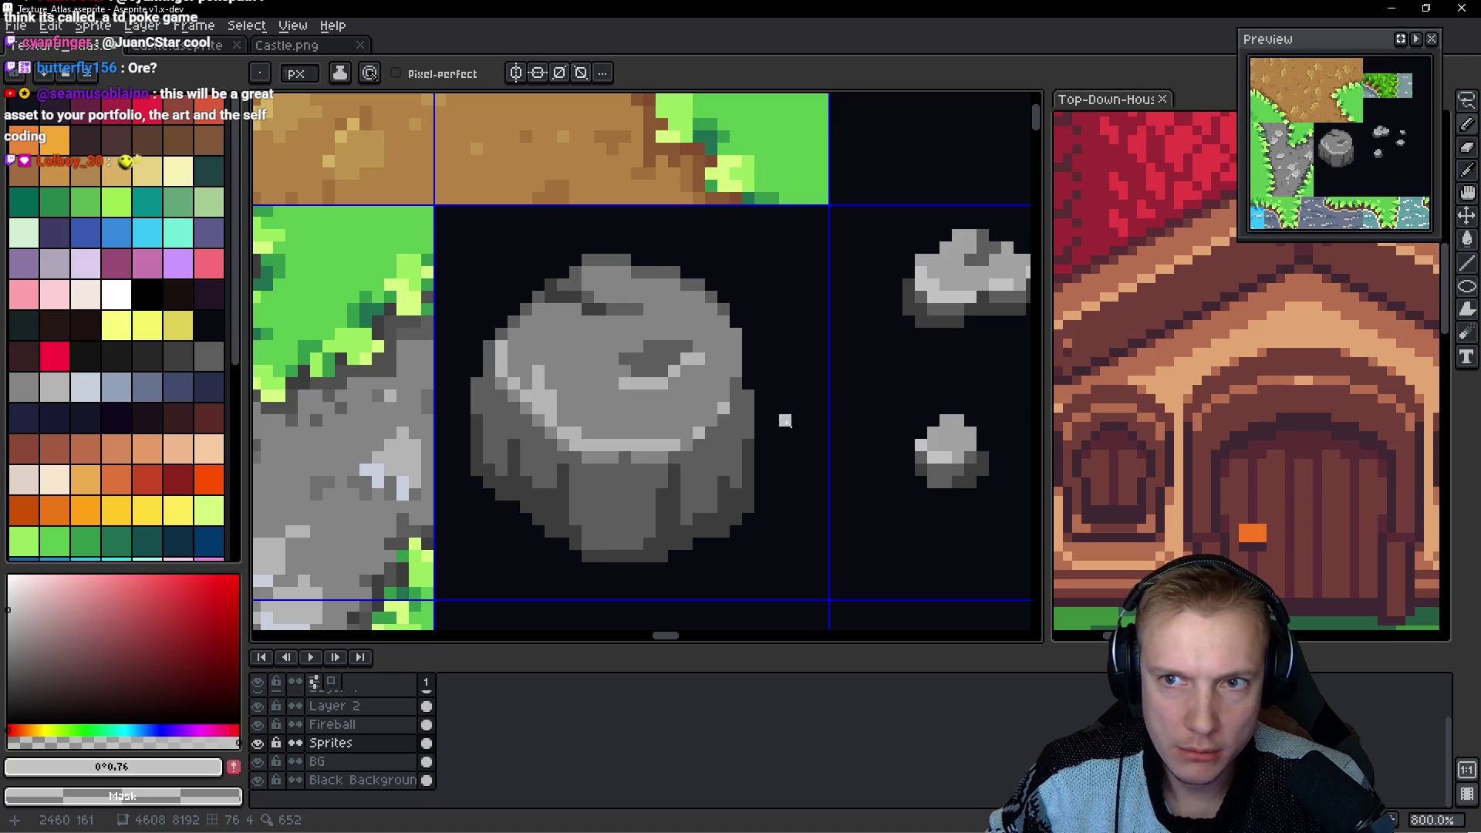
pyautogui.moveTo(749, 395); pyautogui.dragTo(753, 500)
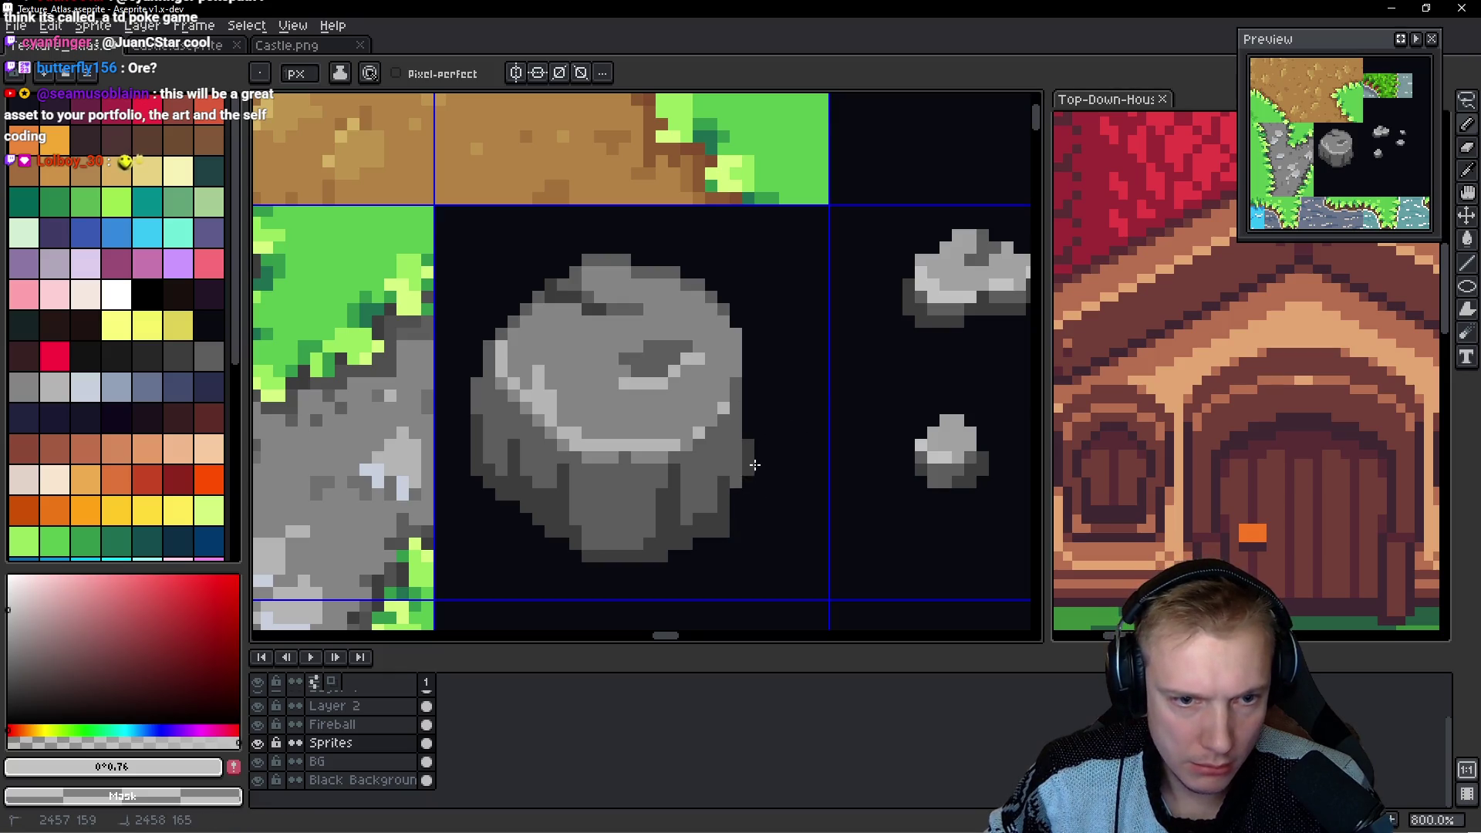
# Sample #5d5d5d and #3d3d3d and darken more right-edge pixels of the rock.
pyautogui.keyDown('alt'); pyautogui.click(720, 489); pyautogui.keyUp('alt')
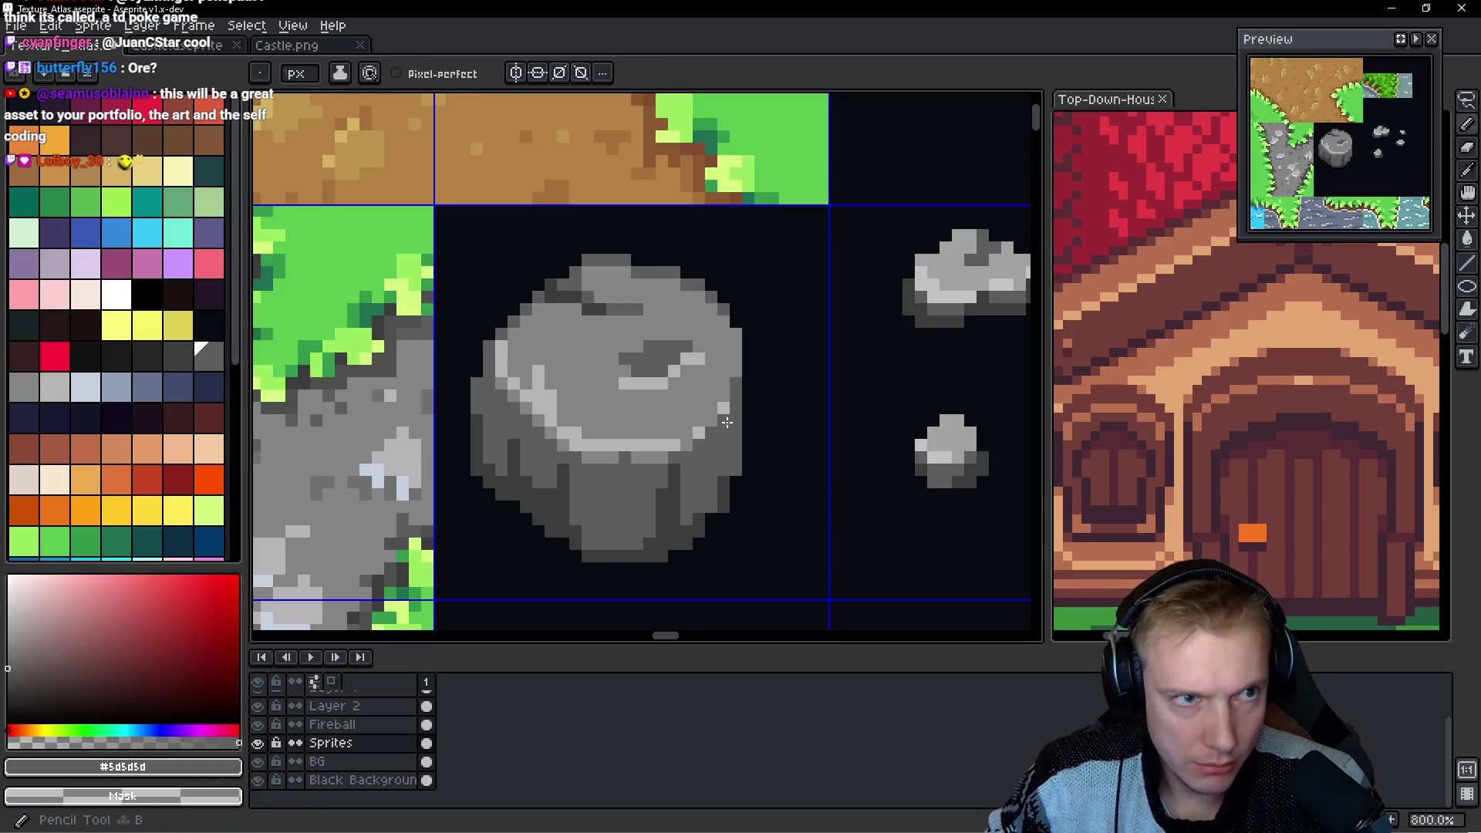
pyautogui.scroll(5, 727, 422)
pyautogui.keyDown('alt'); pyautogui.click(741, 569); pyautogui.keyUp('alt')
pyautogui.click(780, 393)
pyautogui.click(780, 488)
pyautogui.scroll(-3, 750, 492)
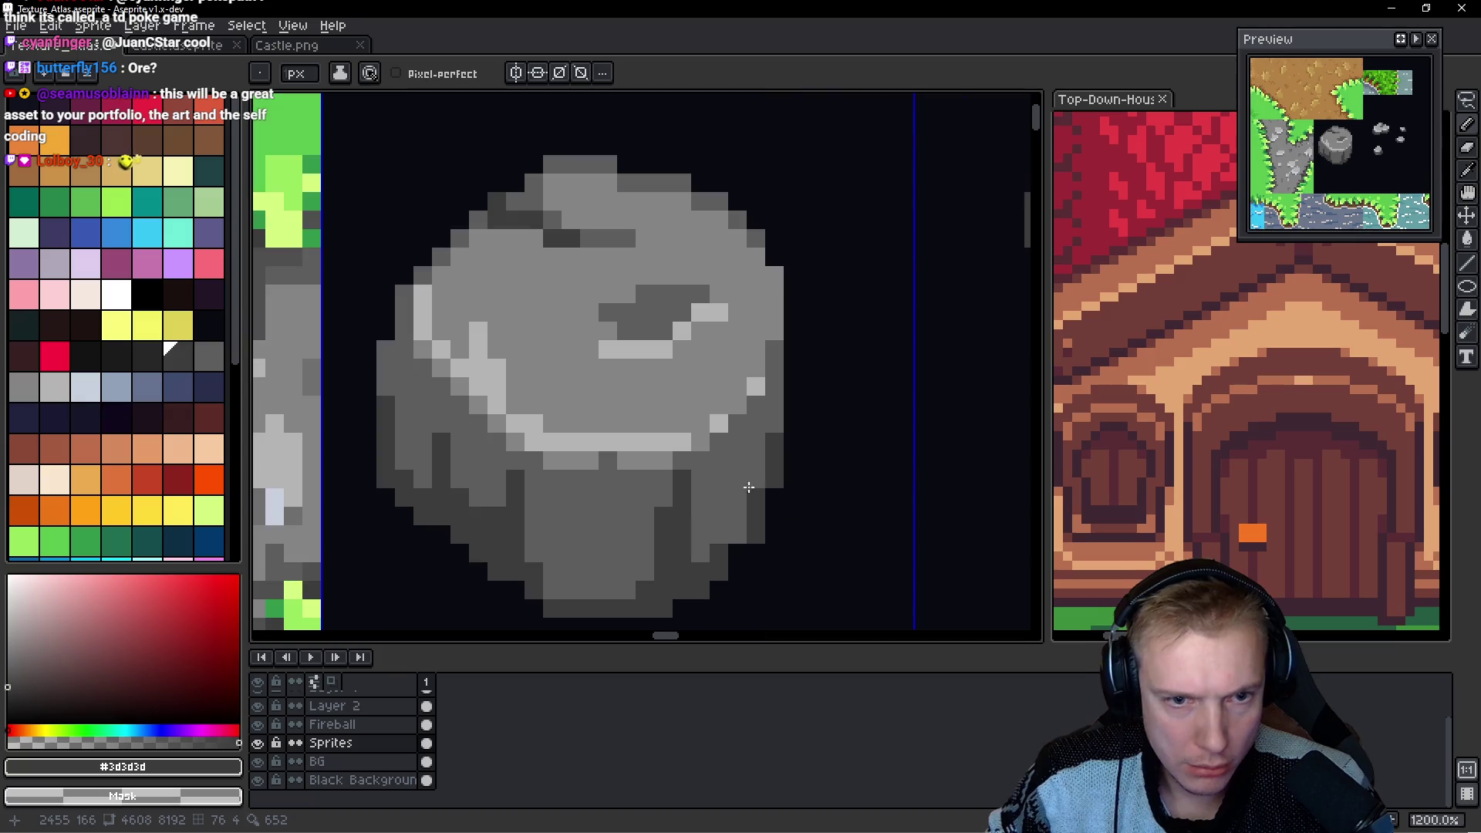
pyautogui.scroll(1, 752, 493)
pyautogui.moveTo(758, 494)
pyautogui.mouseDown()
pyautogui.moveTo(720, 455)
pyautogui.moveTo(720, 420)
pyautogui.moveTo(741, 420)
pyautogui.mouseUp()
pyautogui.scroll(-6, 800, 384)
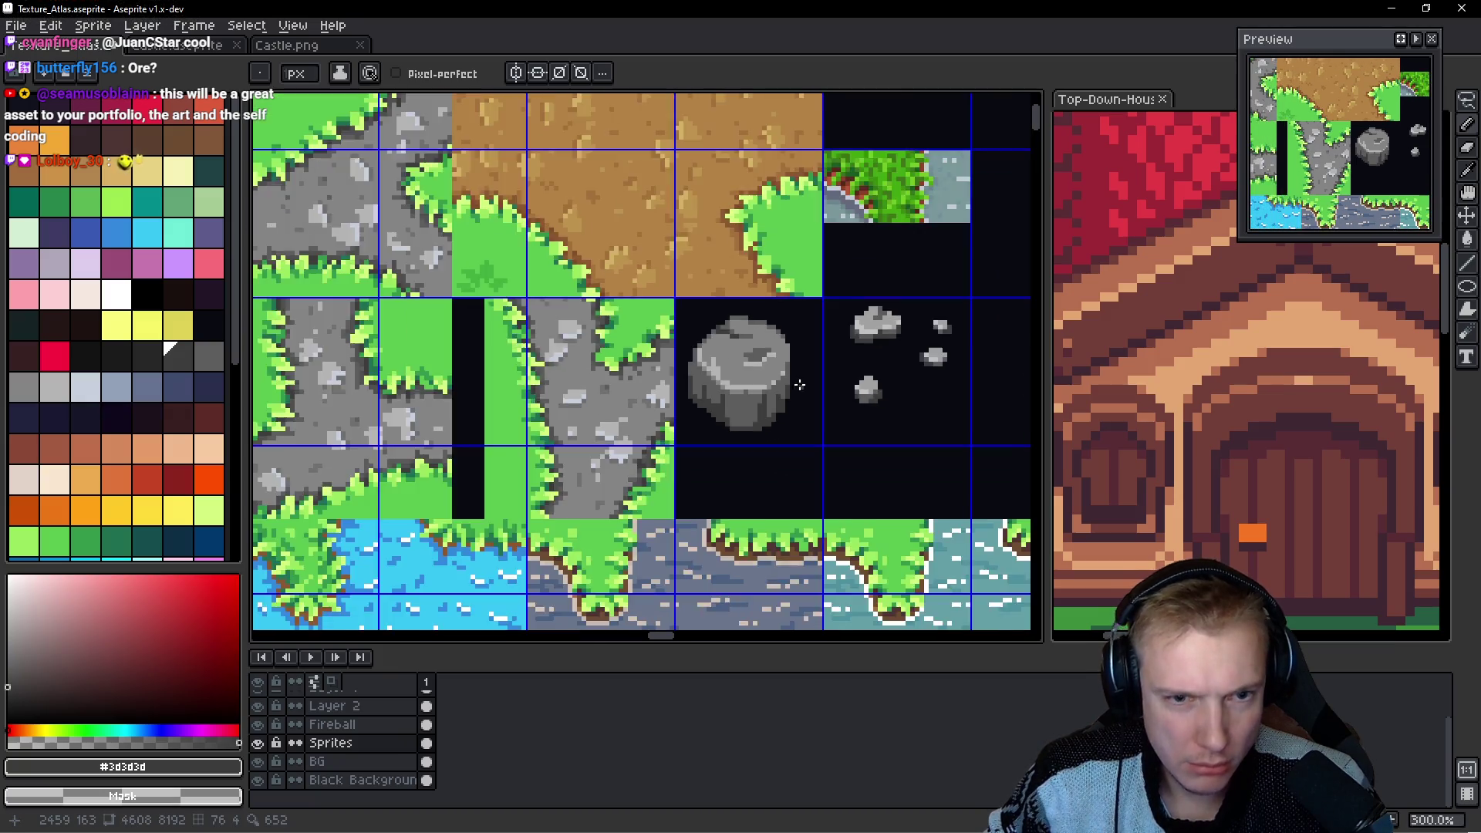
pyautogui.scroll(-1, 800, 384)
pyautogui.scroll(6, 783, 364)
pyautogui.scroll(1, 803, 463)
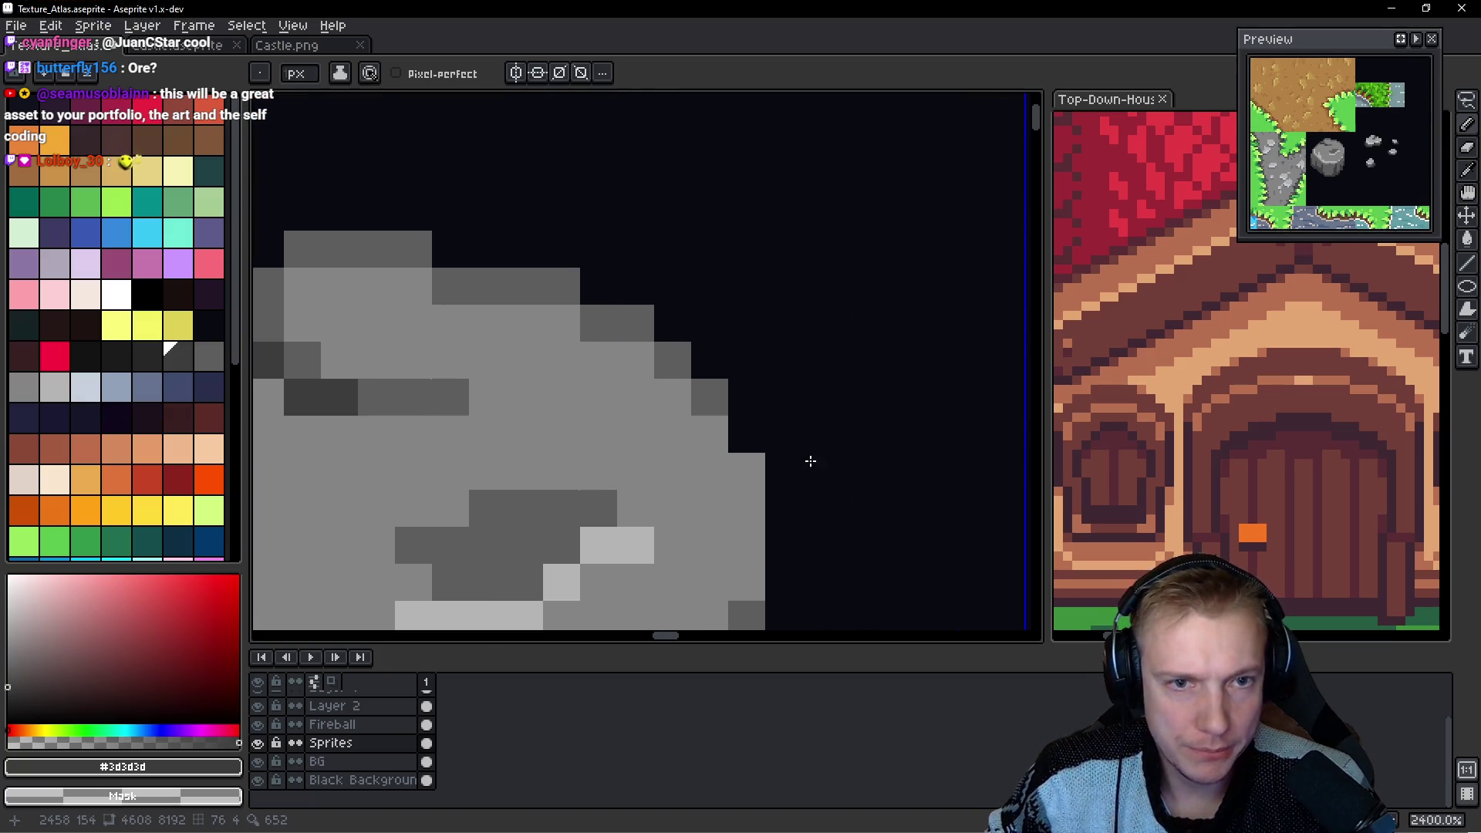
# Darken the rock's top and upper-left outline pixels.
pyautogui.moveTo(707, 390)
pyautogui.mouseDown()
pyautogui.moveTo(637, 325)
pyautogui.moveTo(595, 317)
pyautogui.mouseUp()
pyautogui.moveTo(561, 248); pyautogui.dragTo(539, 284)
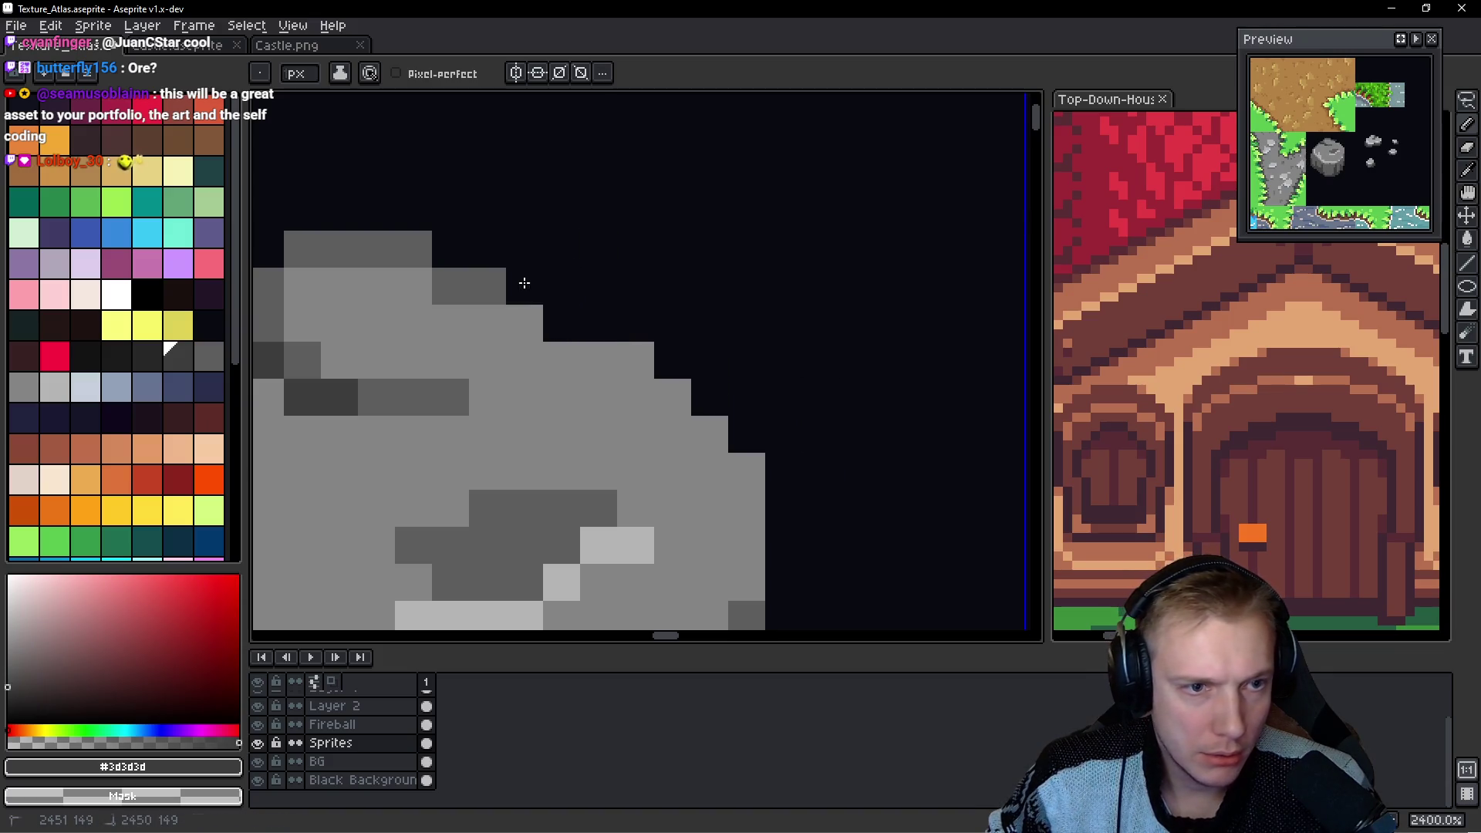
pyautogui.hscroll(-2, 579, 280)
pyautogui.moveTo(629, 253); pyautogui.dragTo(353, 252)
pyautogui.hscroll(-4, 494, 263)
pyautogui.moveTo(645, 271); pyautogui.dragTo(687, 264)
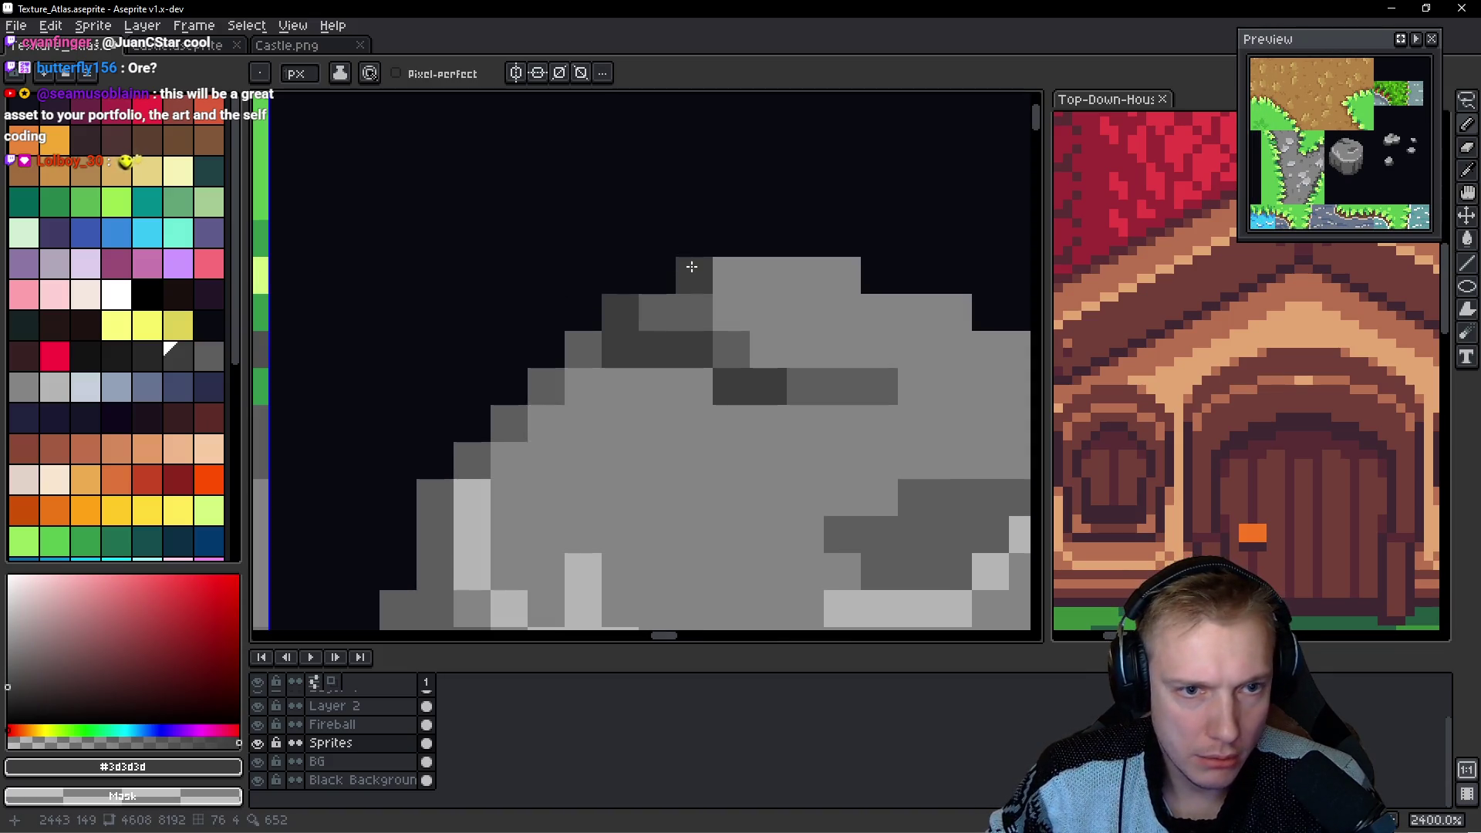
pyautogui.hscroll(-1, 595, 281)
pyautogui.moveTo(595, 281)
pyautogui.mouseDown()
pyautogui.moveTo(694, 277)
pyautogui.moveTo(720, 235)
pyautogui.mouseUp()
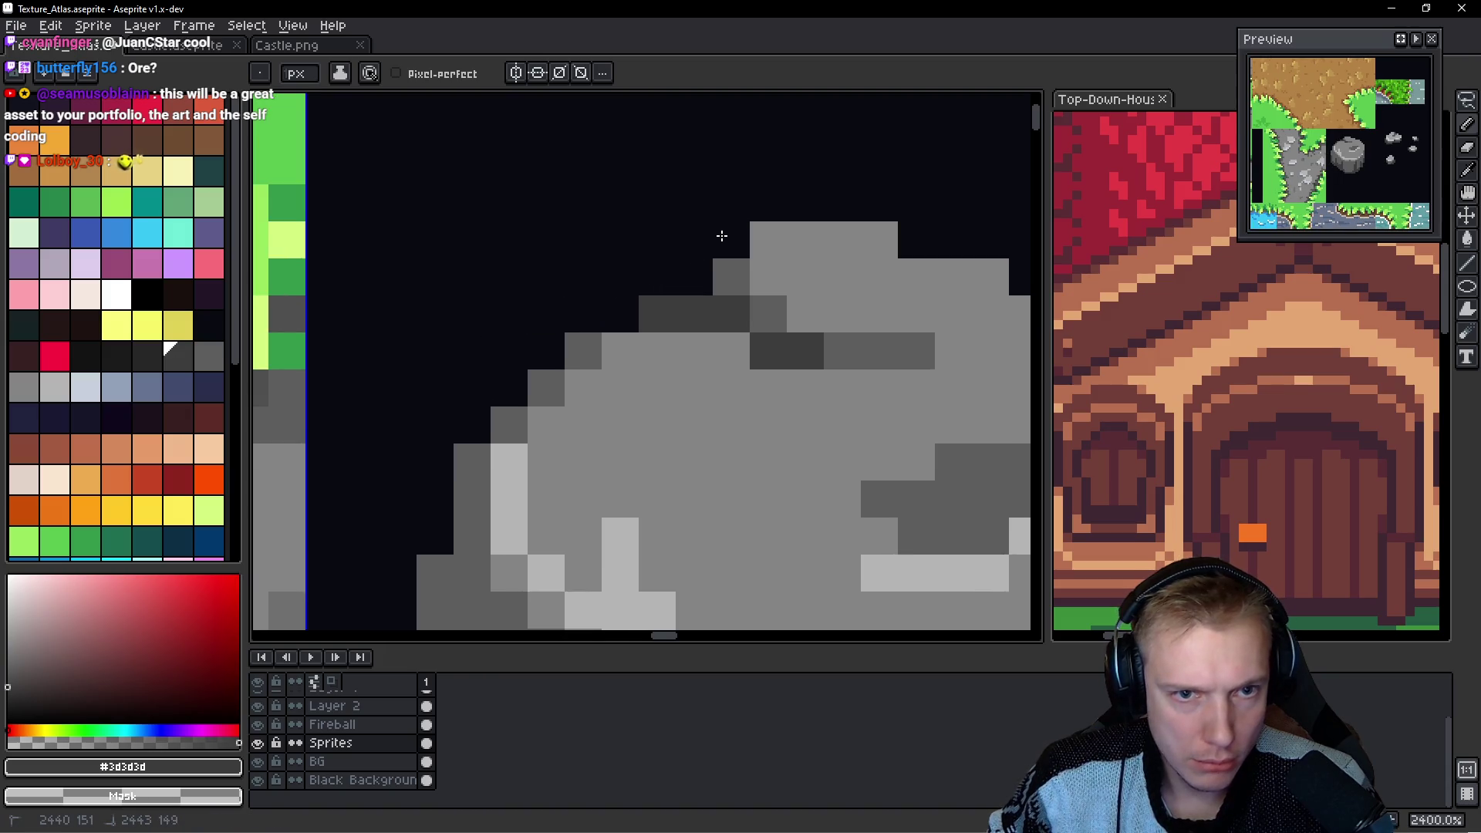
pyautogui.click(580, 332)
# Erase four stray dark pixels on the upper-left diagonal.
pyautogui.rightClick(580, 332)
pyautogui.rightClick(550, 379)
pyautogui.rightClick(502, 417)
pyautogui.rightClick(463, 457)
# Touch up the rock's lower side with dark #3d3d3d pixels.
pyautogui.click(459, 509)
pyautogui.scroll(-3, 460, 514)
pyautogui.moveTo(489, 237); pyautogui.dragTo(479, 314)
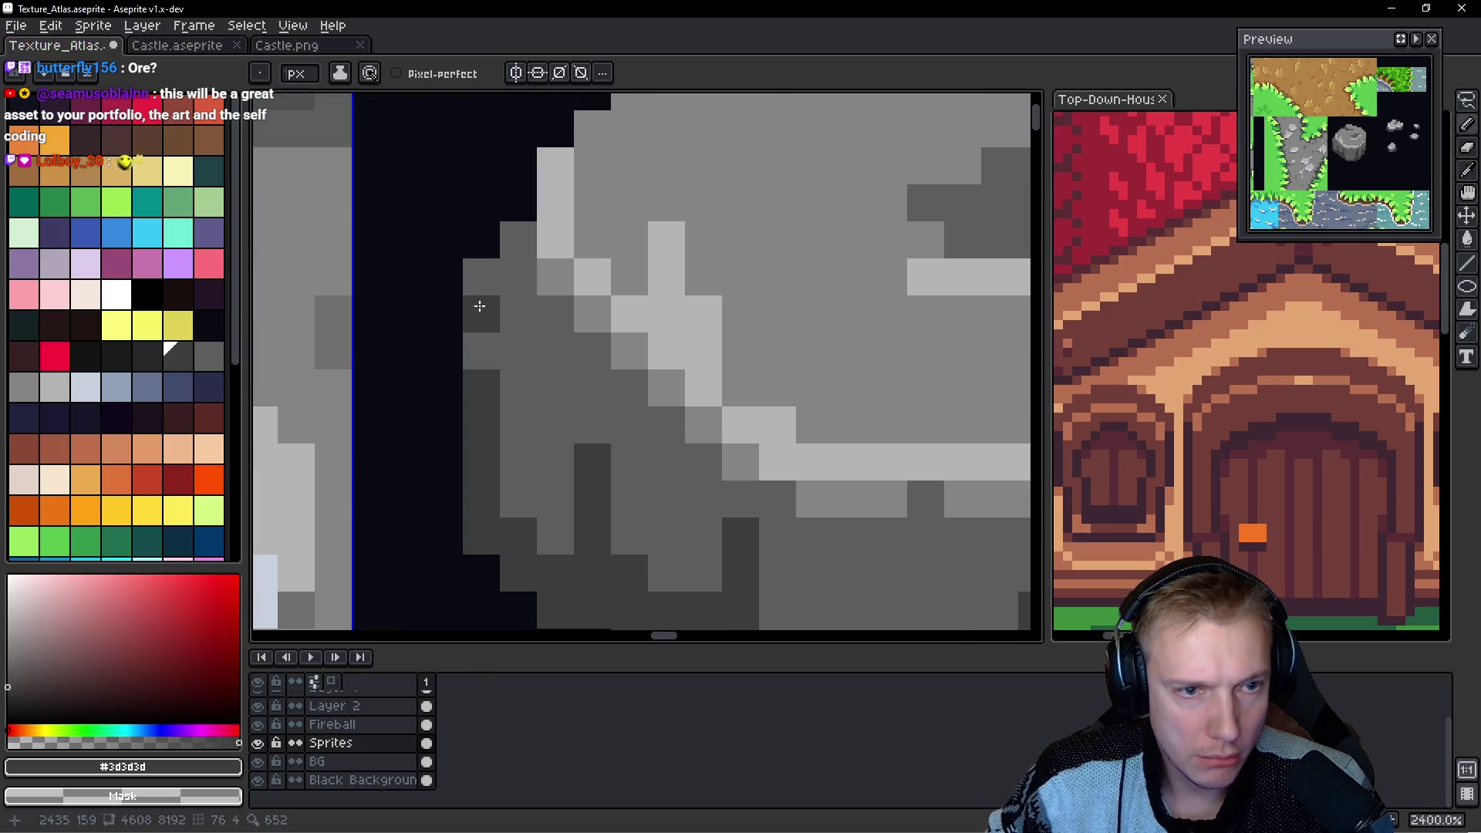
pyautogui.click(483, 274)
pyautogui.scroll(-8, 479, 337)
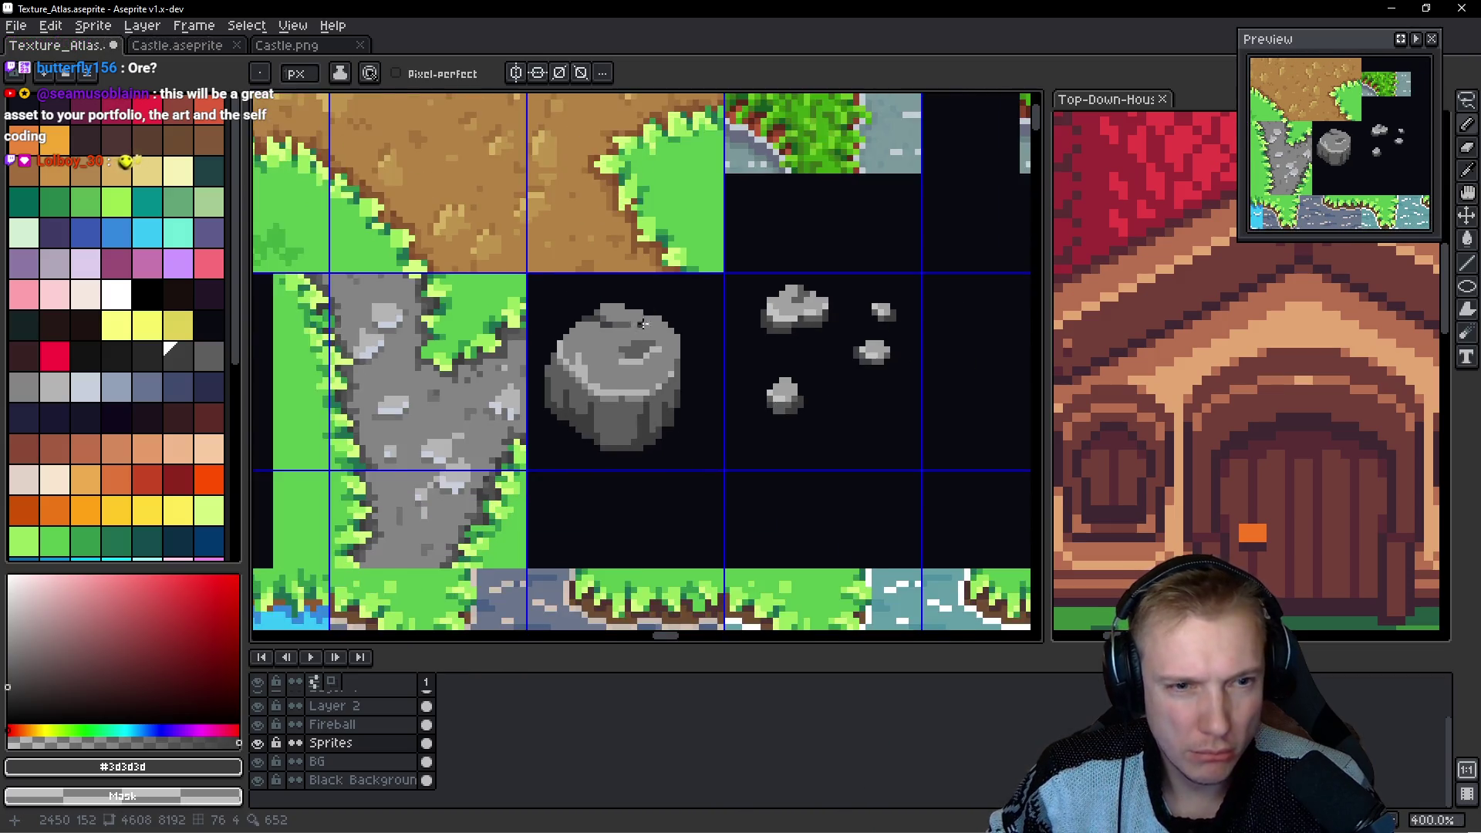
pyautogui.scroll(7, 671, 354)
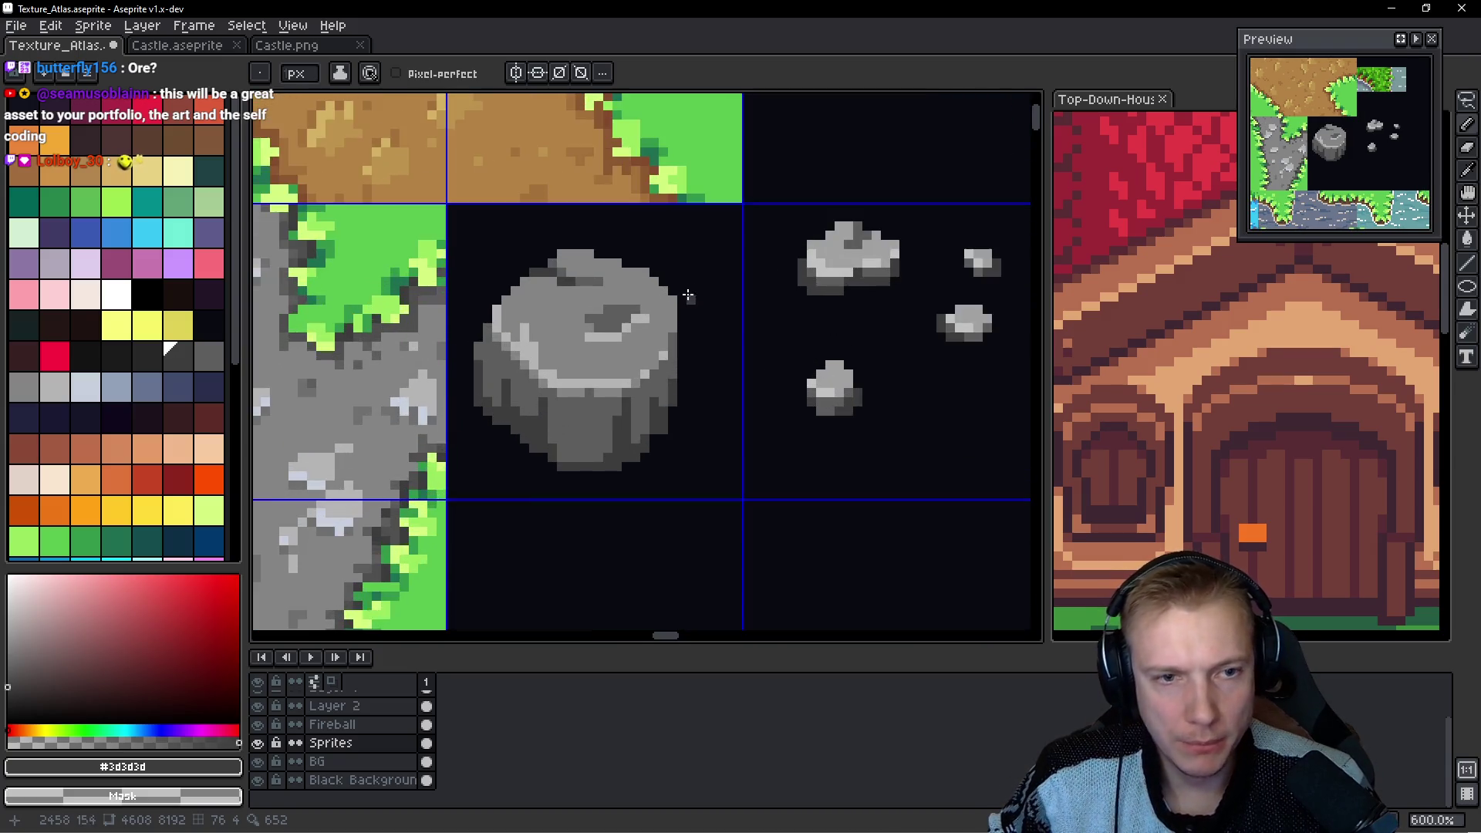
# Paint rock-edge pixels in mid grey #5d5d5d and save Texture_Atlas.aseprite.
pyautogui.keyDown('alt'); pyautogui.click(634, 386); pyautogui.keyUp('alt')
pyautogui.moveTo(633, 308)
pyautogui.mouseDown()
pyautogui.moveTo(609, 266)
pyautogui.moveTo(585, 262)
pyautogui.mouseUp()
pyautogui.scroll(-8, 671, 247)
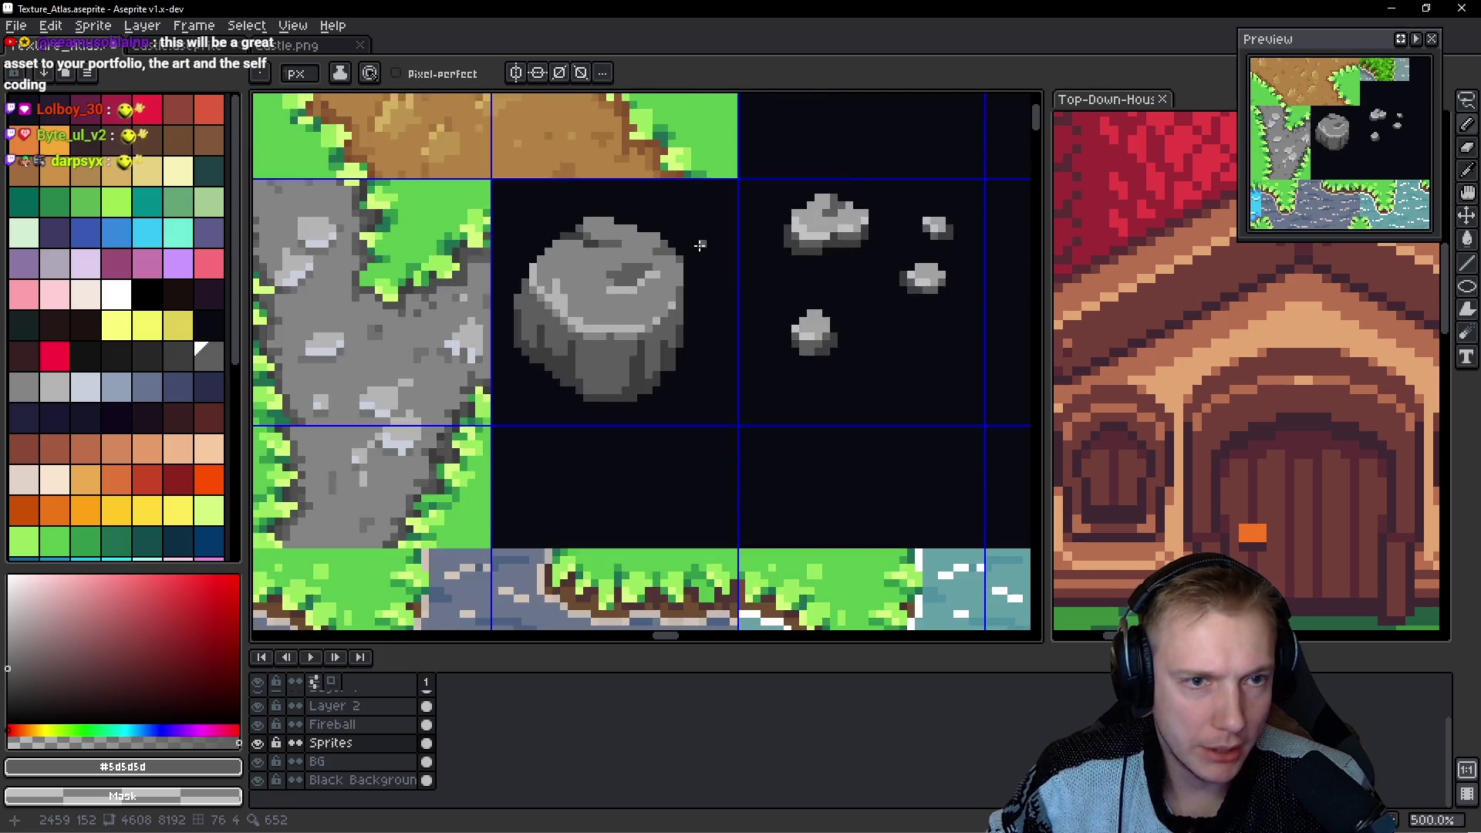
pyautogui.scroll(8, 679, 244)
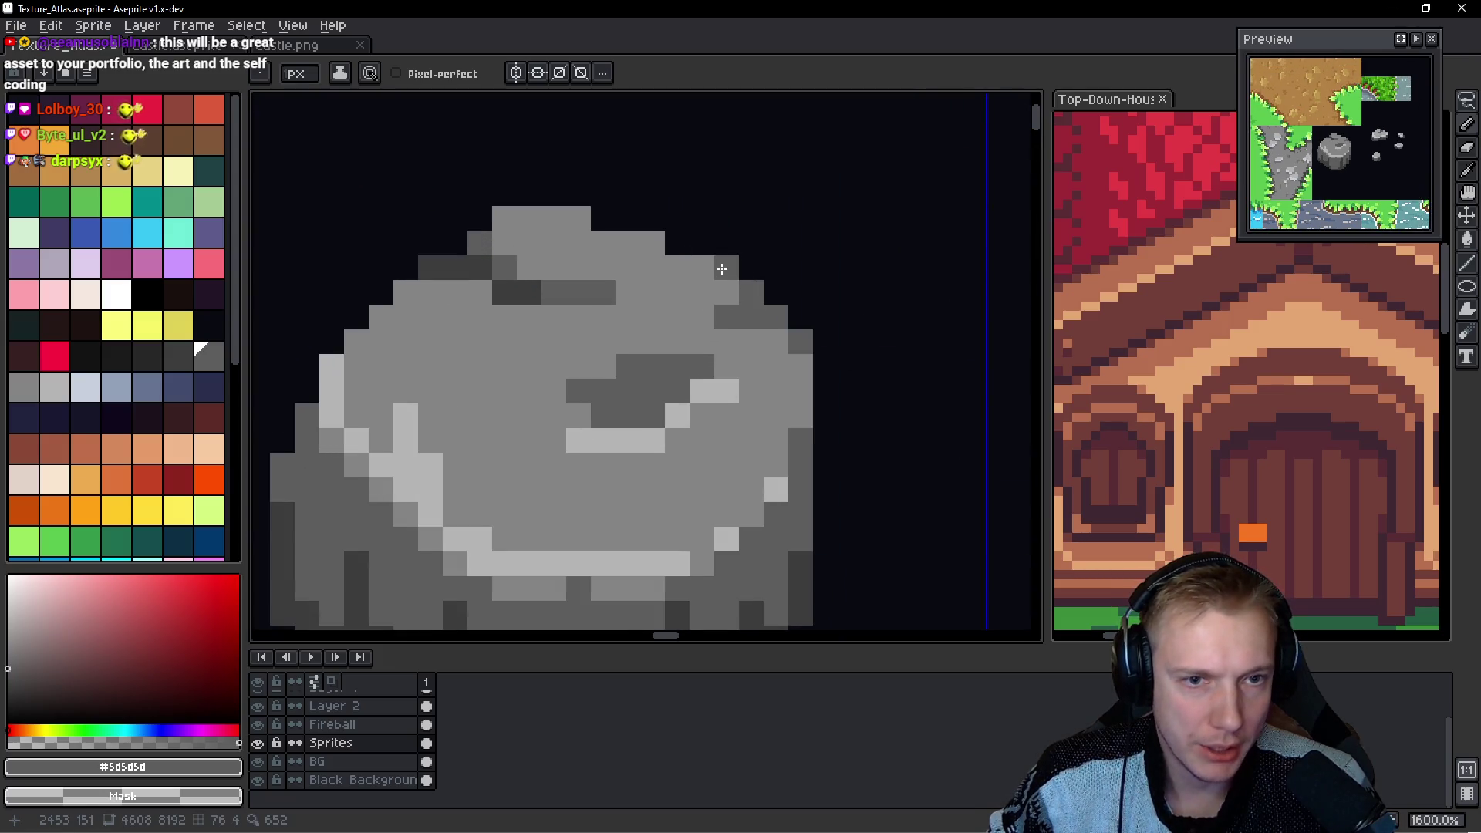
pyautogui.scroll(-6, 723, 268)
pyautogui.scroll(7, 809, 273)
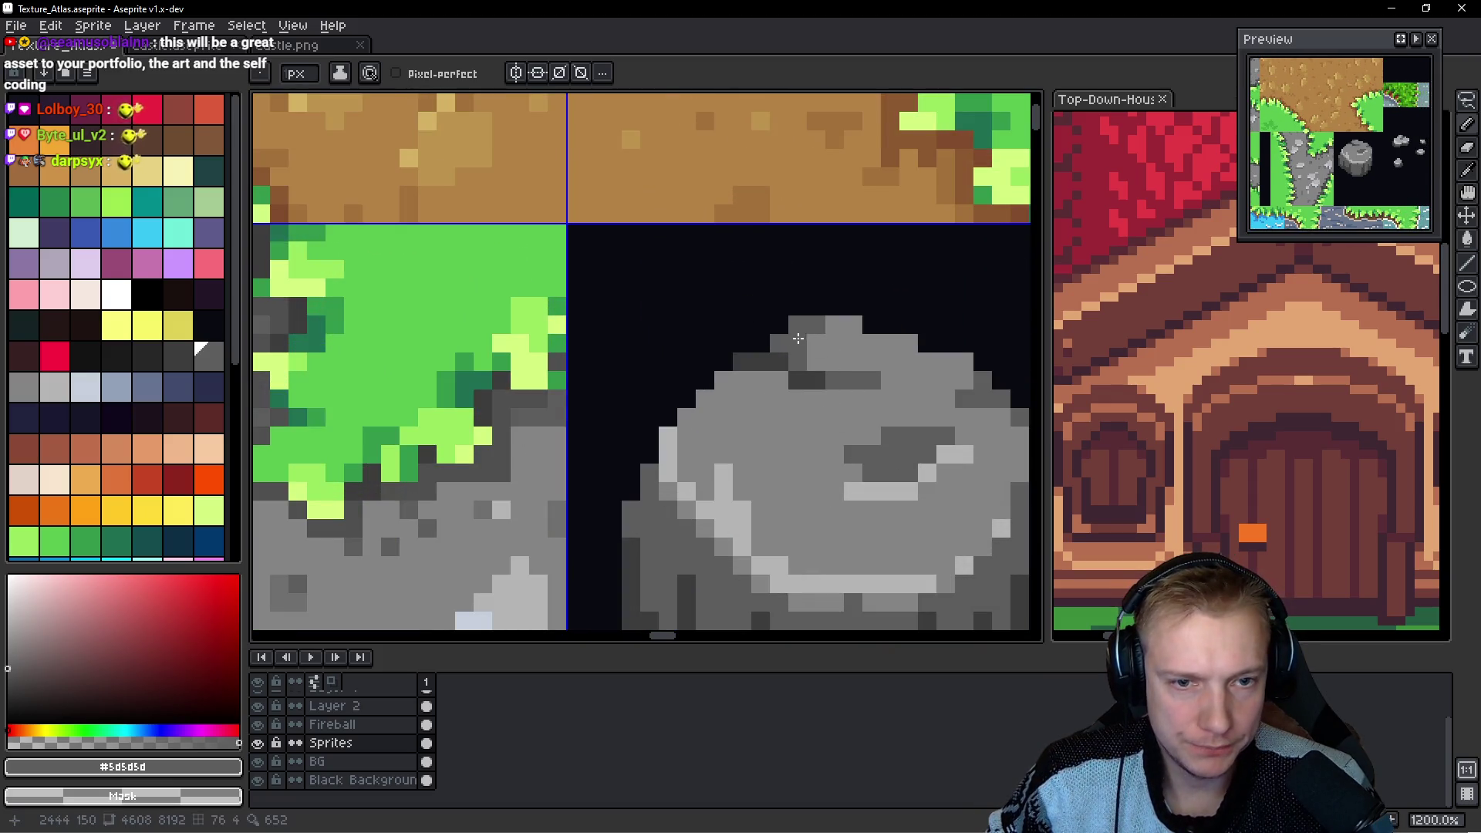
pyautogui.scroll(-7, 845, 364)
pyautogui.scroll(5, 849, 368)
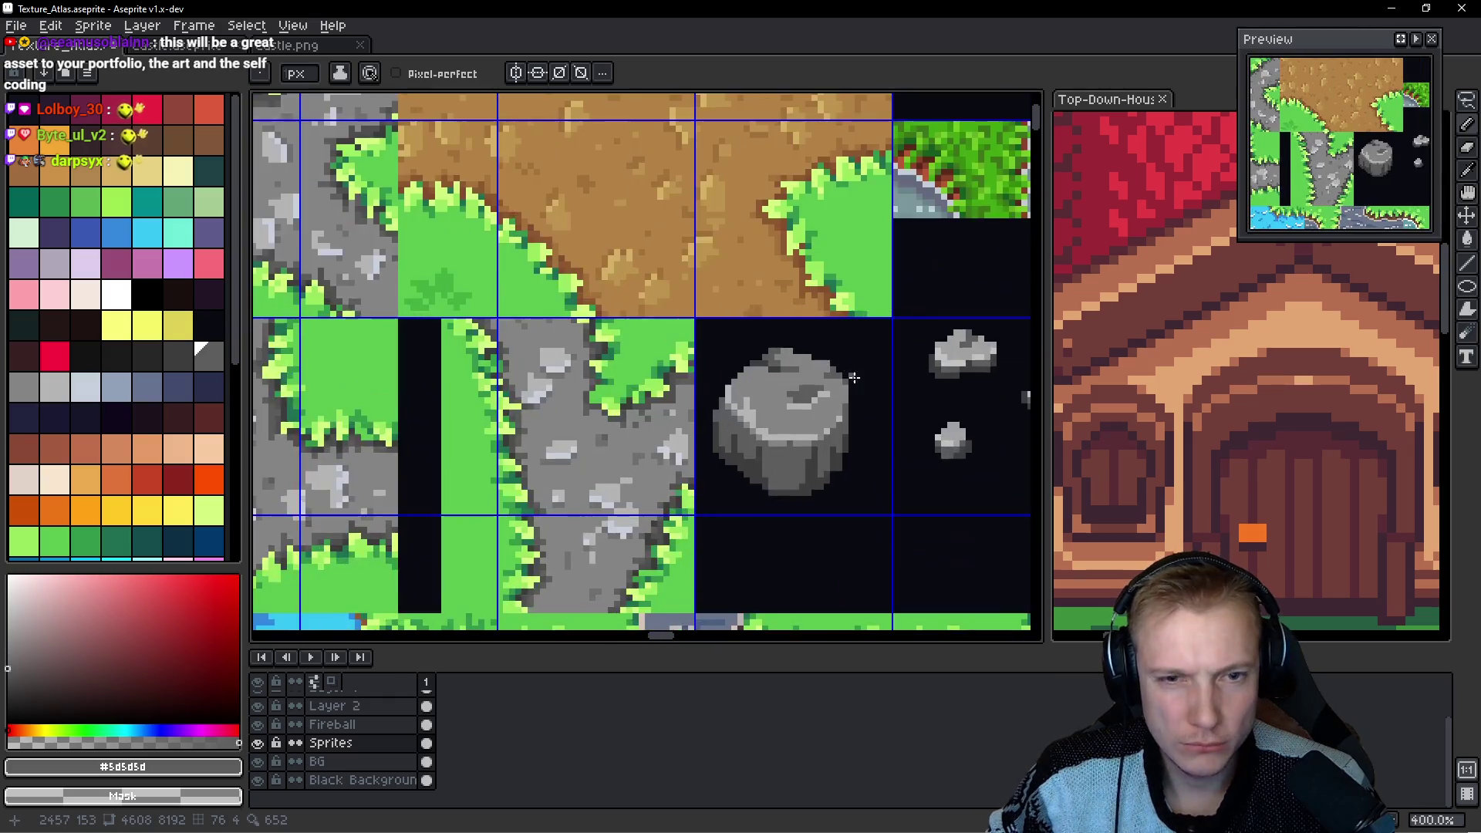
pyautogui.hotkey('ctrl', 's')
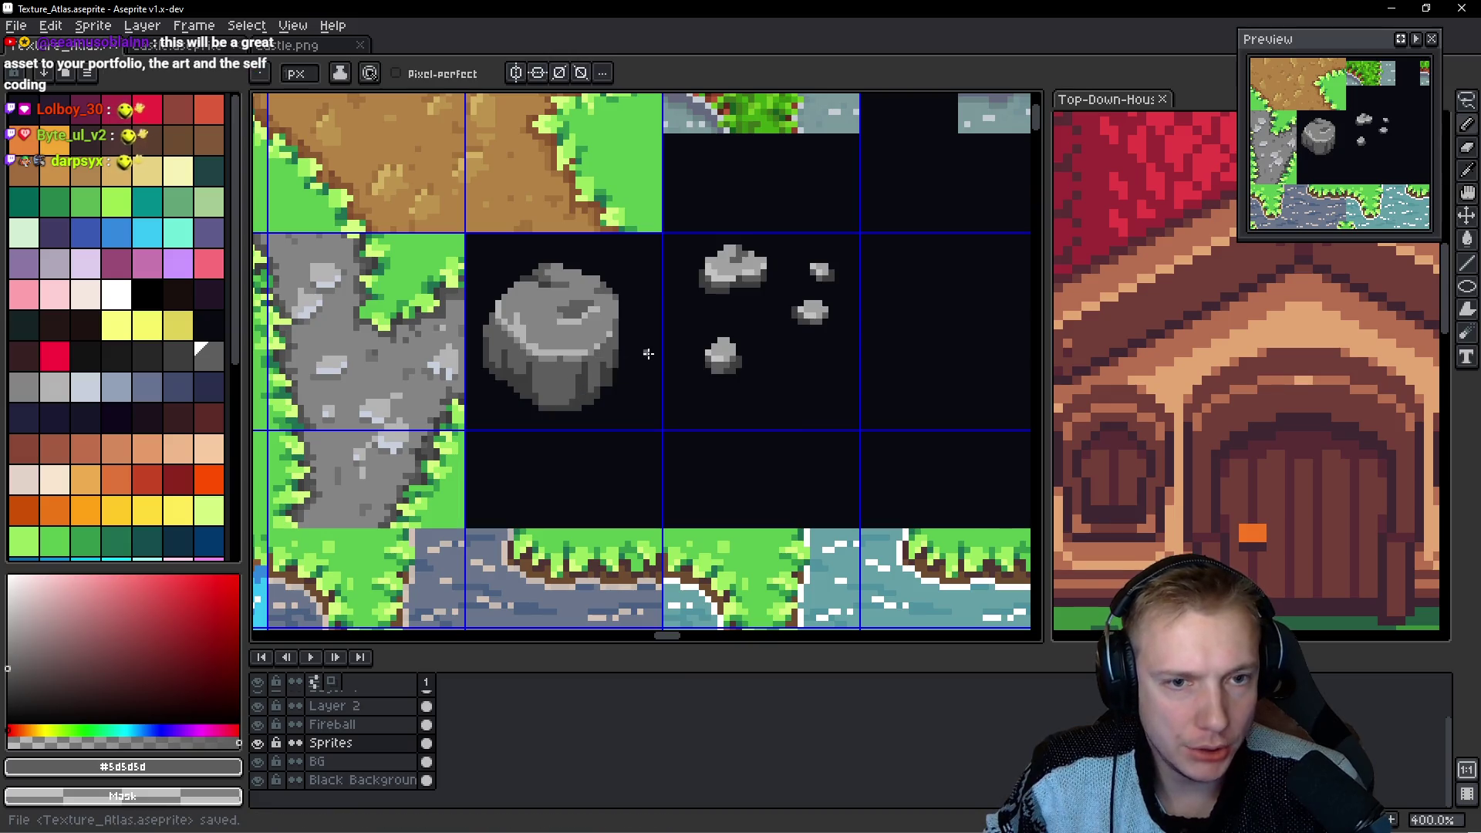
# Hide the Black Background layer and nudge the top pebble slightly up and right.
pyautogui.click(263, 782)
pyautogui.scroll(1, 752, 324)
pyautogui.press('q')
pyautogui.moveTo(768, 336)
pyautogui.mouseDown()
pyautogui.moveTo(744, 403)
pyautogui.moveTo(770, 343)
pyautogui.moveTo(635, 422)
pyautogui.mouseUp()
pyautogui.moveTo(699, 232)
pyautogui.mouseDown()
pyautogui.moveTo(564, 243)
pyautogui.moveTo(702, 241)
pyautogui.mouseUp()
pyautogui.click(633, 314)
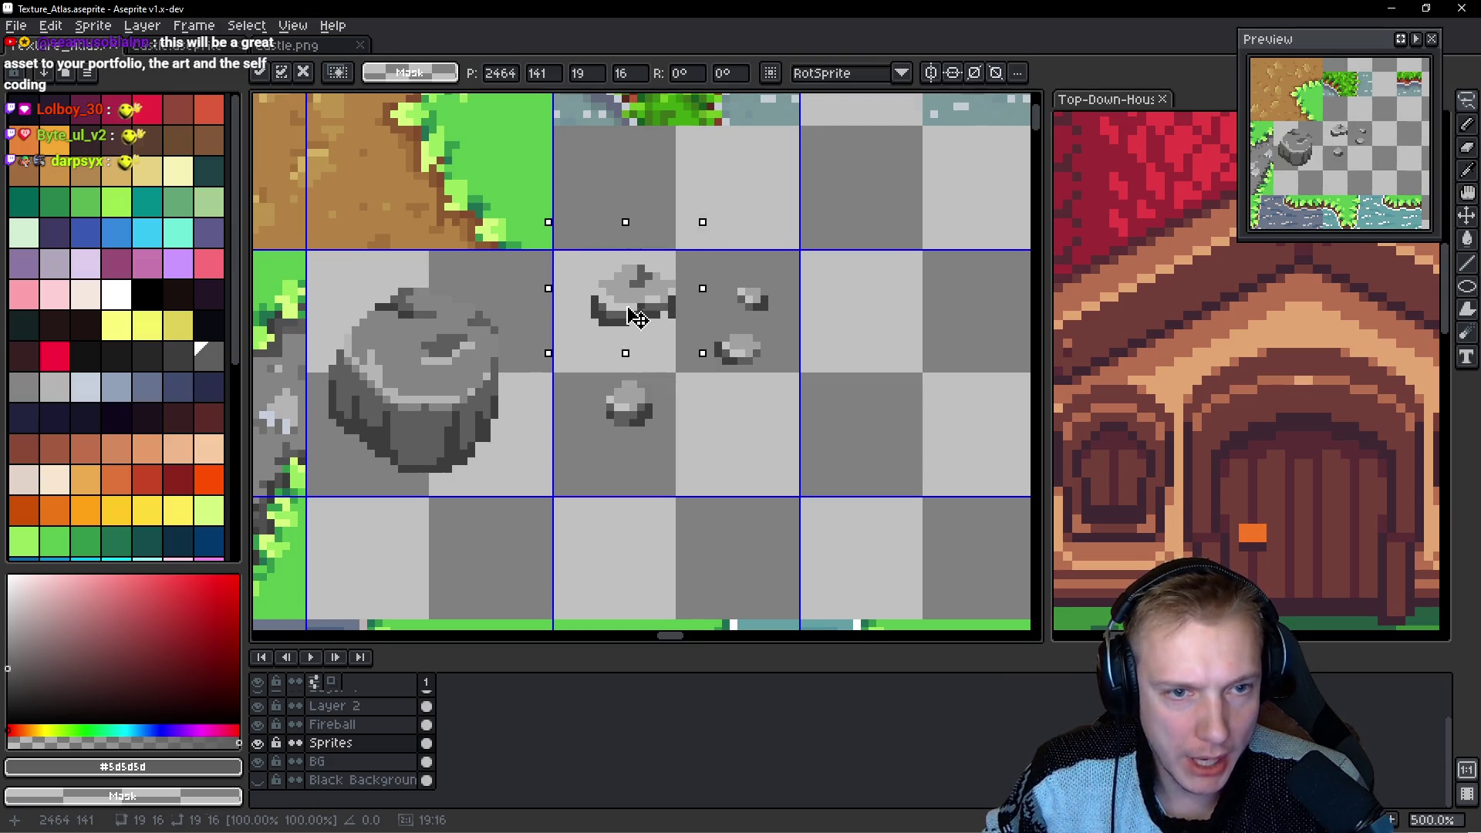
pyautogui.moveTo(632, 318); pyautogui.dragTo(642, 313)
pyautogui.press('Return')
# Redraw a lasso selection around the pebble and save the atlas.
pyautogui.moveTo(683, 248)
pyautogui.mouseDown()
pyautogui.moveTo(577, 280)
pyautogui.moveTo(647, 338)
pyautogui.moveTo(602, 300)
pyautogui.mouseUp()
pyautogui.scroll(-3, 601, 299)
pyautogui.scroll(2, 731, 330)
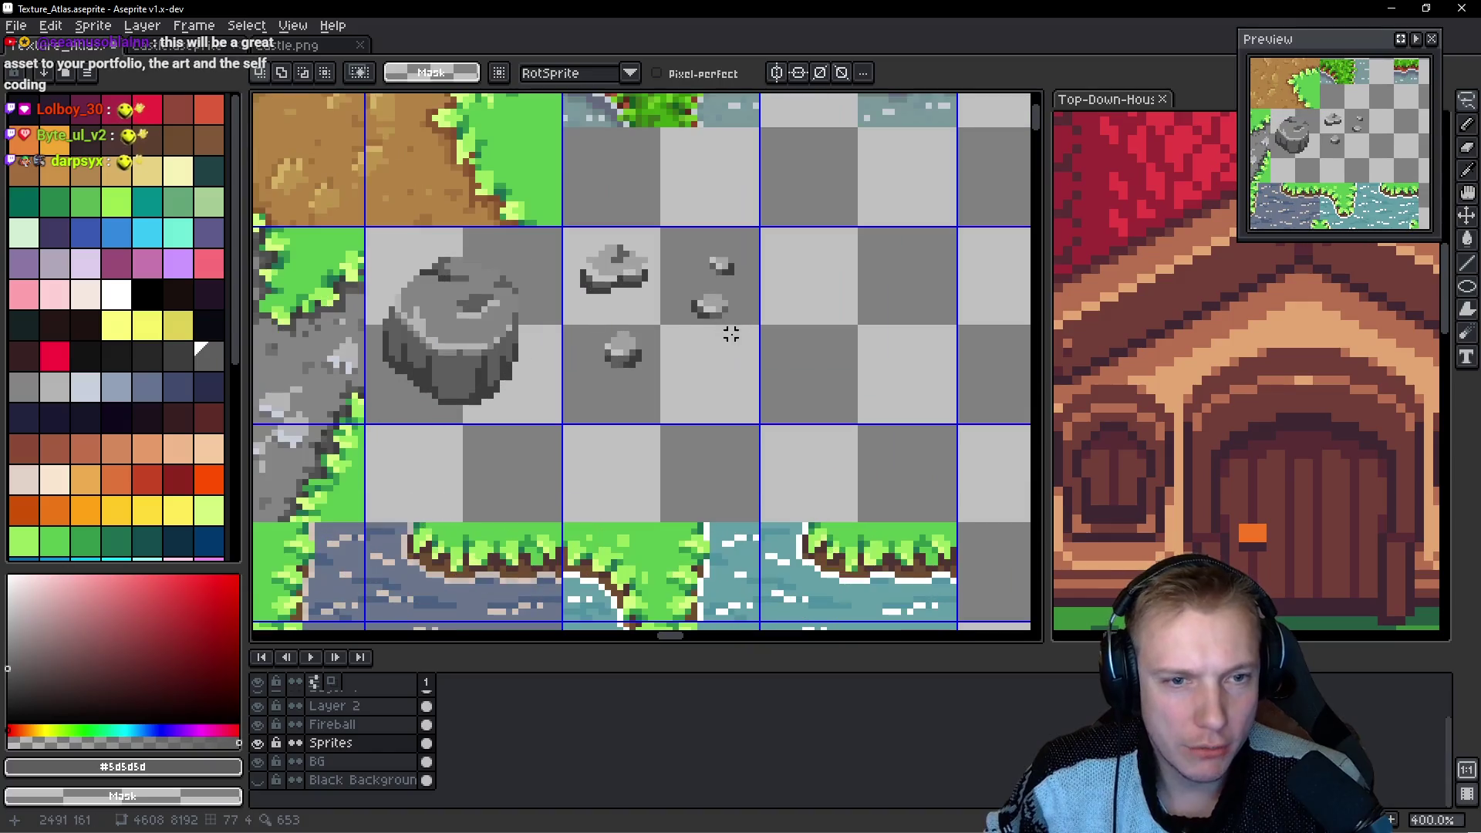
pyautogui.hotkey('ctrl', 's')
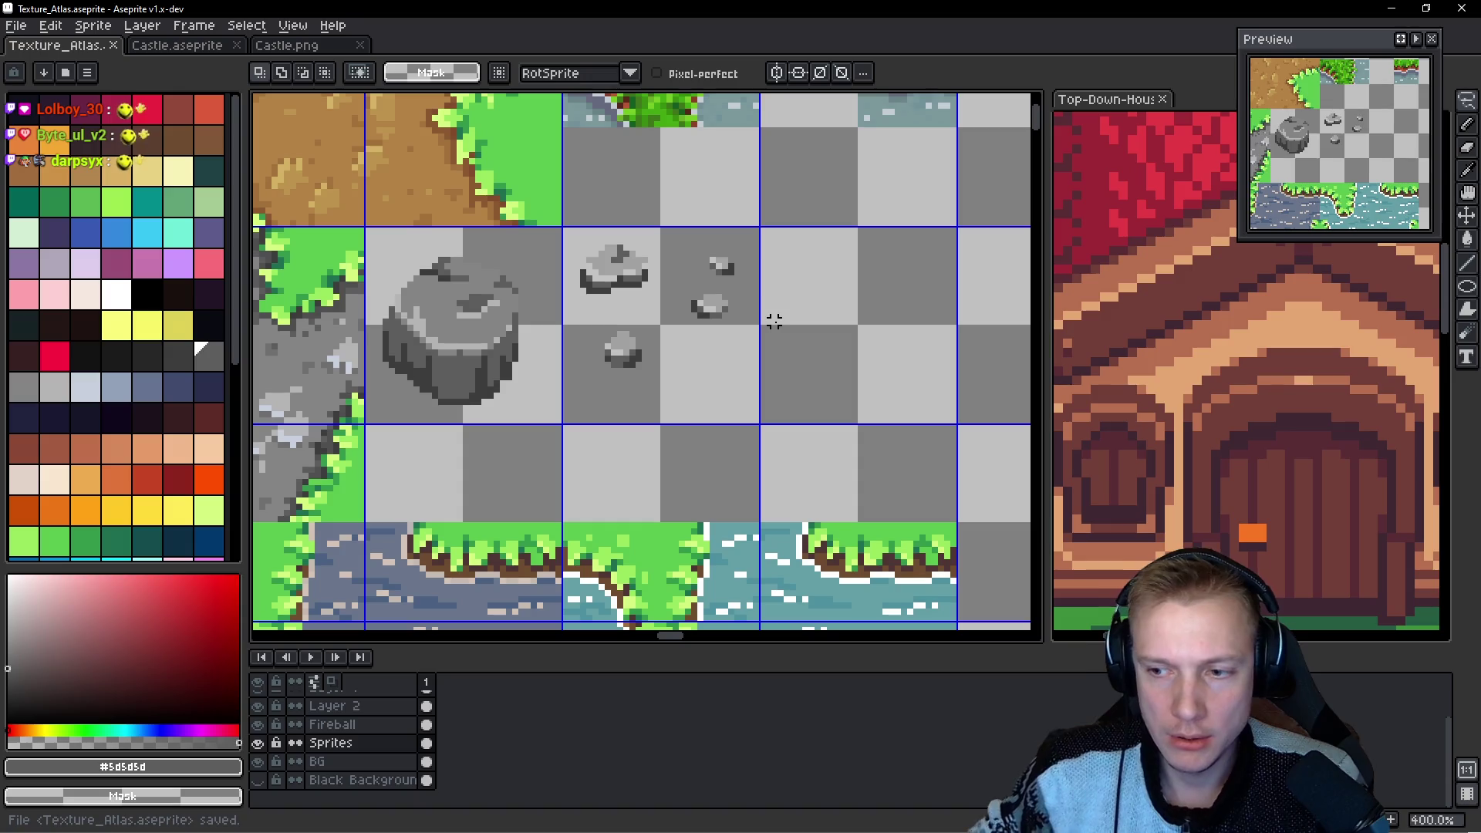
# Export the sprite sheet to Texture_Atlas.png with the default settings.
pyautogui.hotkey('ctrl', 'e')
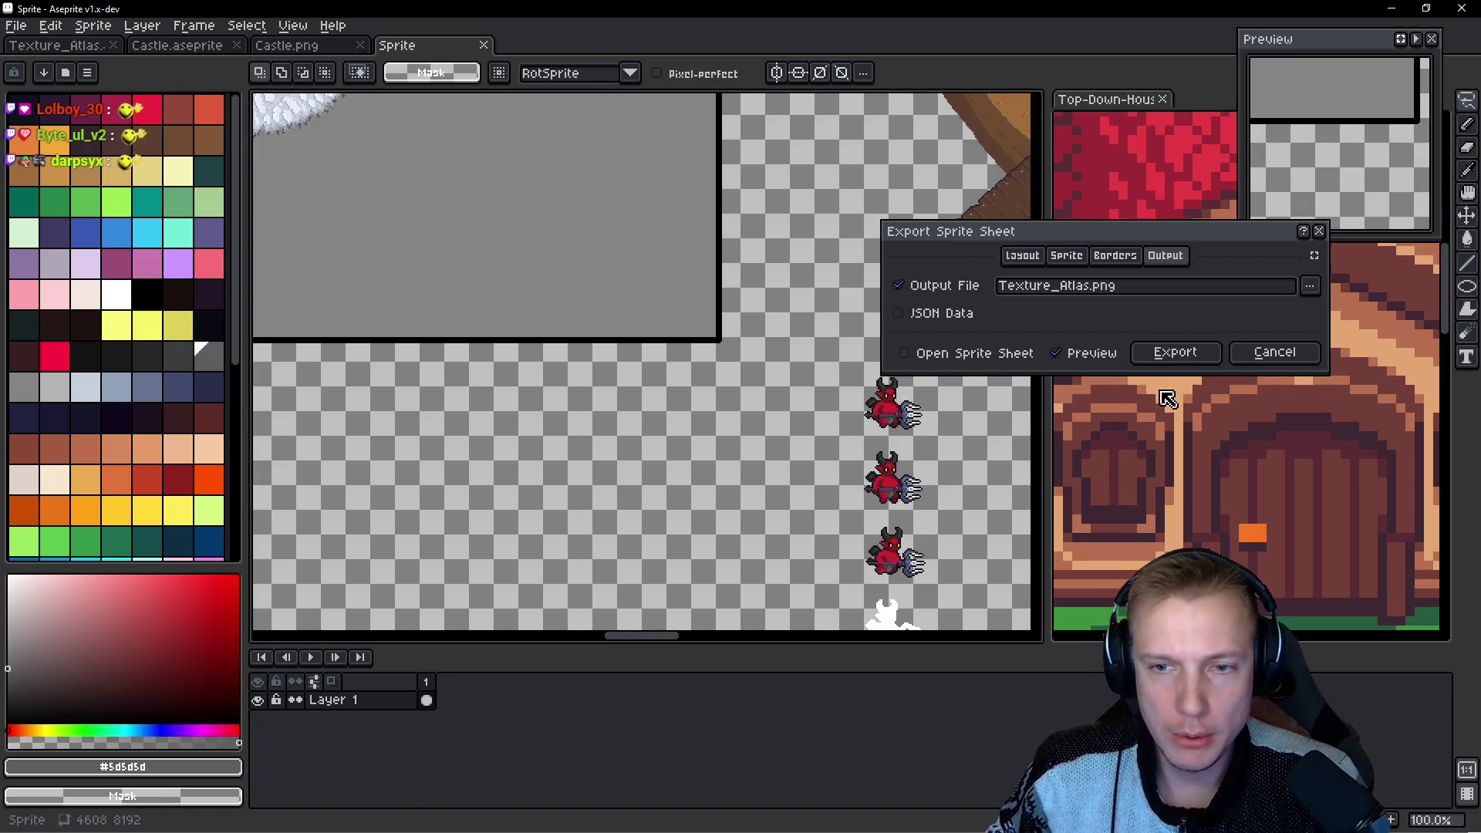
pyautogui.click(1174, 352)
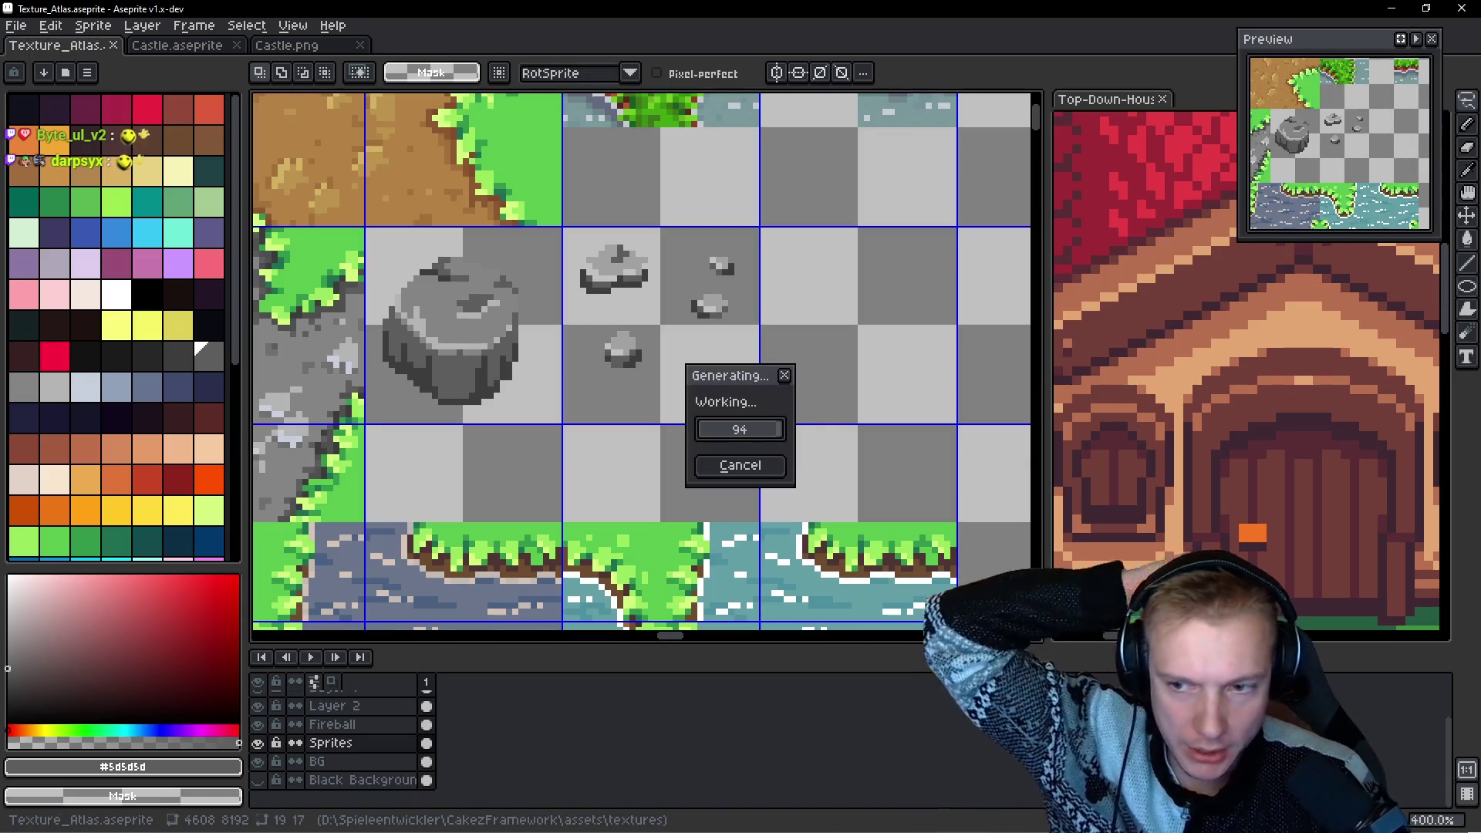
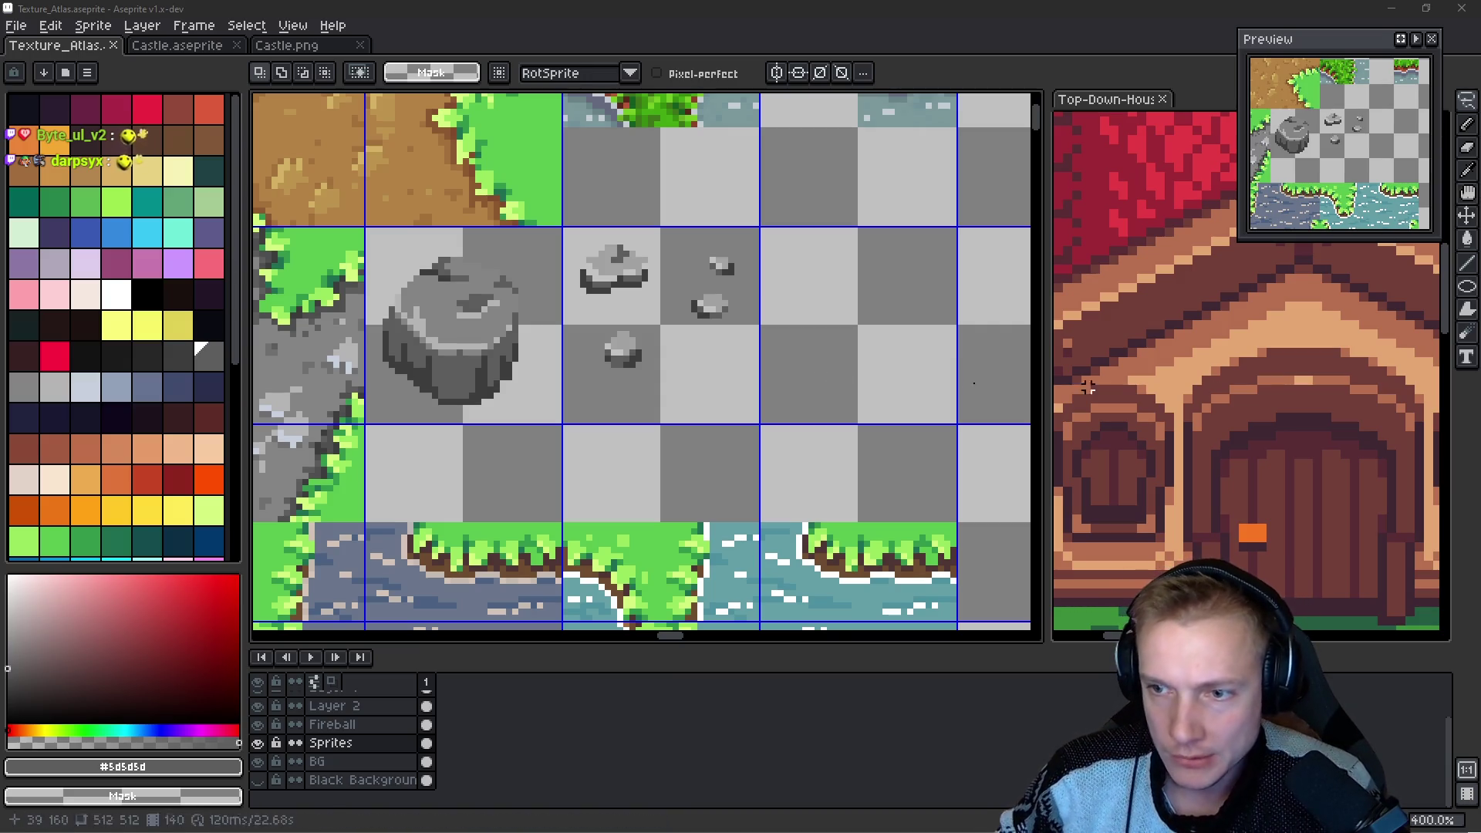
# Save the atlas, export it as the sprite sheet Texture_Atlas.png, then switch to the game.
pyautogui.hscroll(2, 811, 384)
pyautogui.hscroll(-1, 754, 354)
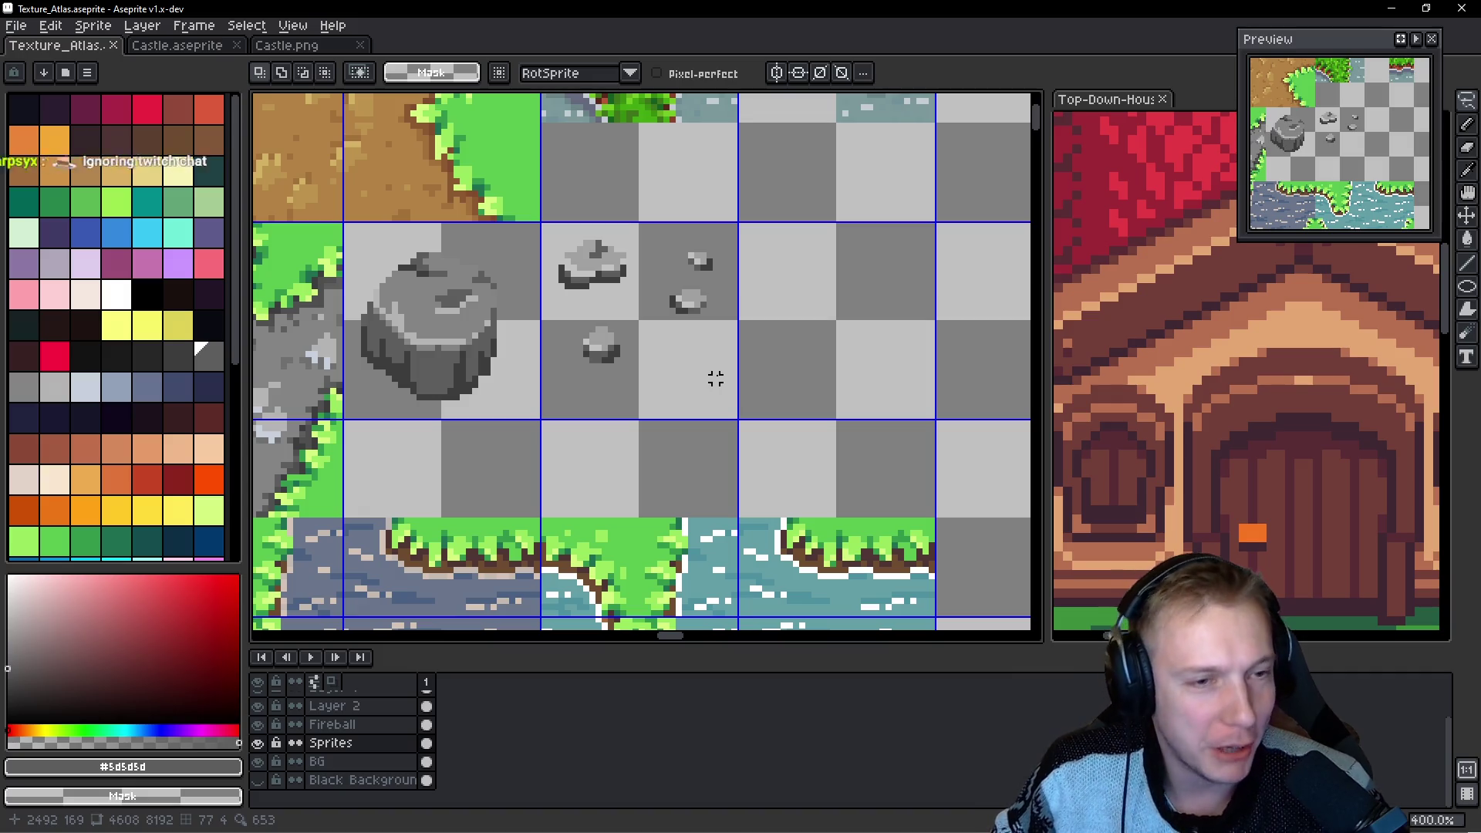
pyautogui.scroll(-2, 716, 378)
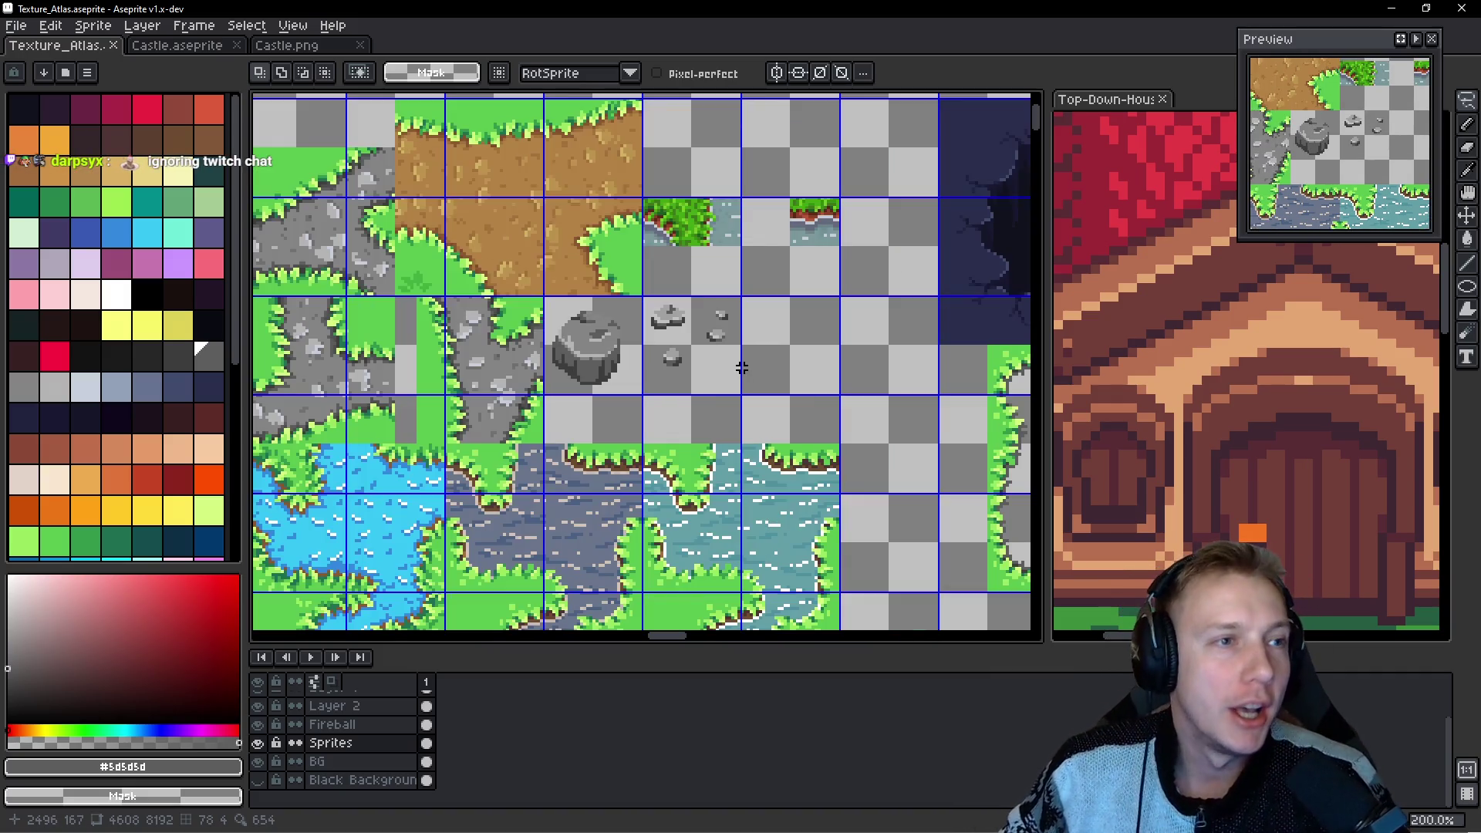
pyautogui.hotkey('ctrl', 's')
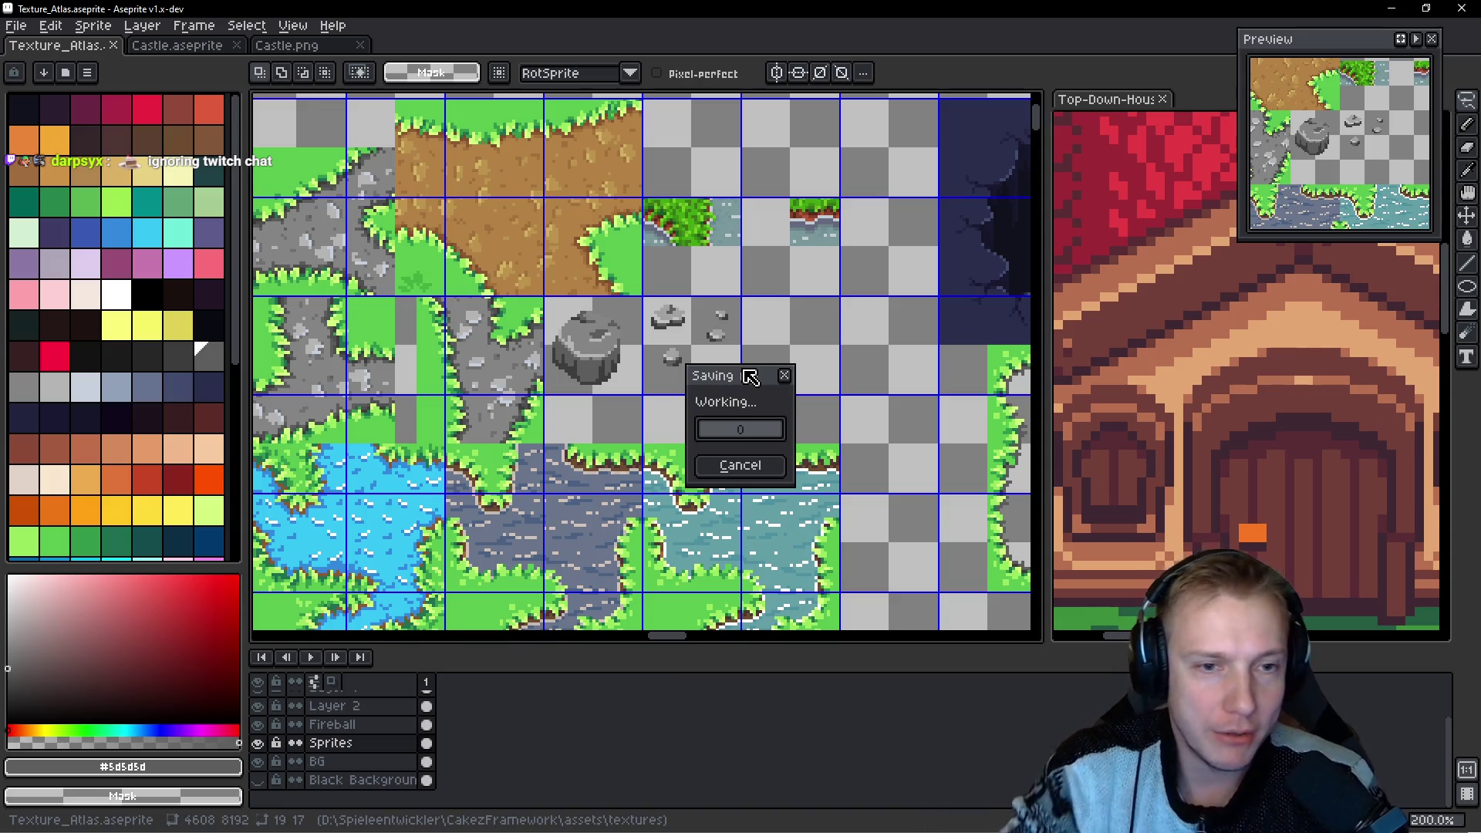
pyautogui.hotkey('ctrl', 'e')
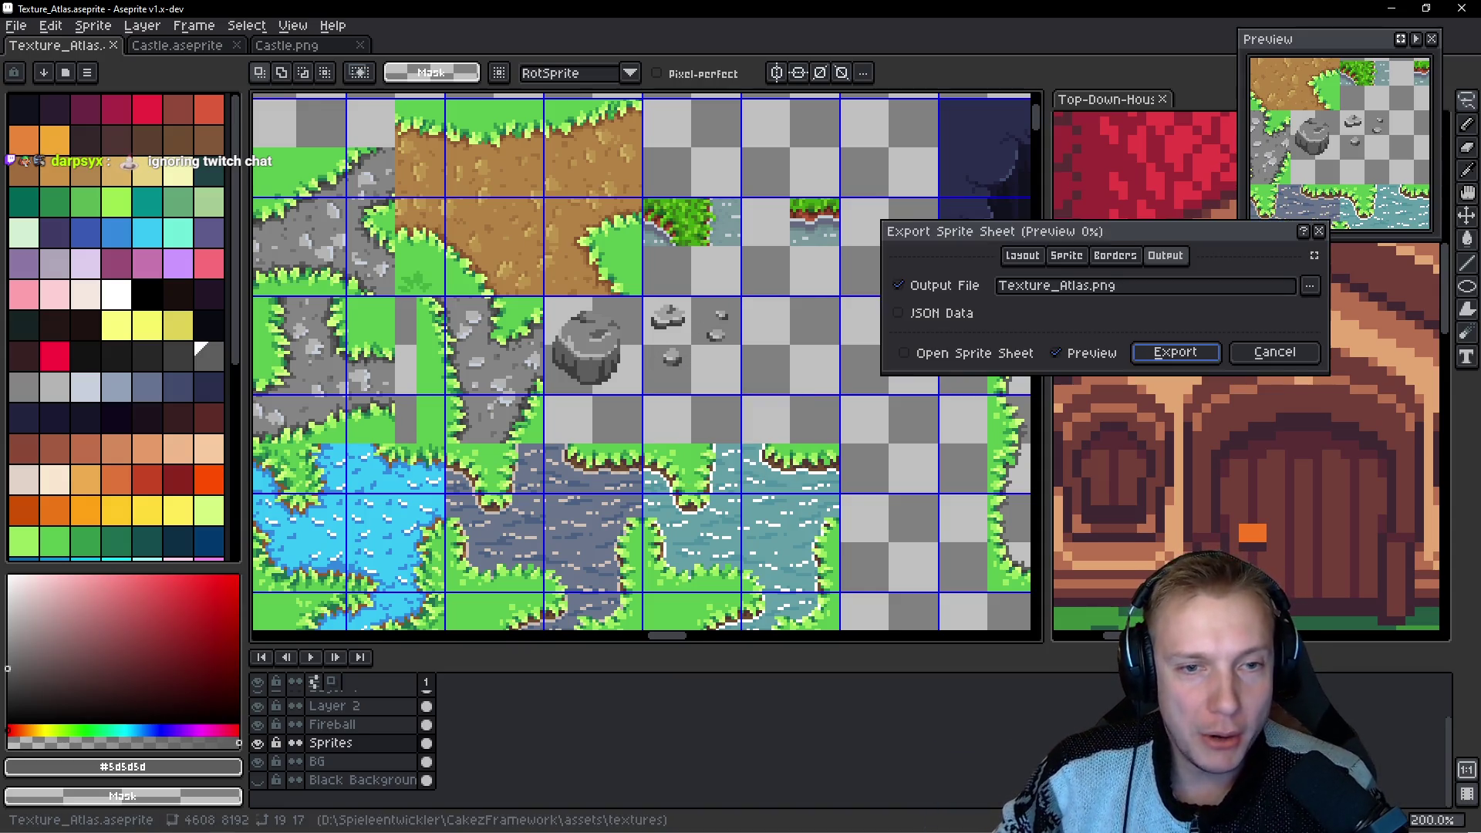
pyautogui.click(1198, 354)
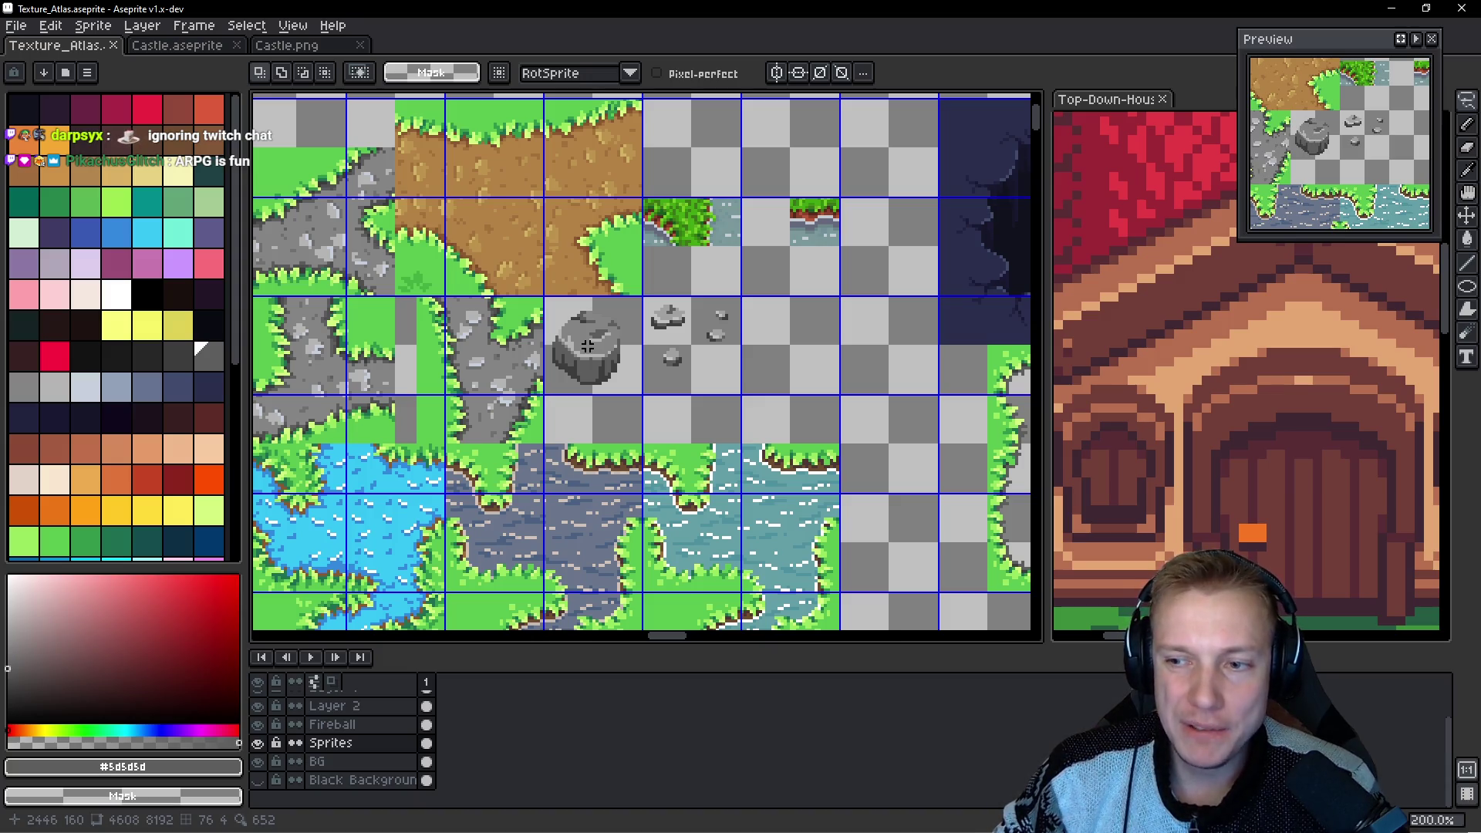
pyautogui.press('i')
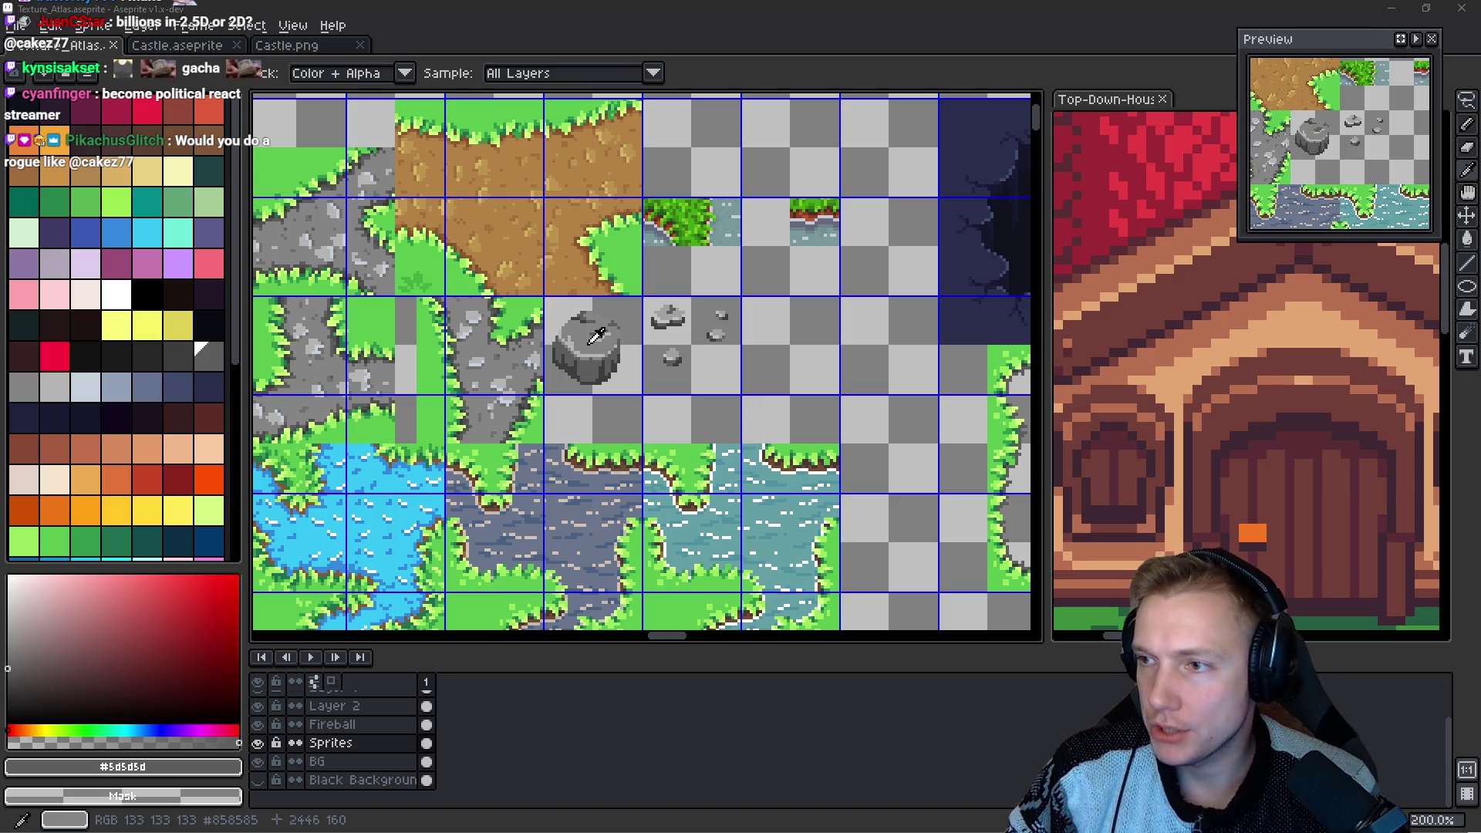
pyautogui.hotkey('alt', 'Tab')
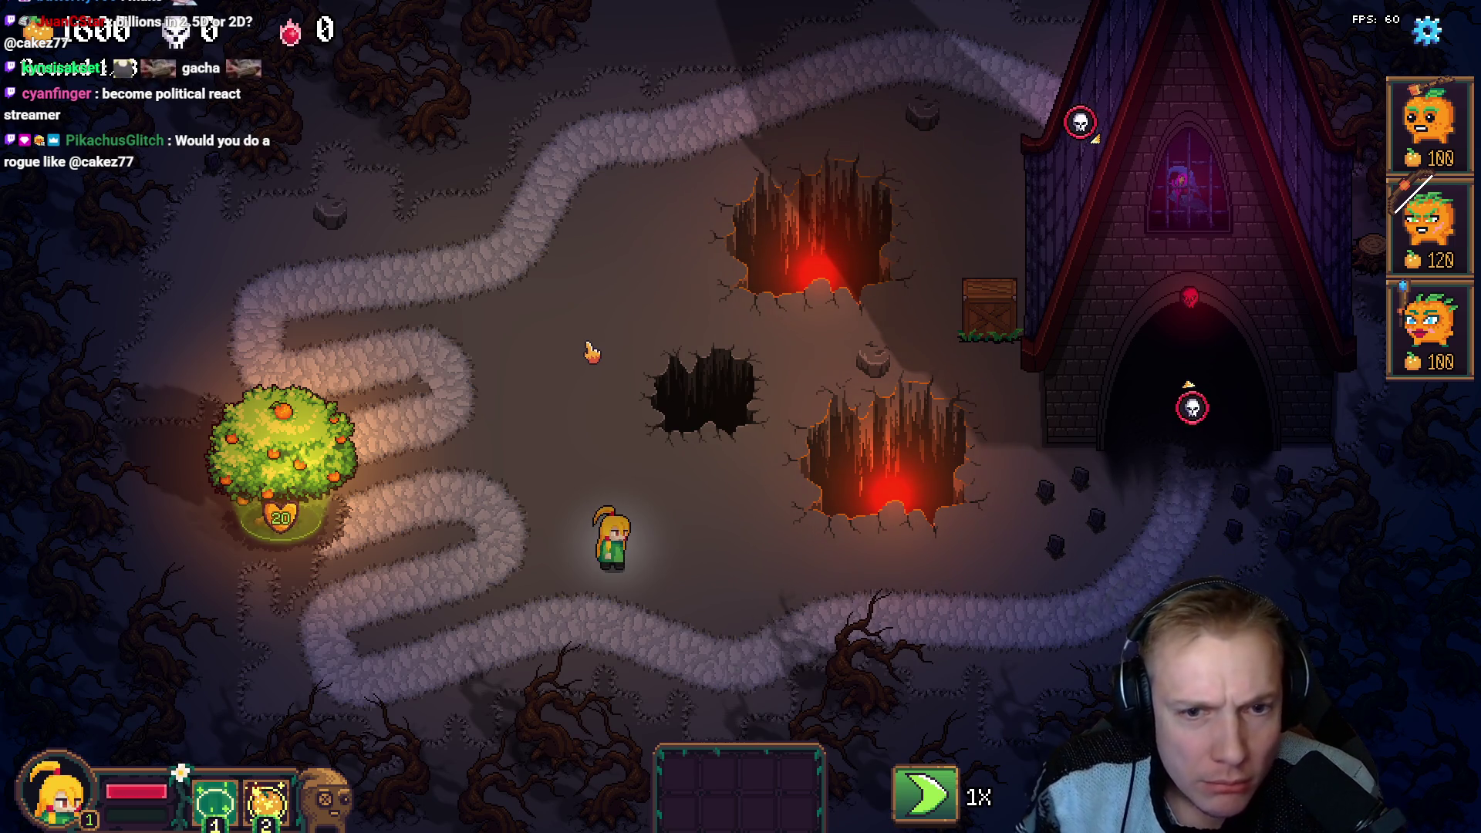
# Back in the atlas, lasso-select the large grey rock.
pyautogui.hotkey('alt', 'Tab')
pyautogui.press('q')
pyautogui.scroll(4, 573, 292)
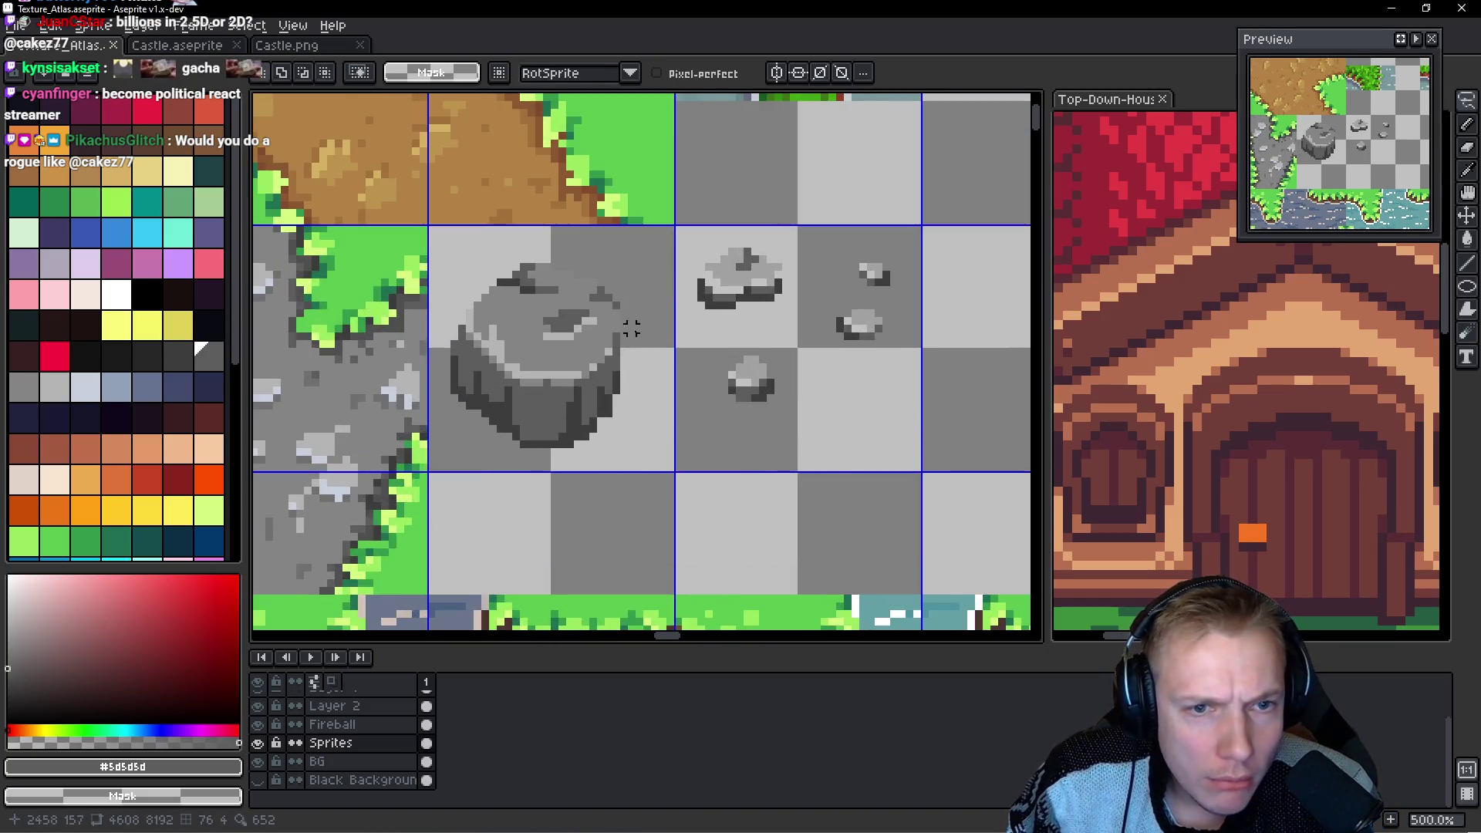
pyautogui.moveTo(617, 258)
pyautogui.mouseDown()
pyautogui.moveTo(479, 231)
pyautogui.moveTo(390, 320)
pyautogui.moveTo(532, 502)
pyautogui.moveTo(632, 235)
pyautogui.mouseUp()
pyautogui.scroll(2, 678, 324)
# Fill the rock with lighter greys #a2a2a2 and #c2c2c2, then save the atlas.
pyautogui.press('i')
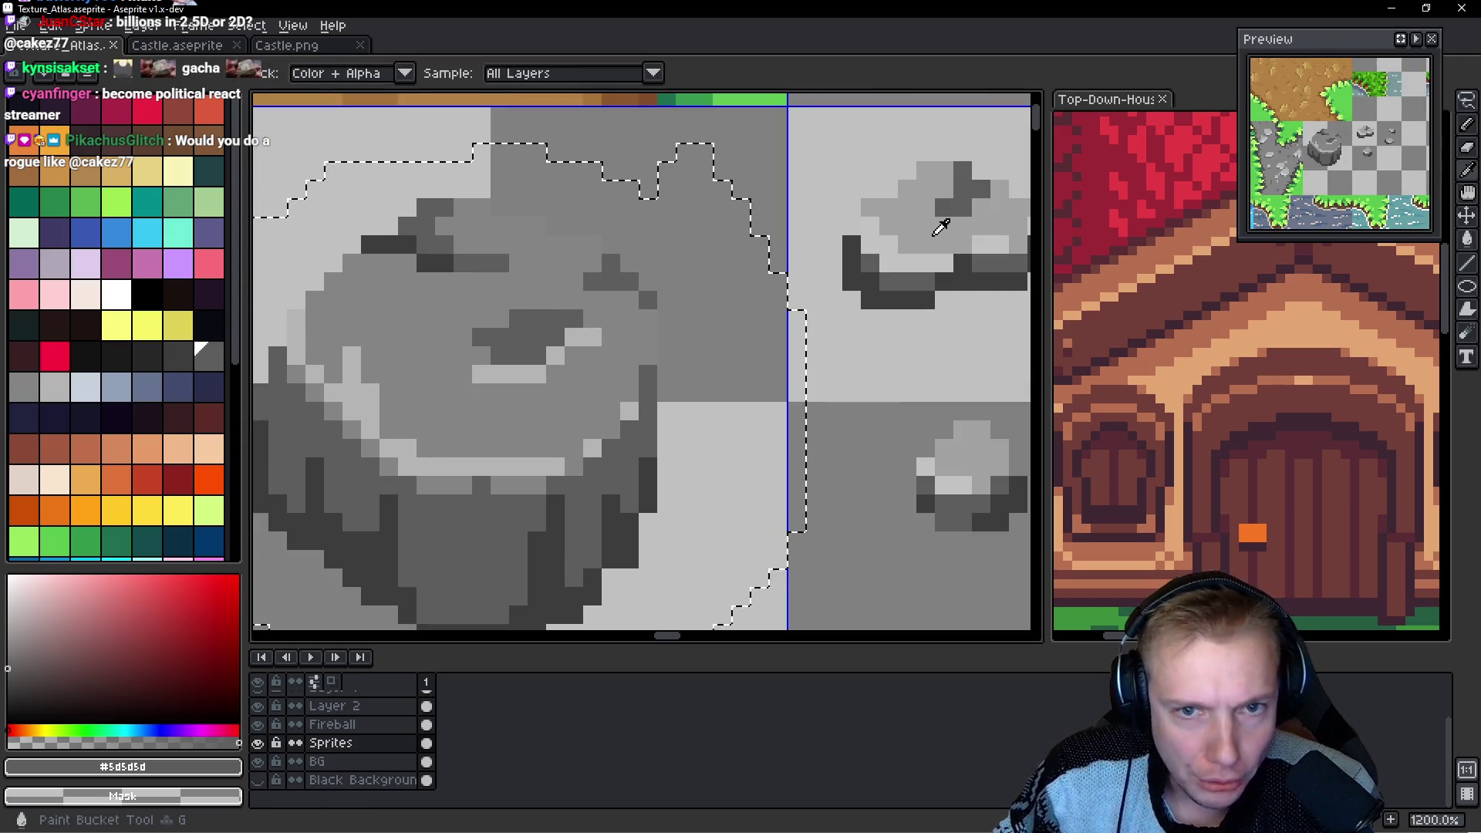
pyautogui.click(803, 254)
pyautogui.press('g')
pyautogui.click(591, 373)
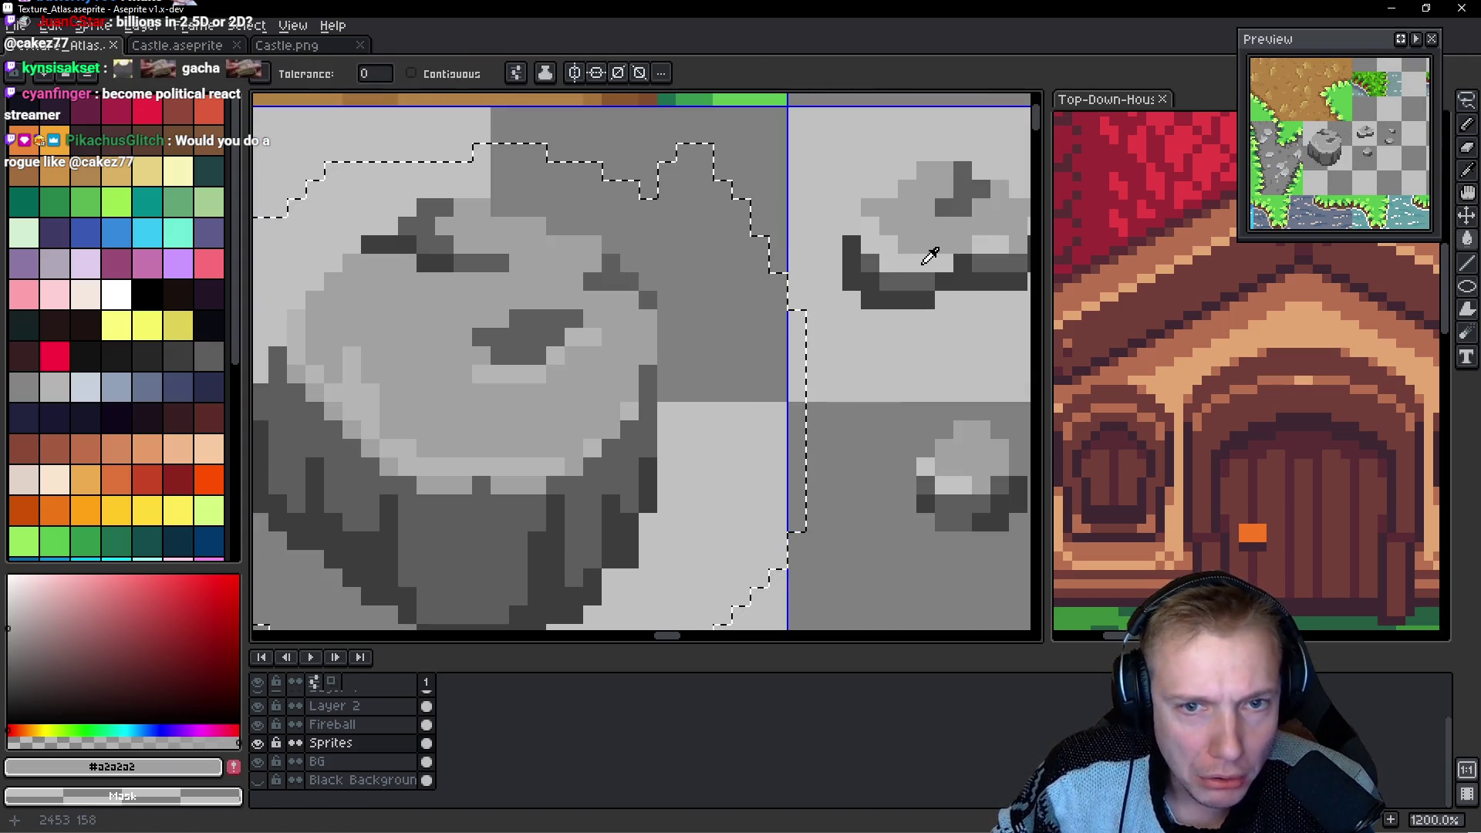
pyautogui.press('i')
pyautogui.click(857, 347)
pyautogui.press('g')
pyautogui.click(444, 412)
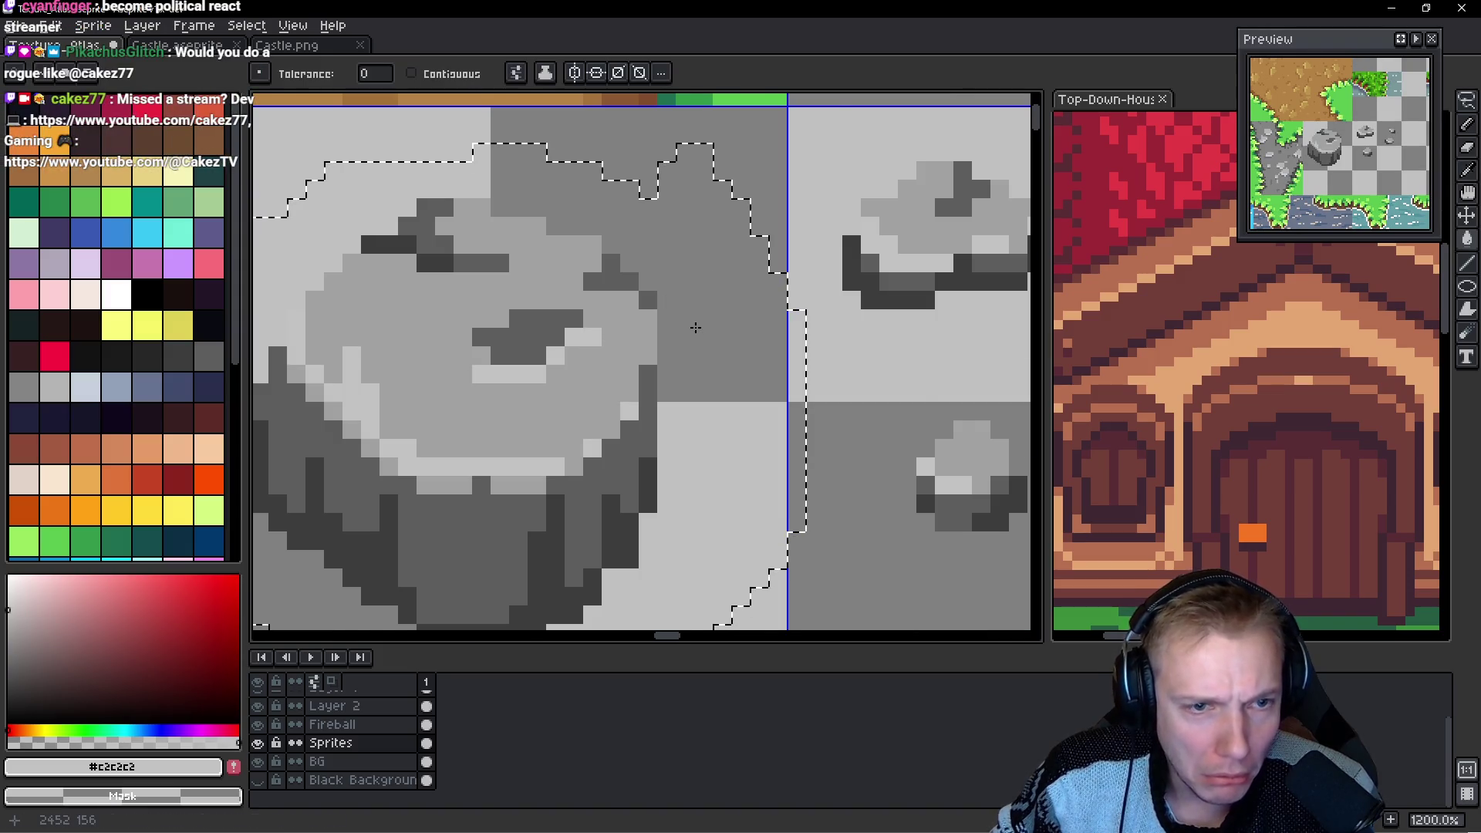
pyautogui.scroll(-6, 696, 328)
pyautogui.hotkey('ctrl', 's')
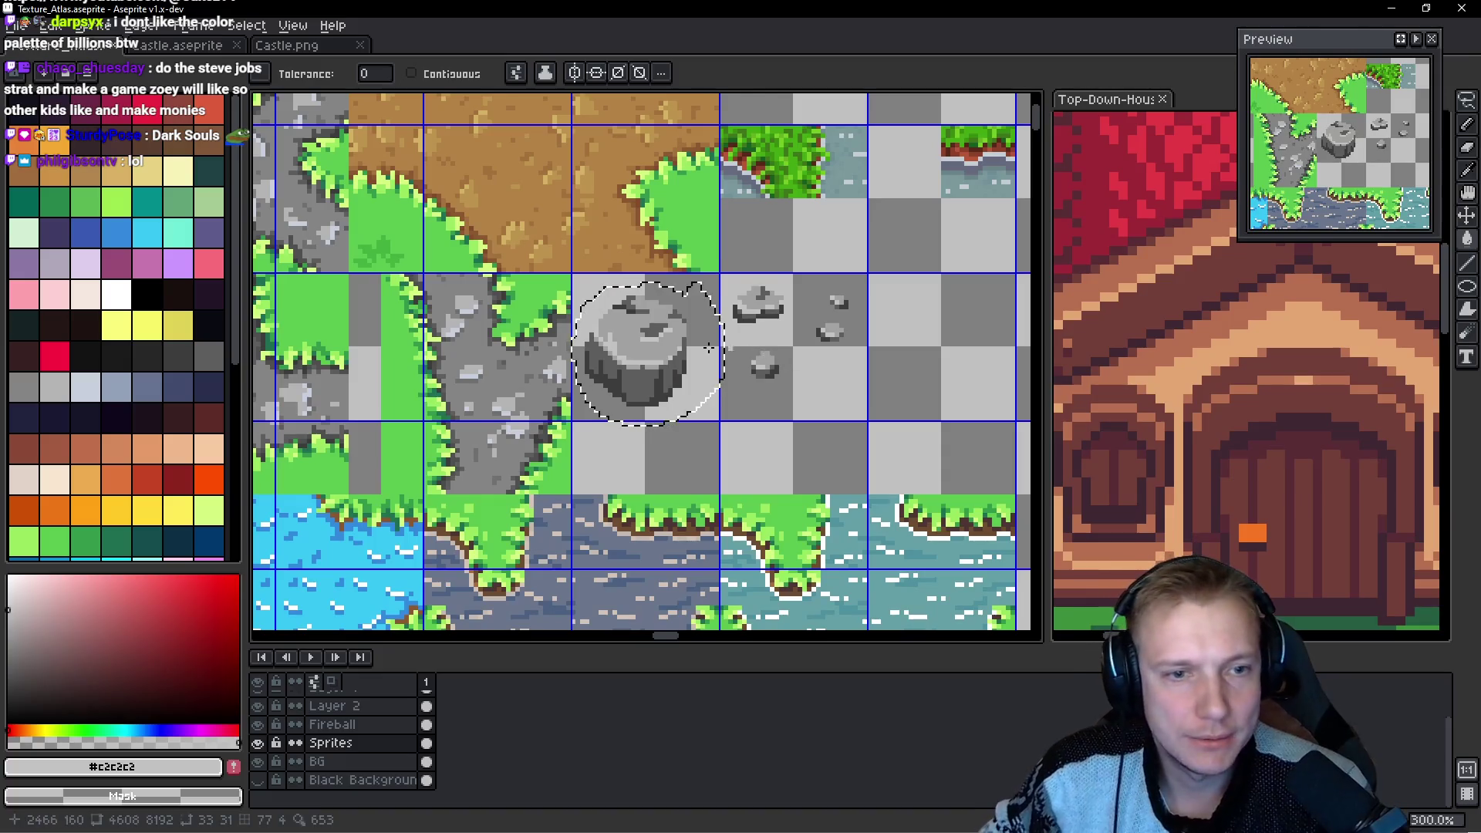
# Clear the old selection and marquee-select the block of rock tiles.
pyautogui.scroll(3, 717, 351)
pyautogui.scroll(1, 663, 309)
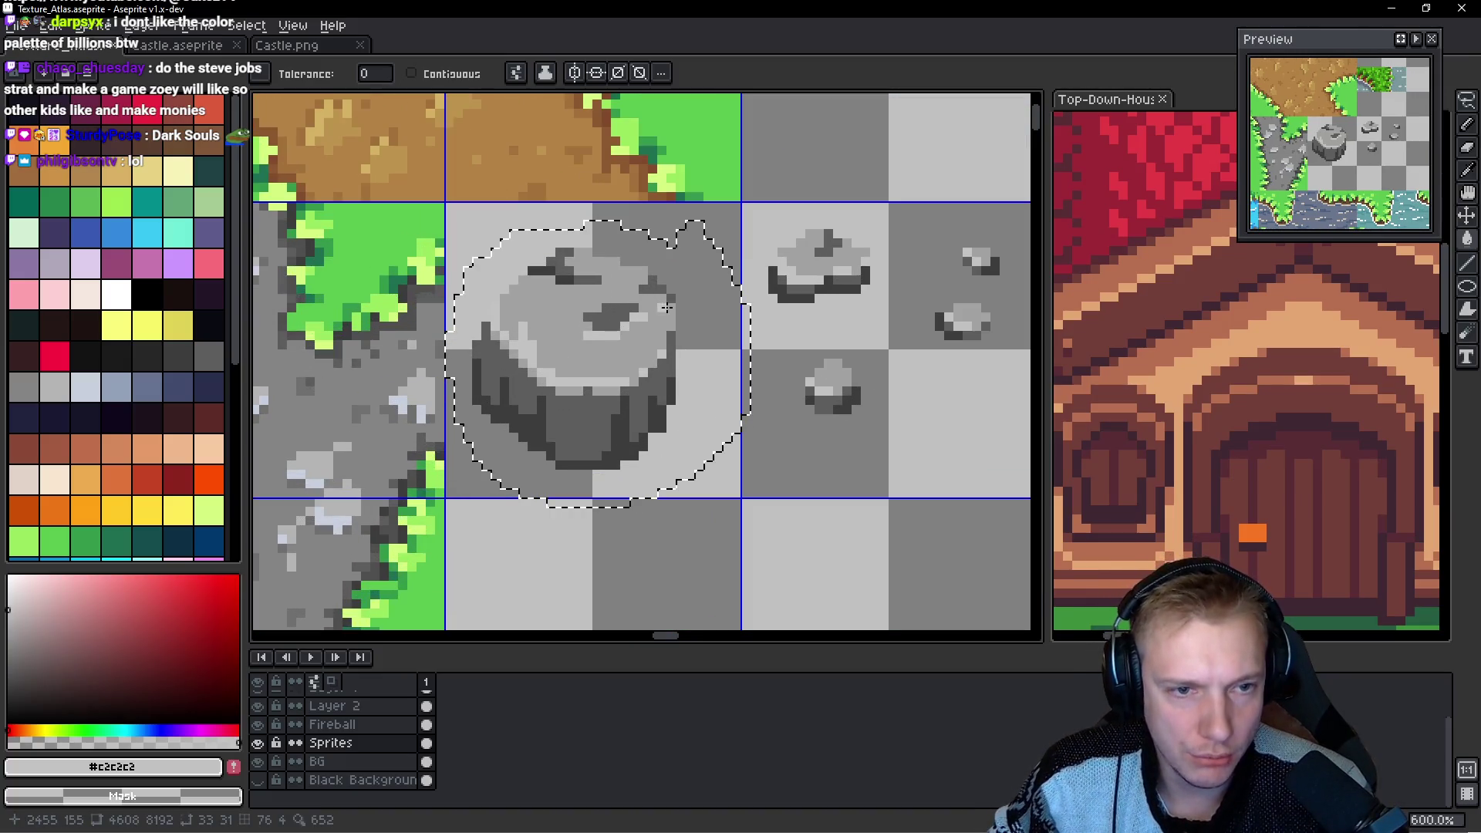
pyautogui.scroll(1, 726, 305)
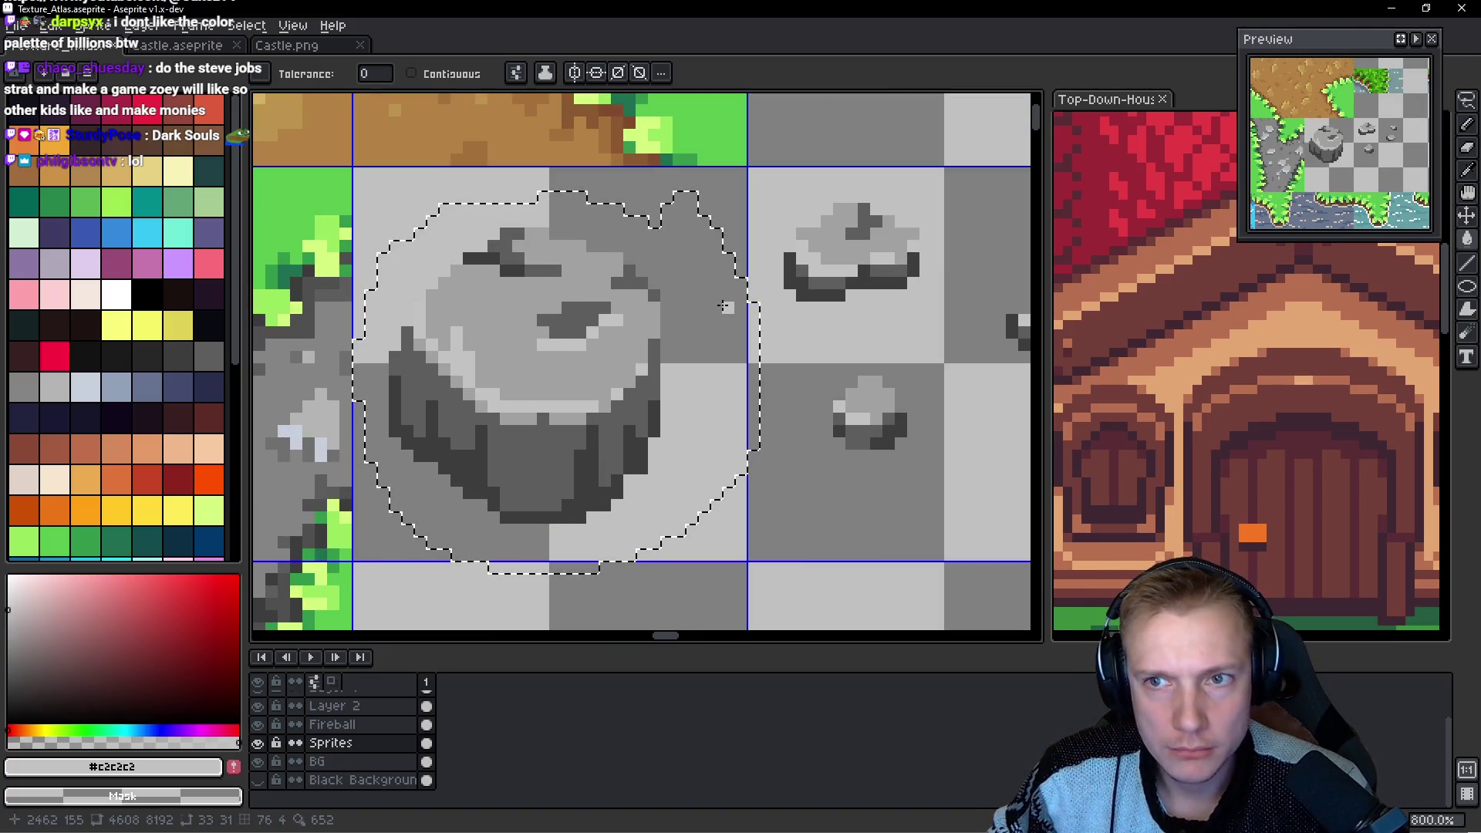
pyautogui.scroll(-1, 727, 306)
pyautogui.scroll(-3, 727, 306)
pyautogui.scroll(2, 727, 306)
pyautogui.moveTo(730, 309); pyautogui.dragTo(712, 311)
pyautogui.hotkey('ctrl', 'd')
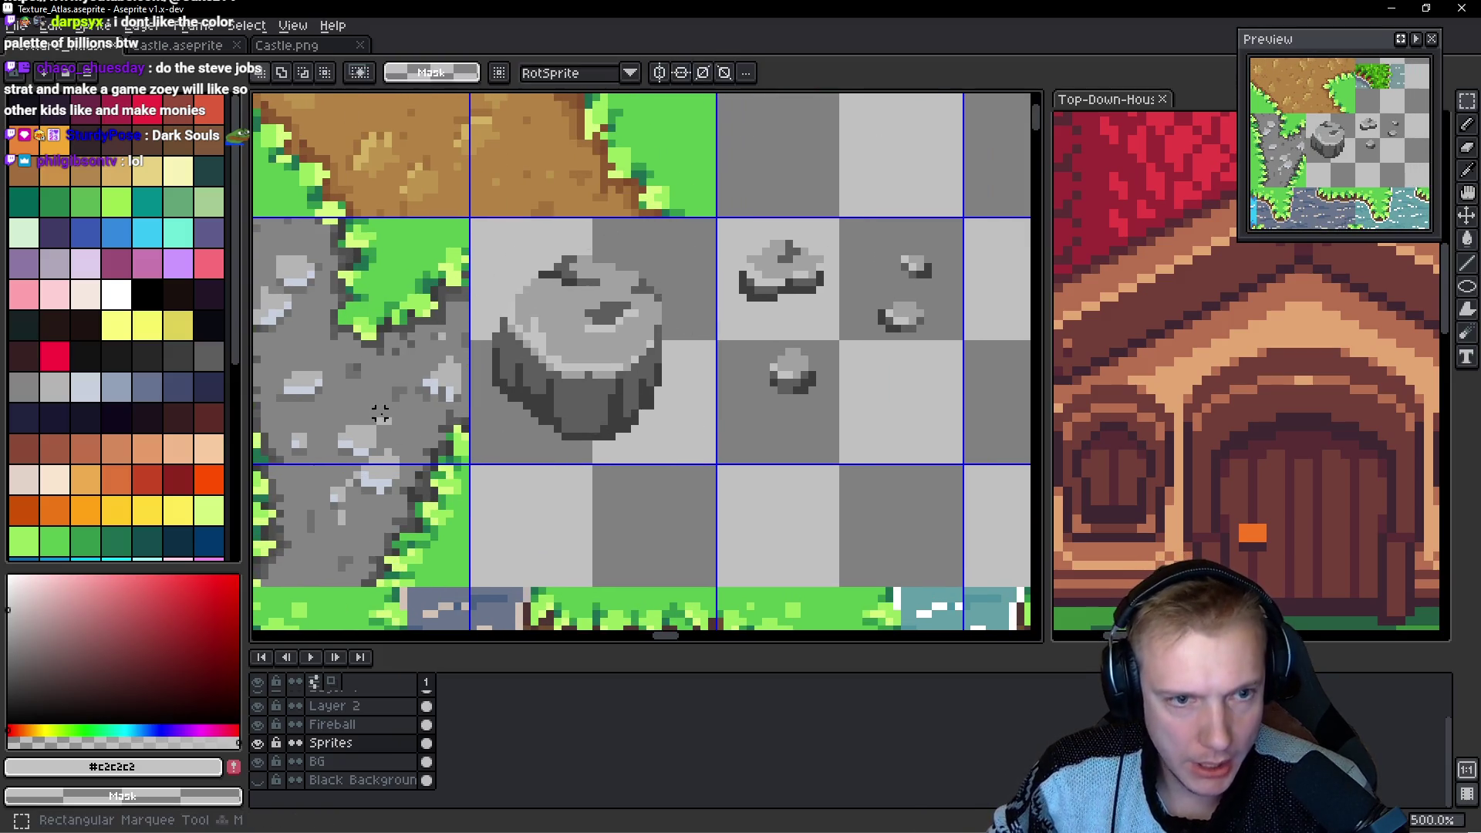
pyautogui.press('m')
pyautogui.moveTo(479, 461)
pyautogui.mouseDown()
pyautogui.moveTo(535, 410)
pyautogui.moveTo(957, 224)
pyautogui.mouseUp()
# Fill the rock's light top with the darker grey from its side, then choose another palette grey.
pyautogui.press('w')
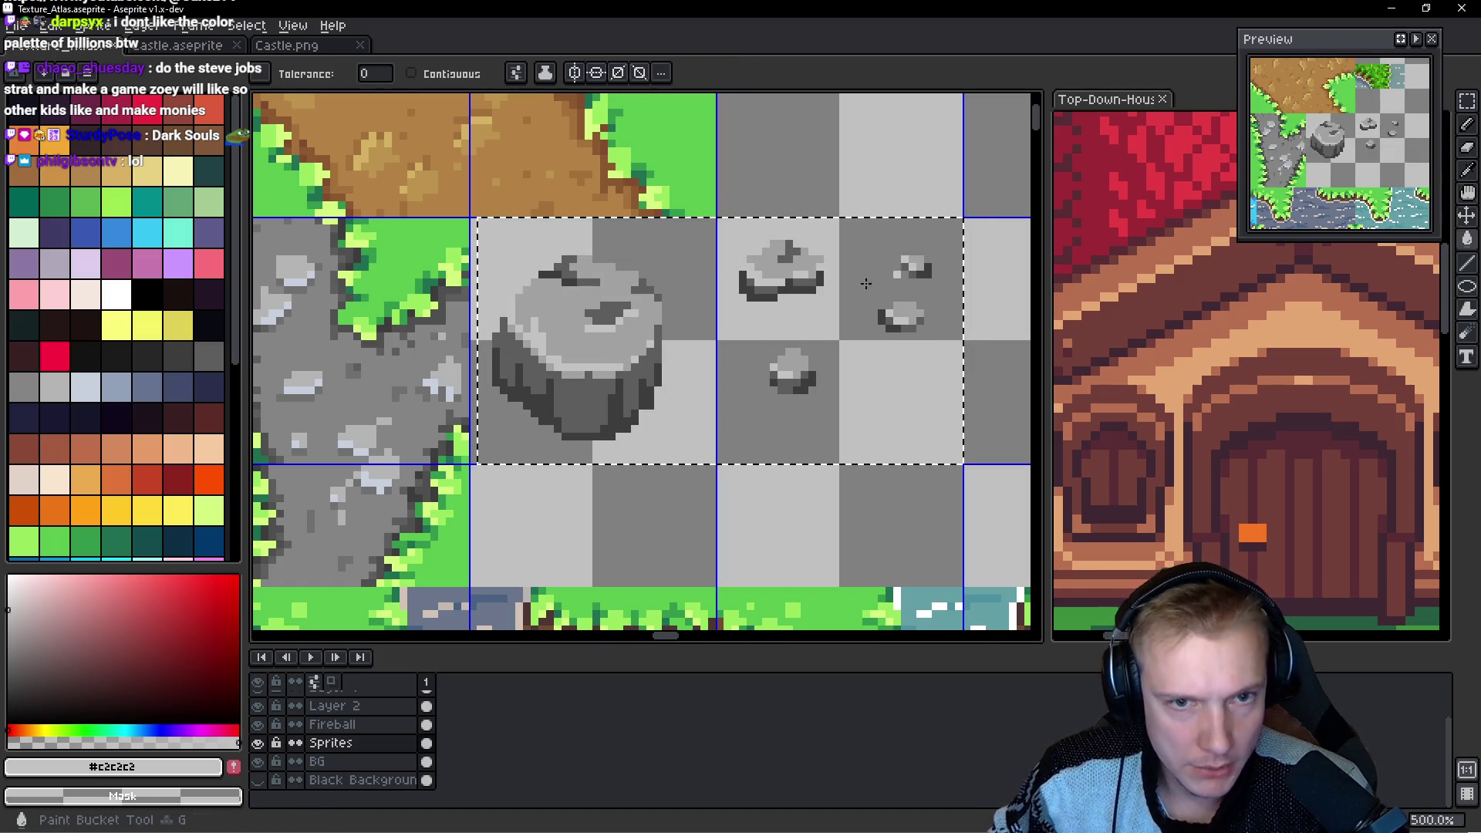
pyautogui.scroll(2, 771, 287)
pyautogui.press('i')
pyautogui.click(458, 477)
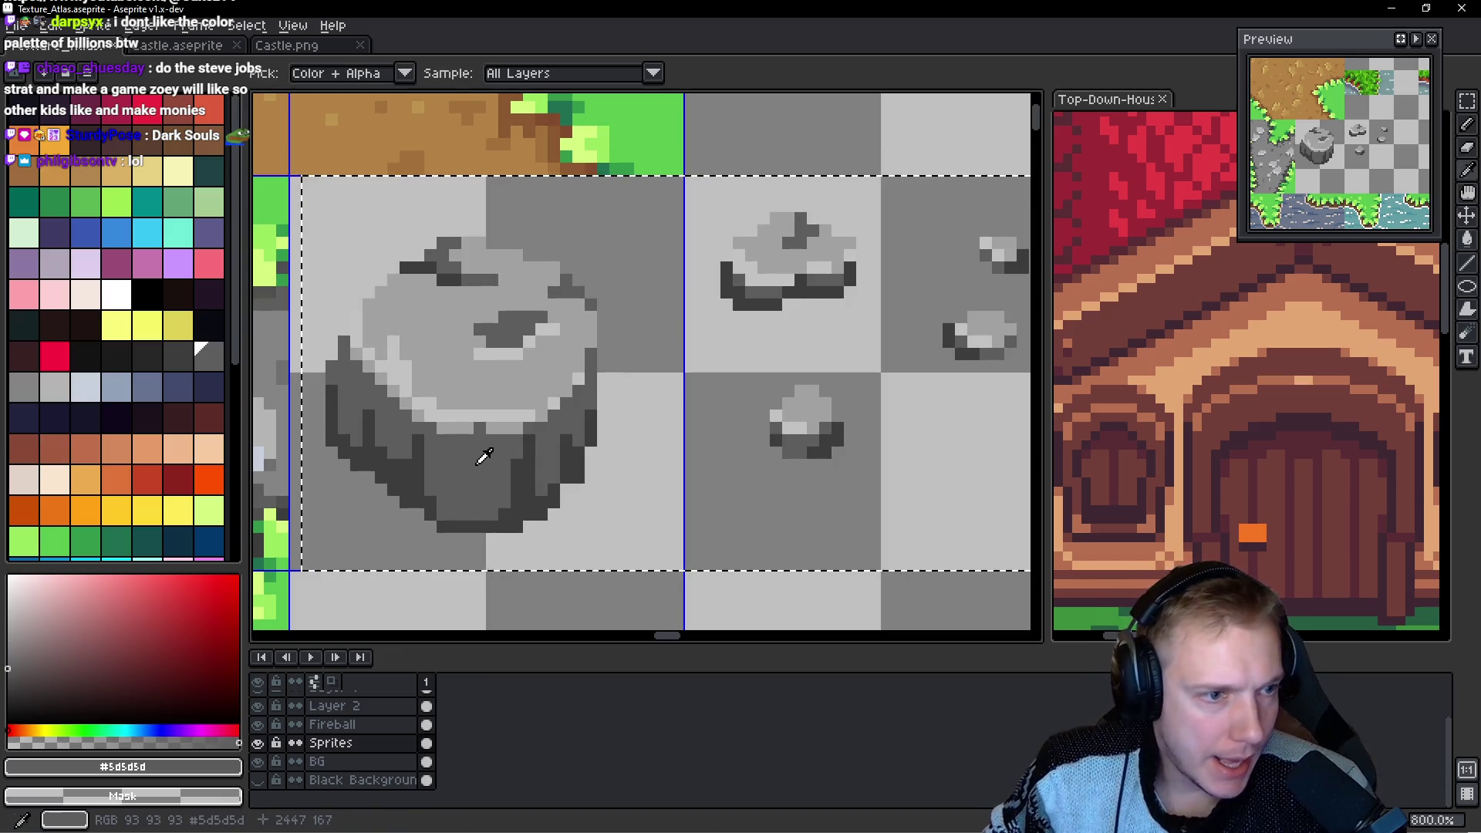
pyautogui.press('w')
pyautogui.scroll(3, 427, 386)
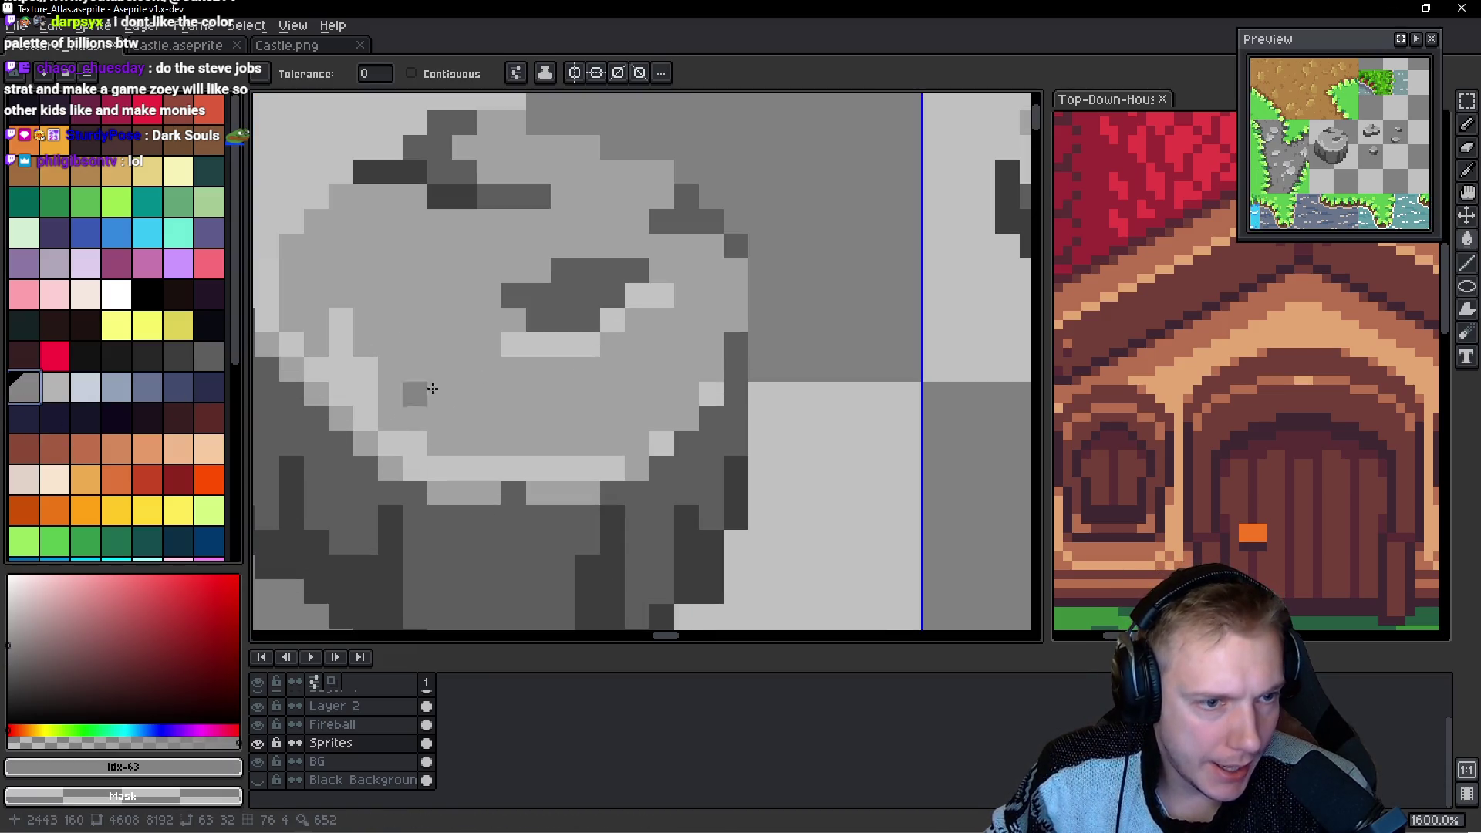
pyautogui.click(437, 379)
pyautogui.click(55, 387)
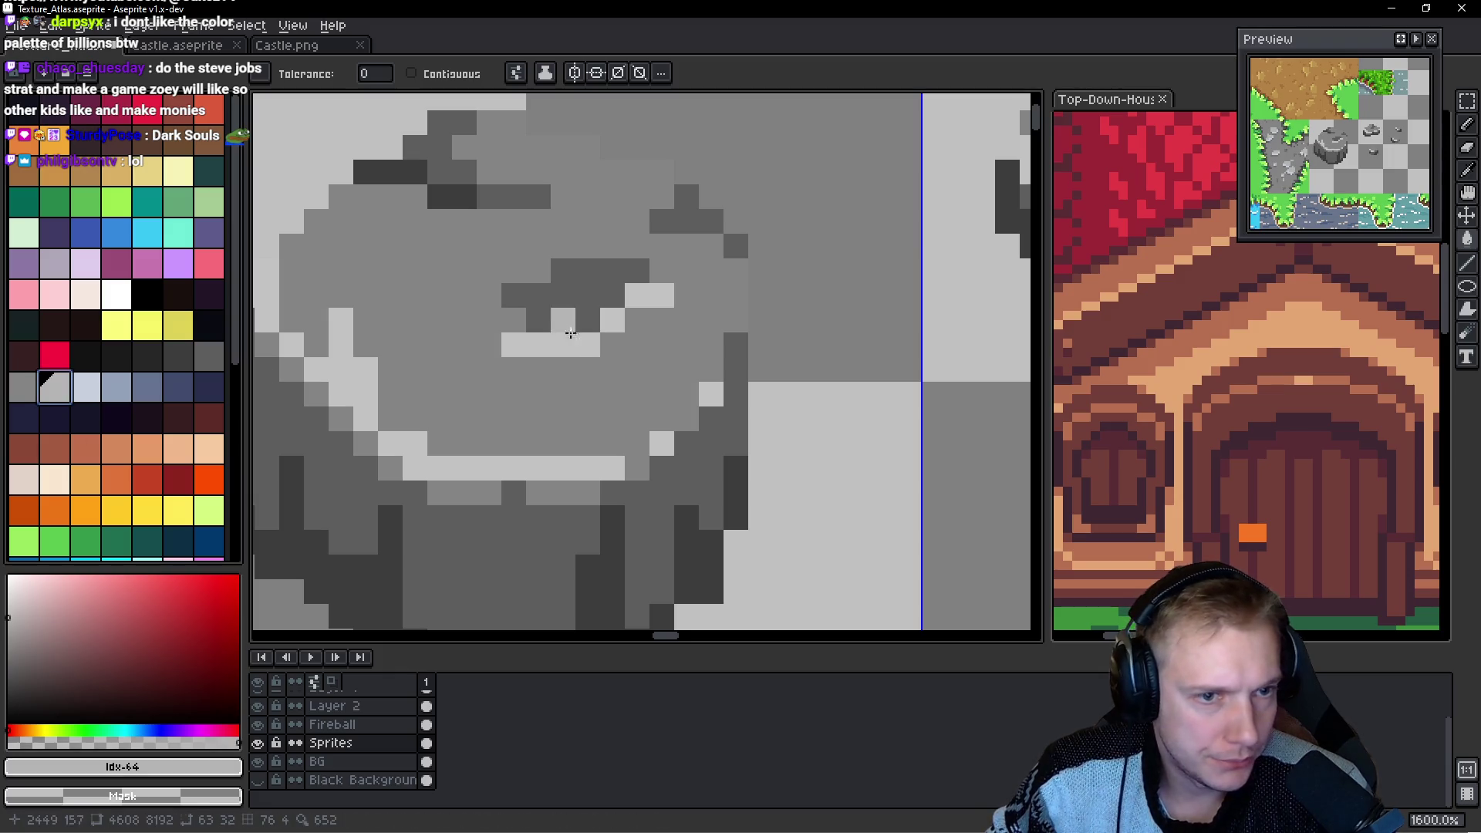
pyautogui.scroll(-7, 695, 325)
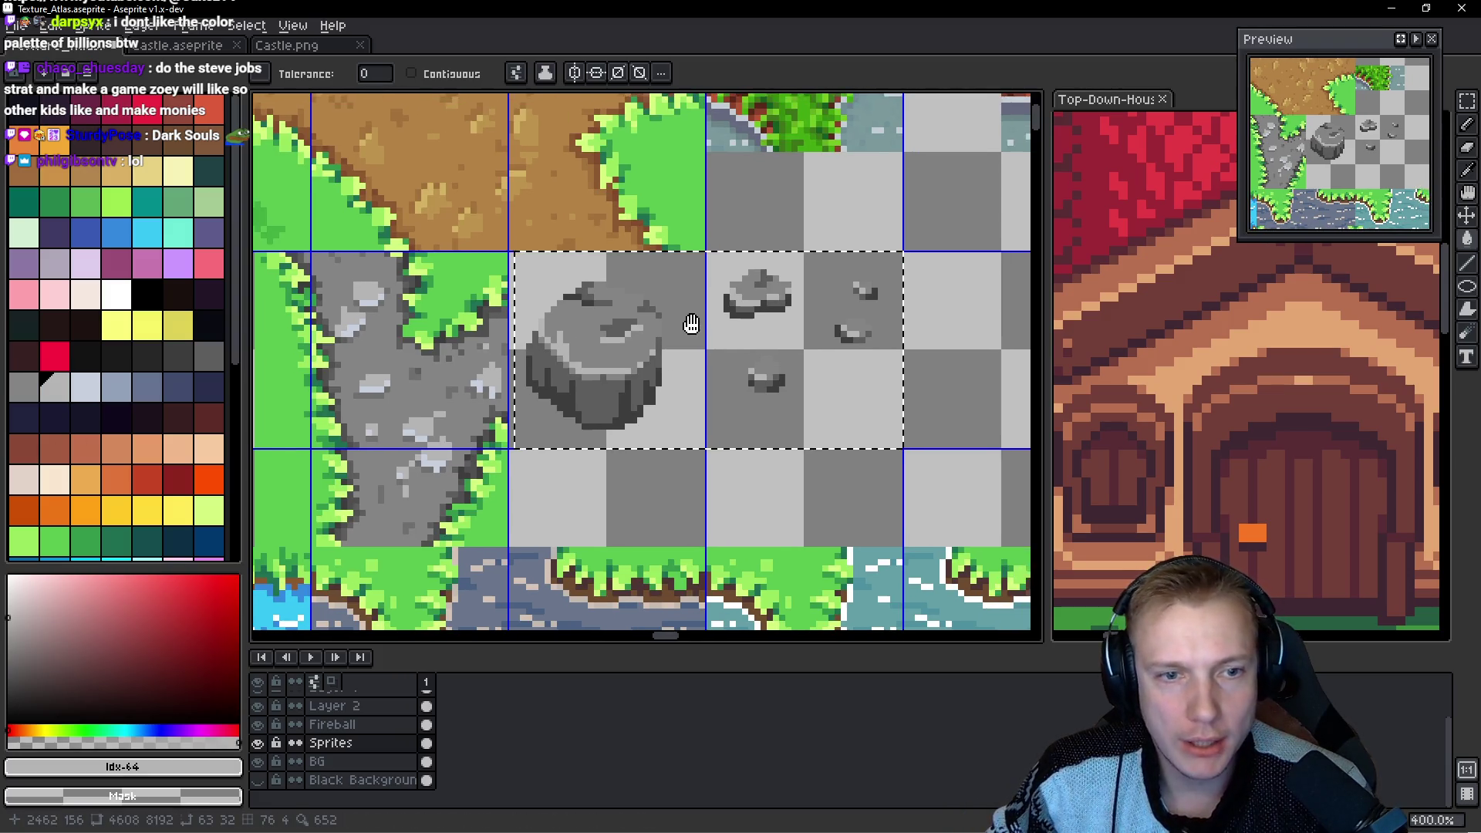
pyautogui.scroll(2, 718, 308)
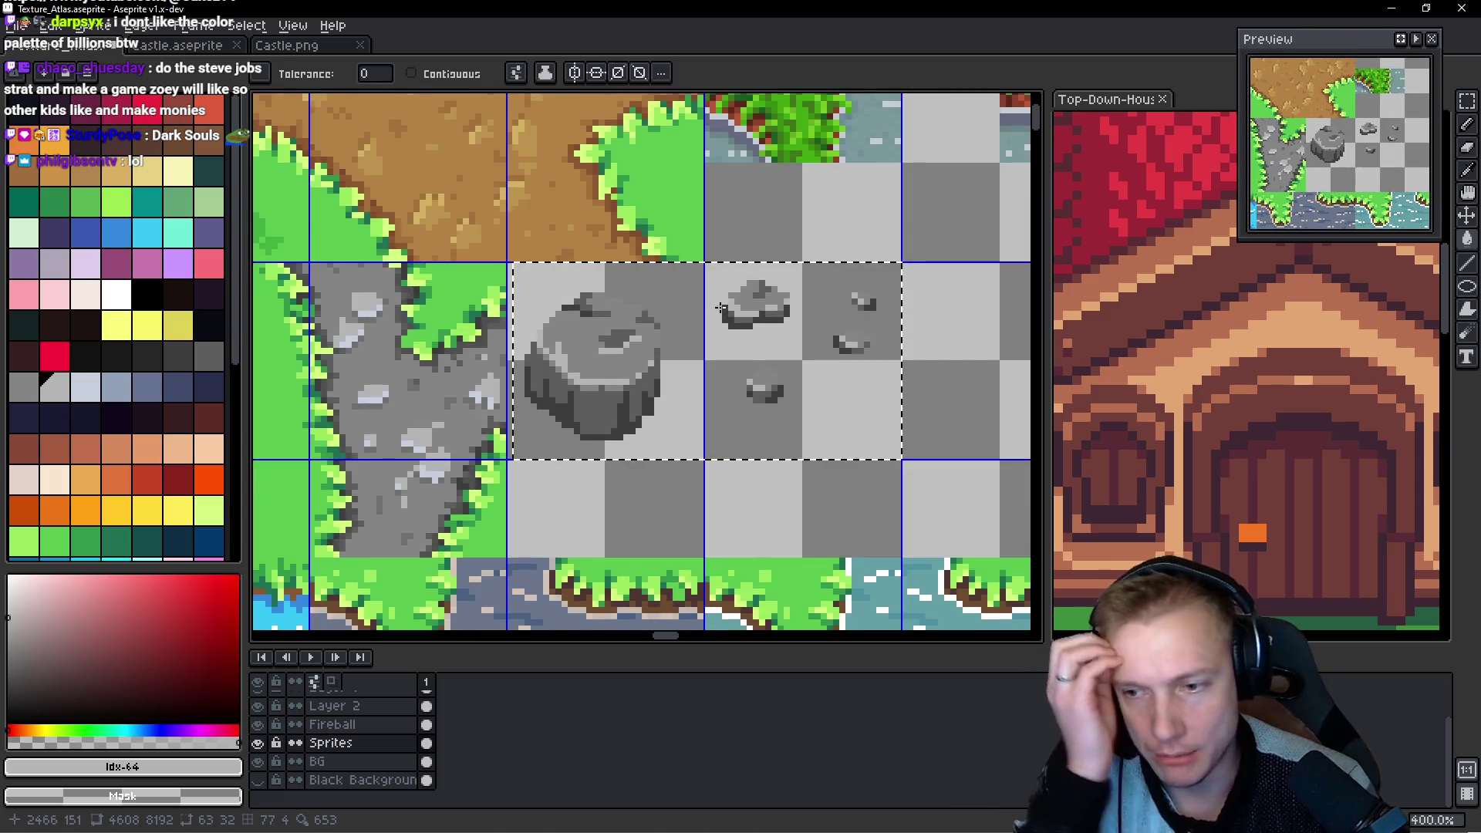
pyautogui.hotkey('ctrl', 'u')
# Apply a faint cool tint, hue 180 and saturation 9, to the rock tiles and save.
pyautogui.click(1226, 376)
pyautogui.moveTo(1216, 381)
pyautogui.mouseDown()
pyautogui.moveTo(1287, 374)
pyautogui.moveTo(1232, 378)
pyautogui.moveTo(1238, 353)
pyautogui.moveTo(1292, 355)
pyautogui.moveTo(1211, 356)
pyautogui.moveTo(1321, 361)
pyautogui.mouseUp()
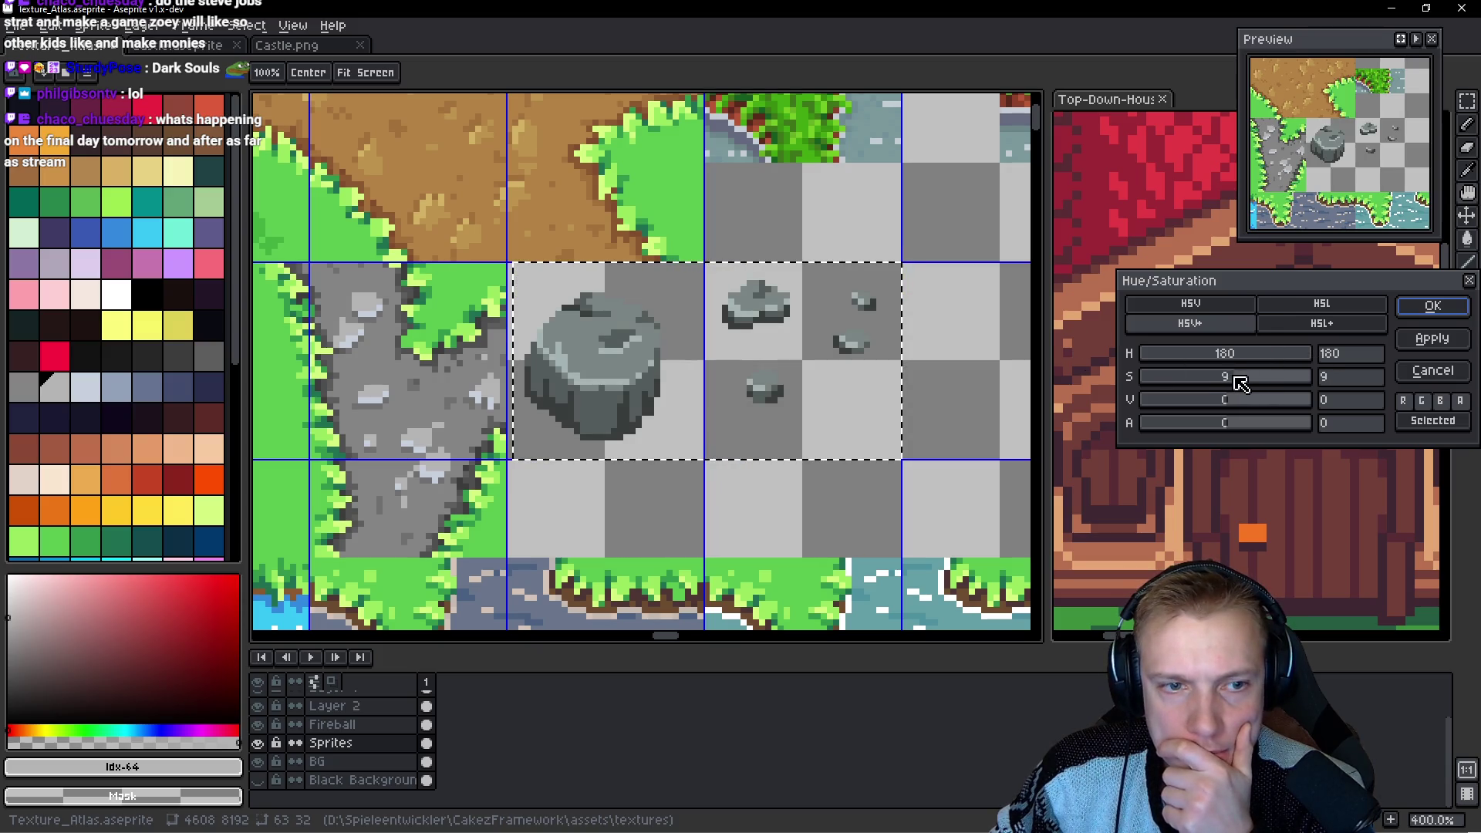
pyautogui.click(1433, 306)
pyautogui.hotkey('ctrl', 's')
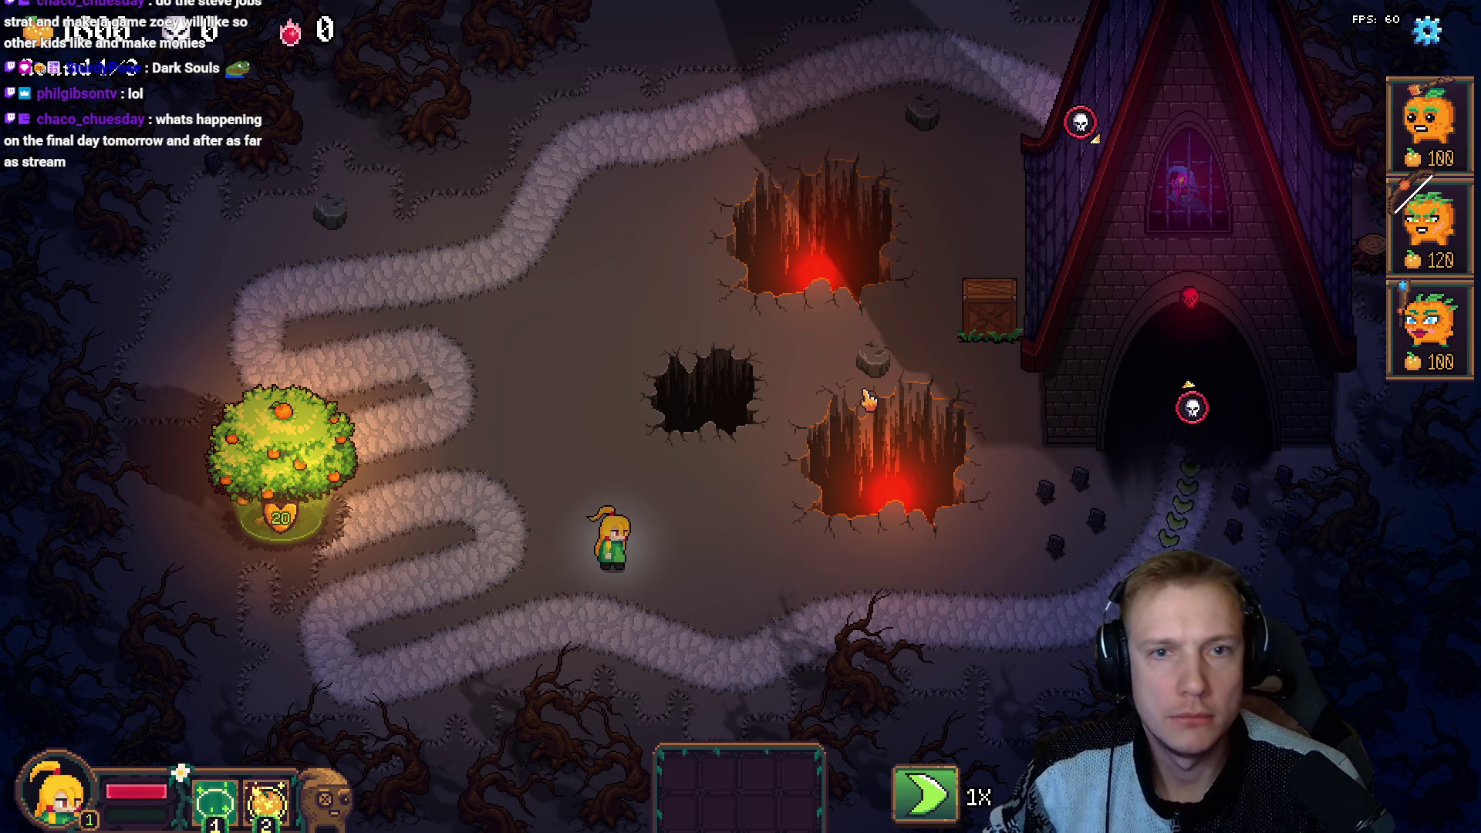
# Reapply the reduced saturation to the rock tiles, save, and re-export the sprite sheet.
pyautogui.press('Escape')
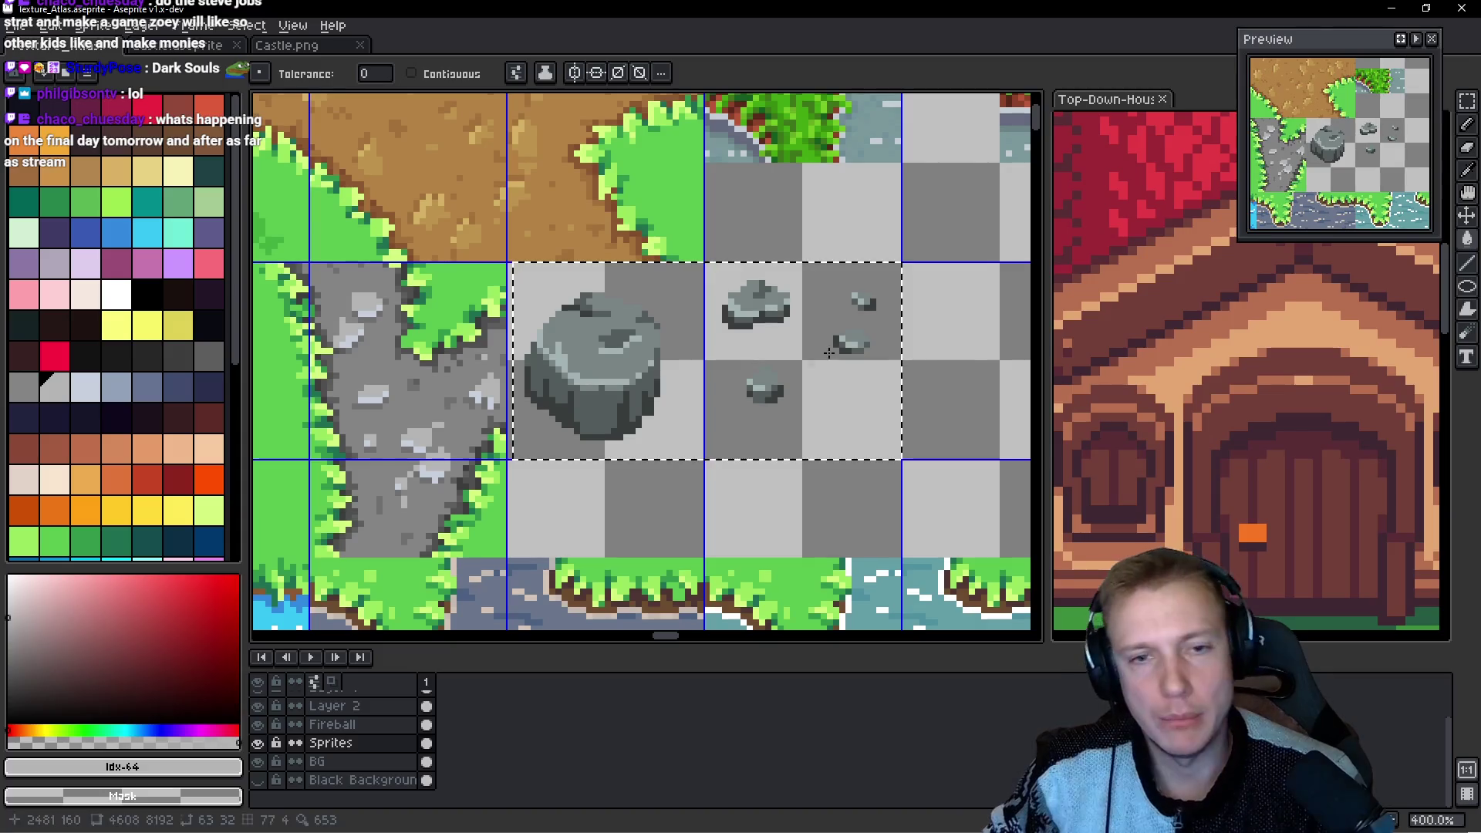
pyautogui.hotkey('ctrl', 'u')
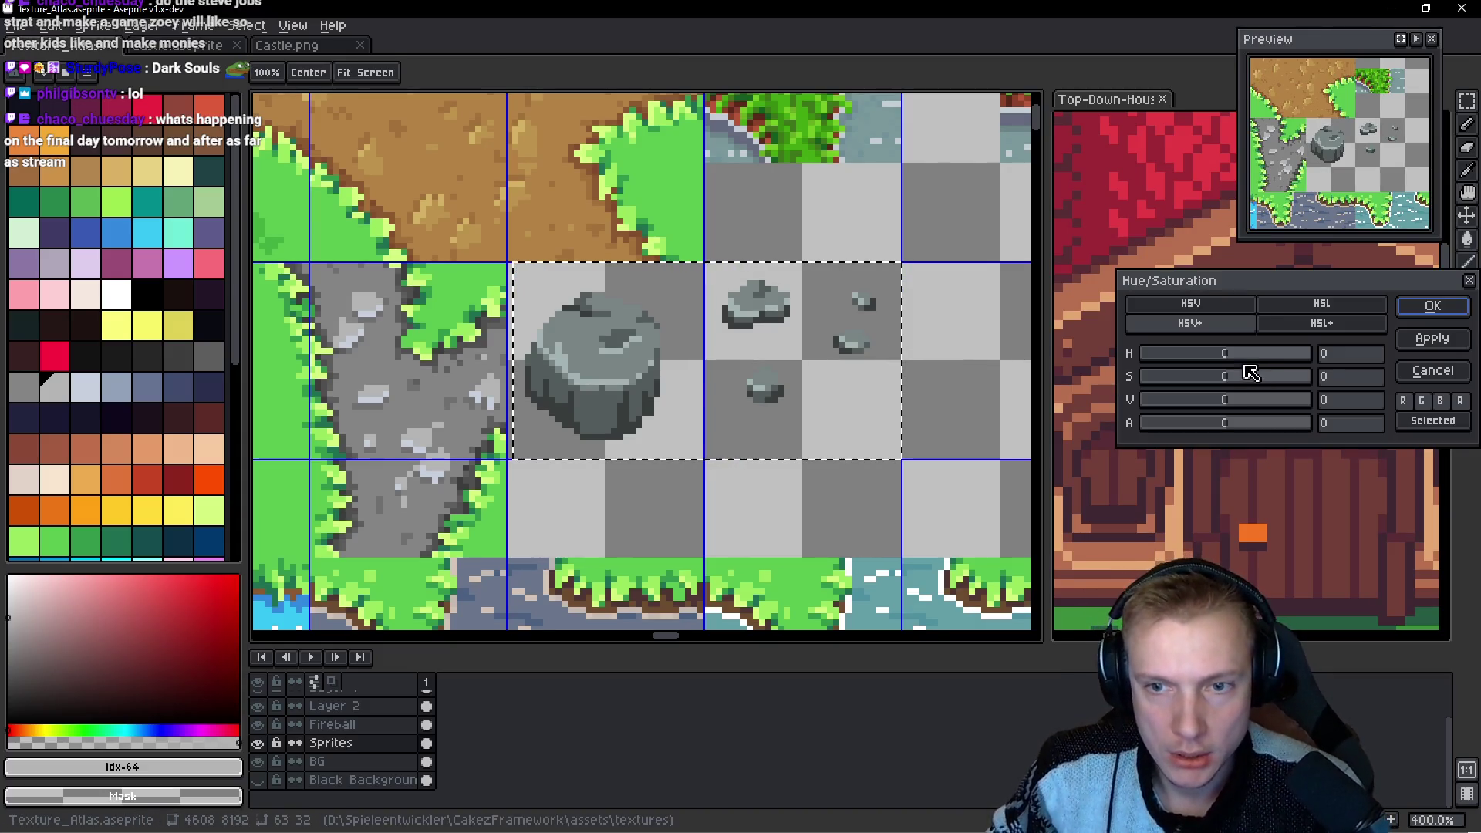
pyautogui.click(1433, 306)
pyautogui.hotkey('ctrl', 's')
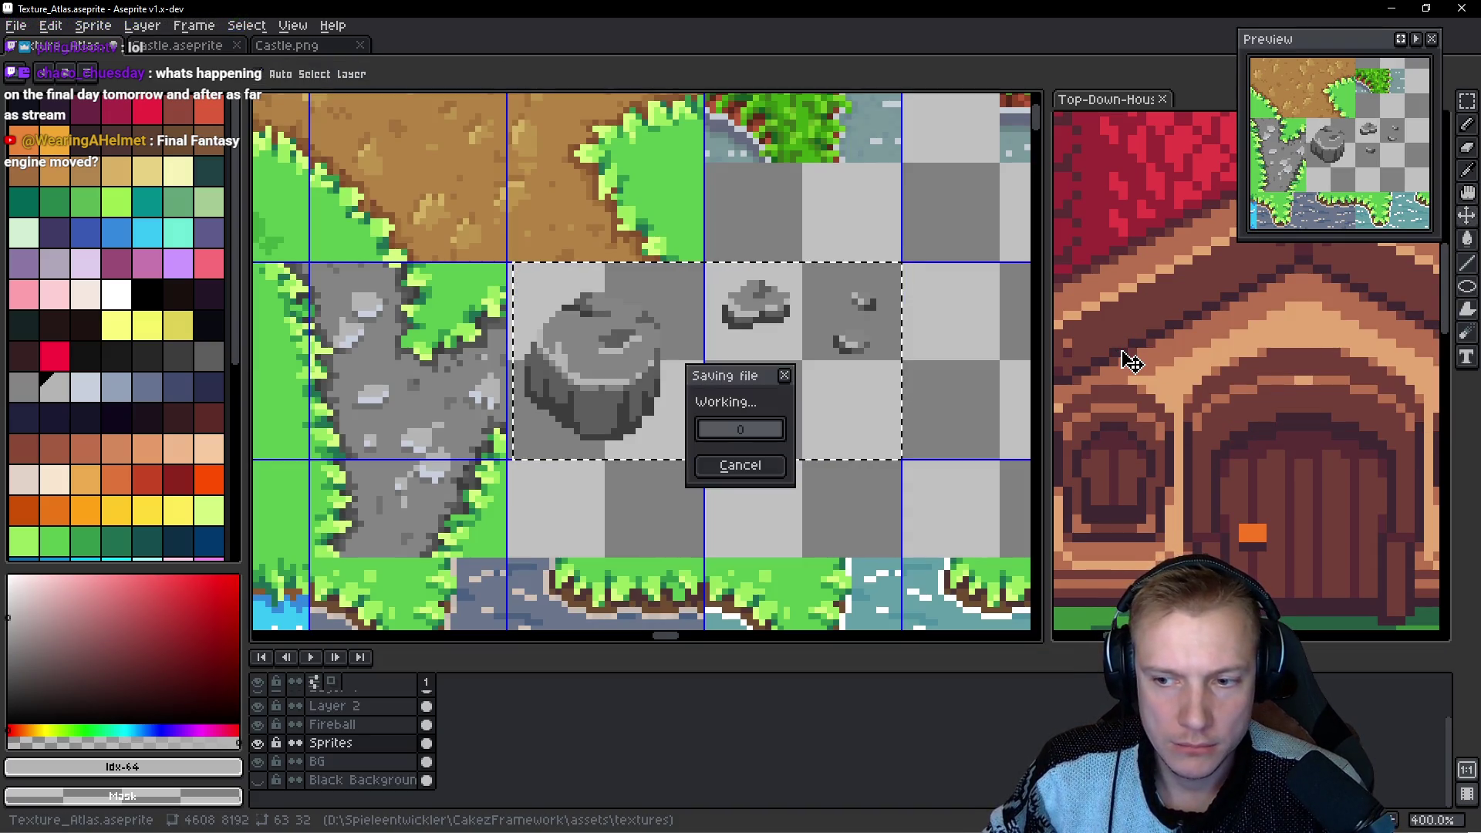
pyautogui.hotkey('ctrl', 'e')
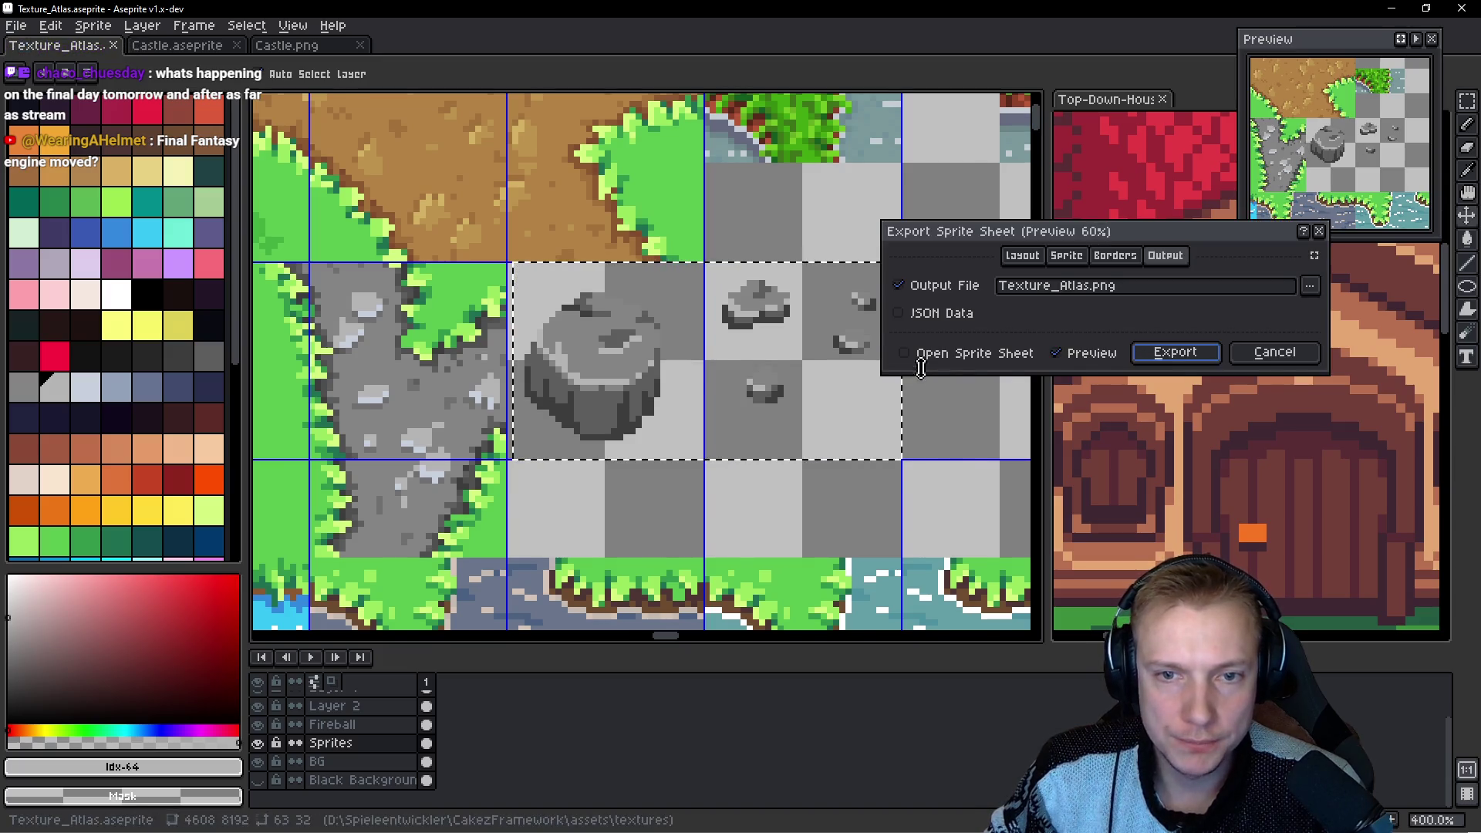
pyautogui.click(1167, 351)
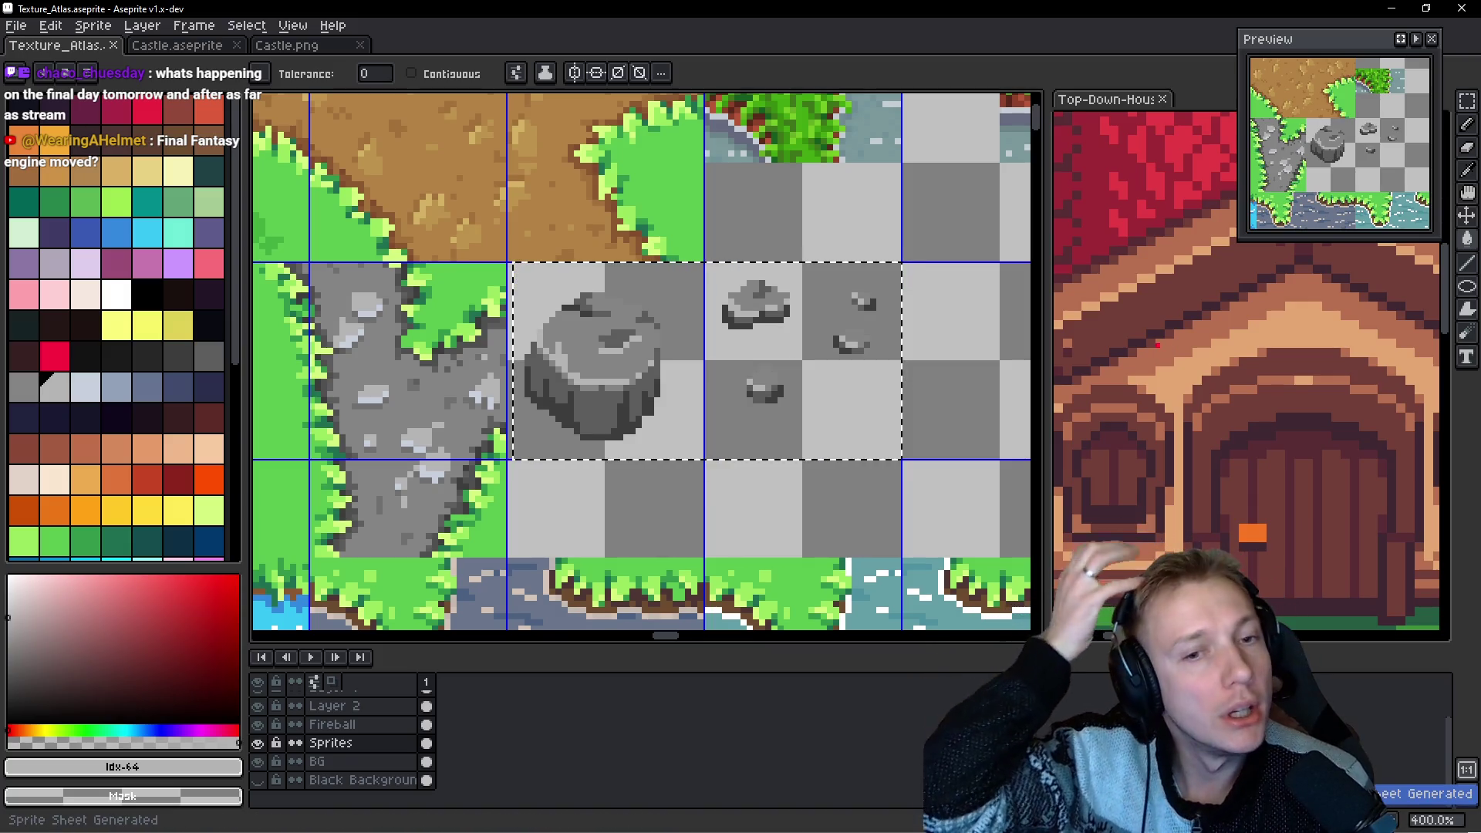
pyautogui.press('i')
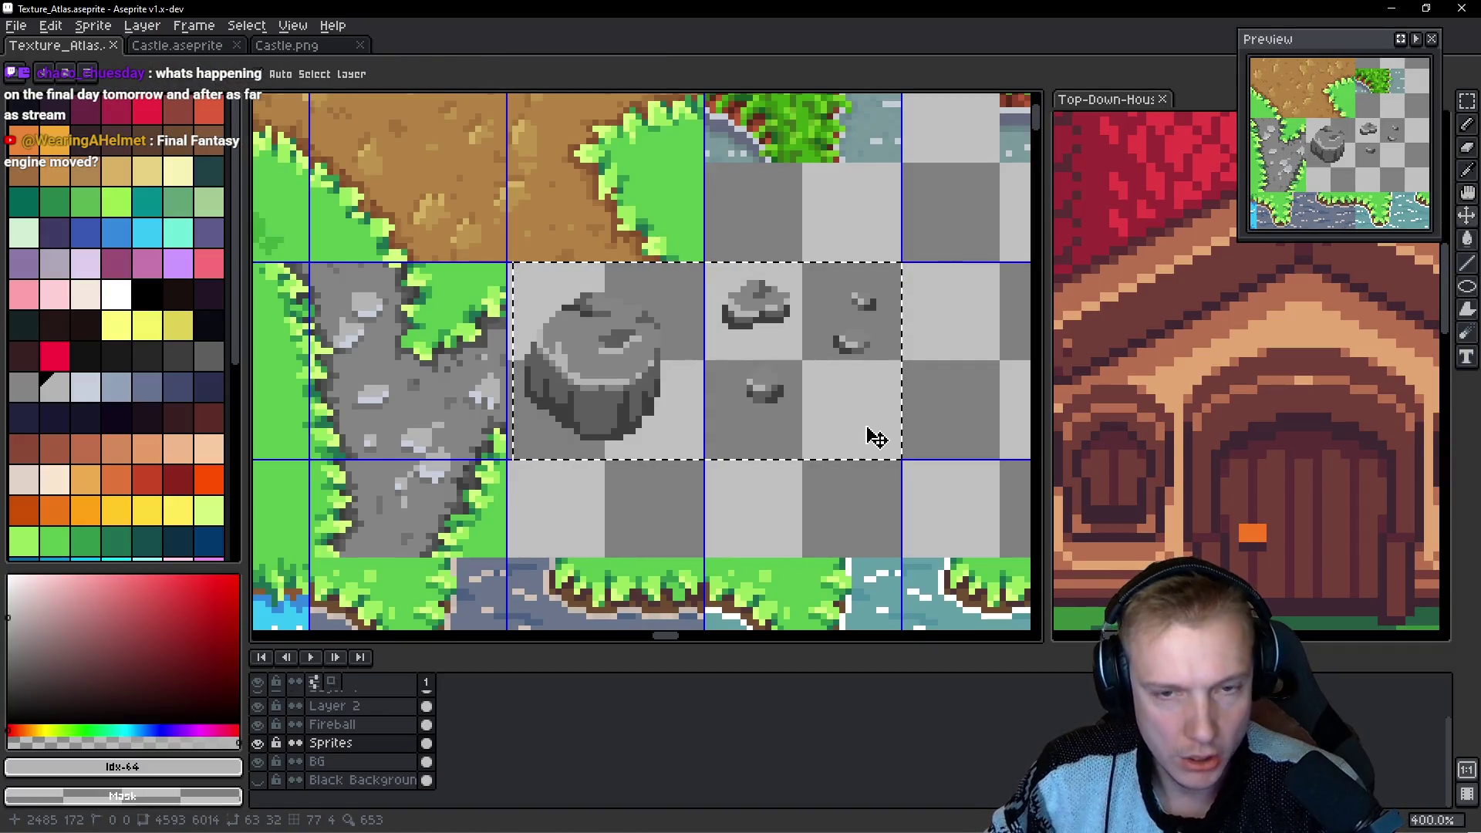
pyautogui.hotkey('ctrl', 'u')
# Set the rock tiles' saturation to 7 and save the atlas.
pyautogui.moveTo(1230, 380)
pyautogui.mouseDown()
pyautogui.moveTo(1246, 357)
pyautogui.moveTo(1315, 354)
pyautogui.mouseUp()
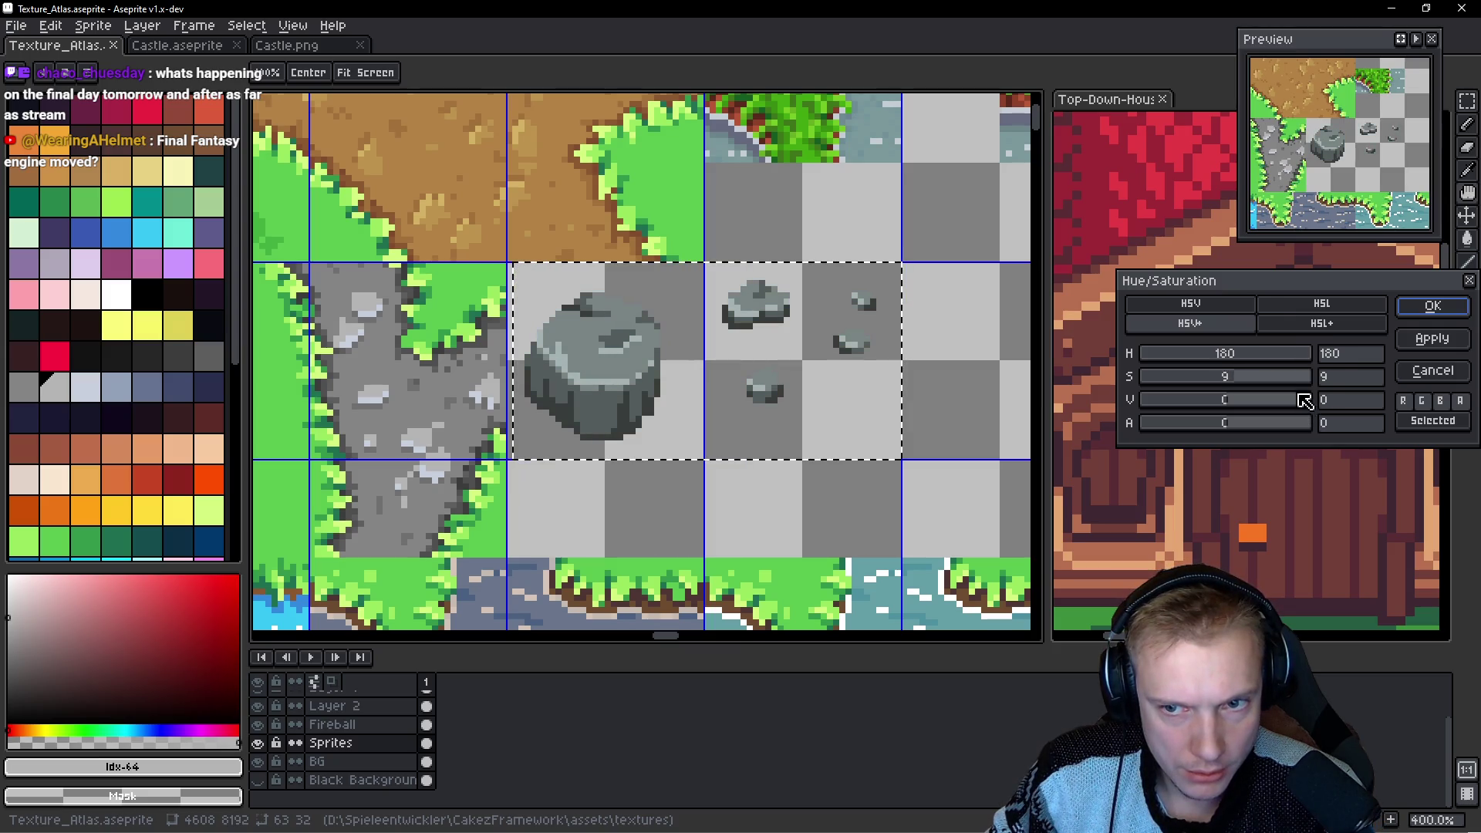
pyautogui.moveTo(1237, 379); pyautogui.dragTo(1234, 379)
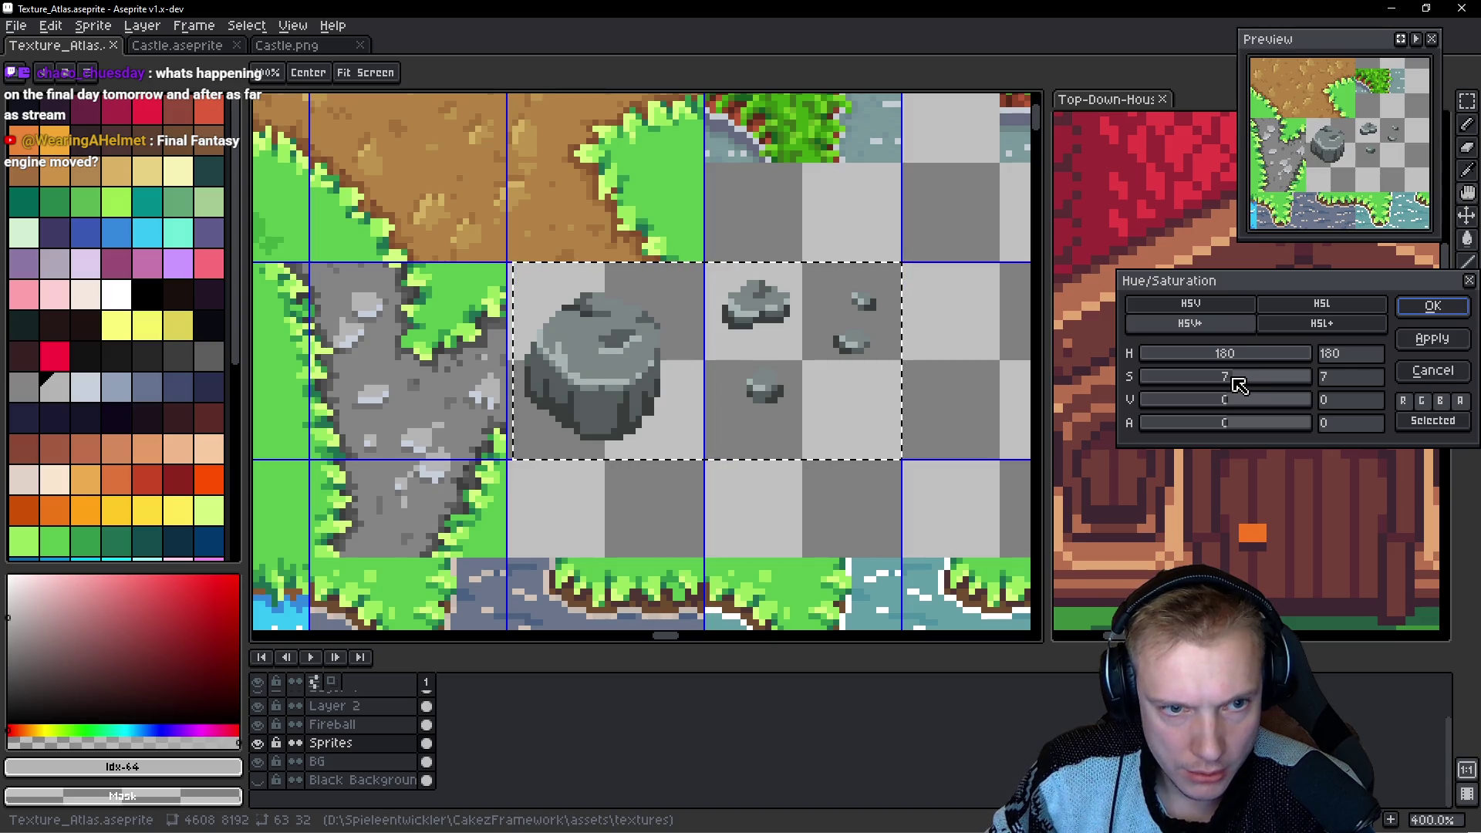
pyautogui.click(1433, 306)
pyautogui.hotkey('ctrl', 's')
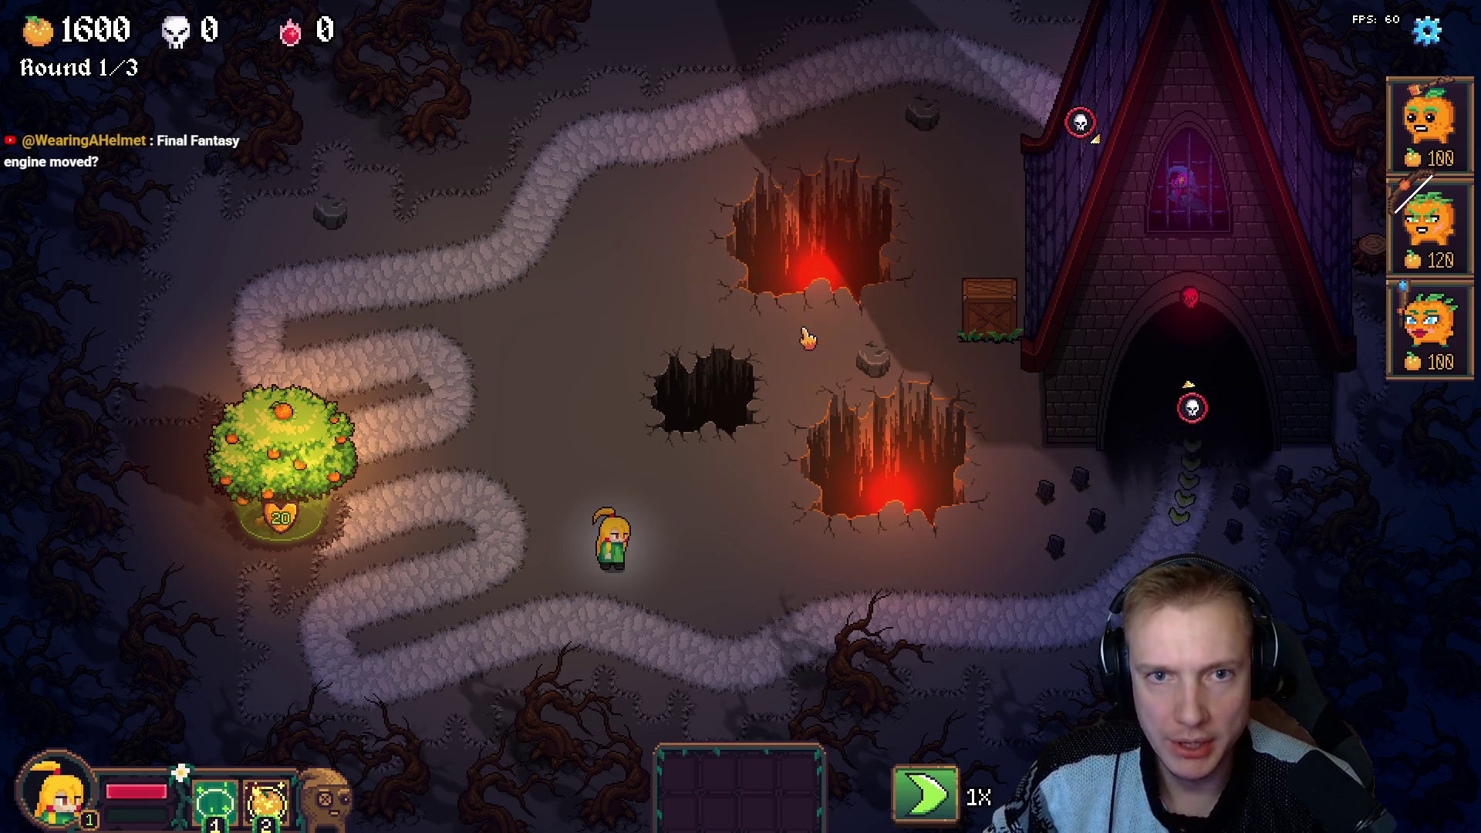
# Check the updated rocks in the level editor's Edit Tiles view, then return to Aseprite.
pyautogui.press('F1')
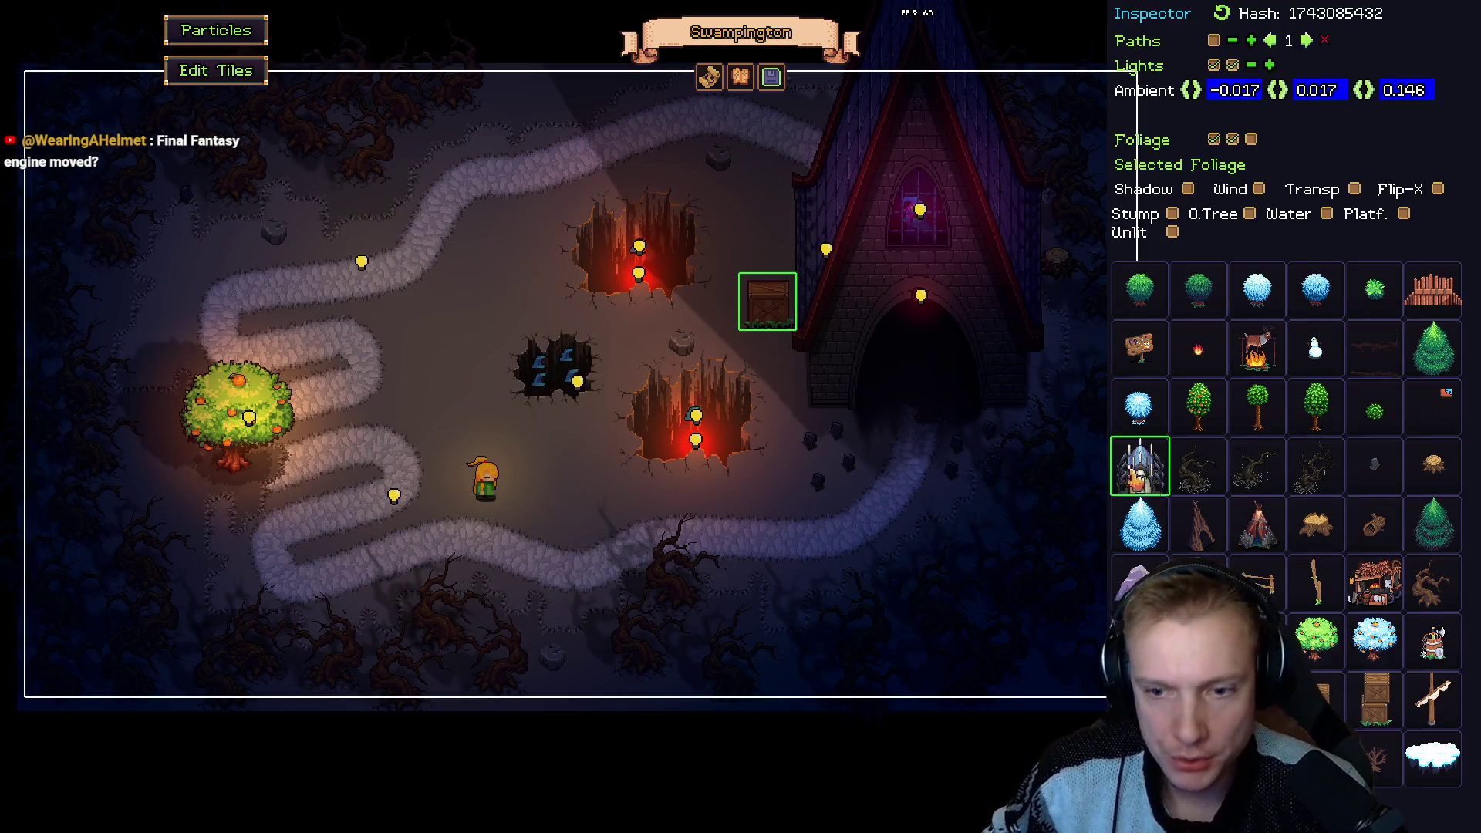
pyautogui.press('F2')
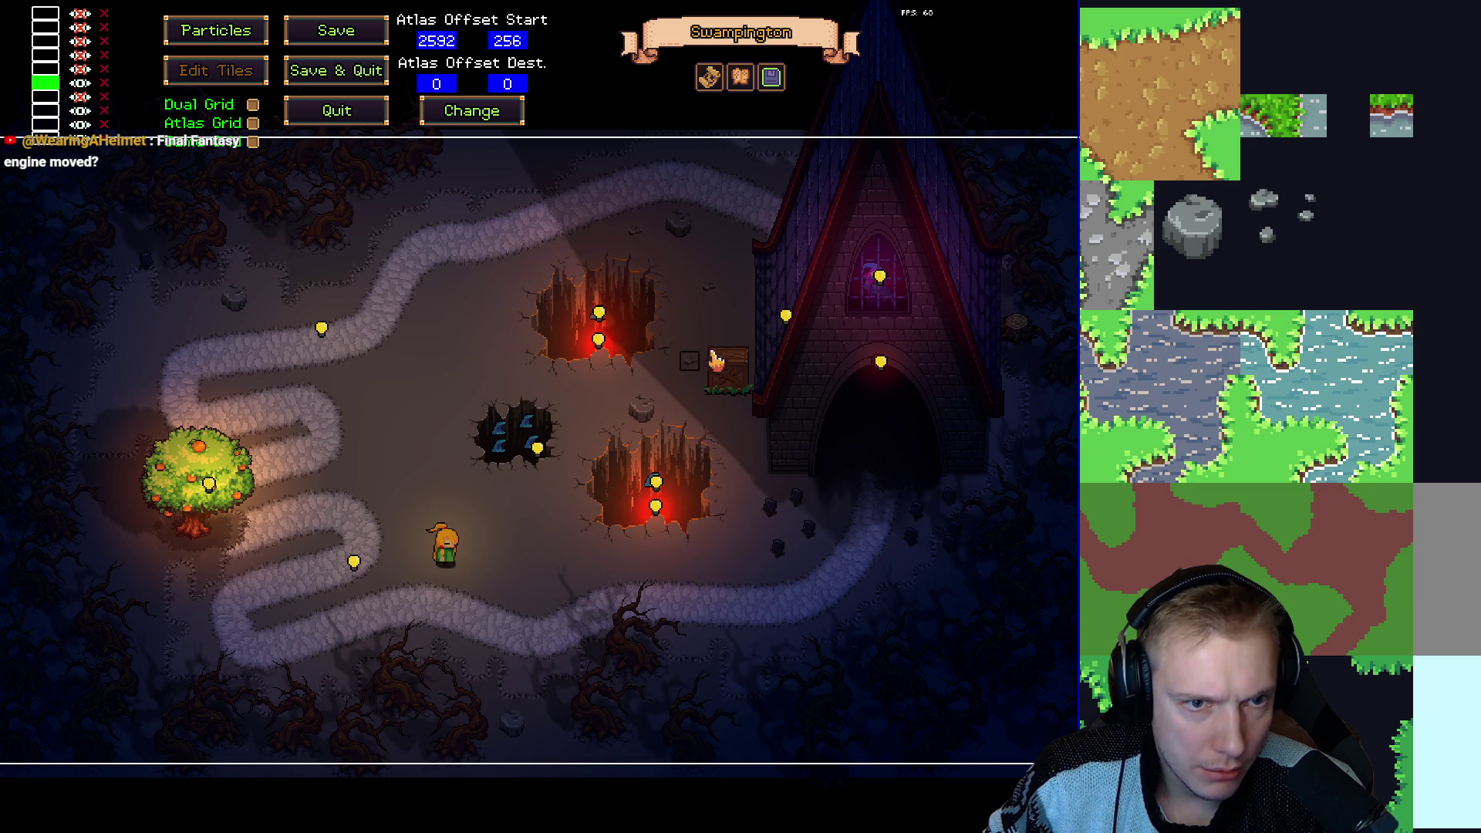
pyautogui.hotkey('alt', 'Tab')
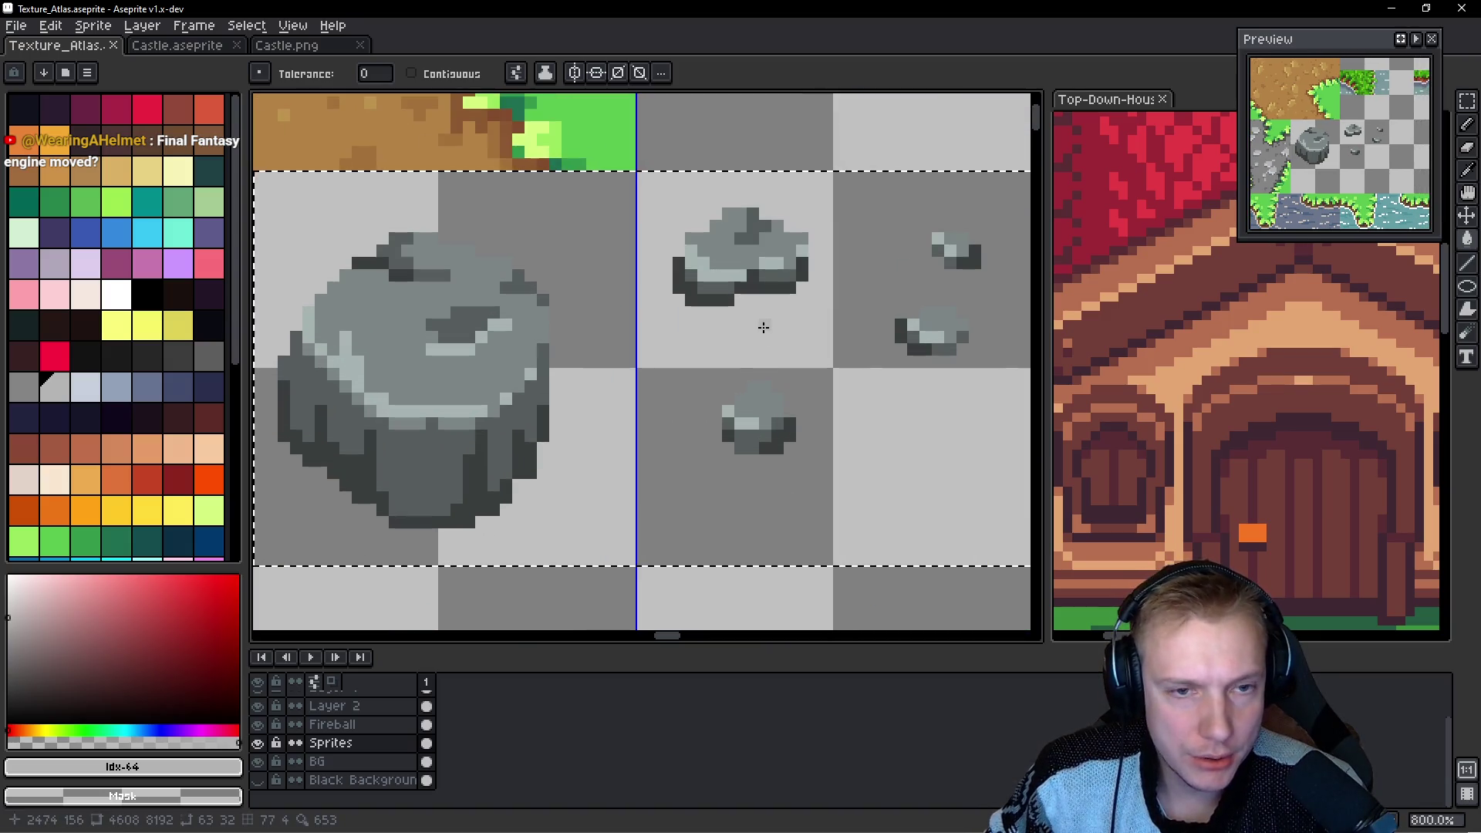
# Zoom the atlas canvas in and out, then return to the game's tile editor.
pyautogui.scroll(1, 766, 333)
pyautogui.scroll(-4, 763, 327)
pyautogui.scroll(-1, 763, 327)
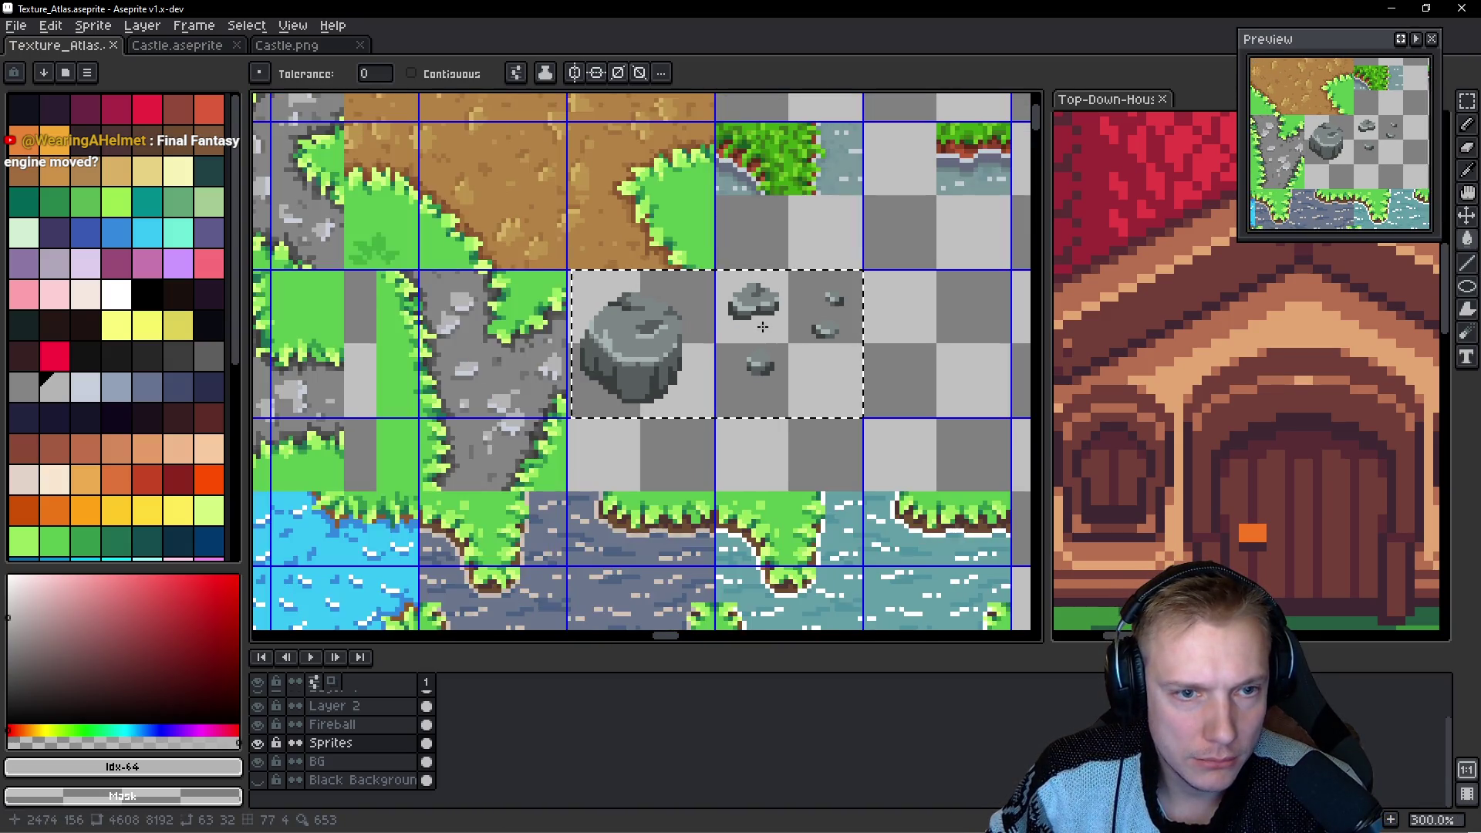
pyautogui.scroll(6, 762, 326)
pyautogui.scroll(-4, 761, 325)
pyautogui.hotkey('alt', 'Tab')
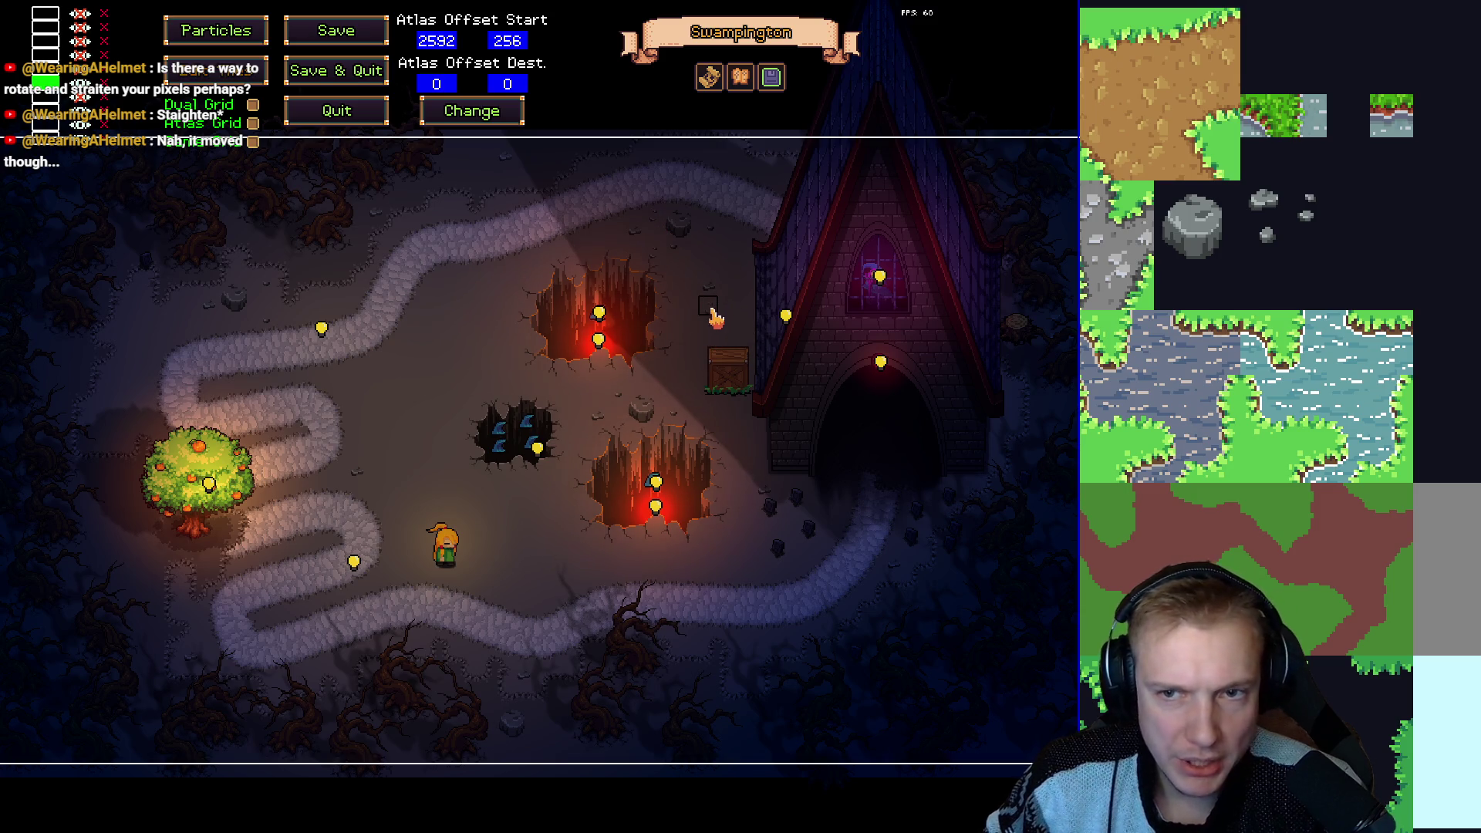
# Lasso a small pebble and drop copies into the neighbouring atlas tiles.
pyautogui.hotkey('alt', 'Tab')
pyautogui.scroll(3, 802, 308)
pyautogui.moveTo(679, 254)
pyautogui.mouseDown()
pyautogui.moveTo(600, 243)
pyautogui.moveTo(672, 332)
pyautogui.moveTo(621, 430)
pyautogui.moveTo(586, 426)
pyautogui.mouseUp()
pyautogui.moveTo(678, 347)
pyautogui.mouseDown()
pyautogui.moveTo(600, 318)
pyautogui.moveTo(663, 382)
pyautogui.moveTo(677, 349)
pyautogui.mouseUp()
pyautogui.moveTo(624, 351)
pyautogui.mouseDown()
pyautogui.moveTo(664, 486)
pyautogui.moveTo(678, 486)
pyautogui.mouseUp()
pyautogui.click(803, 318)
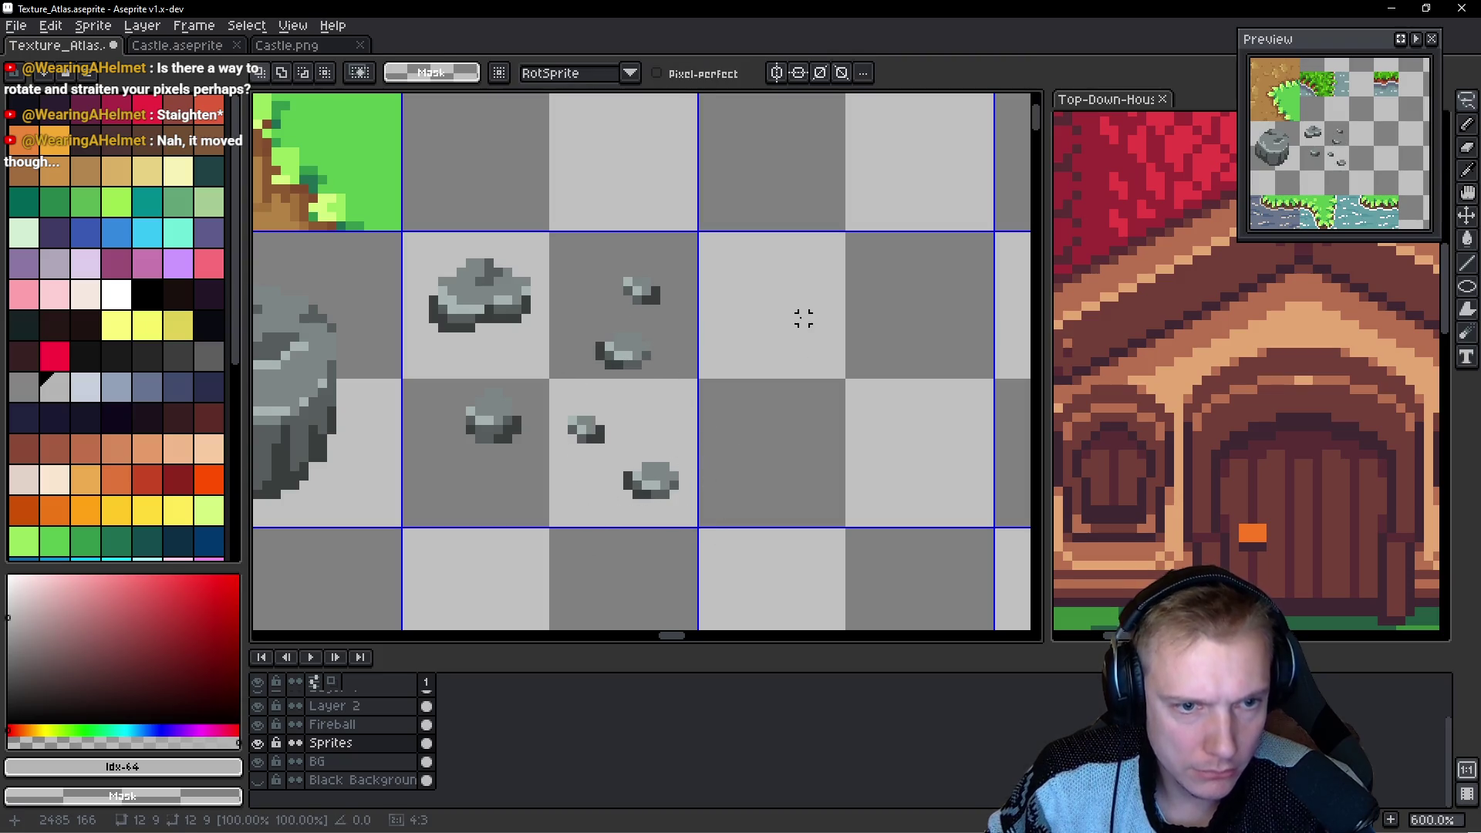
# Save and export the sprite sheet, check the pebble in the game, then return to Aseprite.
pyautogui.hotkey('ctrl', 's')
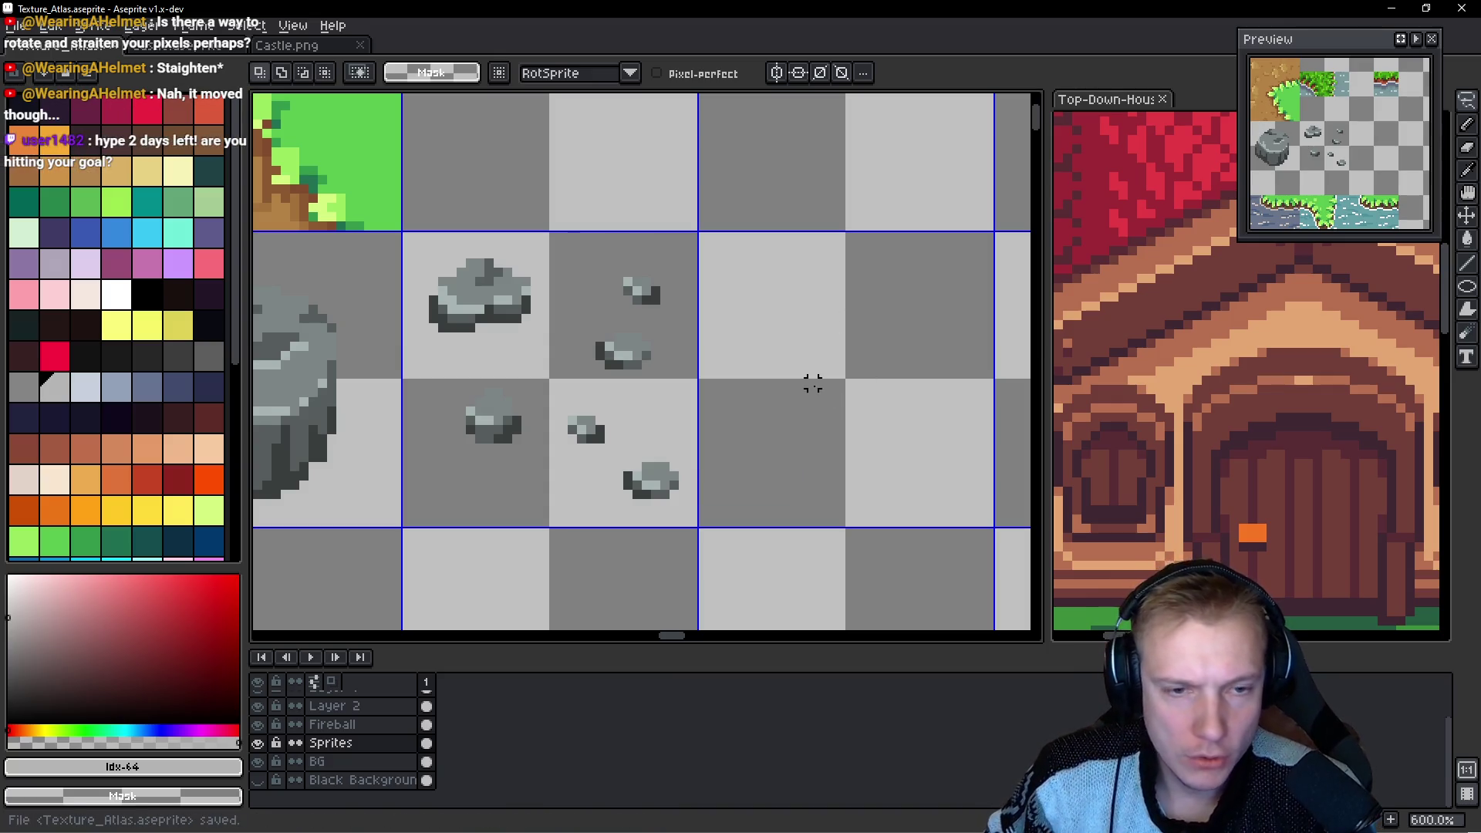
pyautogui.hotkey('ctrl', 'e')
pyautogui.click(1167, 347)
pyautogui.hotkey('alt', 'Tab')
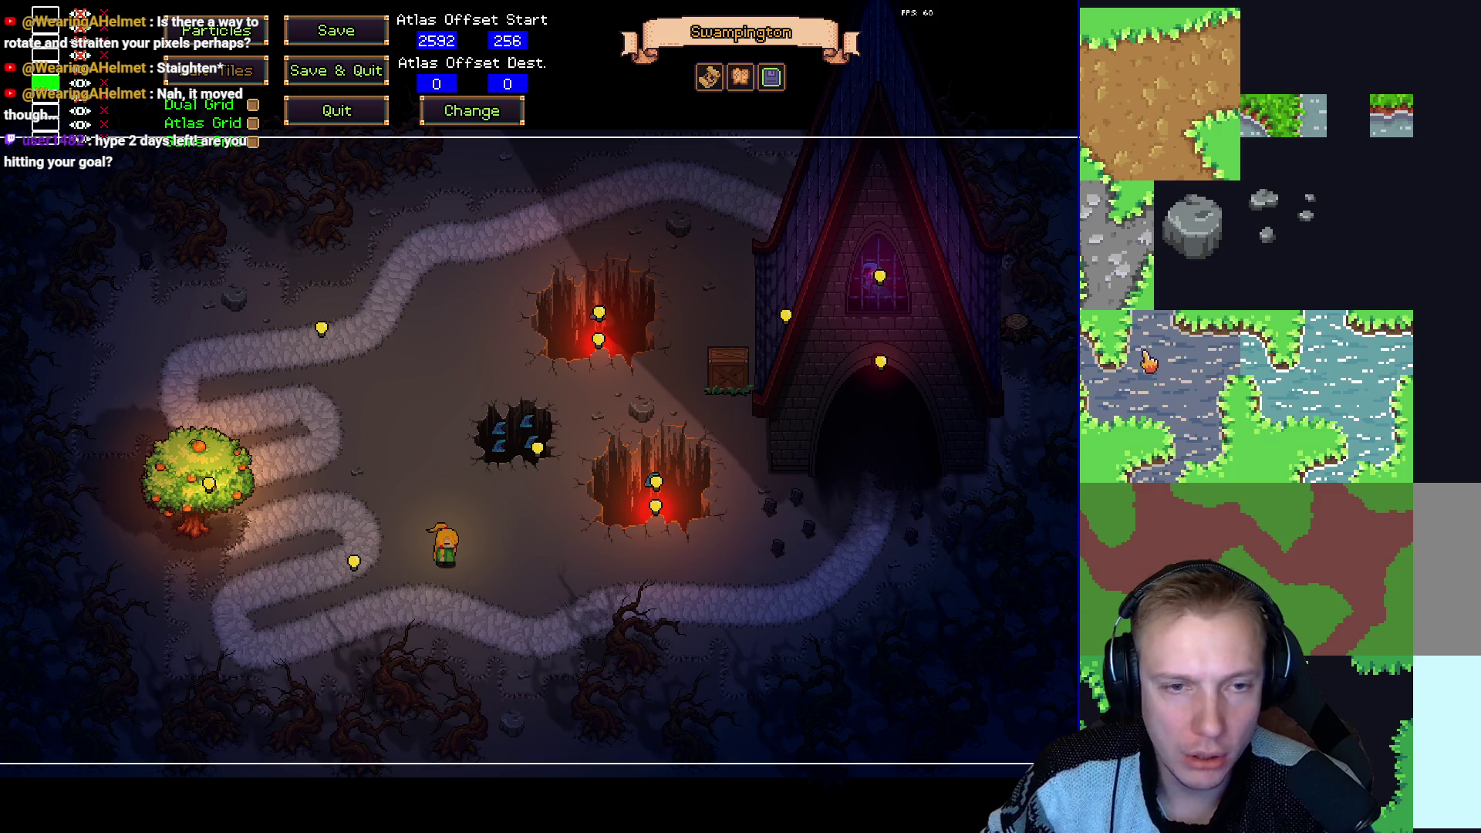
pyautogui.click(1309, 255)
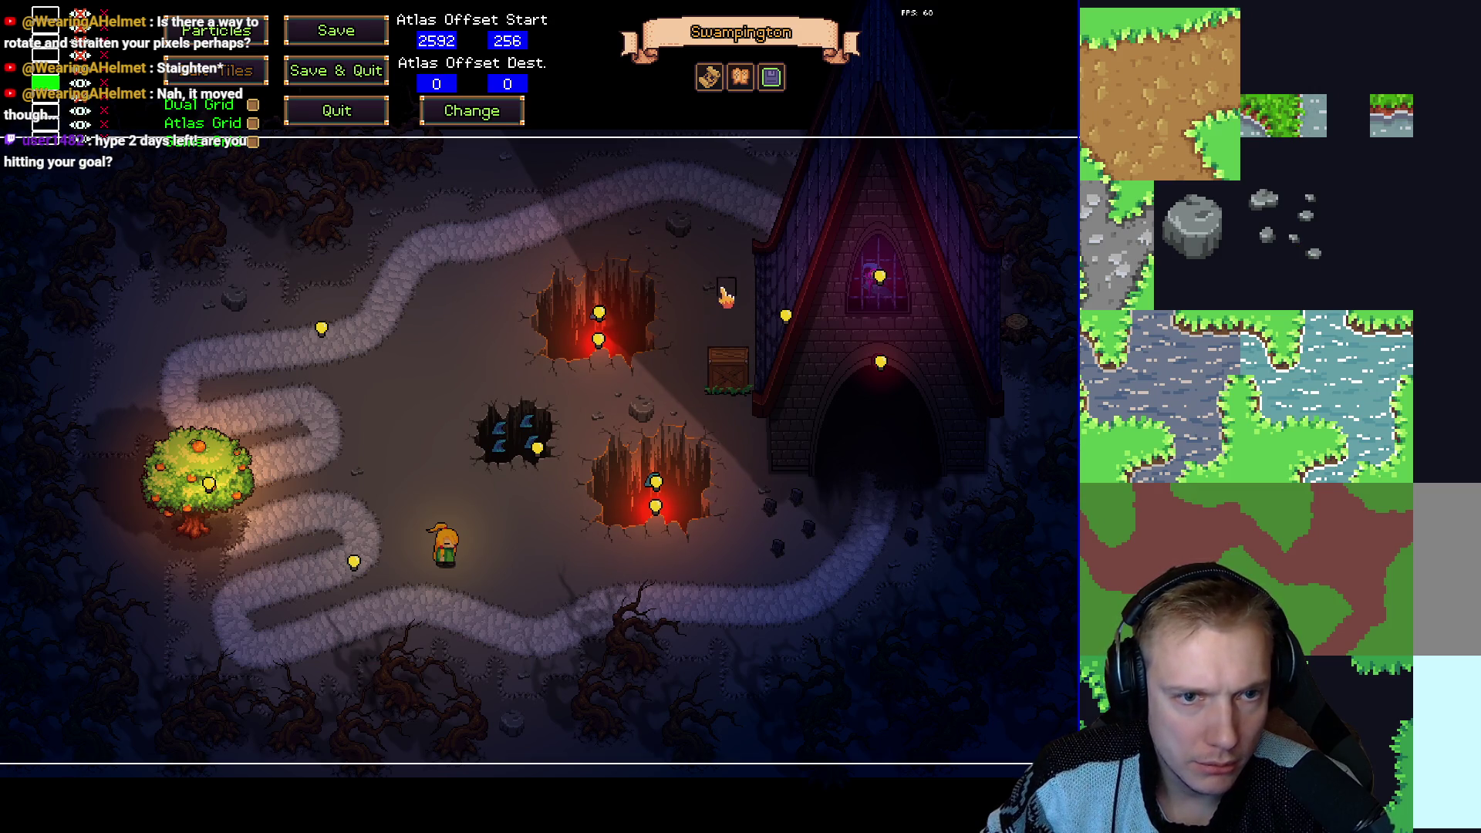
pyautogui.hotkey('alt', 'Tab')
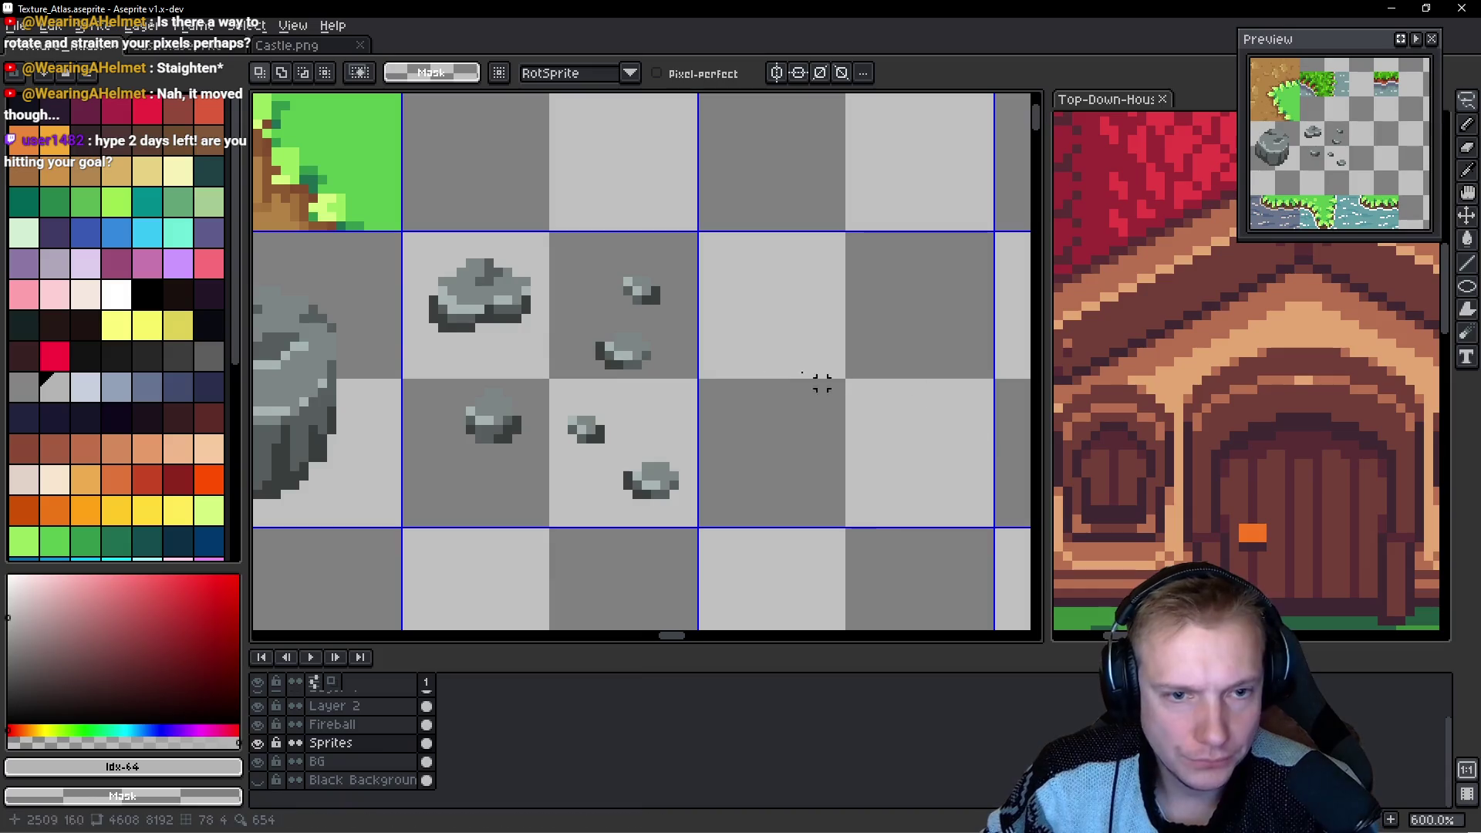
# Copy the lower pebble into the empty tile and clear the selection.
pyautogui.moveTo(648, 452)
pyautogui.mouseDown()
pyautogui.moveTo(610, 497)
pyautogui.moveTo(656, 451)
pyautogui.moveTo(770, 430)
pyautogui.mouseUp()
pyautogui.press('Return')
pyautogui.hotkey('ctrl', 'd')
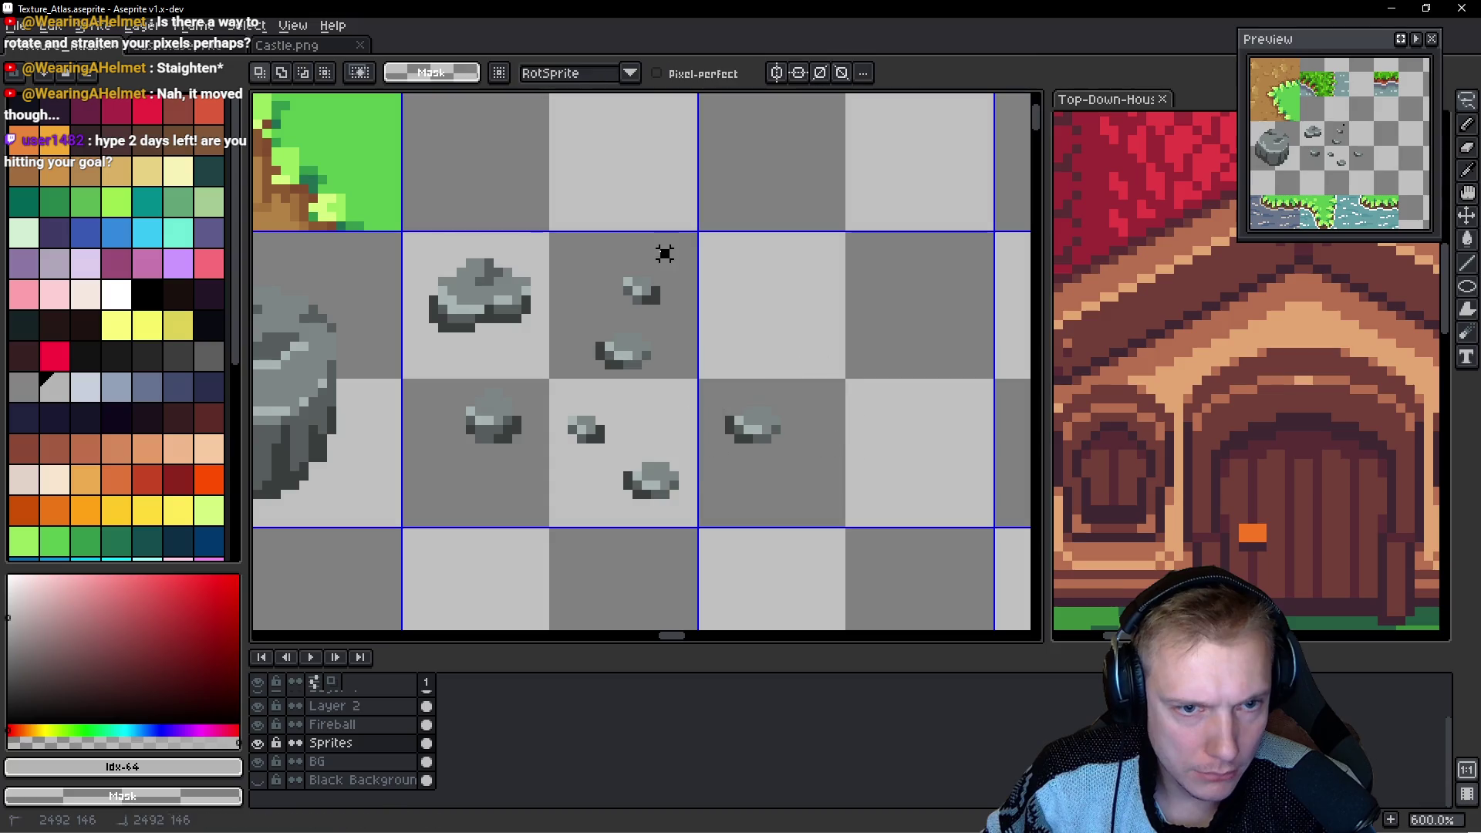
pyautogui.moveTo(512, 386)
pyautogui.mouseDown()
pyautogui.moveTo(529, 472)
pyautogui.moveTo(532, 385)
pyautogui.mouseUp()
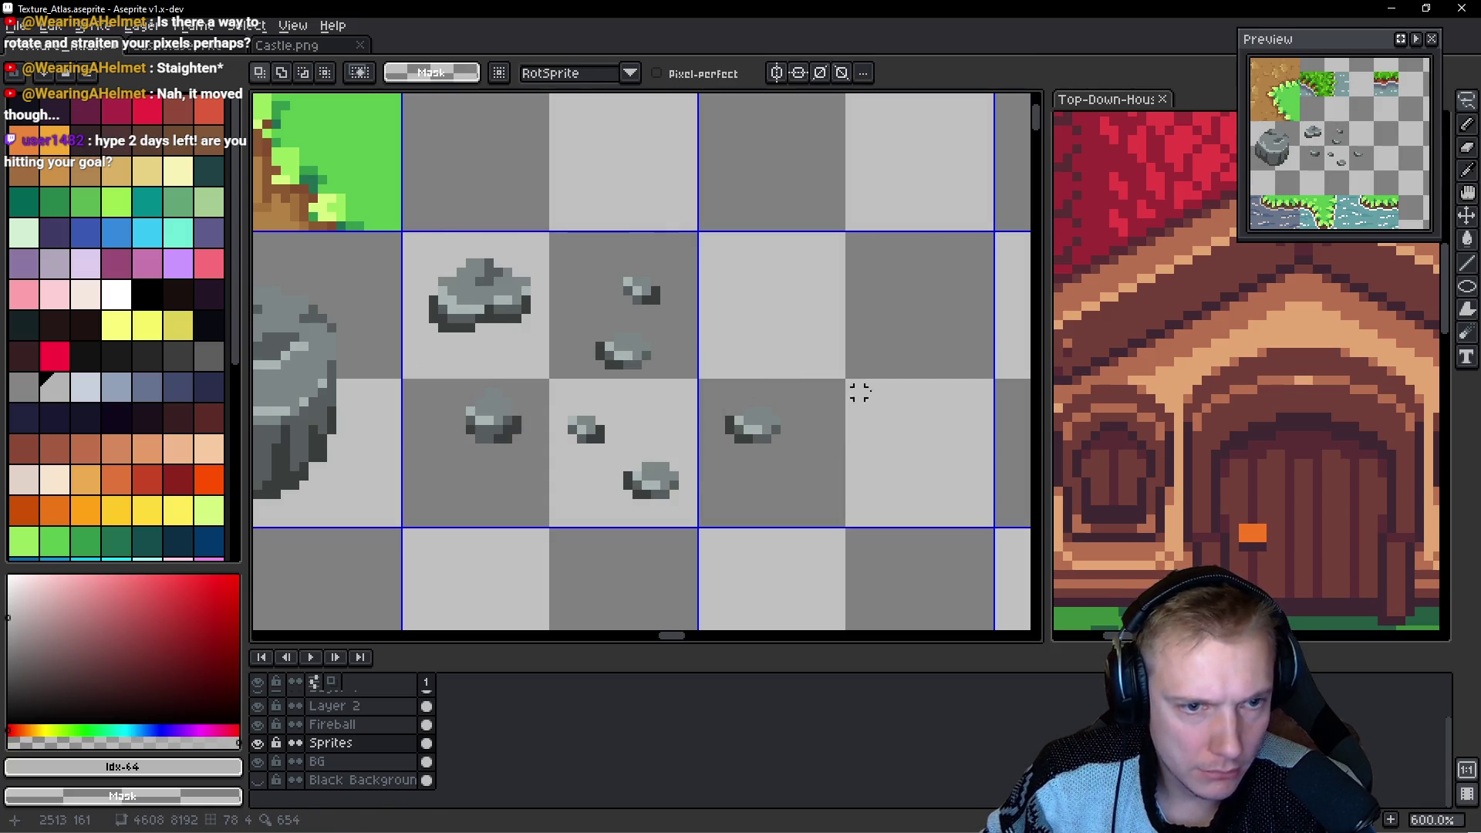
# Save the atlas, export the sprite sheet, and switch to the running game.
pyautogui.hotkey('ctrl', 's')
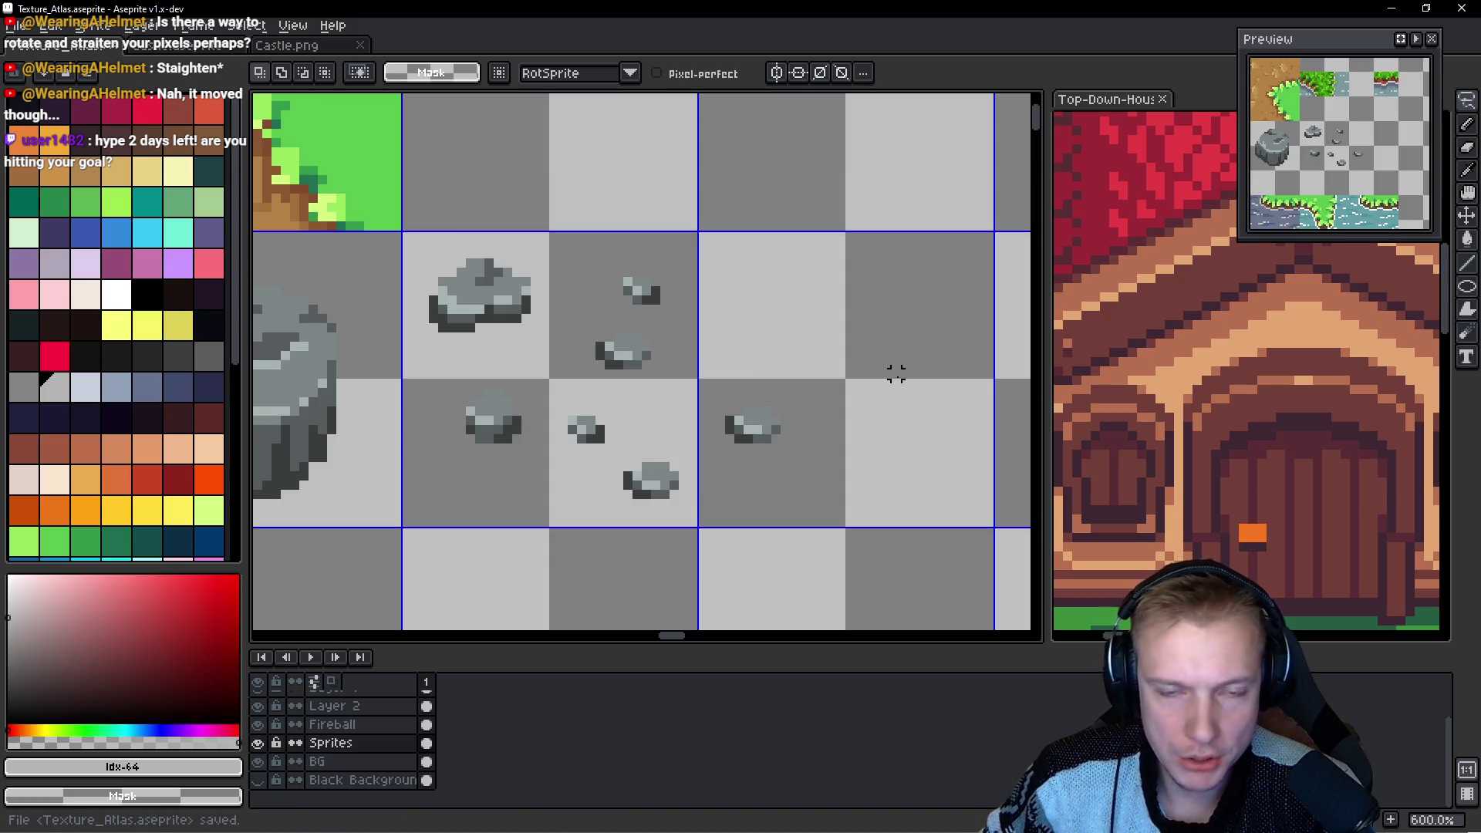
pyautogui.hotkey('ctrl', 'e')
pyautogui.click(1181, 355)
pyautogui.hotkey('alt', 'Tab')
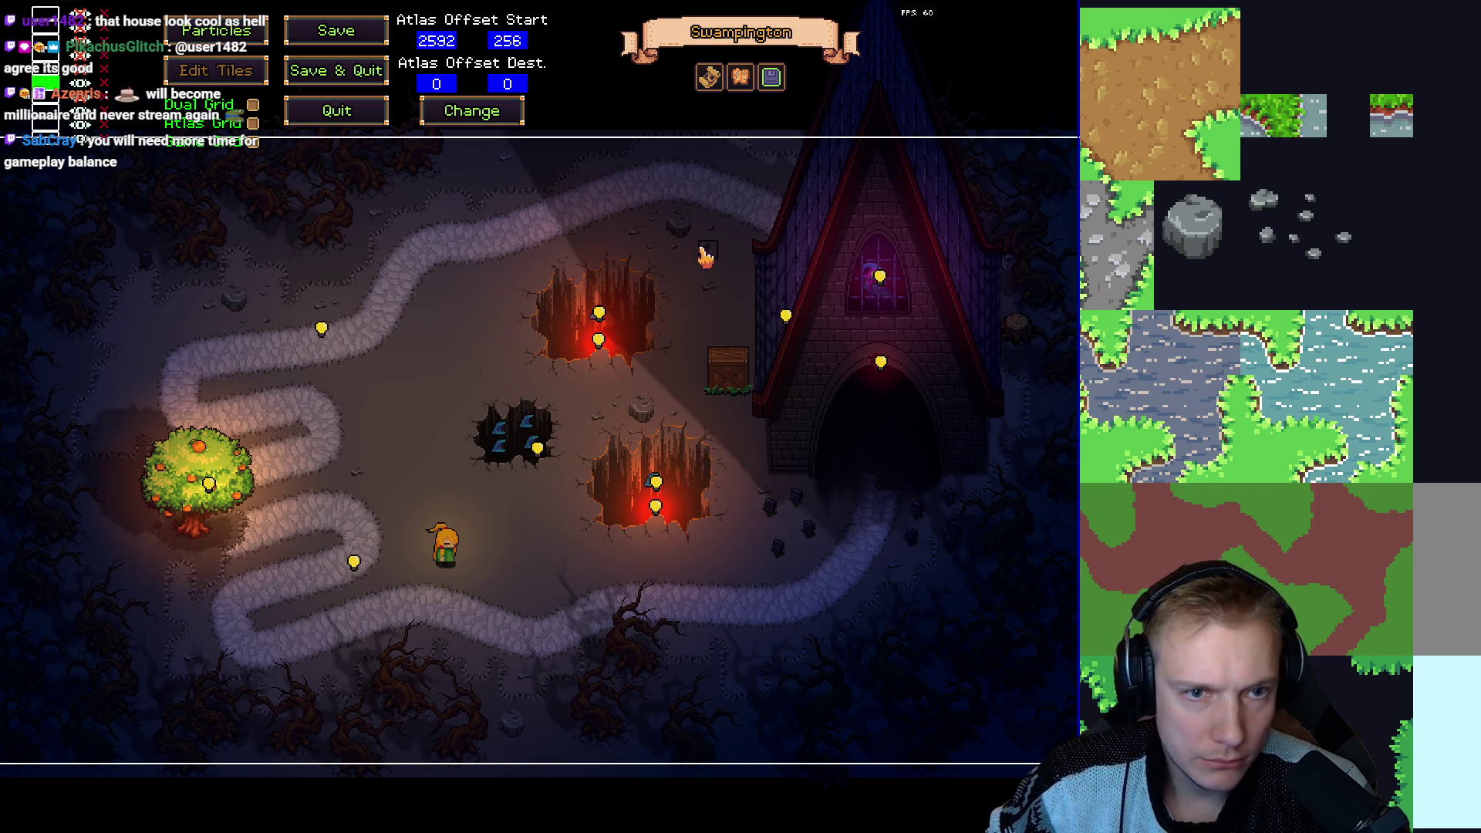
# Pick the rock tile, save the level as Swampington, and return to Aseprite.
pyautogui.moveTo(1166, 189)
pyautogui.mouseDown()
pyautogui.moveTo(1246, 279)
pyautogui.moveTo(1233, 277)
pyautogui.mouseUp()
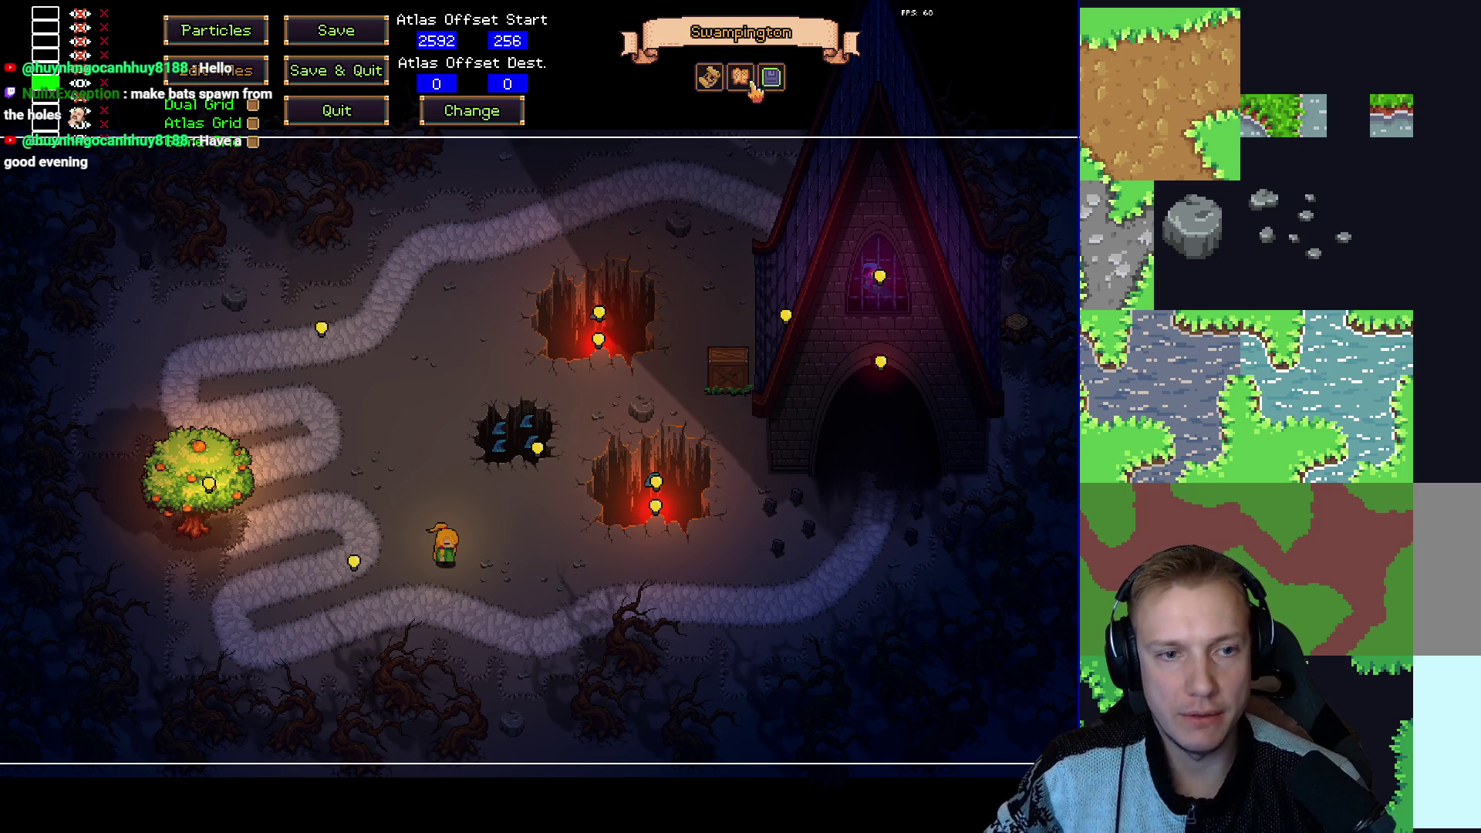
pyautogui.click(711, 81)
pyautogui.click(858, 590)
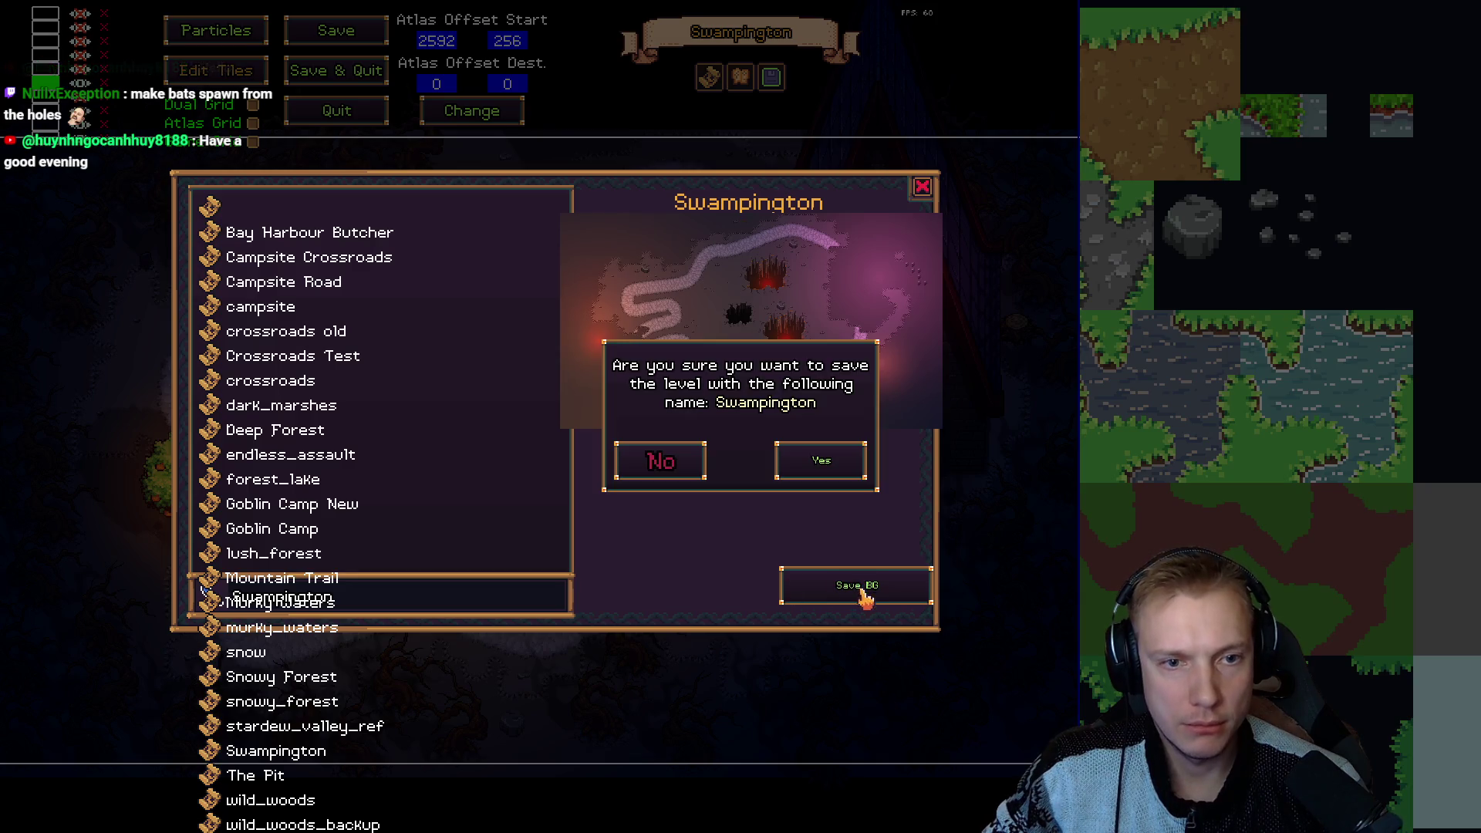
pyautogui.click(830, 458)
pyautogui.click(924, 192)
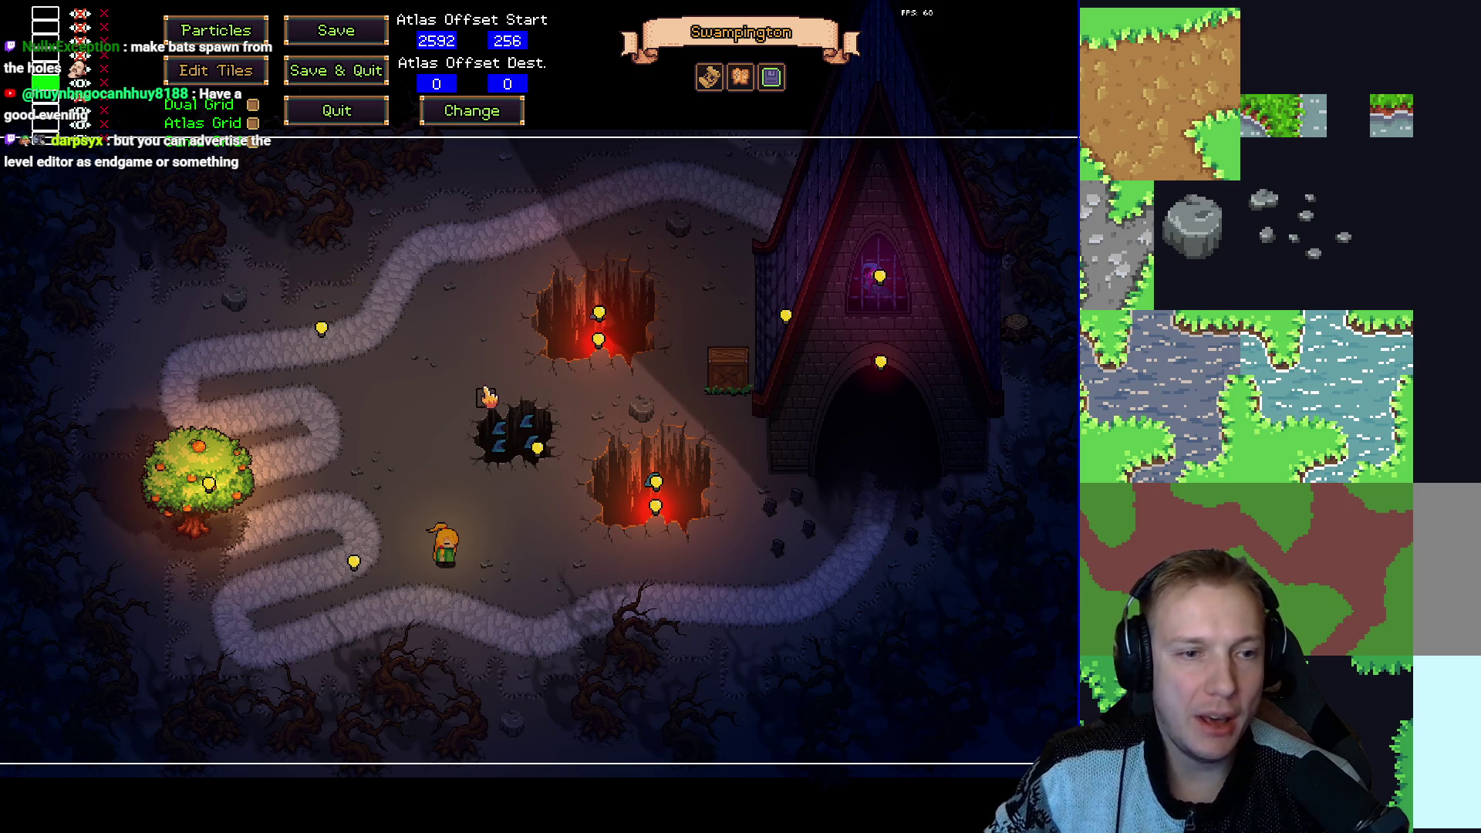
pyautogui.hotkey('alt', 'Tab')
pyautogui.scroll(-3, 726, 239)
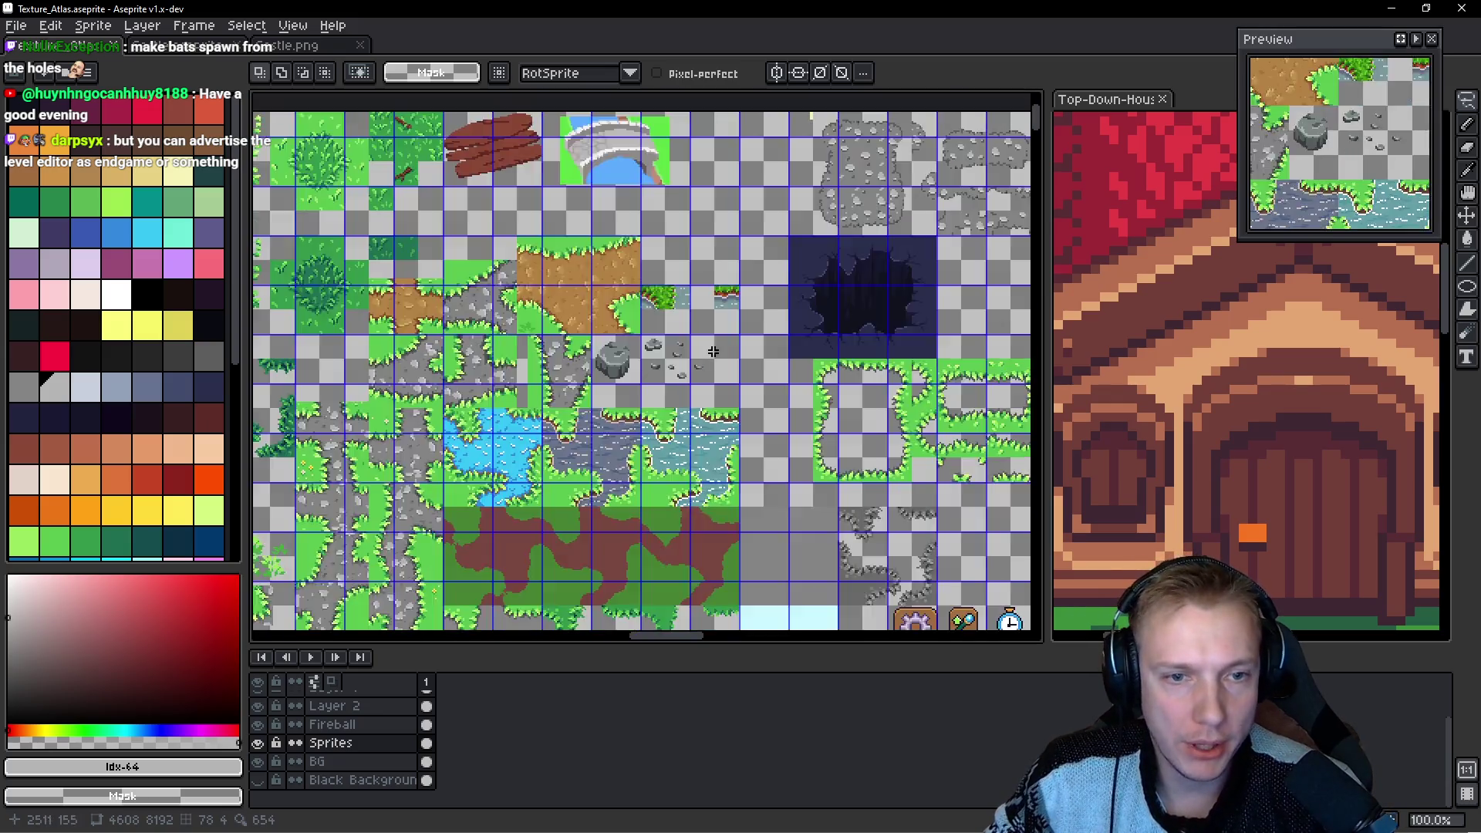
# Lasso the dead tree's branches and drag them into the empty tile above.
pyautogui.scroll(1, 726, 240)
pyautogui.scroll(-3, 726, 239)
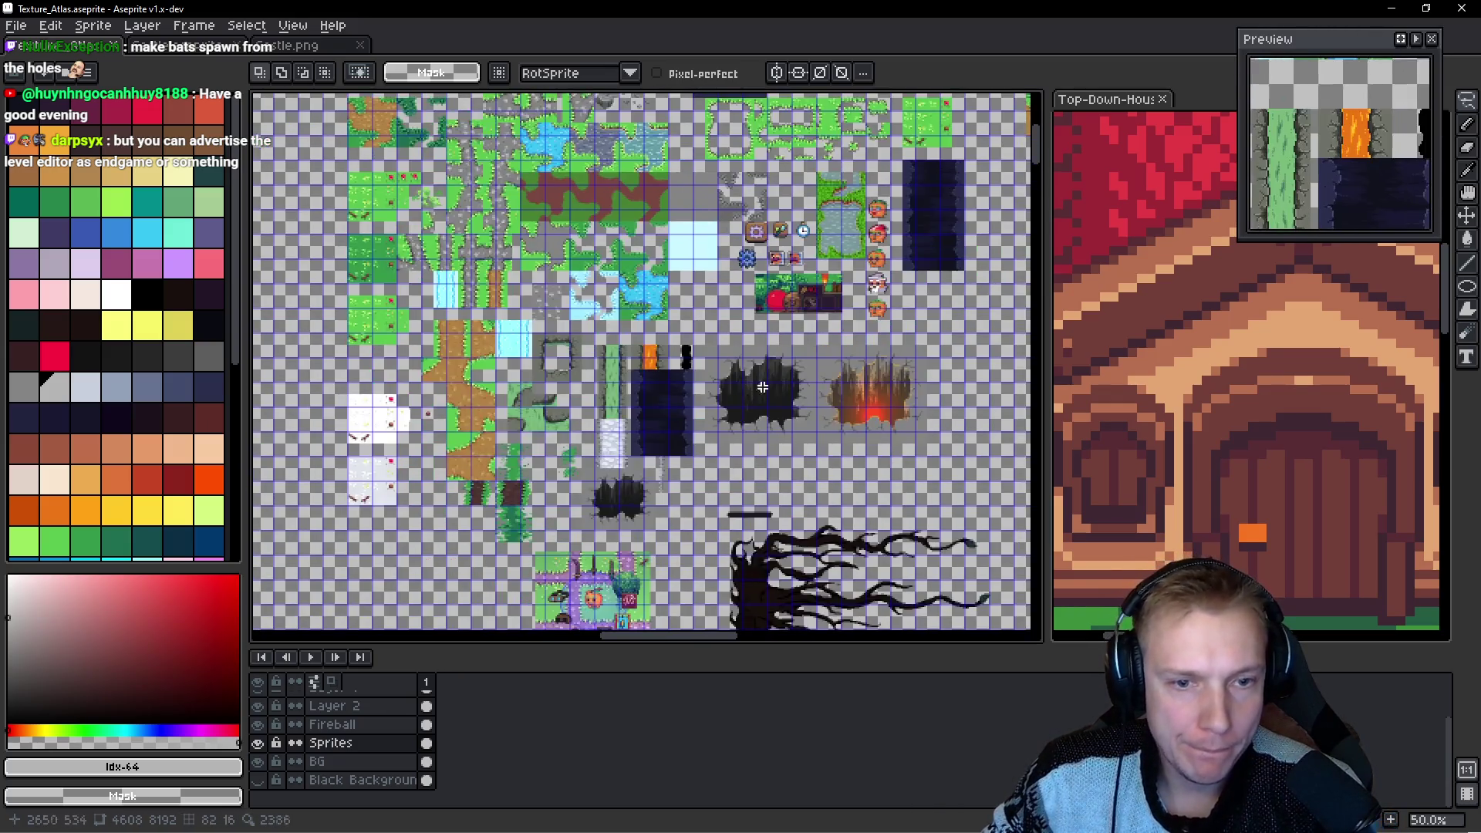
pyautogui.scroll(5, 672, 301)
pyautogui.moveTo(813, 274)
pyautogui.mouseDown()
pyautogui.moveTo(638, 374)
pyautogui.moveTo(833, 420)
pyautogui.moveTo(810, 280)
pyautogui.mouseUp()
pyautogui.scroll(-1, 806, 282)
pyautogui.scroll(3, 814, 289)
pyautogui.moveTo(704, 446); pyautogui.dragTo(695, 172)
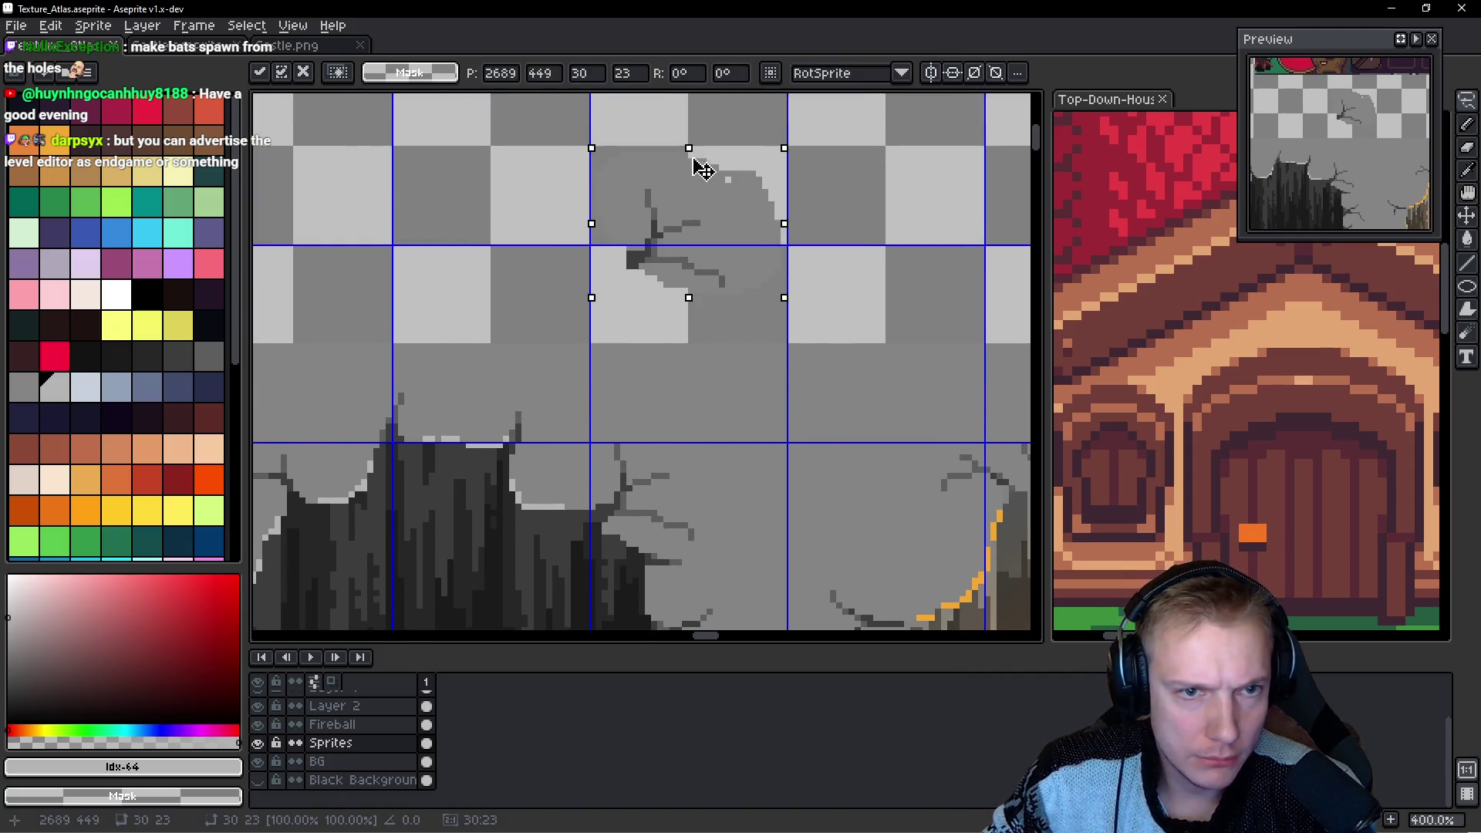
# Shift a piece of the grey shape right and down, then fill its gap with grey.
pyautogui.scroll(-3, 595, 238)
pyautogui.moveTo(795, 280)
pyautogui.mouseDown()
pyautogui.moveTo(747, 359)
pyautogui.moveTo(803, 359)
pyautogui.moveTo(612, 320)
pyautogui.moveTo(440, 211)
pyautogui.moveTo(458, 210)
pyautogui.moveTo(404, 248)
pyautogui.moveTo(413, 304)
pyautogui.moveTo(432, 308)
pyautogui.mouseUp()
pyautogui.scroll(3, 772, 359)
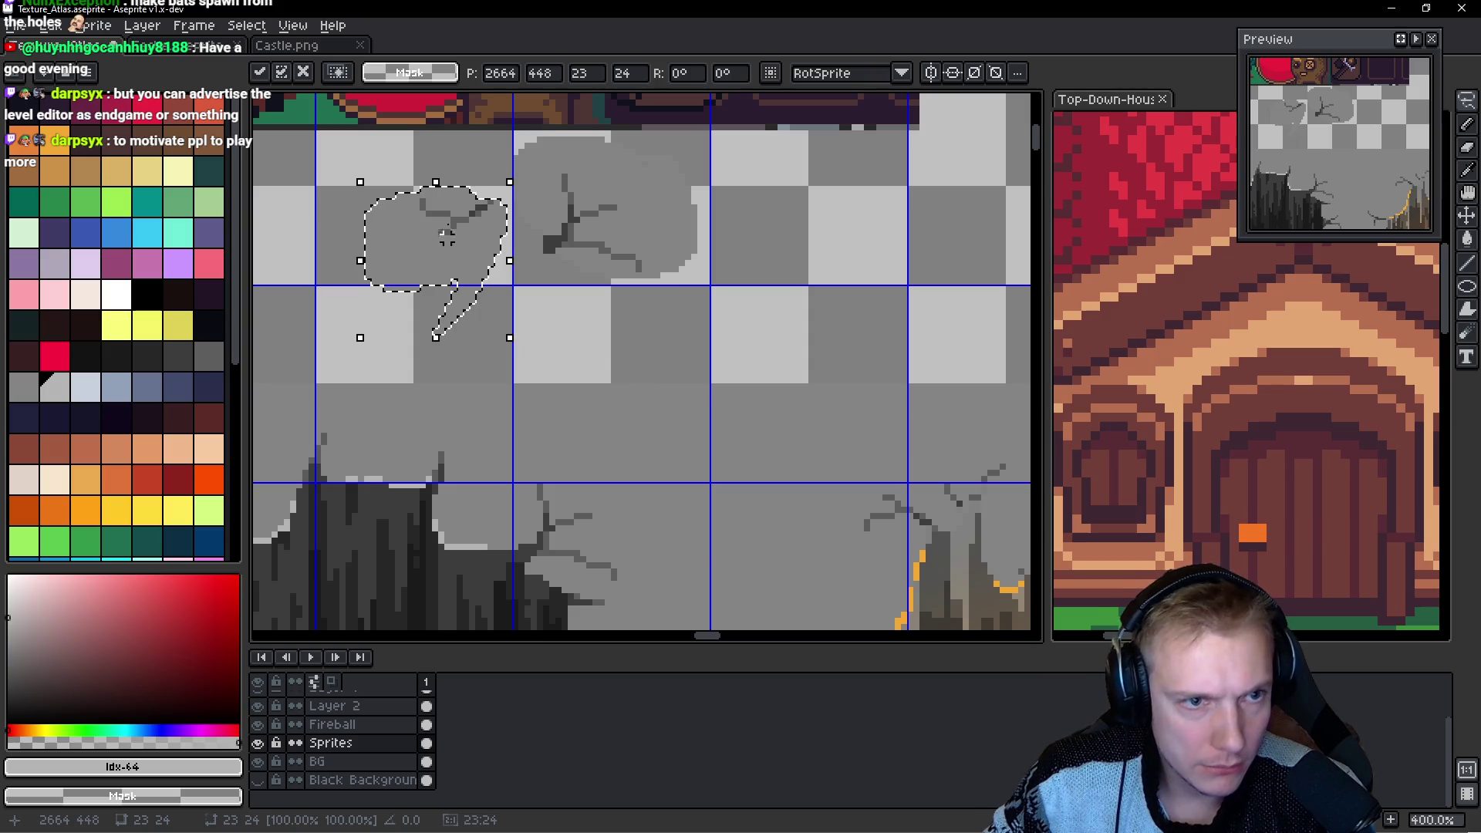
pyautogui.moveTo(447, 237); pyautogui.dragTo(506, 290)
pyautogui.scroll(3, 521, 292)
pyautogui.press('b')
pyautogui.moveTo(805, 261)
pyautogui.mouseDown()
pyautogui.moveTo(646, 238)
pyautogui.moveTo(602, 278)
pyautogui.mouseUp()
pyautogui.press('f')
pyautogui.hotkey('ctrl', 'd')
# Move the whole cracked grey cloud into place and select its grid cell.
pyautogui.moveTo(469, 451); pyautogui.dragTo(800, 233)
pyautogui.moveTo(712, 329)
pyautogui.mouseDown()
pyautogui.moveTo(747, 341)
pyautogui.moveTo(770, 324)
pyautogui.moveTo(466, 341)
pyautogui.moveTo(572, 344)
pyautogui.moveTo(557, 352)
pyautogui.mouseUp()
pyautogui.moveTo(489, 440); pyautogui.dragTo(621, 407)
pyautogui.hotkey('ctrl', 'd')
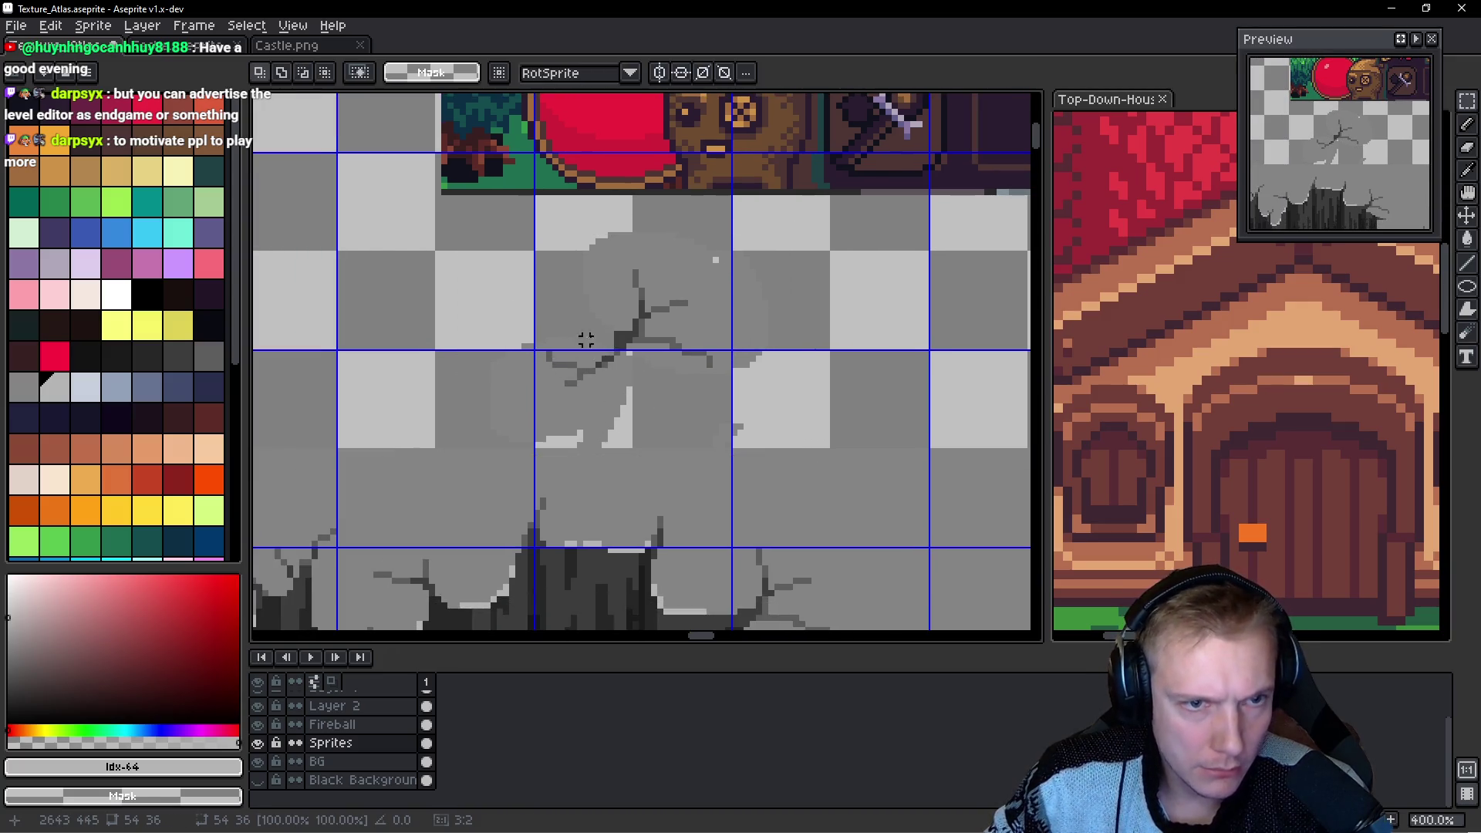
pyautogui.scroll(2, 599, 332)
pyautogui.moveTo(506, 210)
pyautogui.mouseDown()
pyautogui.moveTo(628, 387)
pyautogui.moveTo(794, 502)
pyautogui.mouseUp()
# Fill the light patches in the cloud with its grey using the Paint Bucket.
pyautogui.press('g')
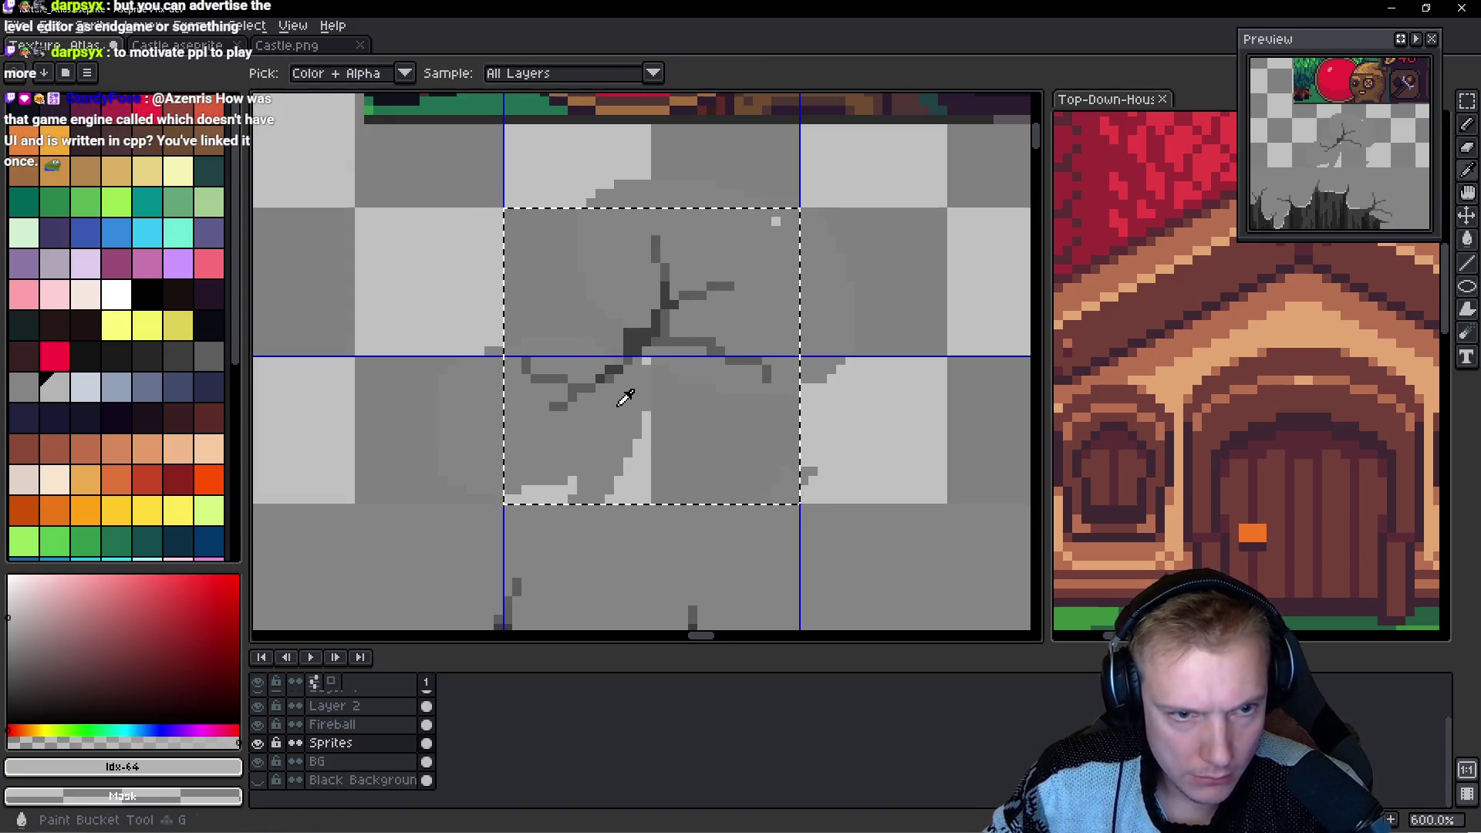
pyautogui.keyDown('alt'); pyautogui.click(621, 390); pyautogui.keyUp('alt')
pyautogui.click(631, 455)
# Select the cracked cloud tile, discarding the stray rectangles drawn along the way.
pyautogui.moveTo(743, 327); pyautogui.dragTo(797, 335)
pyautogui.press('u')
pyautogui.moveTo(439, 200)
pyautogui.mouseDown()
pyautogui.moveTo(530, 363)
pyautogui.moveTo(549, 507)
pyautogui.moveTo(528, 596)
pyautogui.mouseUp()
pyautogui.hotkey('ctrl', 'd')
pyautogui.moveTo(509, 231)
pyautogui.mouseDown()
pyautogui.moveTo(910, 299)
pyautogui.moveTo(879, 344)
pyautogui.moveTo(833, 569)
pyautogui.moveTo(845, 594)
pyautogui.mouseUp()
pyautogui.hotkey('ctrl', 'z')
pyautogui.hotkey('ctrl', 'z')
pyautogui.moveTo(537, 303); pyautogui.dragTo(836, 594)
pyautogui.scroll(4, 653, 447)
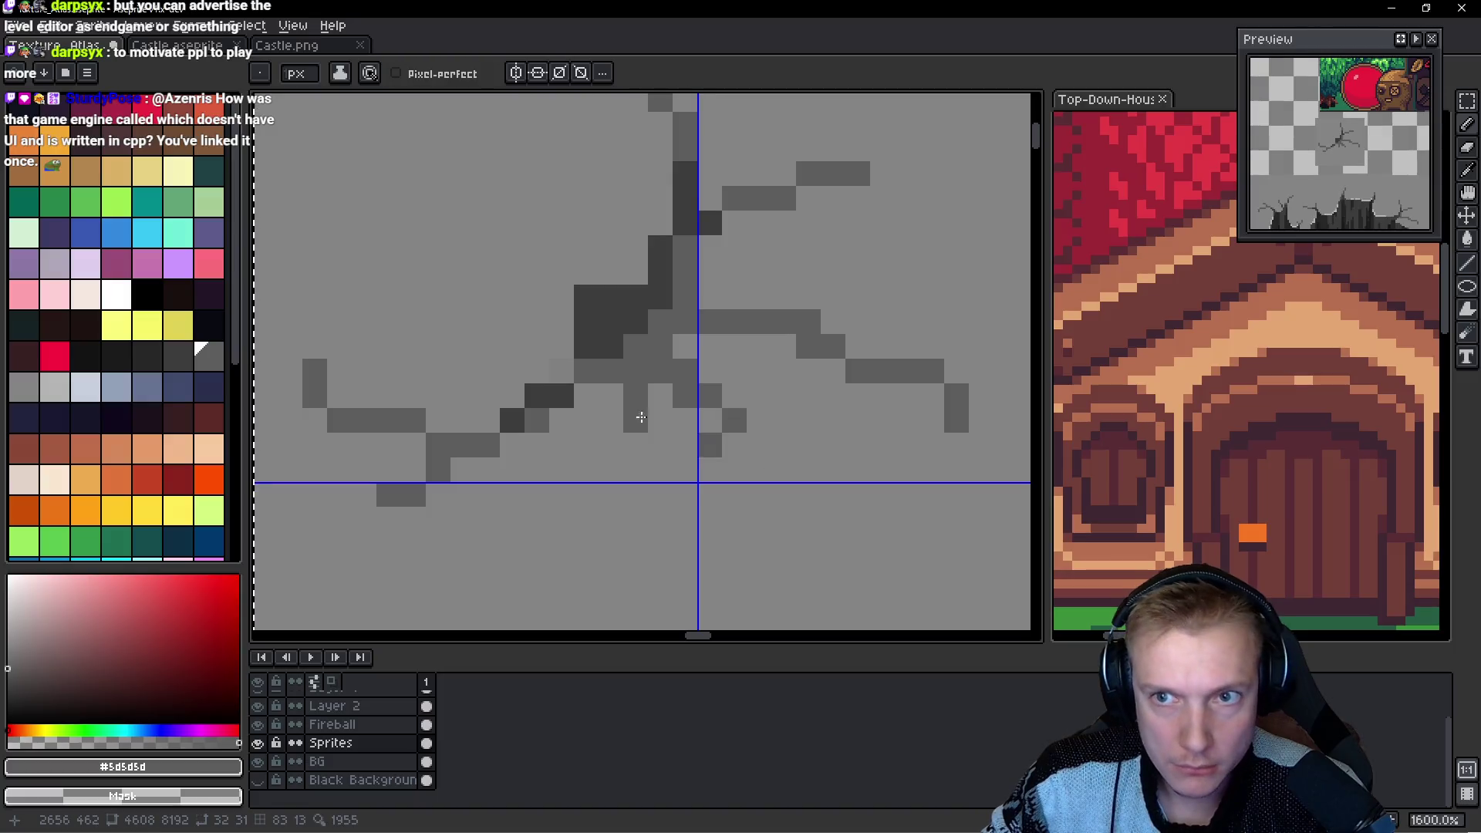
# Pencil extra #5d5d5d pixels onto the crack's left-hand branches, then zoom out.
pyautogui.press('b')
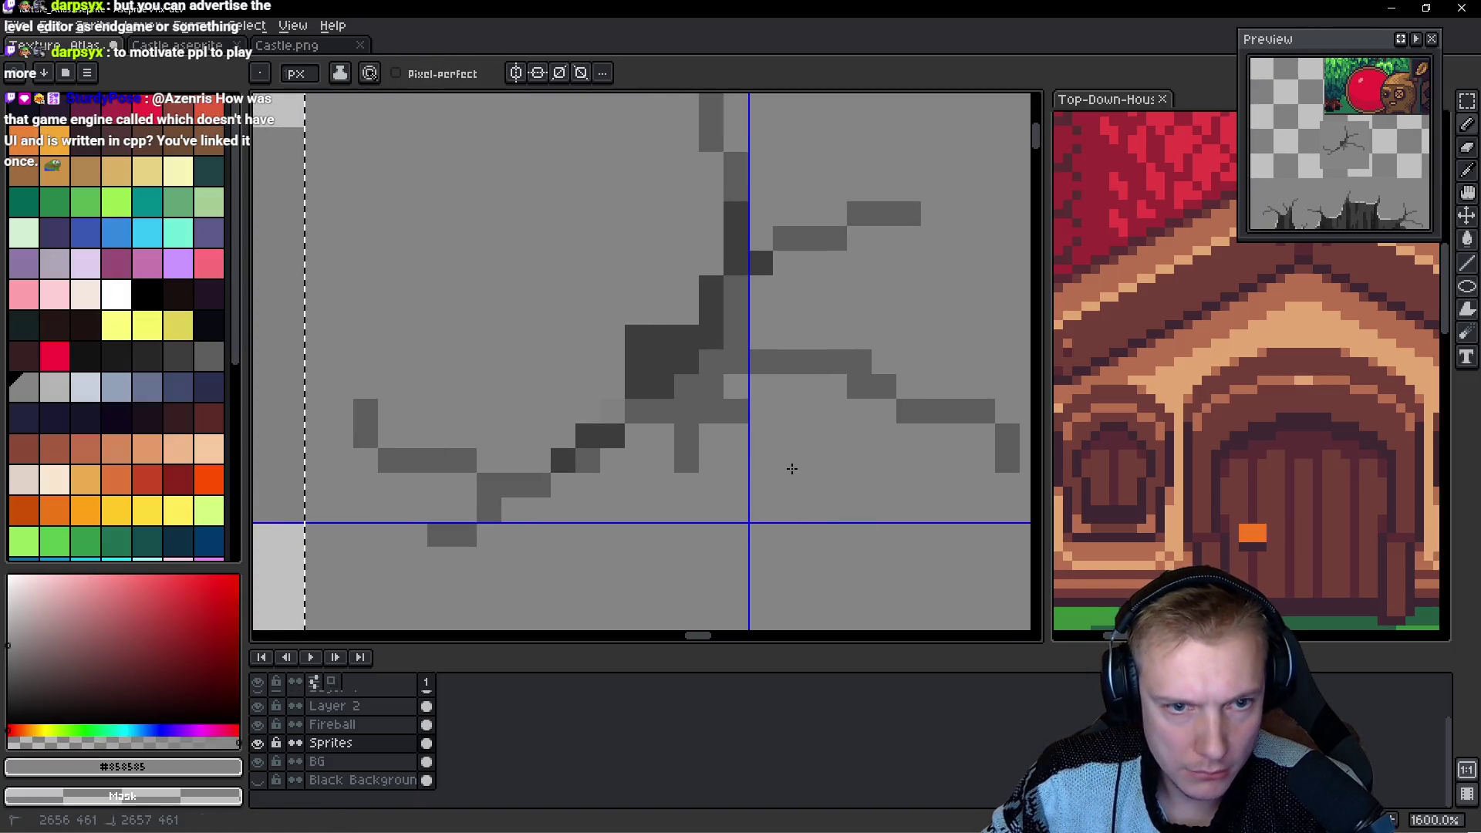
pyautogui.keyDown('alt'); pyautogui.click(710, 372); pyautogui.keyUp('alt')
pyautogui.moveTo(615, 340); pyautogui.dragTo(638, 316)
pyautogui.click(612, 362)
pyautogui.click(637, 362)
pyautogui.click(785, 337)
pyautogui.hotkey('ctrl', 'z')
pyautogui.click(465, 305)
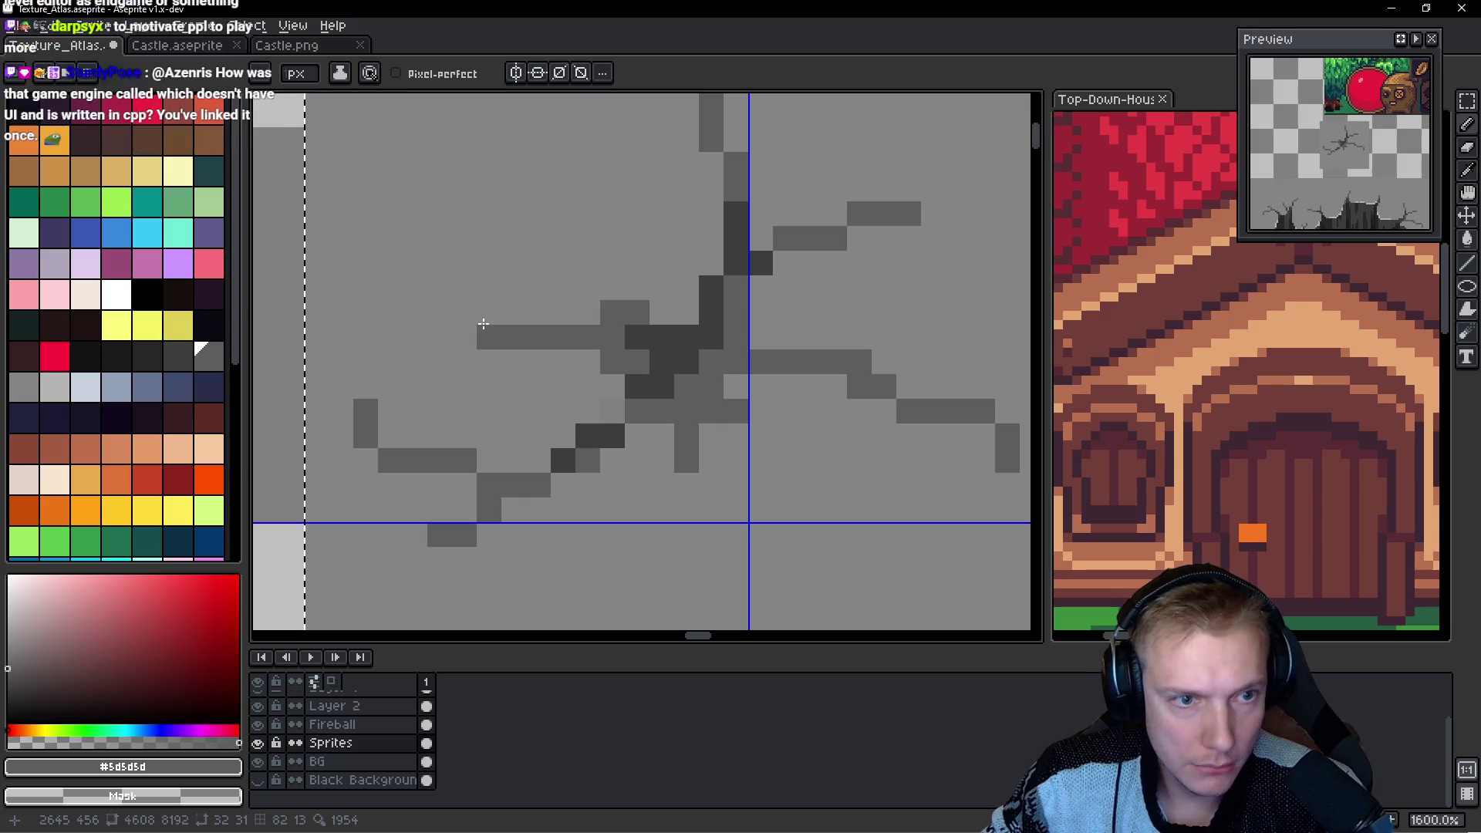
pyautogui.moveTo(464, 288); pyautogui.dragTo(439, 288)
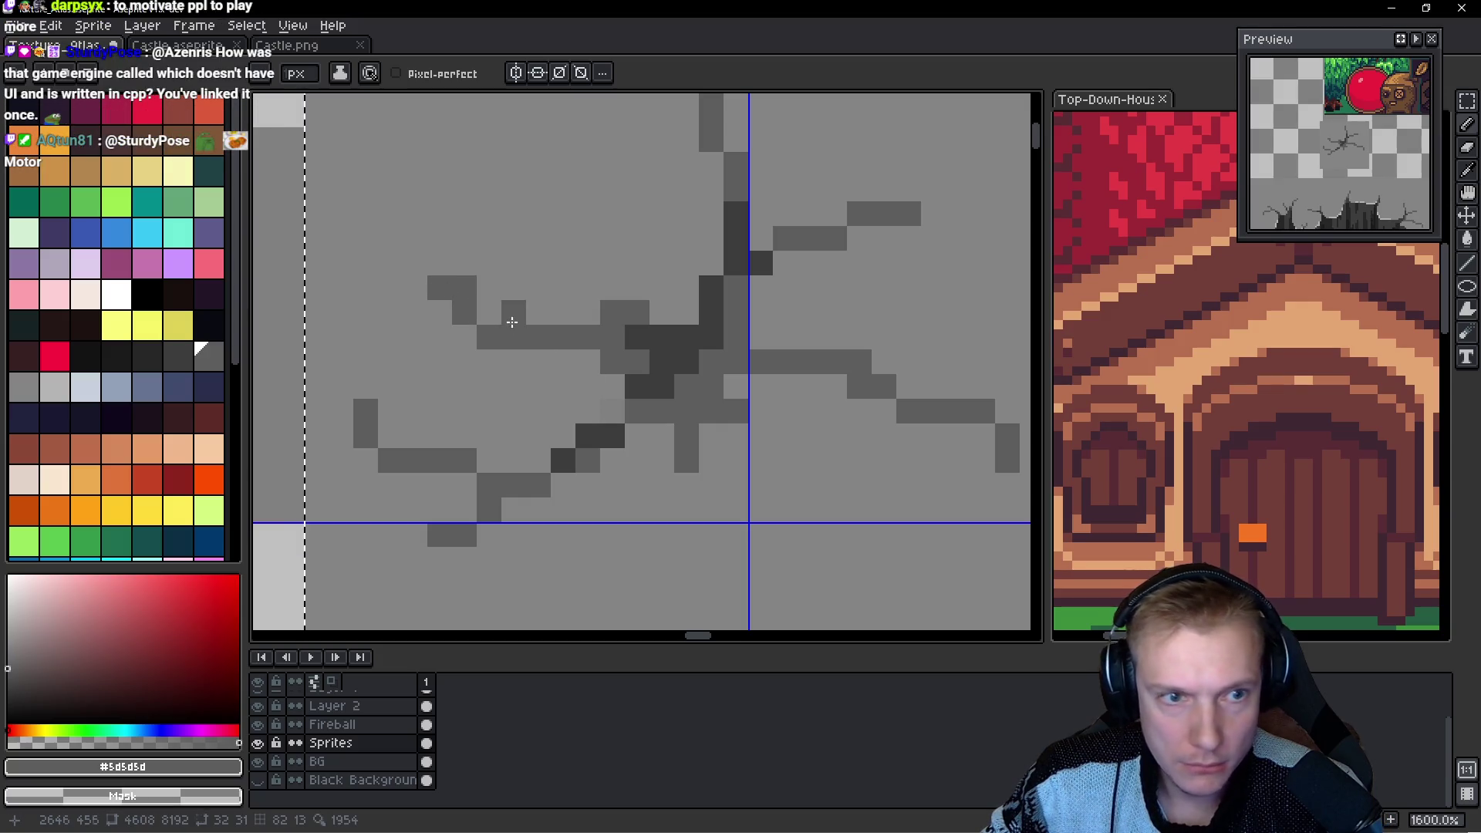
pyautogui.click(494, 316)
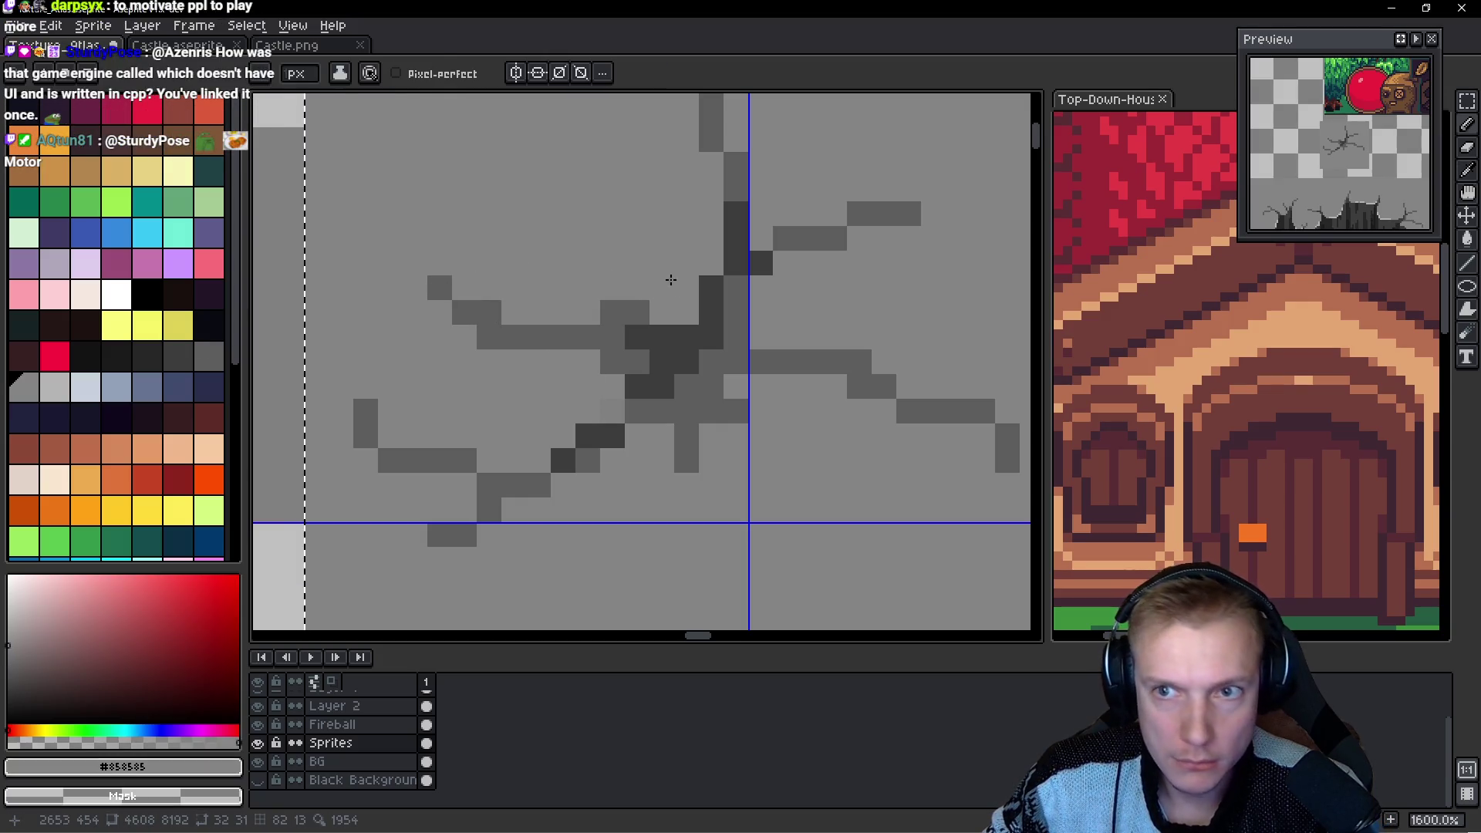
pyautogui.press('m')
pyautogui.scroll(-6, 643, 267)
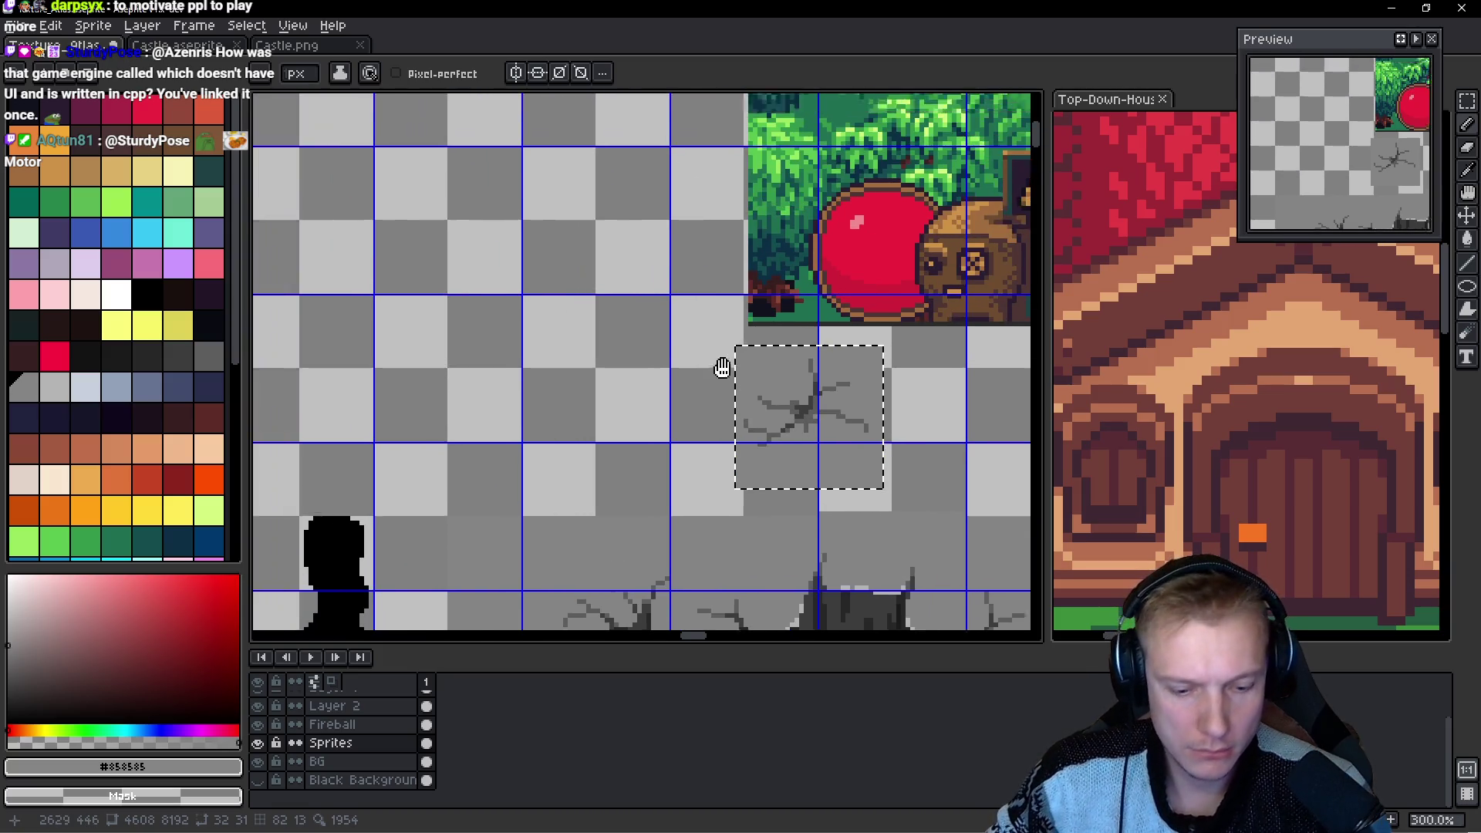
# Drop the crack into the empty tile one pixel higher and save Texture_Atlas.aseprite.
pyautogui.moveTo(919, 458)
pyautogui.mouseDown()
pyautogui.moveTo(965, 586)
pyautogui.moveTo(1001, 635)
pyautogui.moveTo(636, 281)
pyautogui.moveTo(383, 164)
pyautogui.moveTo(539, 496)
pyautogui.moveTo(535, 384)
pyautogui.moveTo(628, 382)
pyautogui.mouseUp()
pyautogui.scroll(4, 627, 381)
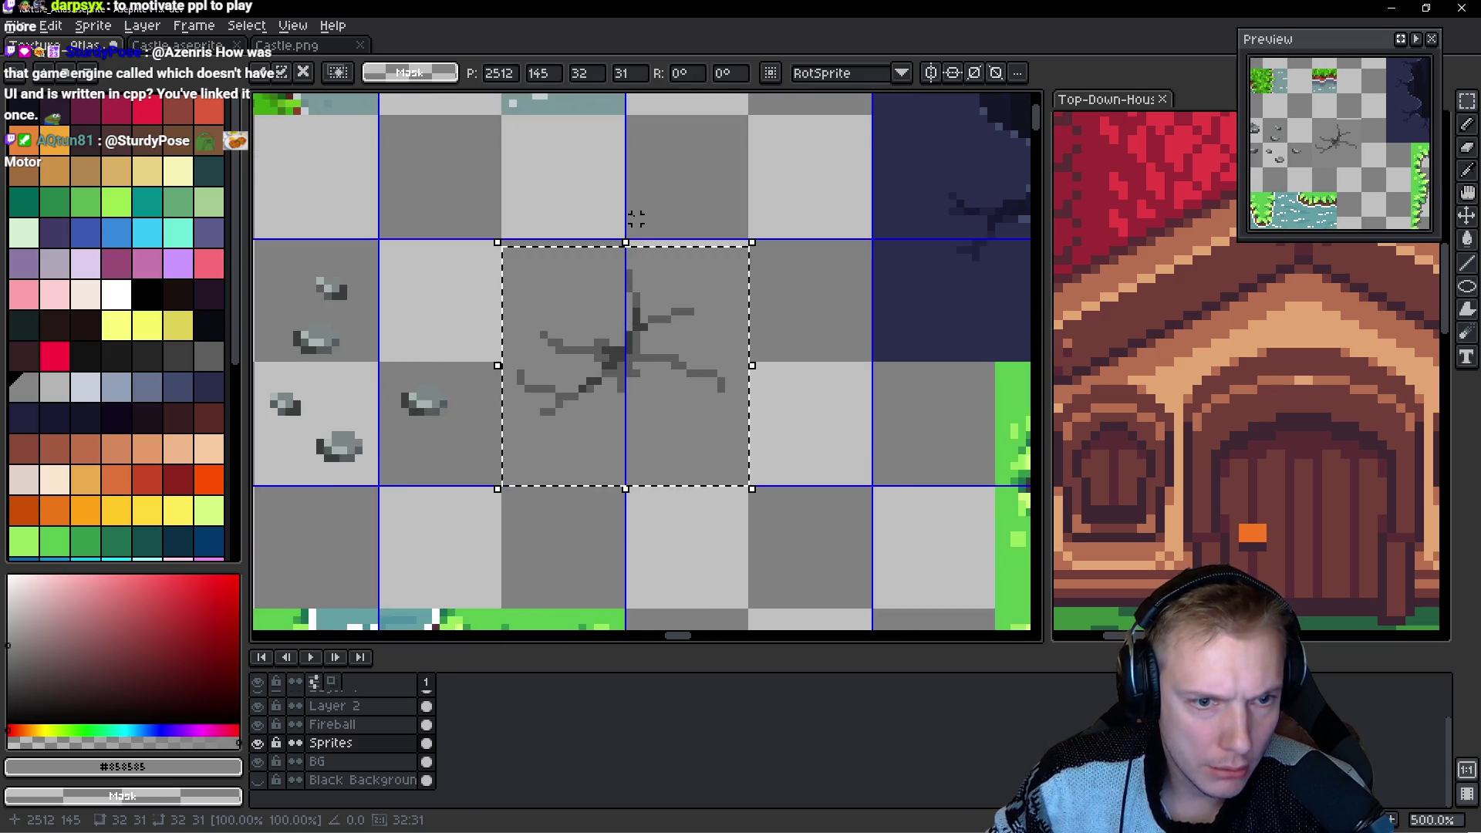
pyautogui.press('Up')
pyautogui.scroll(-2, 635, 387)
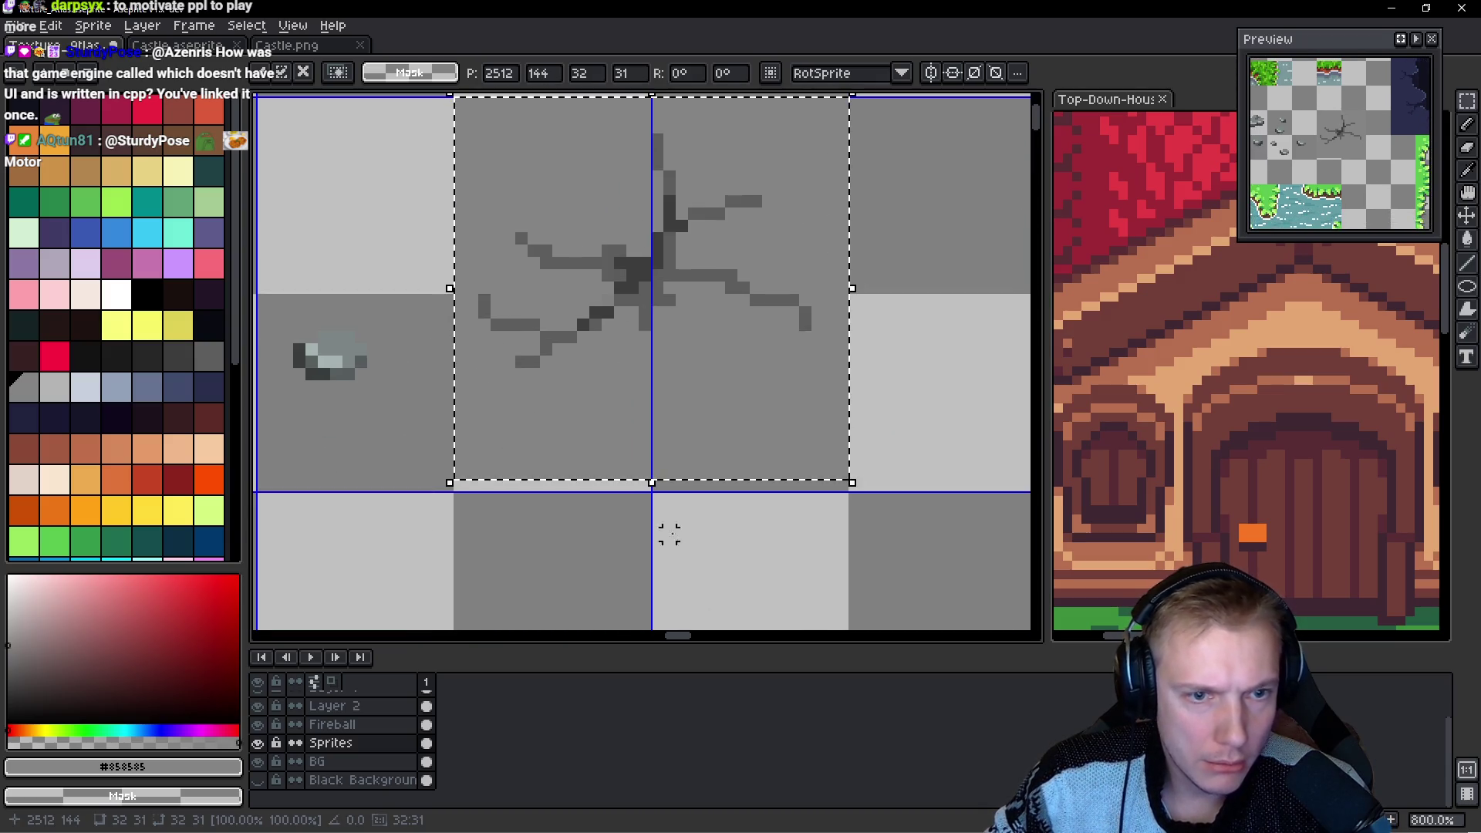
pyautogui.press('Return')
pyautogui.scroll(-4, 689, 413)
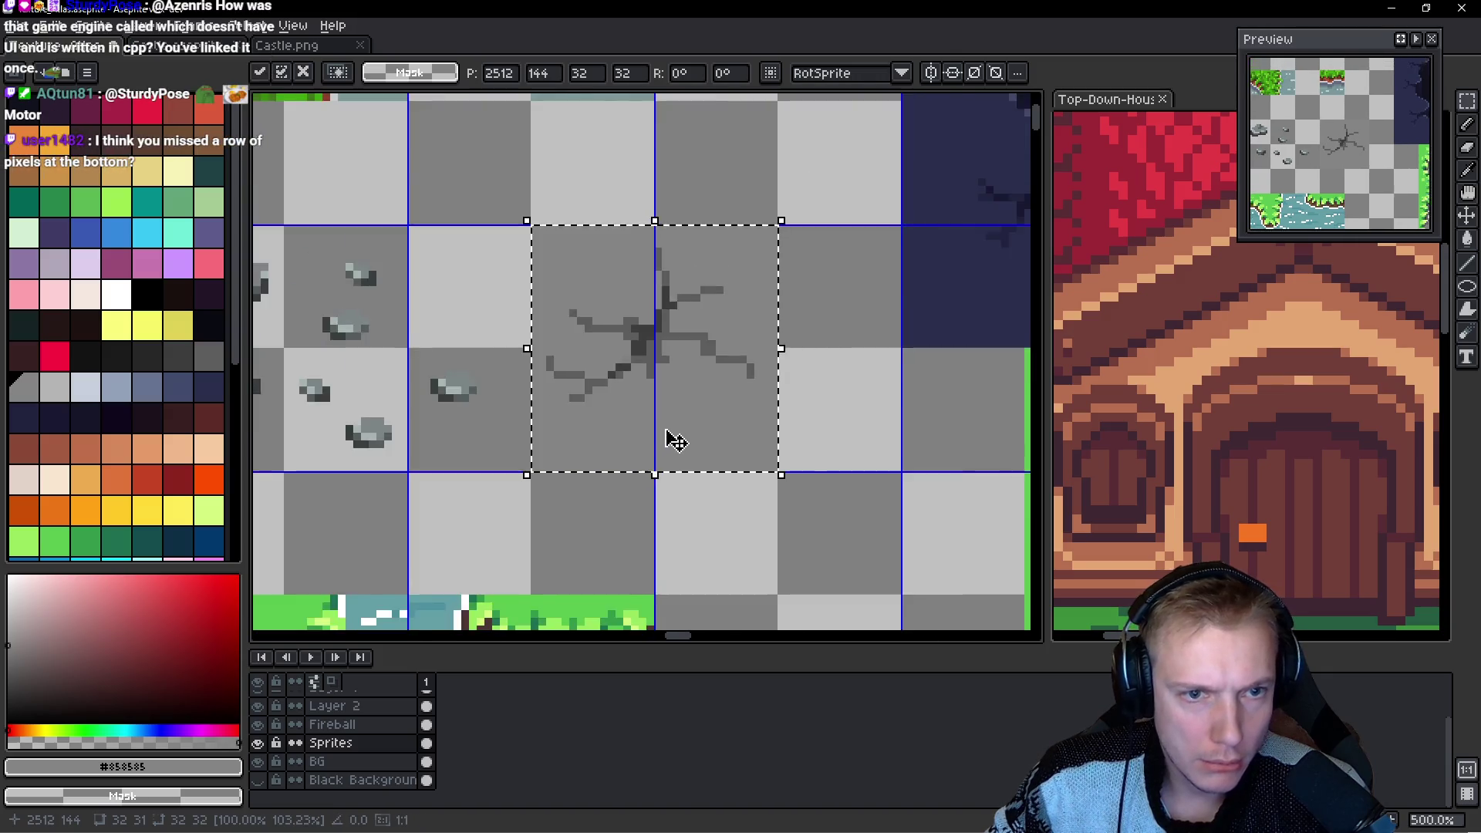
pyautogui.hotkey('ctrl', 's')
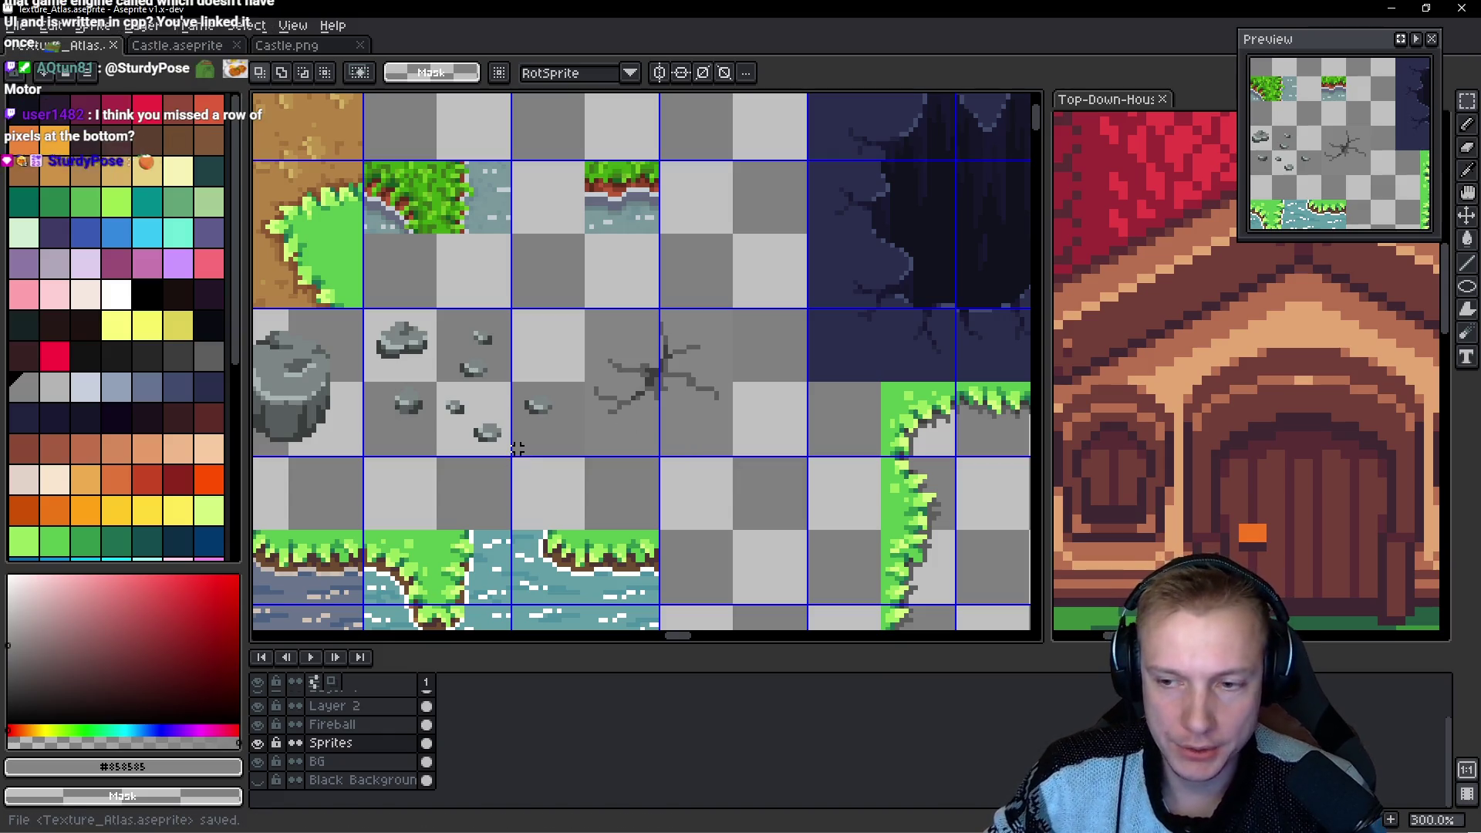
pyautogui.hotkey('ctrl', 'e')
# Export the atlas sprite sheet and check the result in the running game.
pyautogui.click(1172, 354)
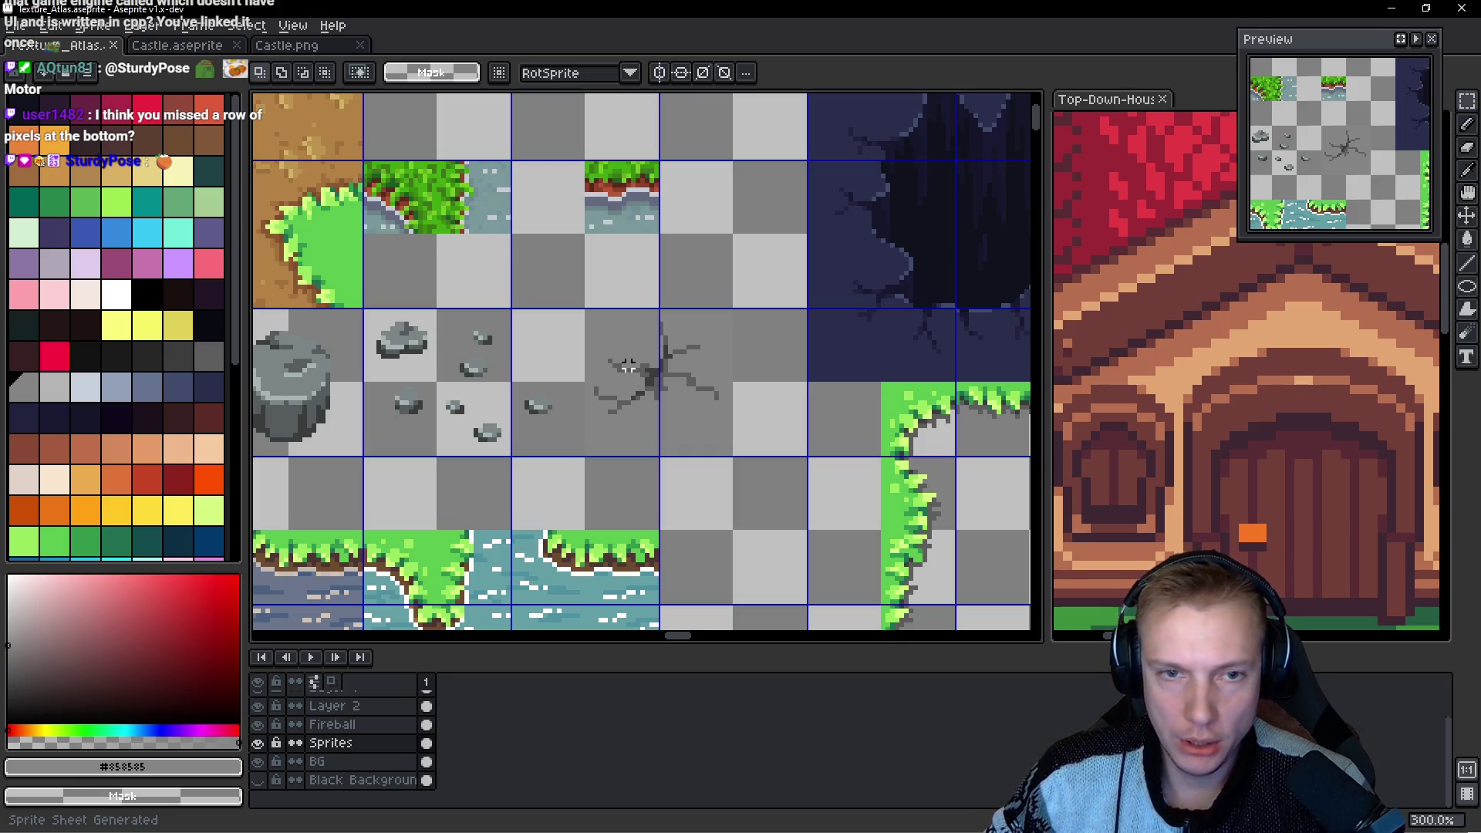
pyautogui.press('i')
pyautogui.hotkey('alt', 'Tab')
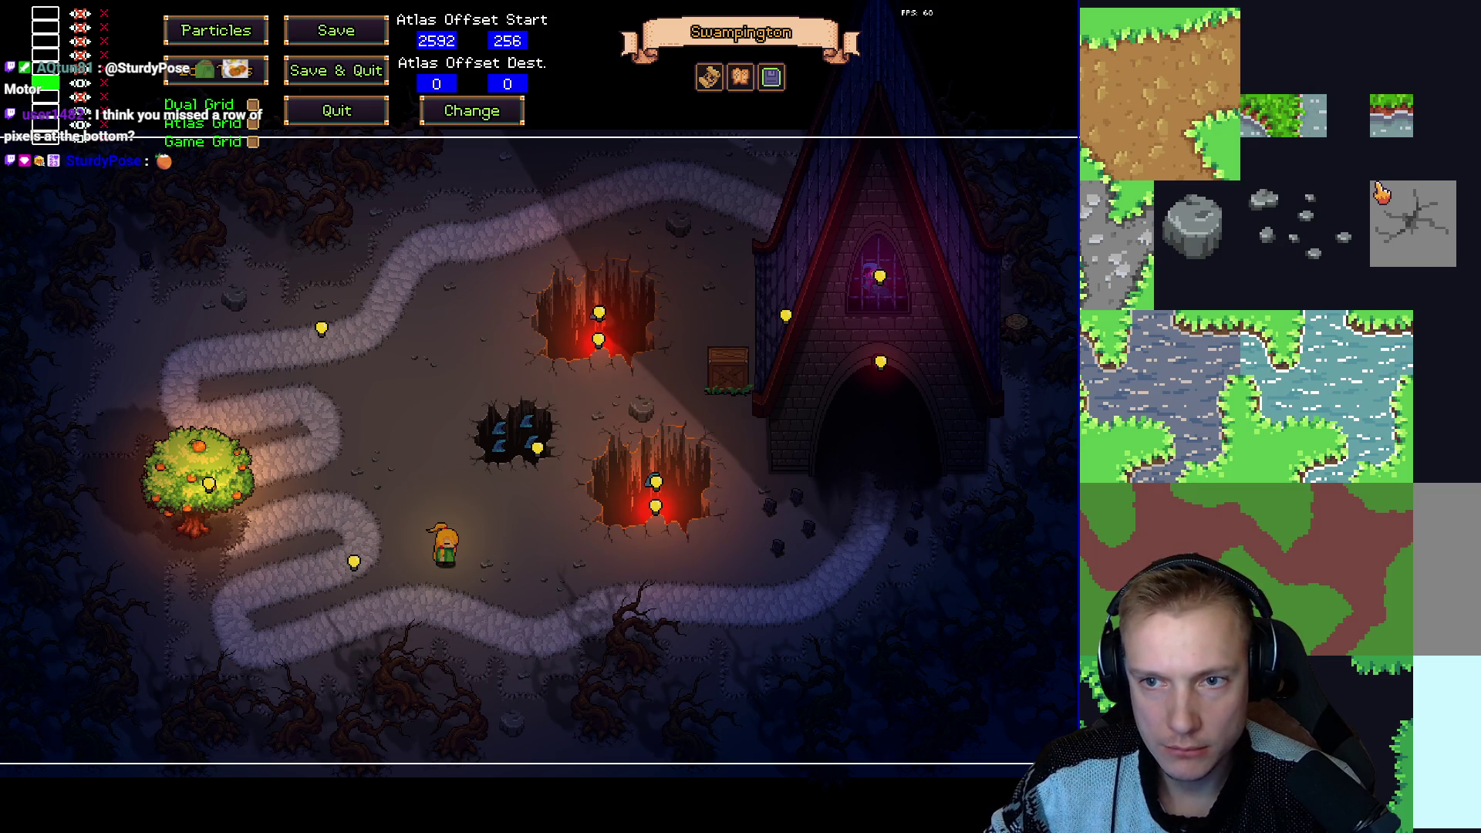
pyautogui.hotkey('alt', 'Tab')
# Clear the crack tile's grey background to transparent, save, and re-export to Texture_Atlas.png.
pyautogui.scroll(1, 669, 384)
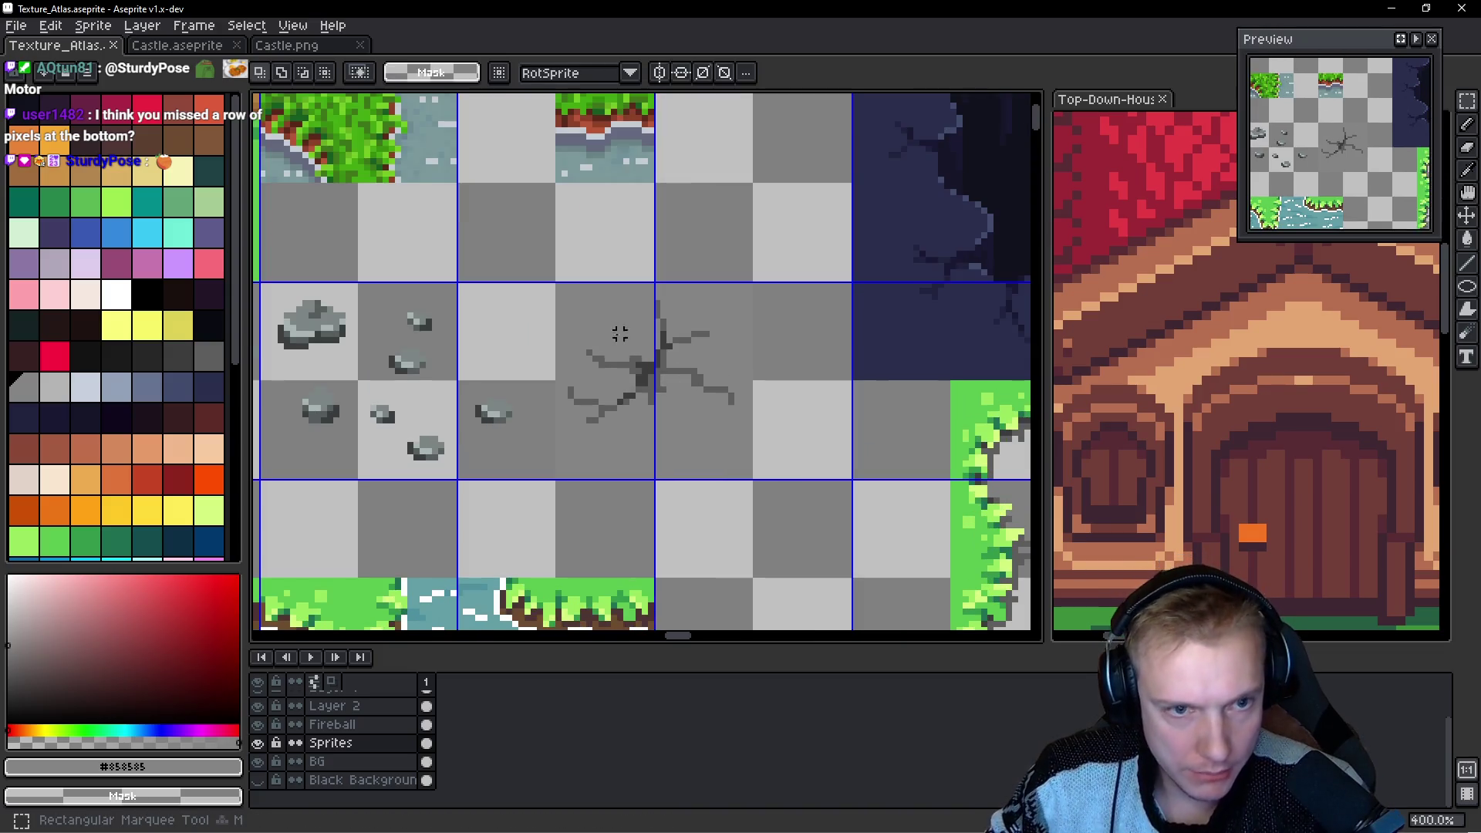
pyautogui.moveTo(558, 285); pyautogui.dragTo(754, 480)
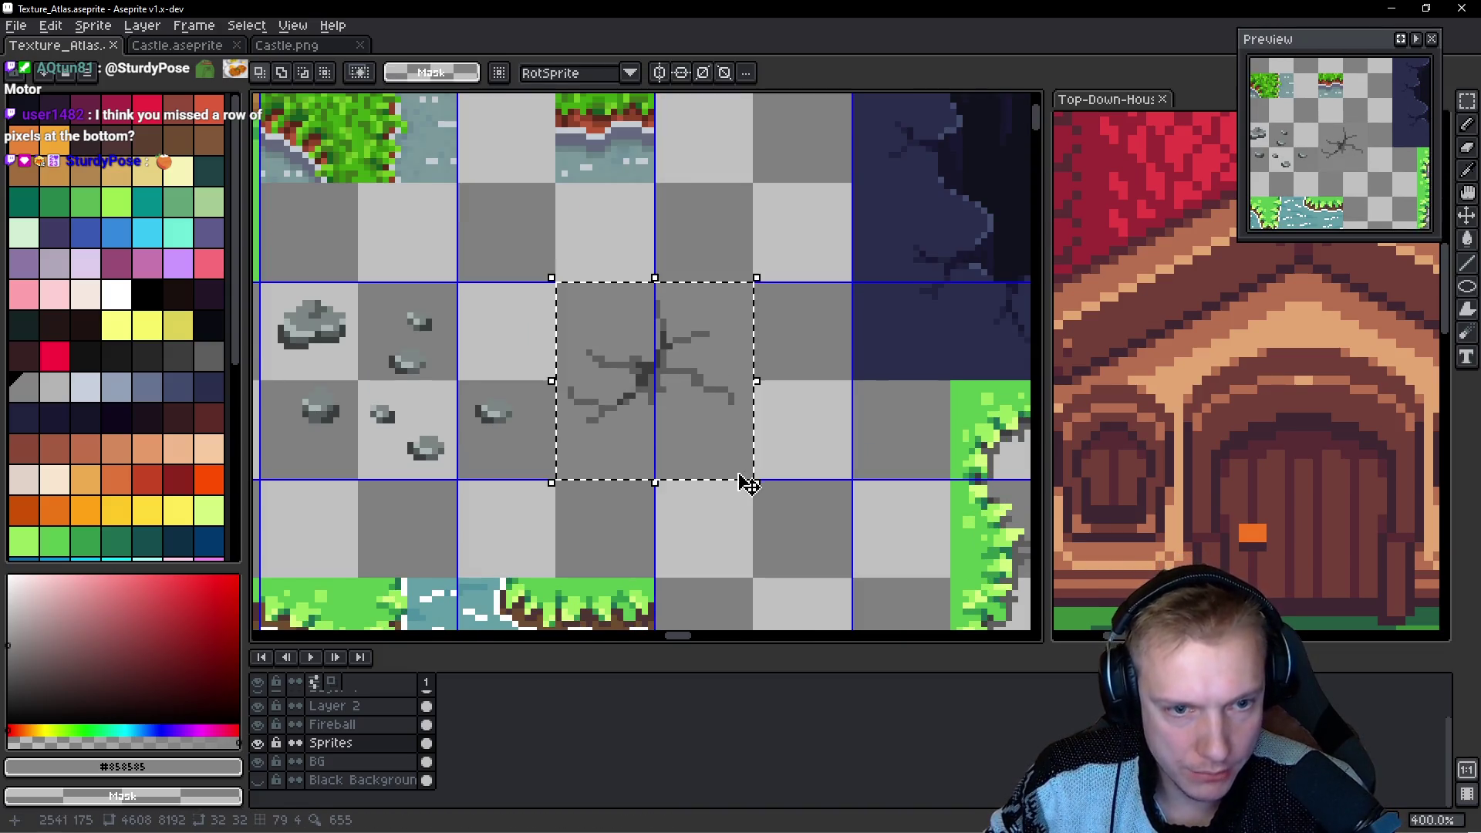
pyautogui.press('g')
pyautogui.click(692, 429)
pyautogui.hotkey('ctrl', 's')
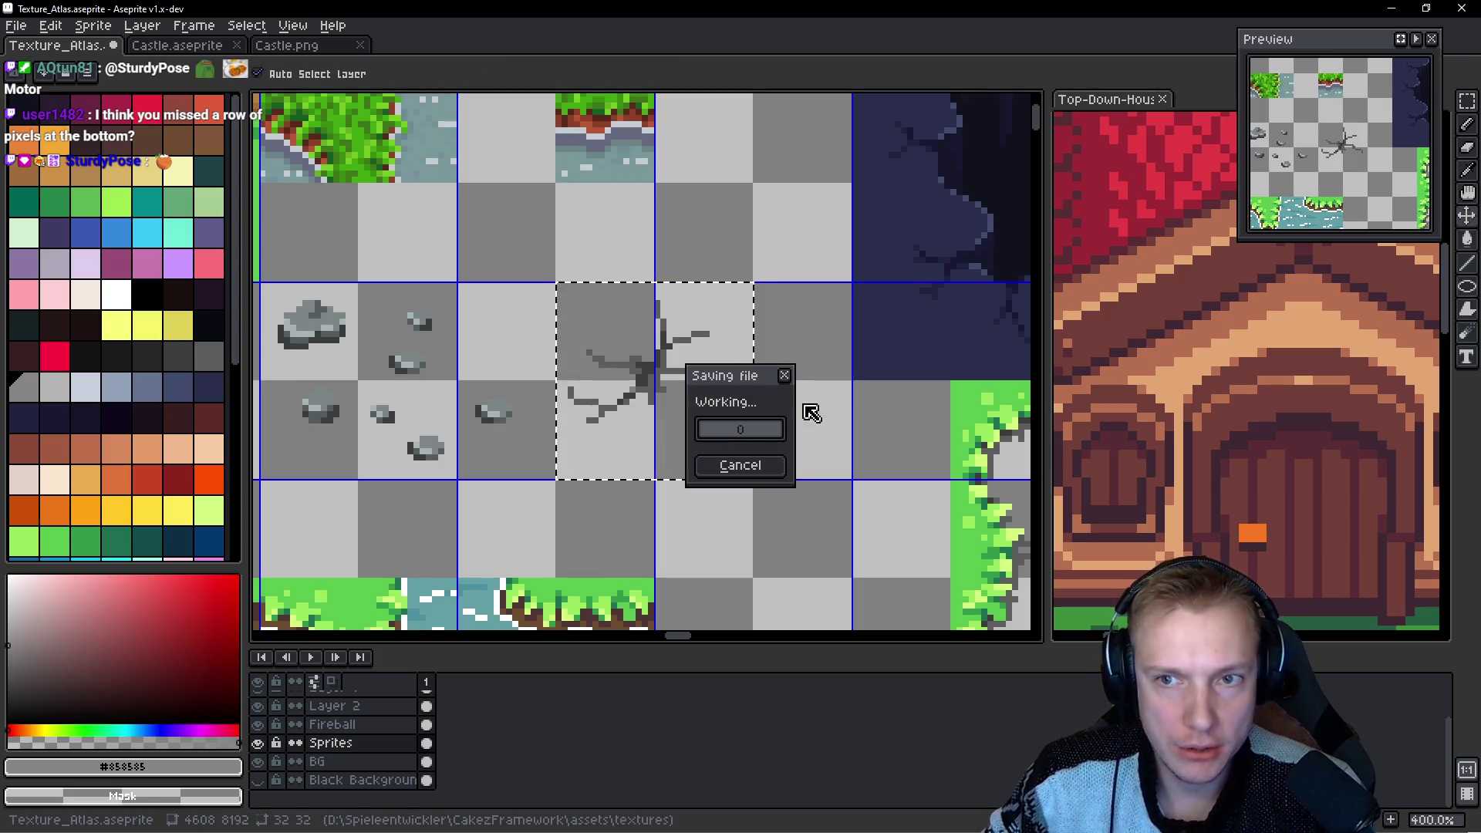
pyautogui.hotkey('ctrl', 'e')
pyautogui.click(1180, 352)
pyautogui.hotkey('alt', 'Tab')
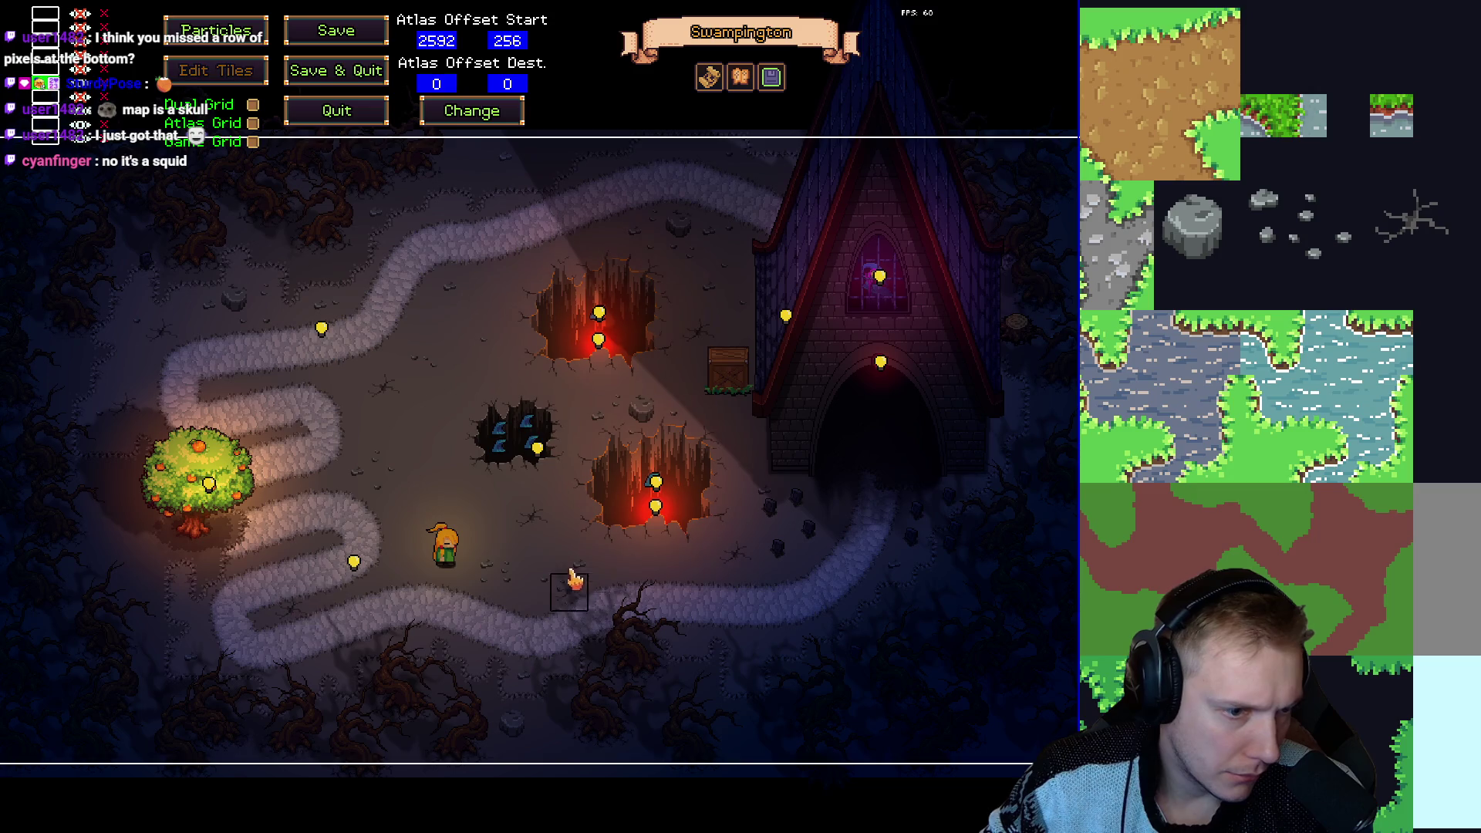
# Save the Swampington level from the editor, confirming the overwrite.
pyautogui.press('Escape')
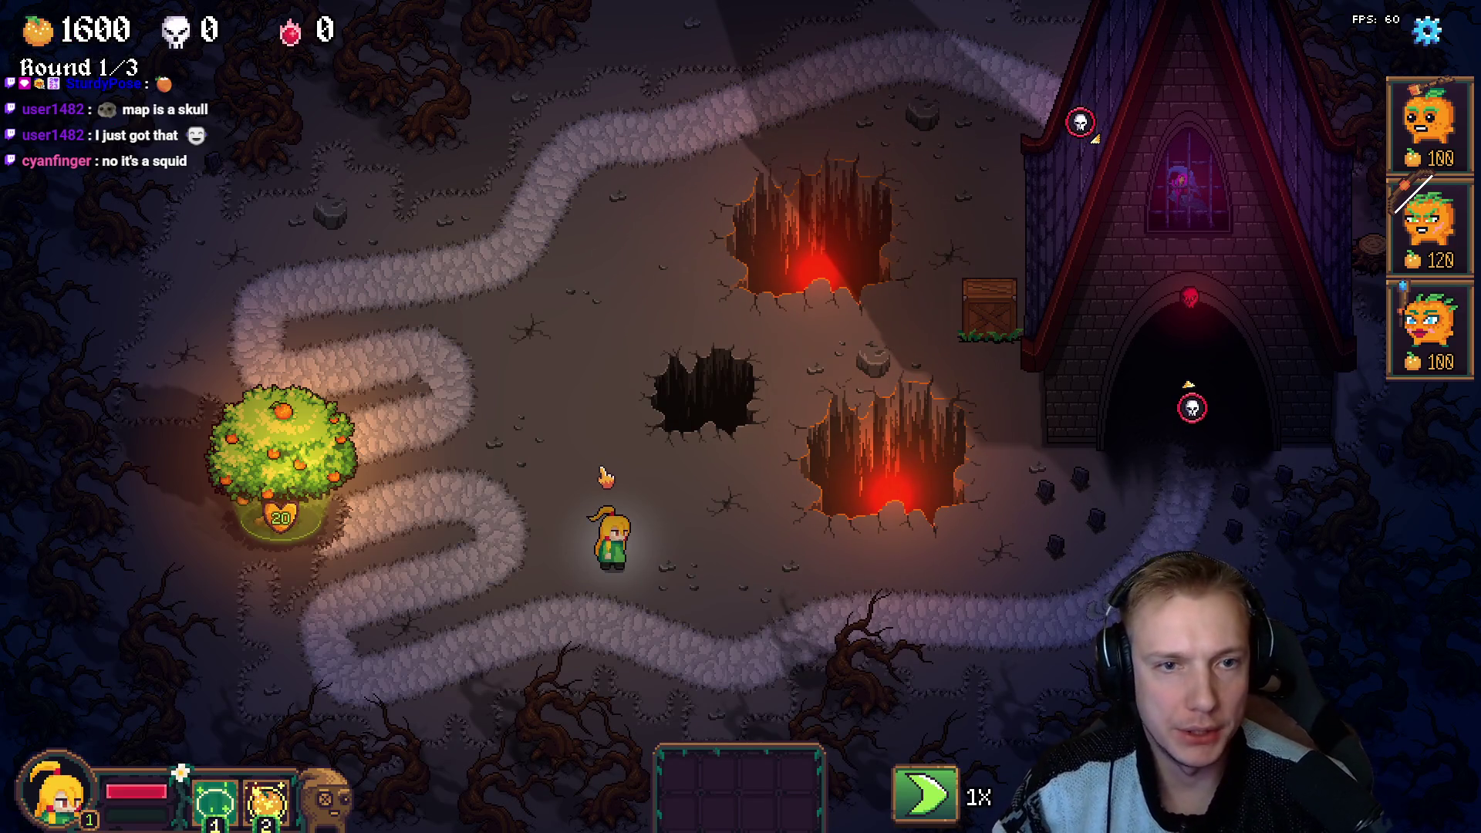
pyautogui.press('Escape')
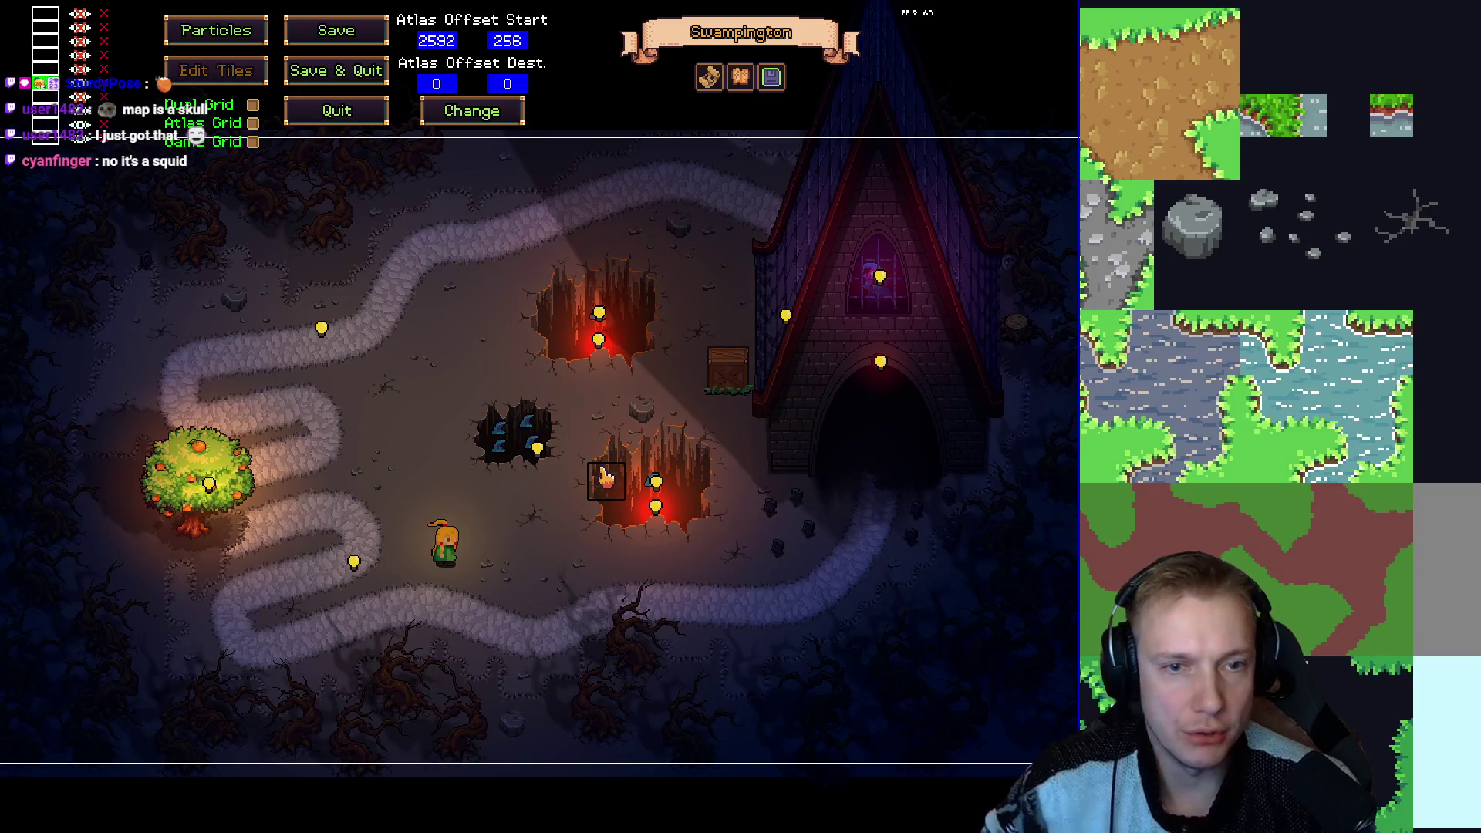
pyautogui.click(710, 79)
pyautogui.click(902, 594)
pyautogui.click(849, 463)
pyautogui.click(924, 189)
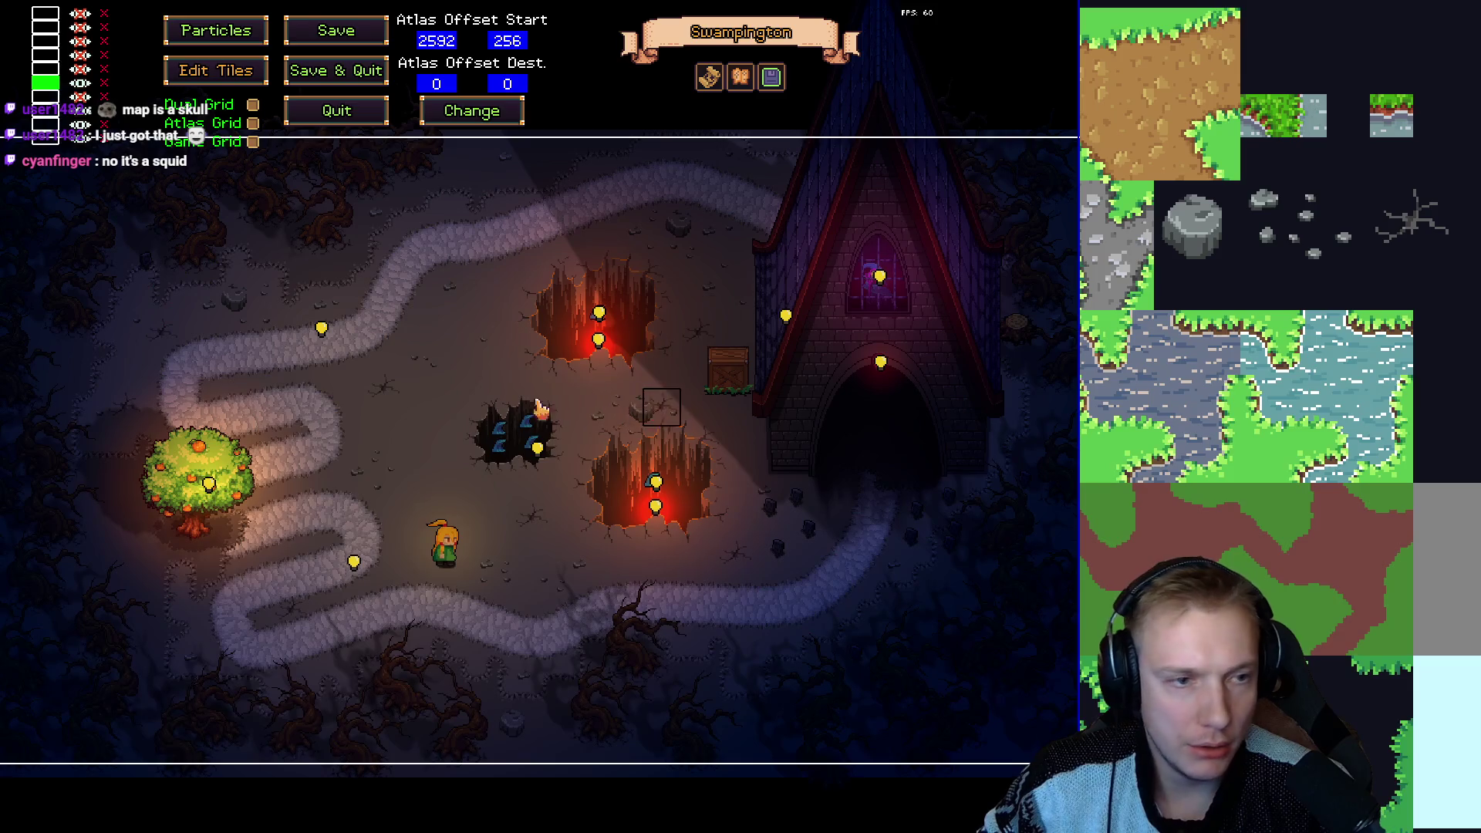
# Playtest by attacking and walking the character up the map, then return to the editor.
pyautogui.press('Escape')
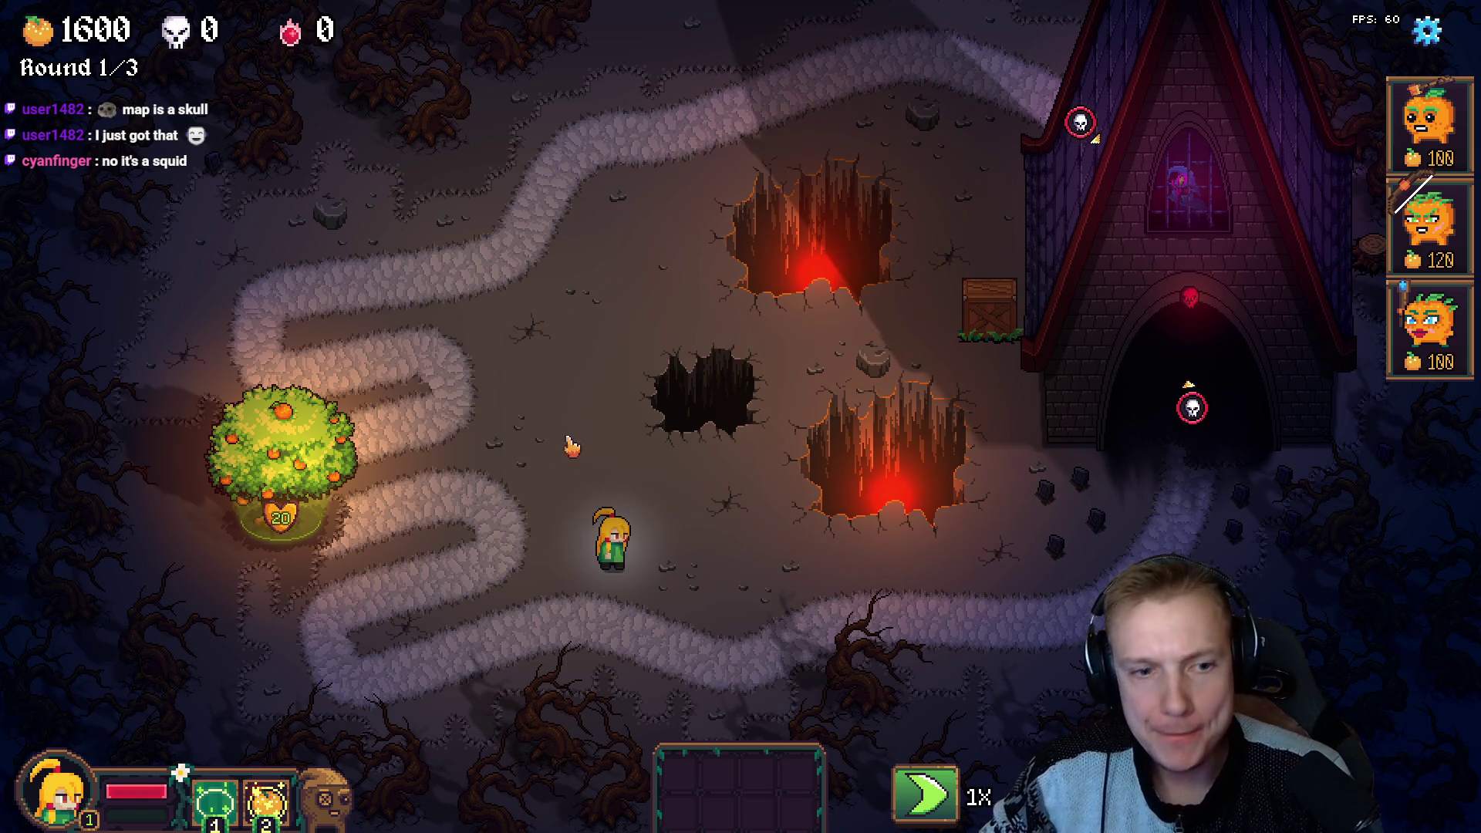
pyautogui.click(606, 574)
pyautogui.press('a')
pyautogui.press('w')
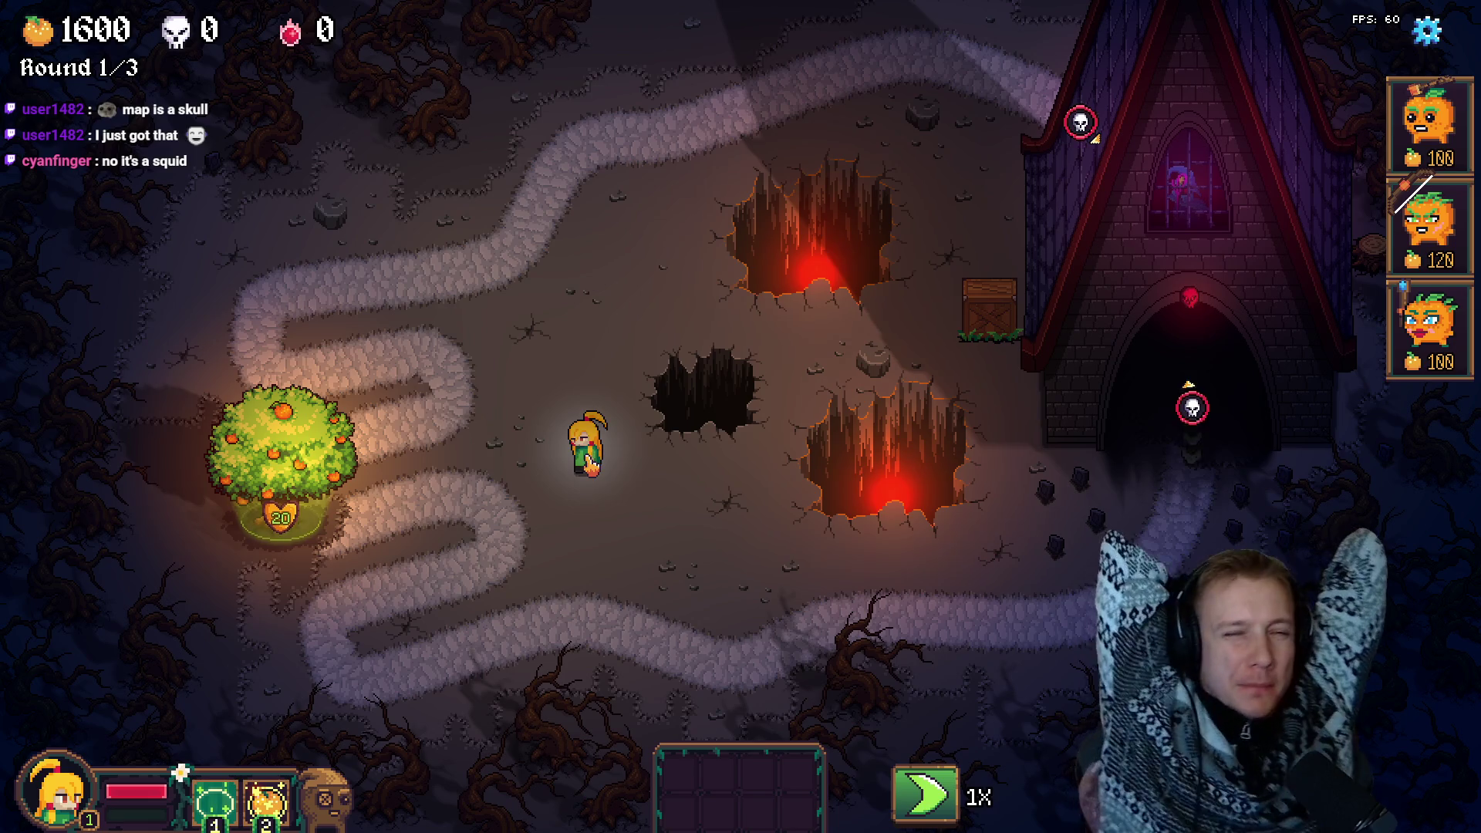
pyautogui.press('F1')
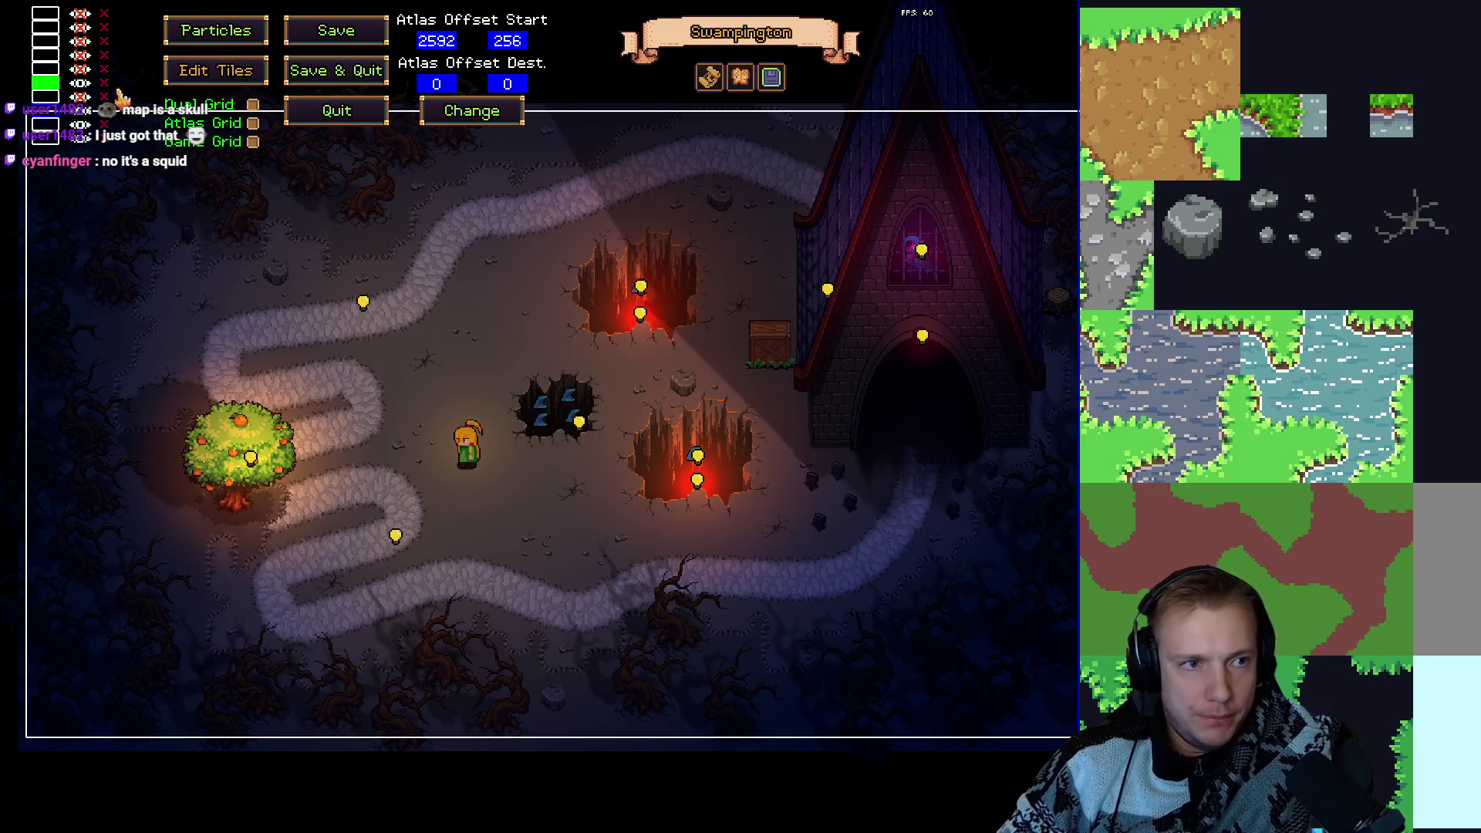
# Move the orange tree and its light right toward the map centre and test in play mode.
pyautogui.press('Tab')
pyautogui.moveTo(211, 457)
pyautogui.mouseDown()
pyautogui.moveTo(334, 417)
pyautogui.moveTo(436, 426)
pyautogui.mouseUp()
pyautogui.moveTo(250, 458)
pyautogui.mouseDown()
pyautogui.moveTo(362, 421)
pyautogui.moveTo(461, 412)
pyautogui.mouseUp()
pyautogui.click(474, 420)
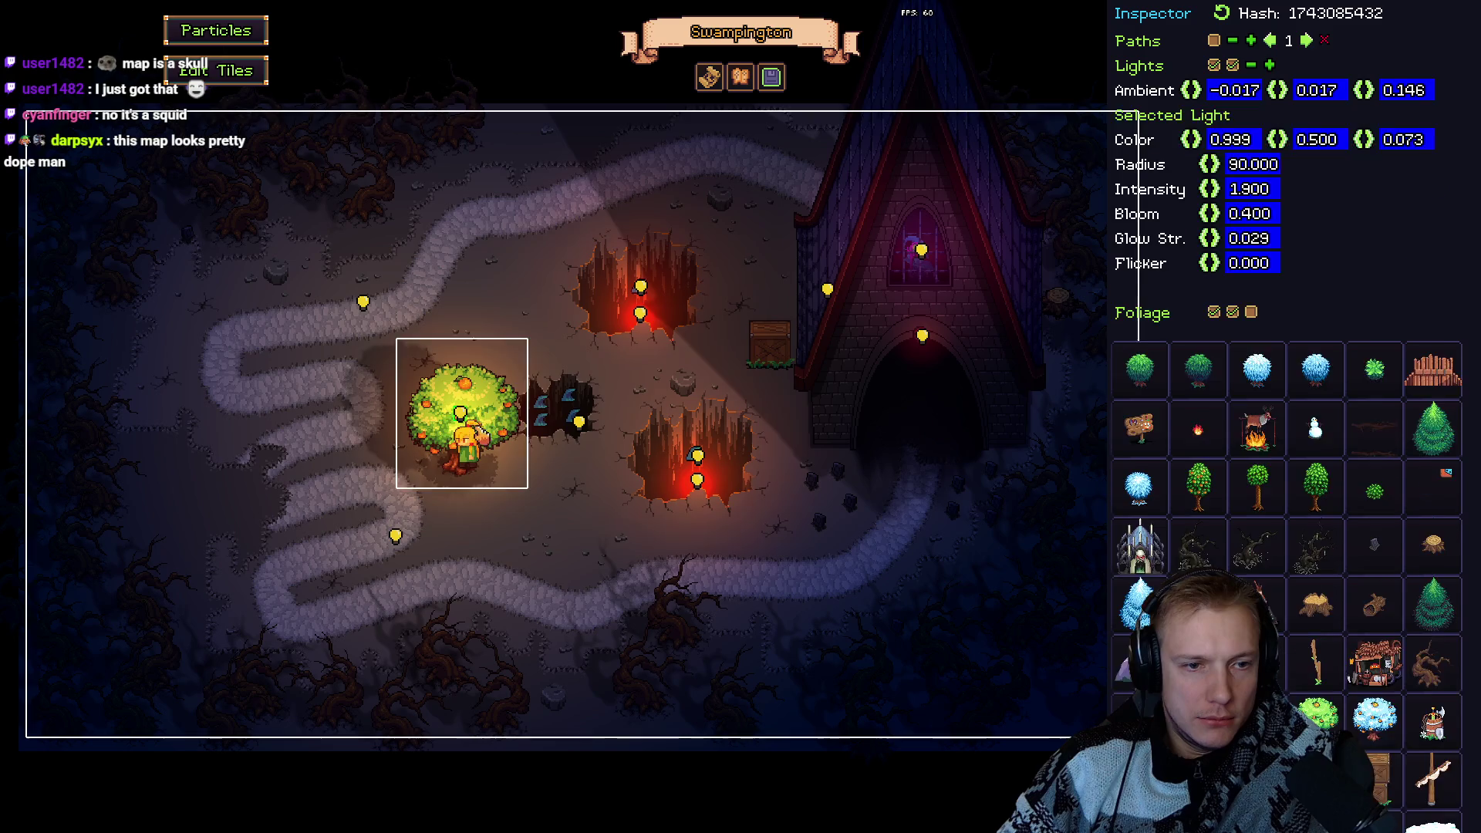
pyautogui.moveTo(486, 411); pyautogui.dragTo(467, 397)
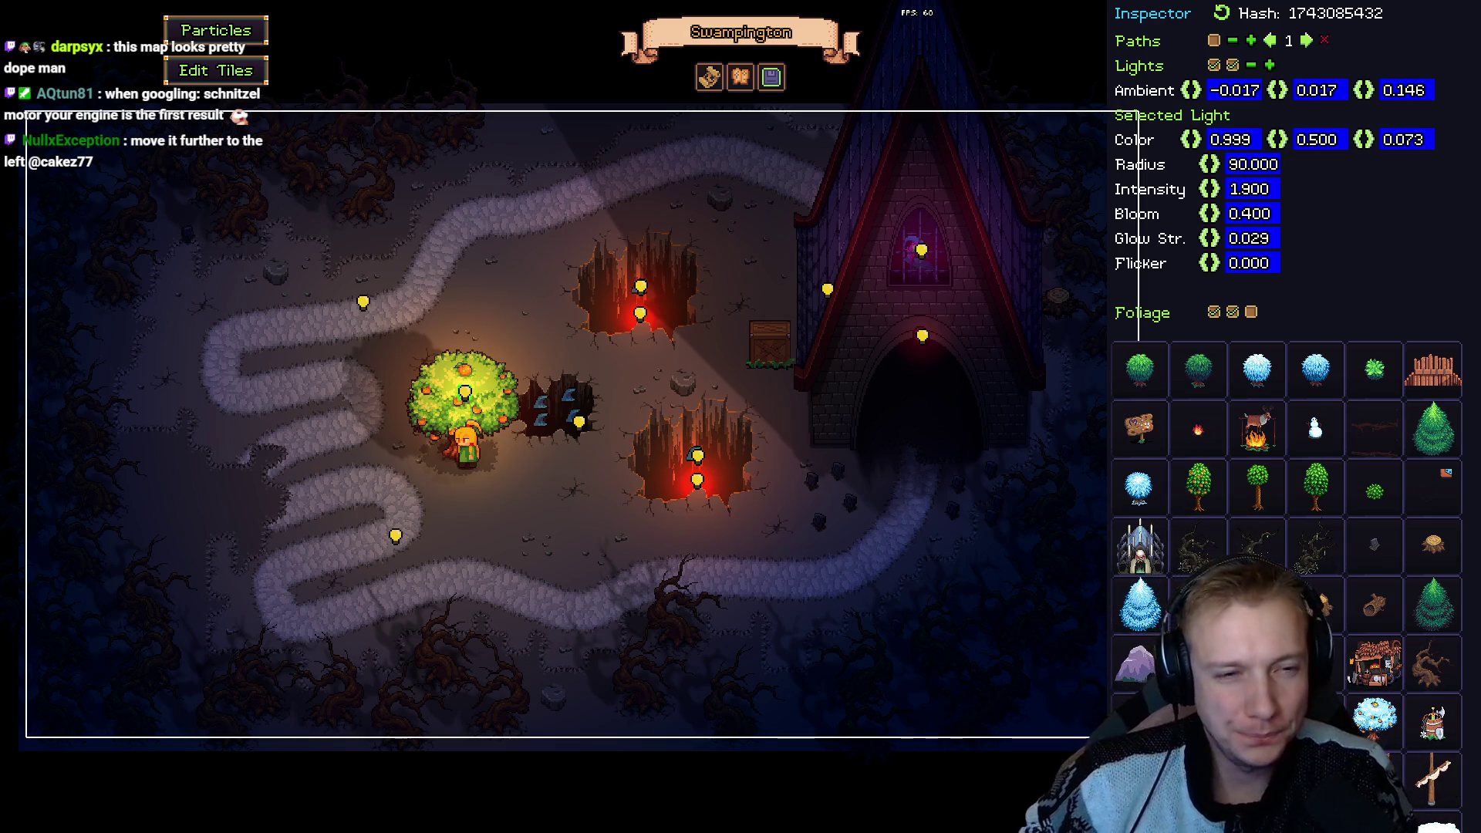
pyautogui.moveTo(486, 420)
pyautogui.mouseDown()
pyautogui.moveTo(533, 420)
pyautogui.moveTo(568, 393)
pyautogui.mouseUp()
pyautogui.press('Escape')
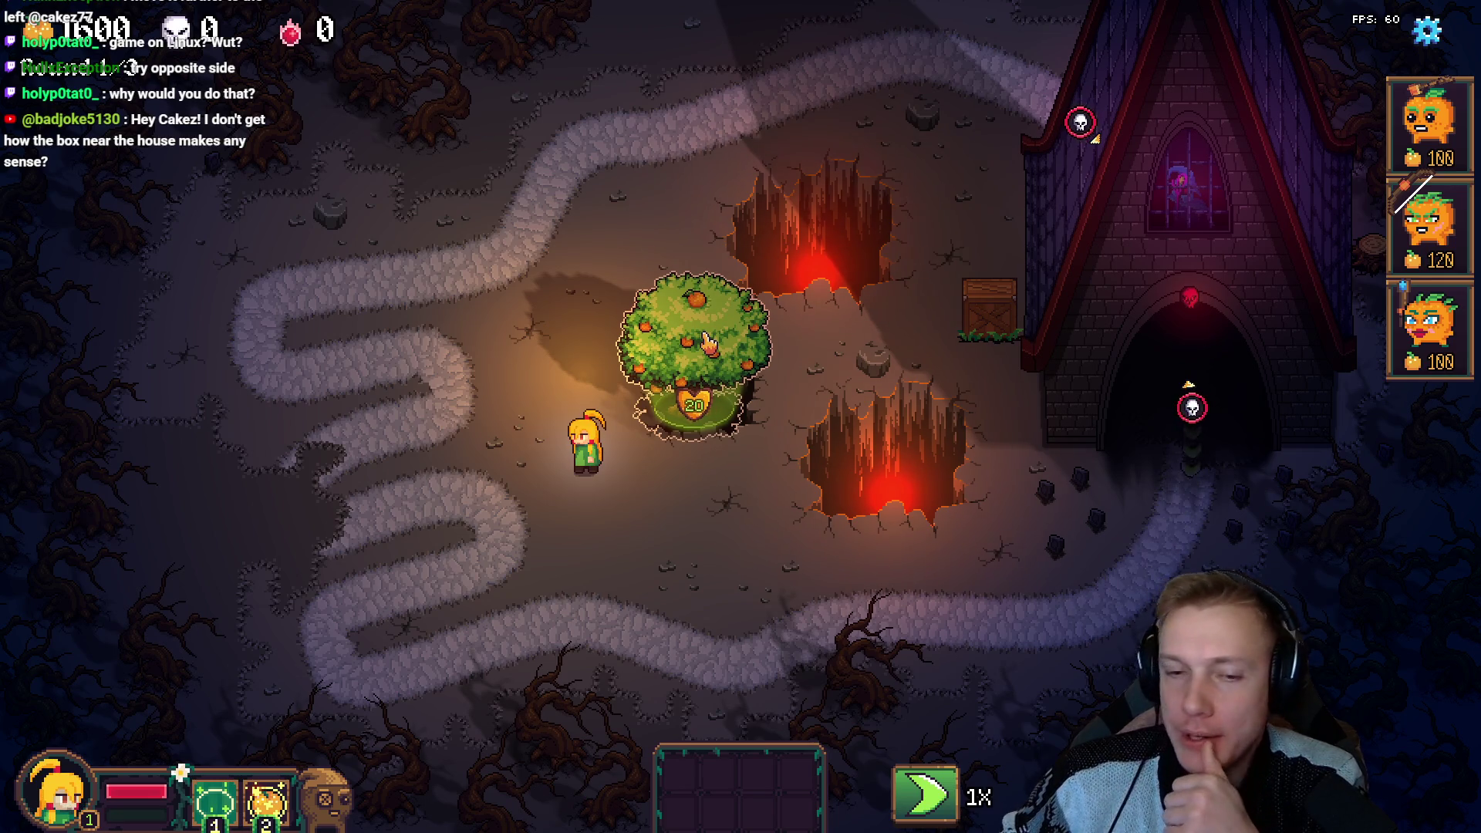
# Move the wooden crate up toward the house and check it in play mode.
pyautogui.press('F1')
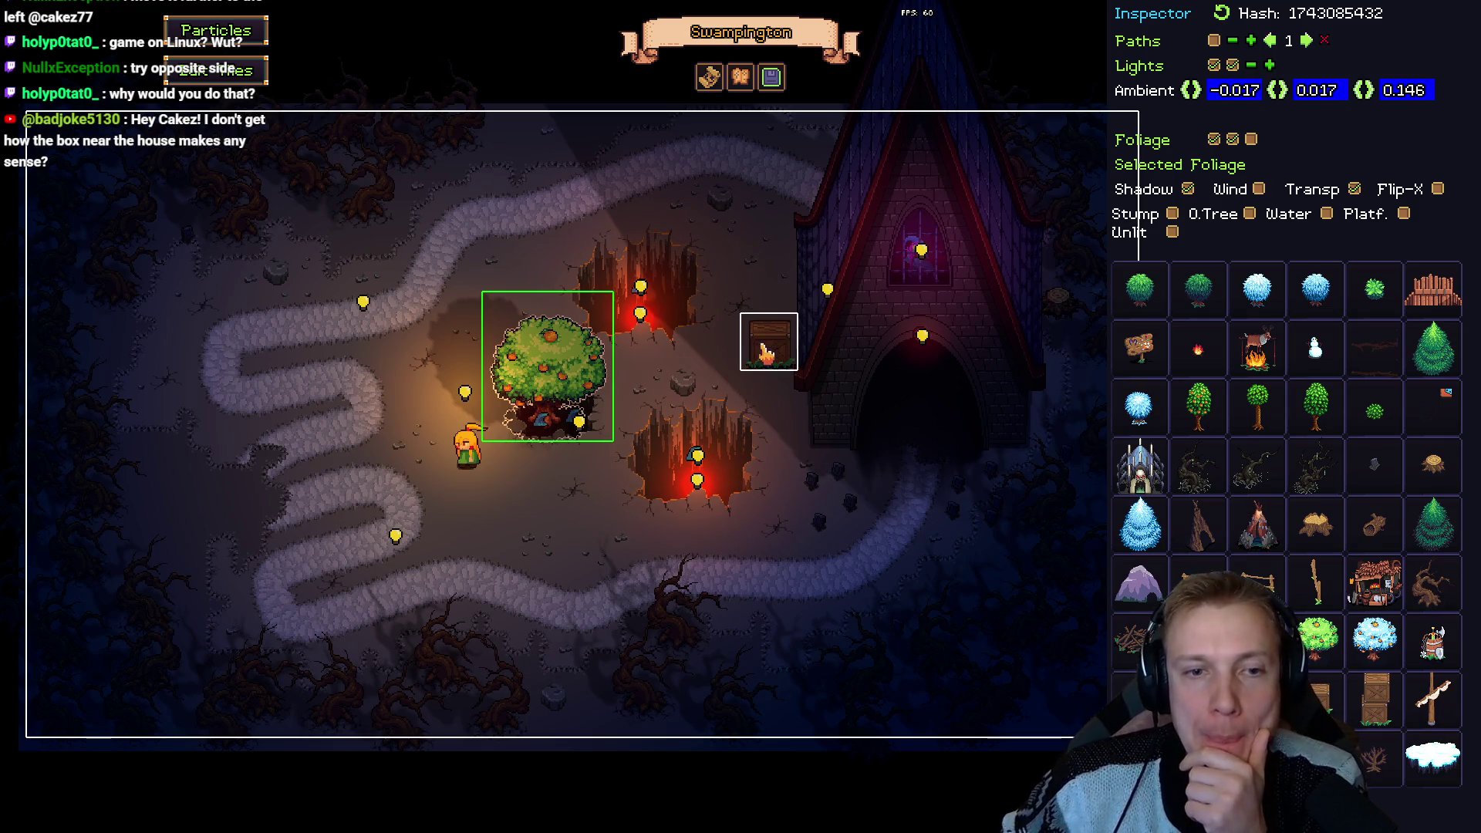
pyautogui.moveTo(779, 357)
pyautogui.mouseDown()
pyautogui.moveTo(793, 351)
pyautogui.moveTo(794, 376)
pyautogui.mouseUp()
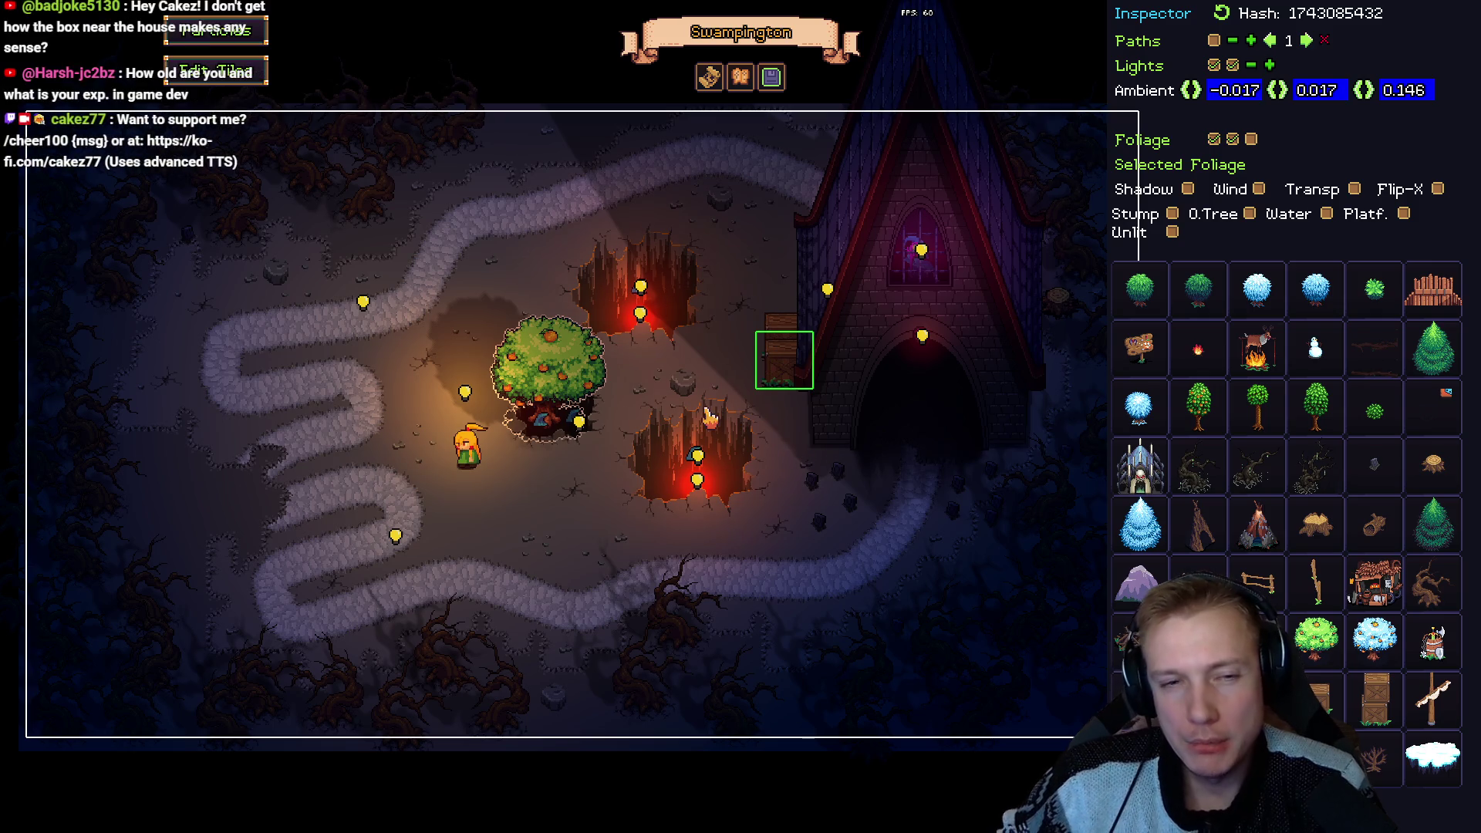
pyautogui.click(721, 360)
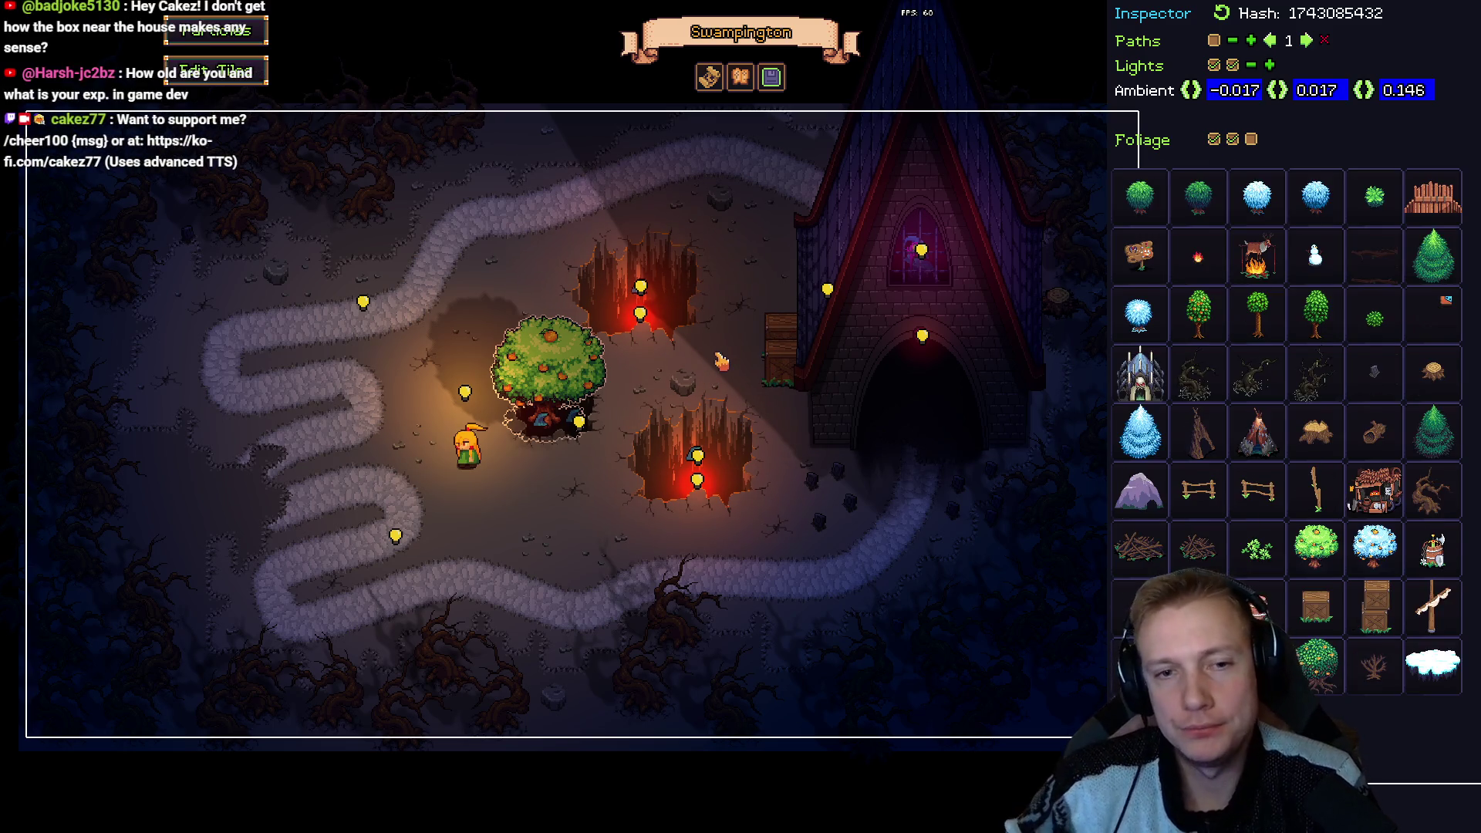
pyautogui.press('F1')
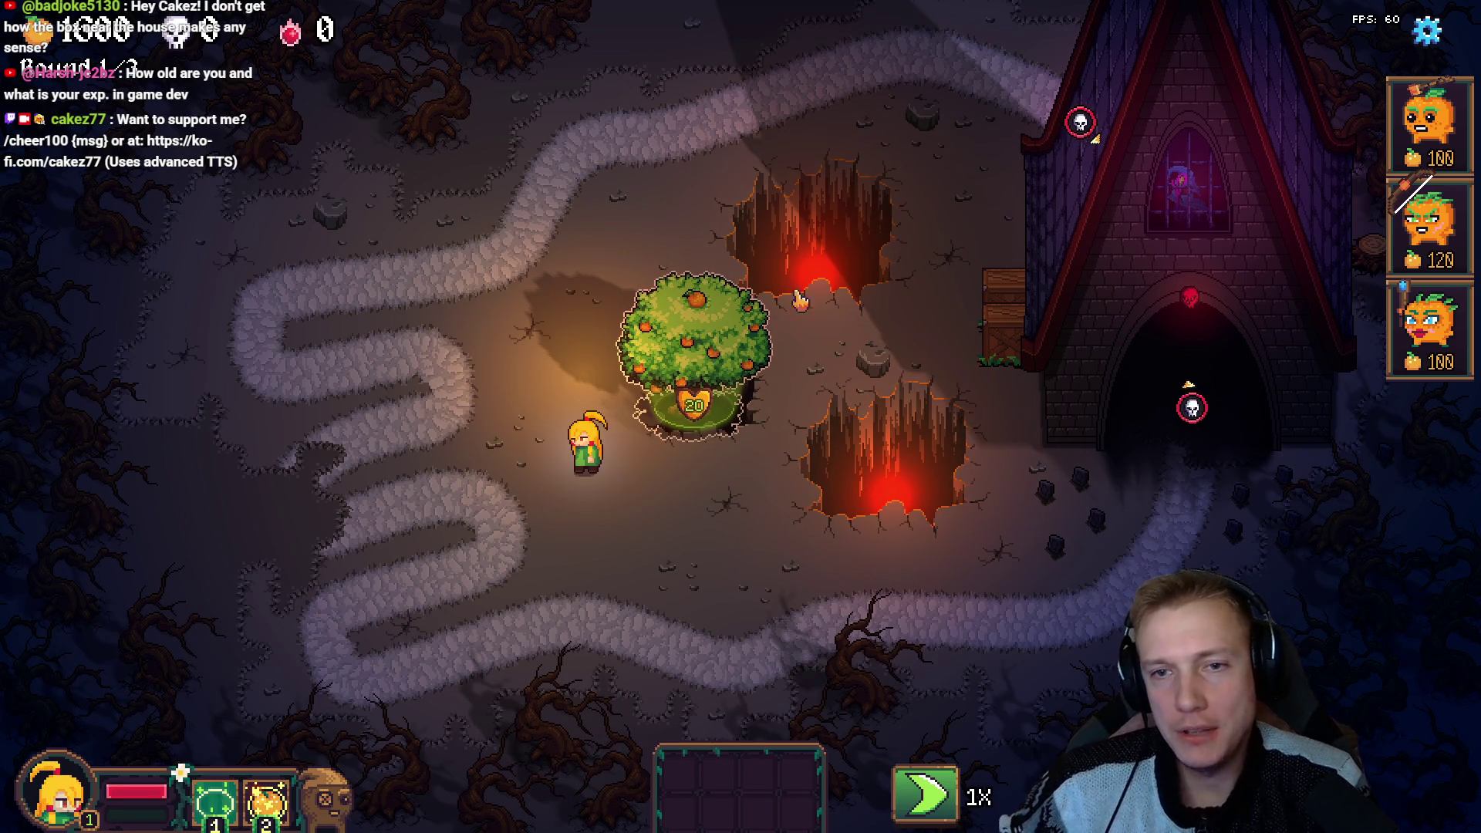
# Place four small gravestones beside the church and preview the level in play mode.
pyautogui.press('F1')
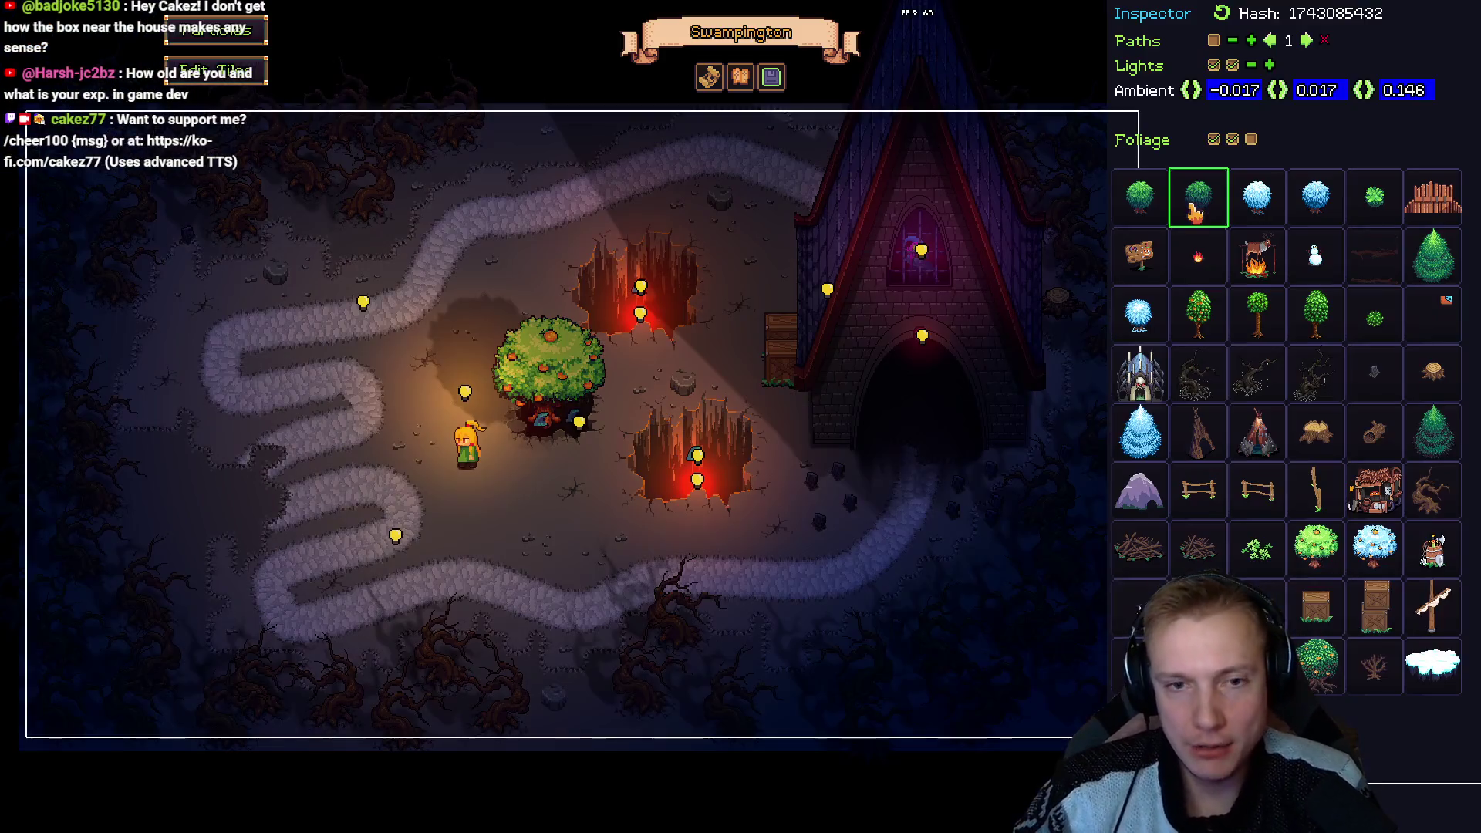
pyautogui.click(771, 369)
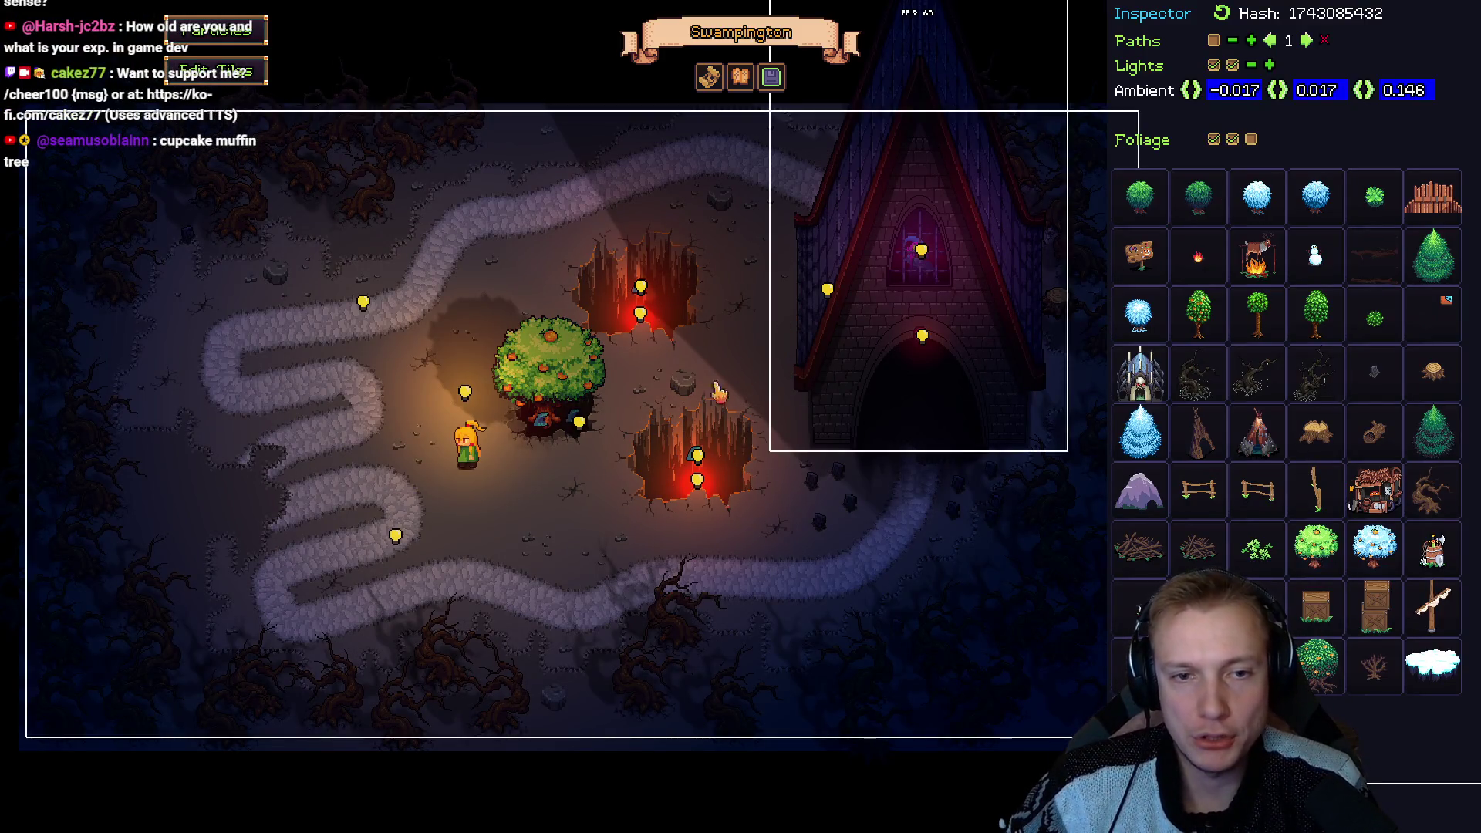
pyautogui.click(613, 417)
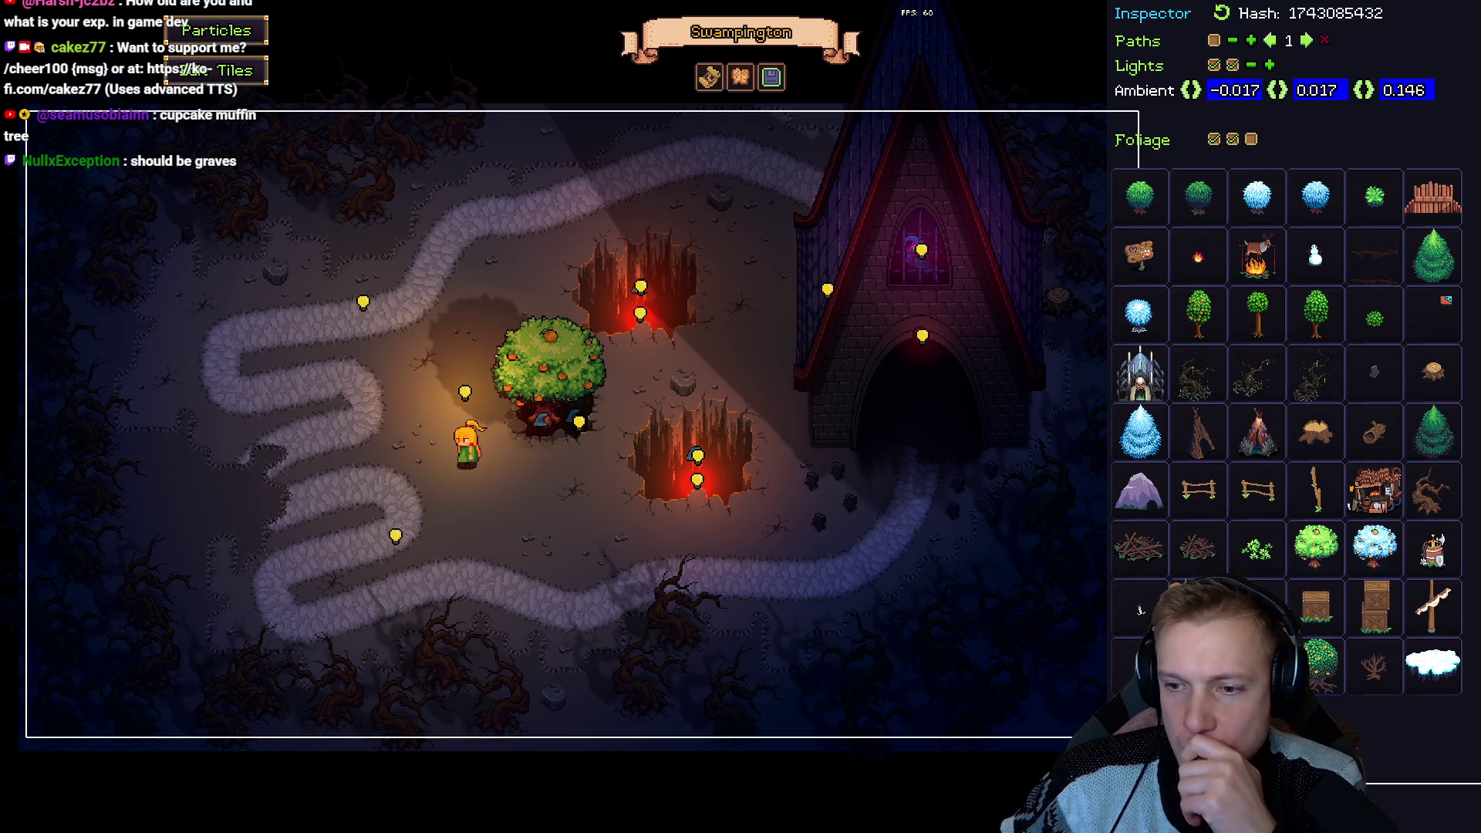
pyautogui.click(777, 353)
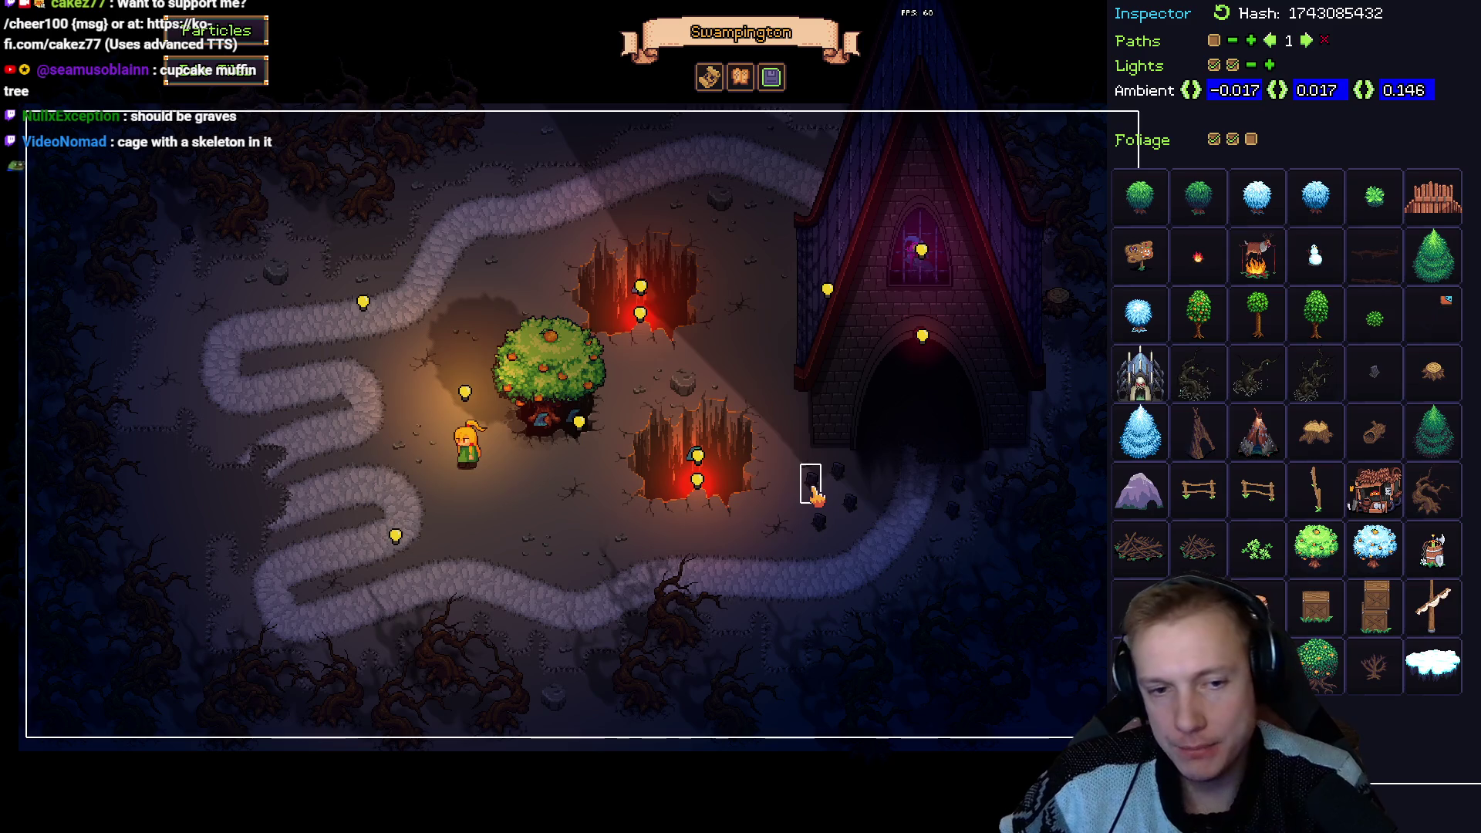
pyautogui.click(814, 488)
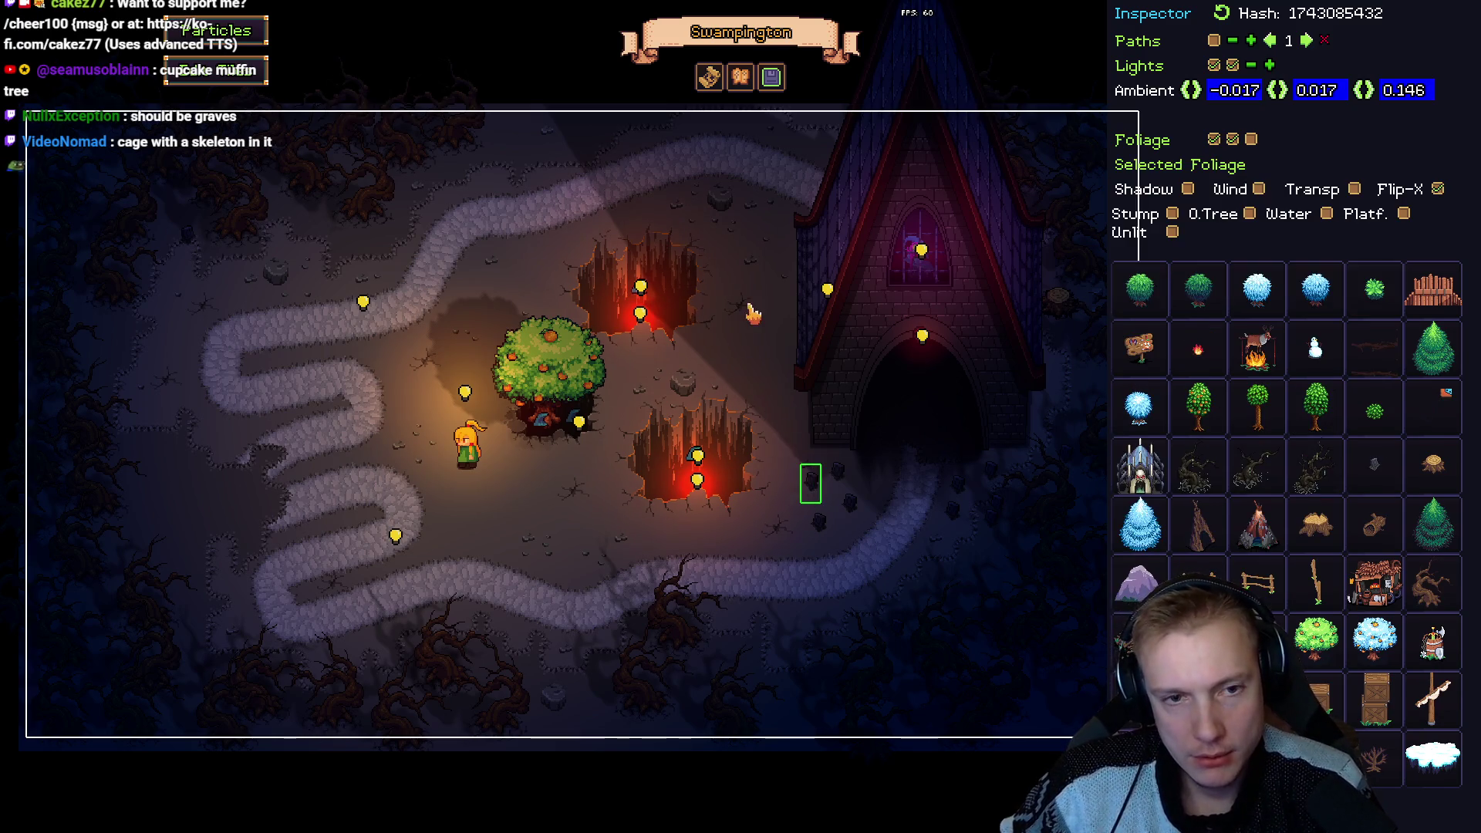
pyautogui.click(721, 349)
pyautogui.click(757, 375)
pyautogui.click(795, 368)
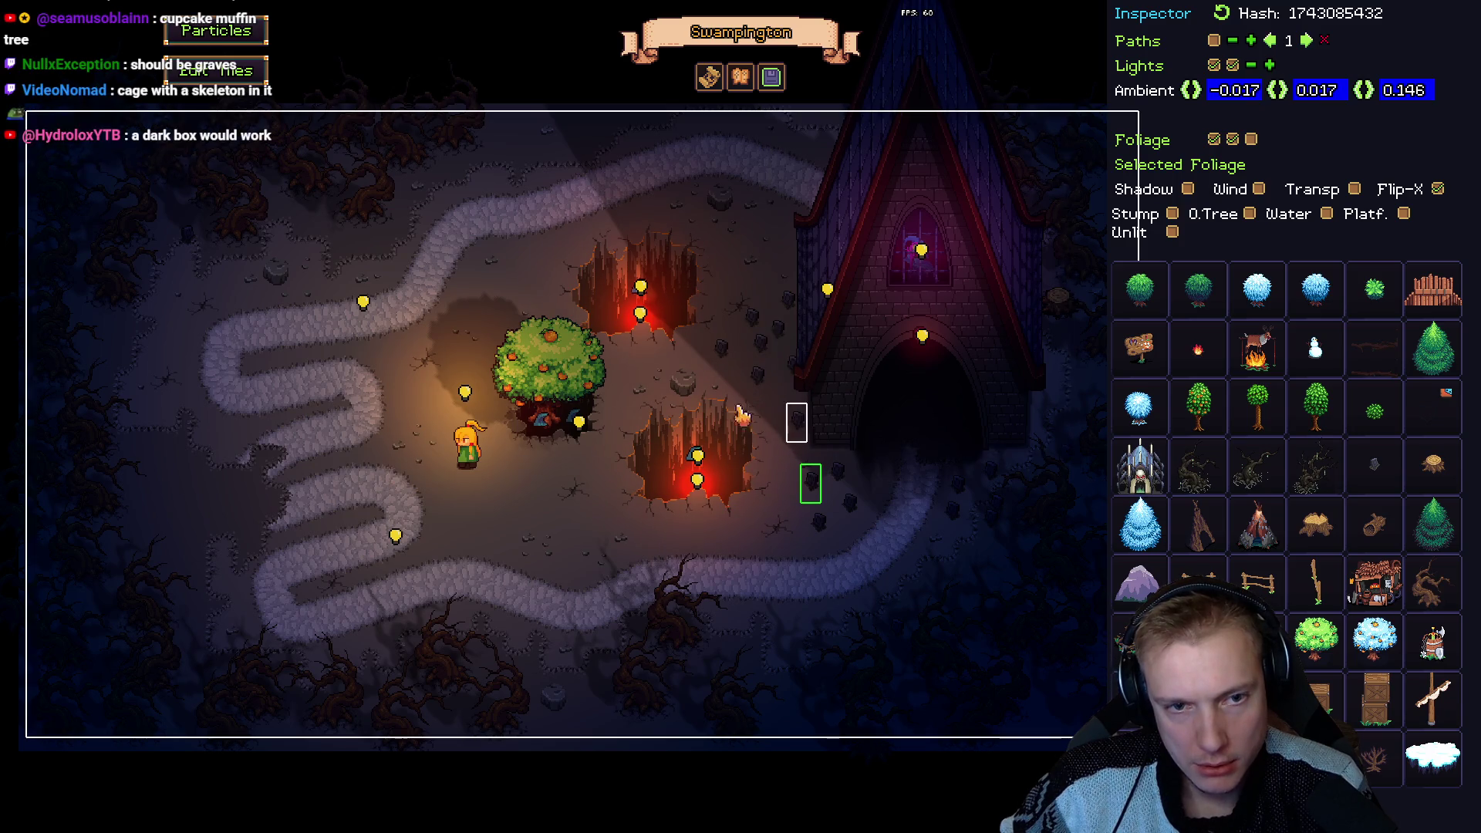
pyautogui.click(688, 351)
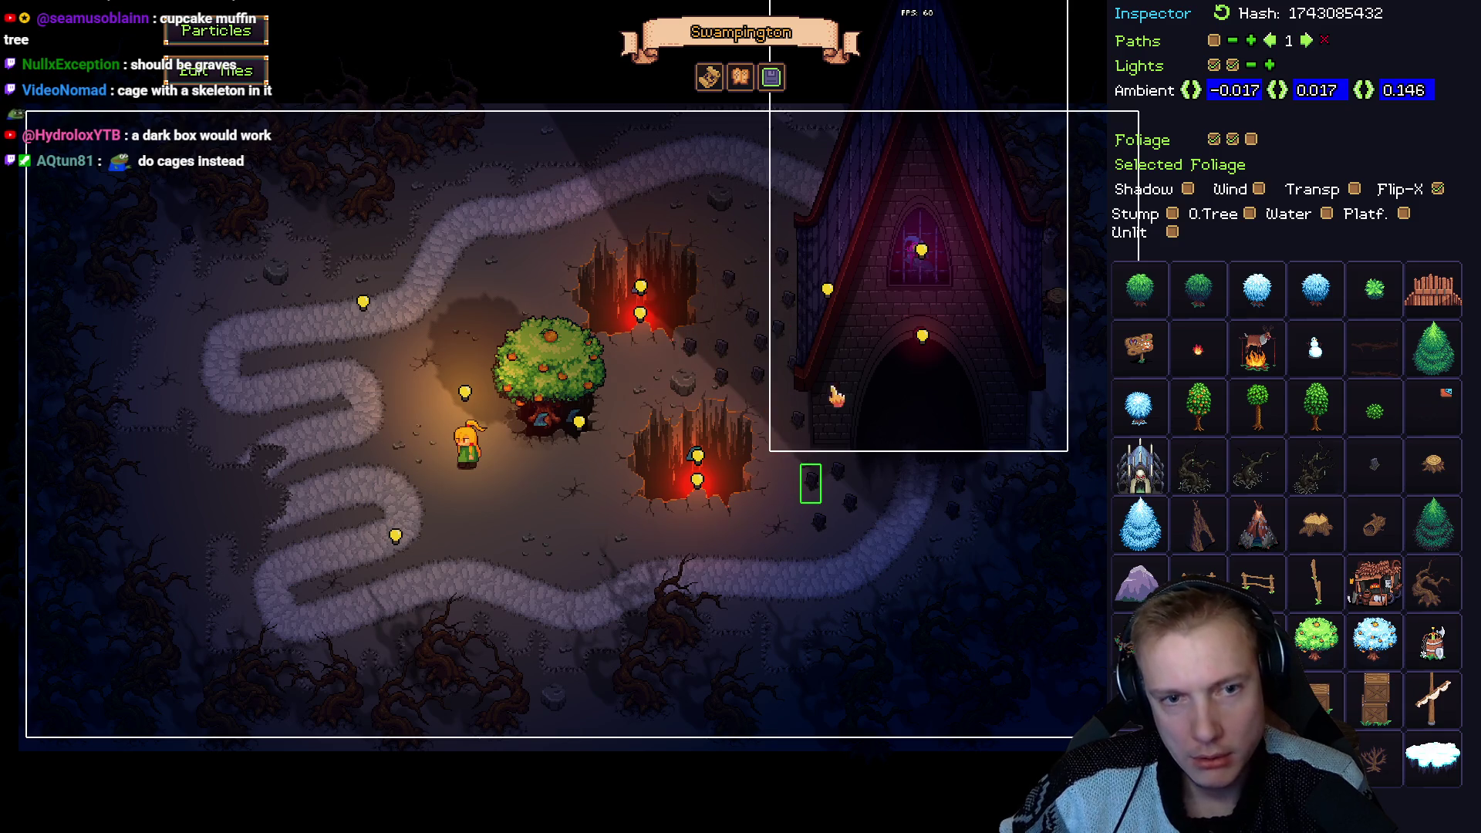
pyautogui.press('F1')
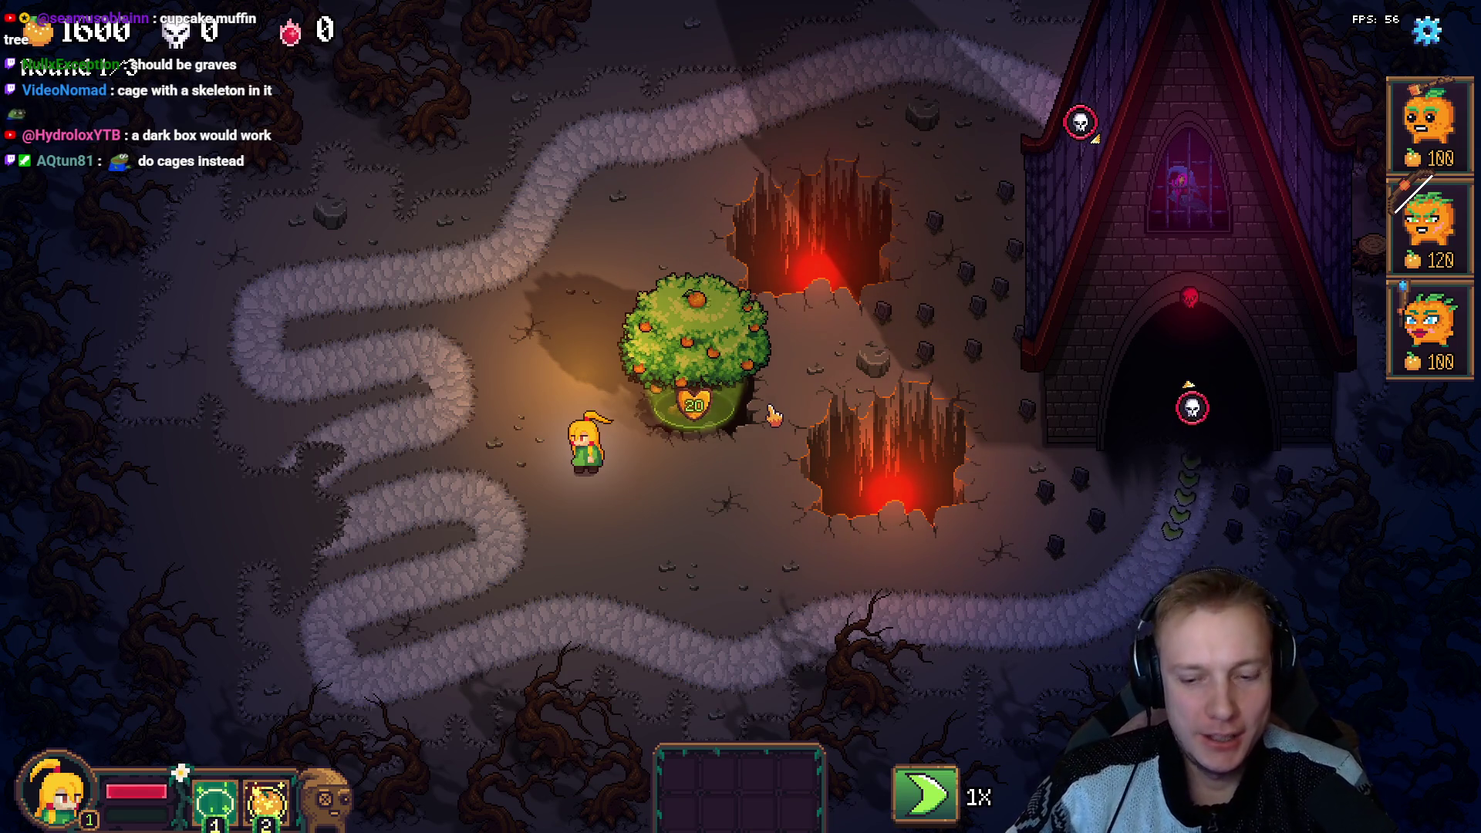
# Paste the level screenshot onto the Excalidraw board, then shift the orange tree slightly left.
pyautogui.hotkey('alt', 'Tab')
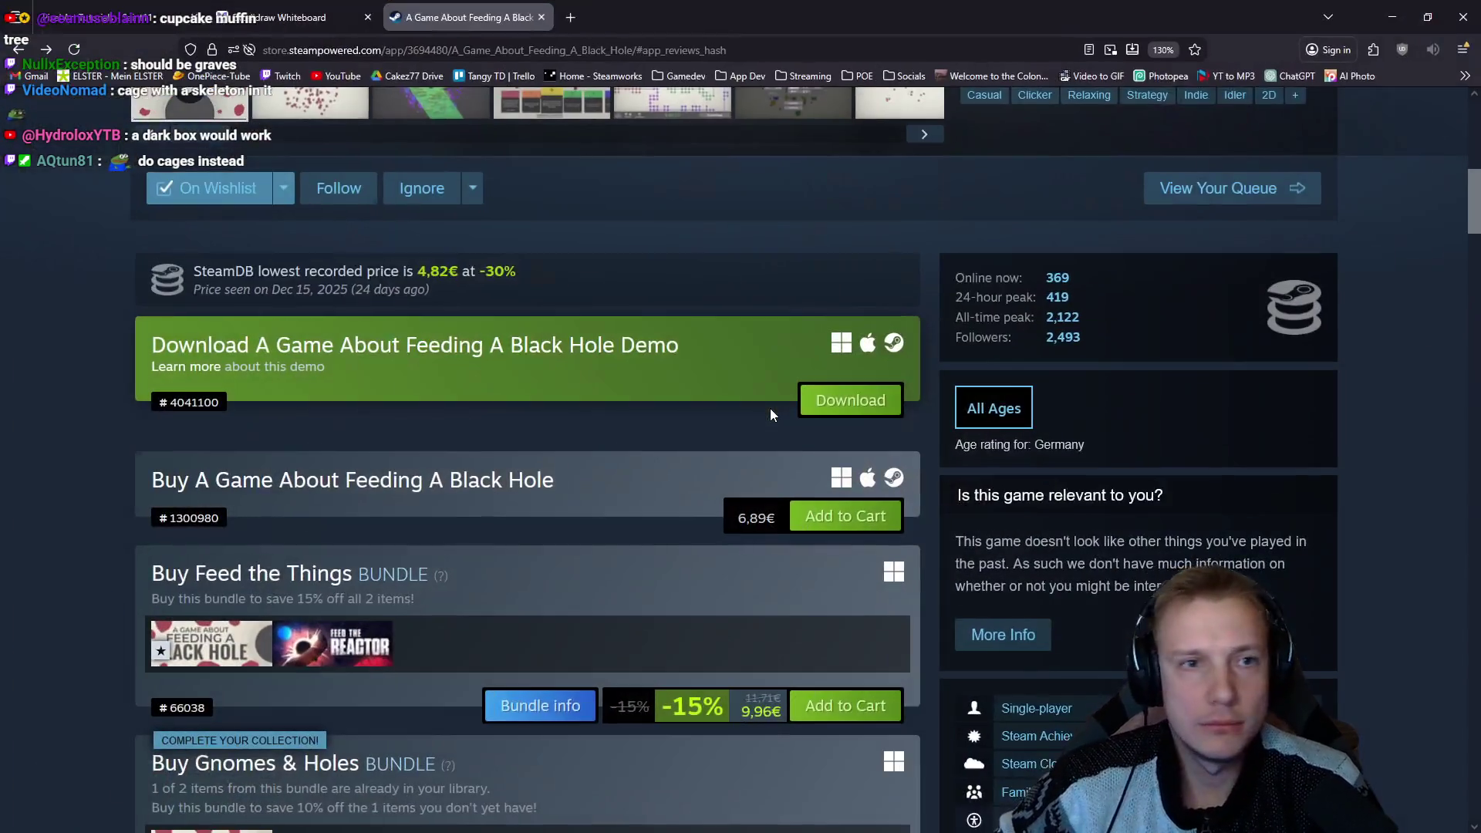
pyautogui.click(293, 17)
pyautogui.hotkey('ctrl', 'v')
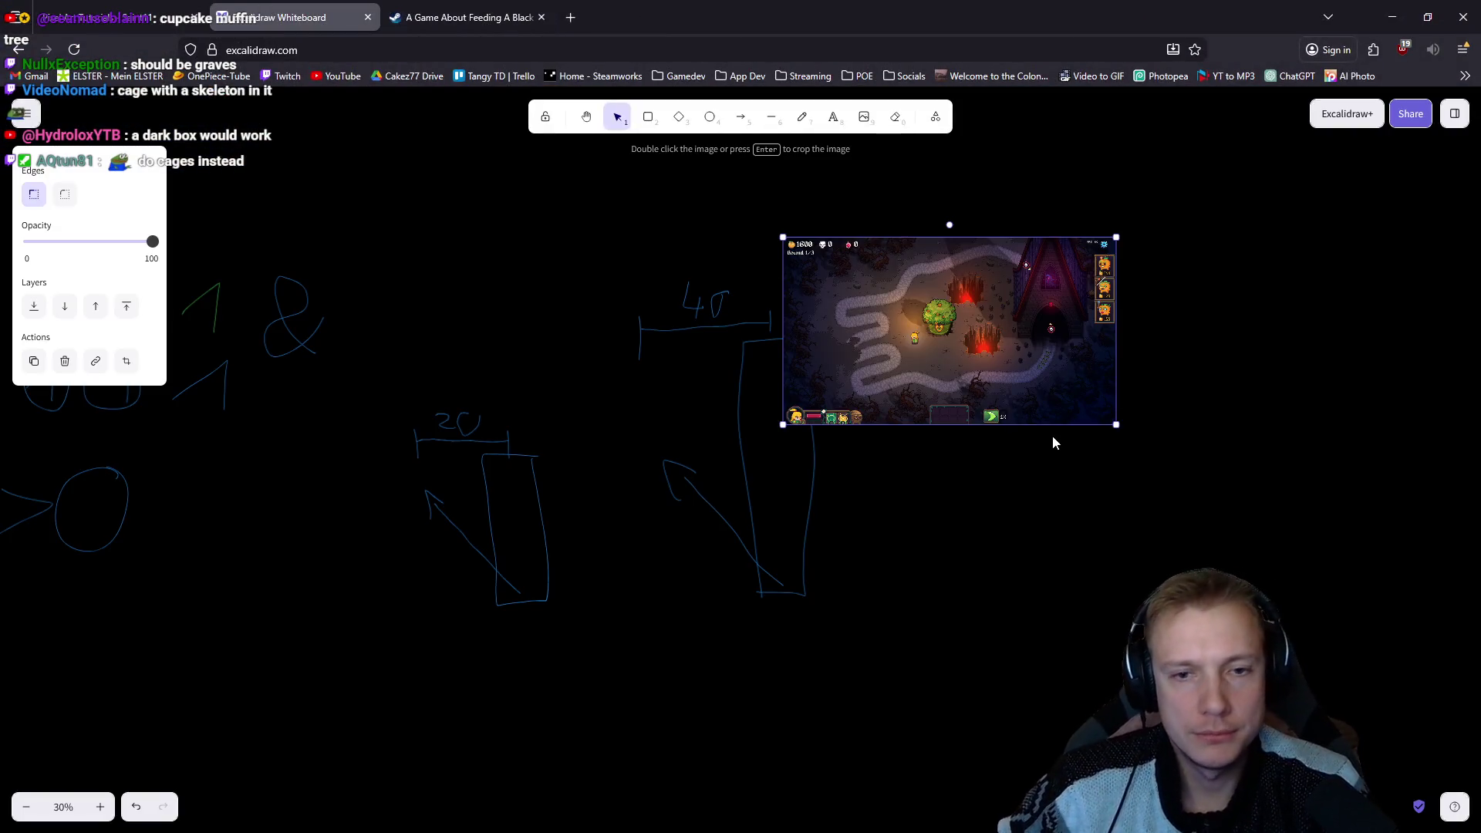
pyautogui.scroll(1, 1214, 357)
pyautogui.hscroll(2, 1213, 357)
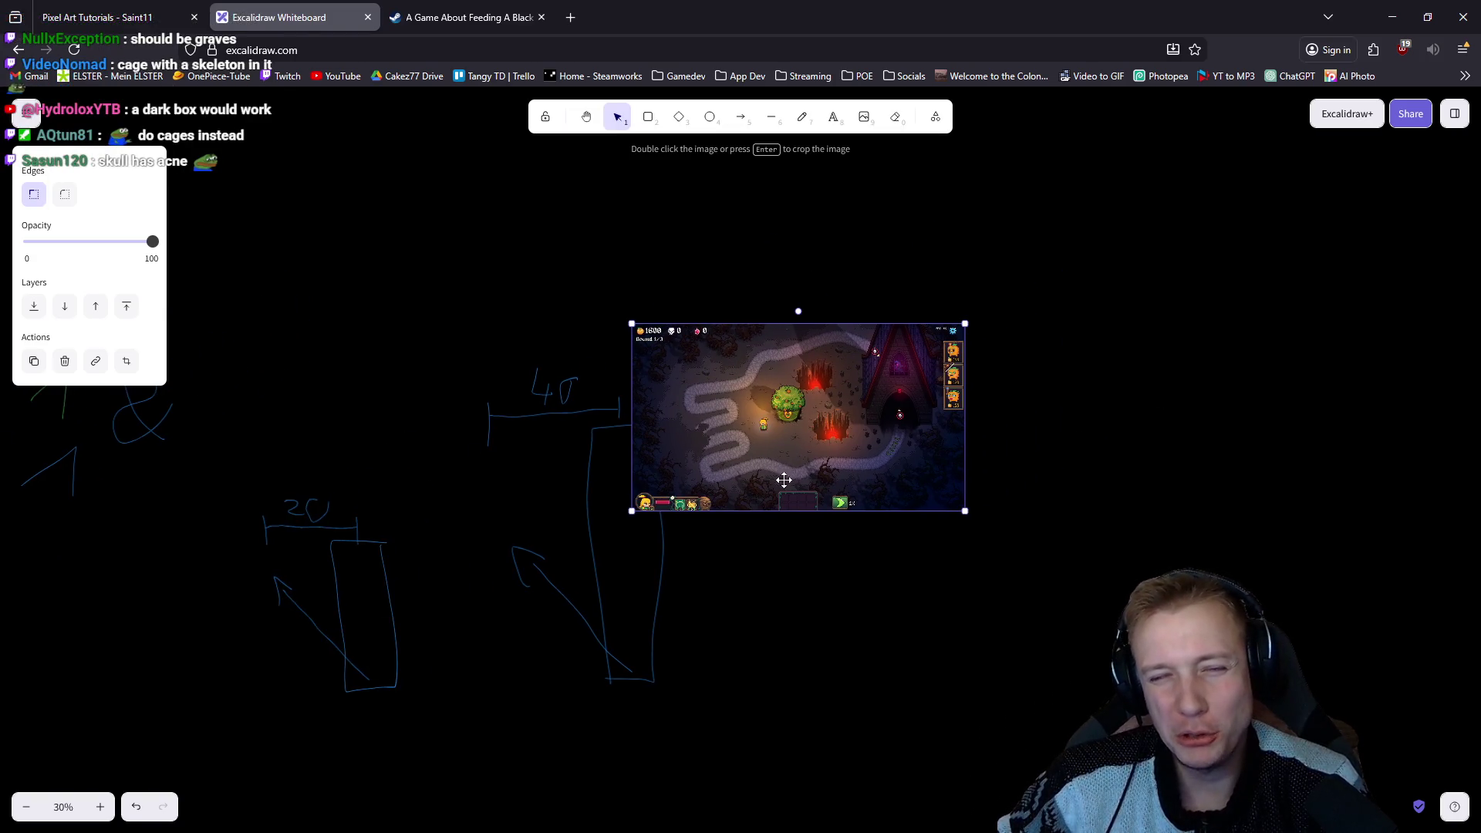
pyautogui.hotkey('alt', 'Tab')
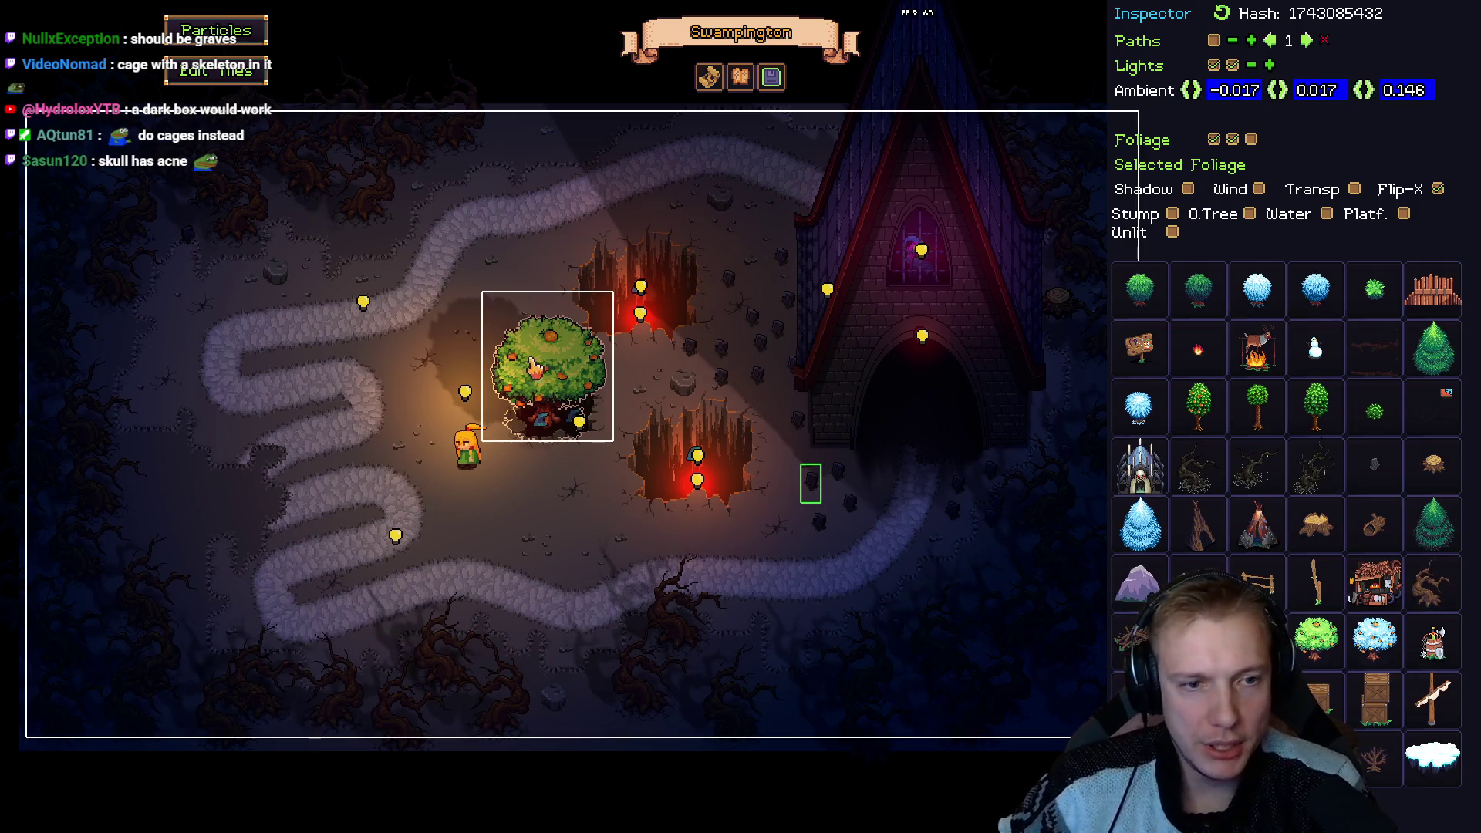
pyautogui.moveTo(544, 378); pyautogui.dragTo(505, 386)
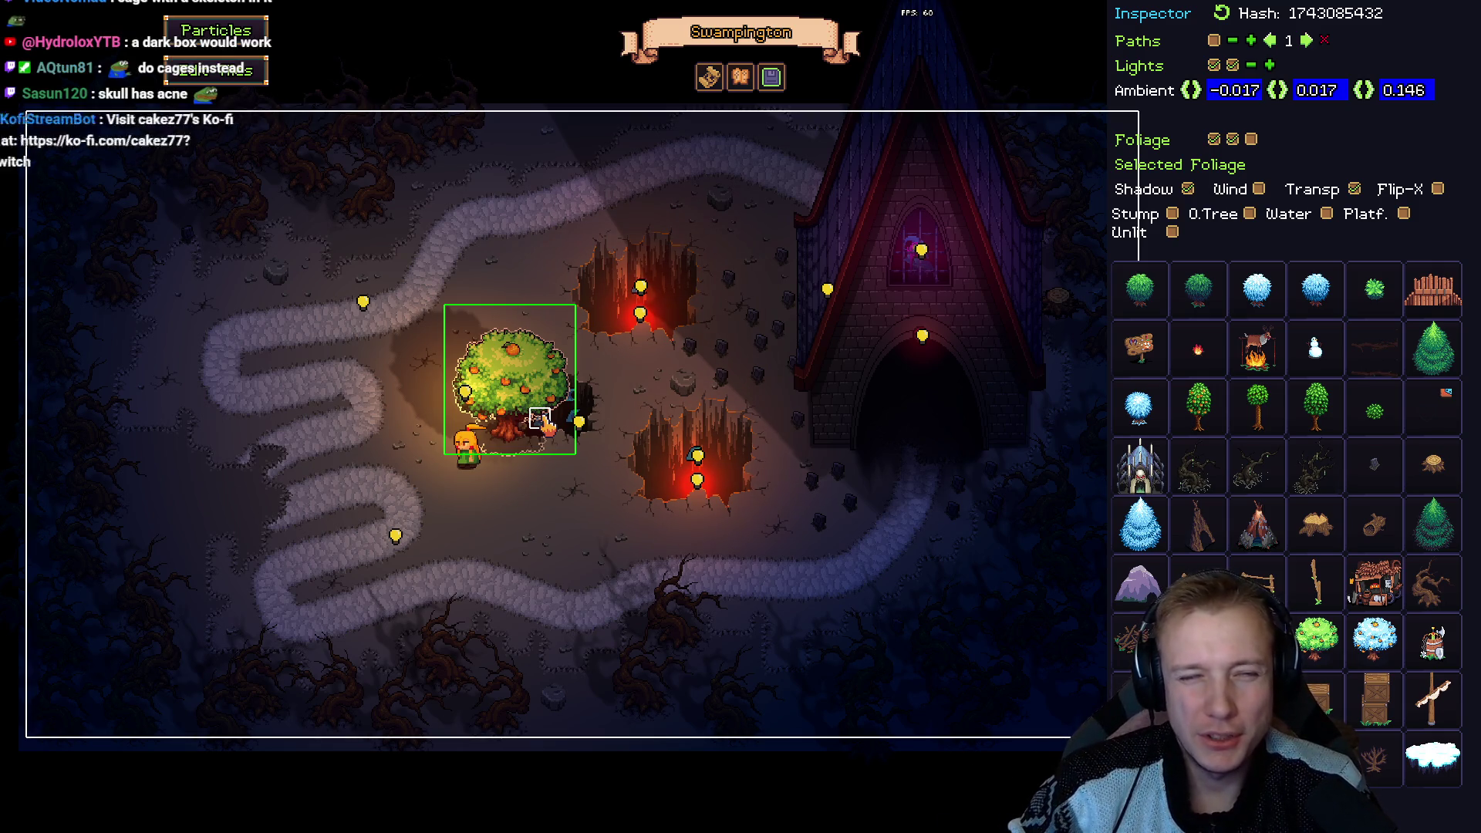
# Paste a new screenshot showing the moved tree over the first one in Excalidraw.
pyautogui.press('Tab')
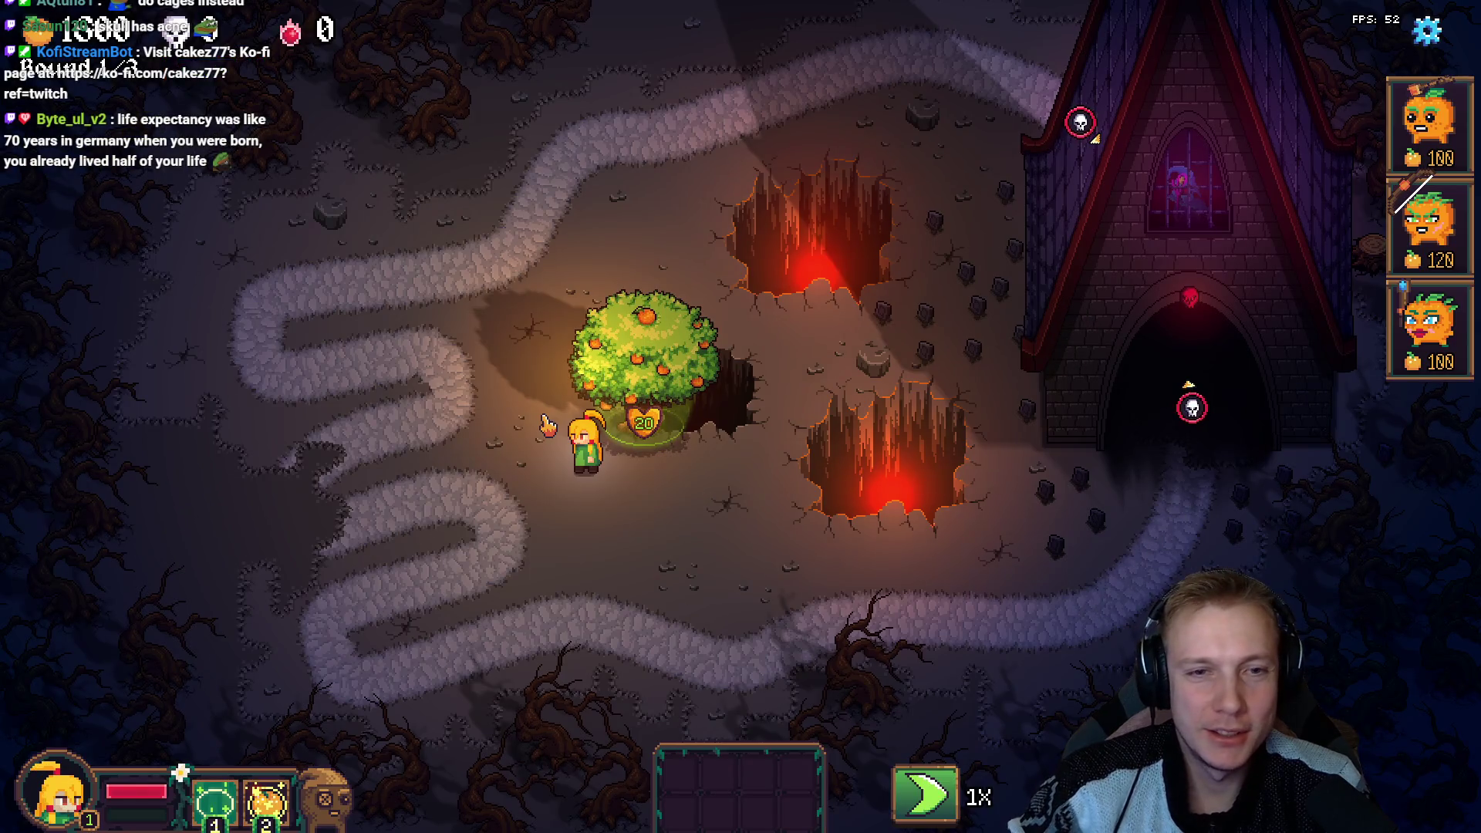
pyautogui.hotkey('alt', 'Tab')
pyautogui.hotkey('ctrl', 'v')
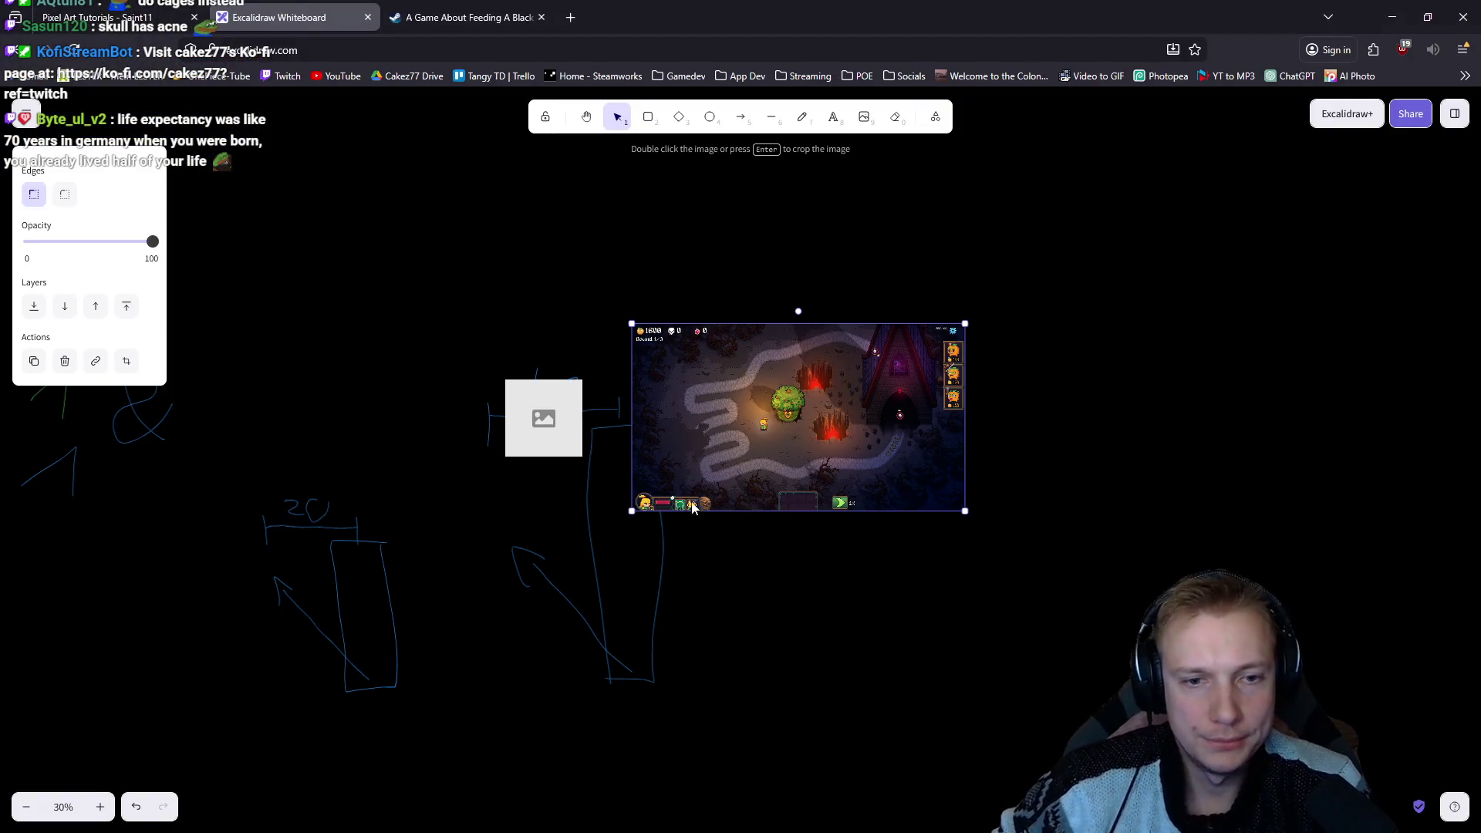
pyautogui.moveTo(634, 422)
pyautogui.mouseDown()
pyautogui.moveTo(887, 424)
pyautogui.moveTo(877, 430)
pyautogui.mouseUp()
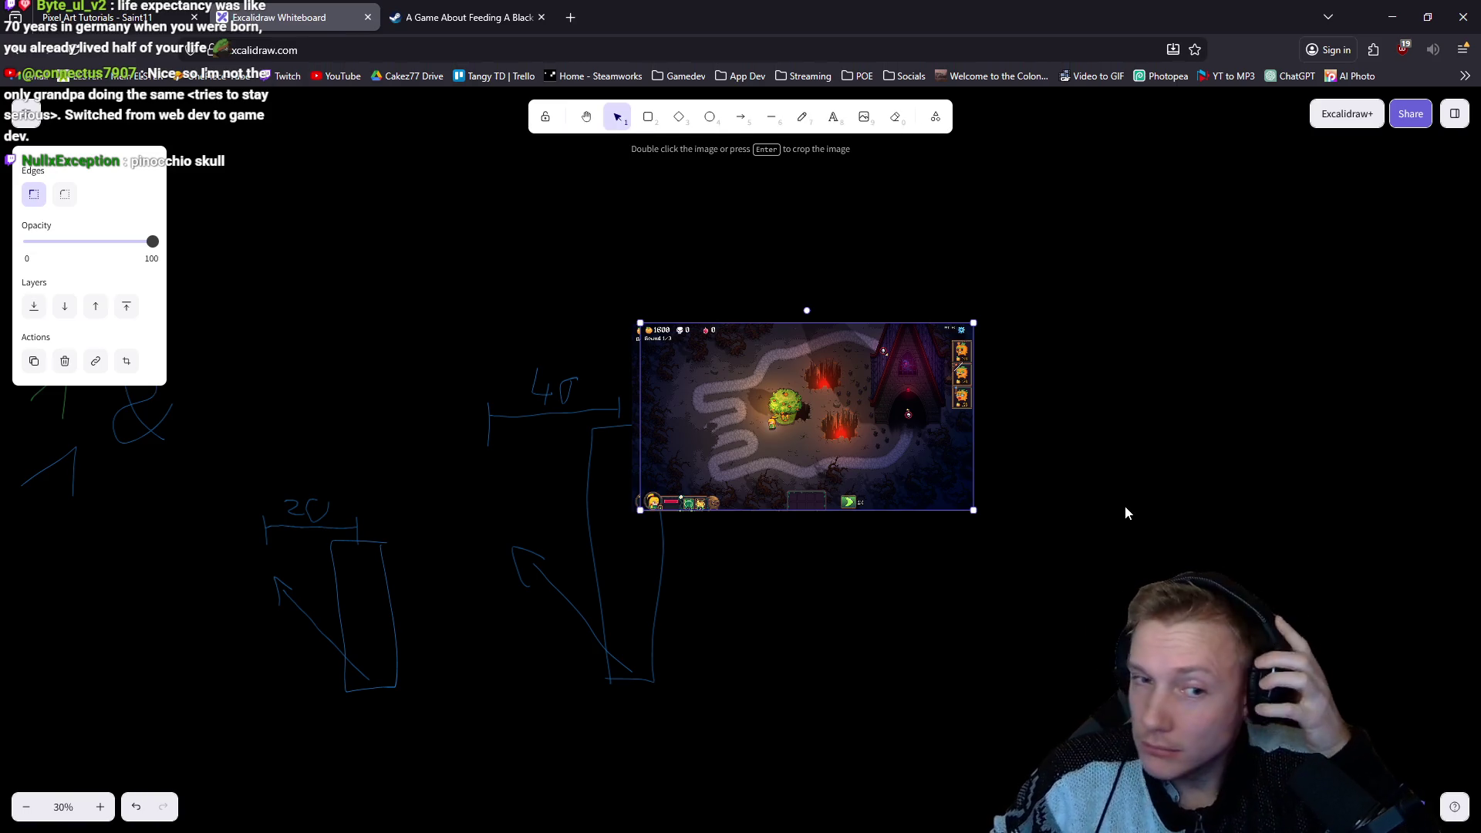
pyautogui.hotkey('alt', 'Tab')
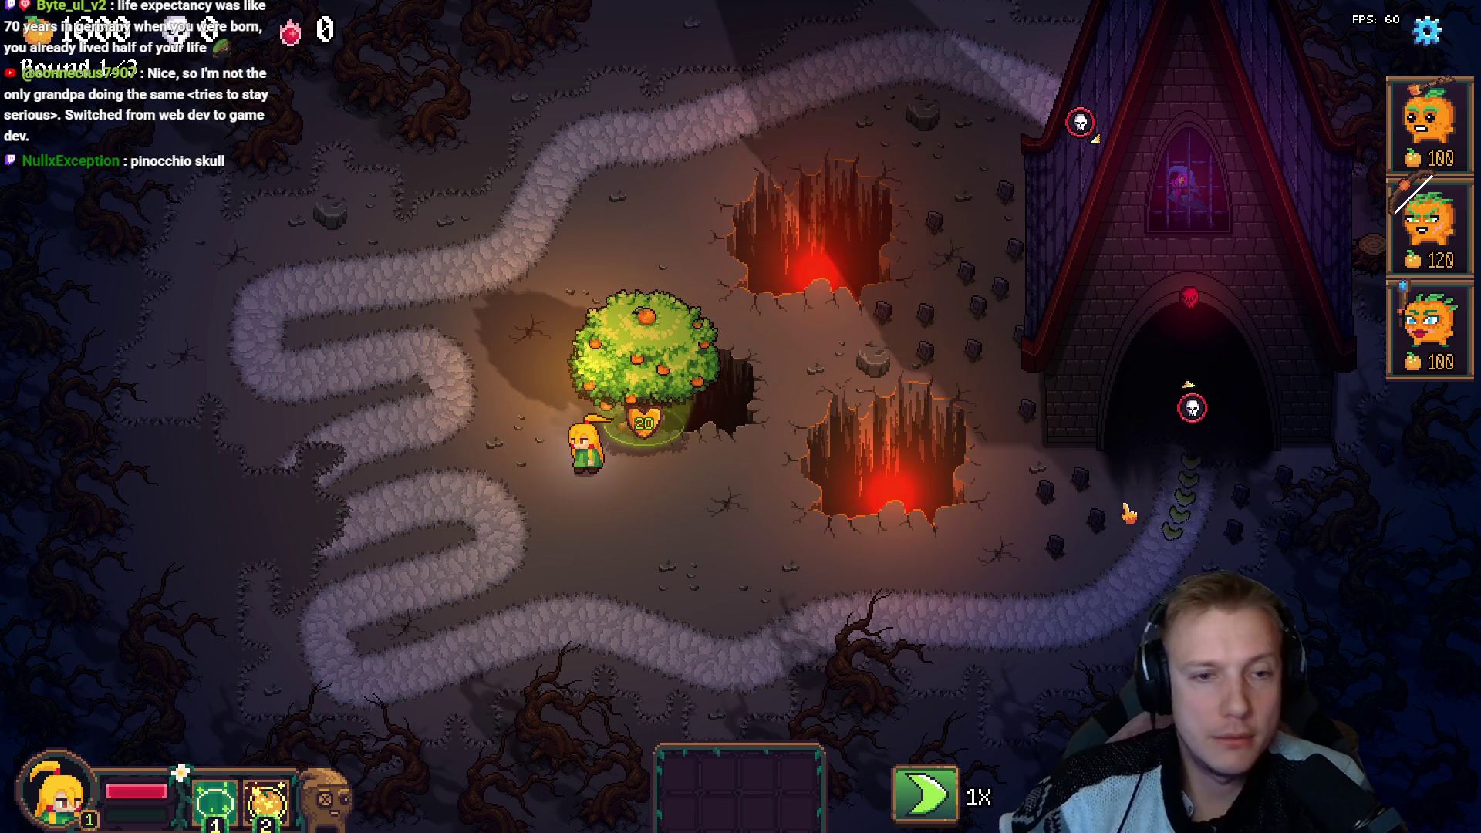
pyautogui.press('F1')
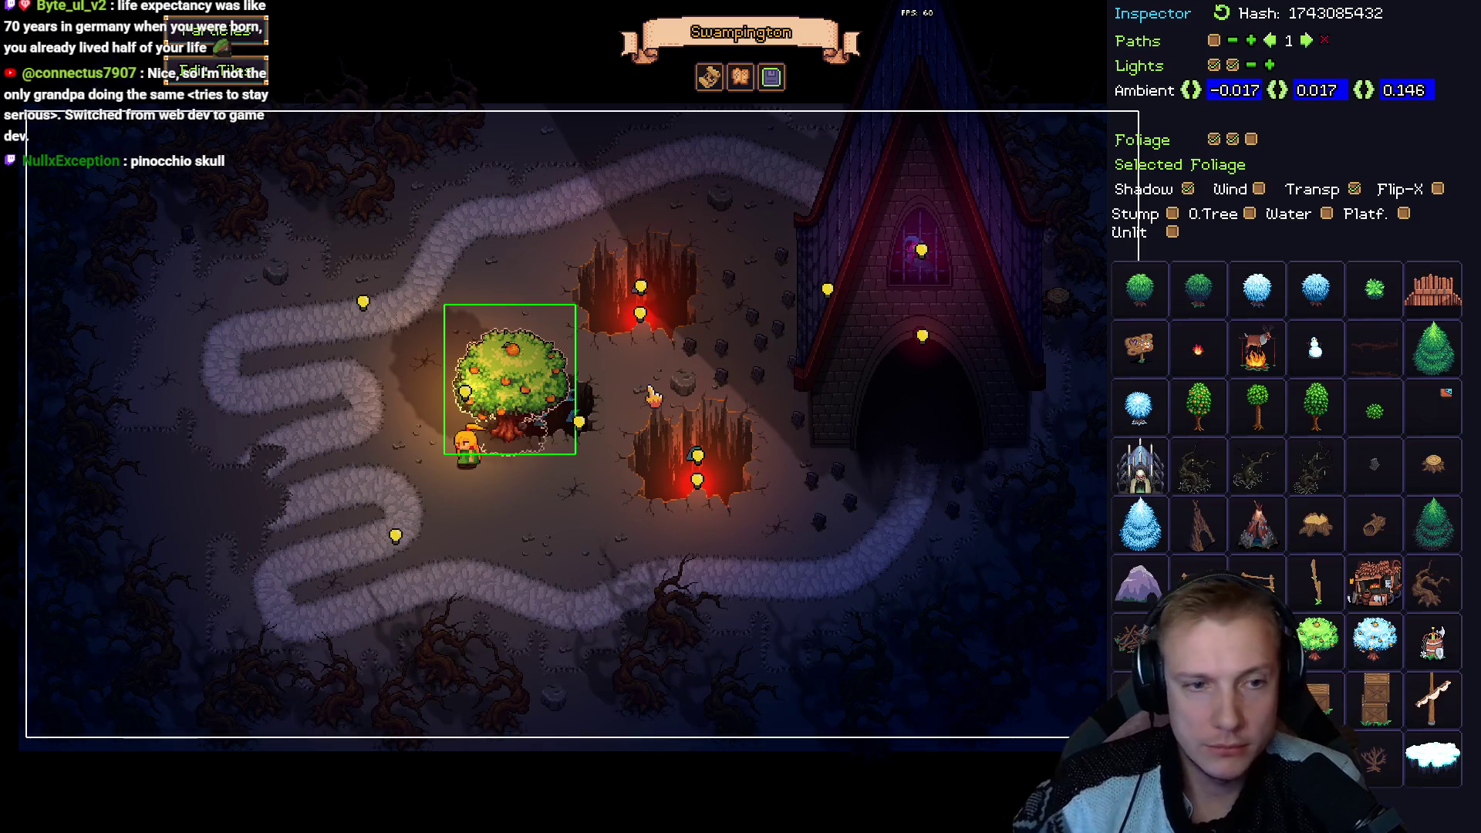
# Move the orange tree to the map's left side, raise its light into the canopy, and preview.
pyautogui.moveTo(505, 391); pyautogui.dragTo(252, 458)
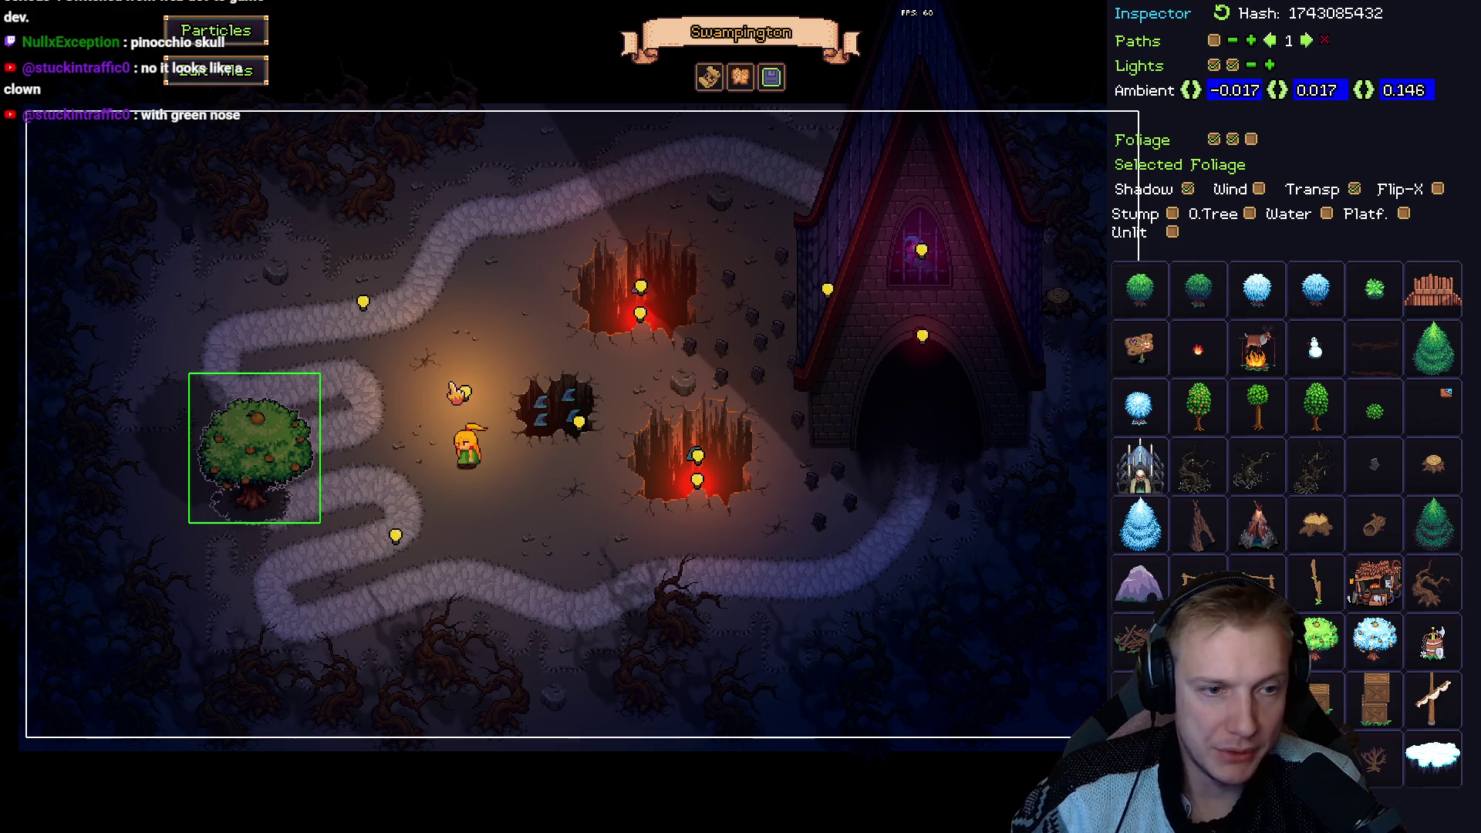
pyautogui.click(247, 474)
pyautogui.moveTo(248, 474); pyautogui.dragTo(259, 452)
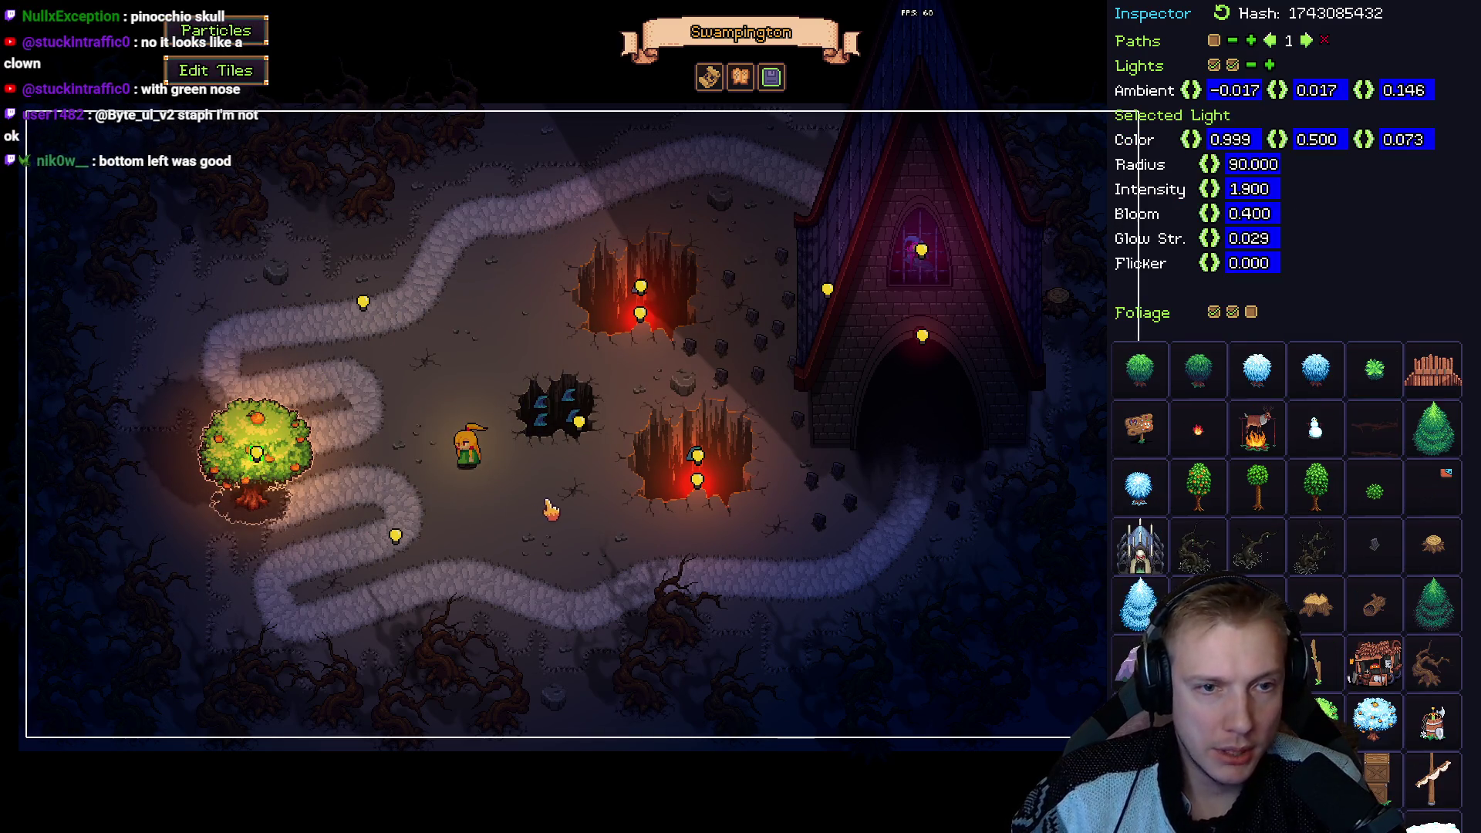
pyautogui.press('F1')
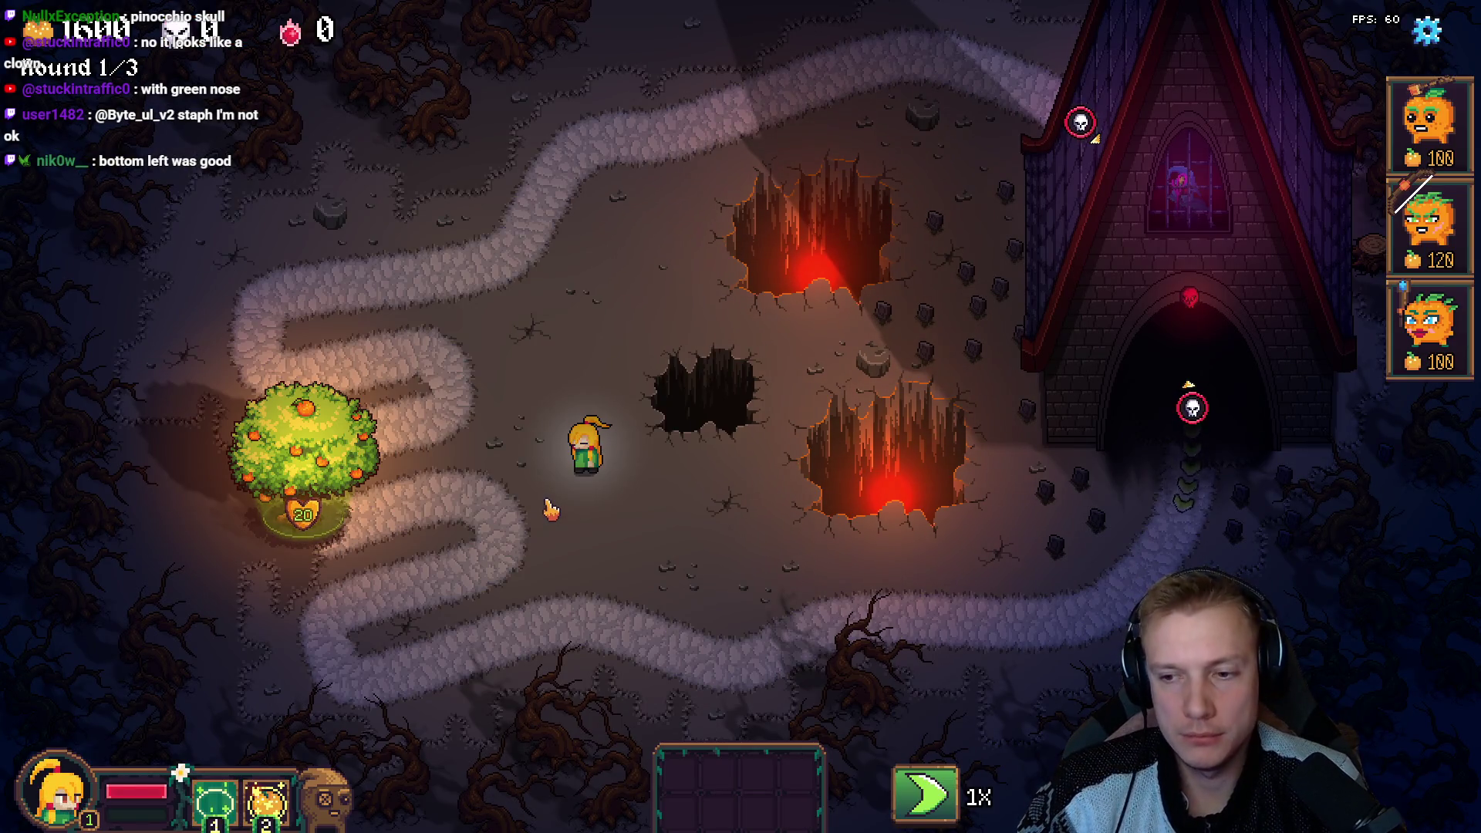
pyautogui.press('F1')
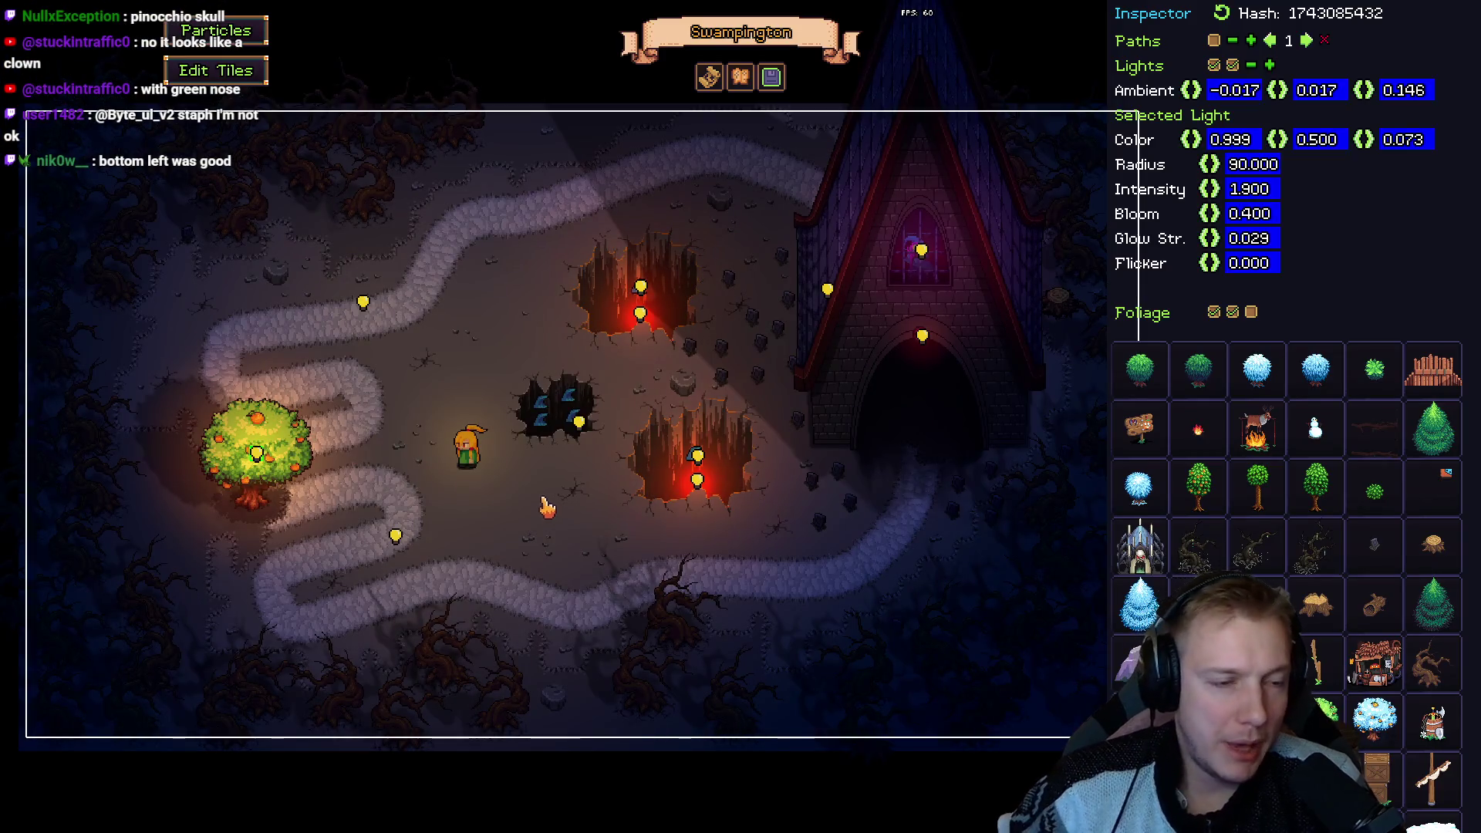
# Nudge the orange tree further left against the path and check it in play mode.
pyautogui.moveTo(247, 454)
pyautogui.mouseDown()
pyautogui.moveTo(199, 457)
pyautogui.moveTo(218, 463)
pyautogui.mouseUp()
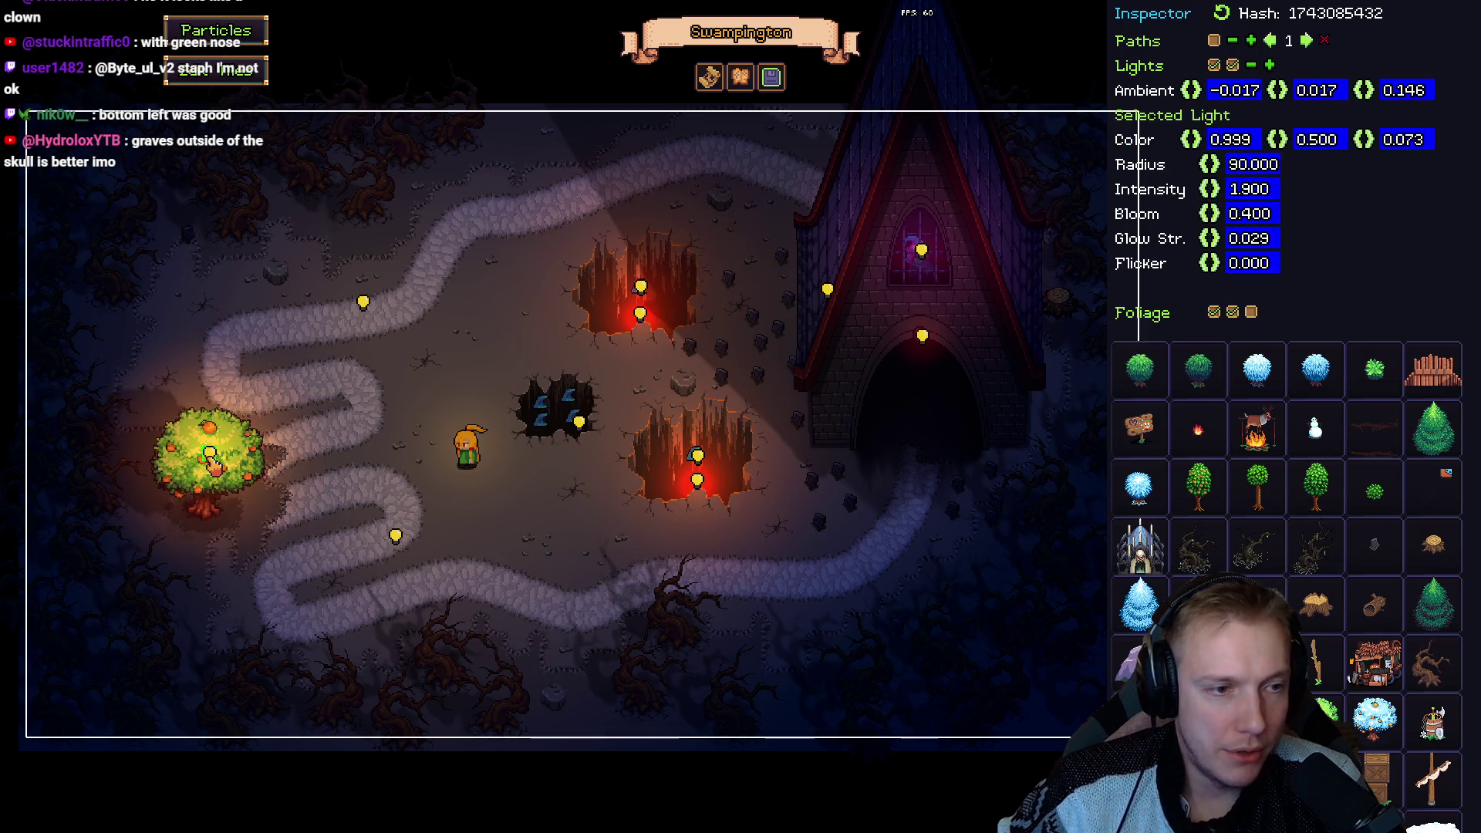
pyautogui.press('F1')
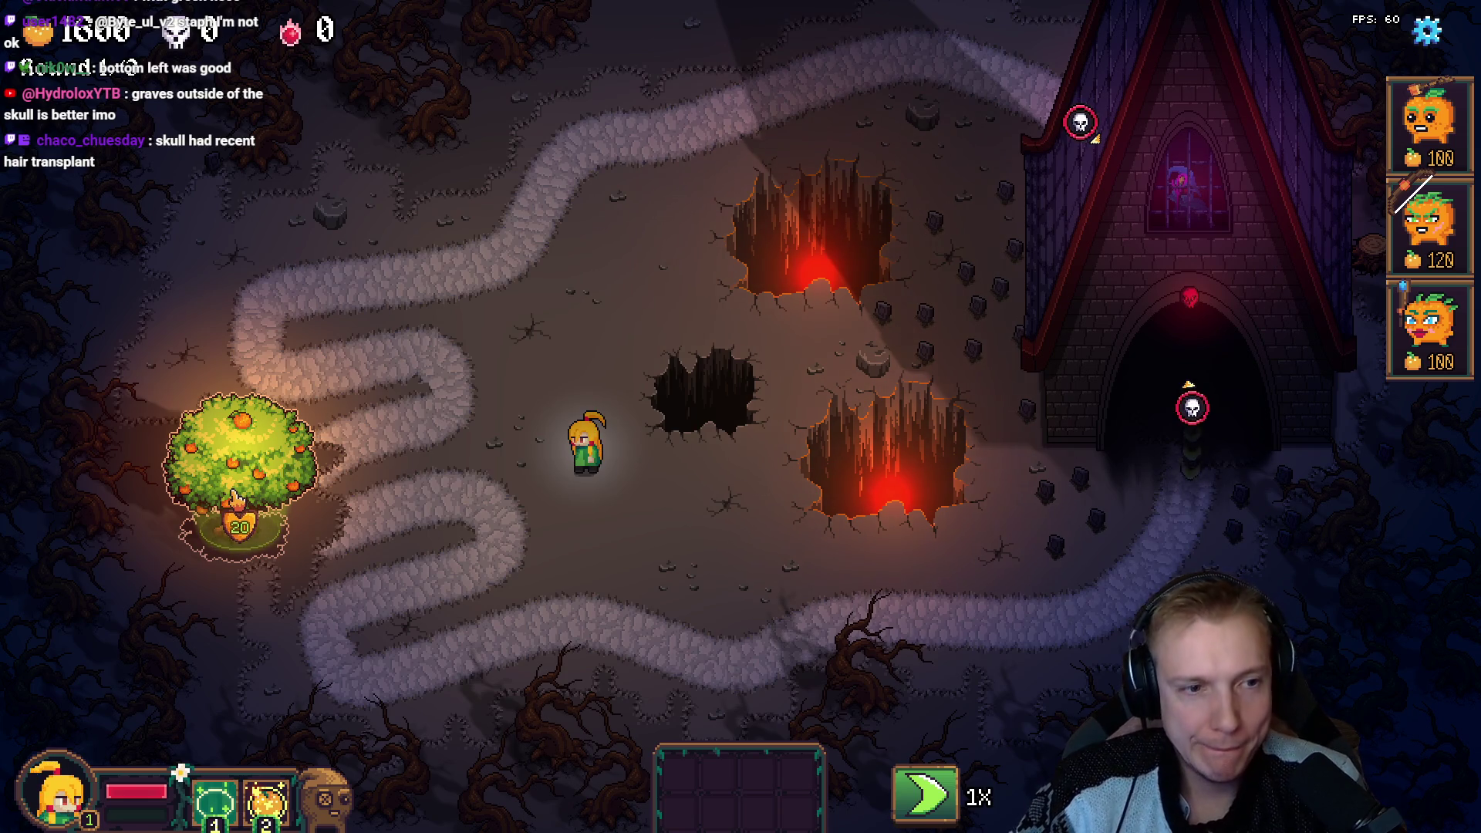
pyautogui.press('F1')
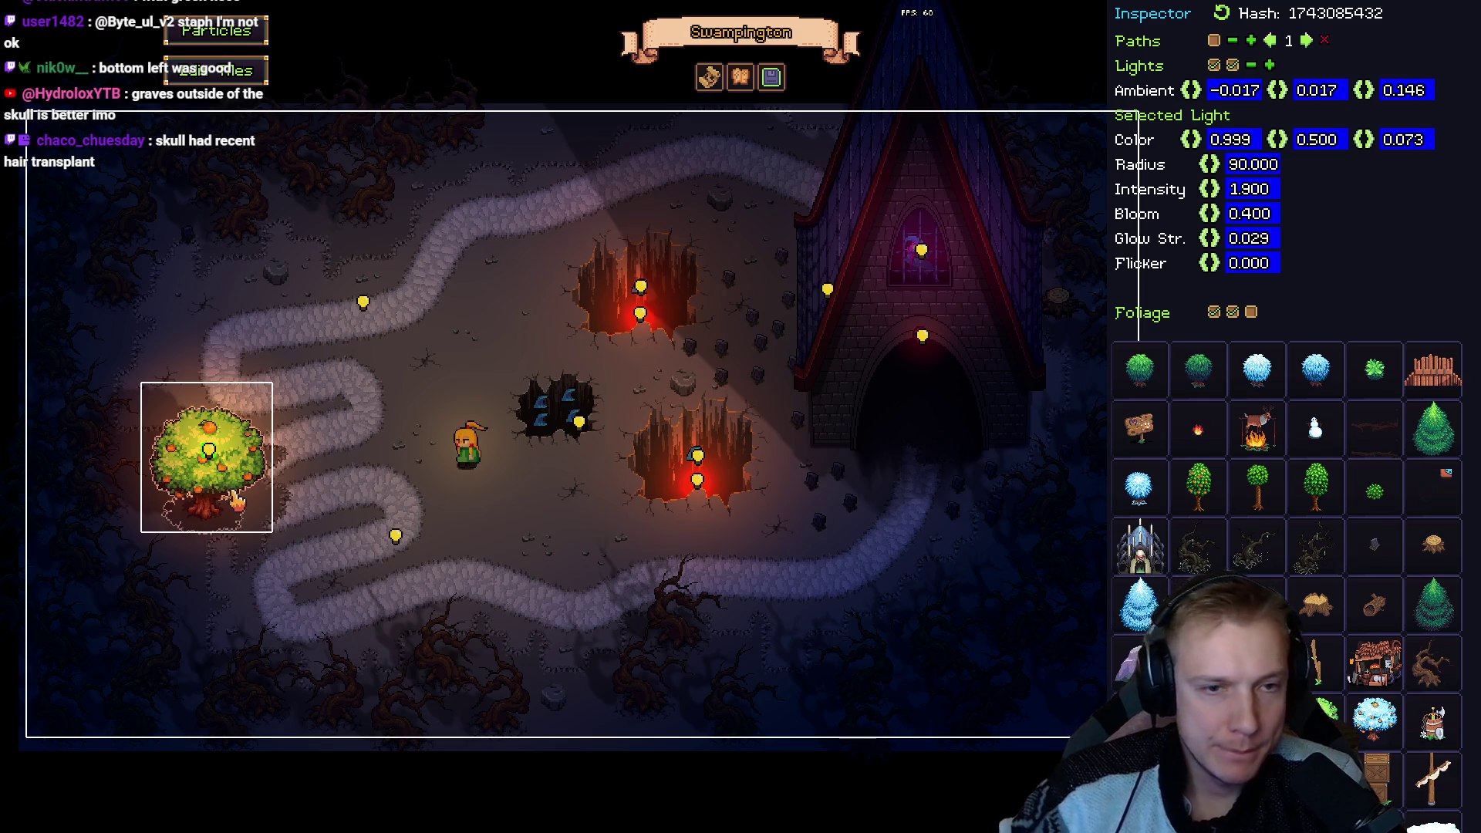
# Show the paths and drag the first path's point down-left to the tree's new spot.
pyautogui.click(1214, 41)
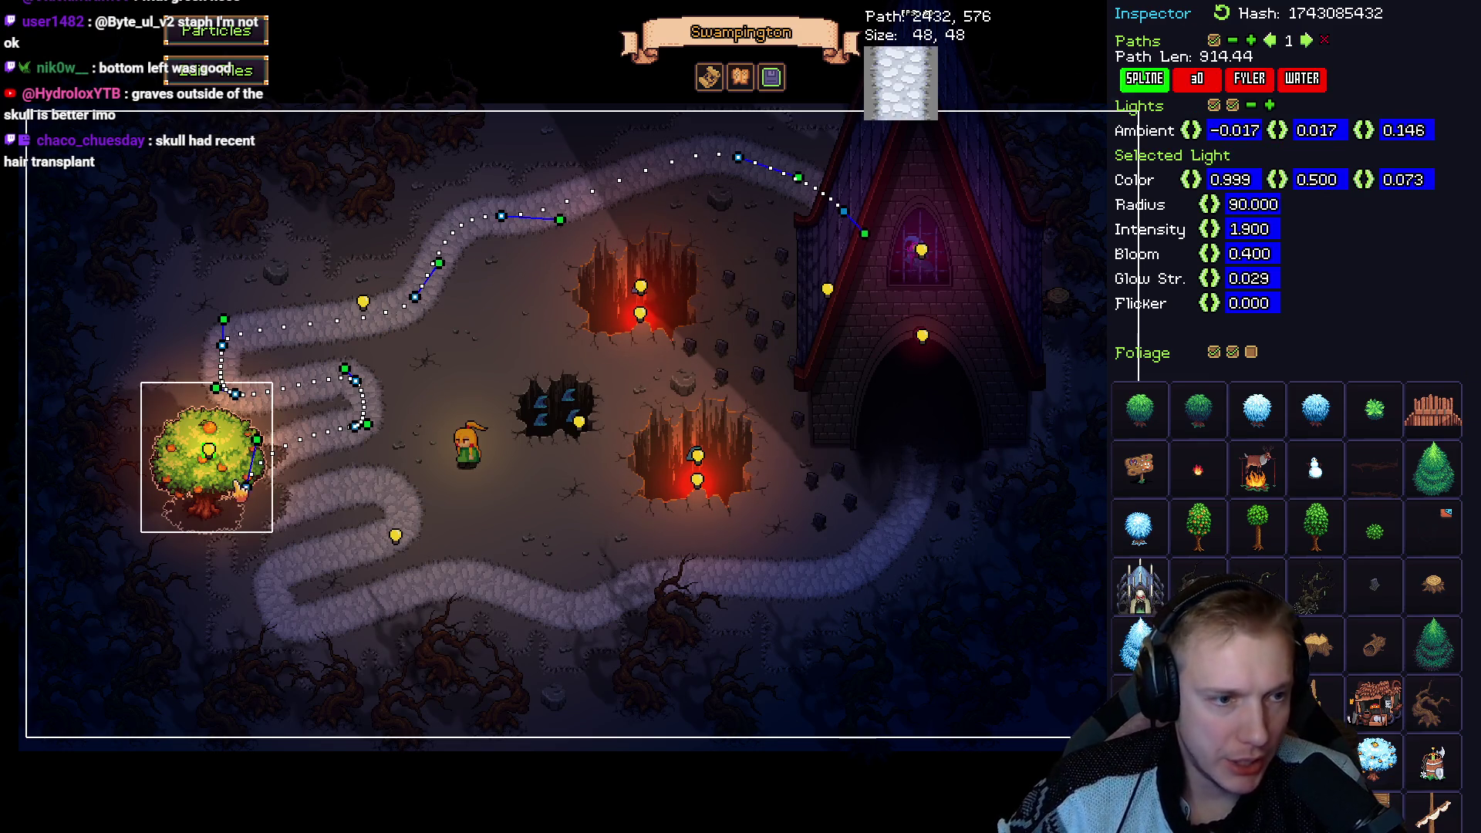
pyautogui.moveTo(252, 496)
pyautogui.mouseDown()
pyautogui.moveTo(212, 502)
pyautogui.moveTo(244, 516)
pyautogui.moveTo(210, 516)
pyautogui.mouseUp()
pyautogui.press('Left')
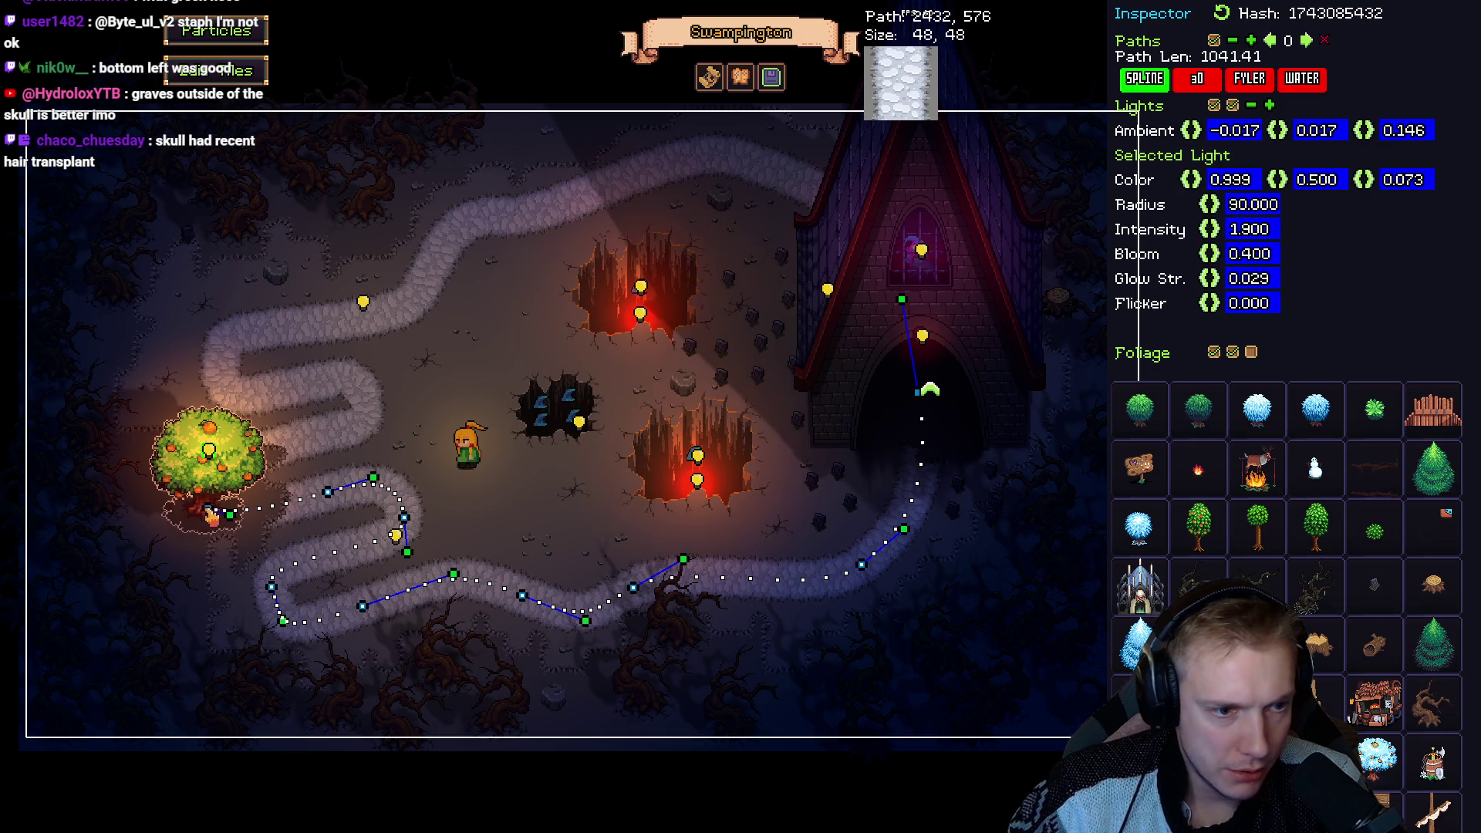
# Save the level background from the map list, then hide the paths again.
pyautogui.click(710, 77)
pyautogui.click(874, 602)
pyautogui.click(840, 451)
pyautogui.click(922, 189)
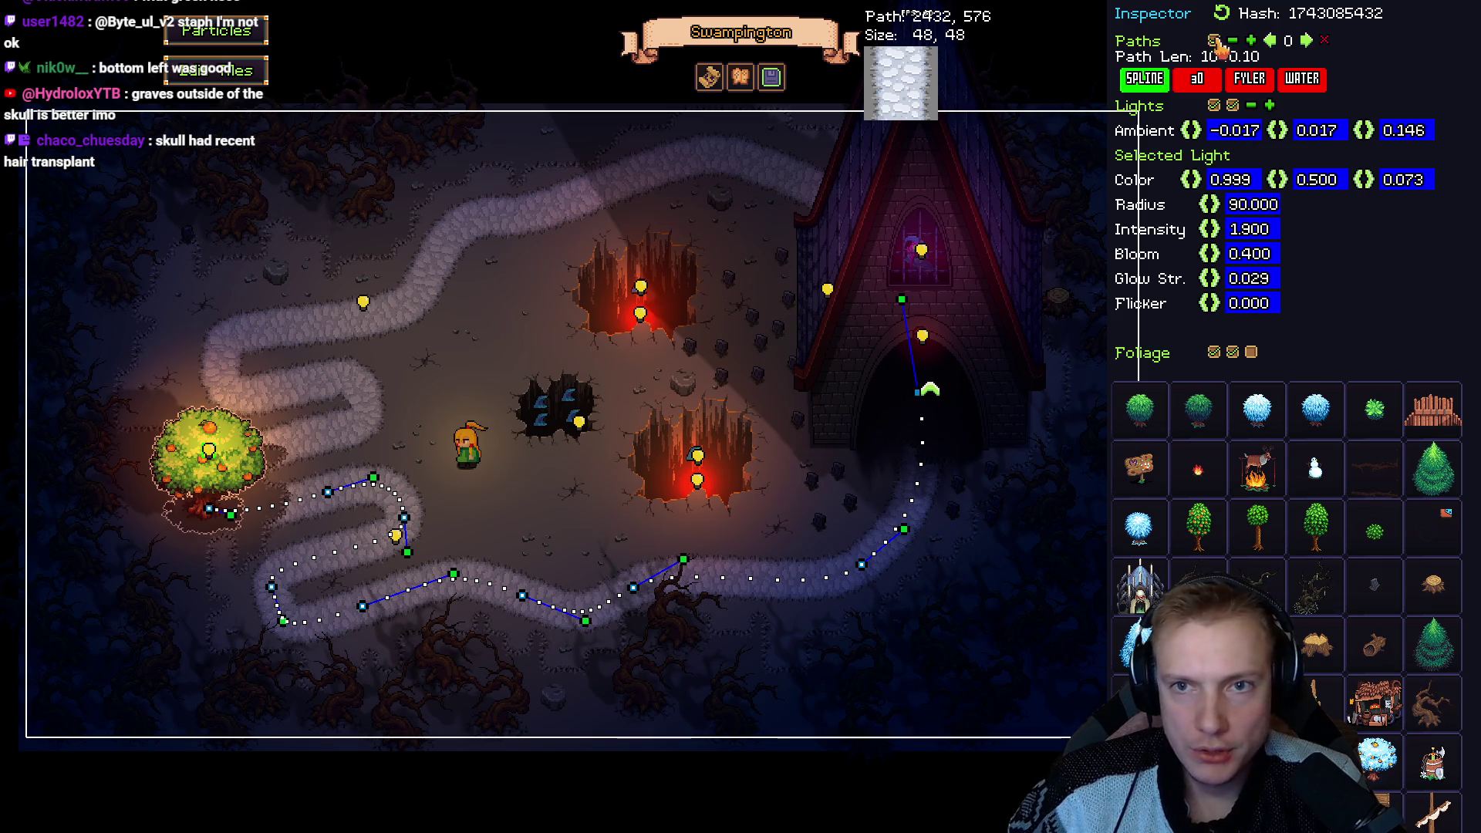
pyautogui.click(1214, 41)
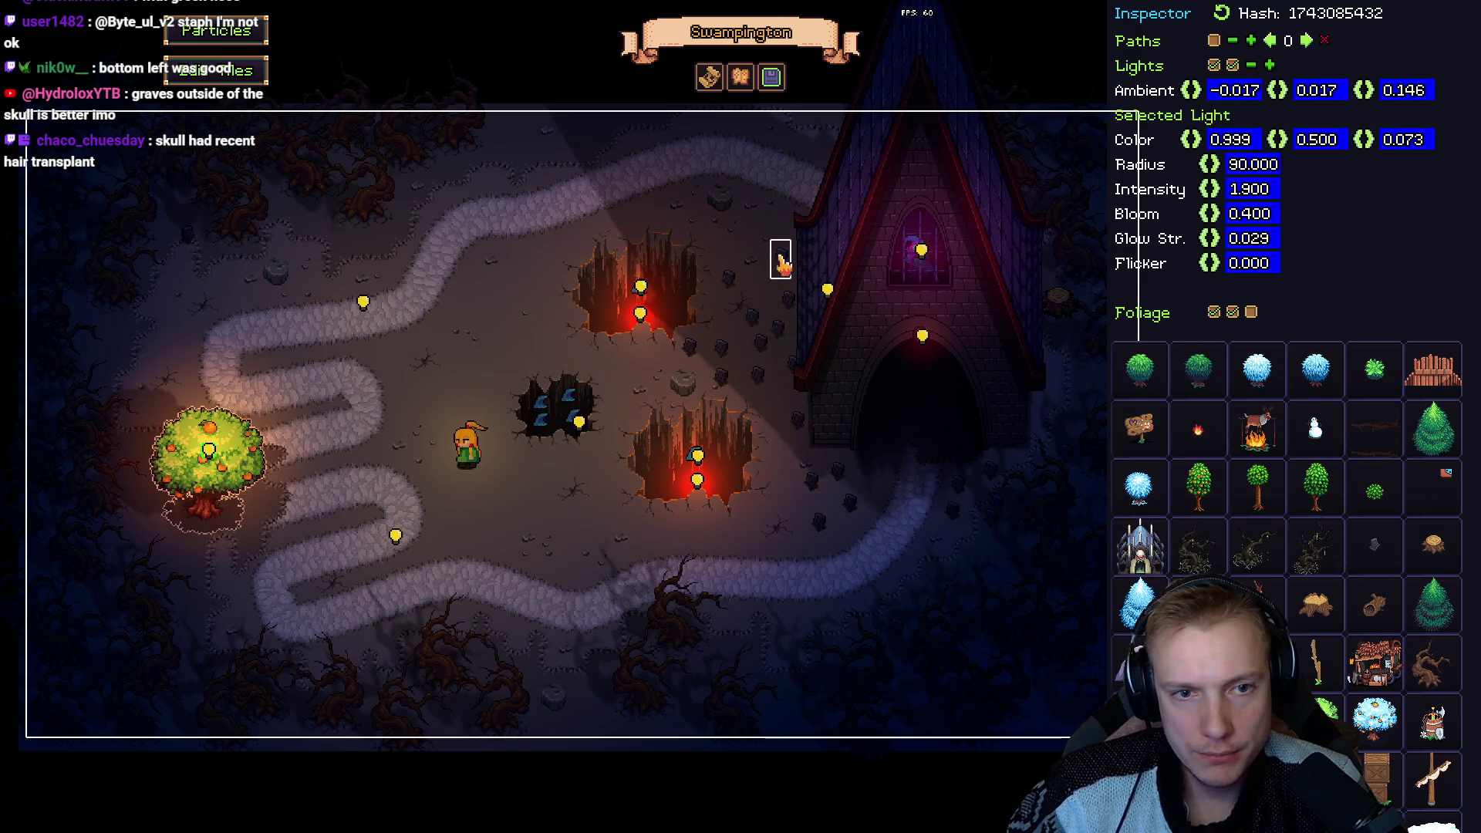
# Move the small foliage object near the church and rearrange the gravestones beside it.
pyautogui.click(838, 149)
pyautogui.moveTo(841, 152)
pyautogui.mouseDown()
pyautogui.moveTo(830, 146)
pyautogui.moveTo(795, 367)
pyautogui.moveTo(781, 333)
pyautogui.moveTo(791, 142)
pyautogui.moveTo(807, 143)
pyautogui.moveTo(780, 338)
pyautogui.moveTo(794, 307)
pyautogui.moveTo(780, 227)
pyautogui.moveTo(756, 322)
pyautogui.moveTo(787, 261)
pyautogui.mouseUp()
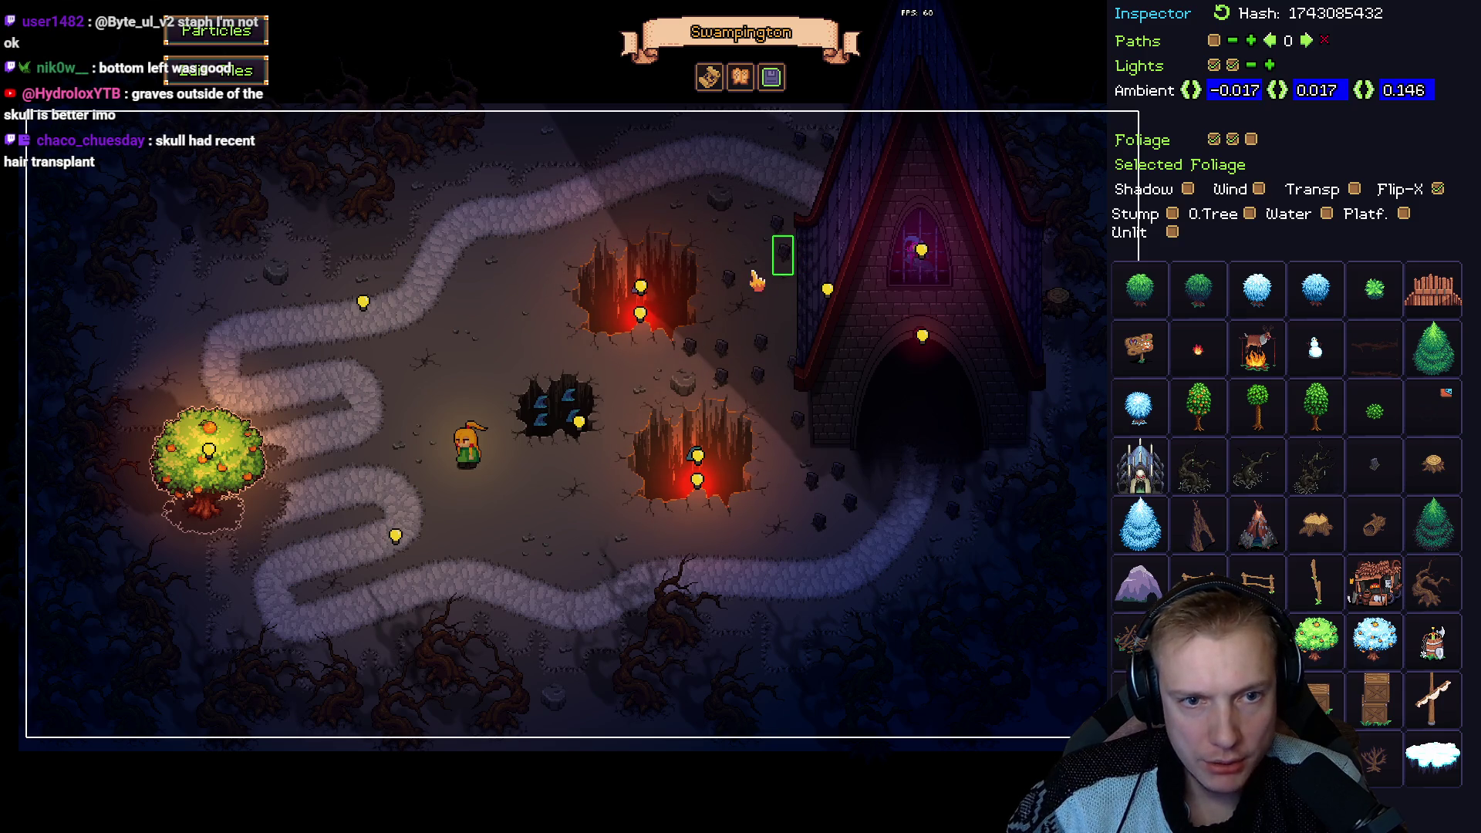
pyautogui.click(762, 349)
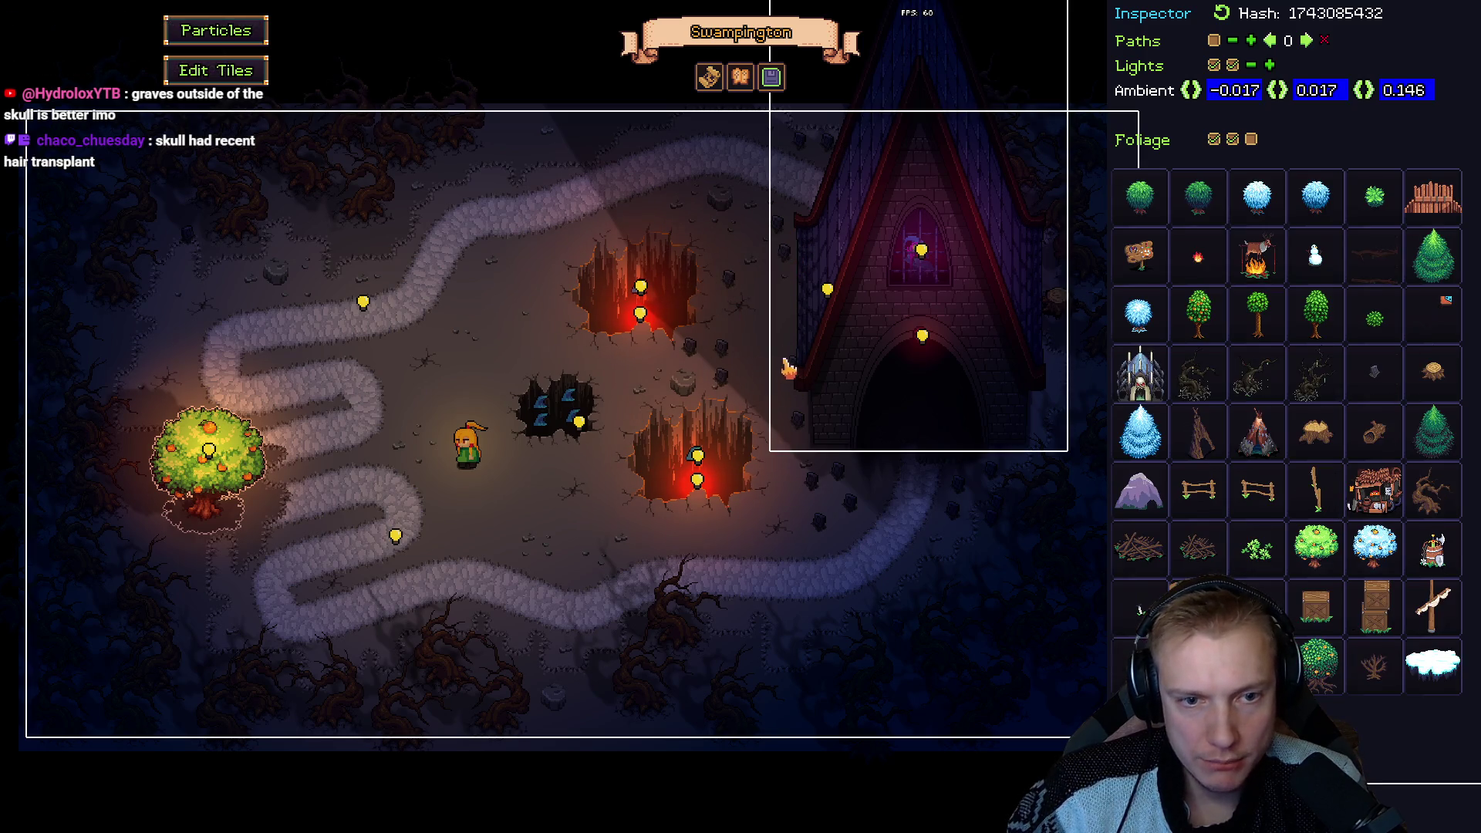
pyautogui.moveTo(773, 291)
pyautogui.mouseDown()
pyautogui.moveTo(741, 291)
pyautogui.moveTo(770, 261)
pyautogui.mouseUp()
pyautogui.moveTo(797, 423)
pyautogui.mouseDown()
pyautogui.moveTo(776, 390)
pyautogui.moveTo(792, 402)
pyautogui.mouseUp()
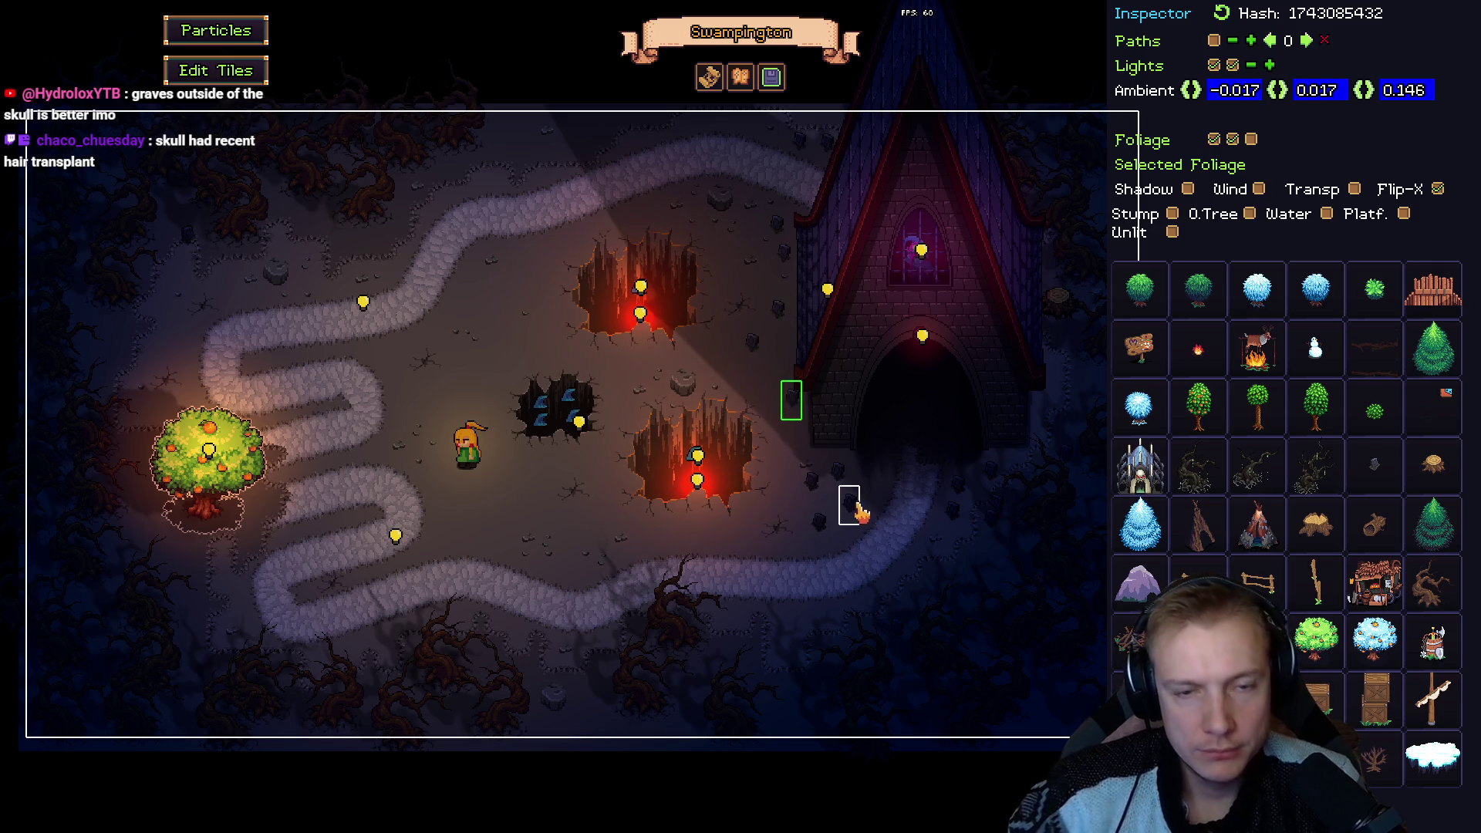
# Preview the level, then save Swampington and its background and start playing.
pyautogui.press('Escape')
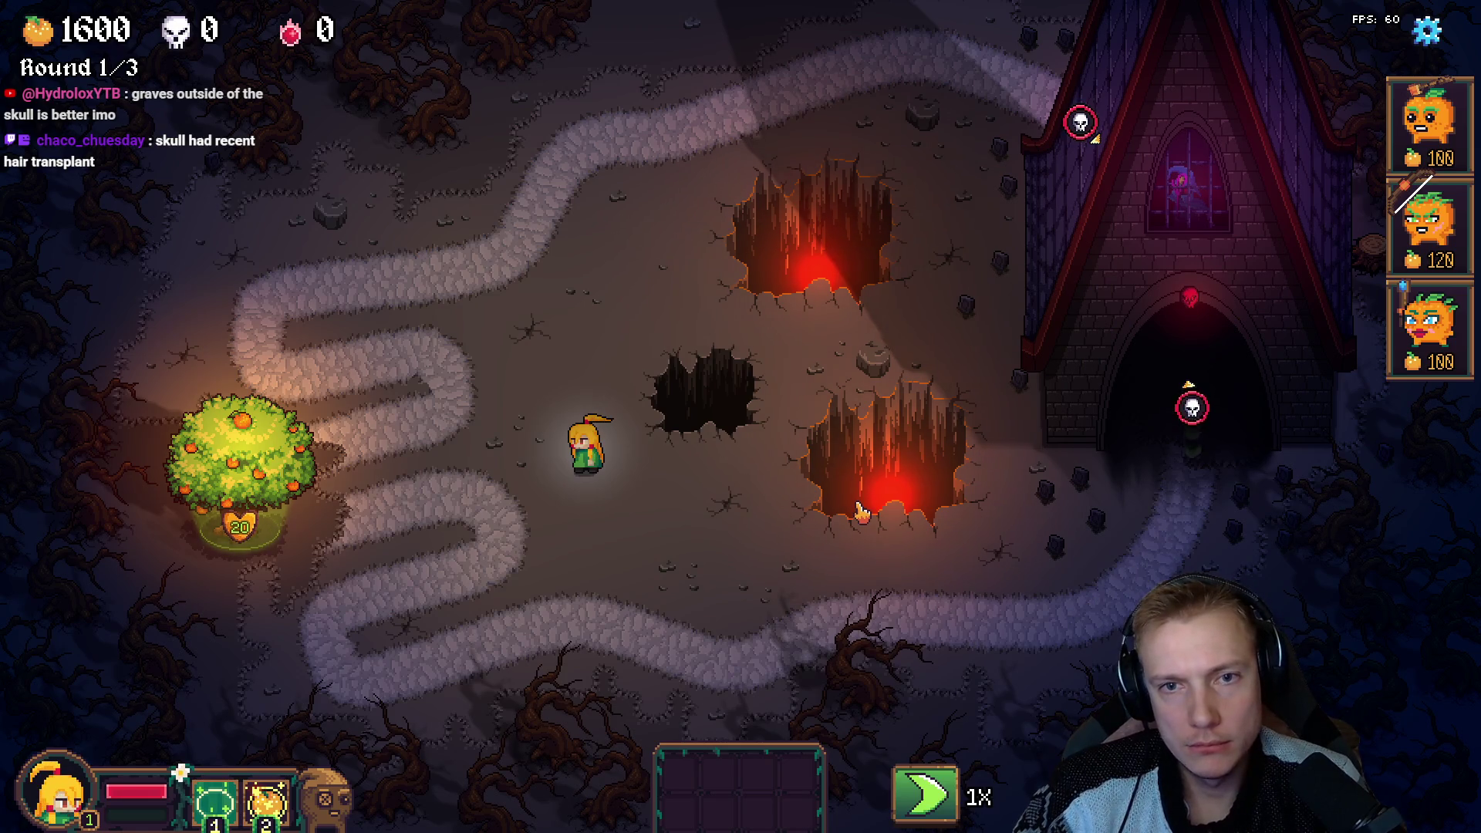
pyautogui.press('Escape')
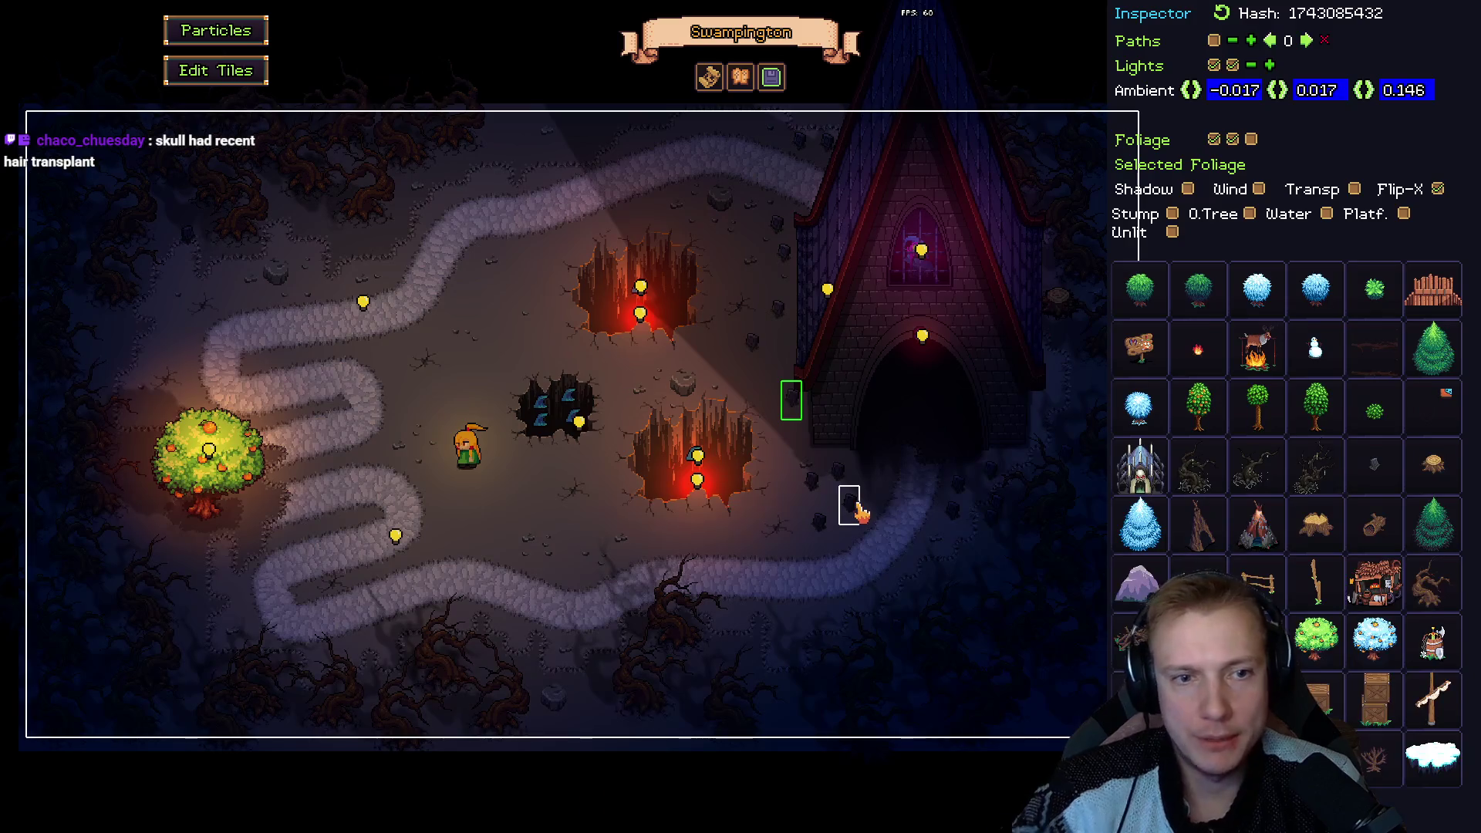
pyautogui.hotkey('ctrl', 's')
pyautogui.click(857, 587)
pyautogui.click(853, 466)
pyautogui.click(923, 188)
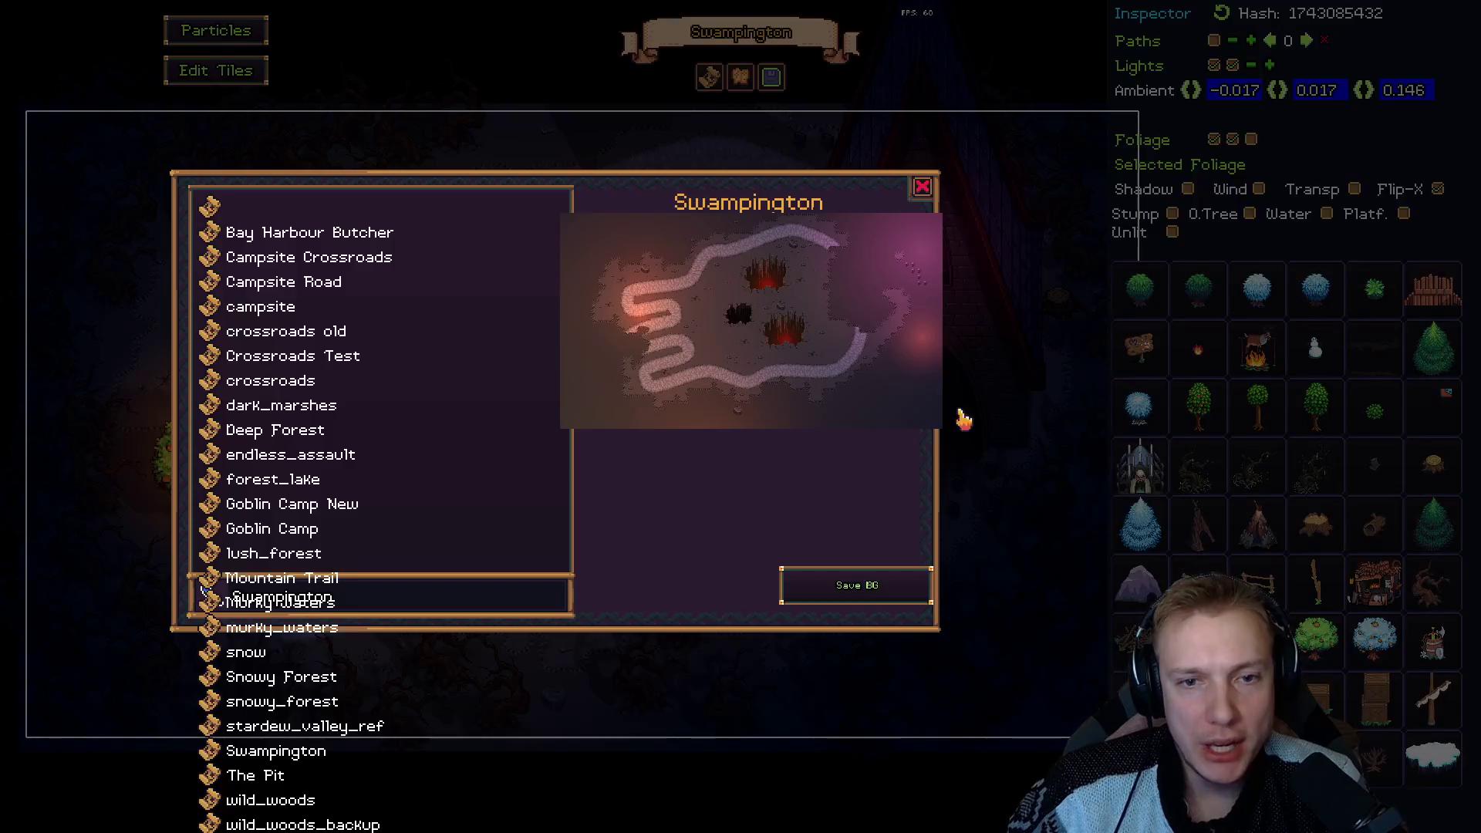
pyautogui.click(865, 587)
pyautogui.click(845, 464)
pyautogui.click(923, 187)
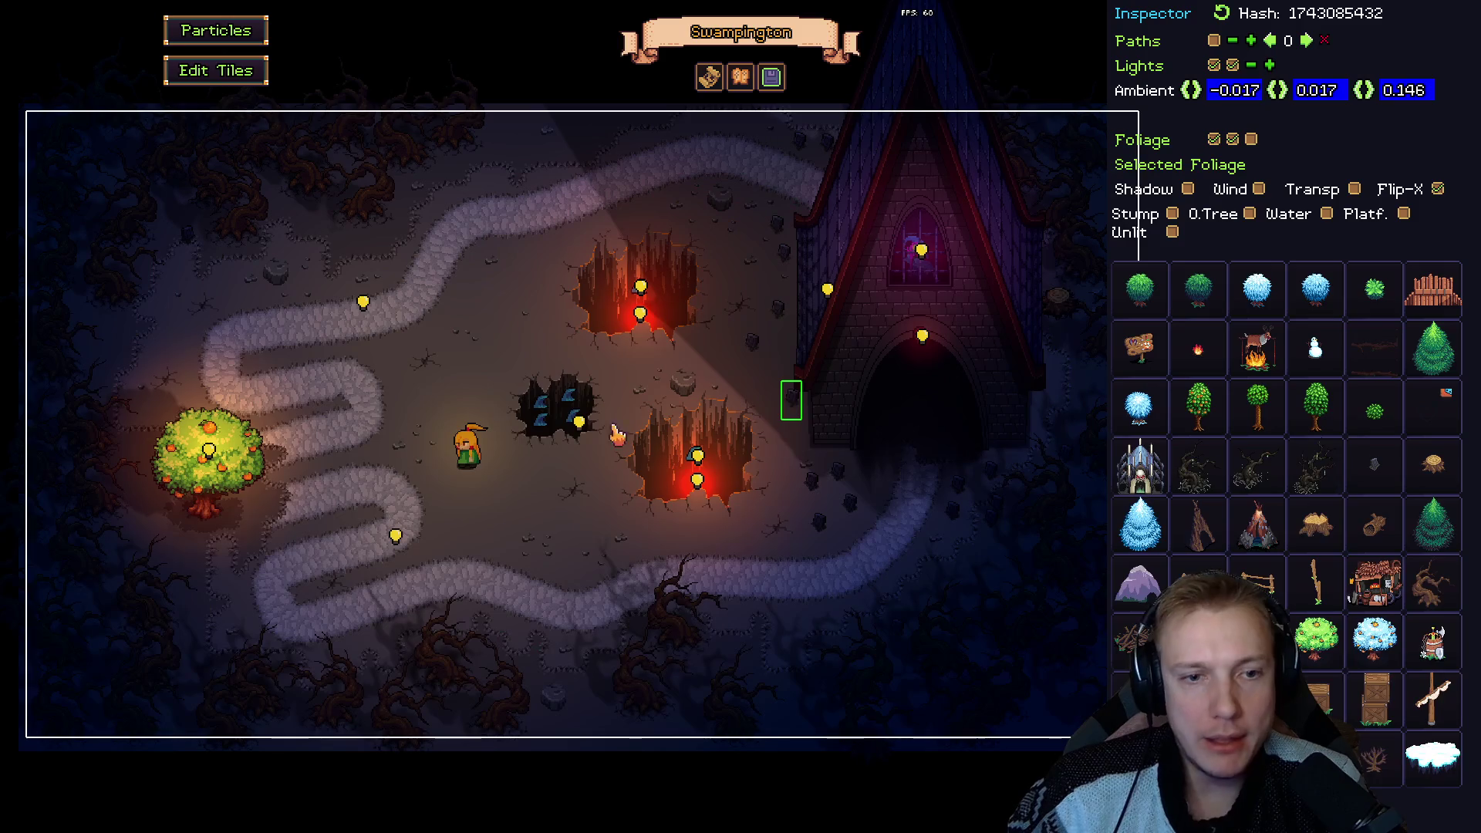
pyautogui.press('Escape')
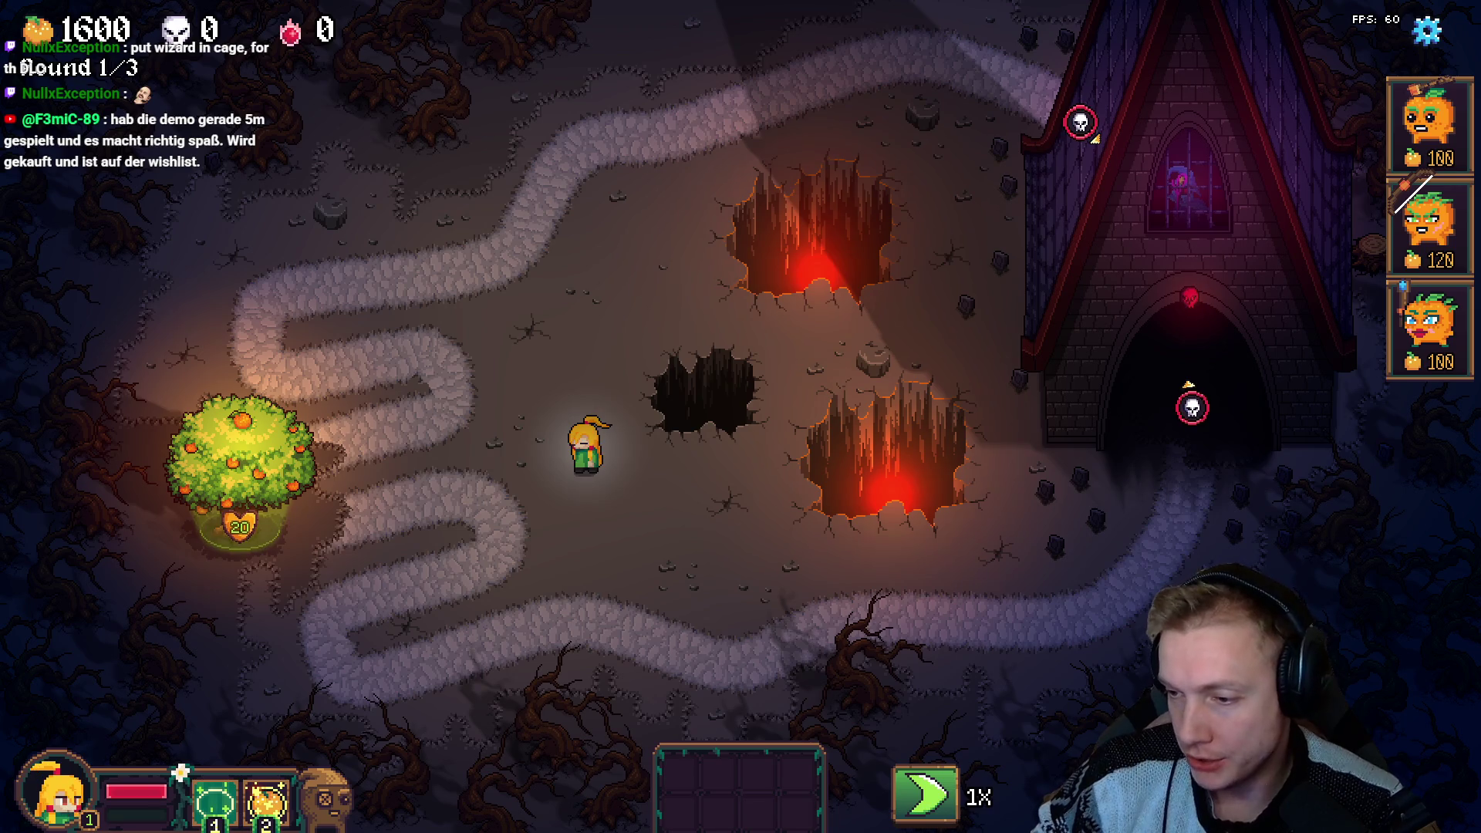
# Switch from the running game to the browser with the Excalidraw whiteboard.
pyautogui.hotkey('alt', 'Tab')
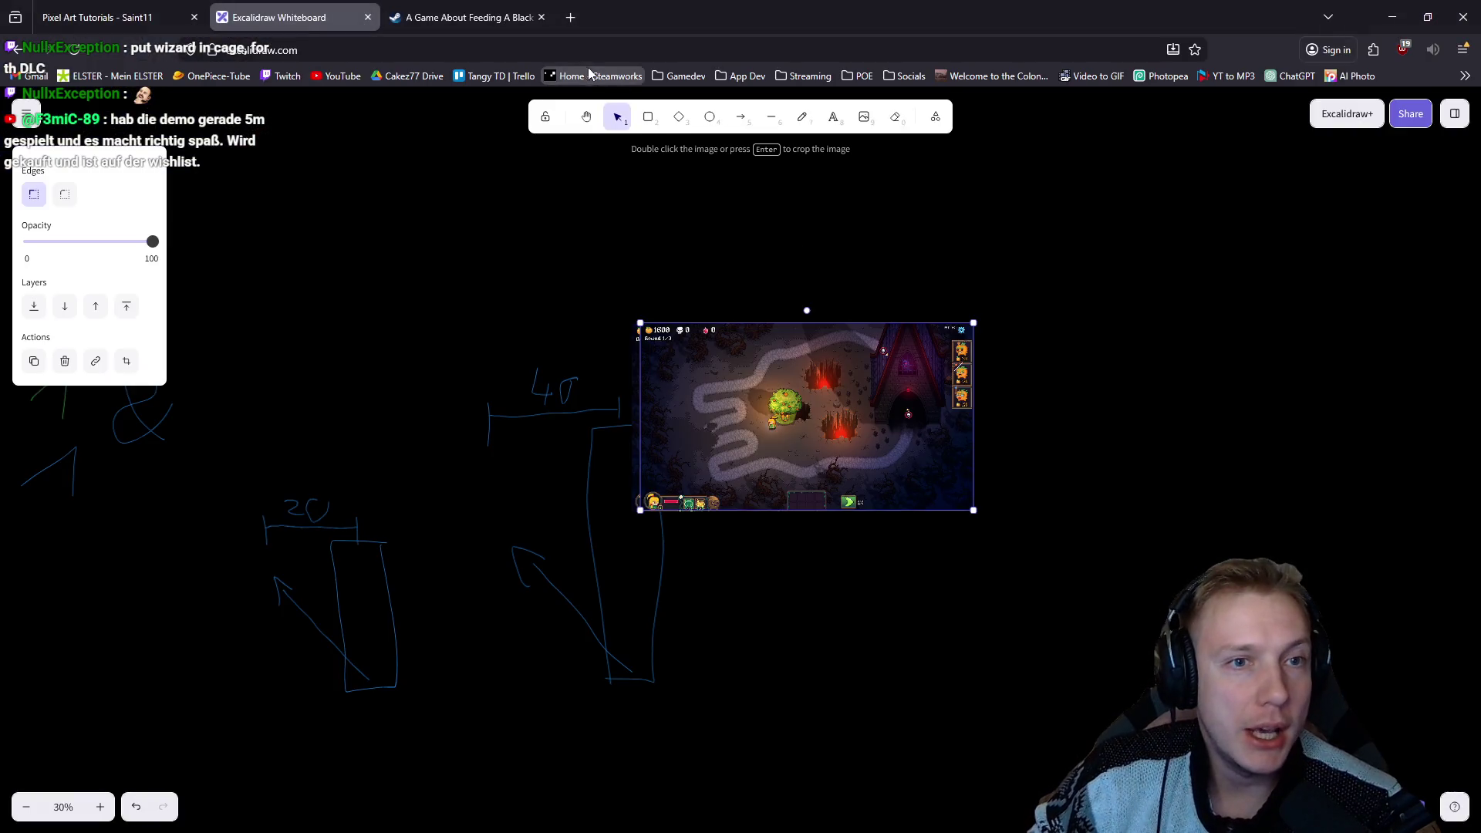
# View Tangy TD's Steamworks sales and activations report for yesterday, then return to the game.
pyautogui.click(608, 77)
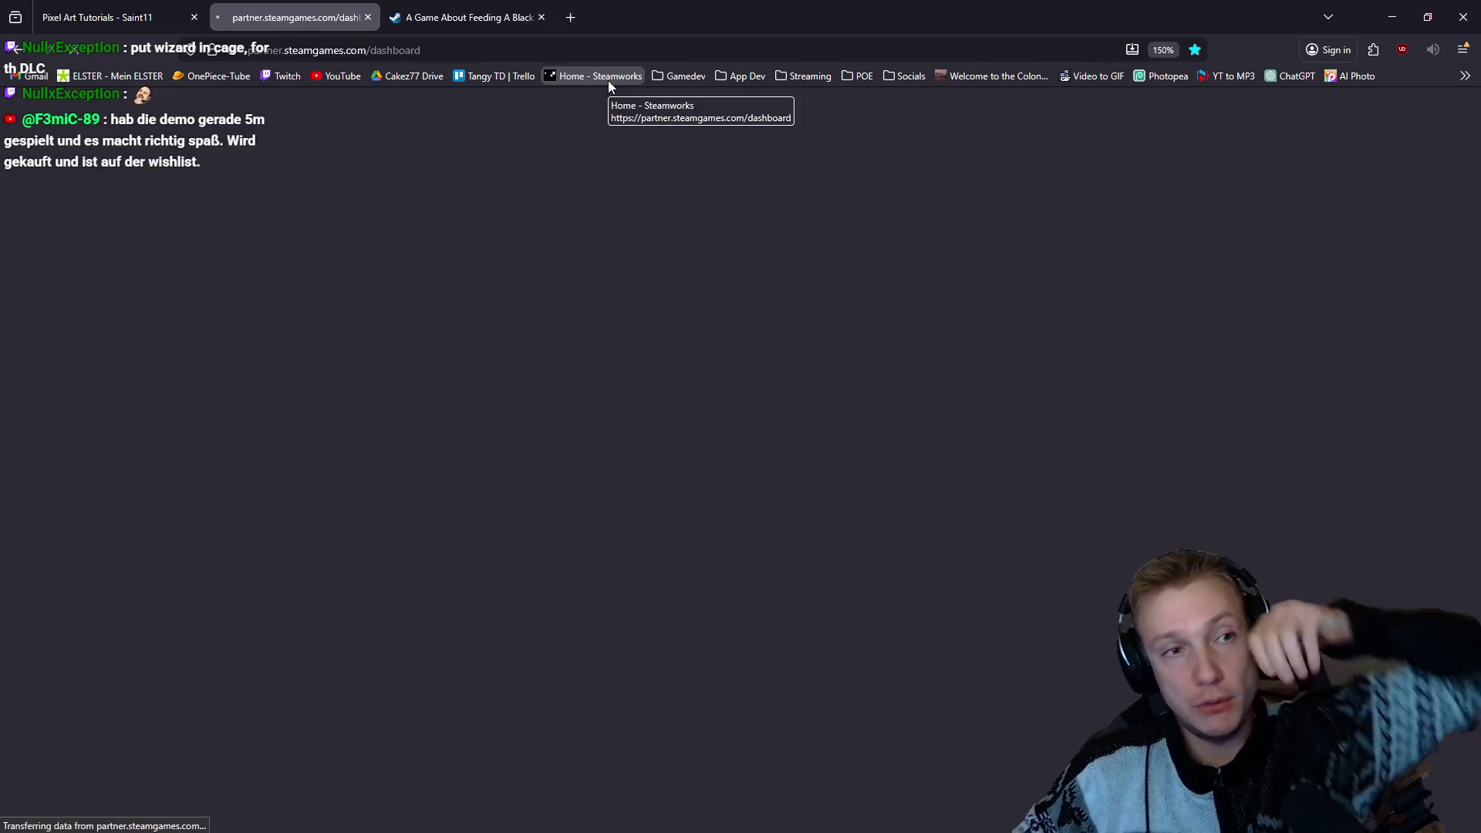
pyautogui.scroll(-5, 697, 318)
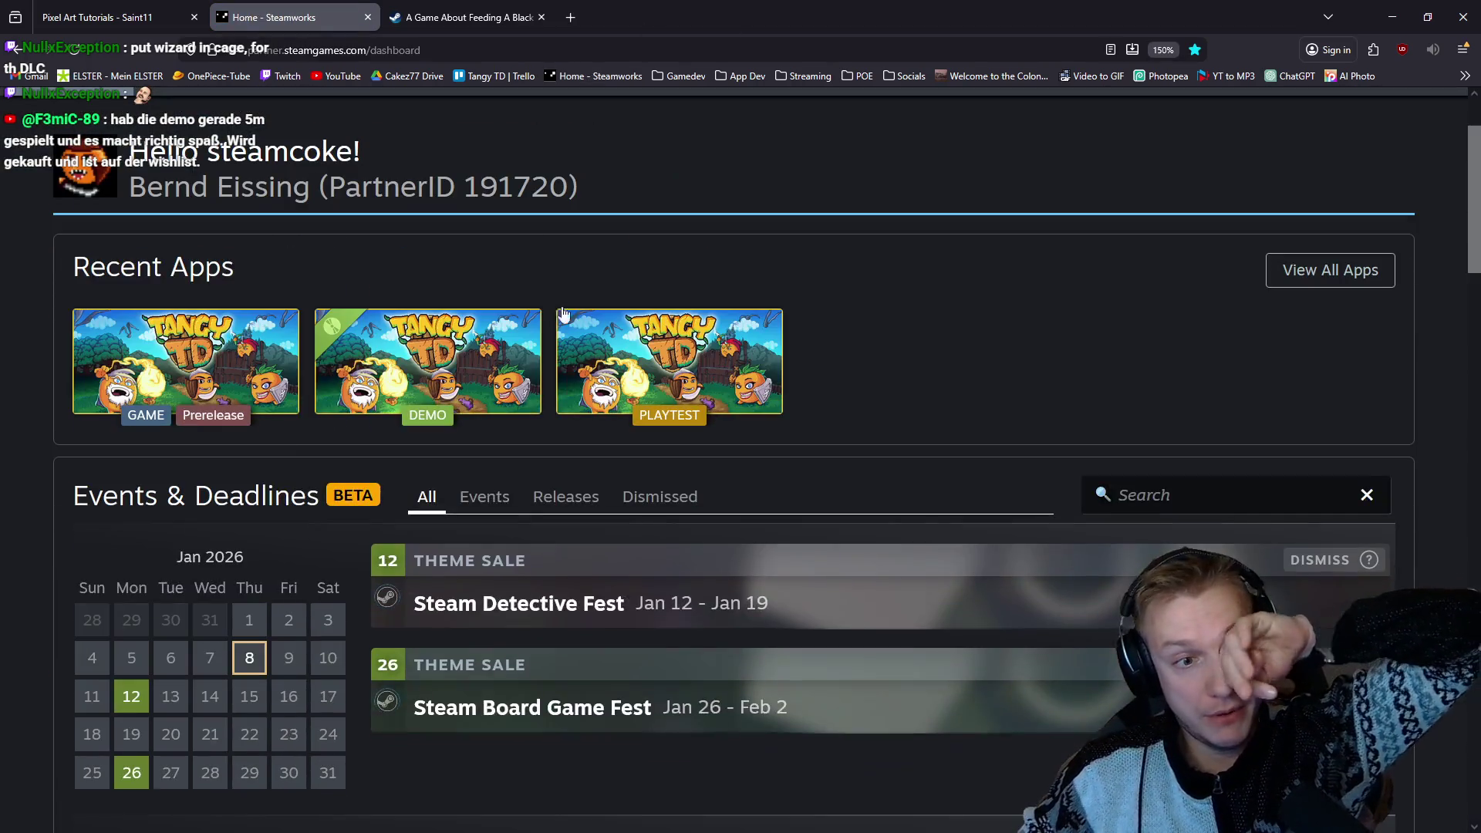
pyautogui.click(182, 367)
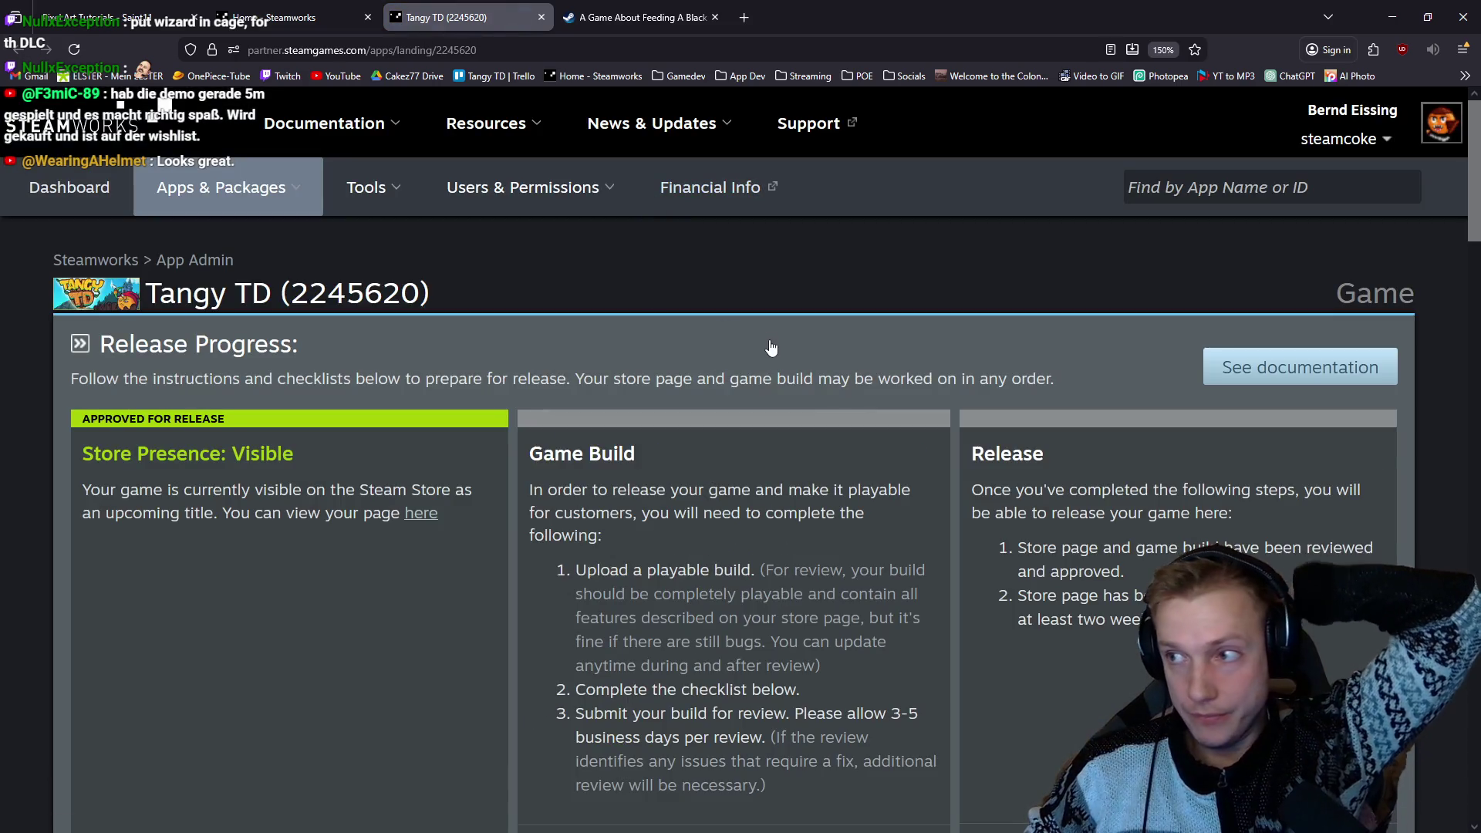
pyautogui.scroll(-20, 753, 344)
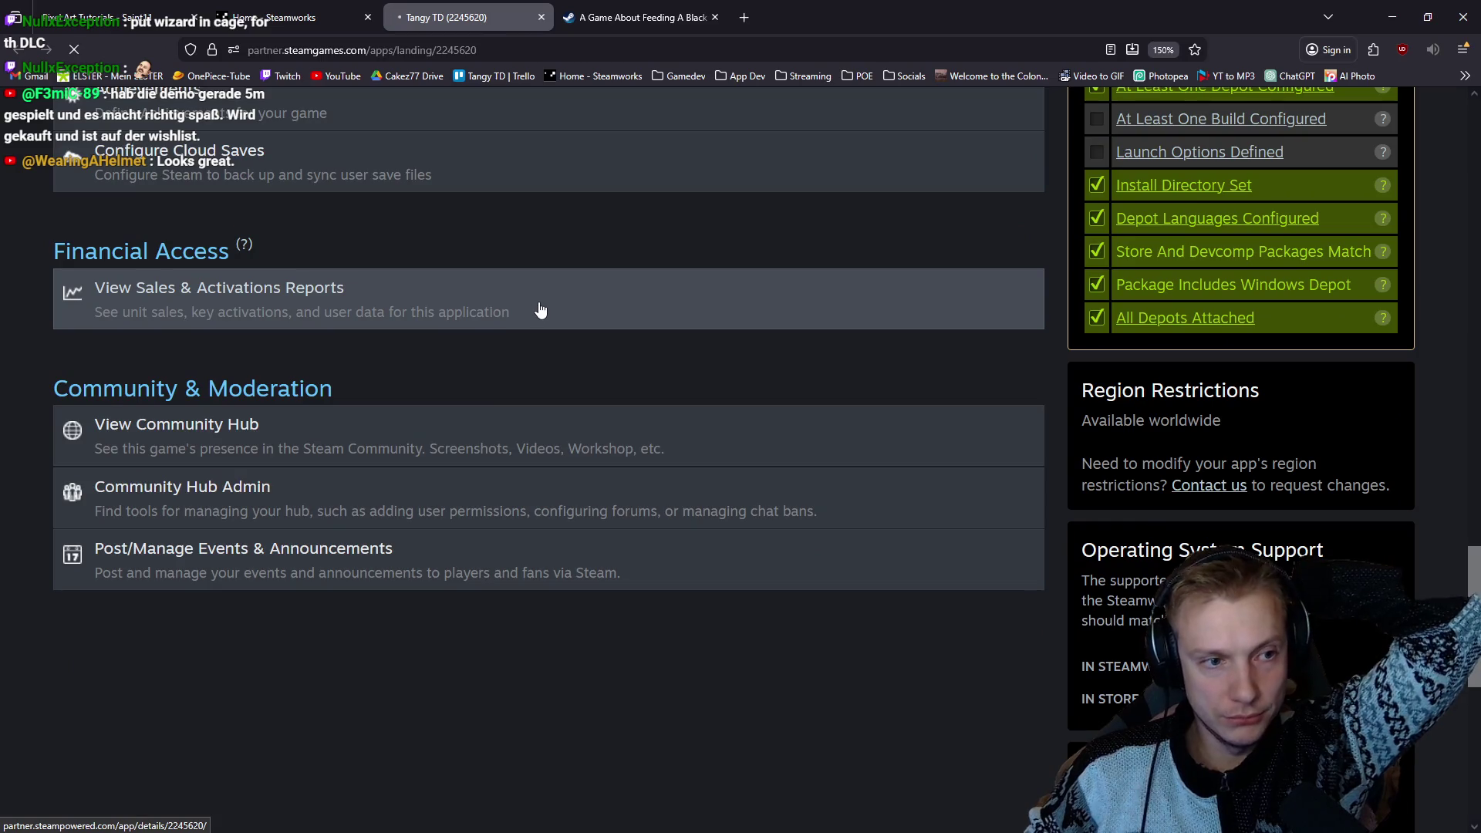
pyautogui.click(540, 309)
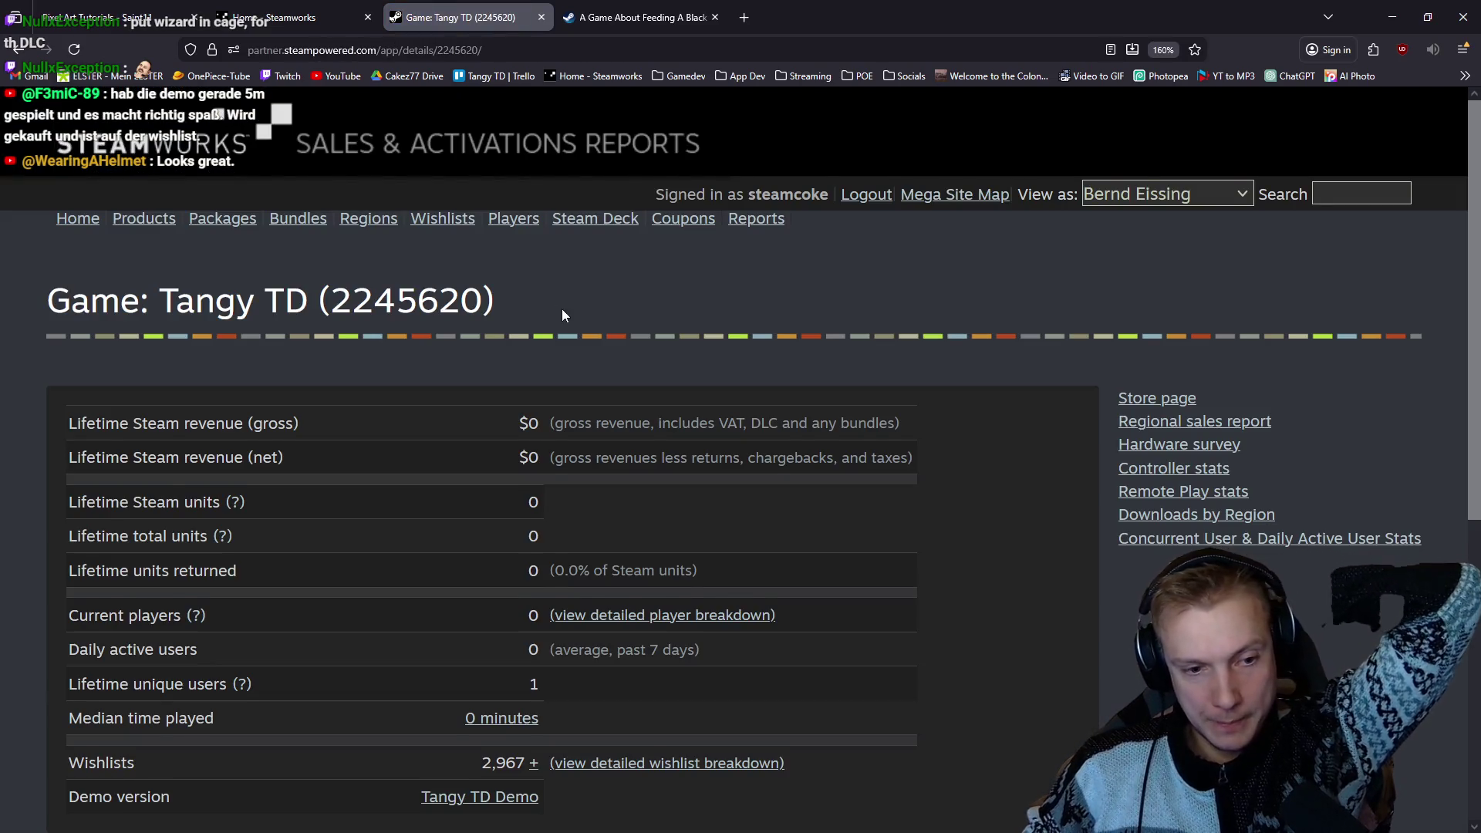
pyautogui.scroll(-5, 540, 309)
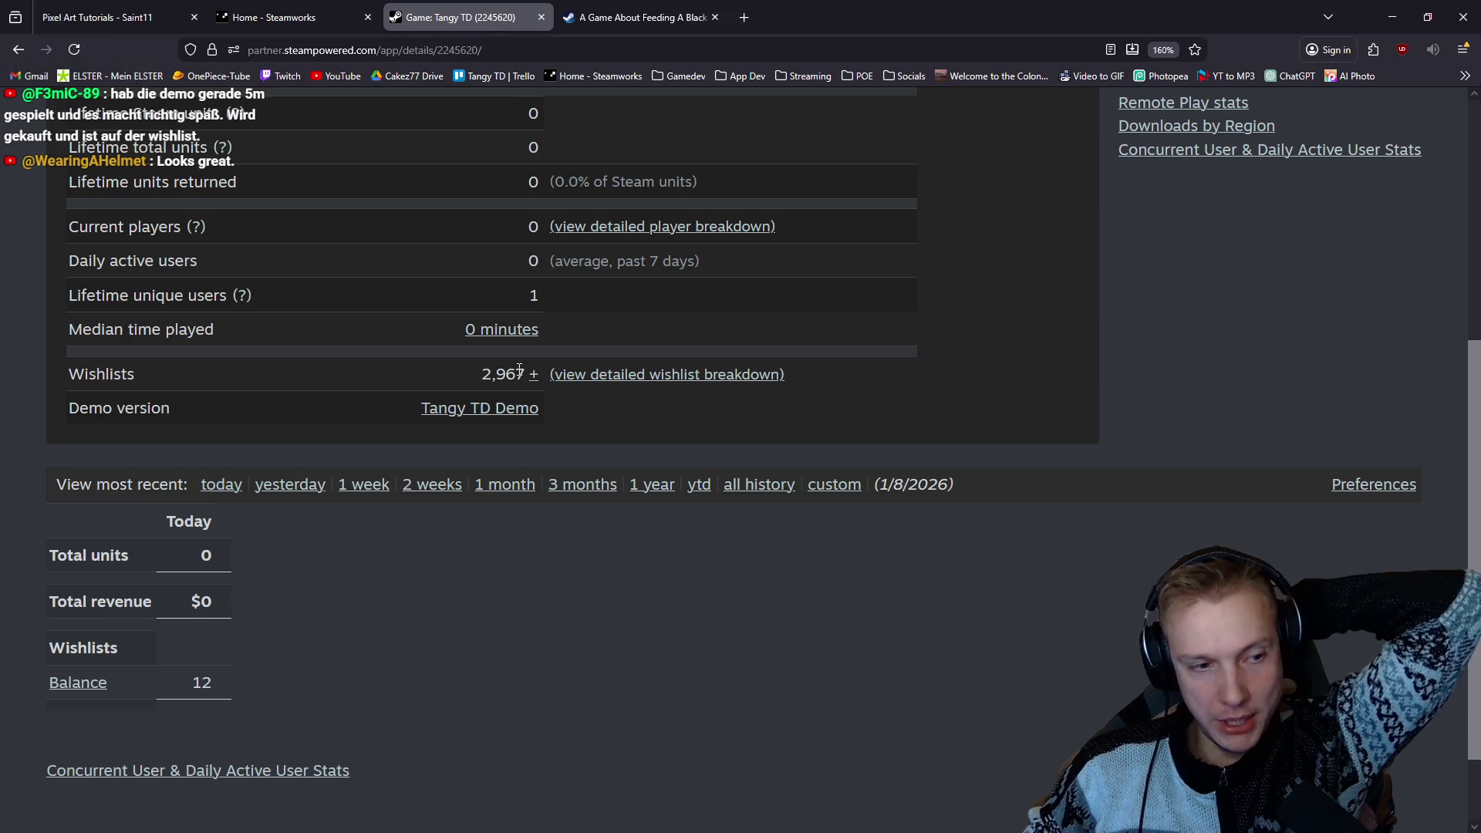
pyautogui.click(289, 486)
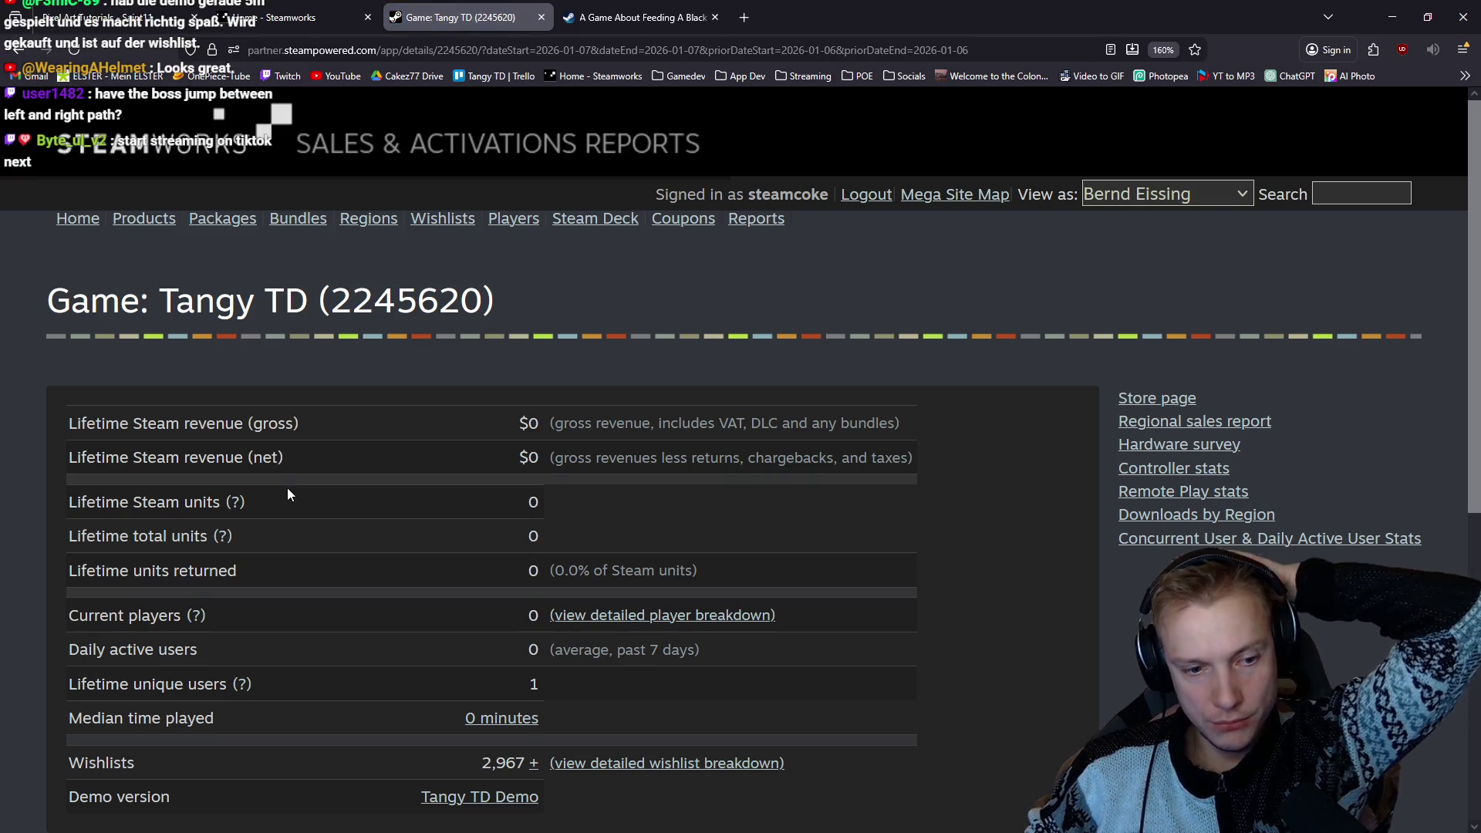
pyautogui.hotkey('alt', 'Tab')
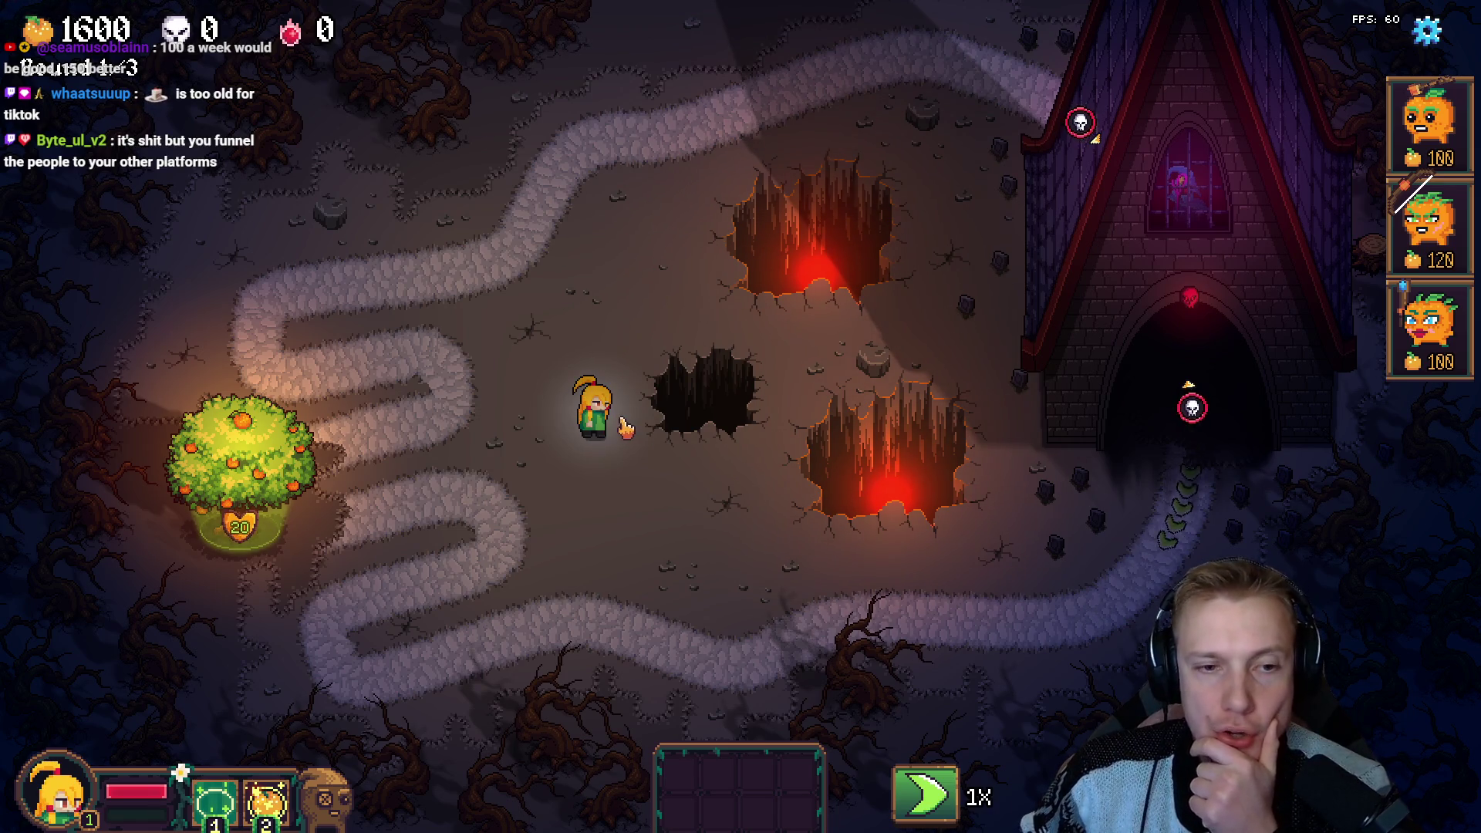
# Walk the hero around the clearing, stopping left of the dark pit.
pyautogui.click(659, 483)
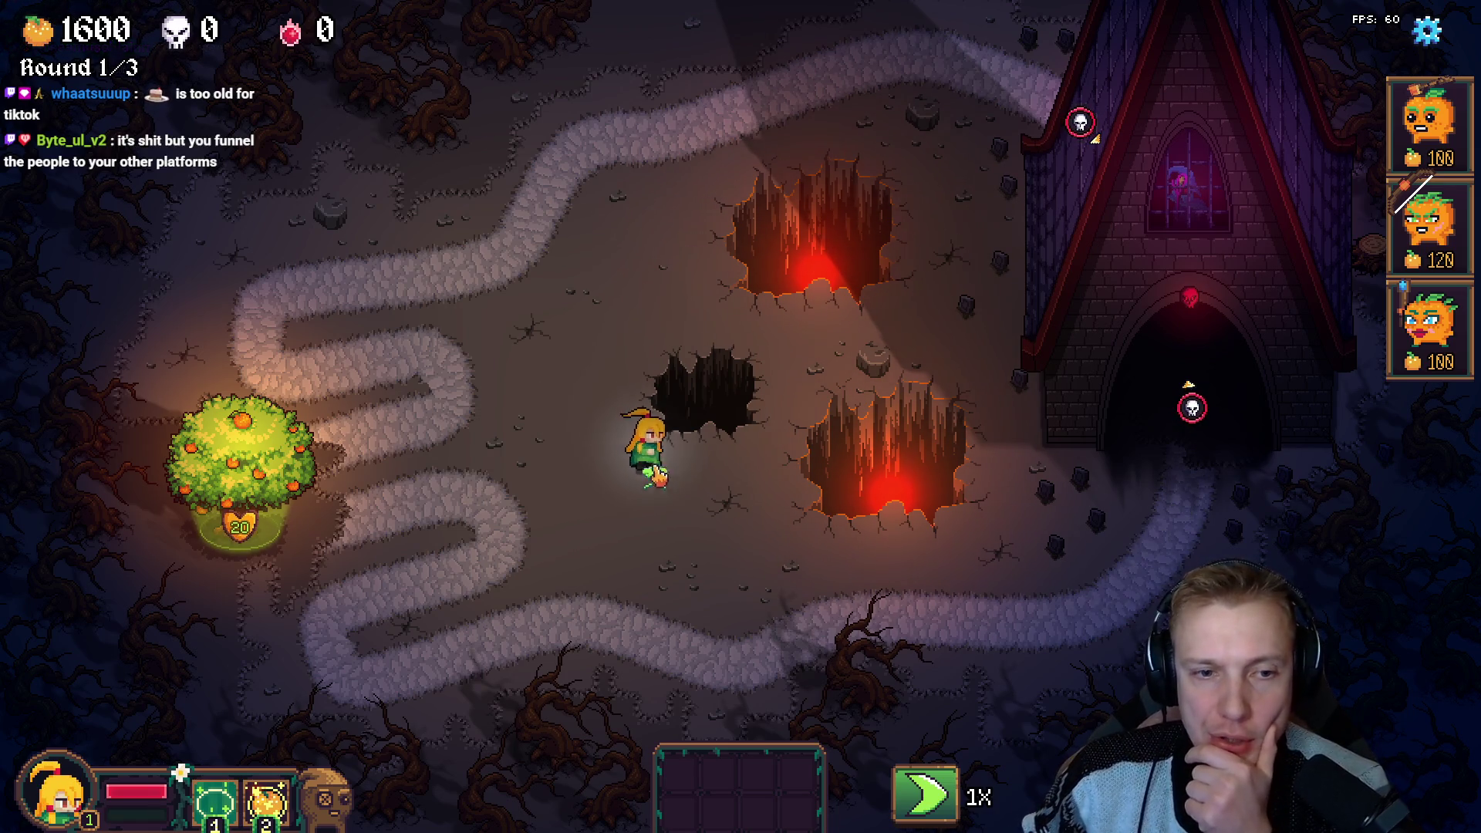
pyautogui.click(594, 416)
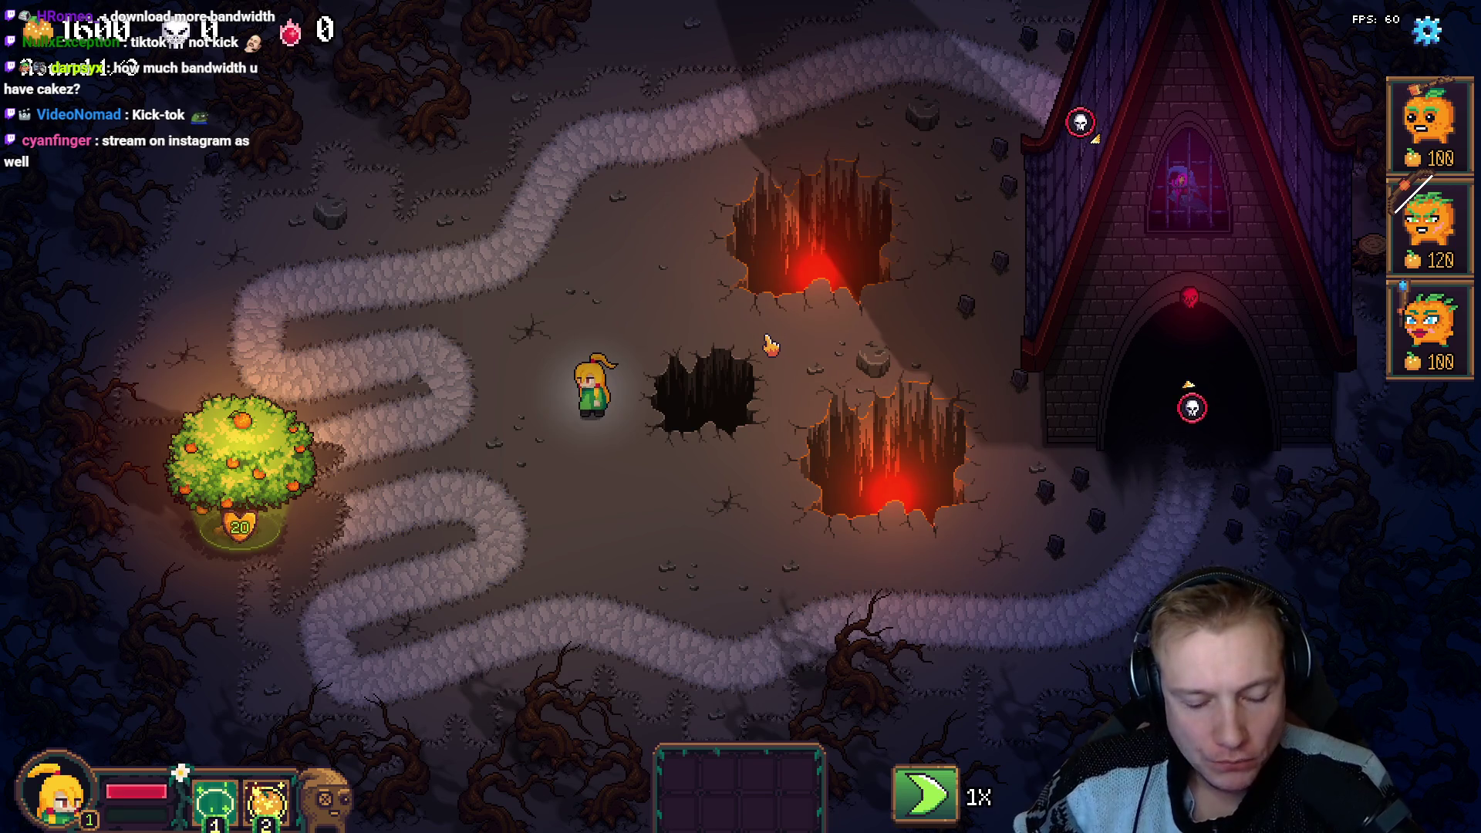
pyautogui.click(607, 488)
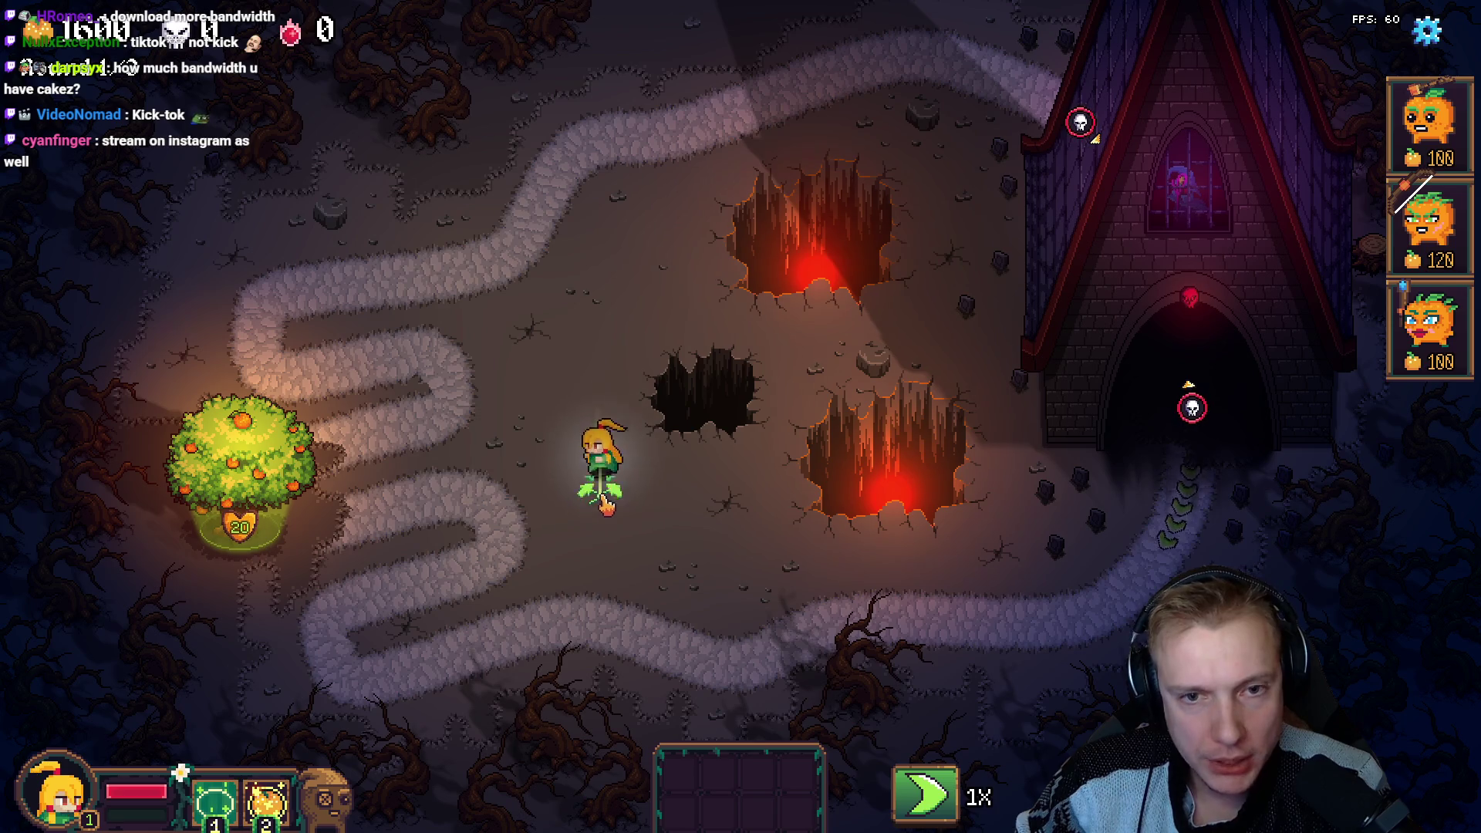
pyautogui.click(608, 463)
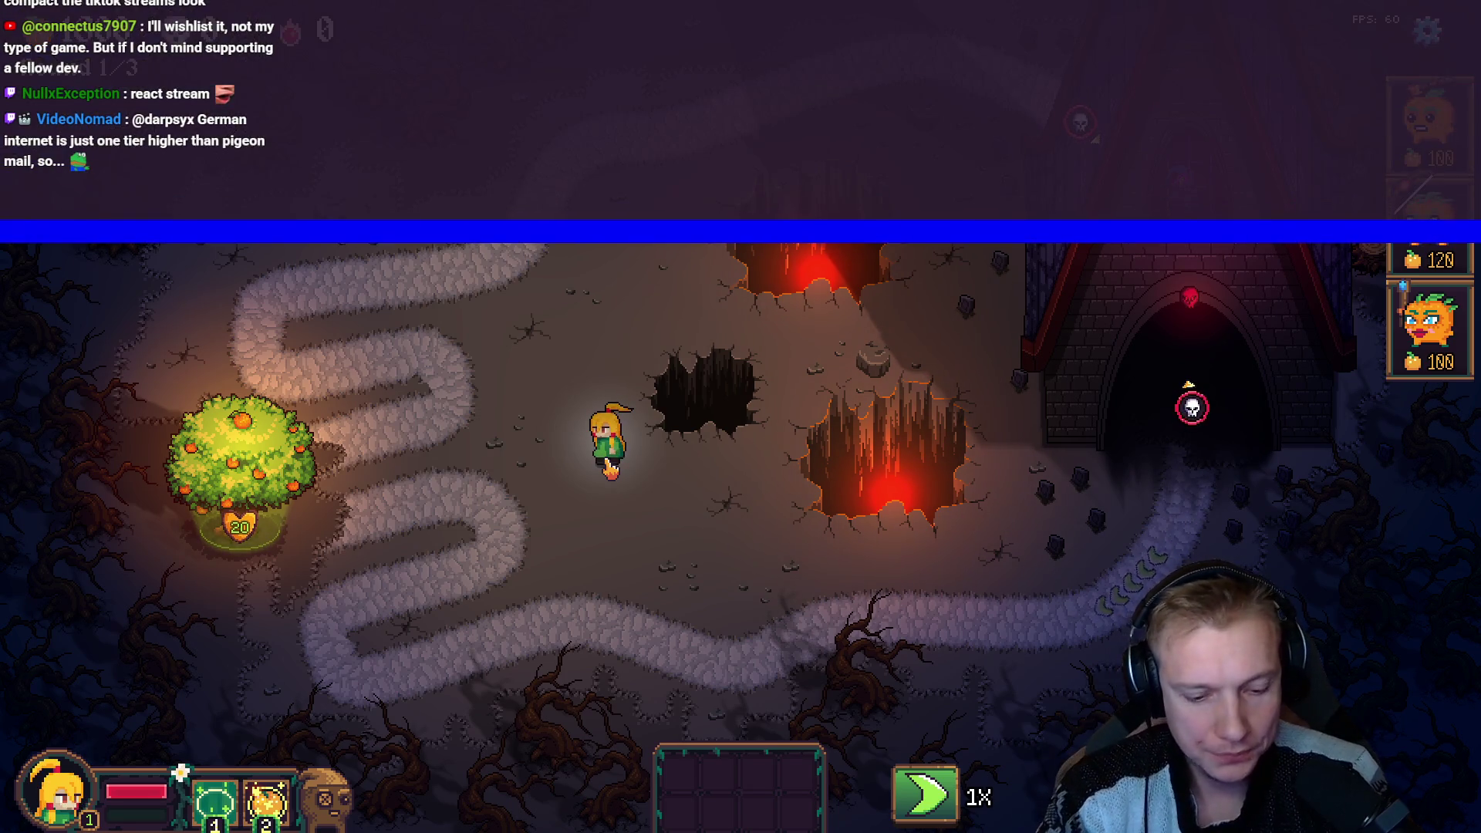
# Show the enemy gallery with the enemy-list console command, close it, and switch to the code.
pyautogui.write('toggle_enemy_list')
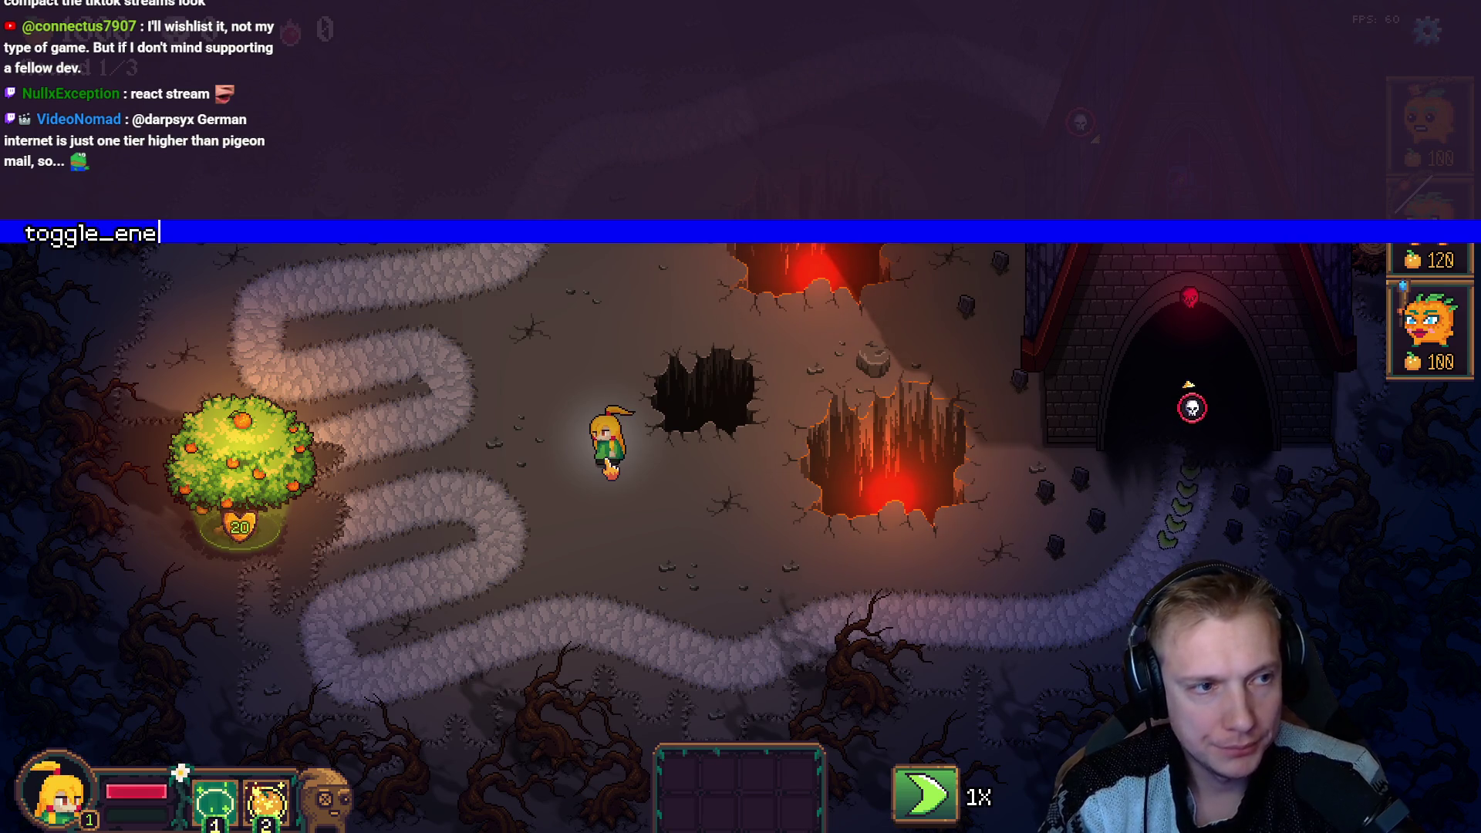
pyautogui.press('Return')
pyautogui.press('Escape')
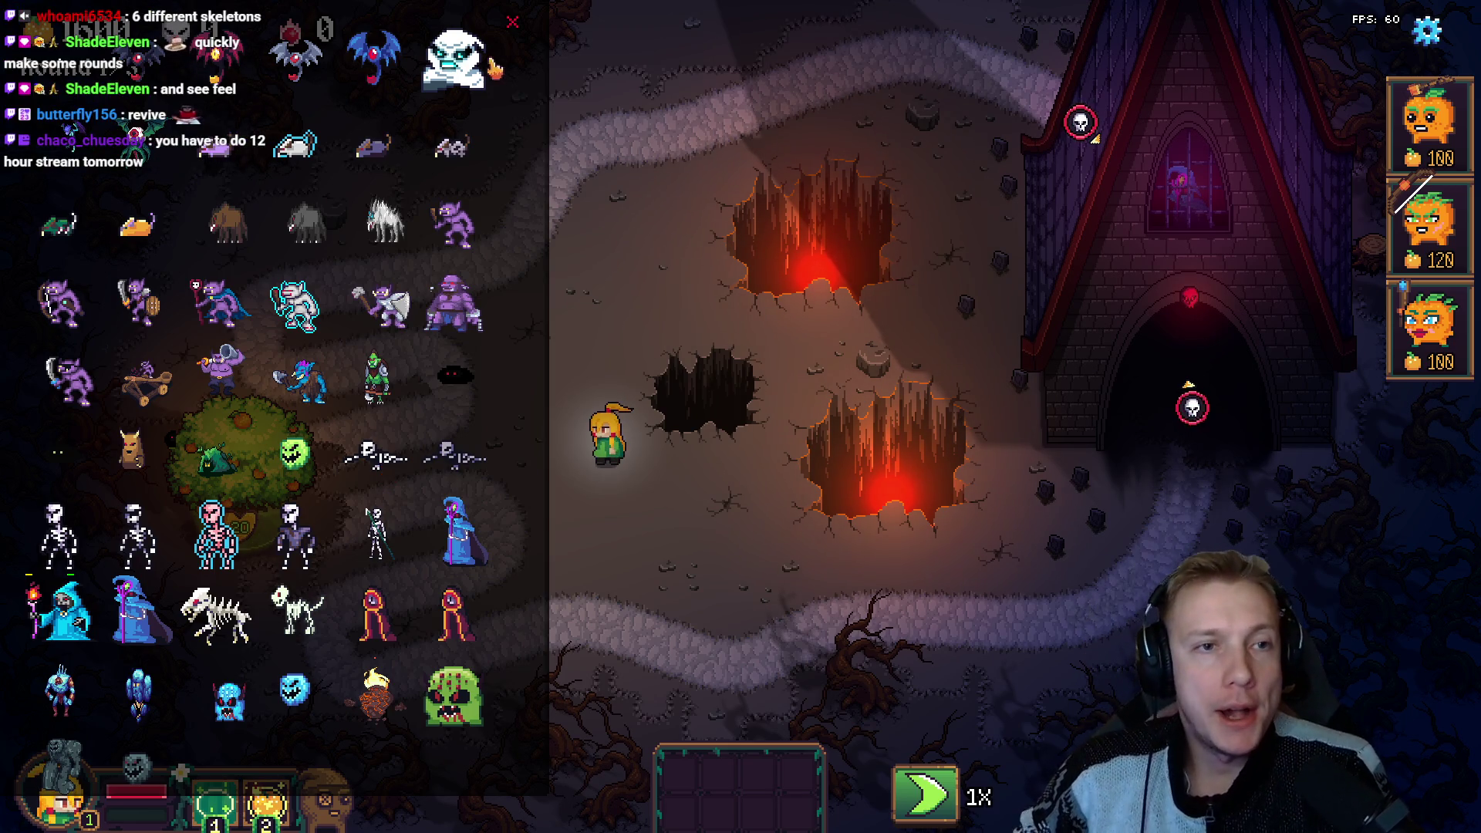
pyautogui.click(512, 28)
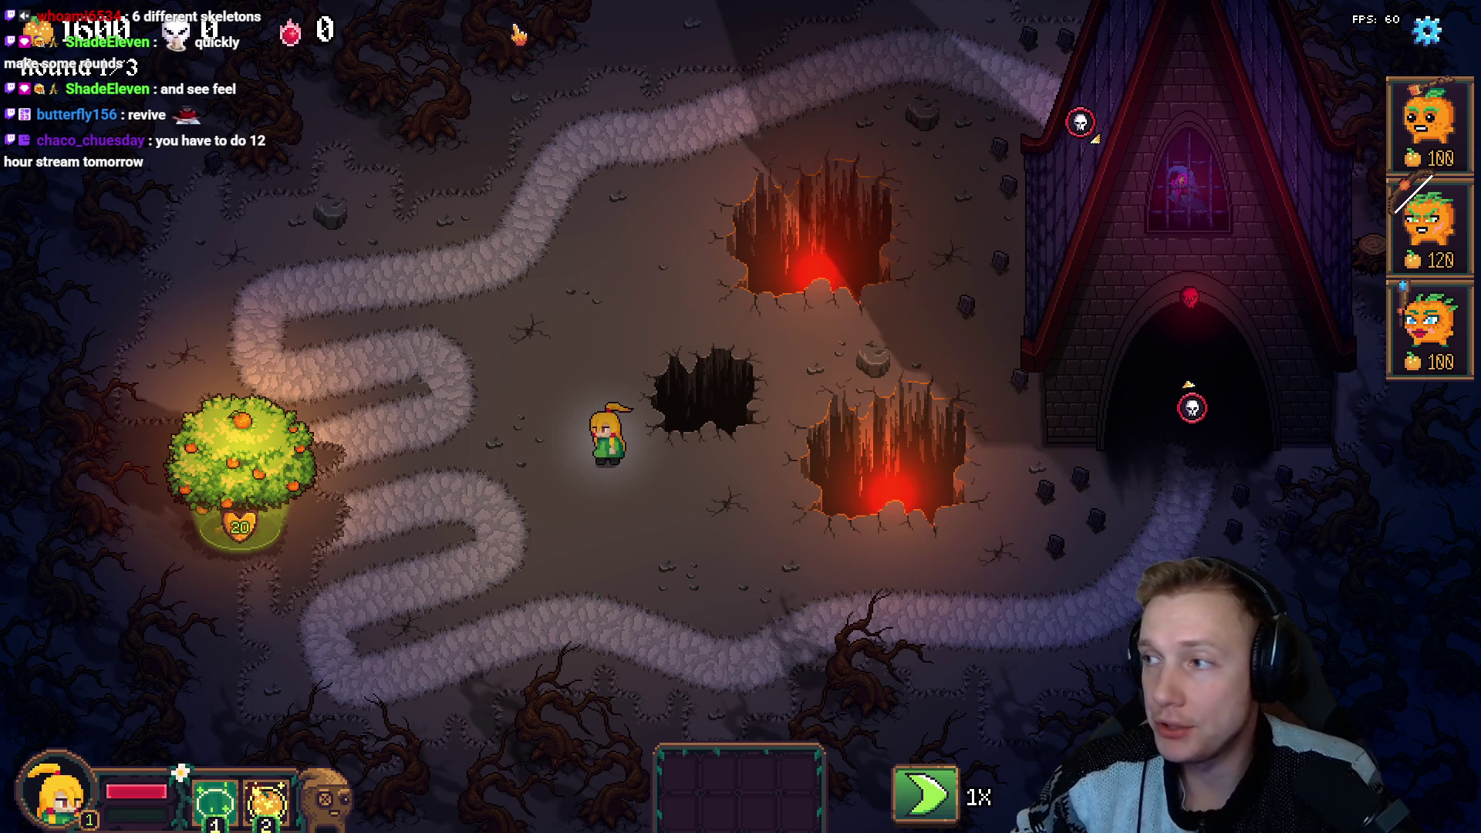
pyautogui.hotkey('alt', 'Tab')
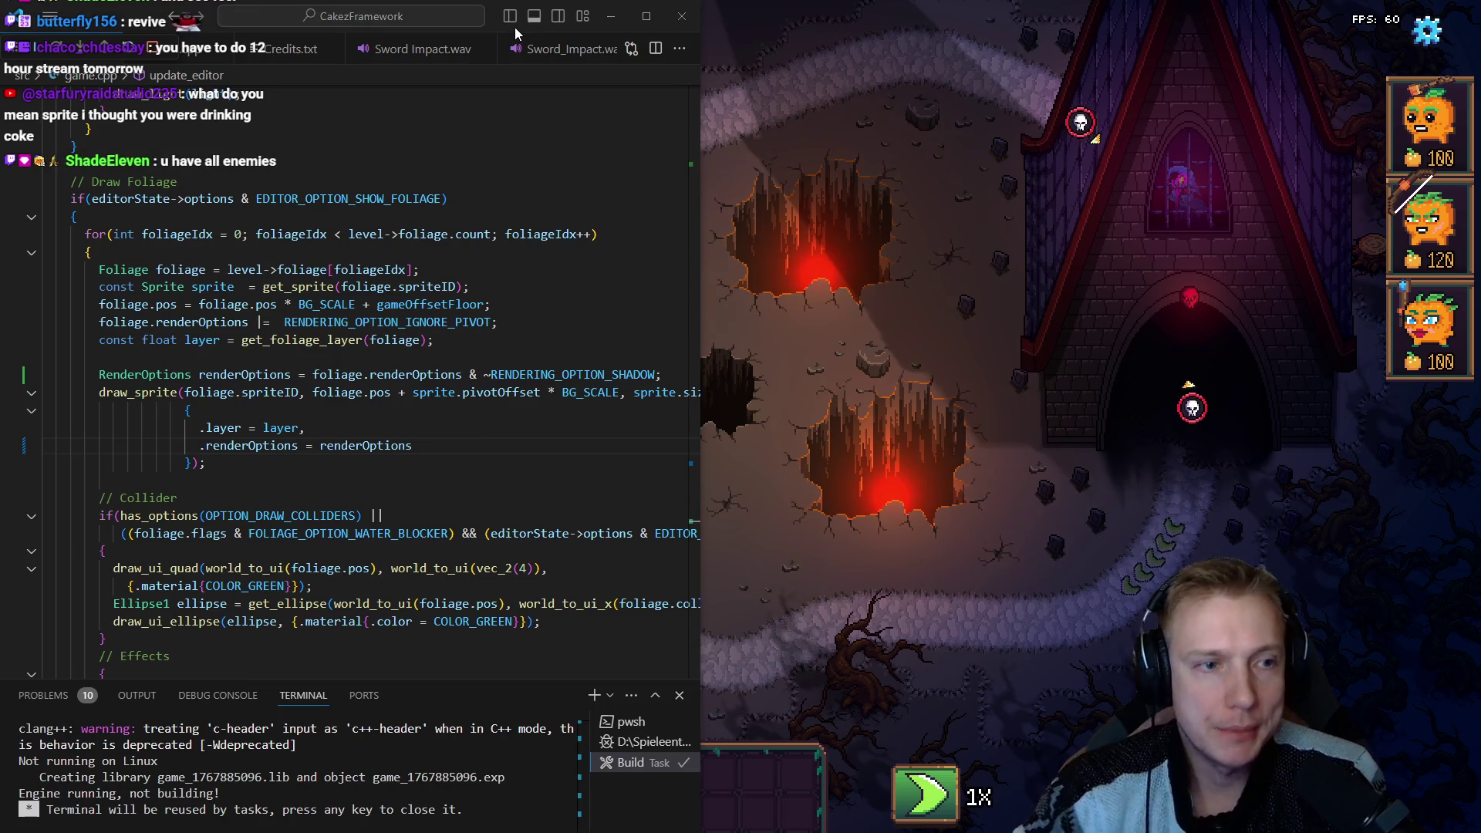
# Change Round 1's first spawn batch type to ENEMY_SKELETON_KNIGHT in STORY_MAPS.
pyautogui.click(516, 34)
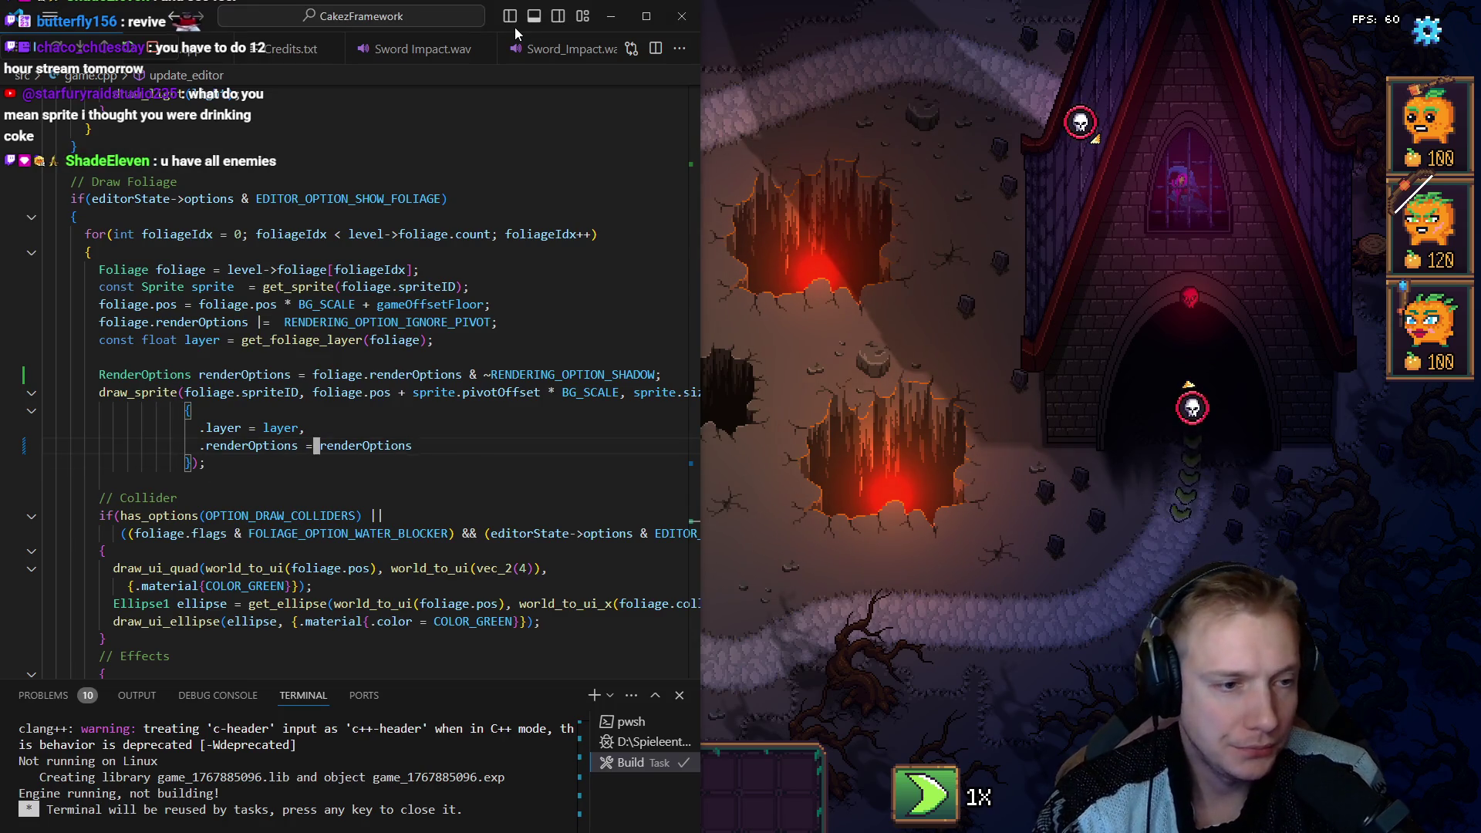
pyautogui.hotkey('alt', 'Left')
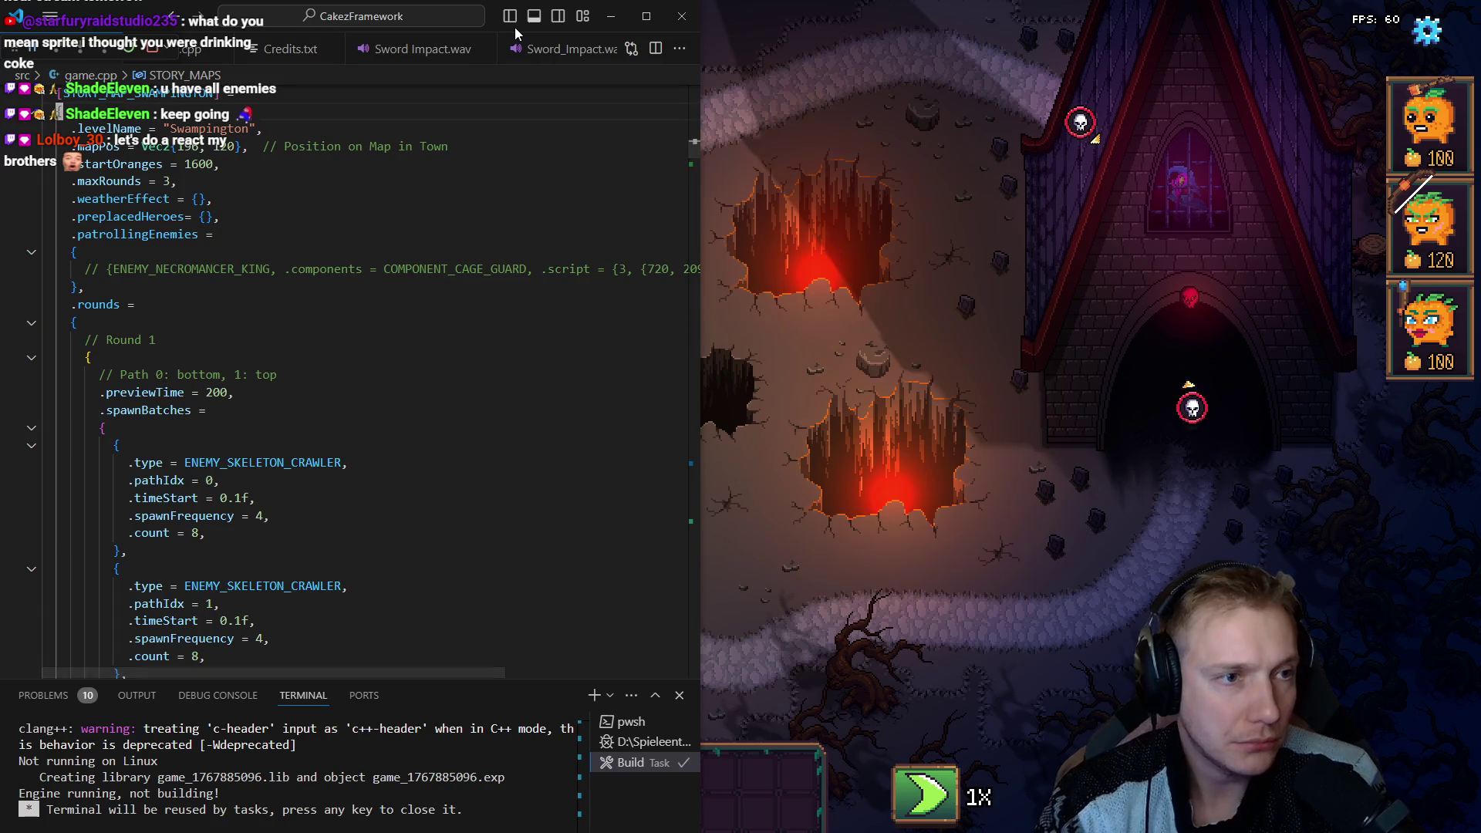
pyautogui.press('Down')
pyautogui.press('Down')
pyautogui.press('Down')
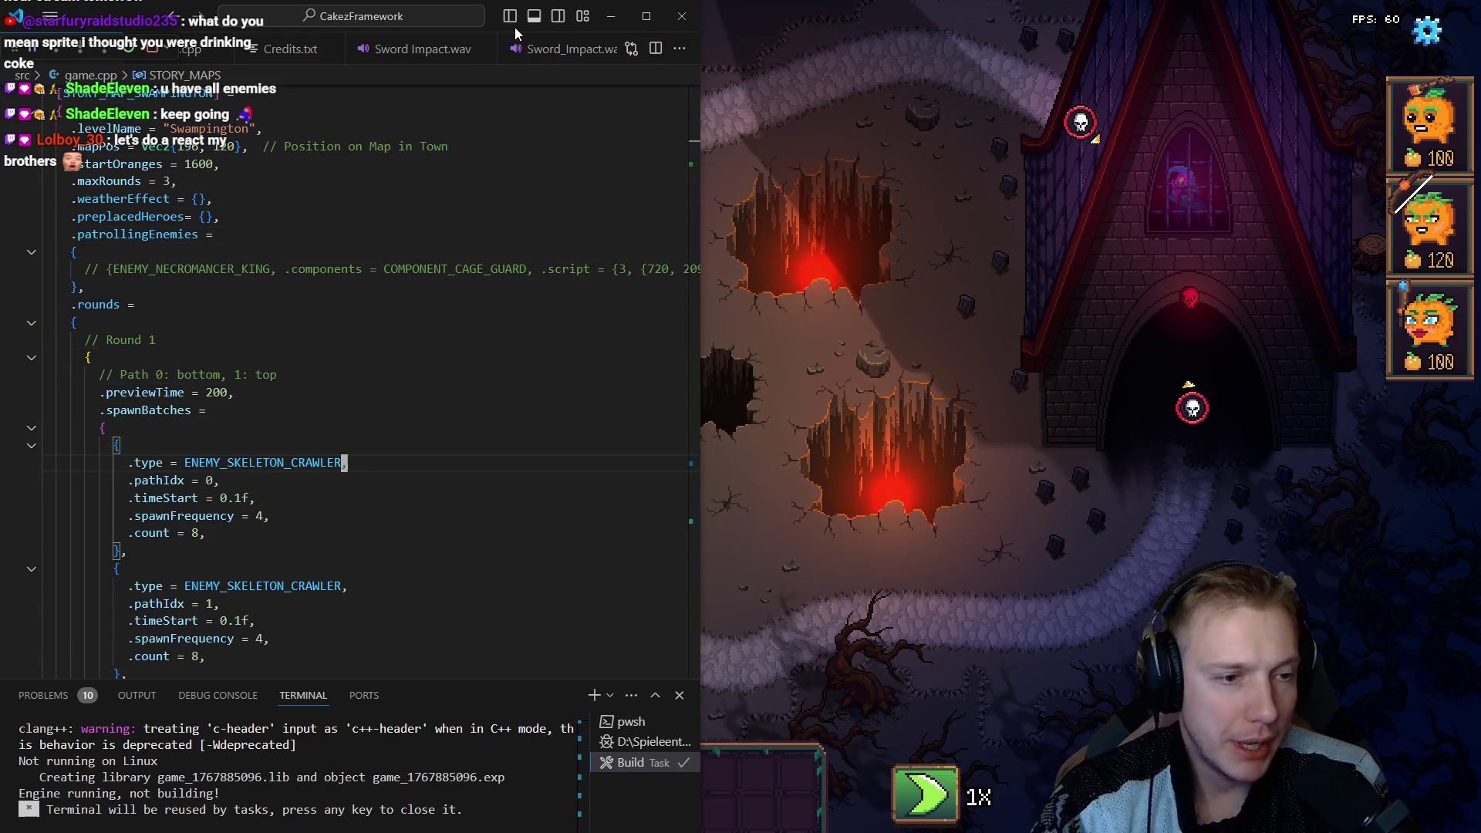
pyautogui.press('BackSpace')
pyautogui.press('BackSpace')
pyautogui.press('BackSpace')
pyautogui.write('KN')
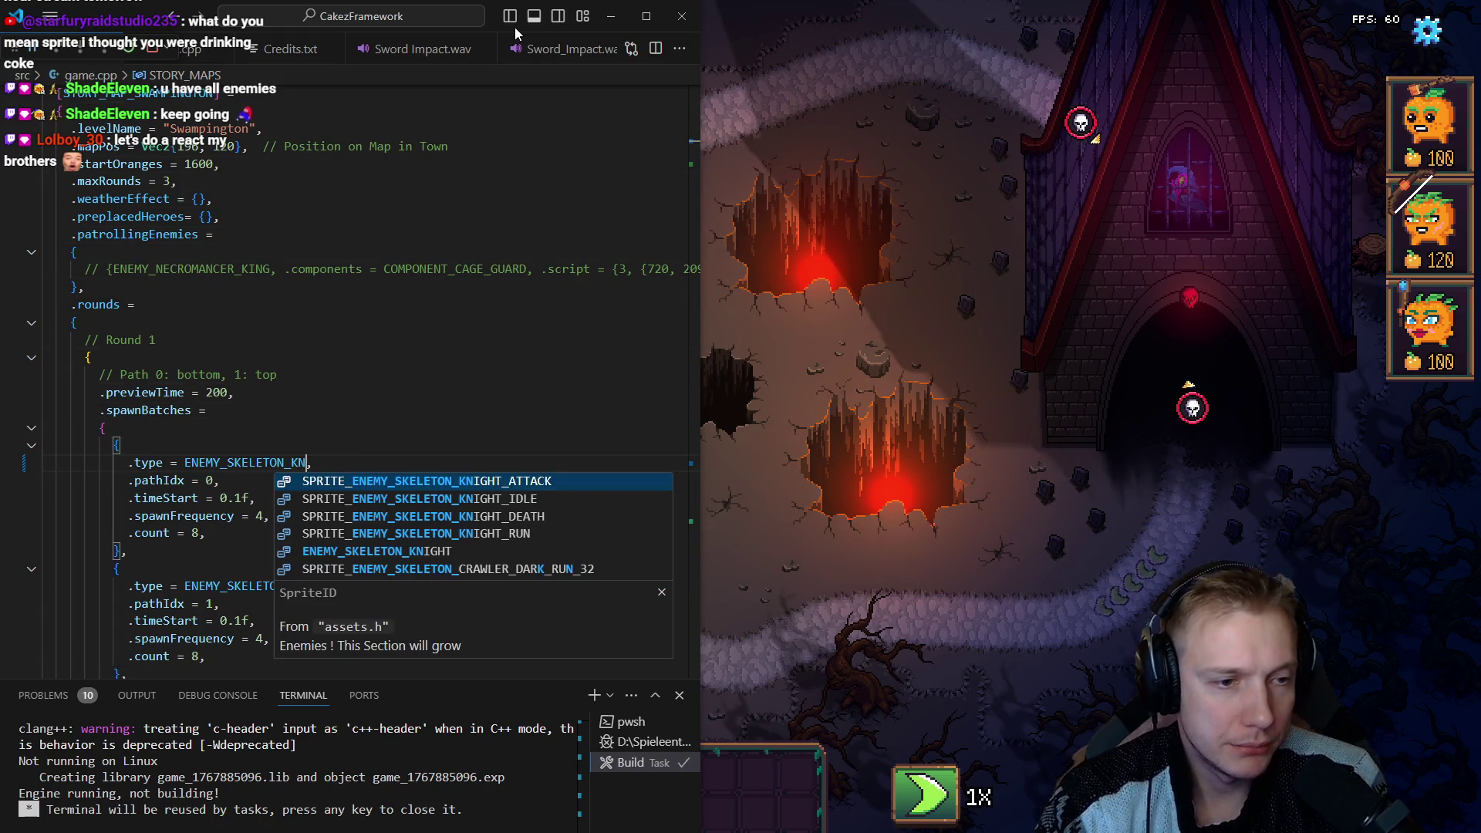
pyautogui.press('Down')
pyautogui.press('Down')
pyautogui.press('Down')
pyautogui.press('Return')
# Comment out the second crawler batch, set the knight count to 1, and rebuild.
pyautogui.press('Down')
pyautogui.press('Down')
pyautogui.press('Down')
pyautogui.hotkey('shift', 'Down')
pyautogui.hotkey('shift', 'Down')
pyautogui.hotkey('shift', 'Down')
pyautogui.hotkey('ctrl', '/')
pyautogui.press('Up')
pyautogui.press('Up')
pyautogui.press('Up')
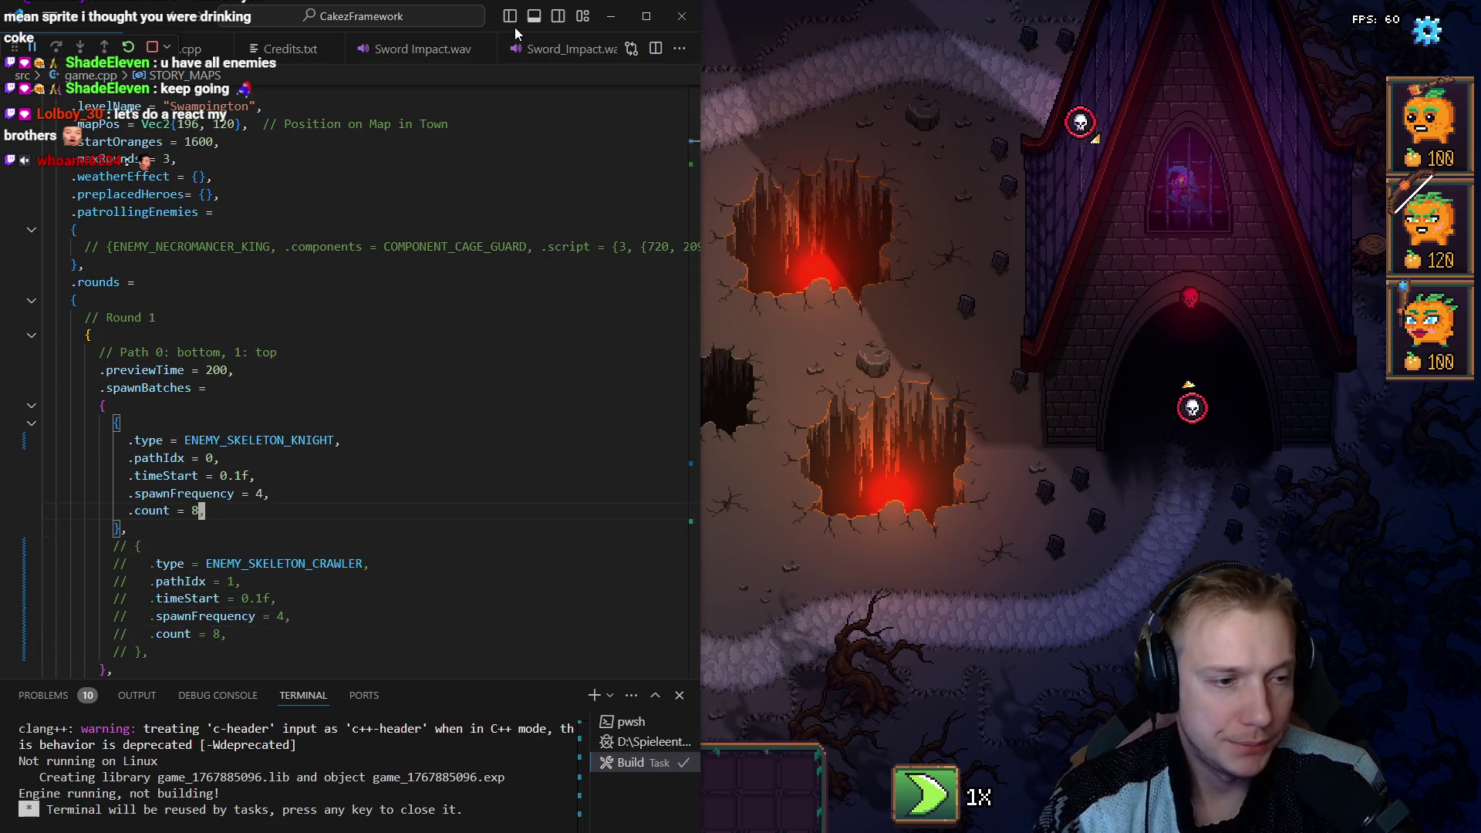
pyautogui.write('1')
pyautogui.hotkey('ctrl', 'shift', 'b')
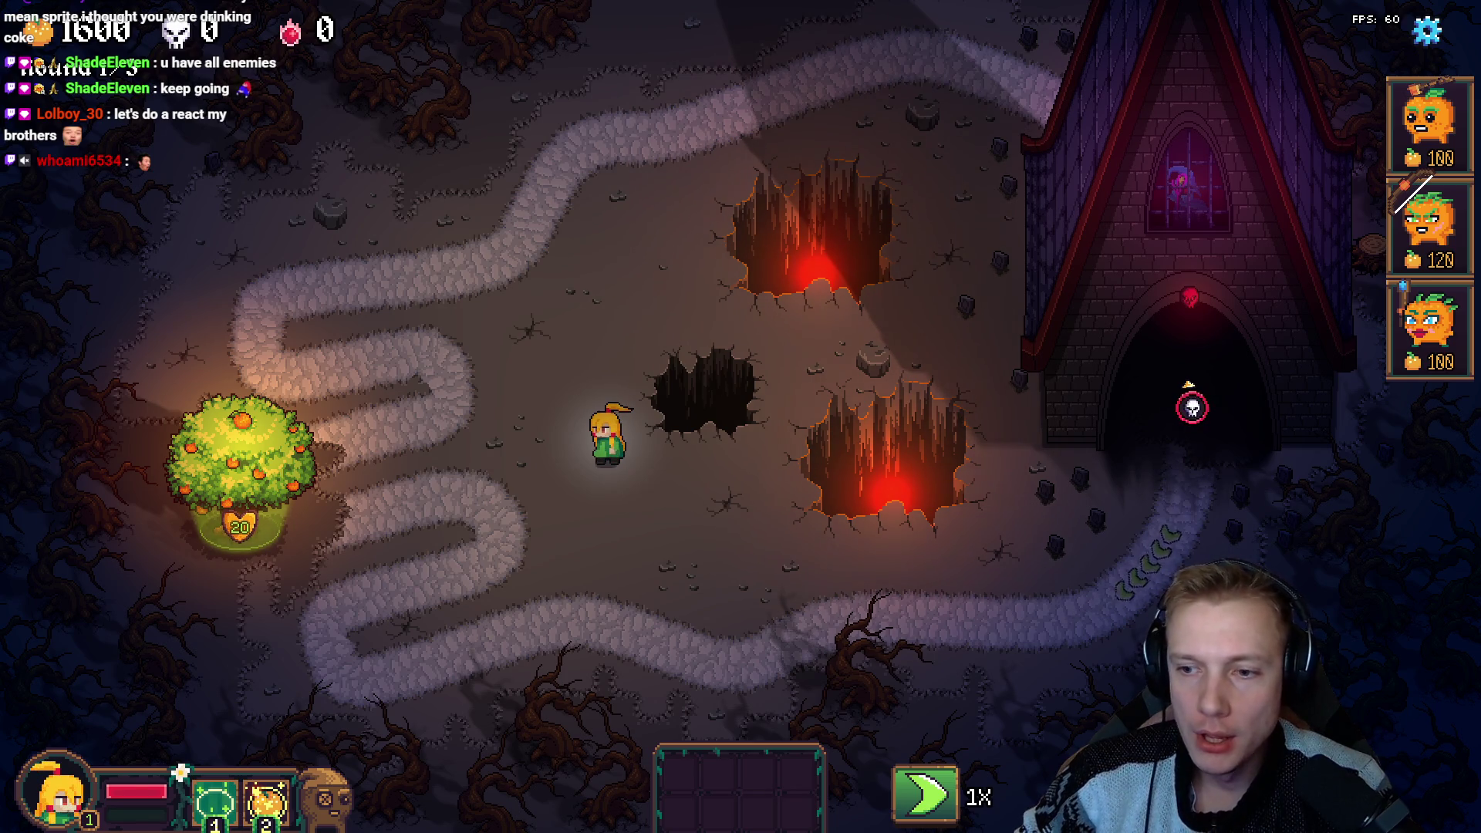
# Walk the hero to just left of the central pits, then bring up the level editor with F1.
pyautogui.click(667, 532)
pyautogui.click(718, 557)
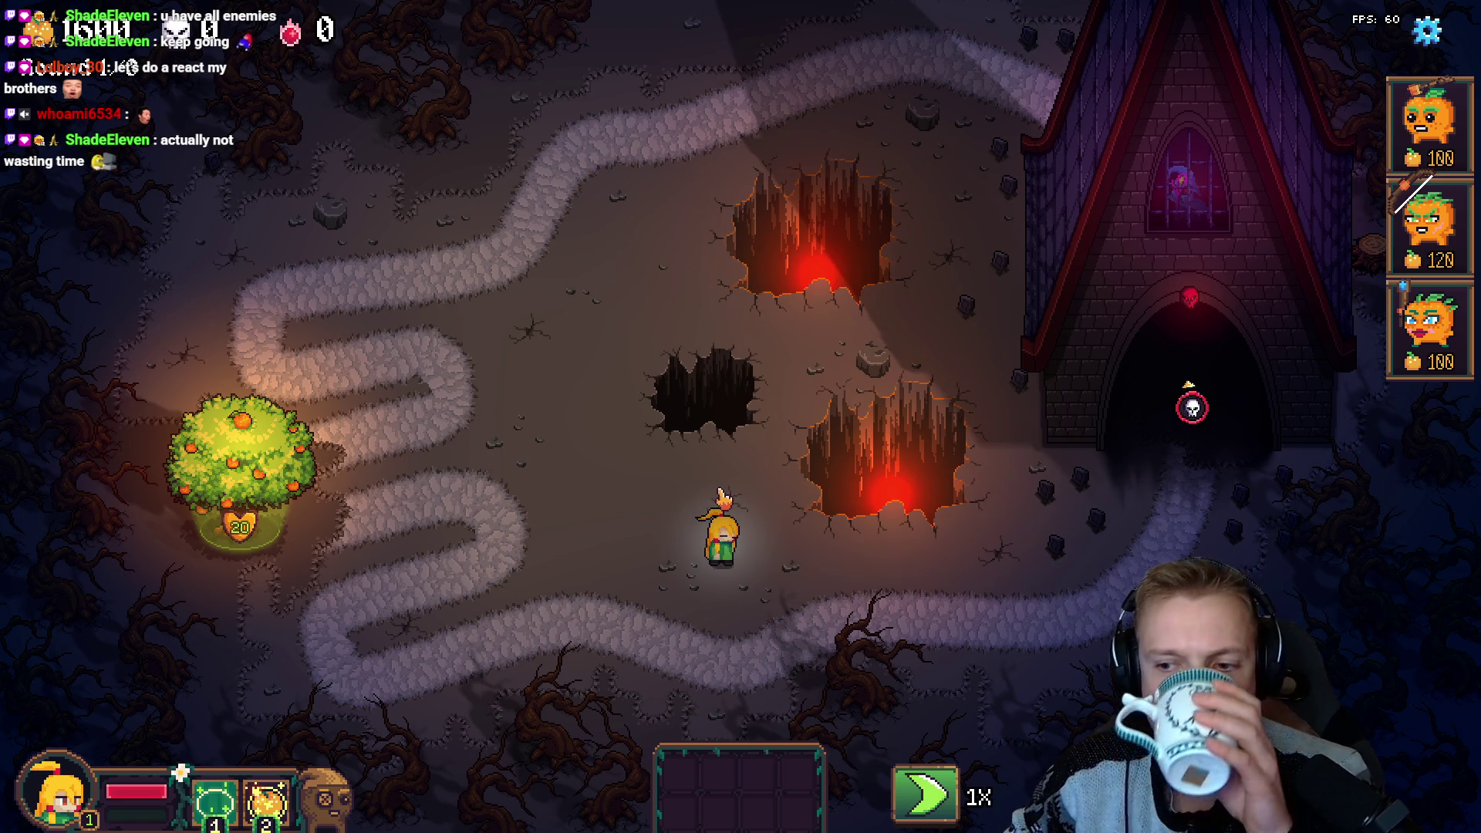
pyautogui.click(621, 546)
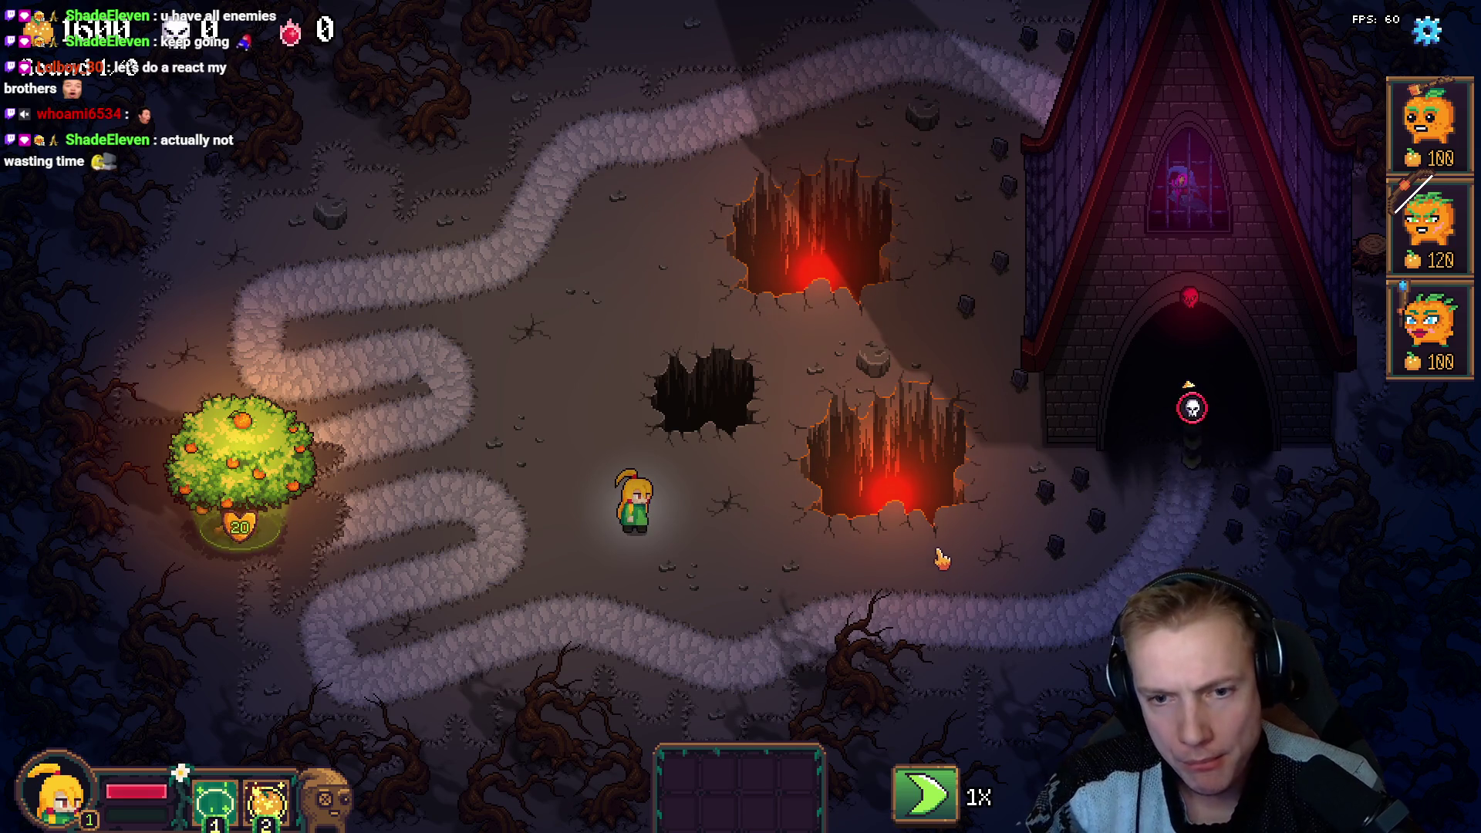
pyautogui.press('F1')
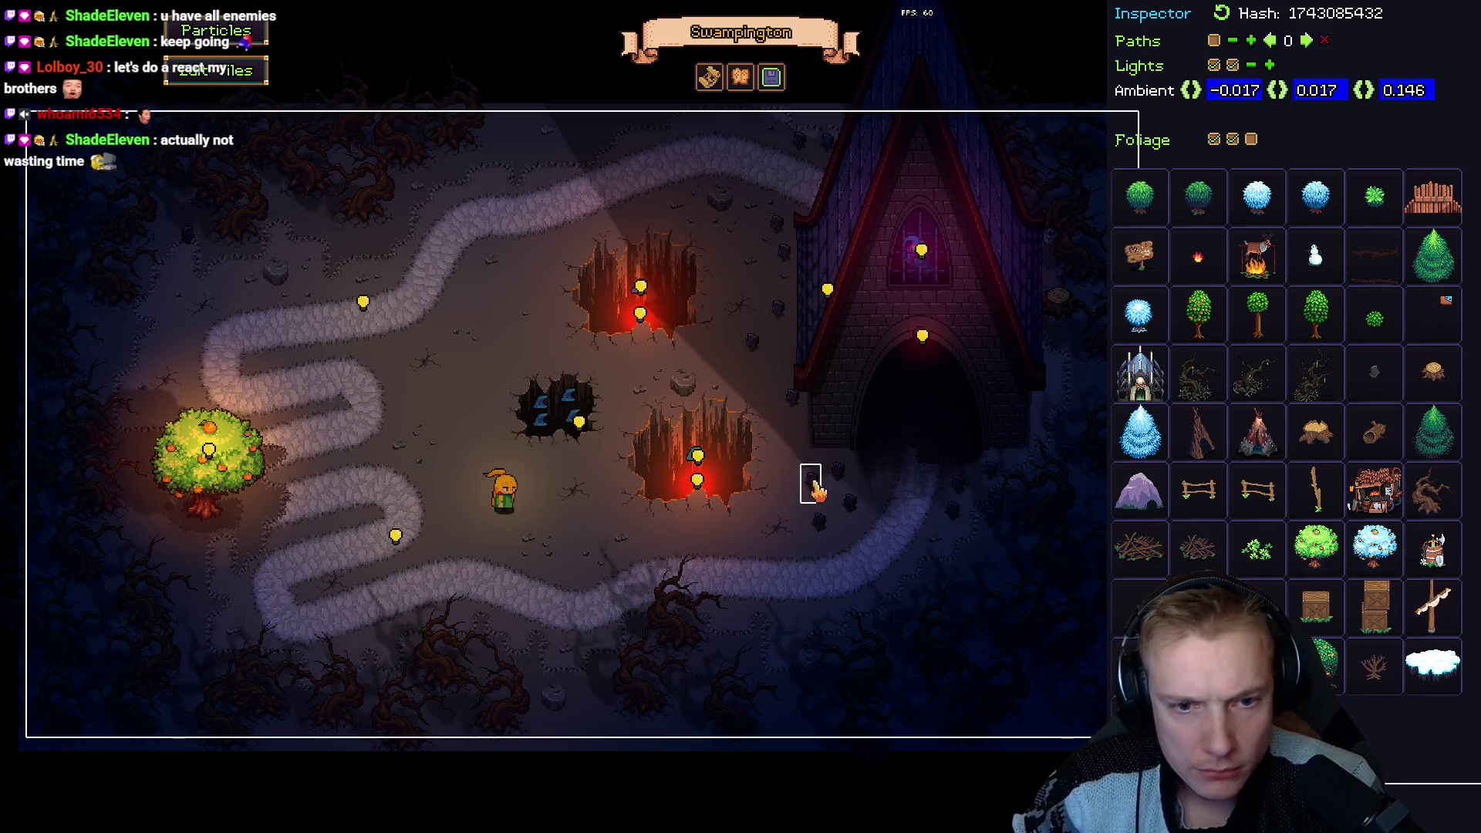
pyautogui.click(812, 484)
pyautogui.click(752, 344)
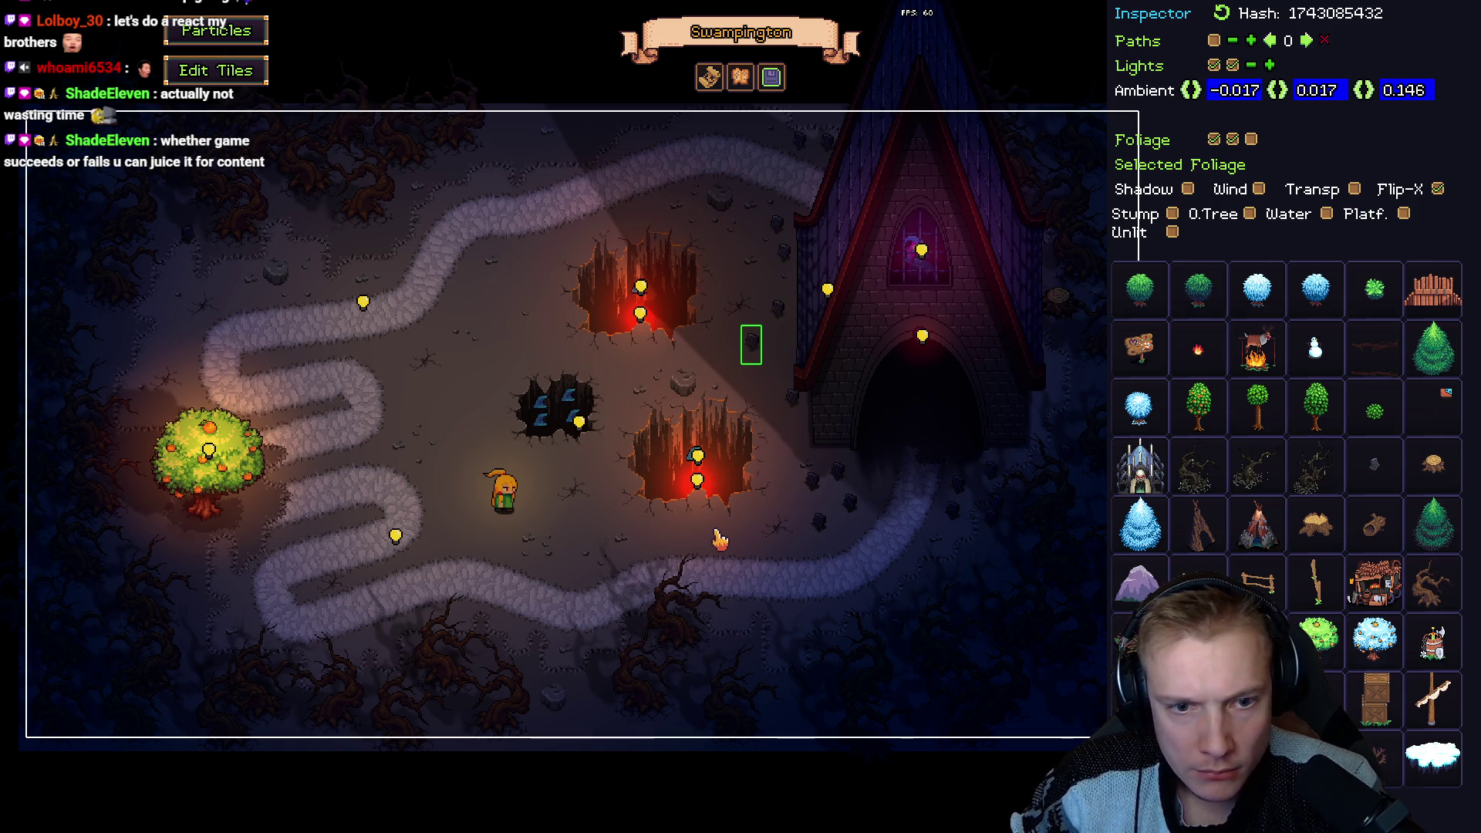
pyautogui.press('F1')
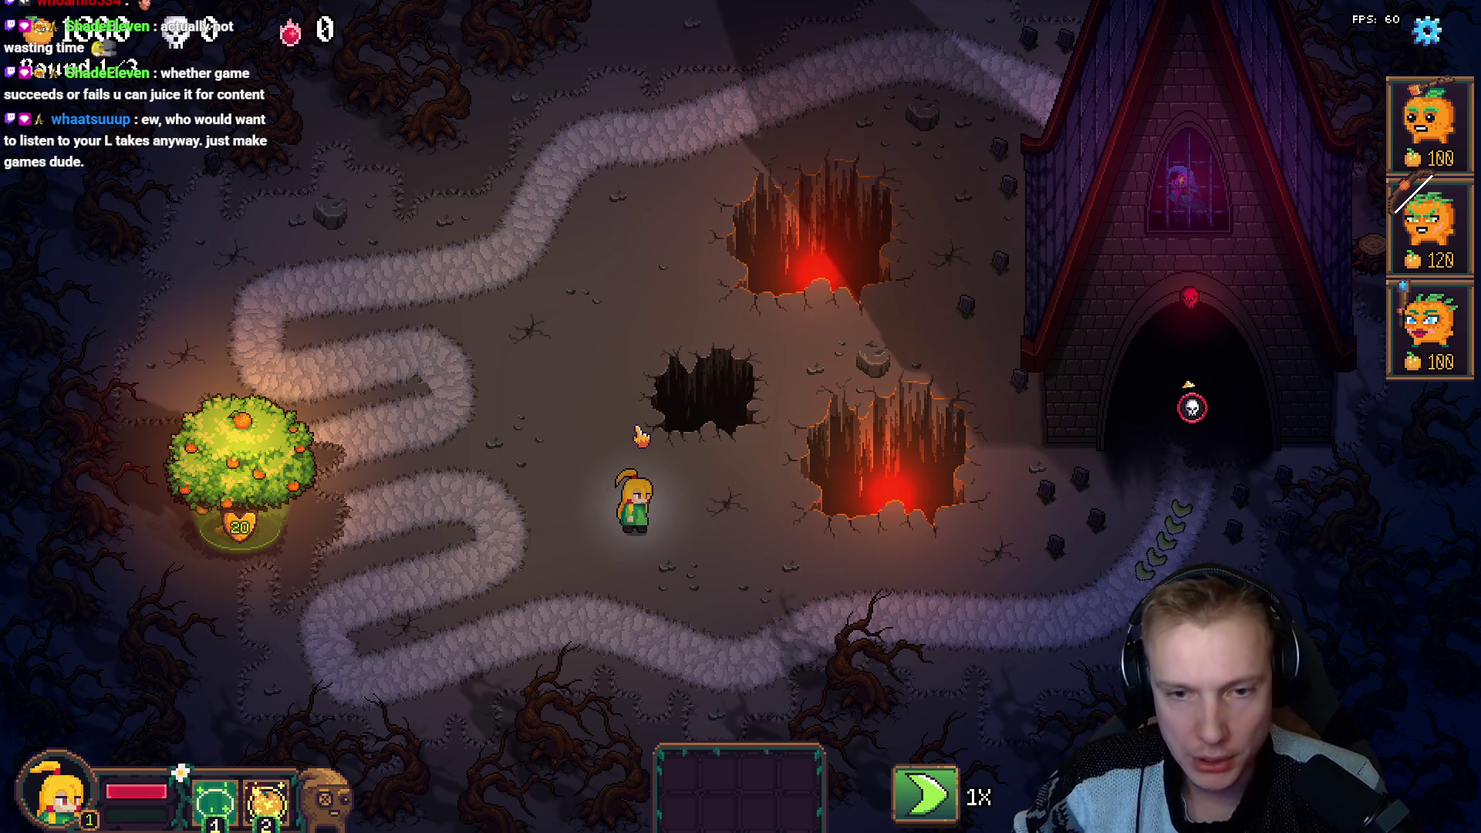
# Walk the hero right and back left, then launch the first round's wave.
pyautogui.press('d')
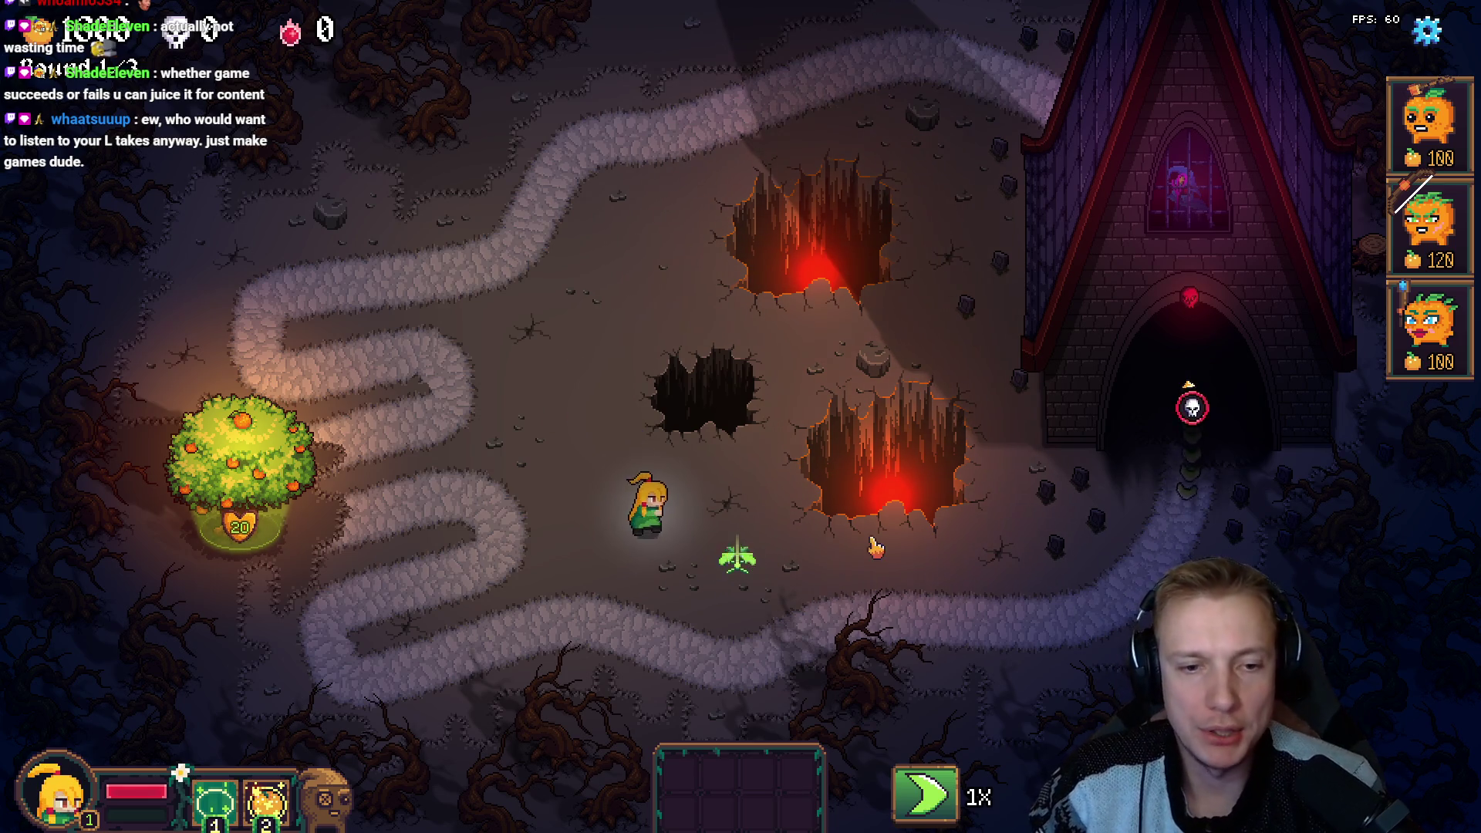
pyautogui.press('a')
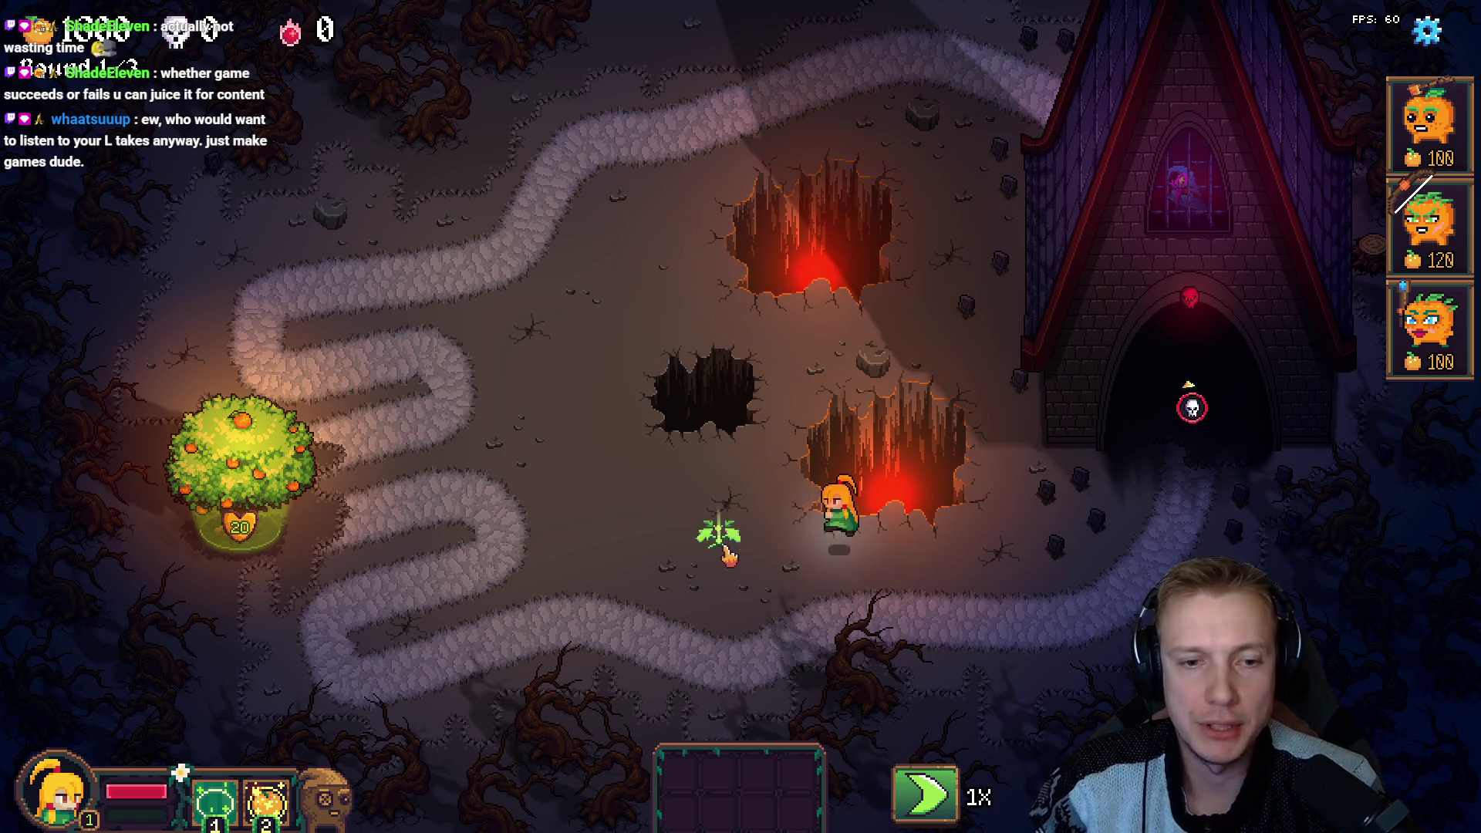
pyautogui.press('a')
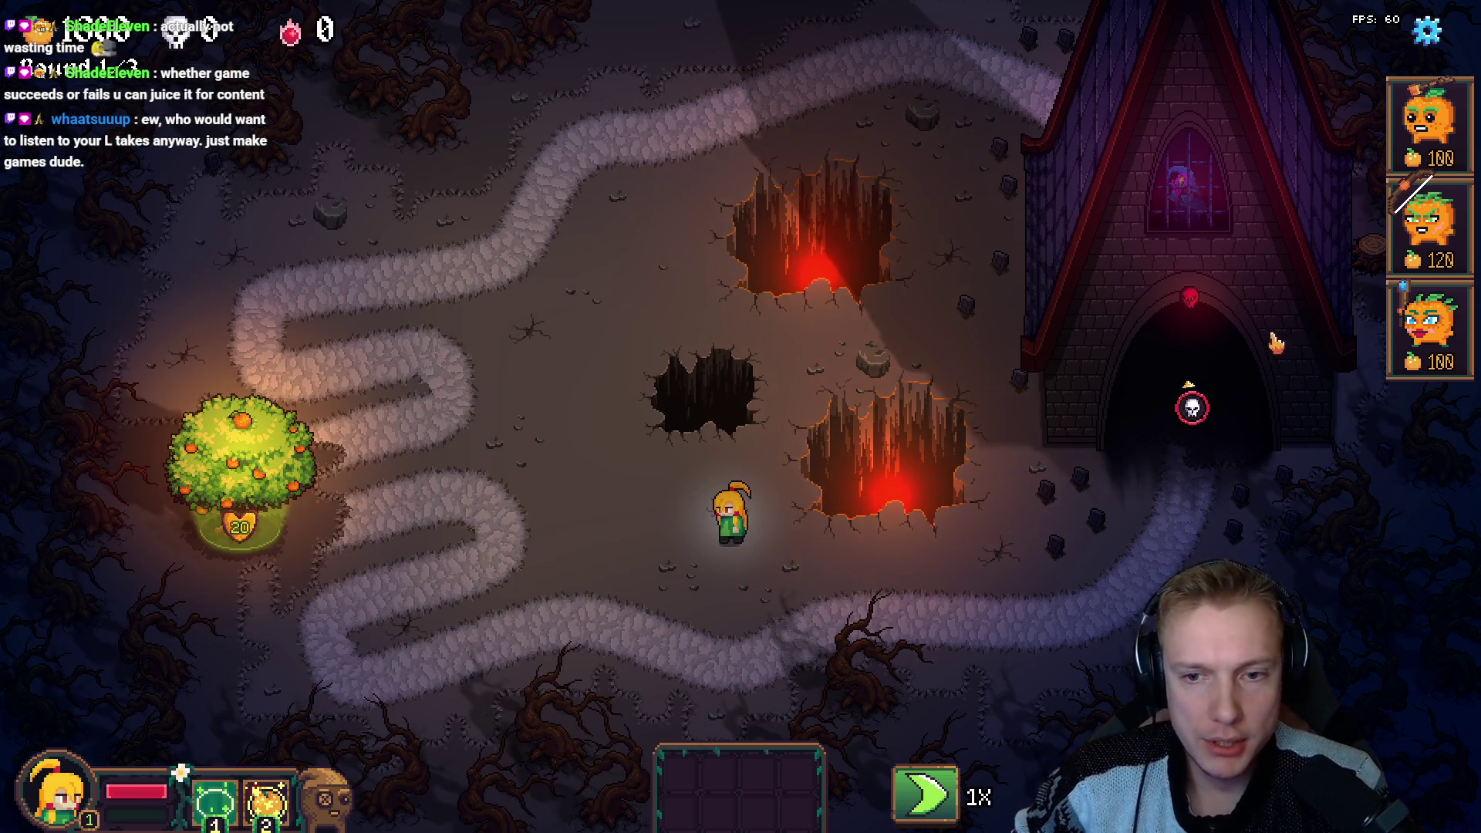
pyautogui.click(1192, 407)
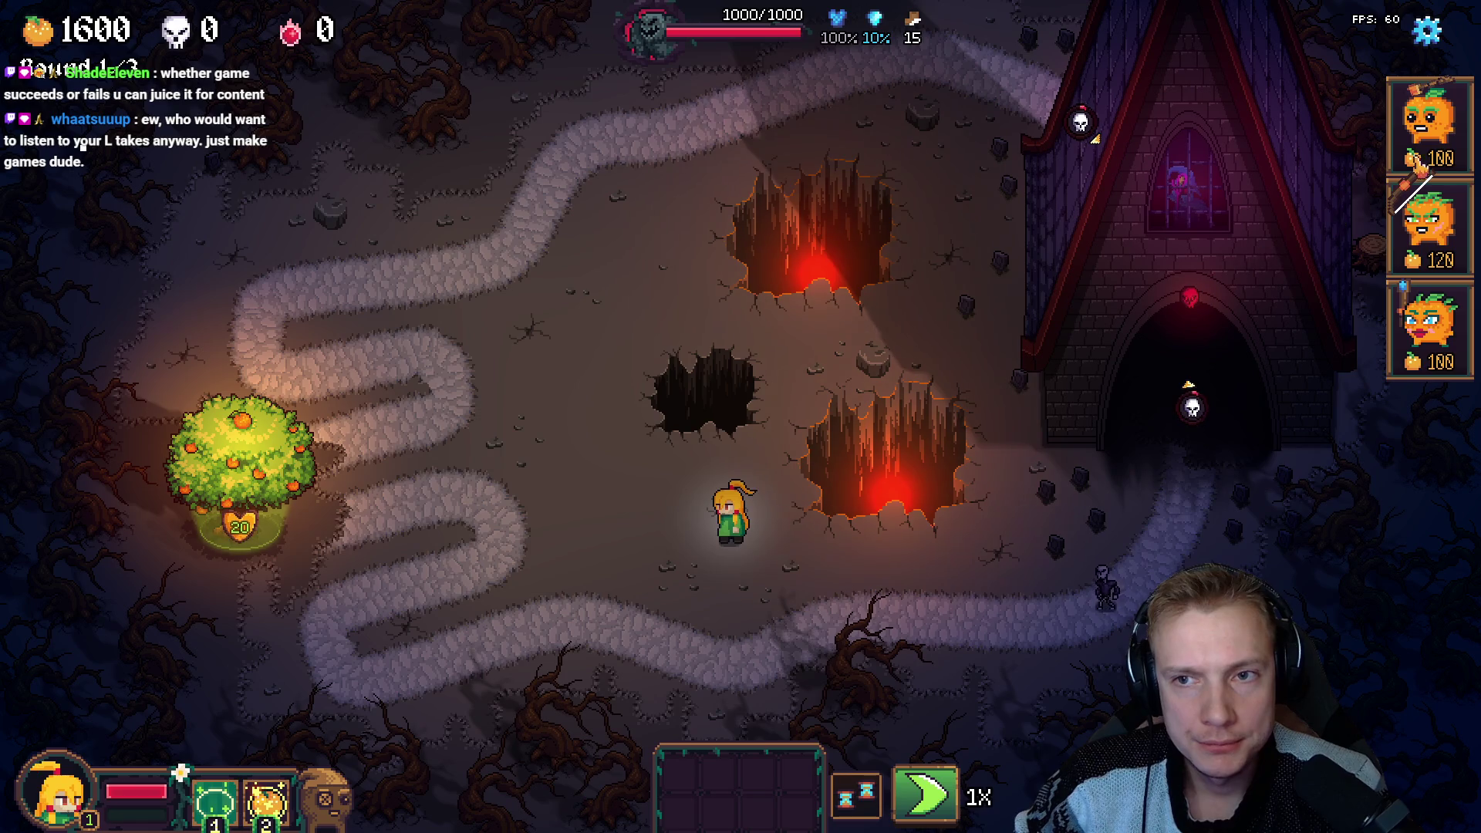
# Place three 120-cost pumpkin towers along the lower path.
pyautogui.moveTo(1431, 224)
pyautogui.mouseDown()
pyautogui.moveTo(733, 606)
pyautogui.moveTo(729, 629)
pyautogui.mouseUp()
pyautogui.click(729, 629)
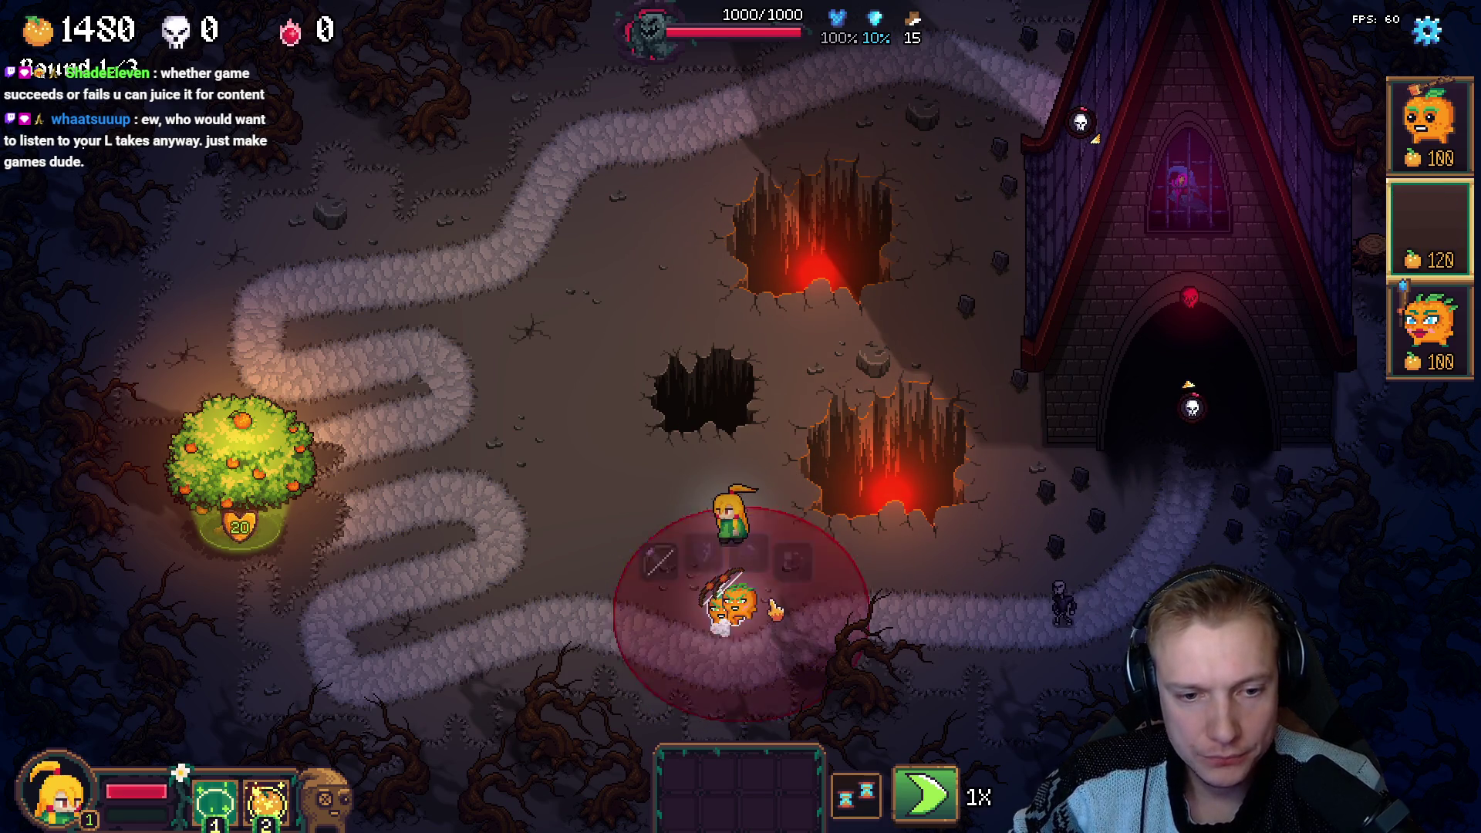
pyautogui.click(790, 602)
pyautogui.click(852, 586)
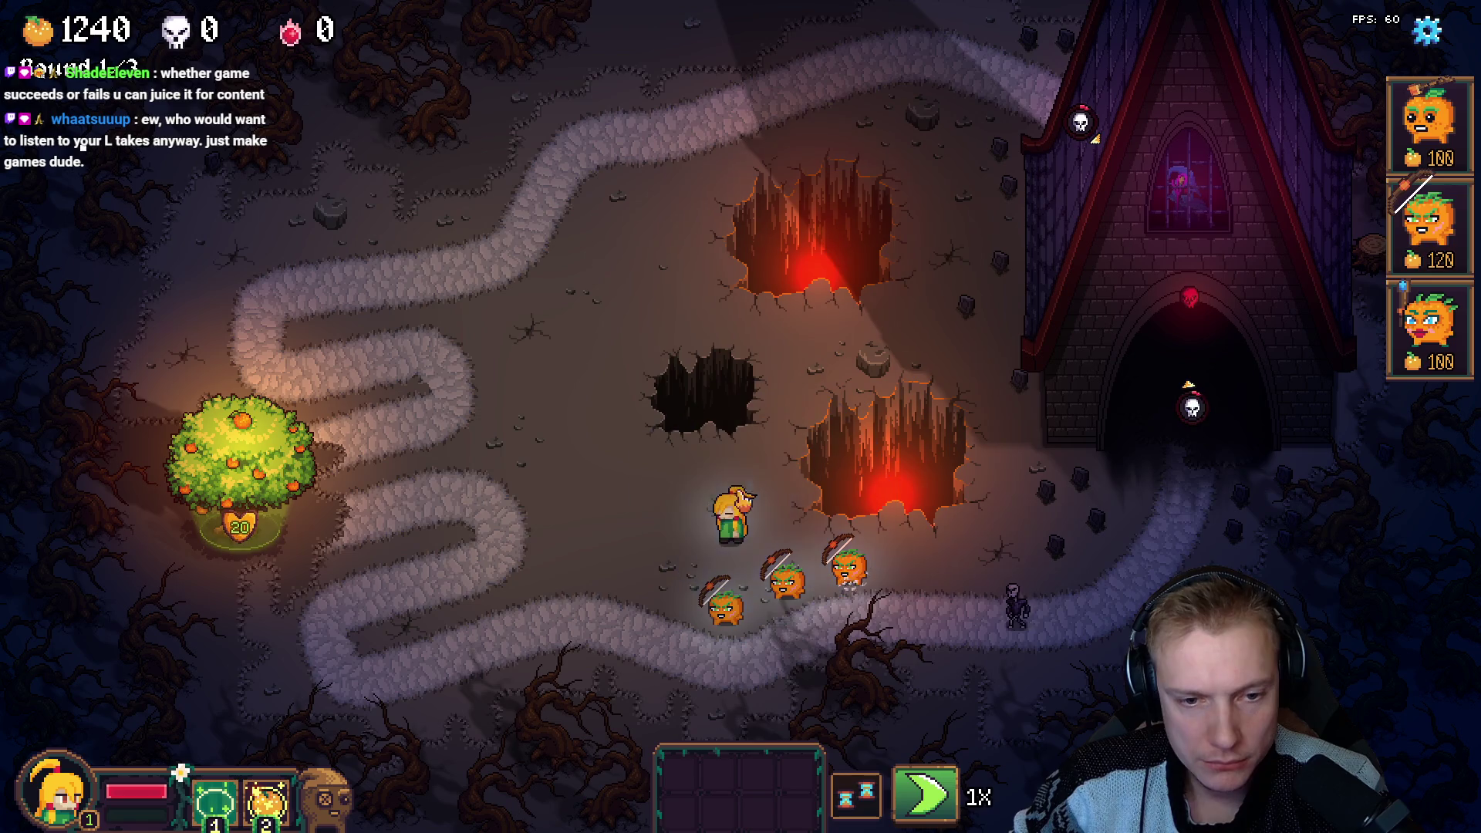
# Buy the Compound Bow from the tree shop and equip it on the middle pumpkin tower.
pyautogui.click(286, 443)
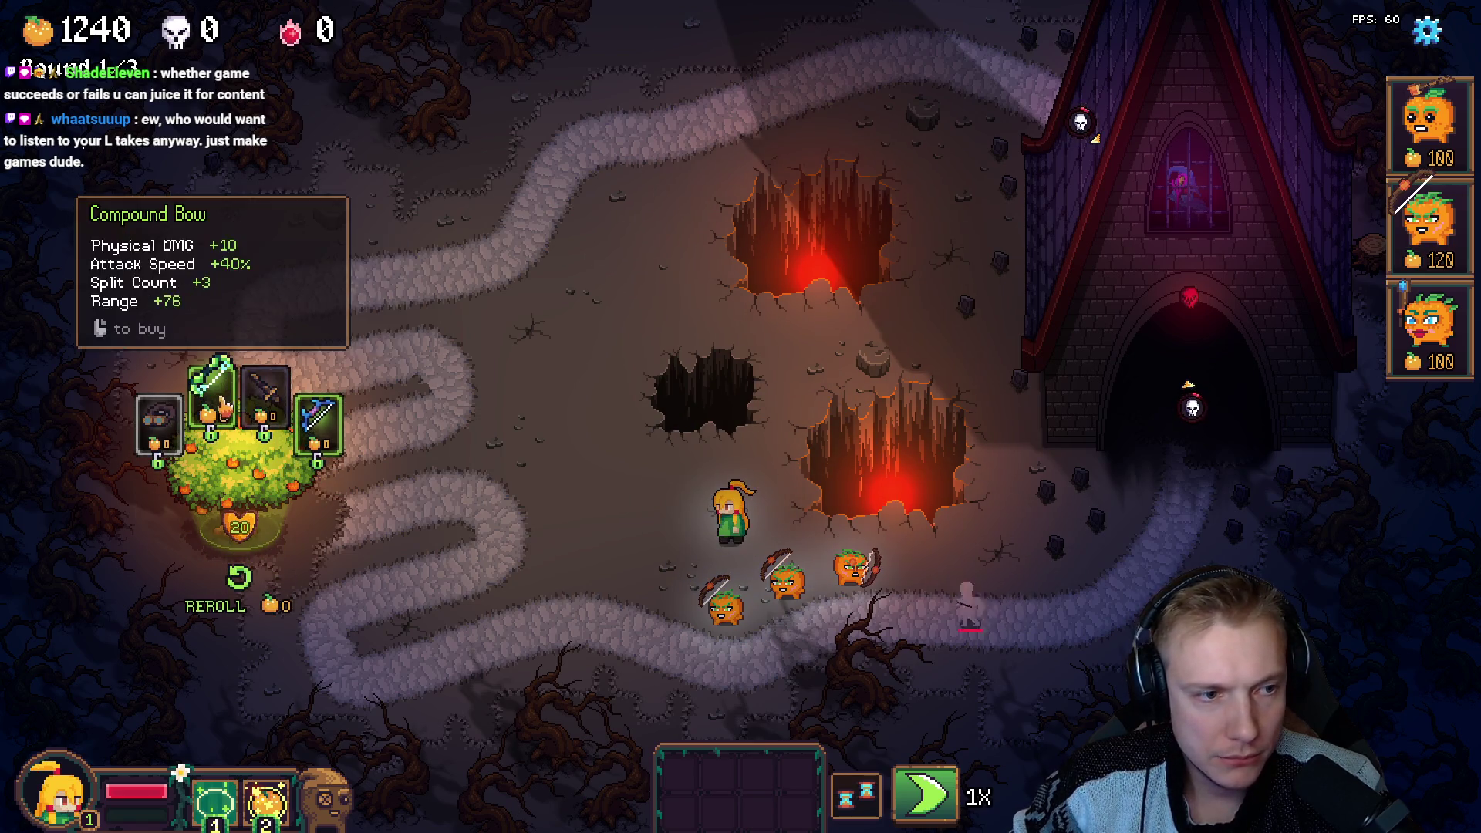
pyautogui.moveTo(339, 448)
pyautogui.mouseDown()
pyautogui.moveTo(677, 536)
pyautogui.moveTo(791, 590)
pyautogui.mouseUp()
pyautogui.click(721, 534)
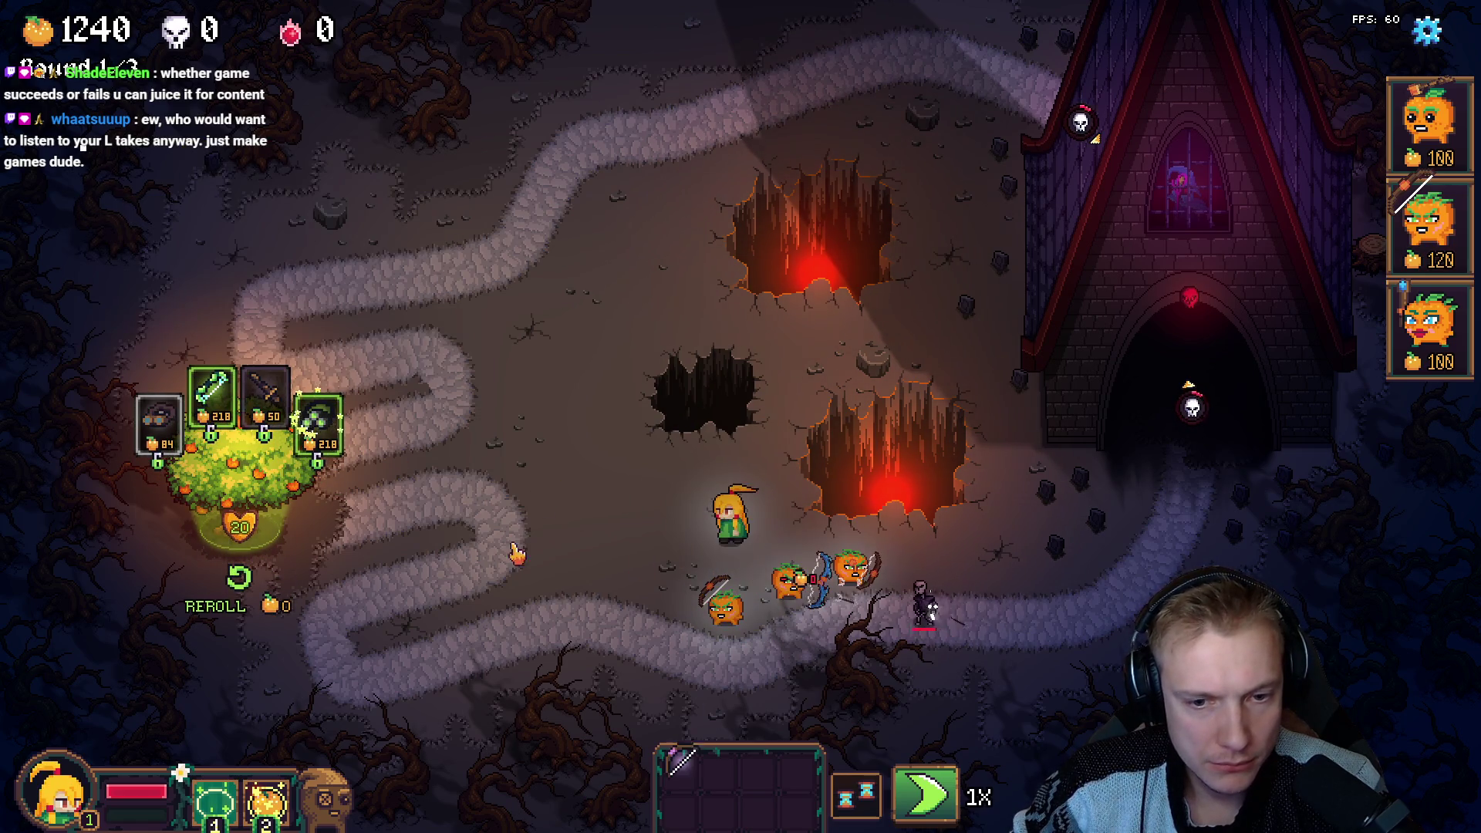
pyautogui.click(698, 570)
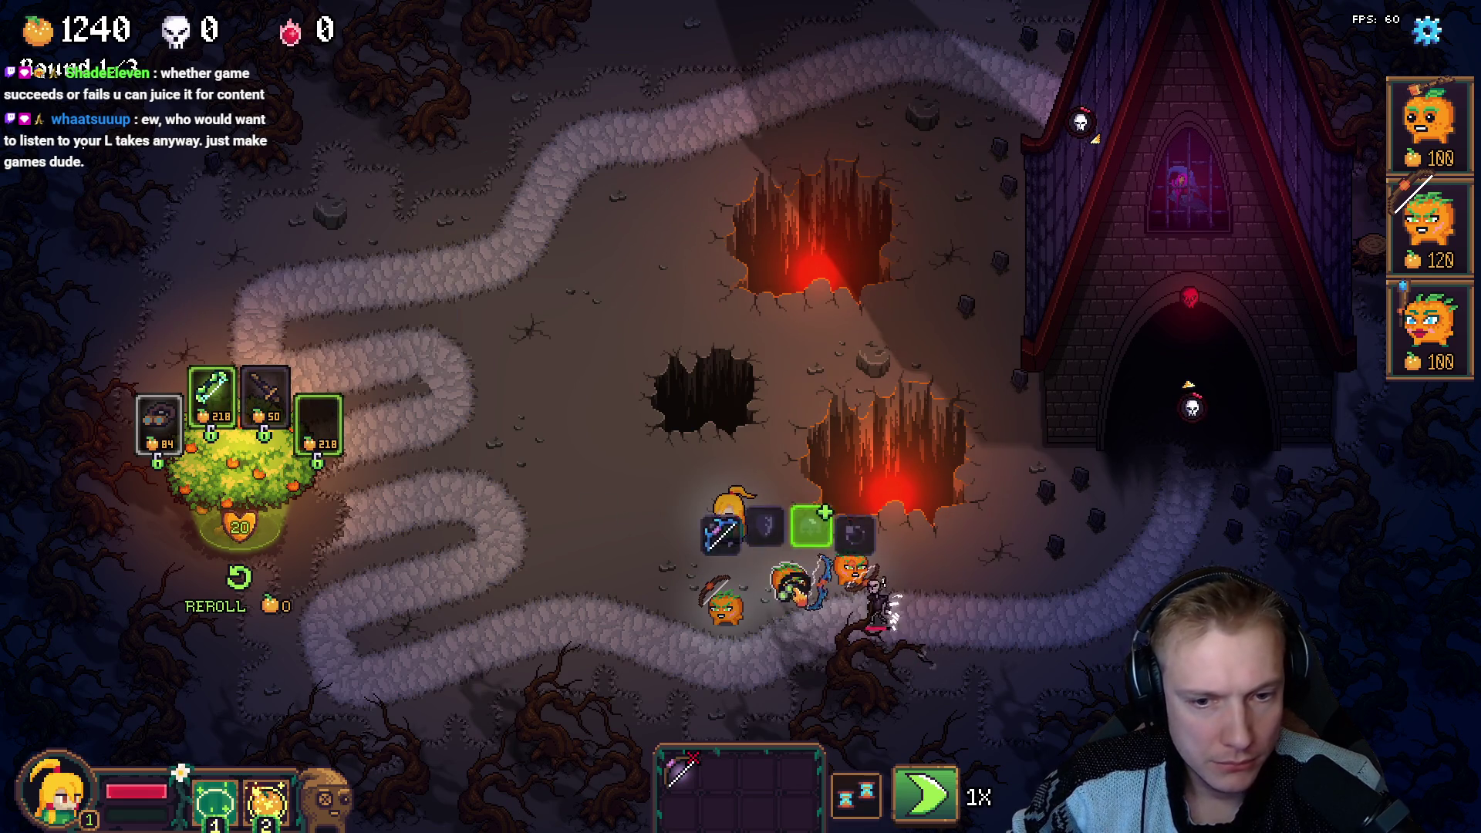
pyautogui.click(713, 531)
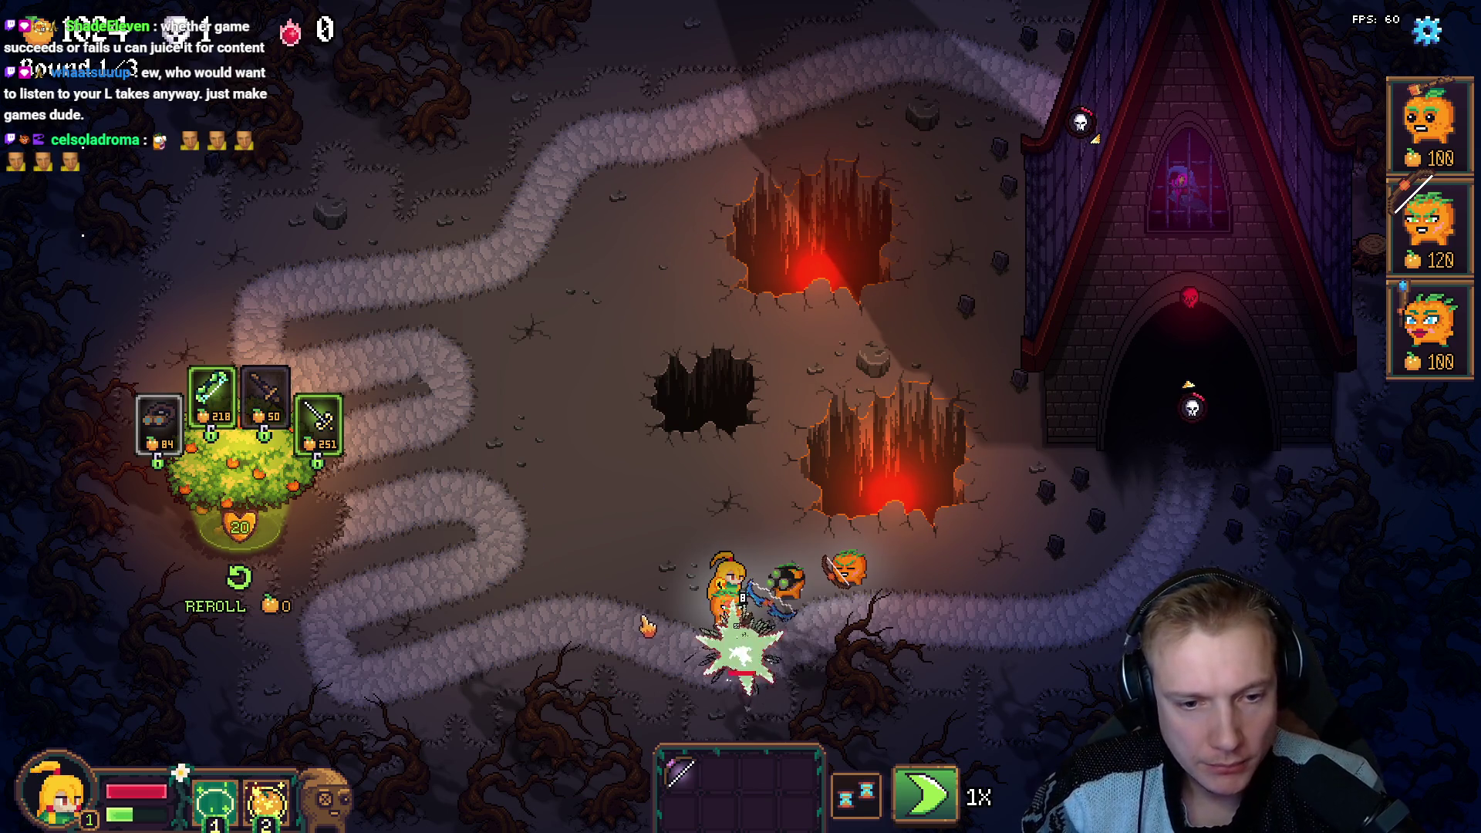
# Walk the hero down among the enemies, then pause the game into the Options menu.
pyautogui.press('w')
pyautogui.press('a')
pyautogui.press('d')
pyautogui.press('s')
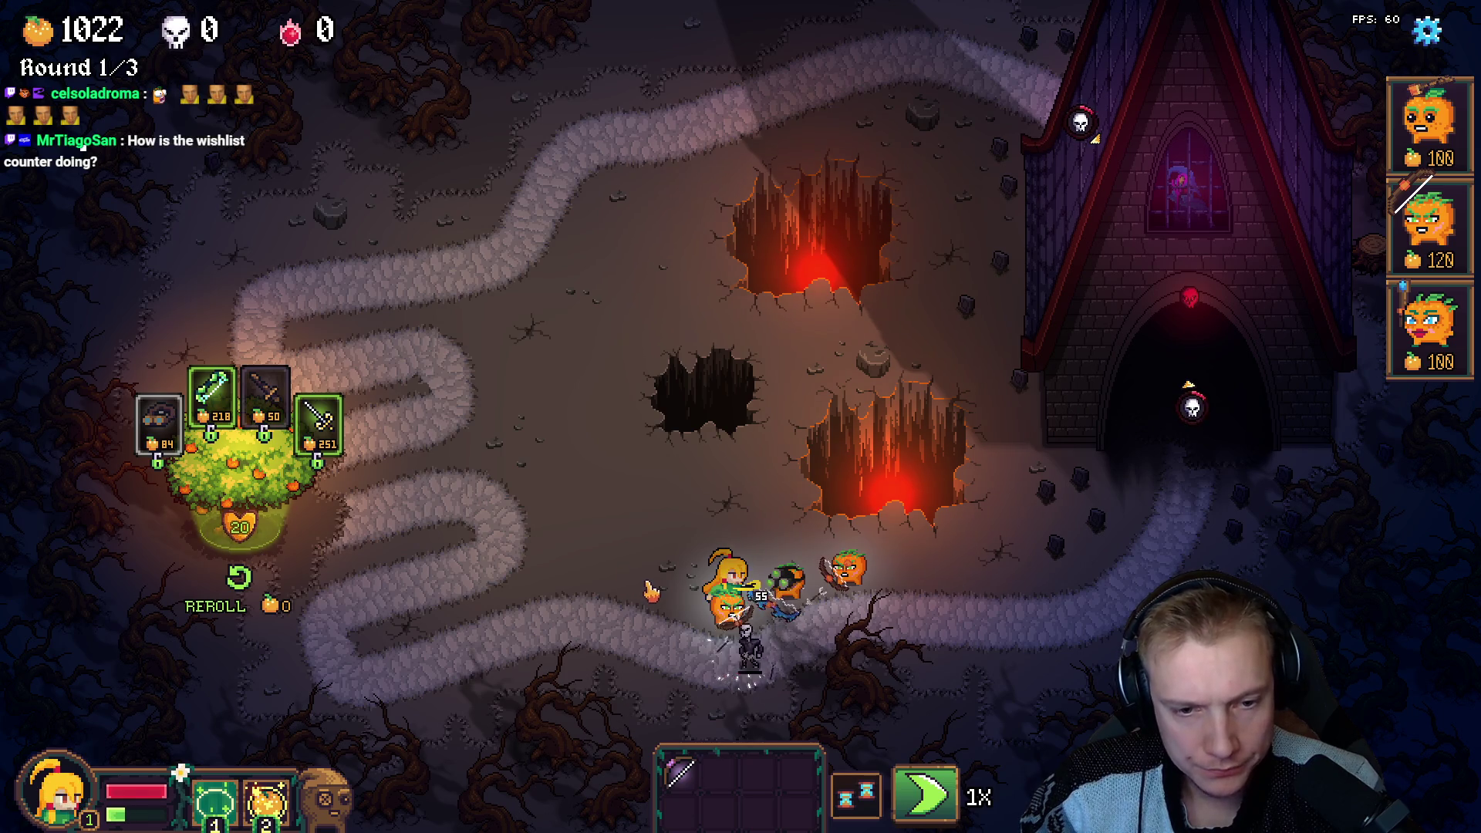
pyautogui.press('Escape')
pyautogui.press('Escape')
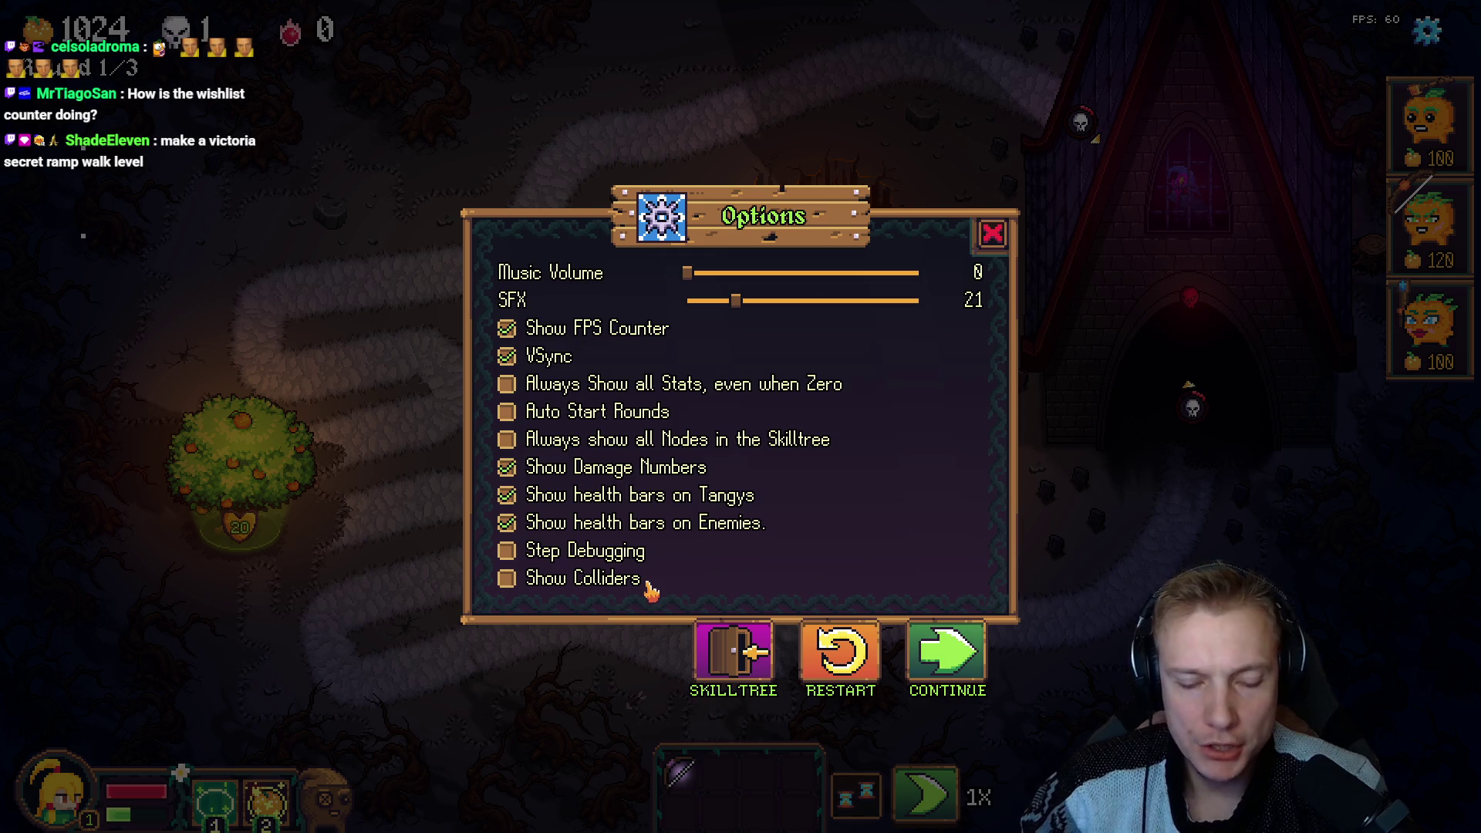
pyautogui.hotkey('alt', 'Tab')
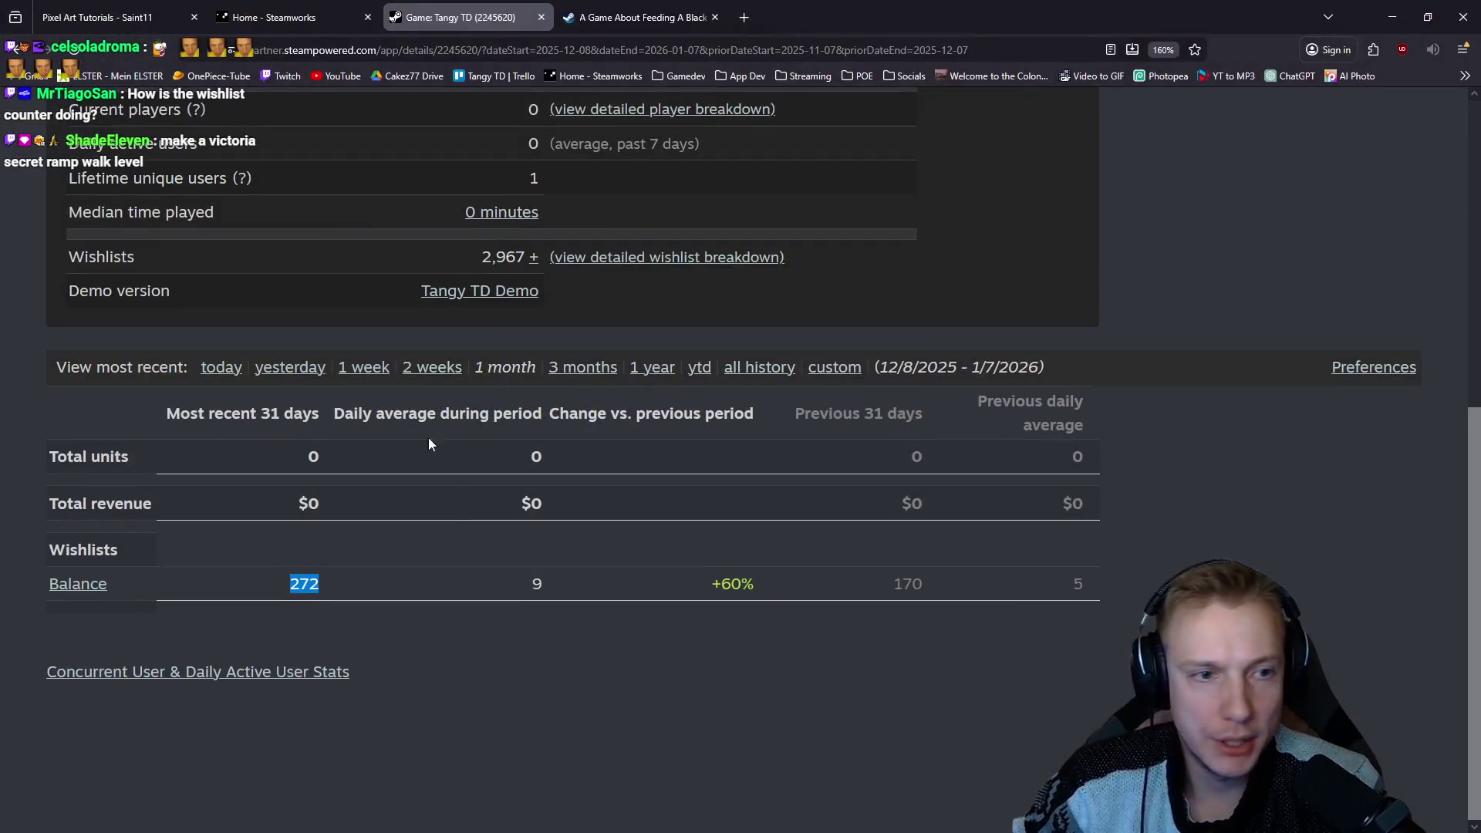
pyautogui.scroll(2, 480, 387)
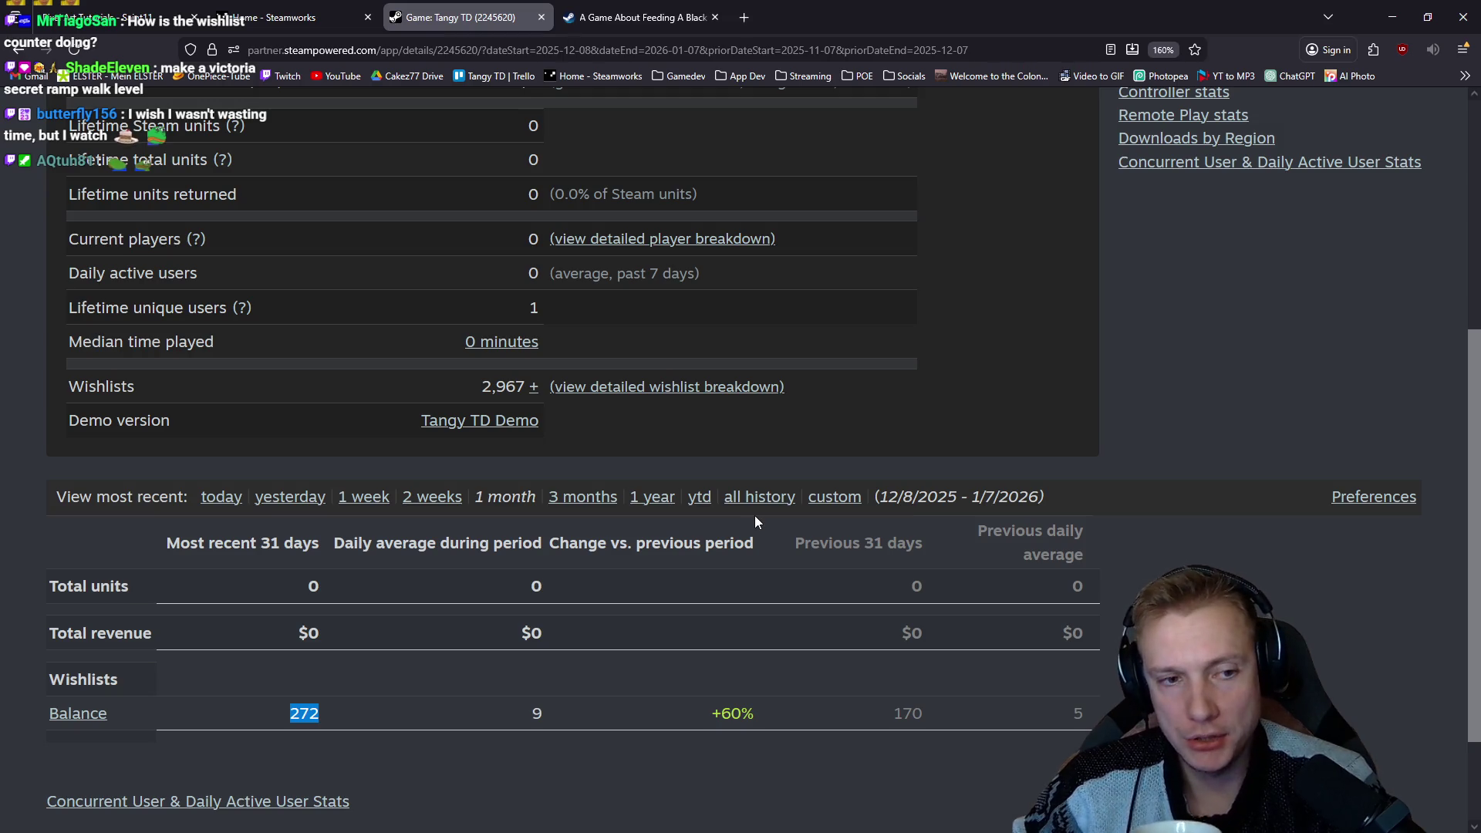
pyautogui.hotkey('alt', 'Tab')
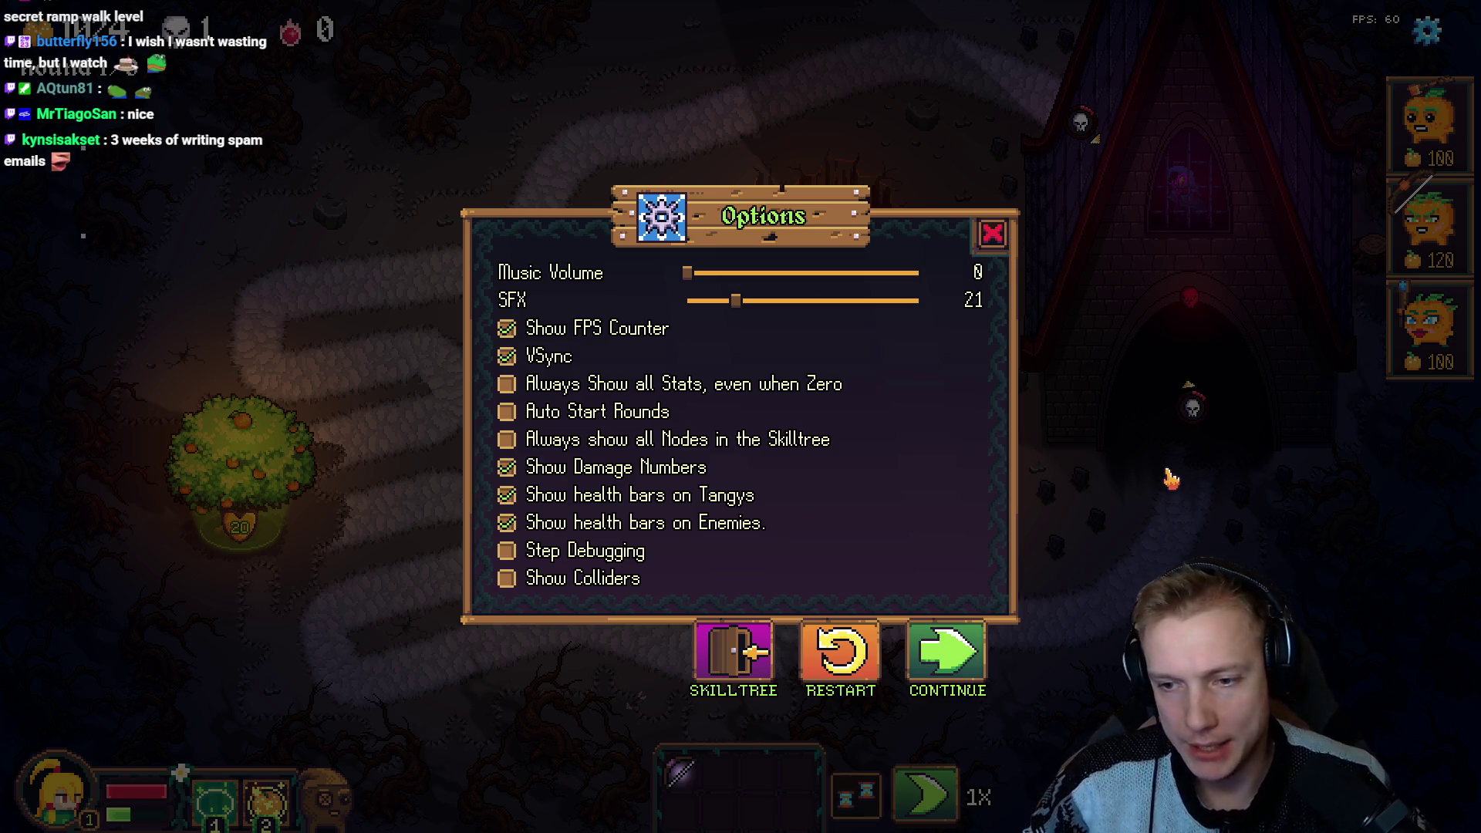
pyautogui.click(992, 233)
# Pause Tangy TD with the Options dialog and bring up game.cpp in VS Code beside it.
pyautogui.press('Escape')
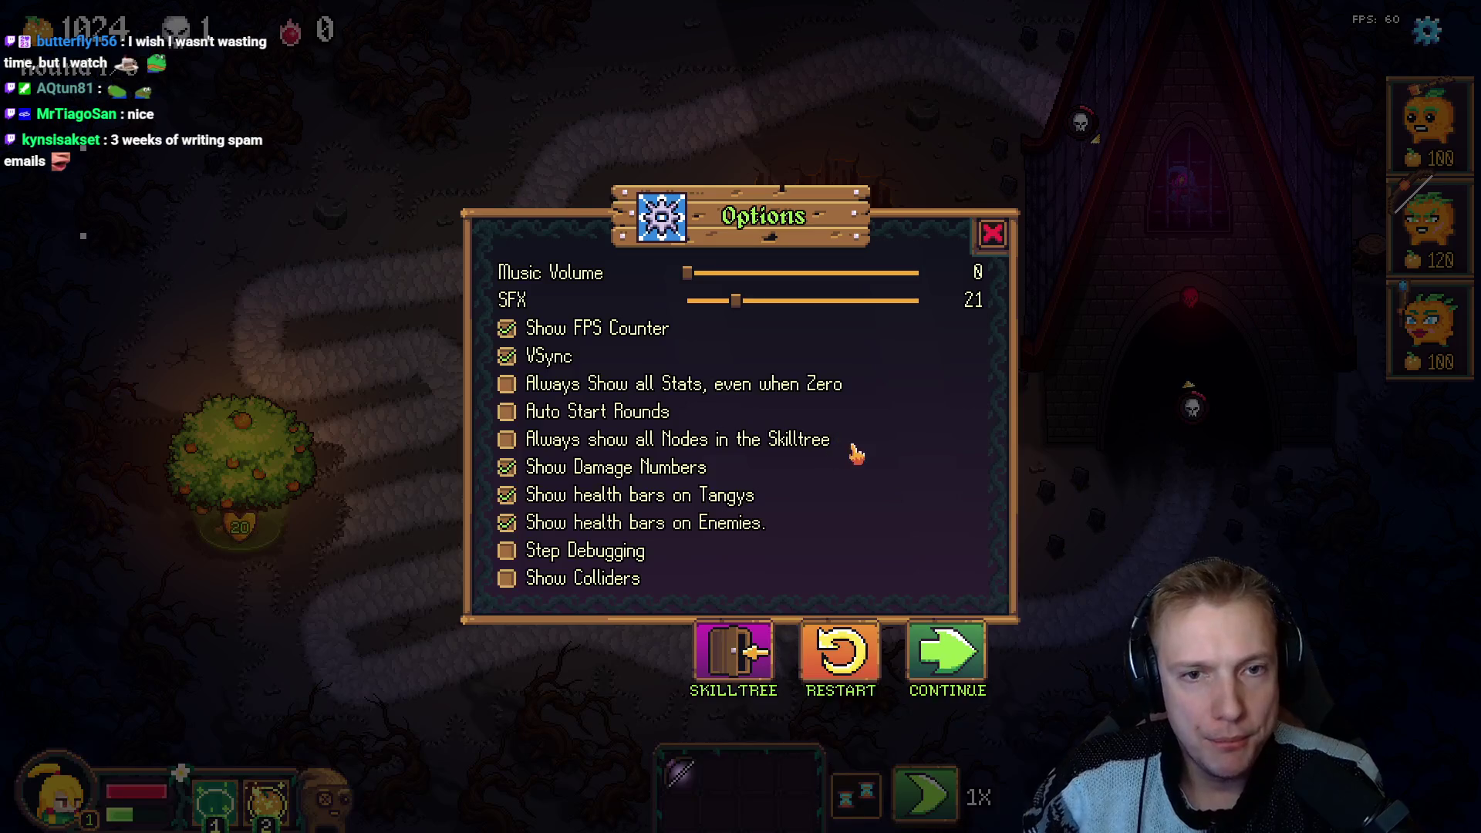
pyautogui.press('Escape')
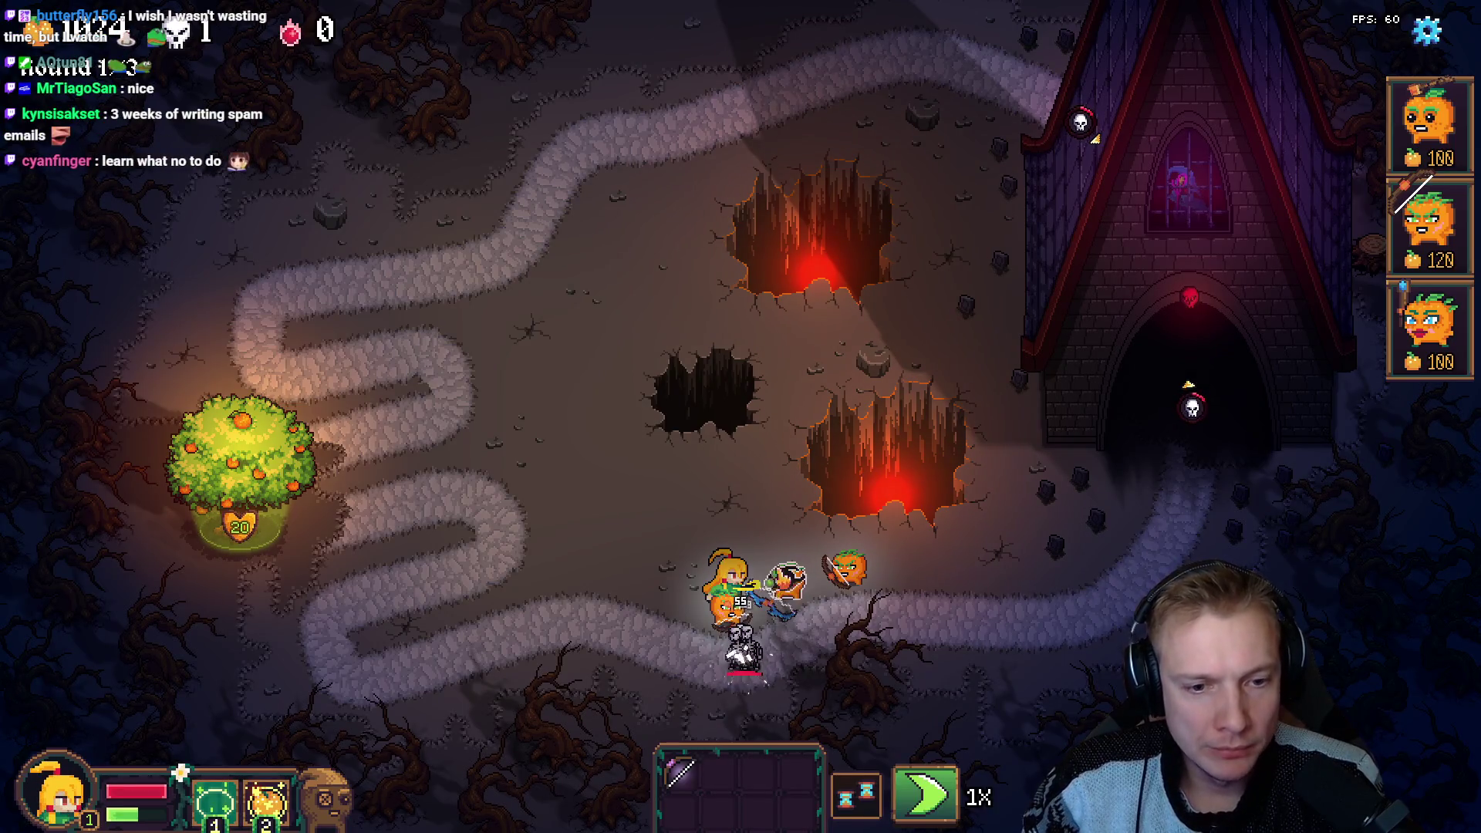
pyautogui.press('Escape')
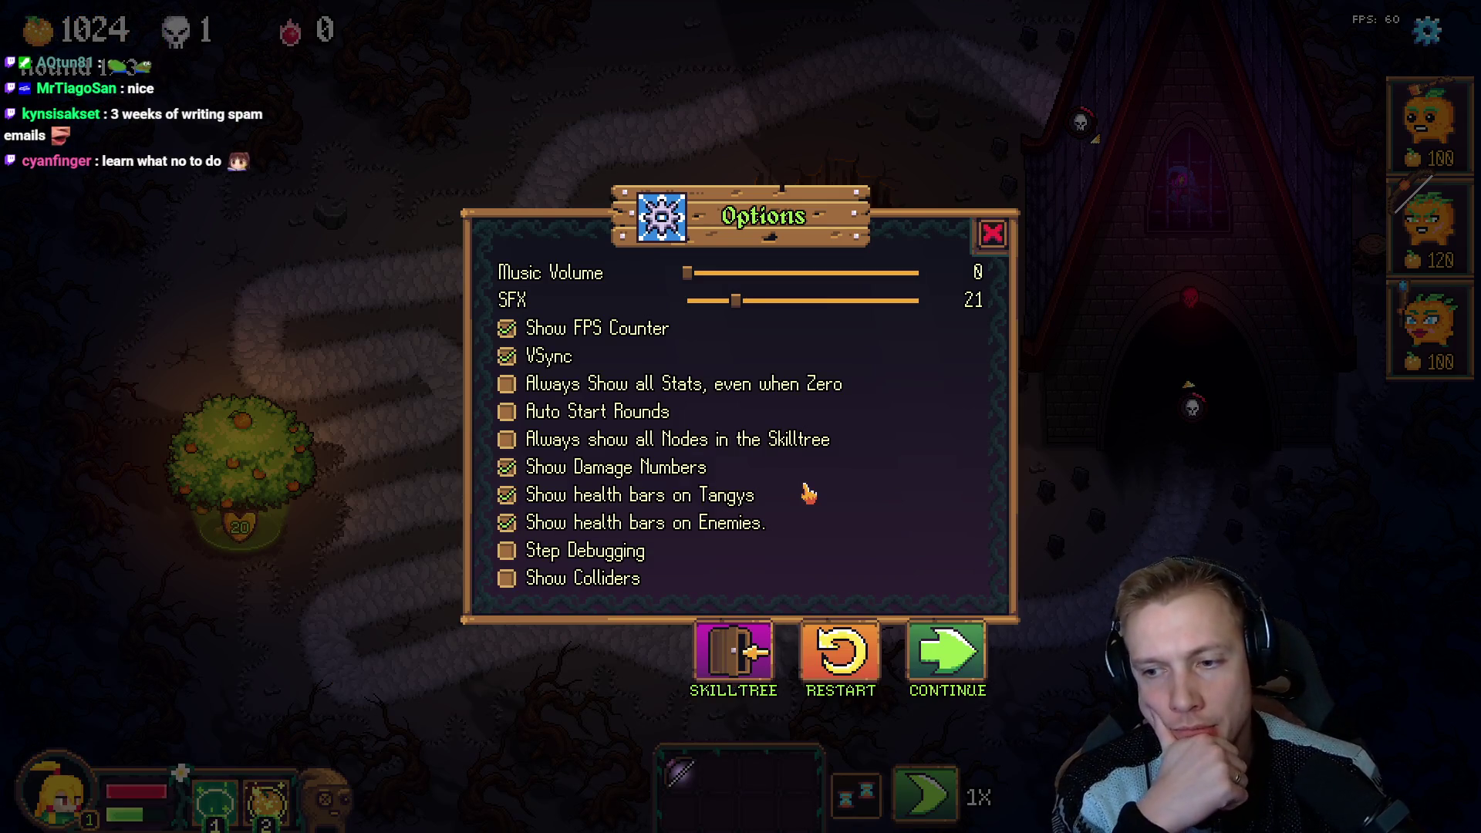
pyautogui.hotkey('alt', 'Tab')
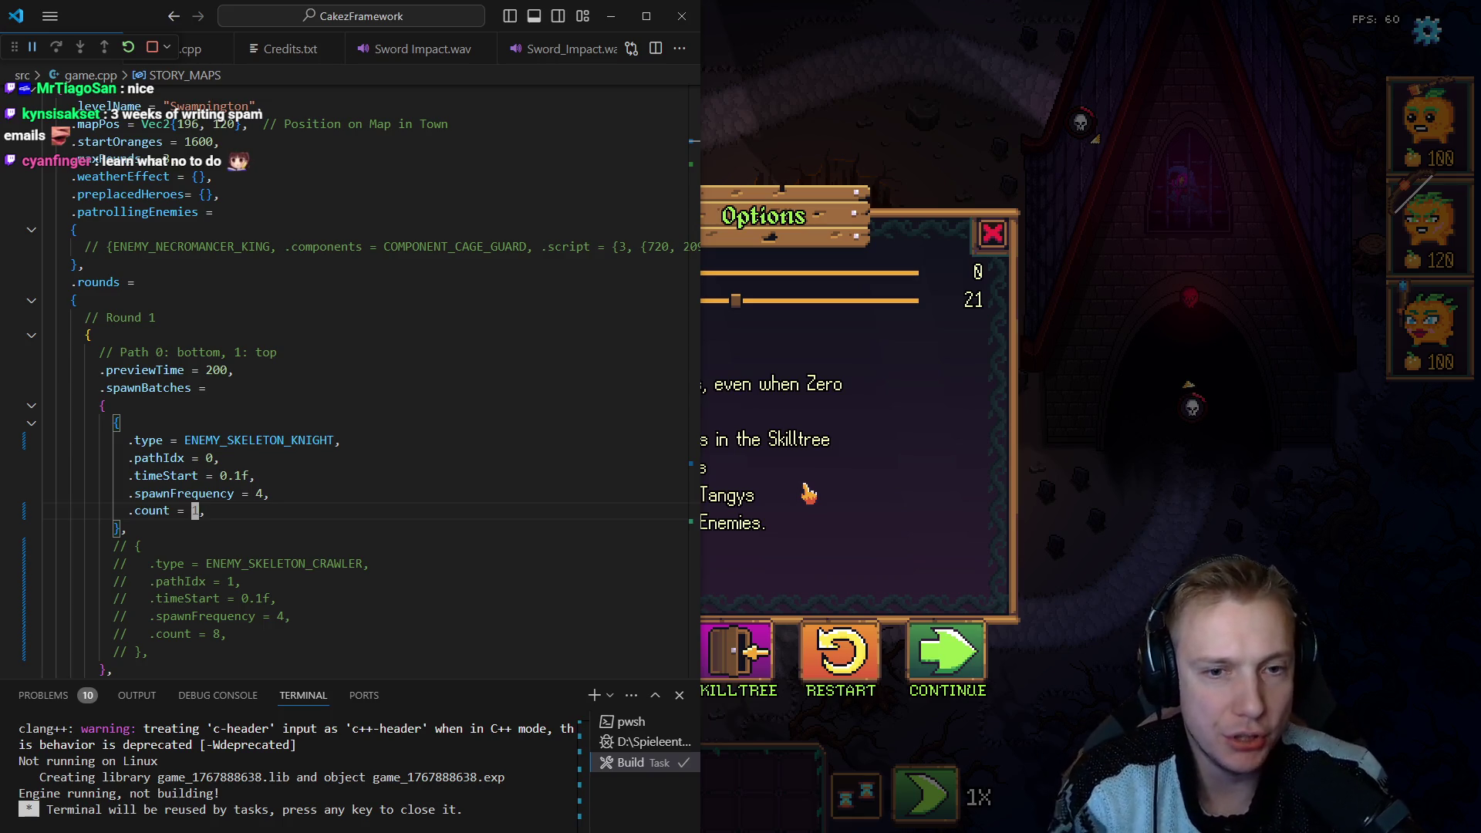
# Keep VS Code docked on the left half and check the tree's weapon shop in the game.
pyautogui.press('super+Up')
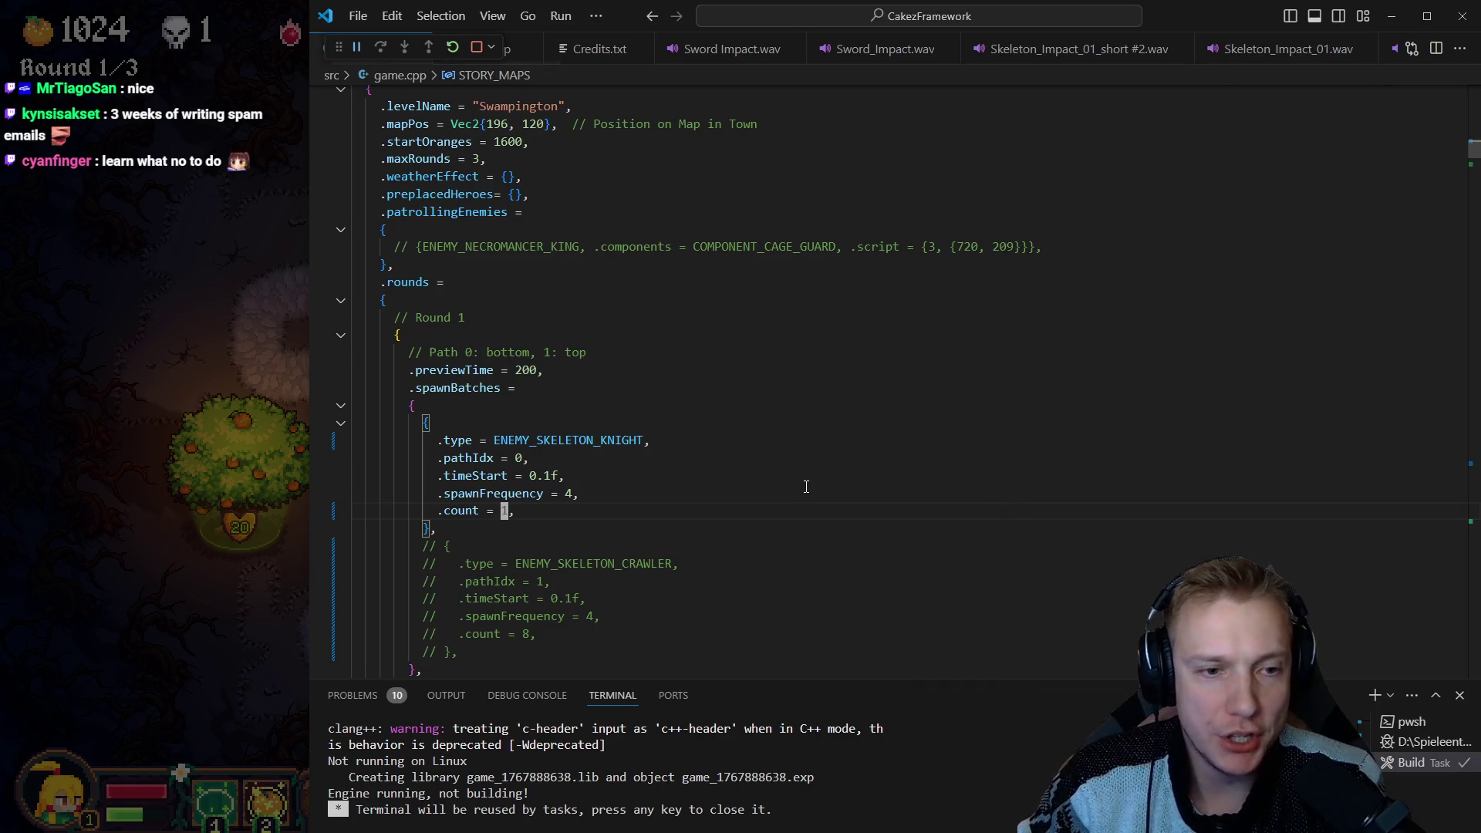
pyautogui.press('super+Left')
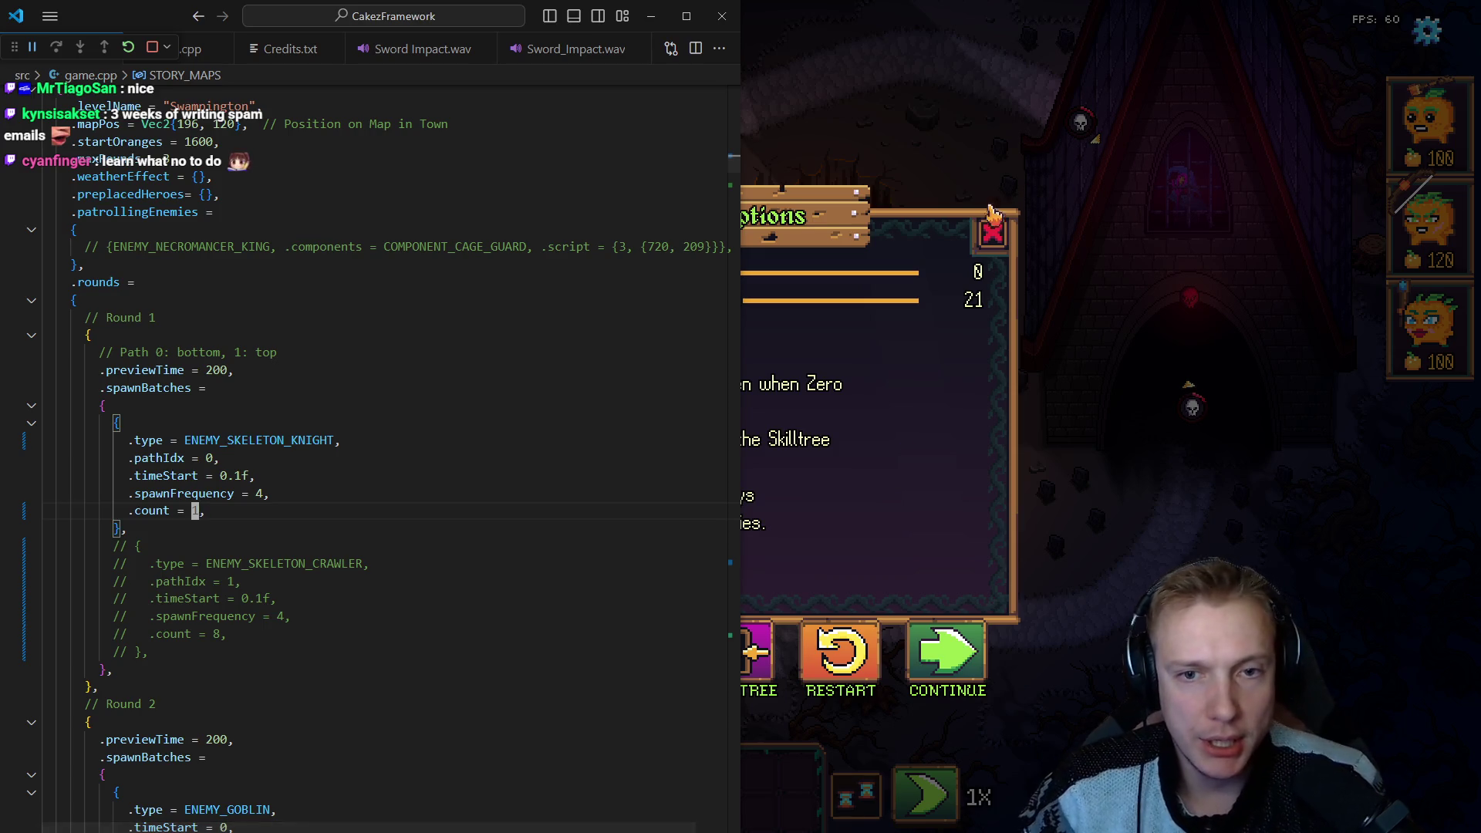
pyautogui.click(993, 233)
pyautogui.press('e')
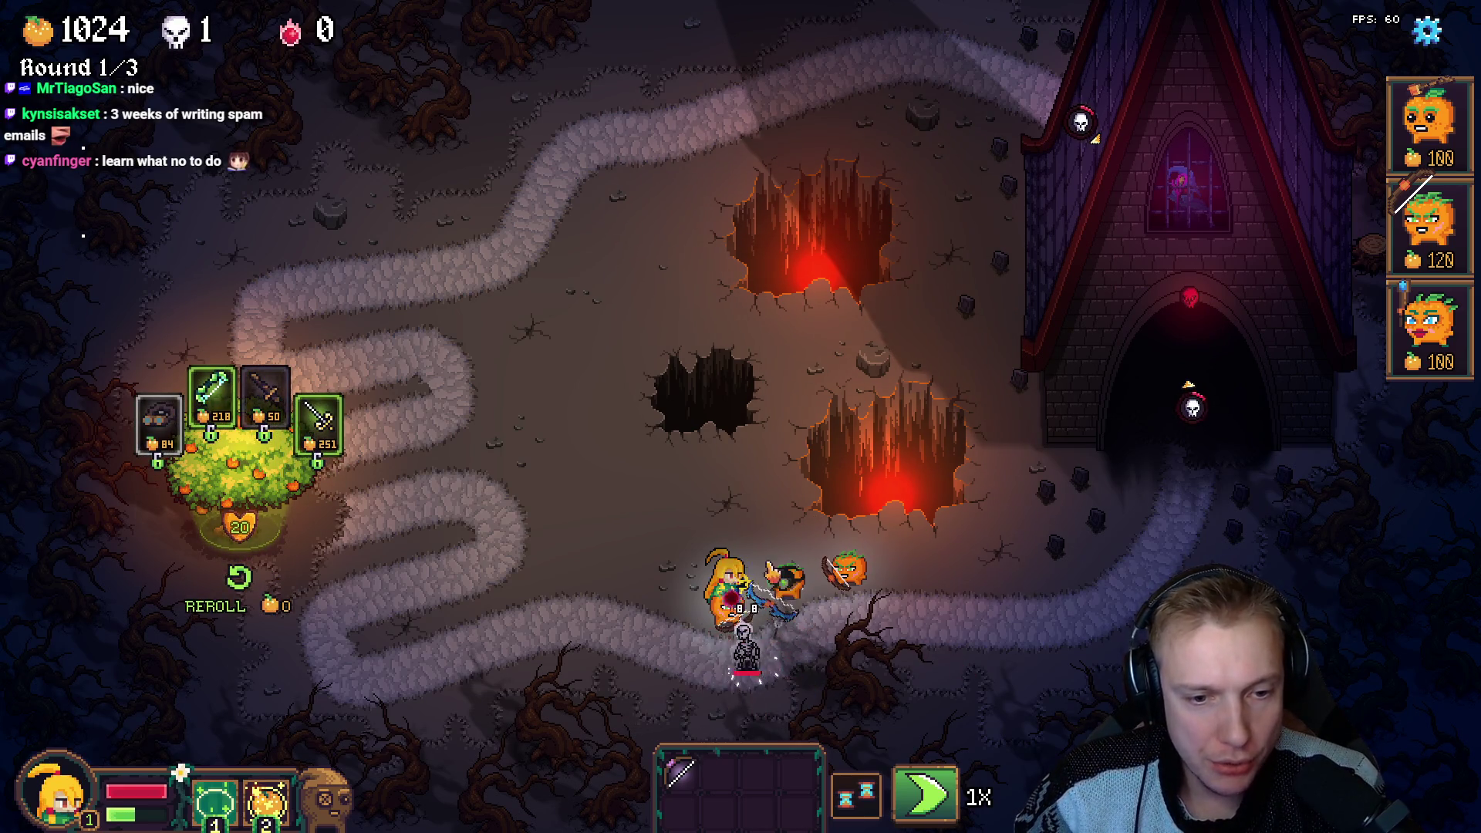
pyautogui.press('Escape')
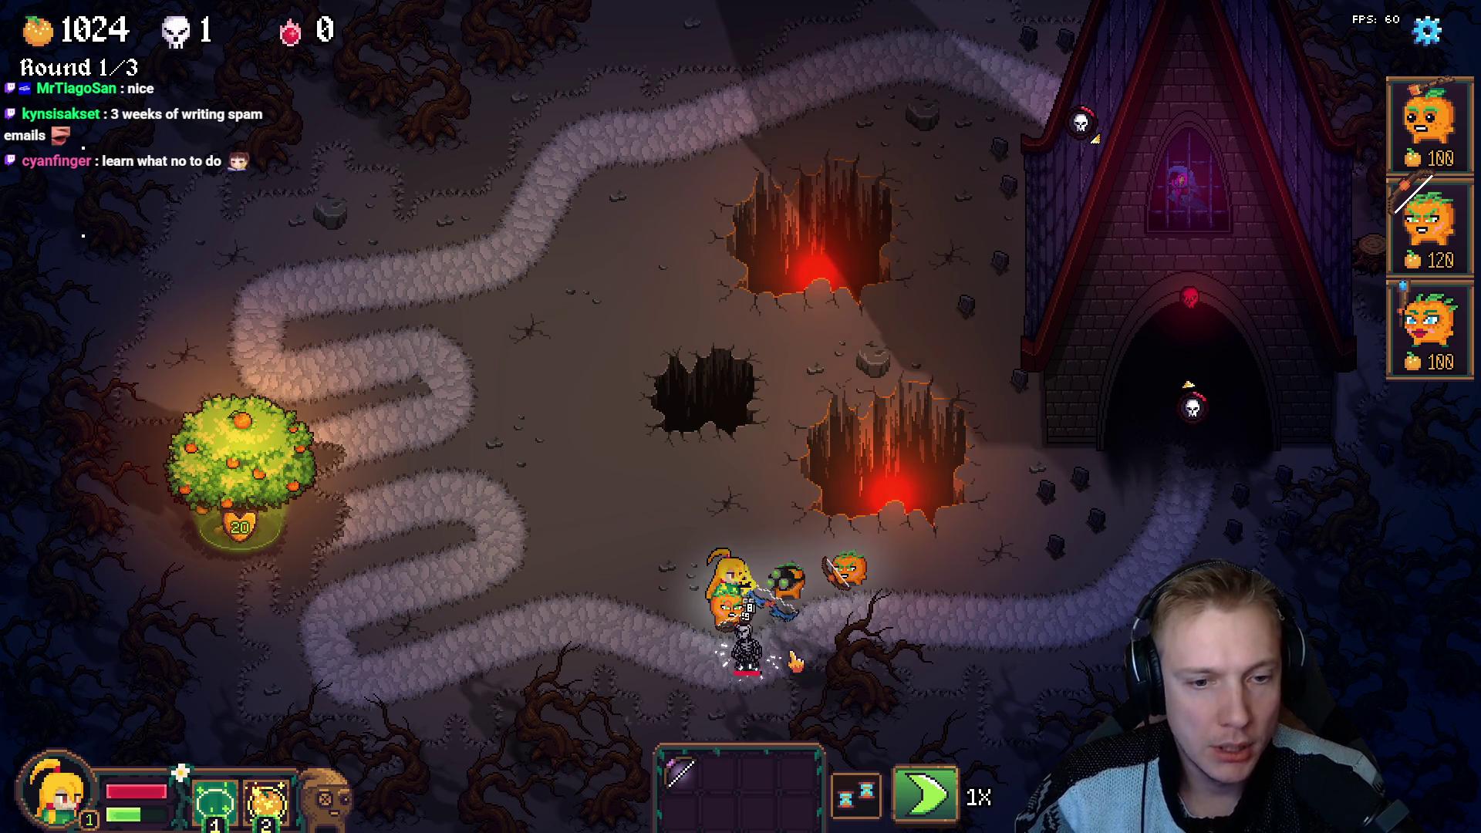
# Pause the game and jump to the ENEMY_GOBLIN_KNIGHT case in game.cpp.
pyautogui.press('Escape')
pyautogui.hotkey('alt', 'Tab')
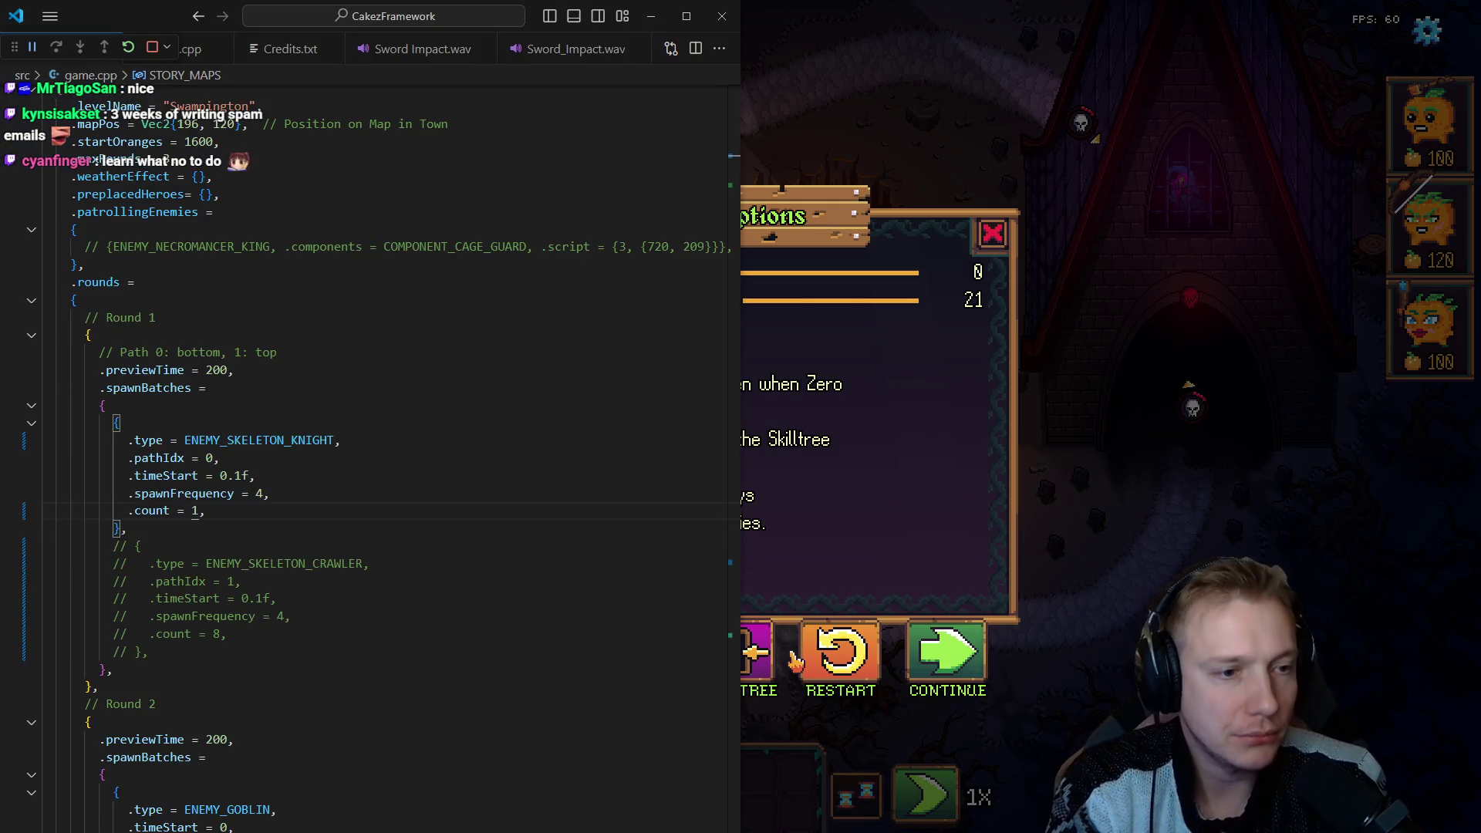
pyautogui.press('F3')
pyautogui.press('F3')
pyautogui.press('F3')
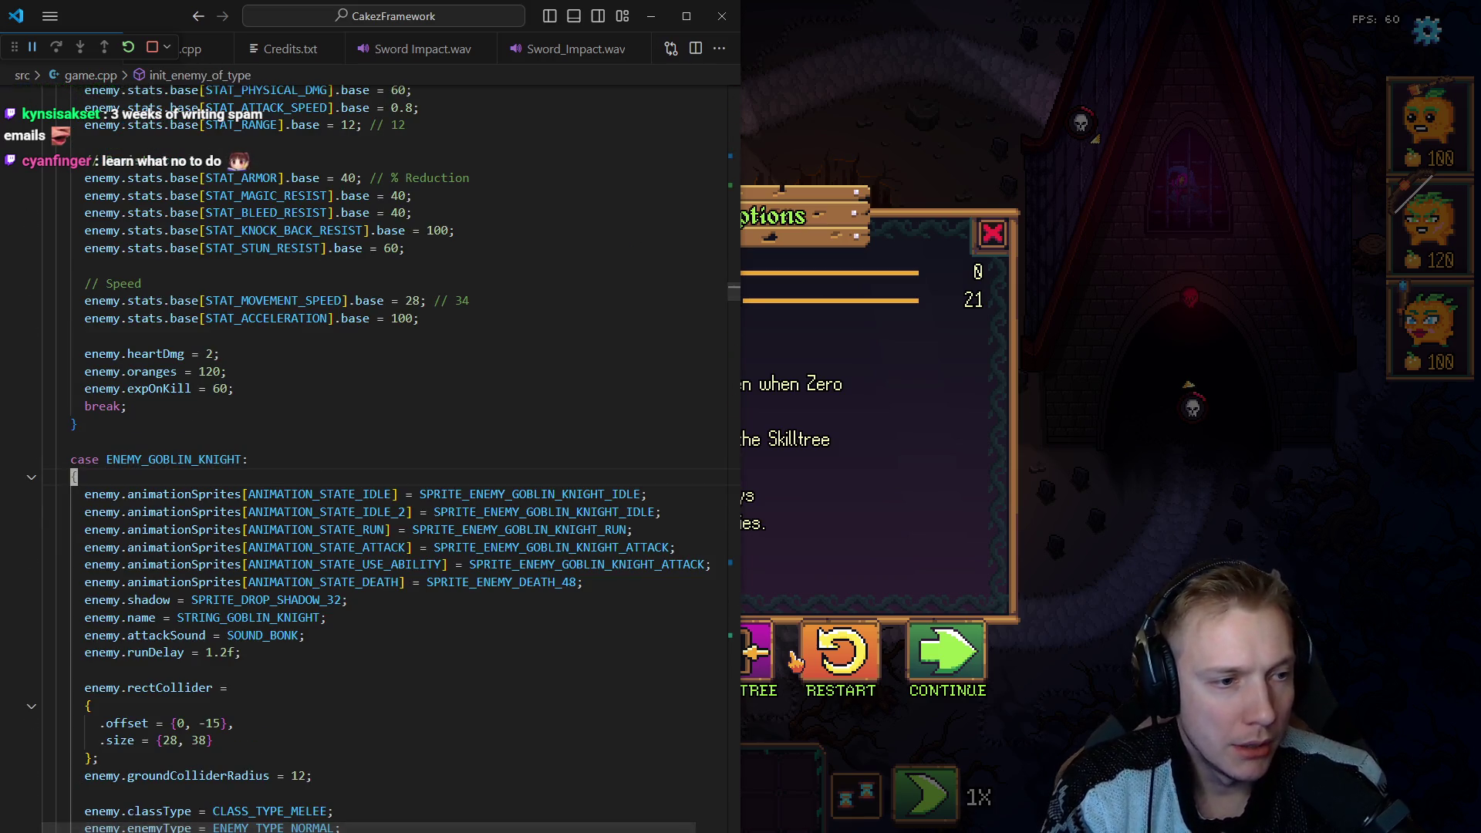
# Review the ENEMY_SKELETON_KNIGHT case, checking its ENEMY_TYPE_STRONG type and rectCollider block.
pyautogui.hotkey('ctrl', 'k')
pyautogui.hotkey('ctrl', '3')
pyautogui.press('F3')
pyautogui.press('Down')
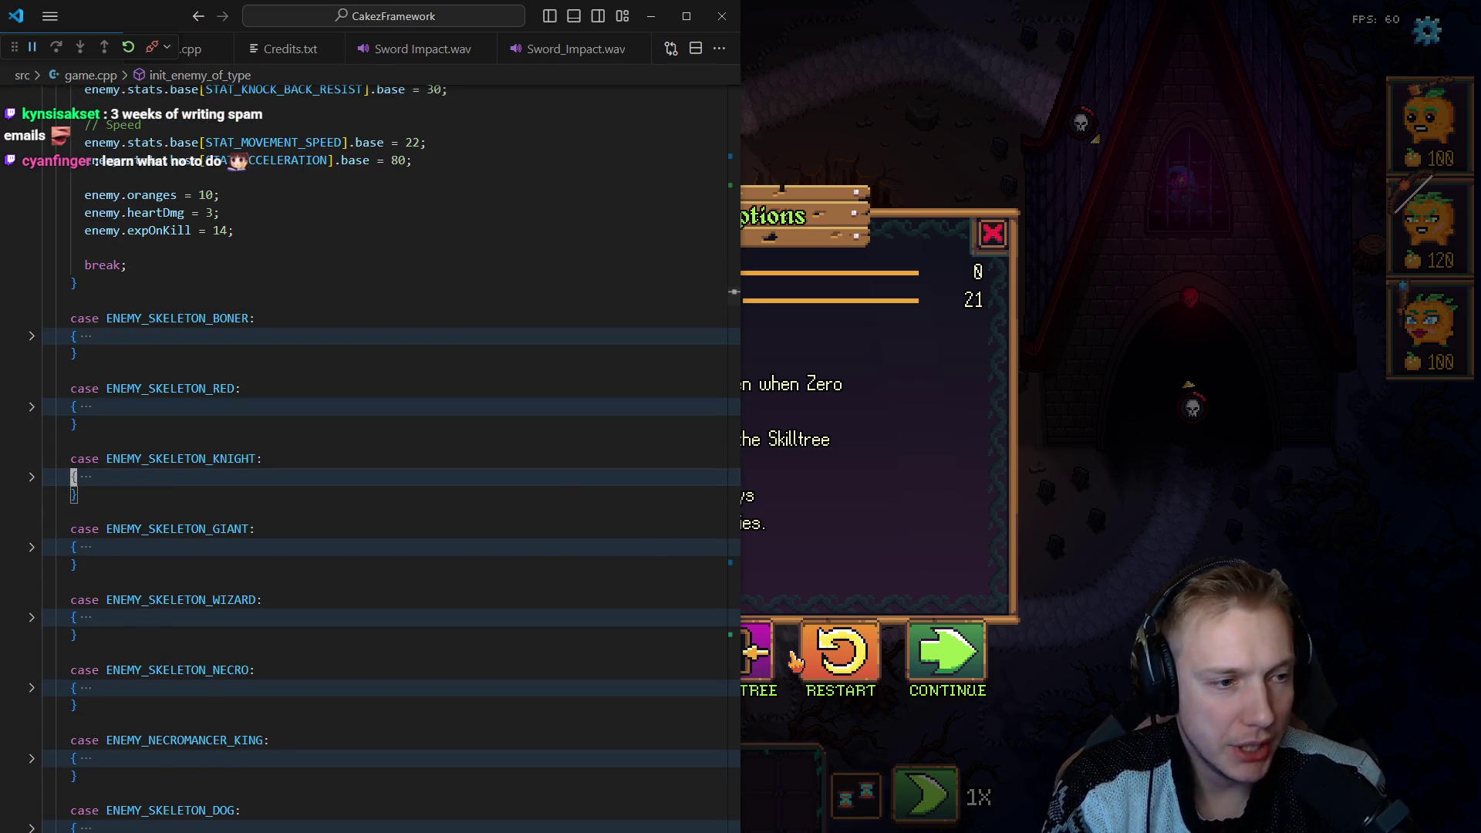
pyautogui.hotkey('ctrl', 'shift', ']')
pyautogui.press('Down')
pyautogui.press('Down')
pyautogui.press('Down')
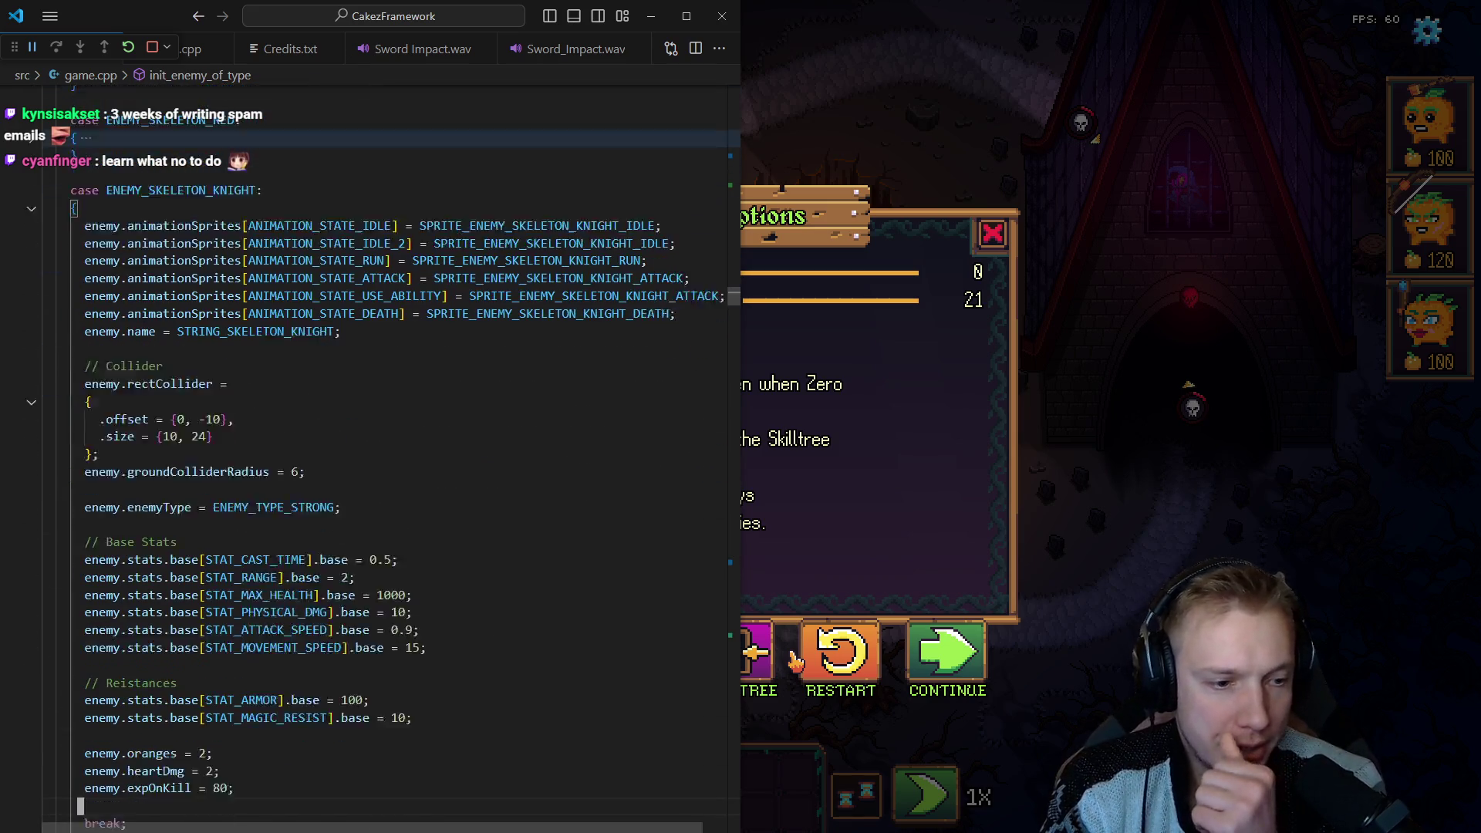
pyautogui.click(215, 455)
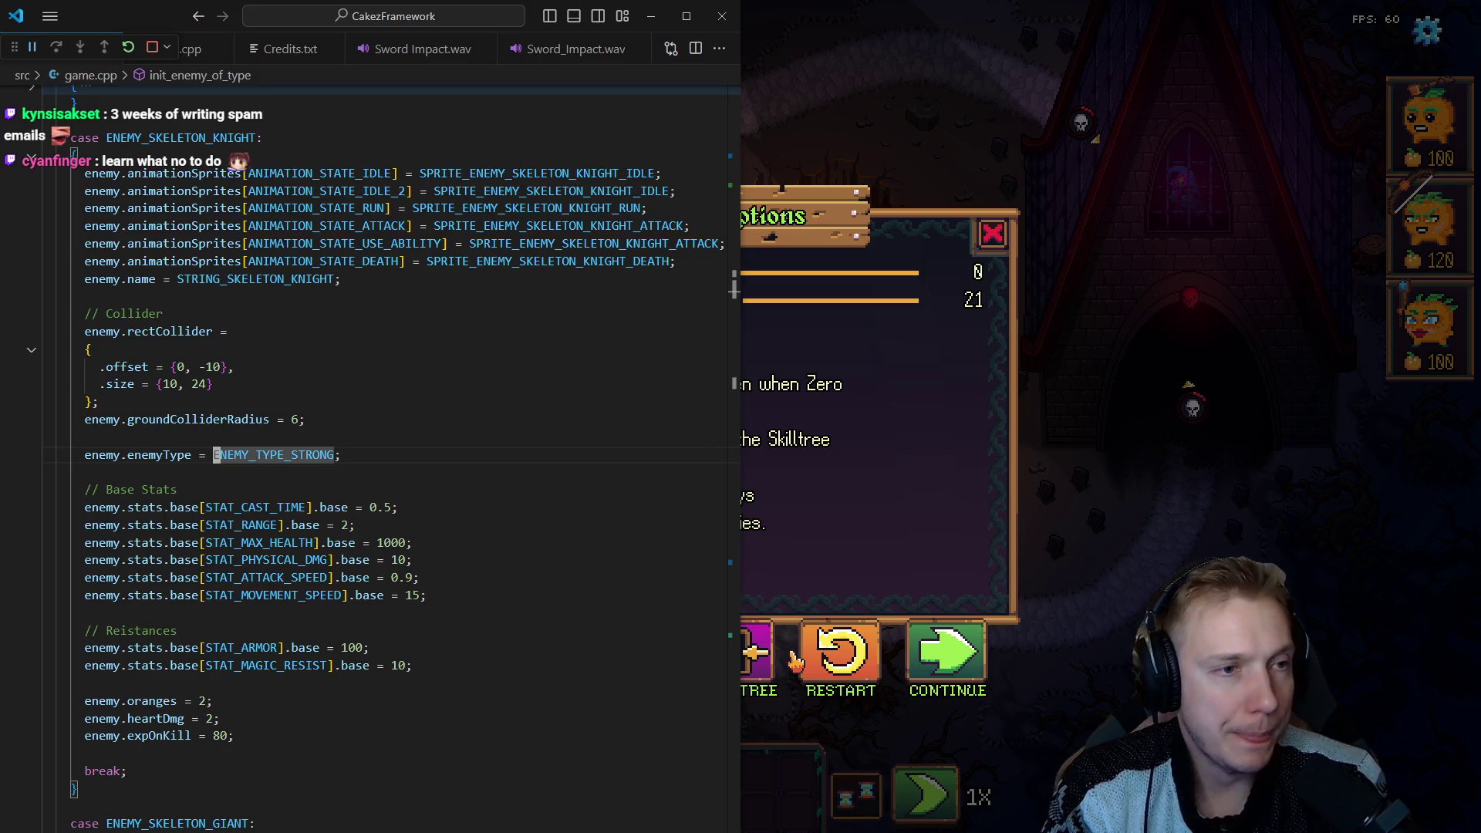
pyautogui.click(80, 438)
pyautogui.doubleClick(209, 331)
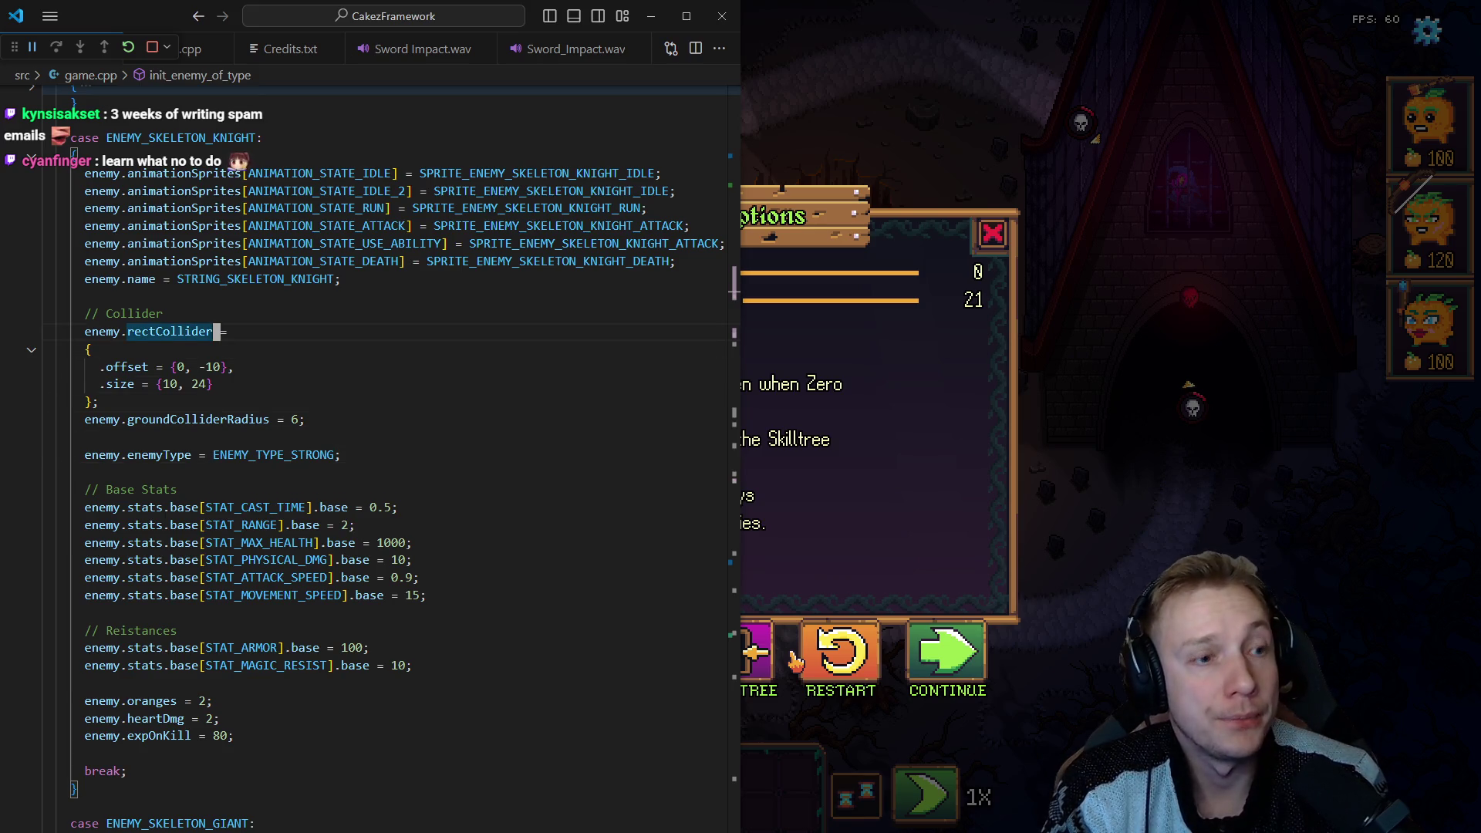
pyautogui.press('Down')
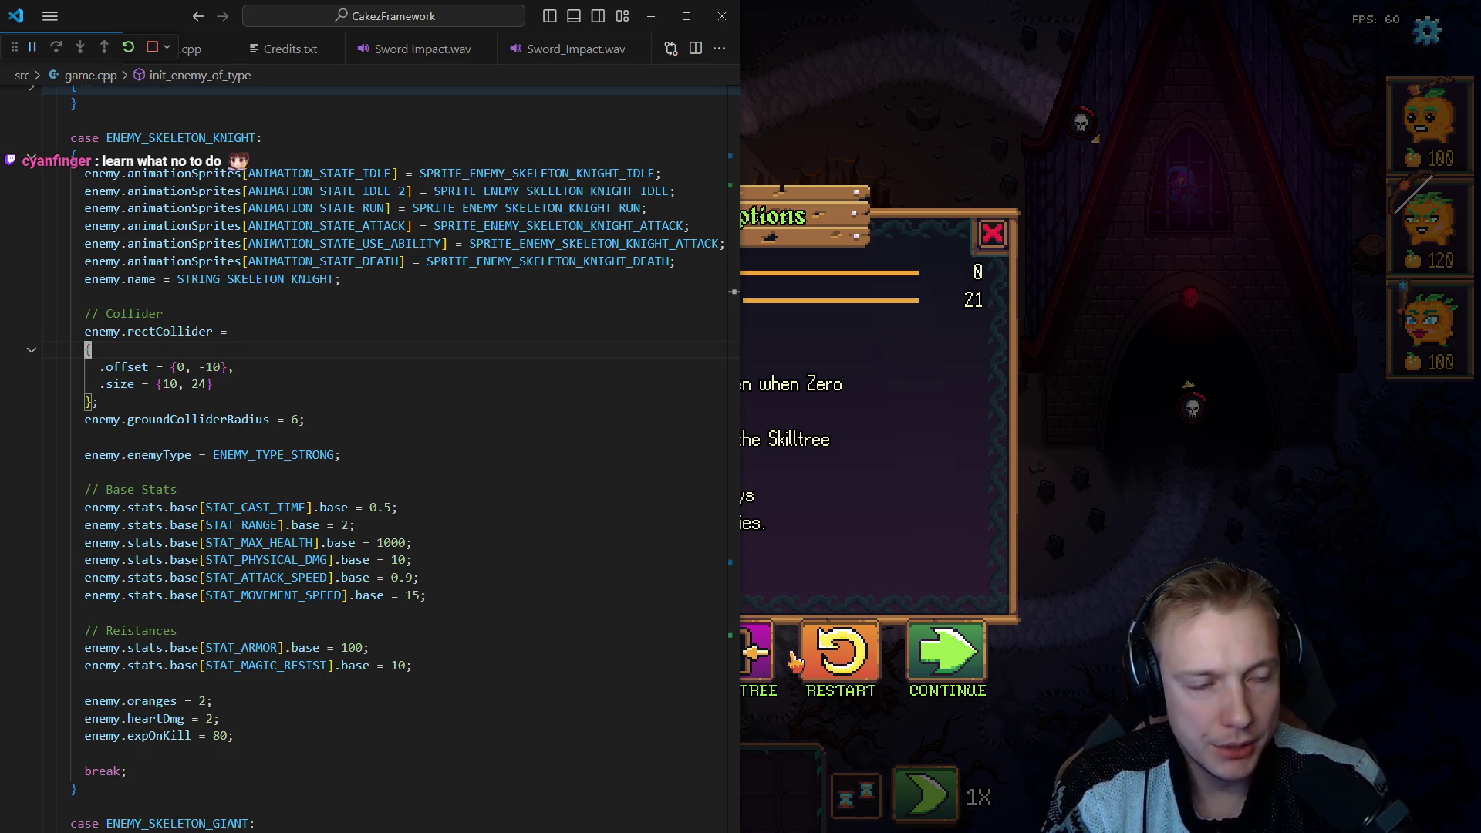
# Go to handle_dmg_infliction and unfold the skeleton knight's instant revive block.
pyautogui.hotkey('alt', 'Left')
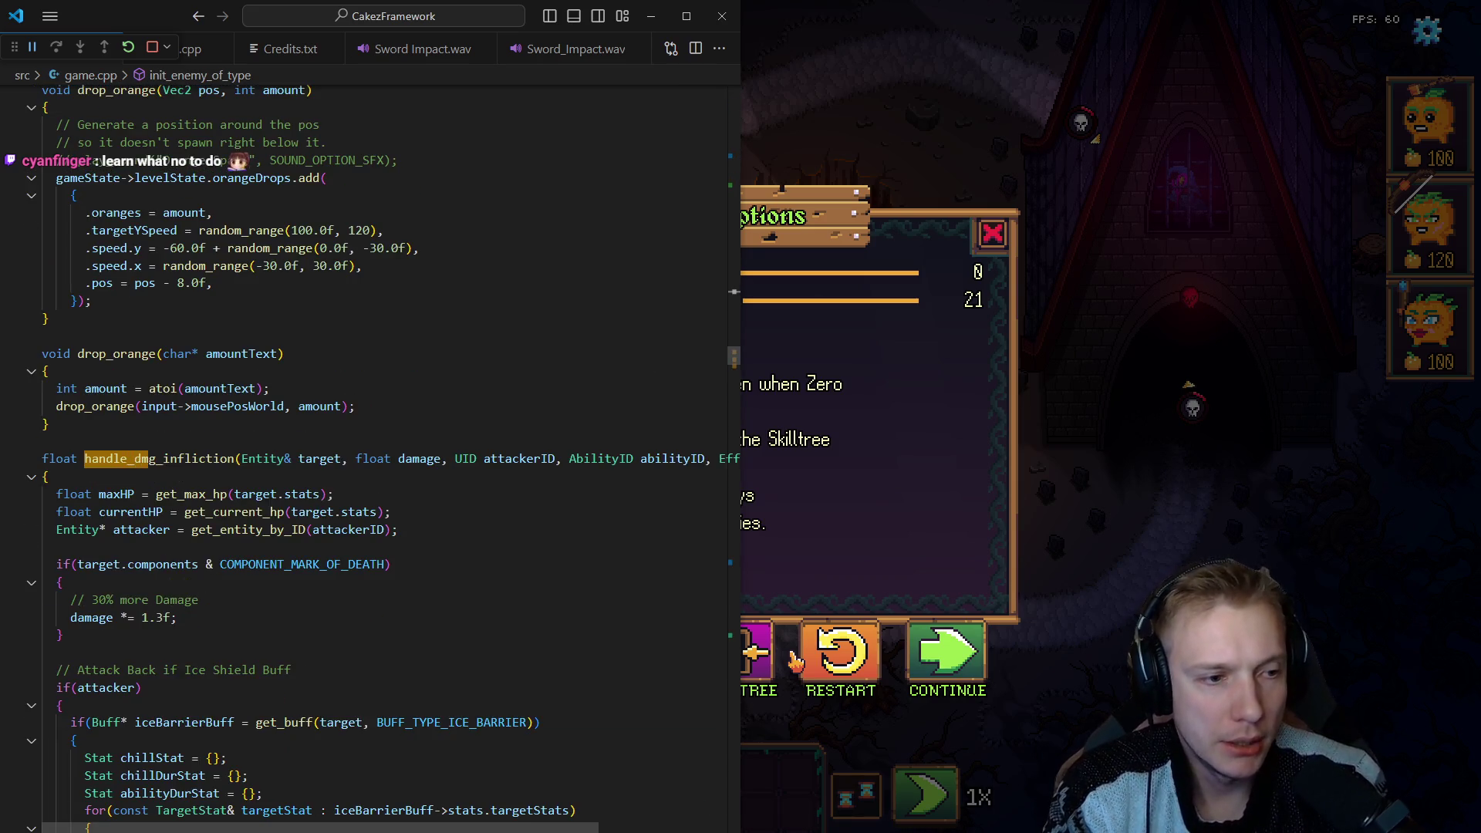
pyautogui.press('Down')
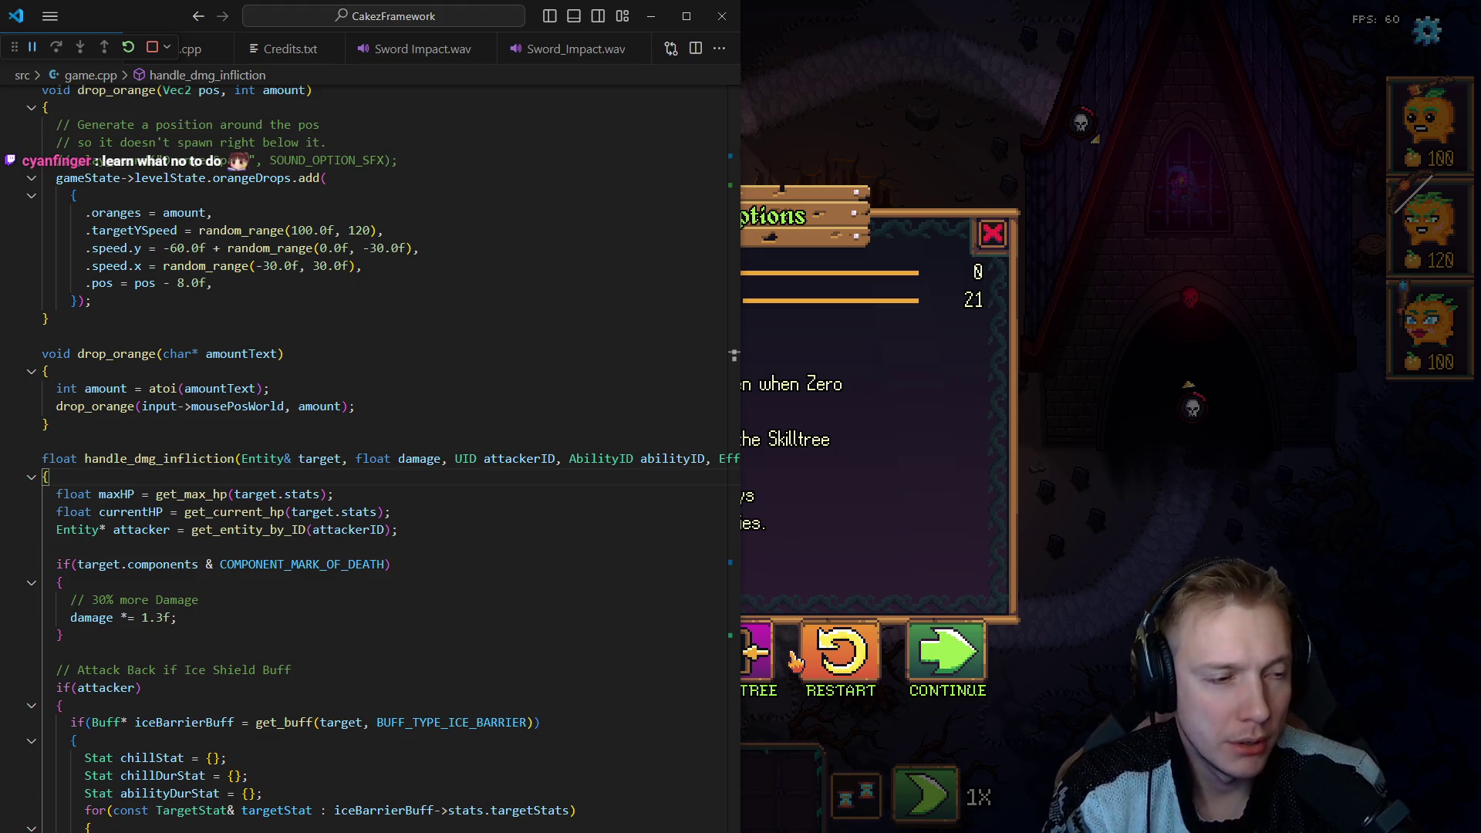
pyautogui.hotkey('alt', 'Left')
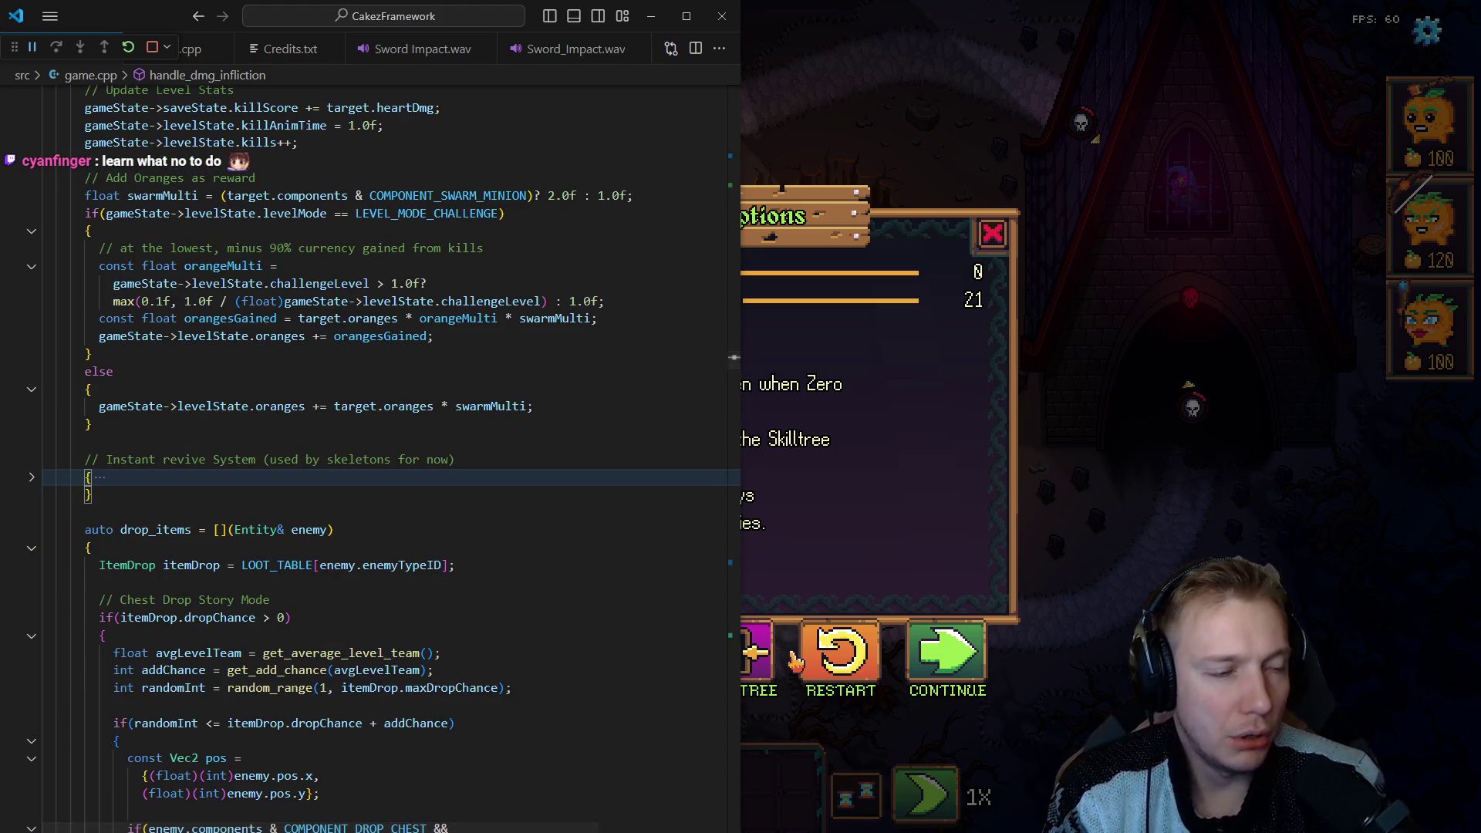
pyautogui.hotkey('ctrl', 'shift', ']')
pyautogui.press('Down')
pyautogui.press('Down')
pyautogui.press('Home')
pyautogui.hotkey('shift', 'Up')
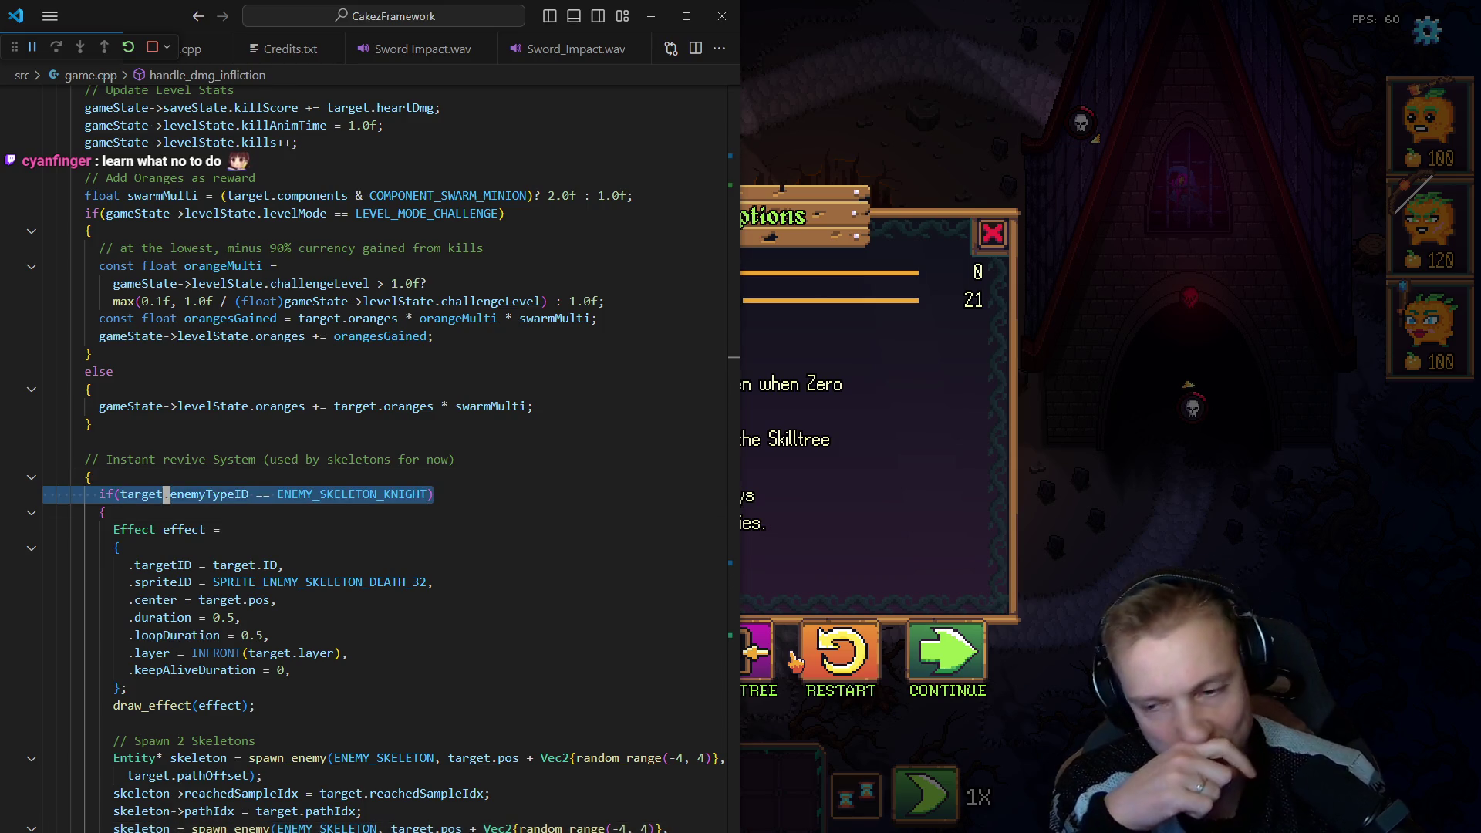
# Select the death effect initializer and fold it away.
pyautogui.click(166, 530)
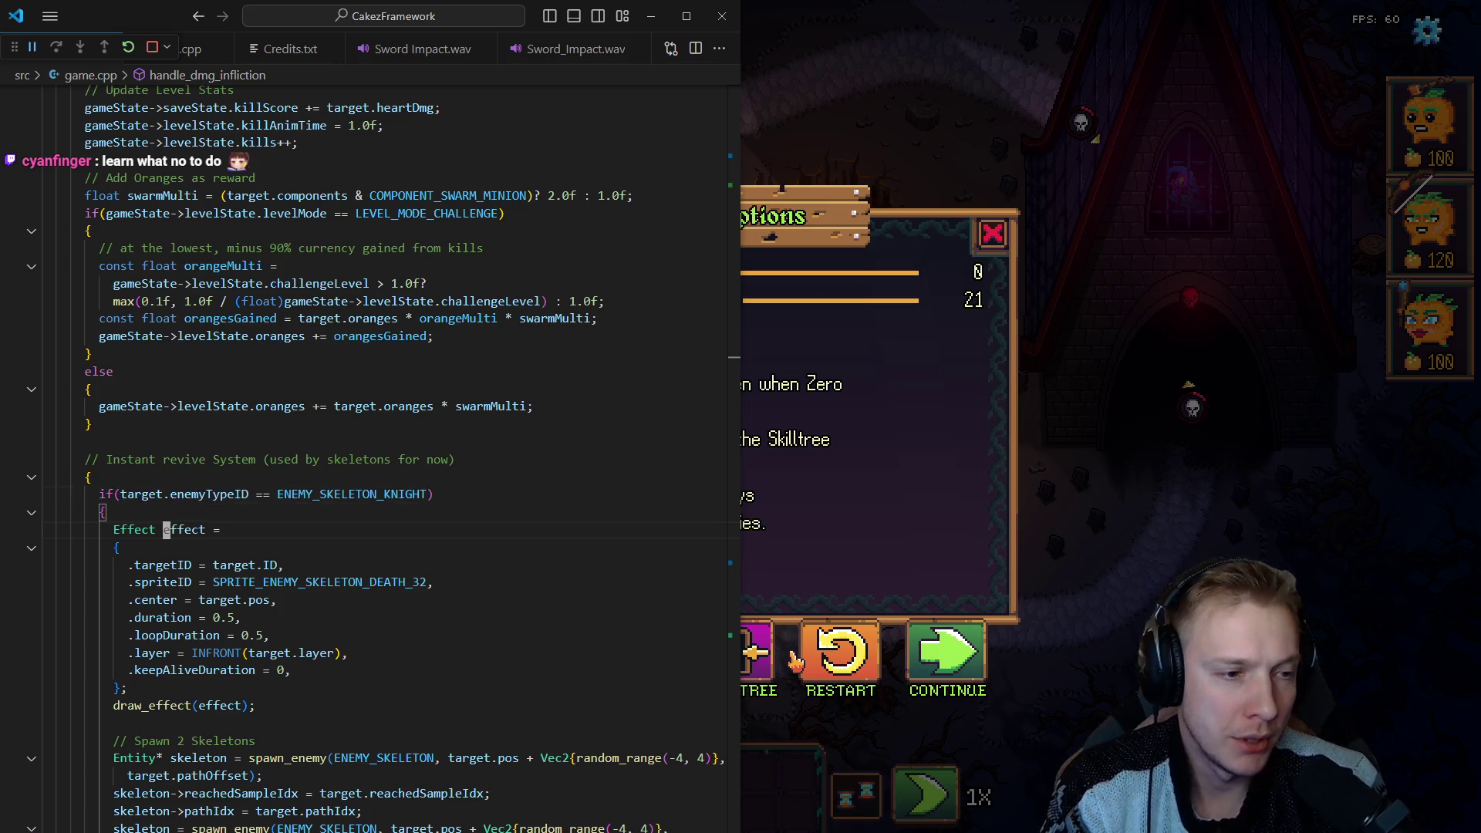
pyautogui.press('Home')
pyautogui.press('Home')
pyautogui.hotkey('shift', 'Down')
pyautogui.hotkey('shift', 'End')
pyautogui.hotkey('shift', 'Down')
pyautogui.hotkey('shift', 'Down')
pyautogui.hotkey('shift', 'Down')
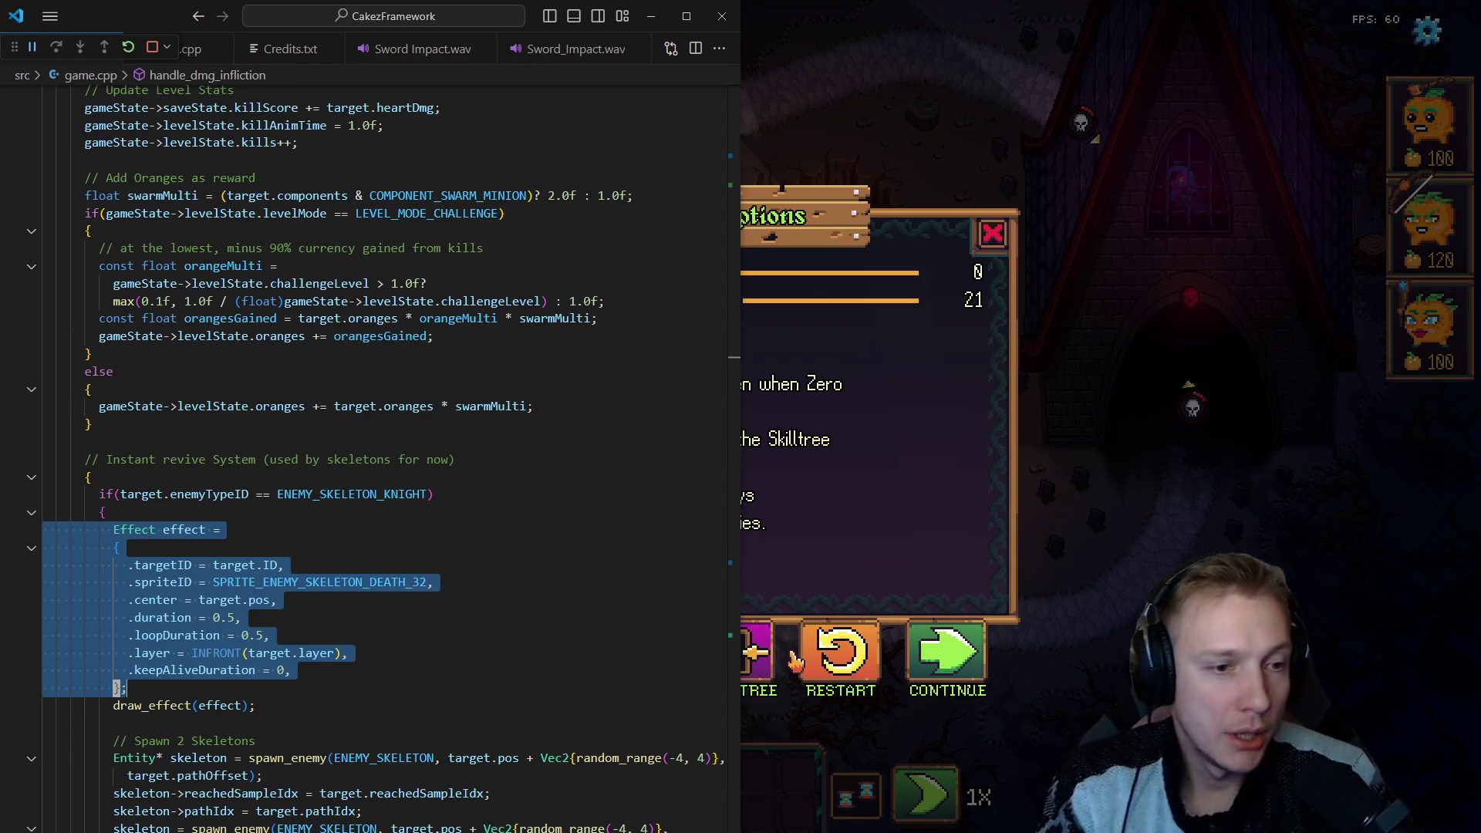
pyautogui.press('Escape')
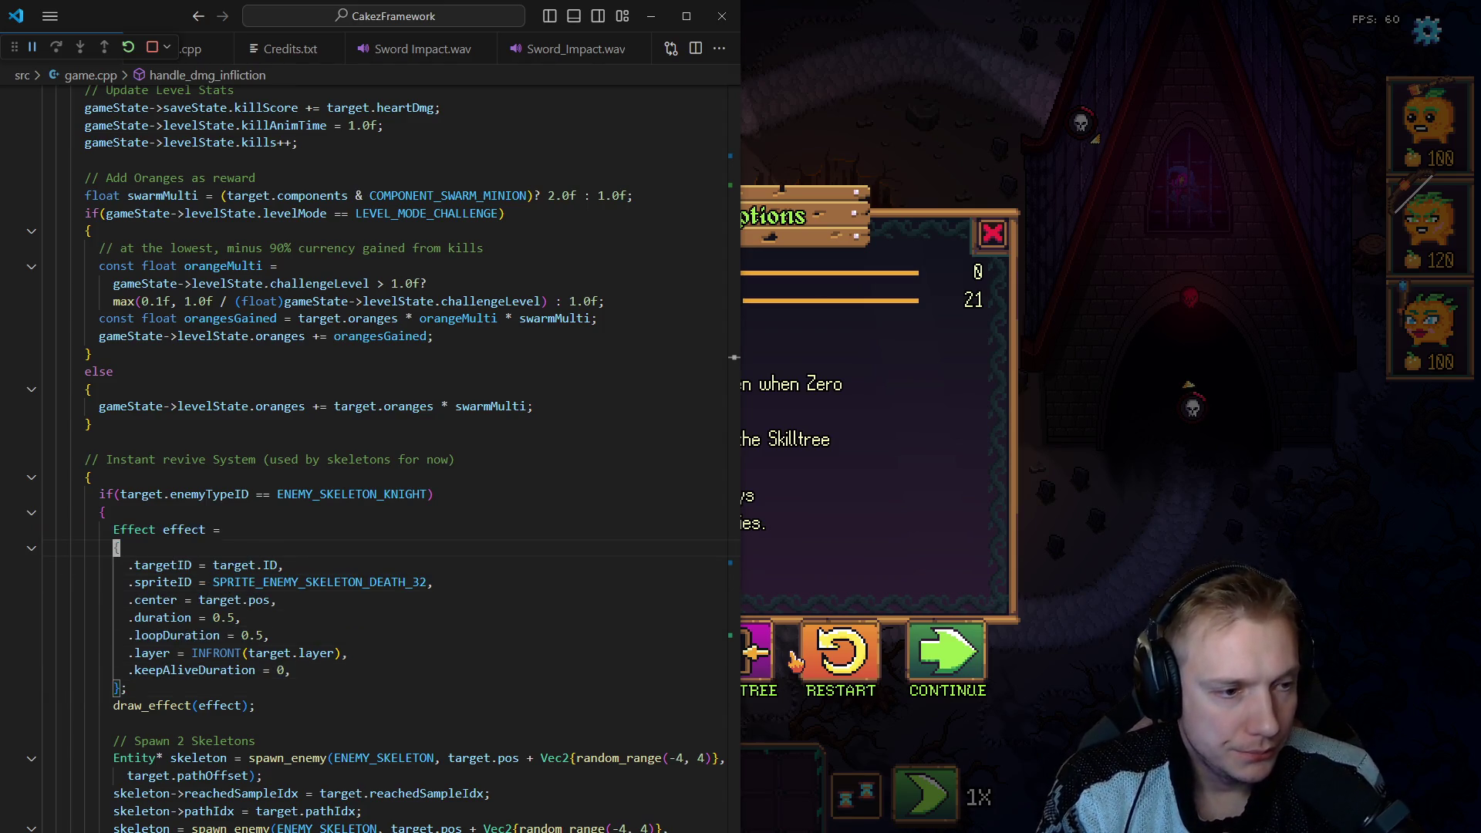
pyautogui.hotkey('ctrl', 'shift', '[')
pyautogui.press('Down')
pyautogui.press('Down')
pyautogui.press('Down')
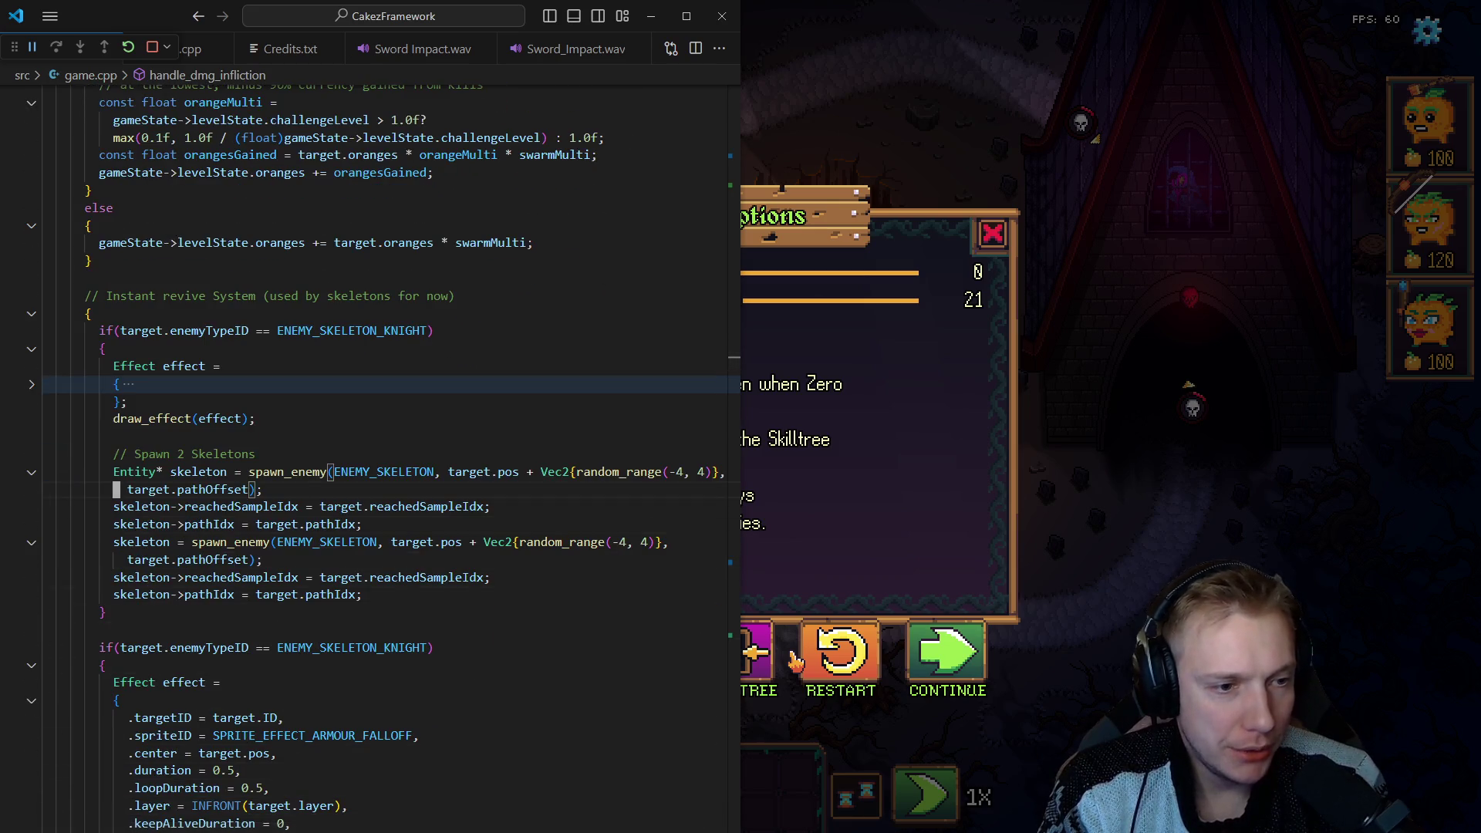
# Select the two-skeleton spawn code and cut the upper revive if-block.
pyautogui.moveTo(43, 454)
pyautogui.mouseDown()
pyautogui.moveTo(694, 475)
pyautogui.moveTo(263, 559)
pyautogui.mouseUp()
pyautogui.moveTo(115, 559); pyautogui.dragTo(116, 594)
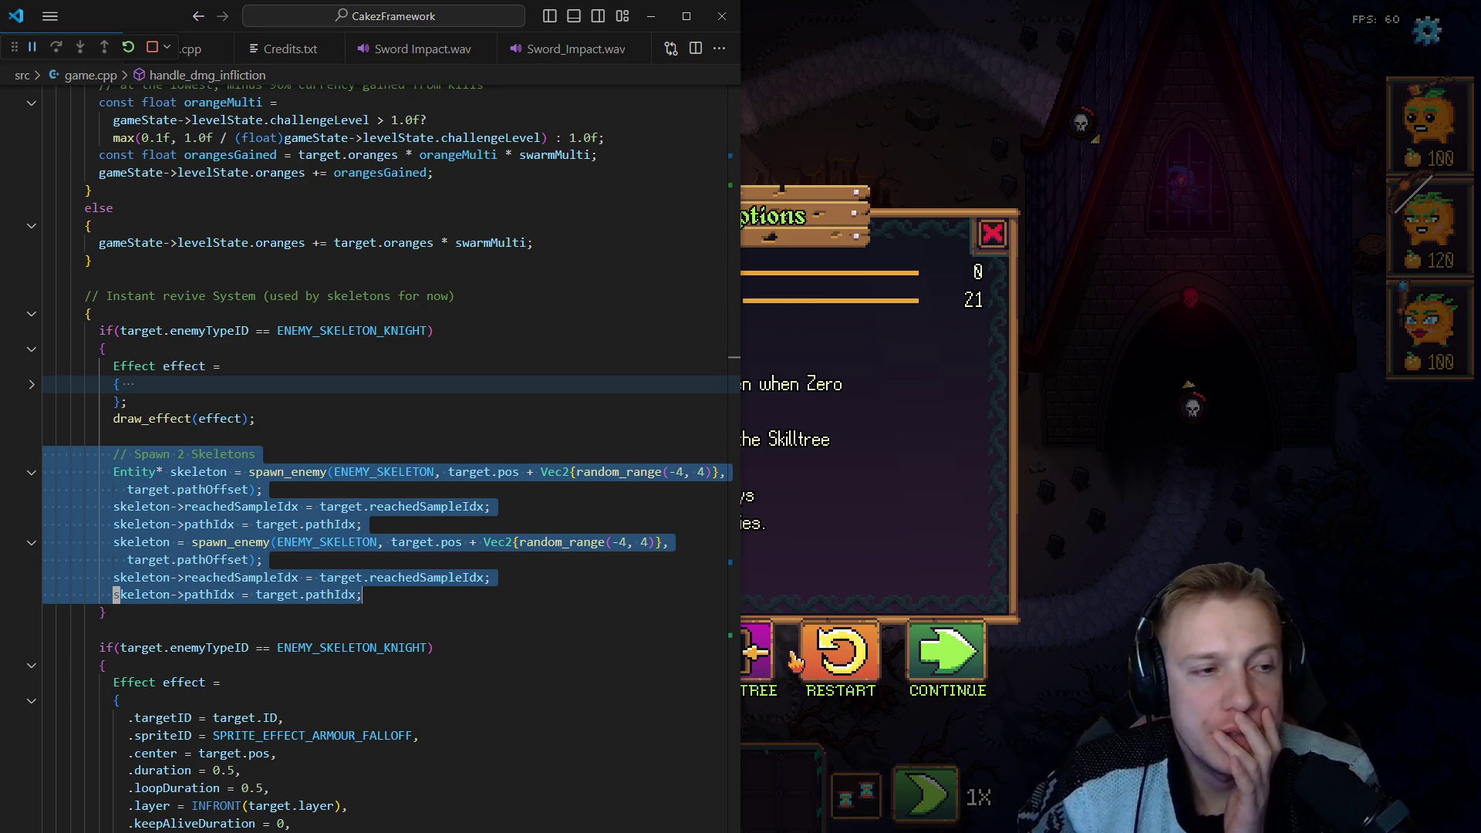
pyautogui.scroll(-3, 98, 415)
pyautogui.click(98, 415)
pyautogui.moveTo(98, 415)
pyautogui.mouseDown()
pyautogui.moveTo(87, 713)
pyautogui.moveTo(127, 730)
pyautogui.mouseUp()
pyautogui.click(137, 729)
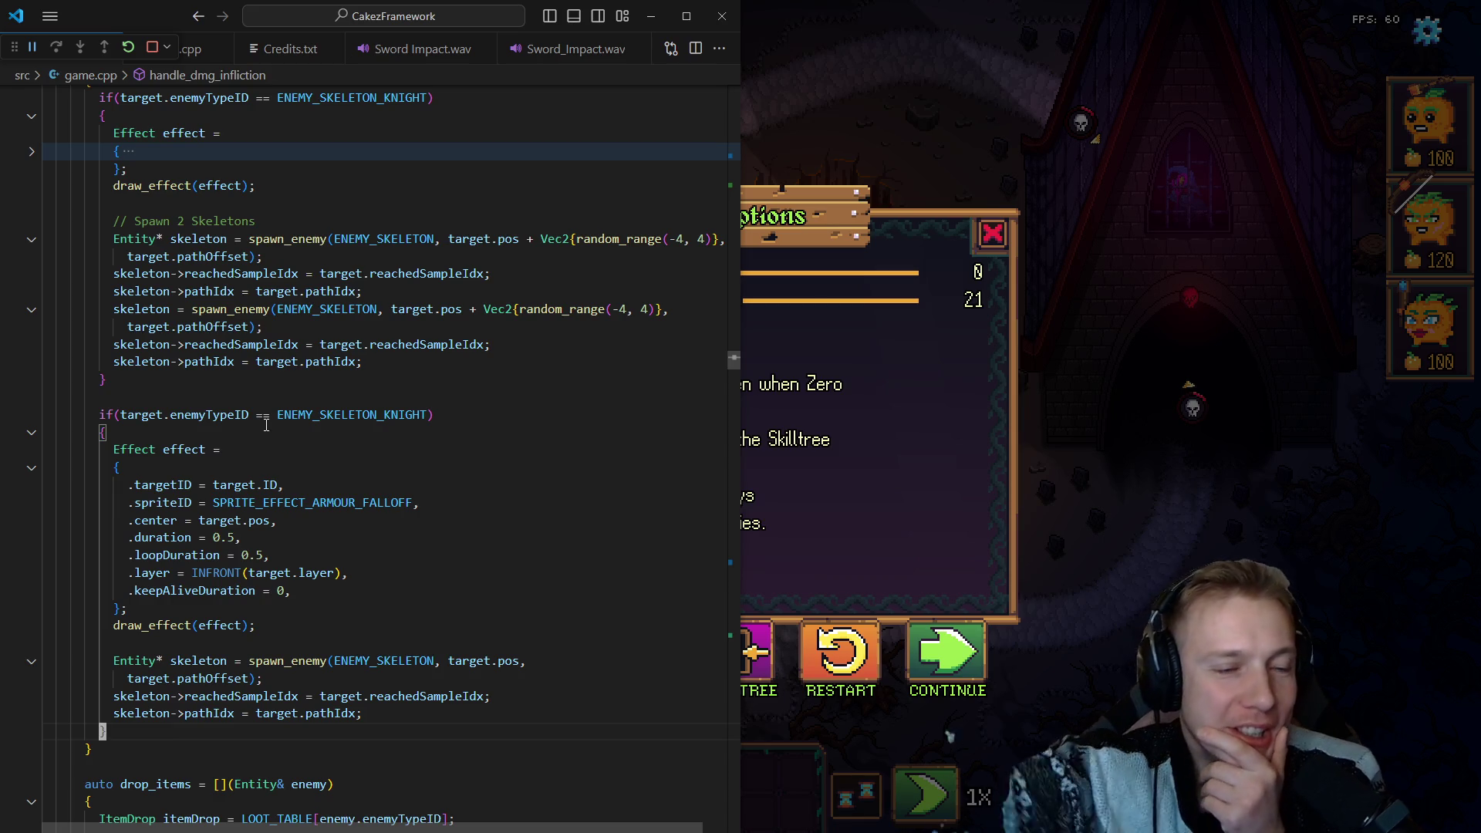
pyautogui.click(217, 416)
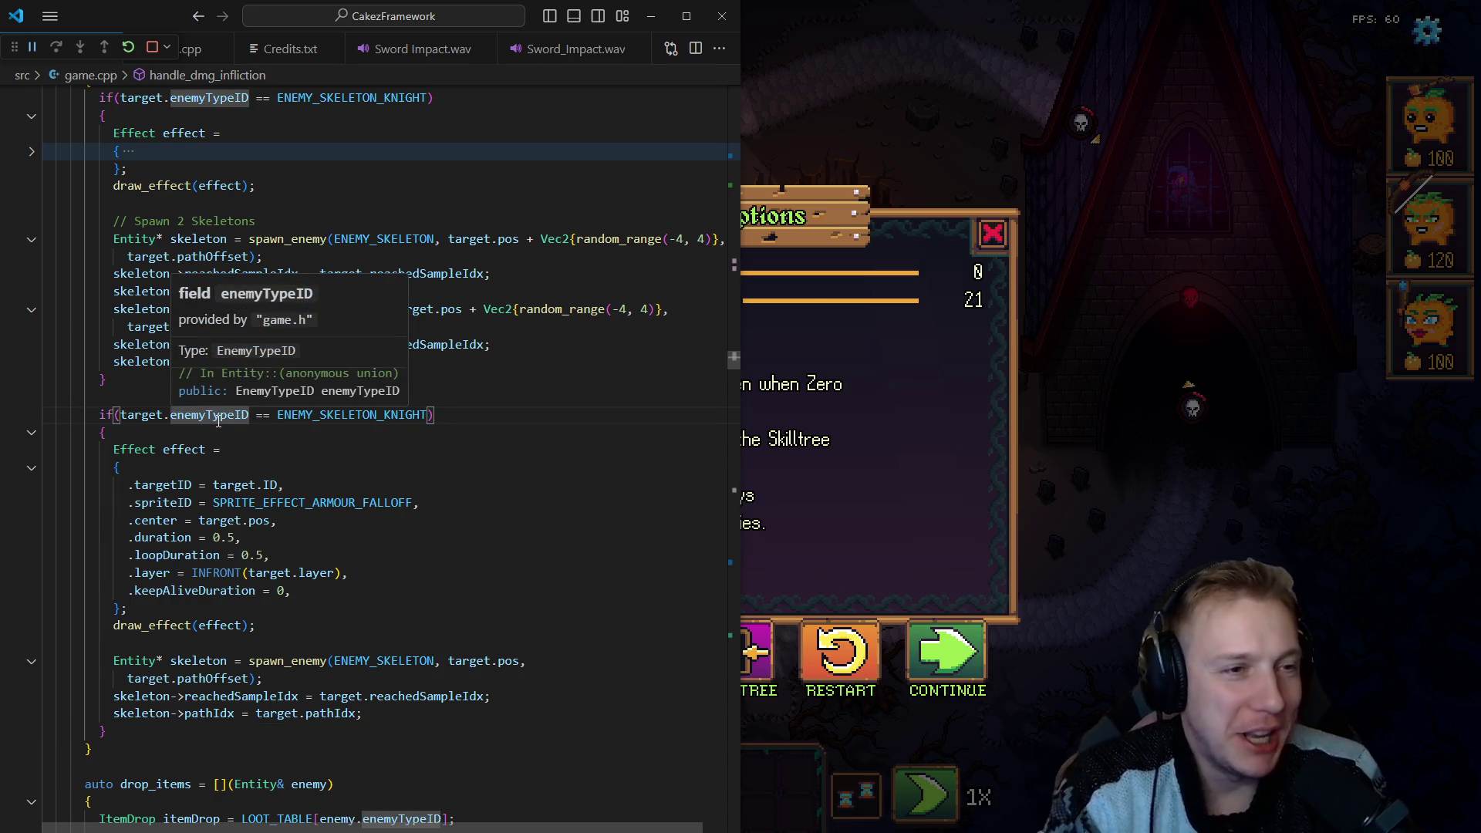
pyautogui.press('Up')
pyautogui.hotkey('shift', 'alt', 'Right')
pyautogui.hotkey('shift', 'alt', 'Right')
pyautogui.hotkey('shift', 'alt', 'Right')
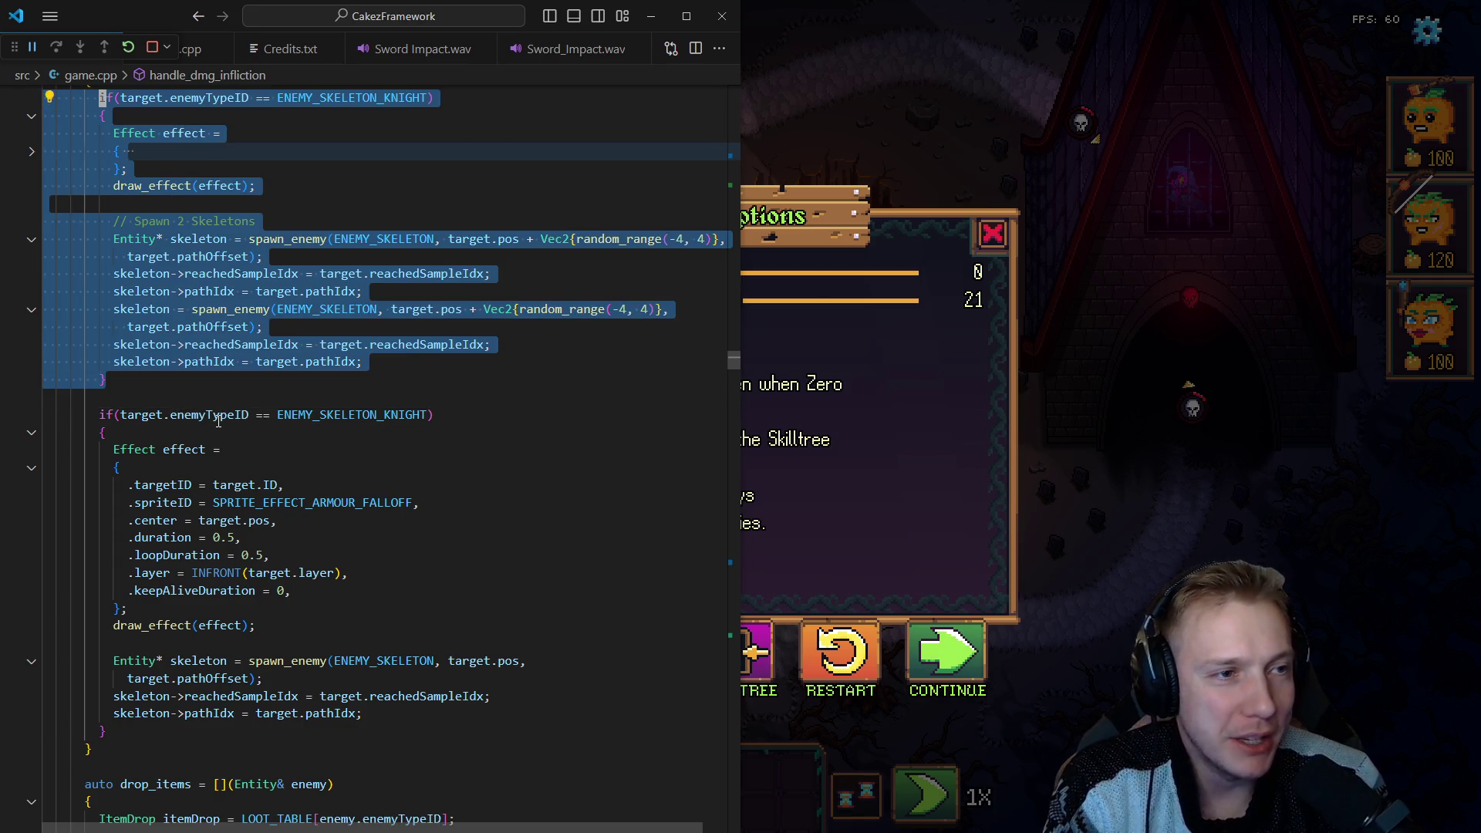
pyautogui.press('Delete')
# Paste the two-skeleton block back above and select its Spawn 2 Skeletons lines.
pyautogui.scroll(2, 219, 421)
pyautogui.scroll(2, 218, 420)
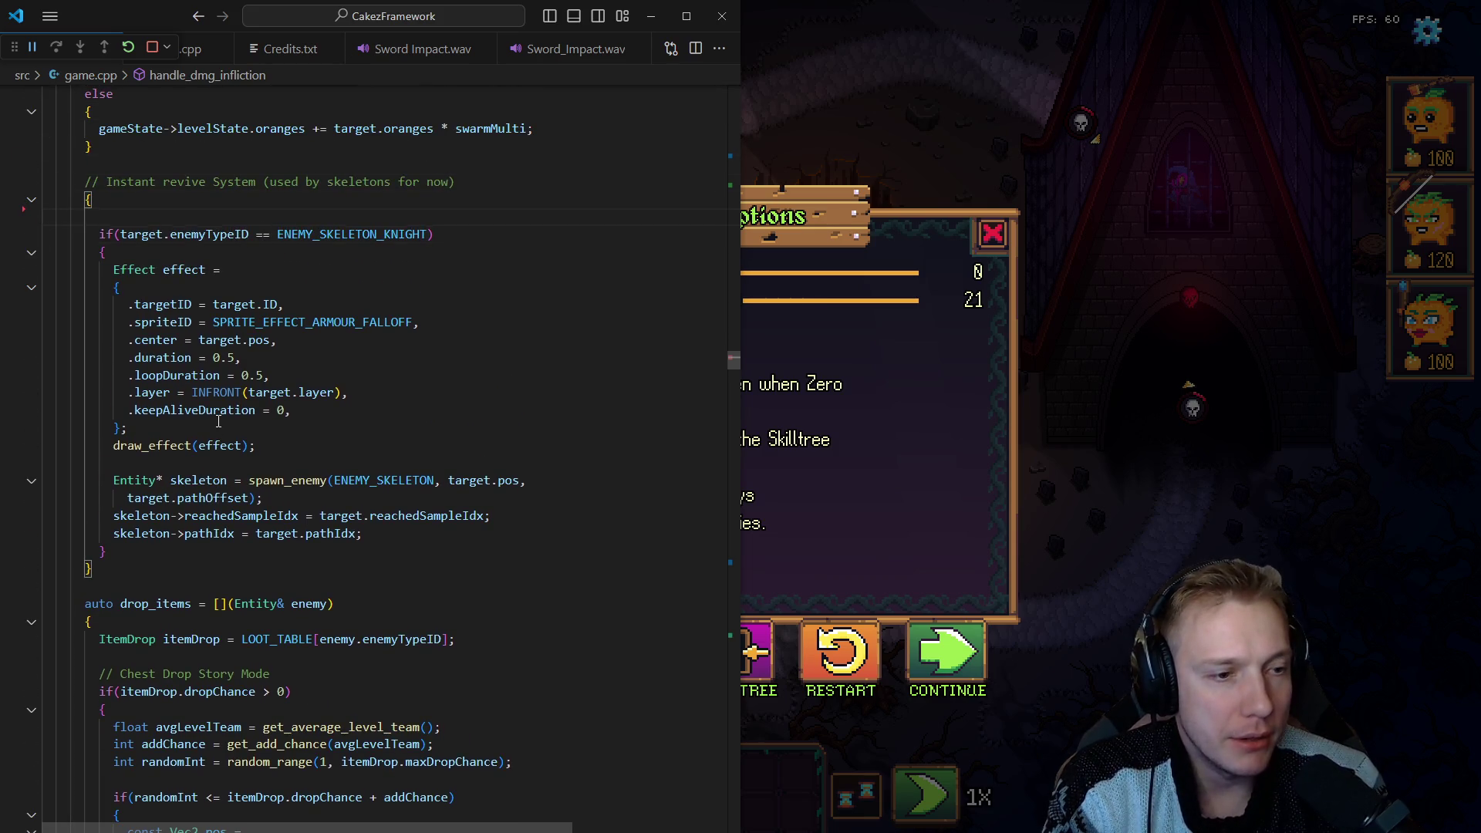
pyautogui.hotkey('ctrl', 'v')
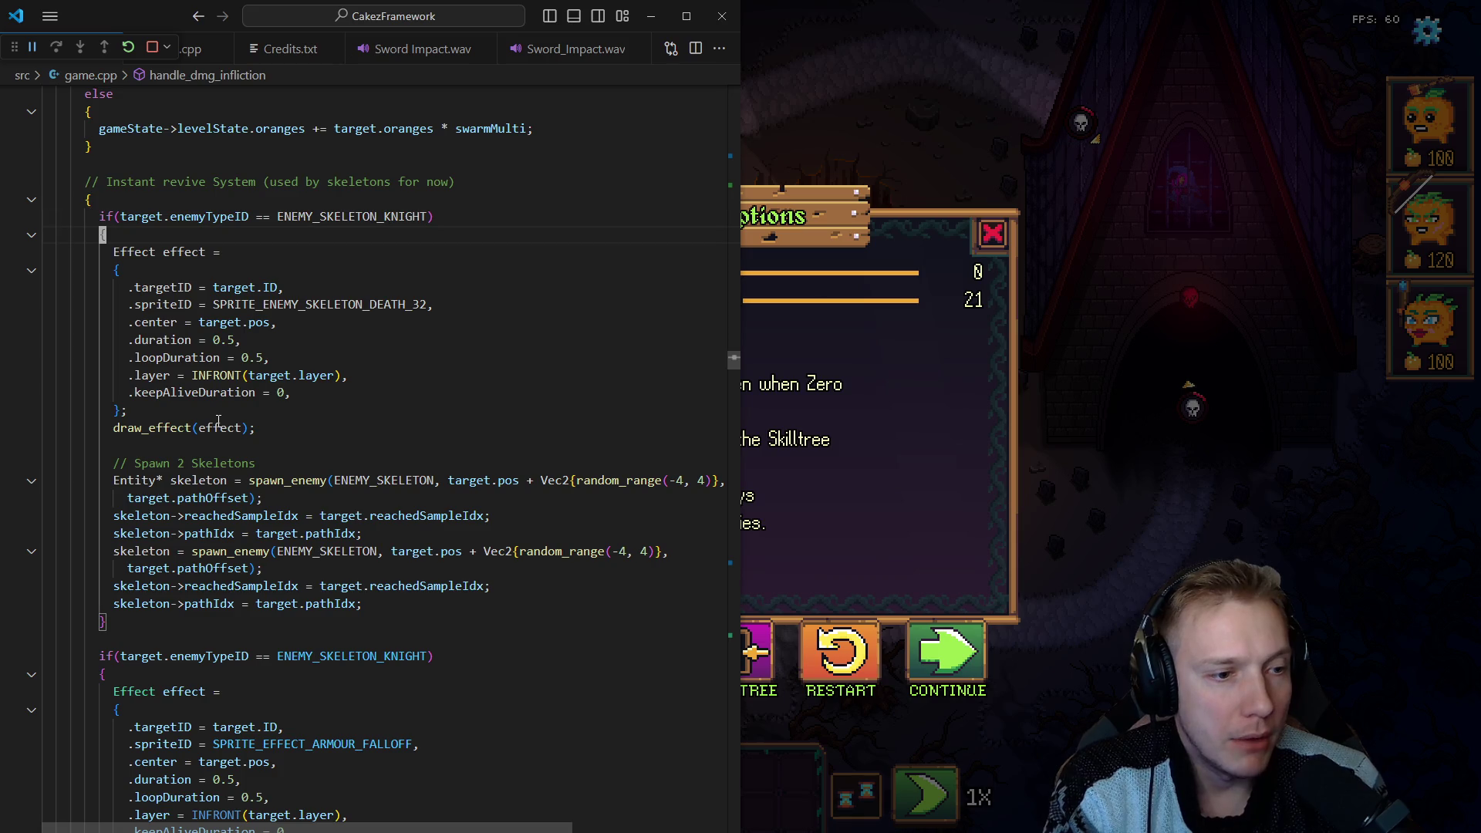
pyautogui.press('Up')
pyautogui.hotkey('shift', 'Down')
pyautogui.hotkey('shift', 'Down')
pyautogui.hotkey('shift', 'Down')
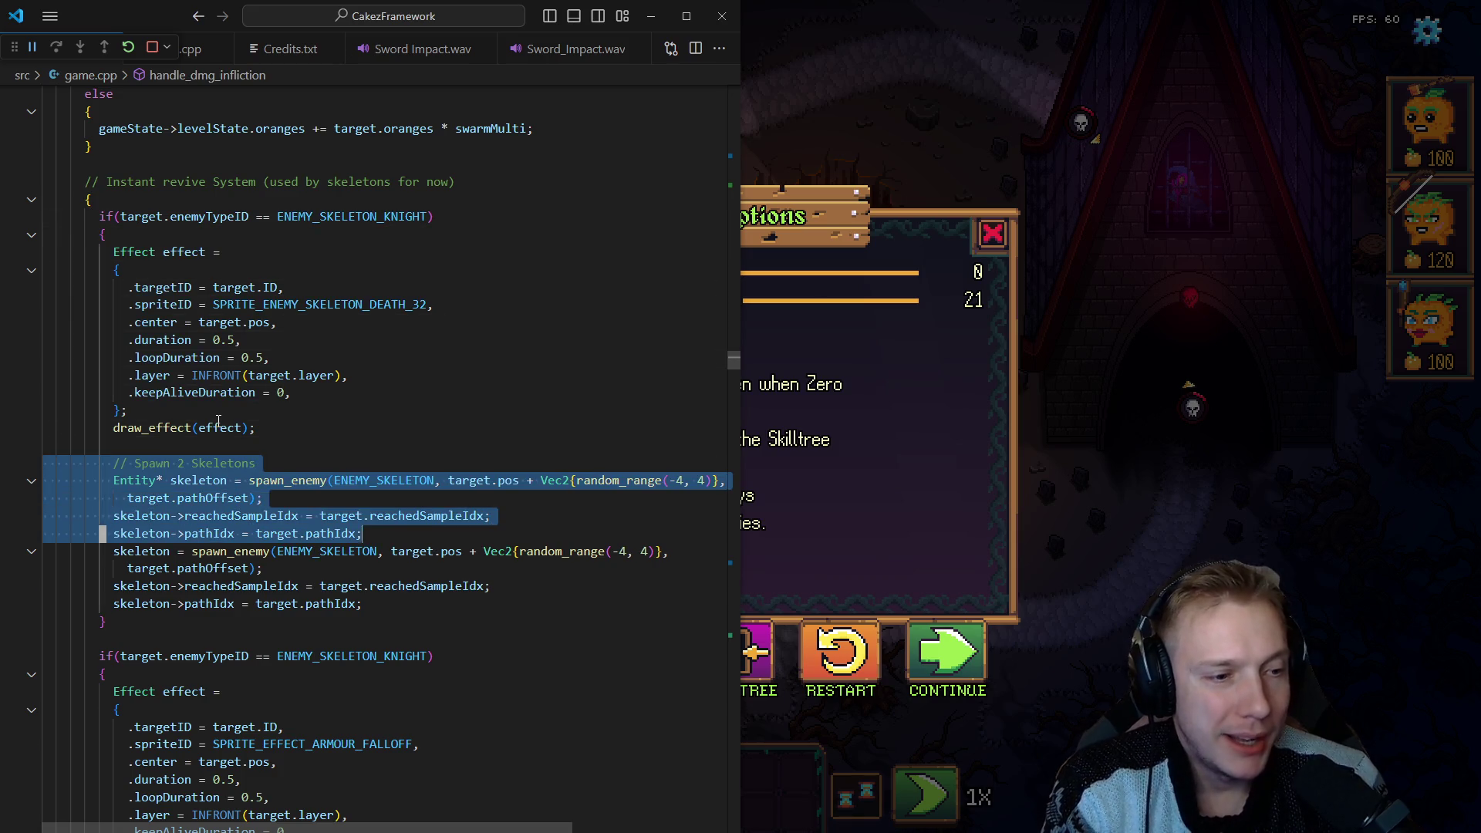
pyautogui.hotkey('shift', 'End')
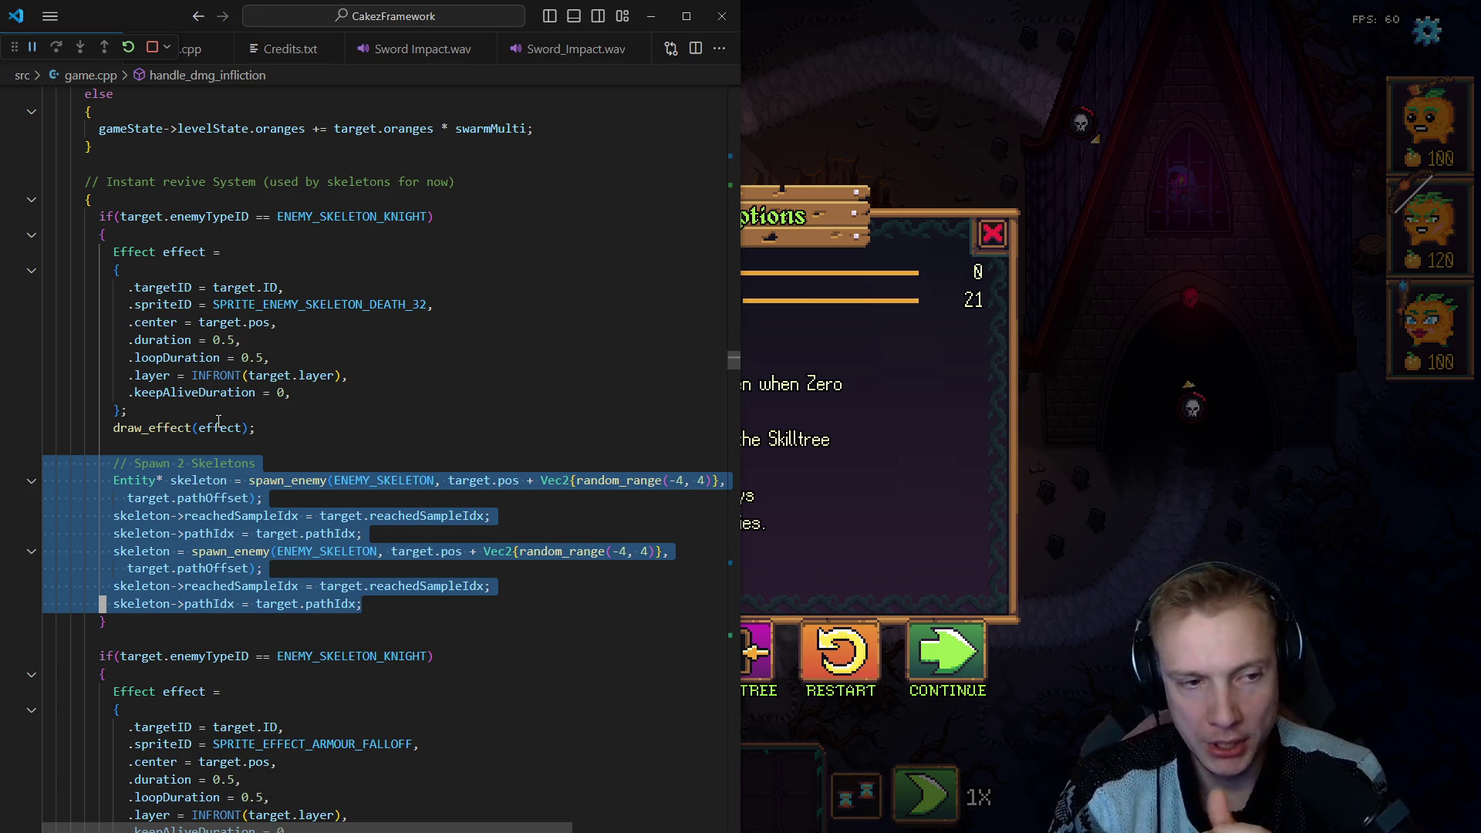
# Switch to the Texture_Atlas.aseprite file in Aseprite.
pyautogui.hotkey('alt', 'Tab')
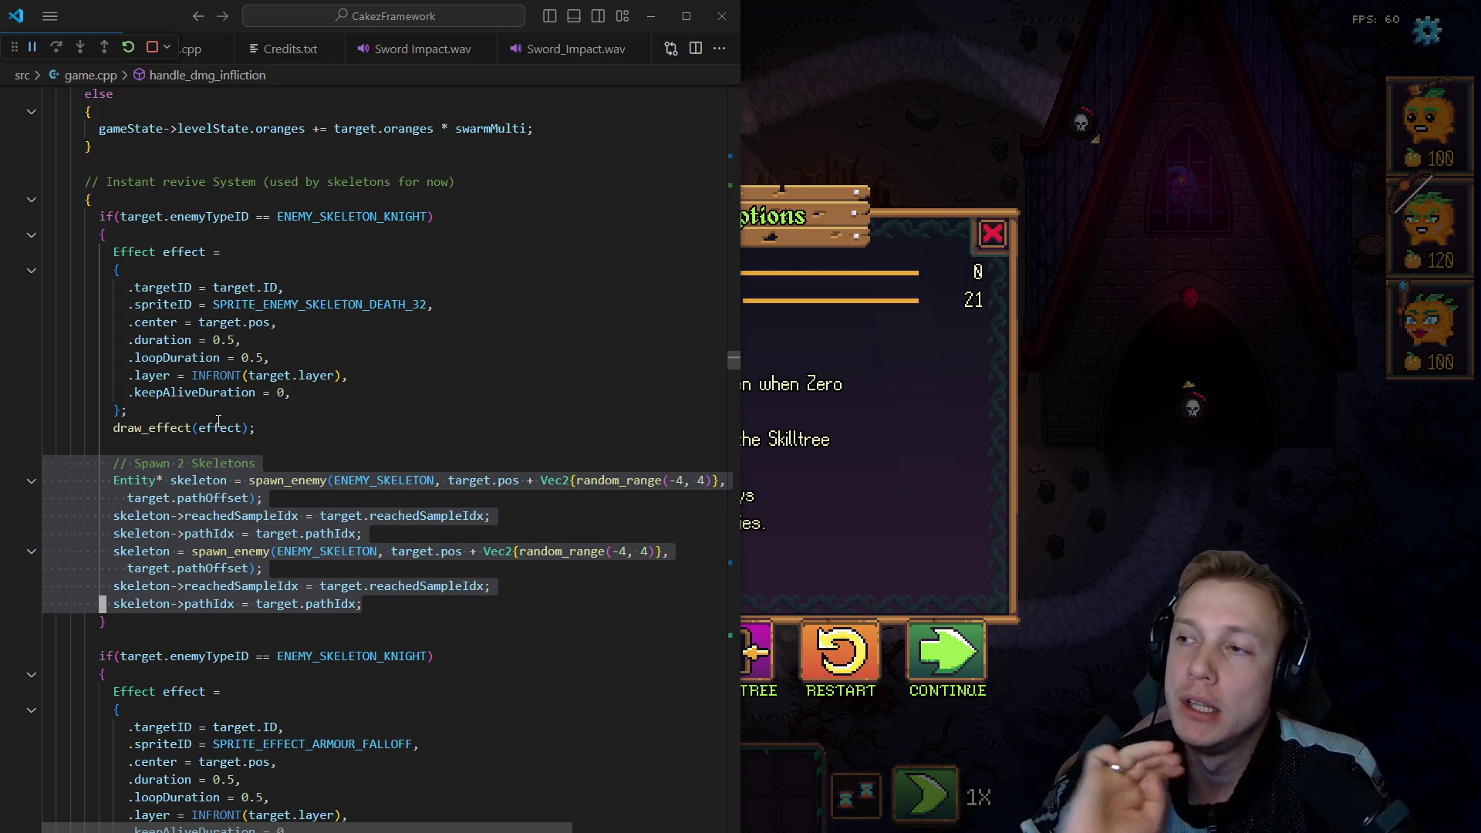
pyautogui.hotkey('alt', 'Tab')
pyautogui.scroll(-2, 896, 384)
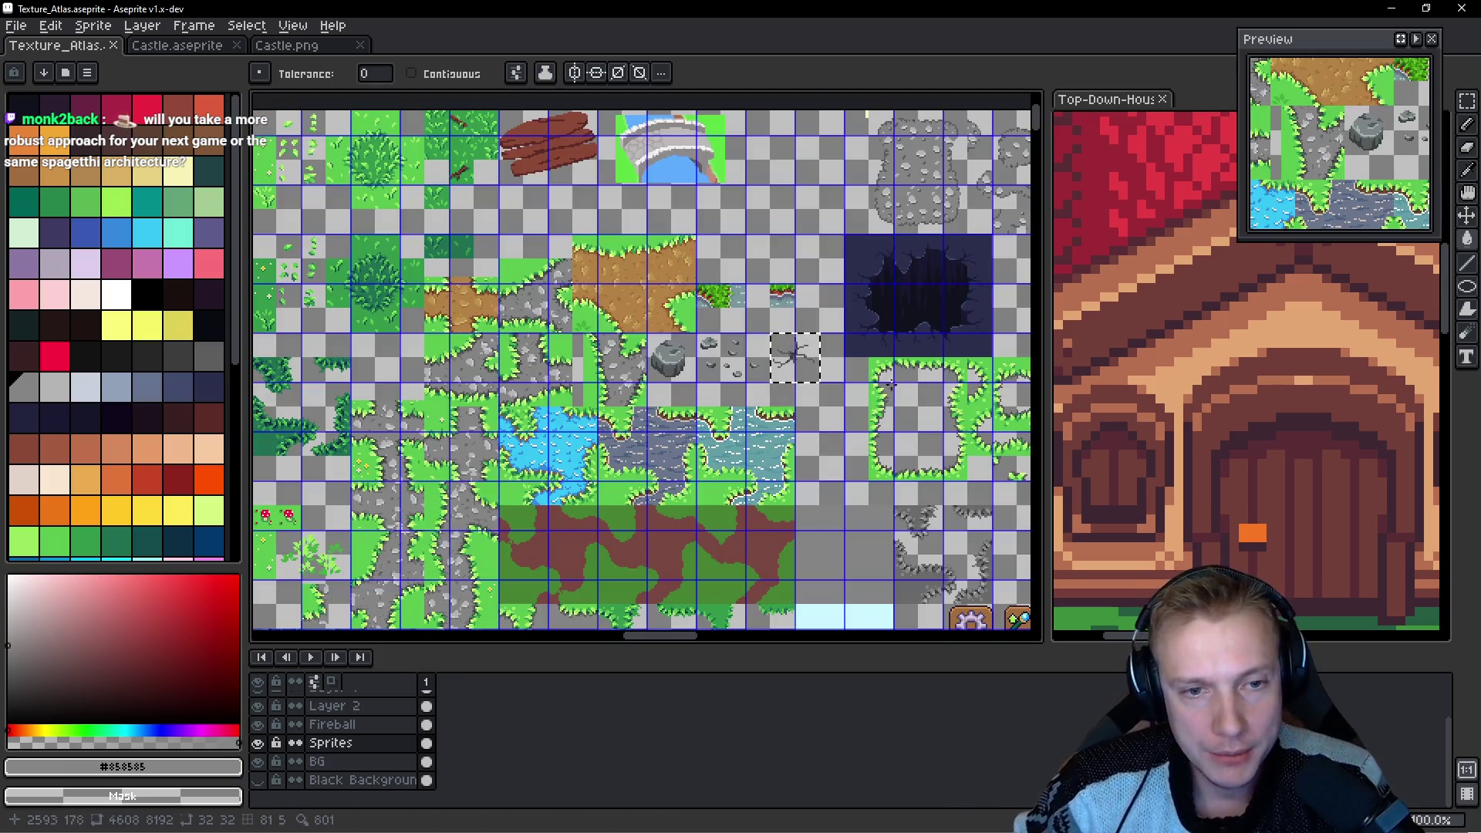
# Sample white from the skeleton sprite on the atlas canvas.
pyautogui.scroll(-3, 574, 391)
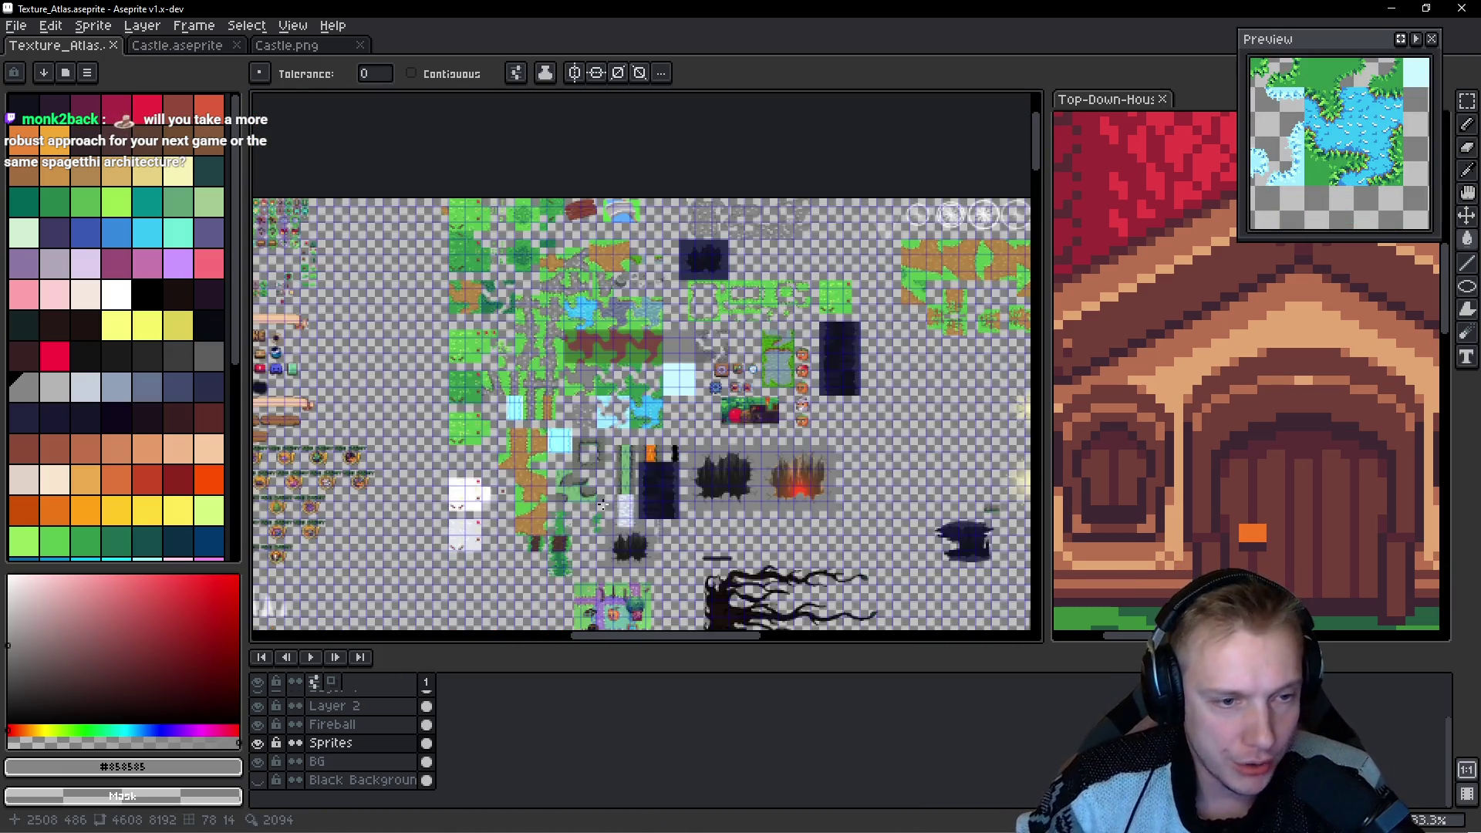
pyautogui.scroll(-1, 612, 505)
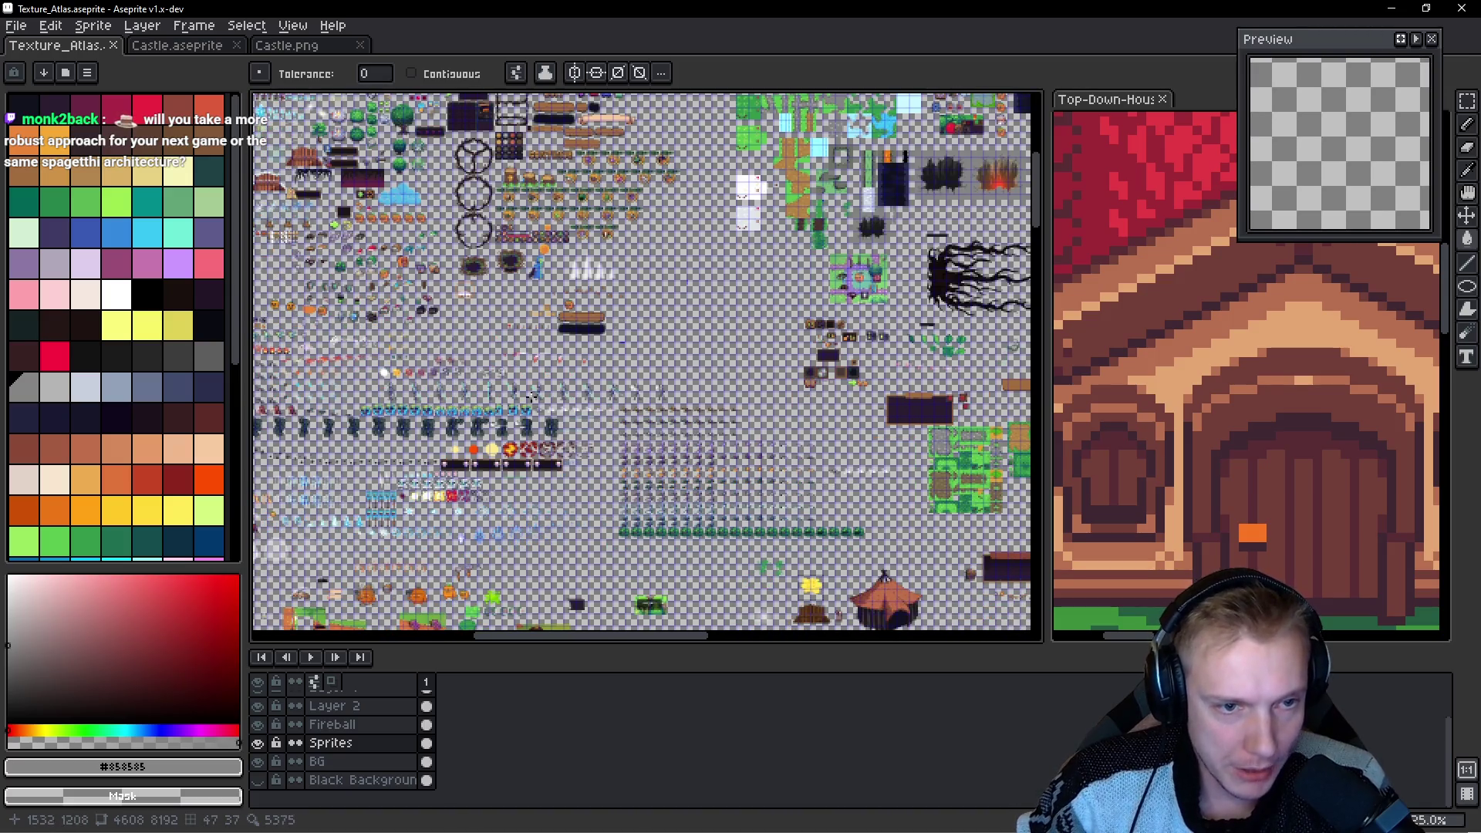
pyautogui.scroll(7, 529, 400)
pyautogui.press('i')
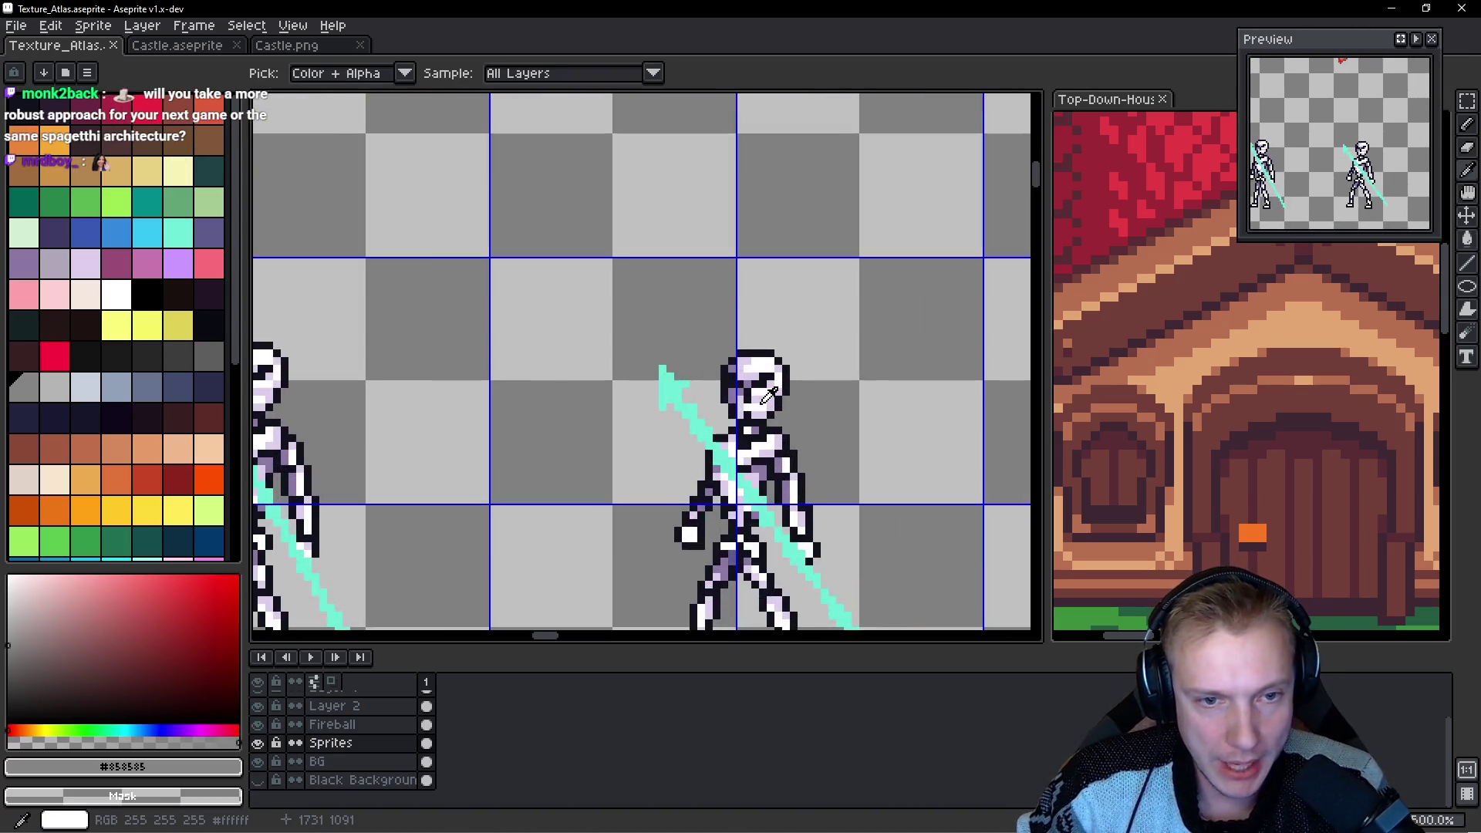
pyautogui.click(769, 395)
pyautogui.press('g')
pyautogui.scroll(-3, 635, 328)
pyautogui.scroll(1, 539, 373)
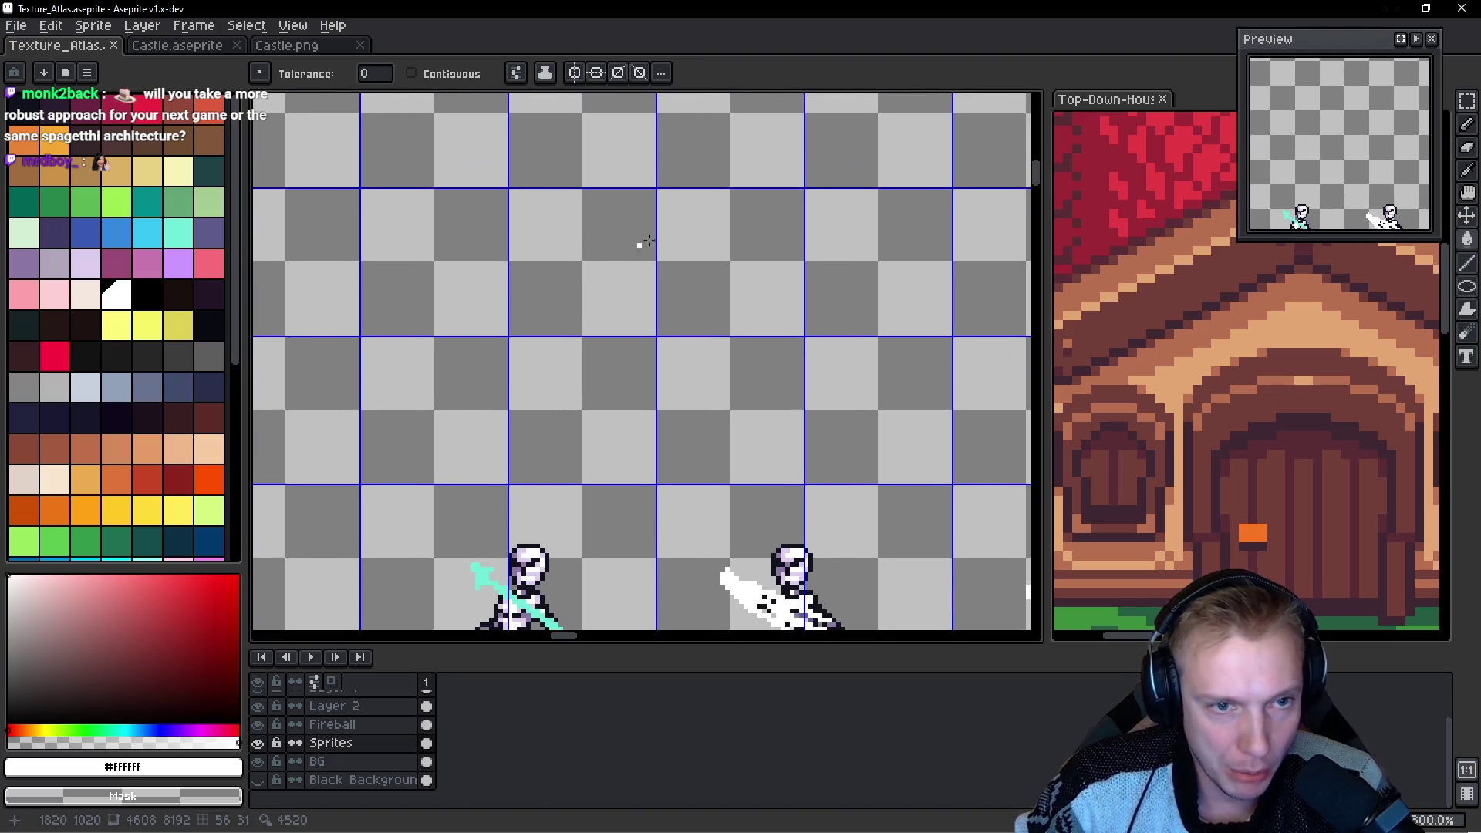
pyautogui.scroll(-4, 549, 473)
# Select the skull, enlarge it to about 48x40 and commit the rotation.
pyautogui.press('m')
pyautogui.moveTo(591, 400)
pyautogui.mouseDown()
pyautogui.moveTo(524, 422)
pyautogui.moveTo(608, 164)
pyautogui.mouseUp()
pyautogui.scroll(3, 652, 264)
pyautogui.moveTo(652, 262)
pyautogui.mouseDown()
pyautogui.moveTo(836, 199)
pyautogui.moveTo(833, 254)
pyautogui.moveTo(764, 213)
pyautogui.moveTo(794, 308)
pyautogui.moveTo(774, 235)
pyautogui.mouseUp()
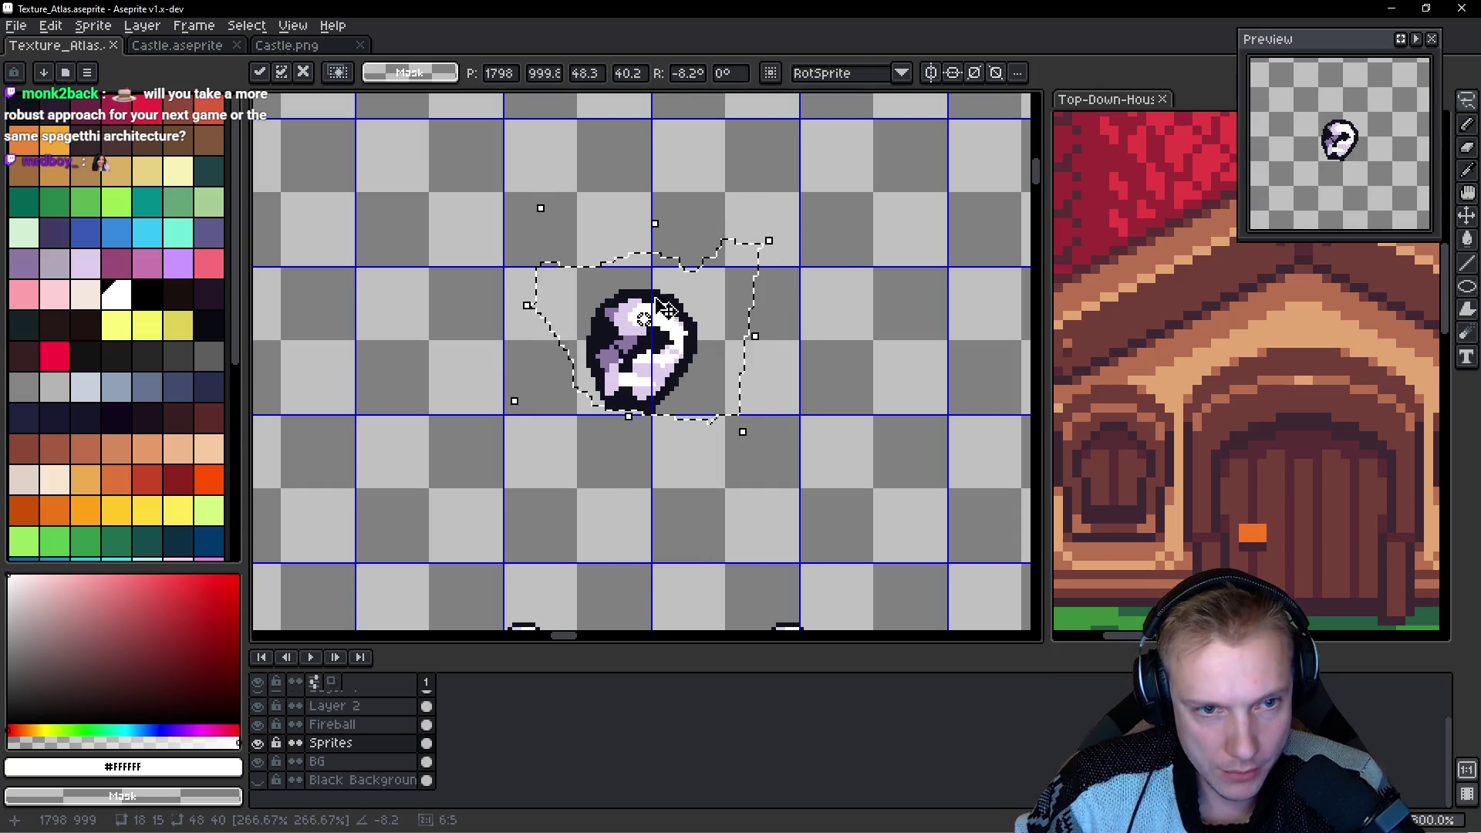
pyautogui.hotkey('ctrl', 'd')
pyautogui.scroll(-1, 642, 356)
# Sketch a trial white shape beside the skull, pick lavender #deceed, and undo the lavender stroke.
pyautogui.write('b')
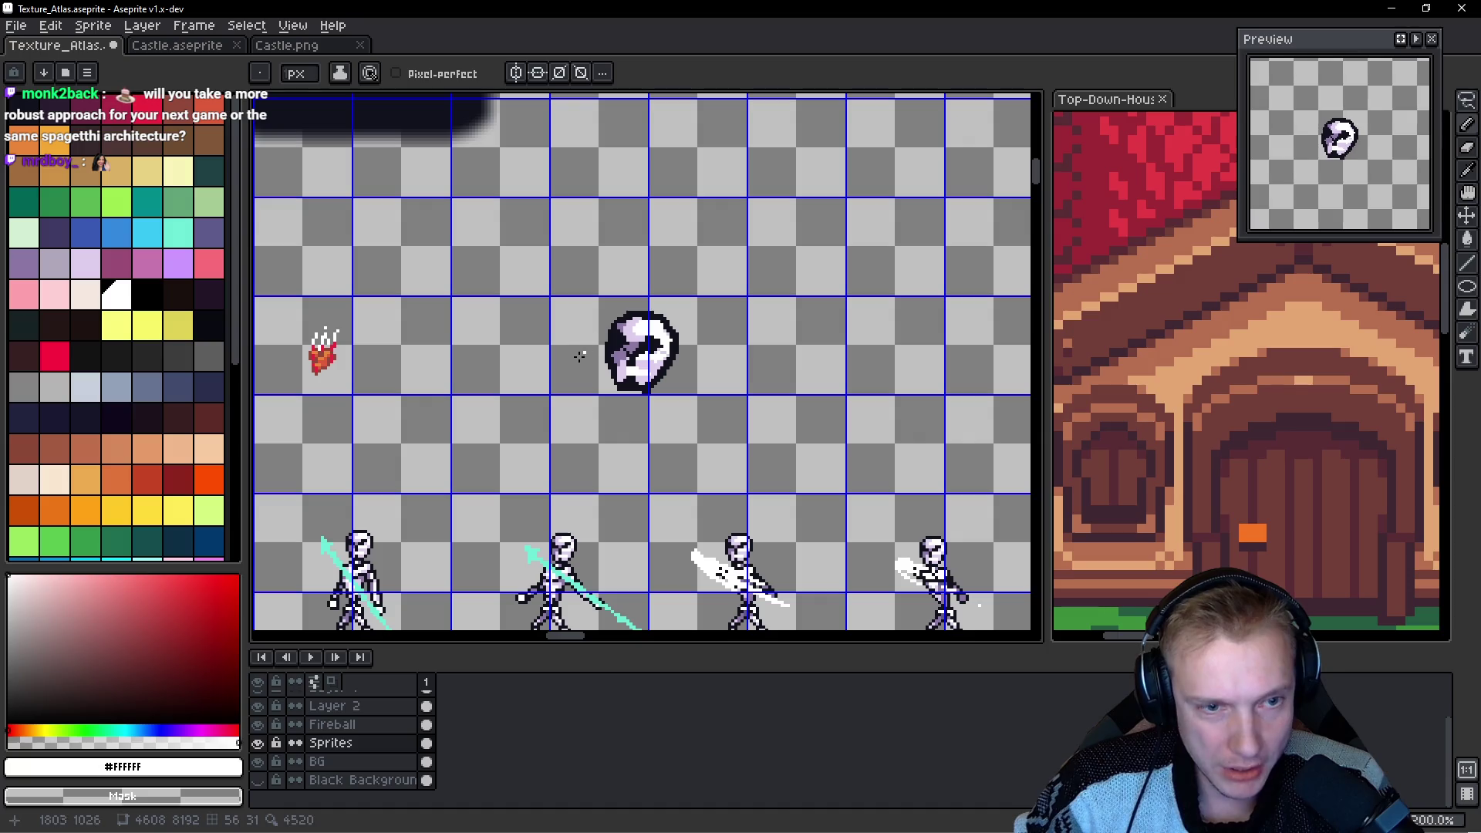
pyautogui.write('5')
pyautogui.moveTo(590, 349)
pyautogui.mouseDown()
pyautogui.moveTo(554, 333)
pyautogui.moveTo(486, 339)
pyautogui.moveTo(501, 370)
pyautogui.moveTo(324, 309)
pyautogui.moveTo(351, 285)
pyautogui.mouseUp()
pyautogui.scroll(3, 638, 339)
pyautogui.press('alt')
pyautogui.click(584, 320)
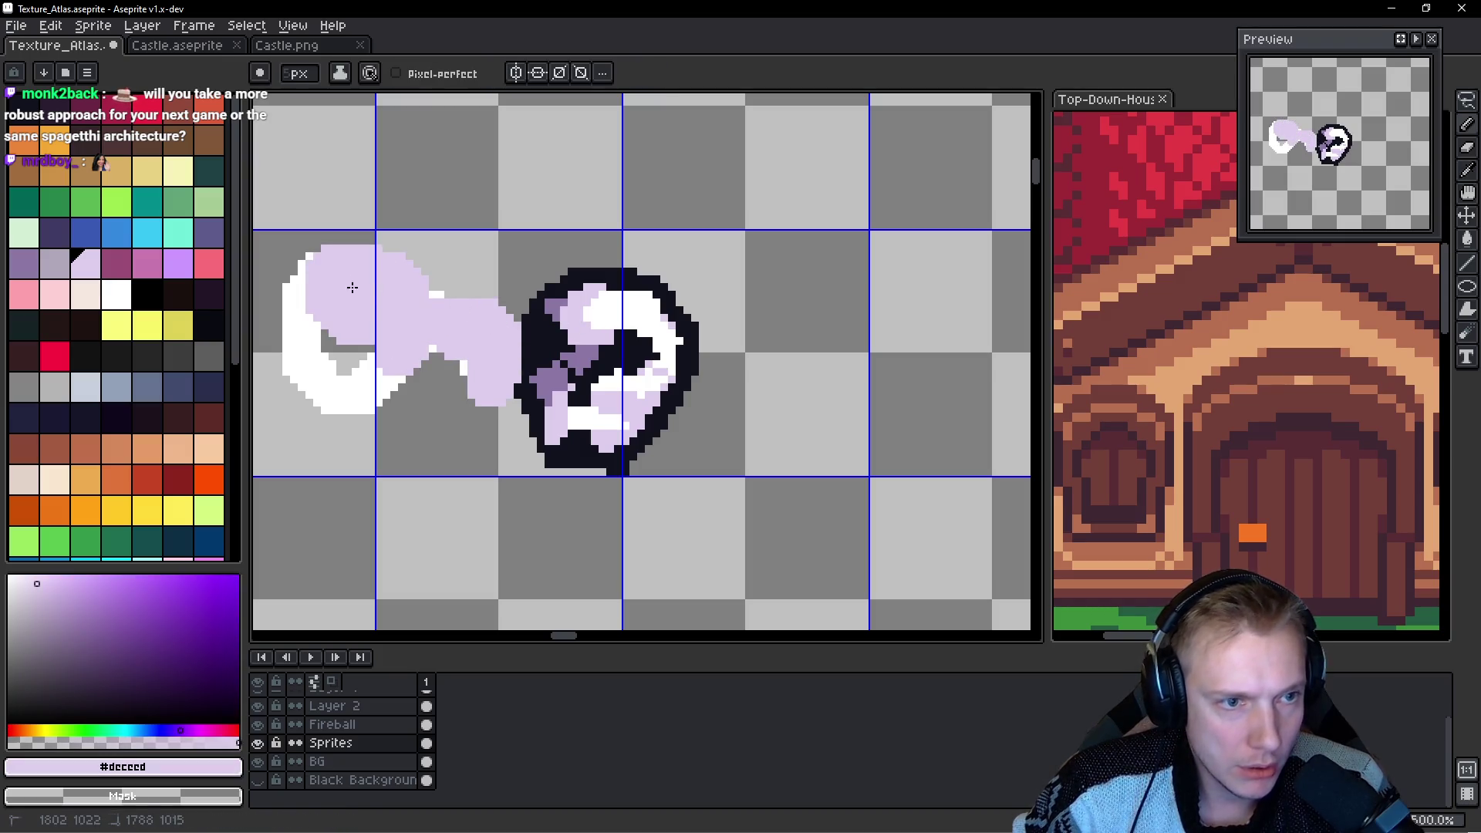
pyautogui.hotkey('ctrl', 'z')
# Lasso the stray white shape on the Sprites layer and delete it.
pyautogui.keyDown('ctrl'); pyautogui.click(437, 374); pyautogui.keyUp('ctrl')
pyautogui.scroll(-1, 478, 343)
pyautogui.keyDown('ctrl'); pyautogui.click(468, 341); pyautogui.keyUp('ctrl')
pyautogui.press('q')
pyautogui.moveTo(457, 241)
pyautogui.mouseDown()
pyautogui.moveTo(321, 423)
pyautogui.moveTo(498, 383)
pyautogui.moveTo(430, 248)
pyautogui.mouseUp()
pyautogui.press('Delete')
# Back on the BG layer, paint a lavender blob left of the skull.
pyautogui.keyDown('ctrl'); pyautogui.click(480, 322); pyautogui.keyUp('ctrl')
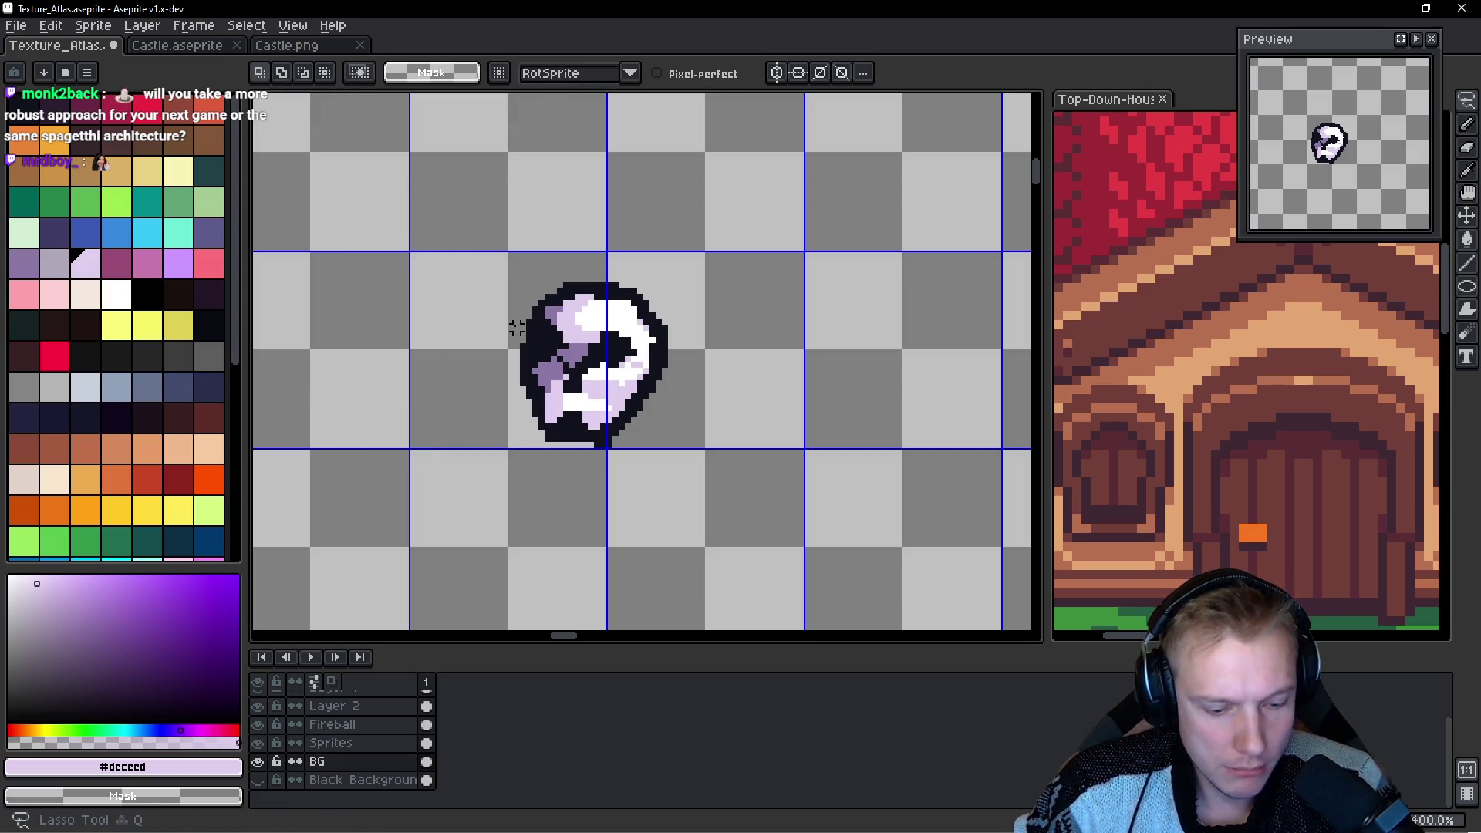
pyautogui.press('b')
pyautogui.moveTo(532, 297); pyautogui.dragTo(459, 351)
pyautogui.scroll(-2, 529, 339)
# Paint the lavender #deceed body through the skull and fill out its left and lower limbs.
pyautogui.moveTo(524, 316)
pyautogui.mouseDown()
pyautogui.moveTo(652, 347)
pyautogui.moveTo(607, 360)
pyautogui.moveTo(597, 477)
pyautogui.moveTo(575, 487)
pyautogui.mouseUp()
pyautogui.moveTo(618, 381)
pyautogui.mouseDown()
pyautogui.moveTo(621, 359)
pyautogui.moveTo(729, 386)
pyautogui.moveTo(716, 427)
pyautogui.moveTo(755, 447)
pyautogui.moveTo(694, 467)
pyautogui.mouseUp()
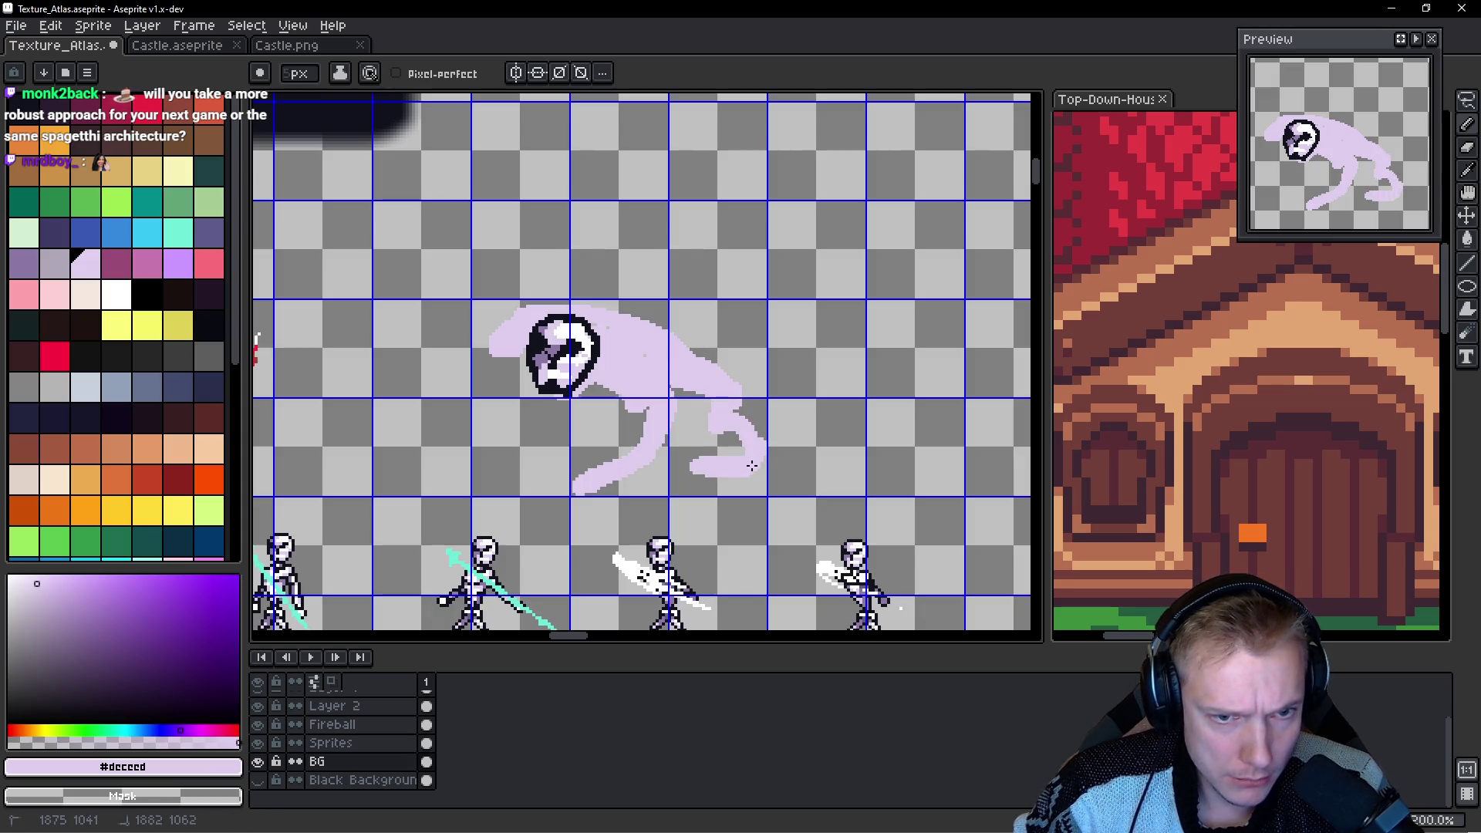
pyautogui.moveTo(533, 371)
pyautogui.mouseDown()
pyautogui.moveTo(452, 363)
pyautogui.moveTo(485, 471)
pyautogui.moveTo(420, 382)
pyautogui.moveTo(528, 351)
pyautogui.moveTo(473, 340)
pyautogui.moveTo(412, 378)
pyautogui.mouseUp()
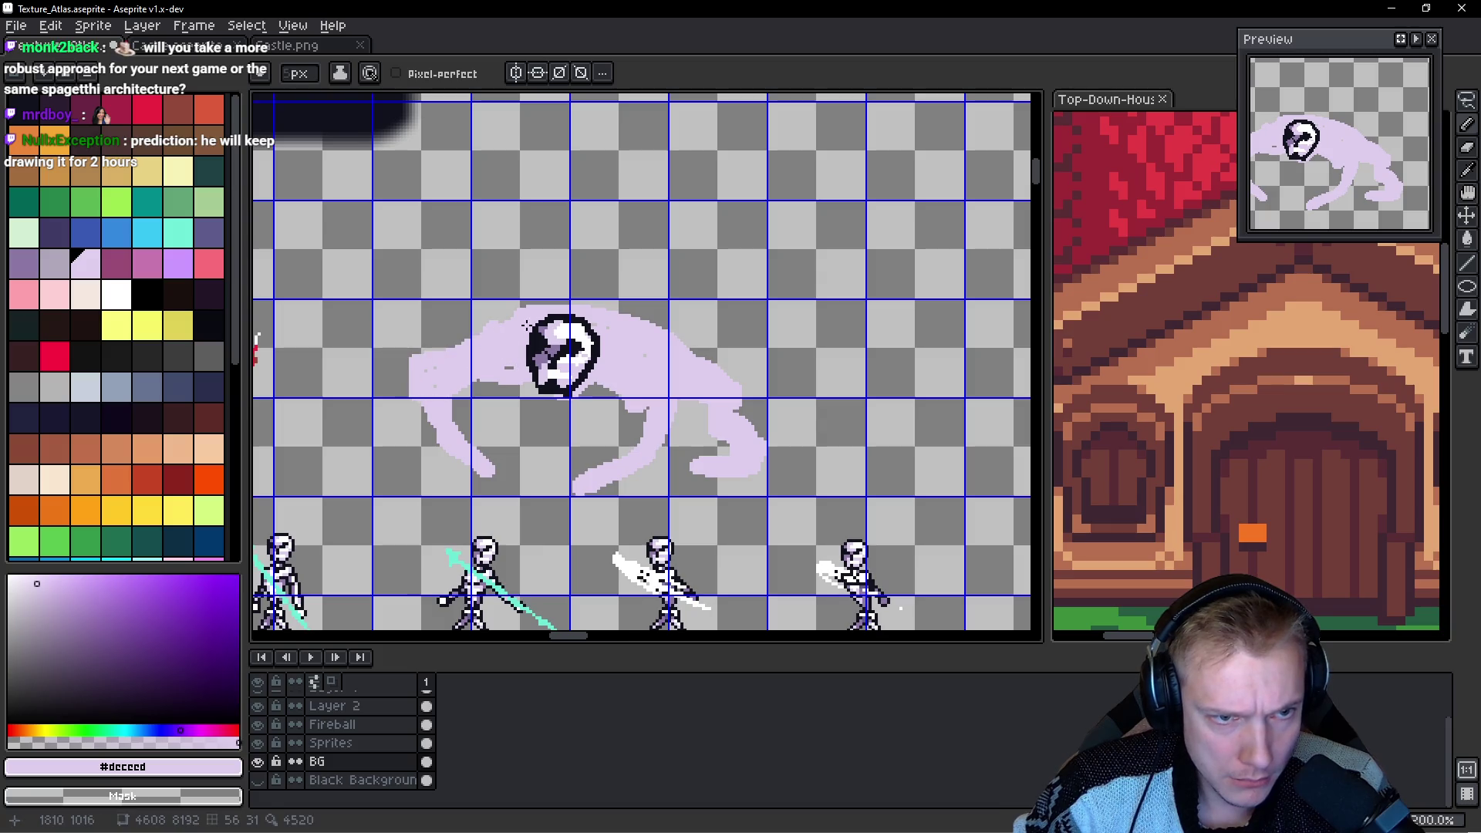
pyautogui.moveTo(575, 305)
pyautogui.mouseDown()
pyautogui.moveTo(704, 365)
pyautogui.moveTo(567, 306)
pyautogui.moveTo(575, 268)
pyautogui.moveTo(602, 308)
pyautogui.mouseUp()
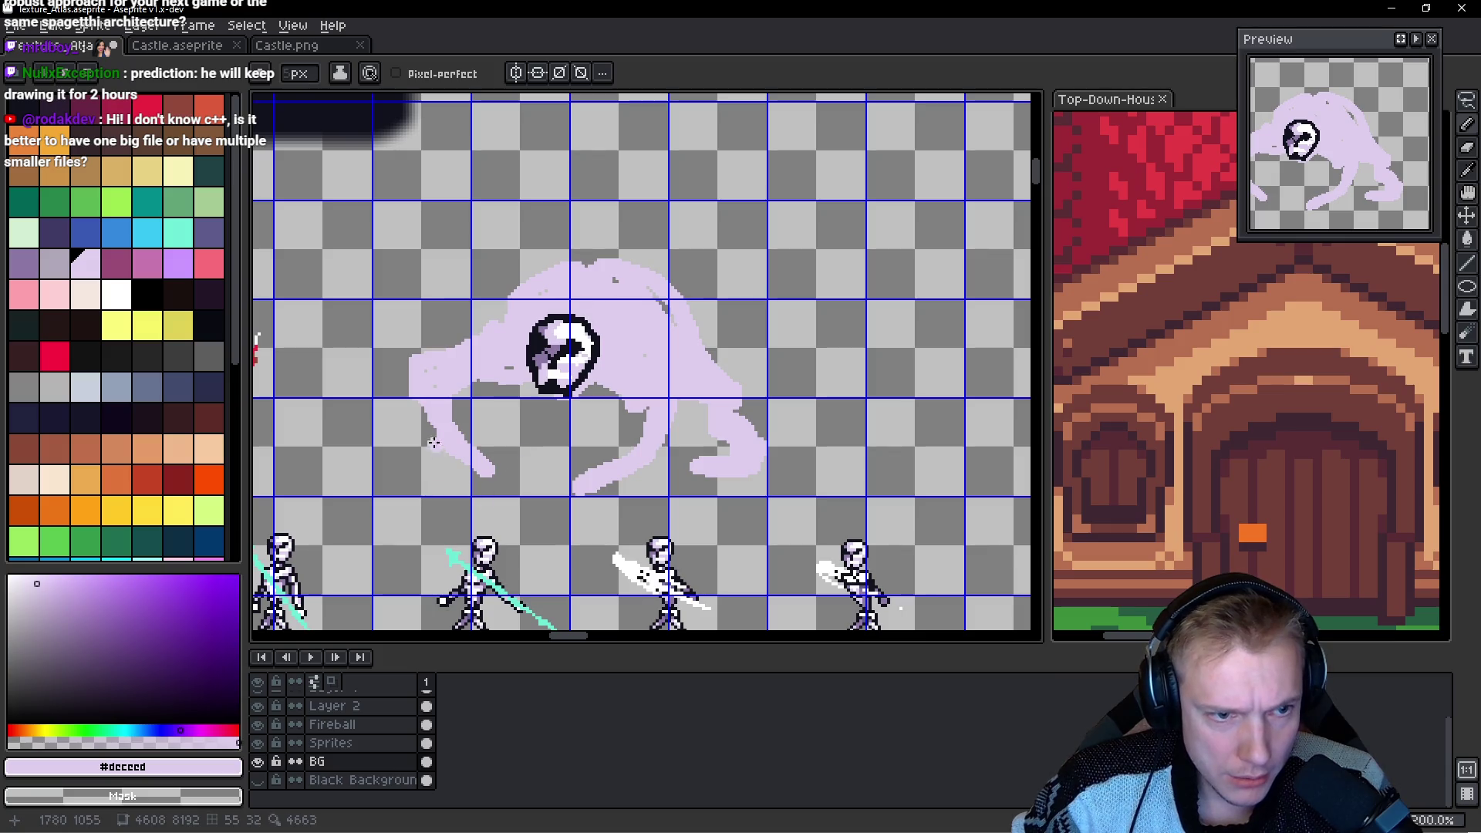
pyautogui.moveTo(475, 340)
pyautogui.mouseDown()
pyautogui.moveTo(462, 323)
pyautogui.moveTo(406, 386)
pyautogui.moveTo(446, 413)
pyautogui.moveTo(421, 429)
pyautogui.moveTo(493, 482)
pyautogui.moveTo(490, 461)
pyautogui.moveTo(526, 440)
pyautogui.mouseUp()
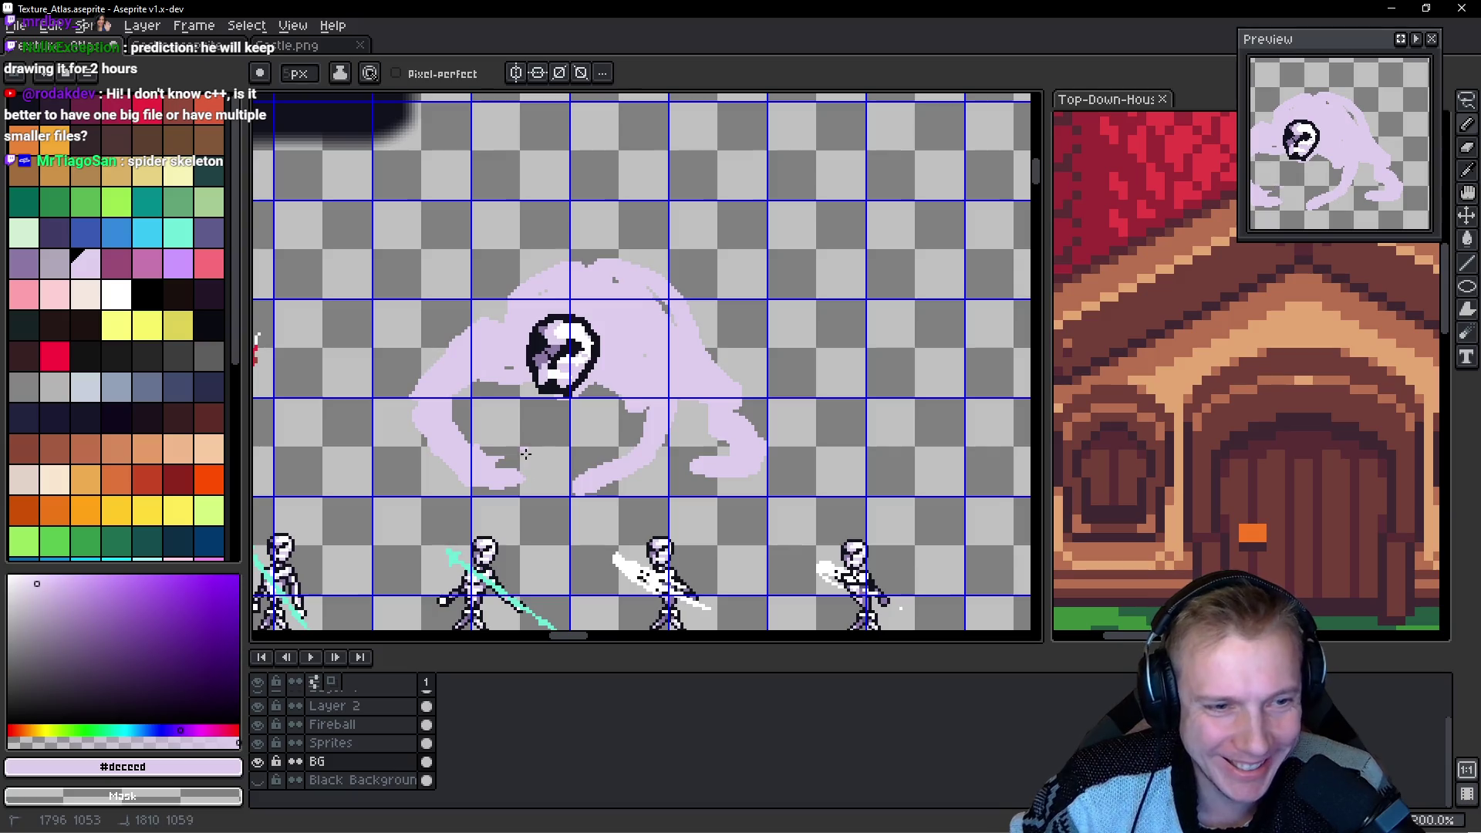
pyautogui.moveTo(491, 447); pyautogui.dragTo(503, 459)
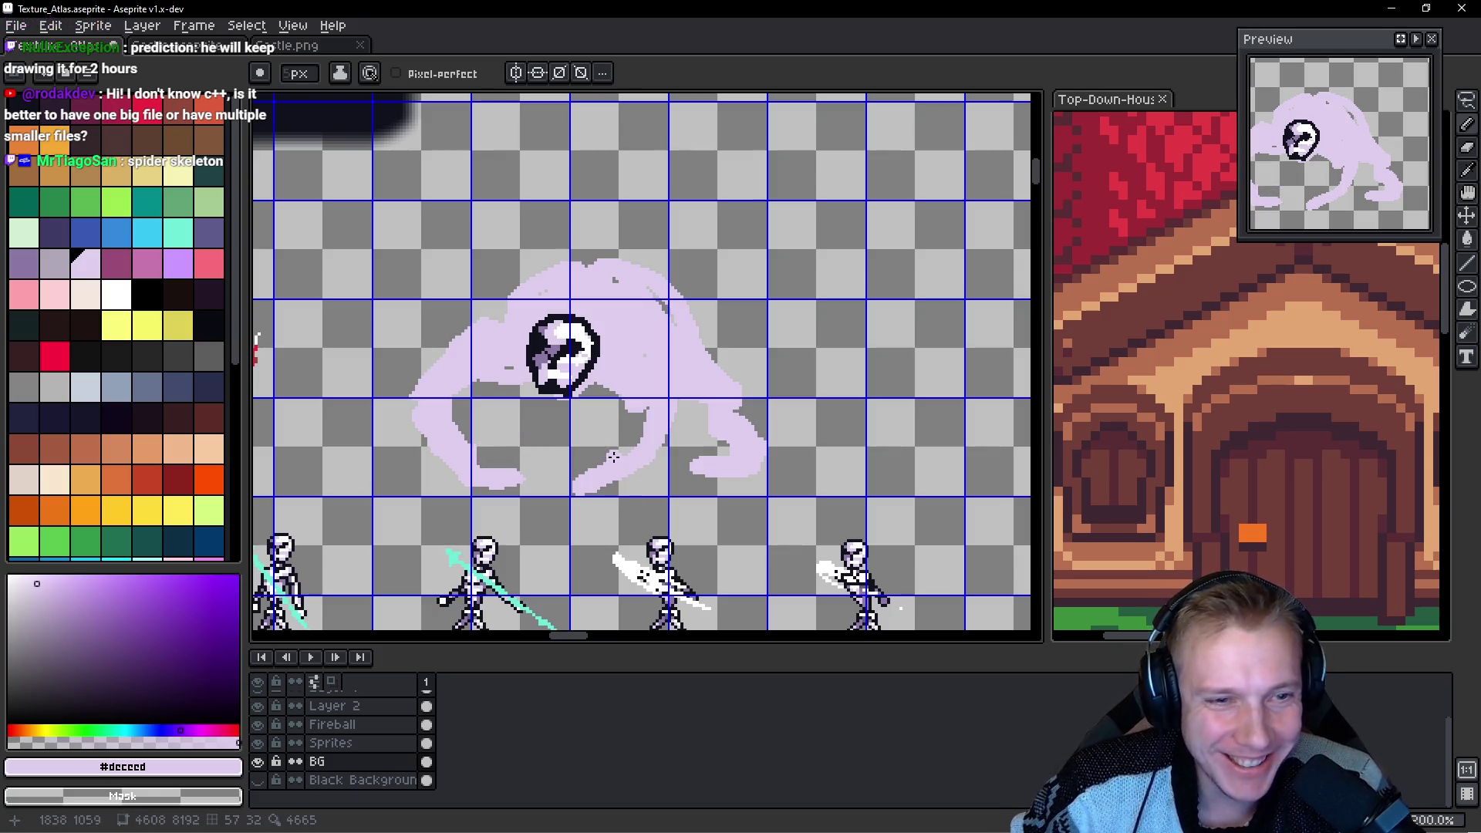
pyautogui.moveTo(587, 478)
pyautogui.mouseDown()
pyautogui.moveTo(636, 423)
pyautogui.moveTo(626, 432)
pyautogui.moveTo(660, 463)
pyautogui.moveTo(641, 436)
pyautogui.mouseUp()
pyautogui.moveTo(536, 388)
pyautogui.mouseDown()
pyautogui.moveTo(528, 413)
pyautogui.moveTo(621, 412)
pyautogui.moveTo(521, 447)
pyautogui.moveTo(569, 456)
pyautogui.moveTo(546, 429)
pyautogui.moveTo(544, 444)
pyautogui.moveTo(502, 453)
pyautogui.mouseUp()
pyautogui.moveTo(594, 424); pyautogui.dragTo(621, 416)
pyautogui.moveTo(621, 417); pyautogui.dragTo(675, 402)
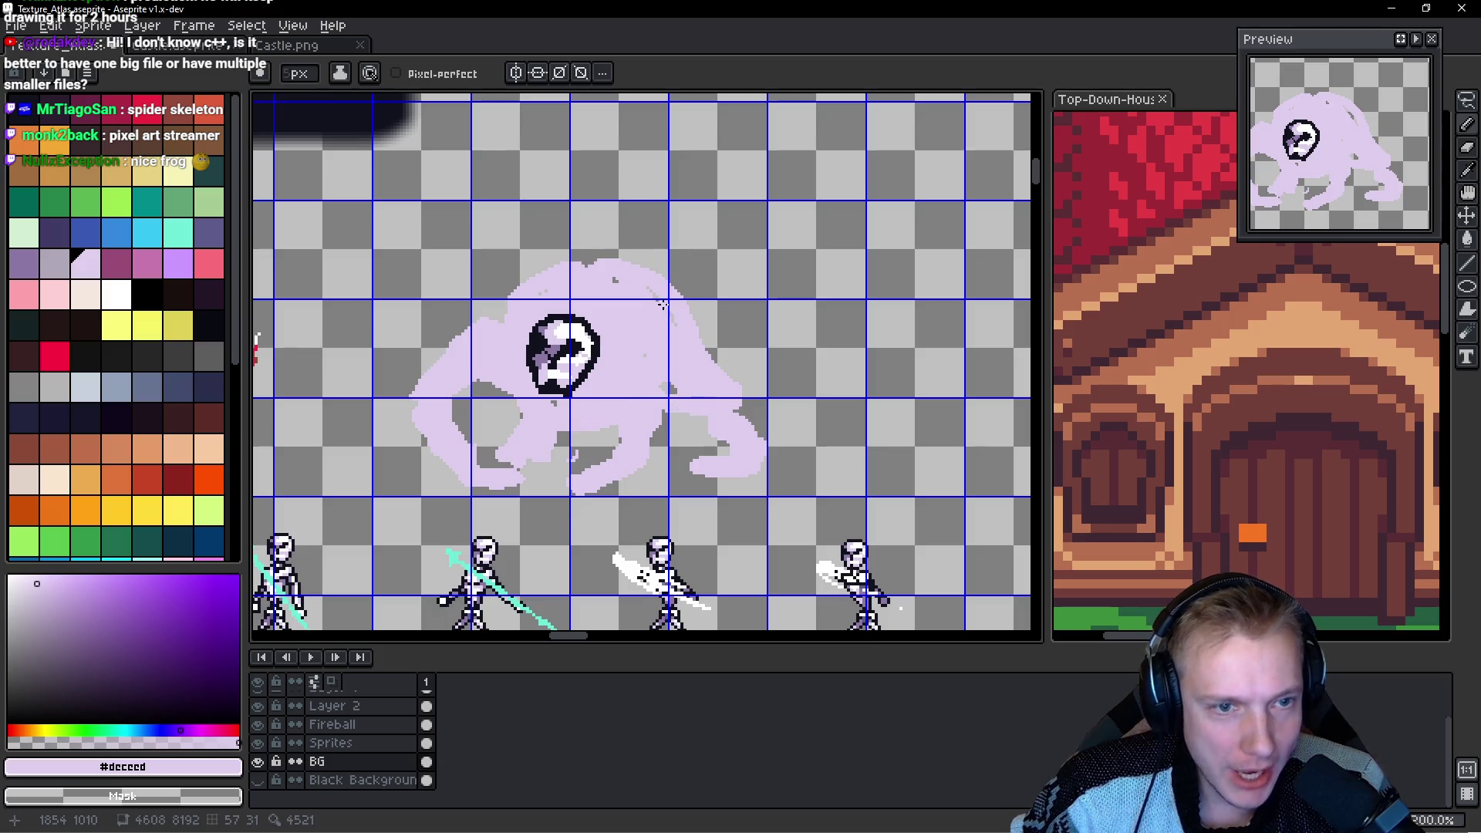
# Add curving legs rising to the upper right and upper left of the body.
pyautogui.moveTo(683, 285); pyautogui.dragTo(801, 328)
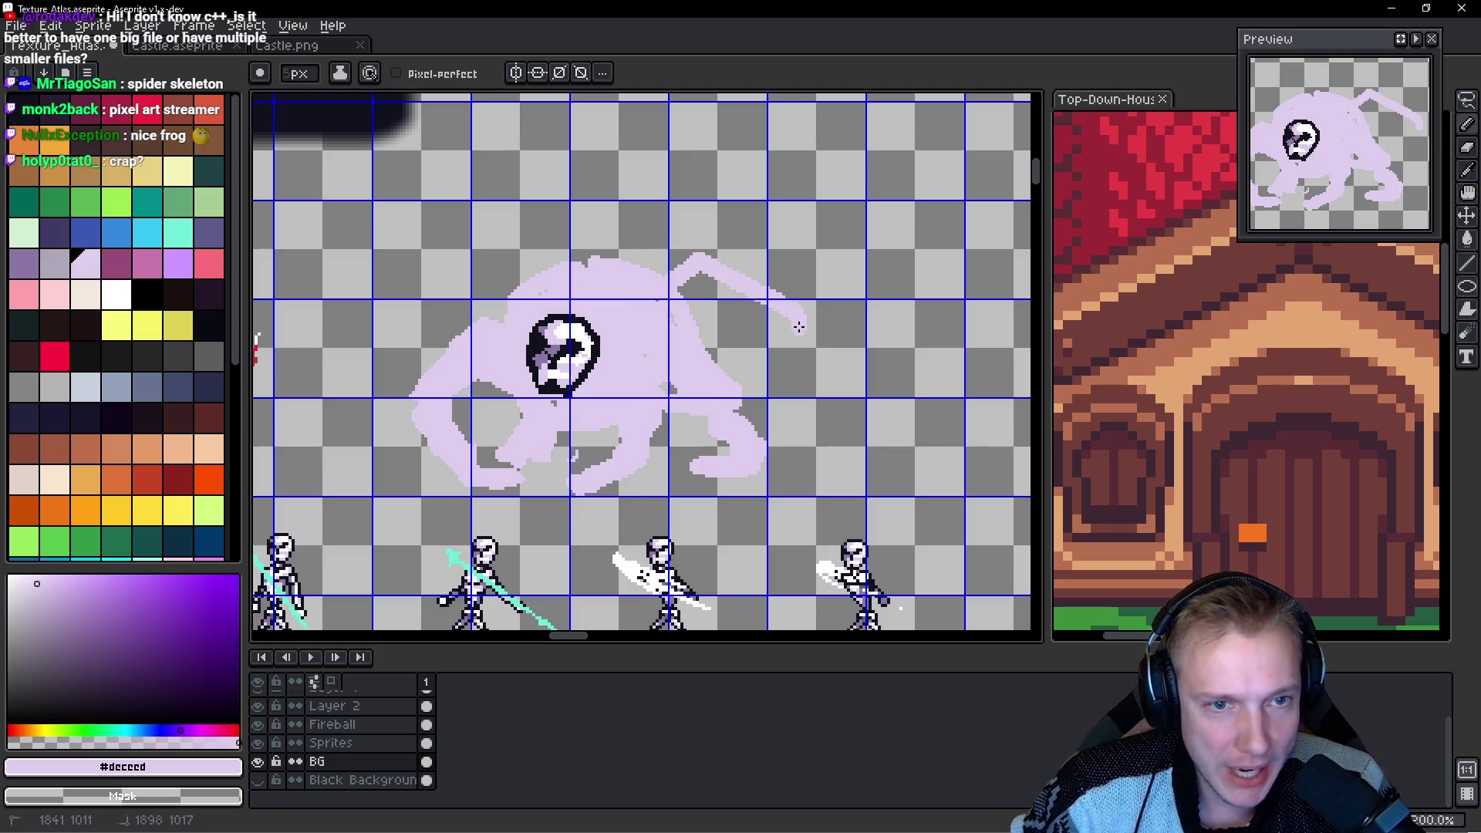
pyautogui.moveTo(707, 280); pyautogui.dragTo(764, 330)
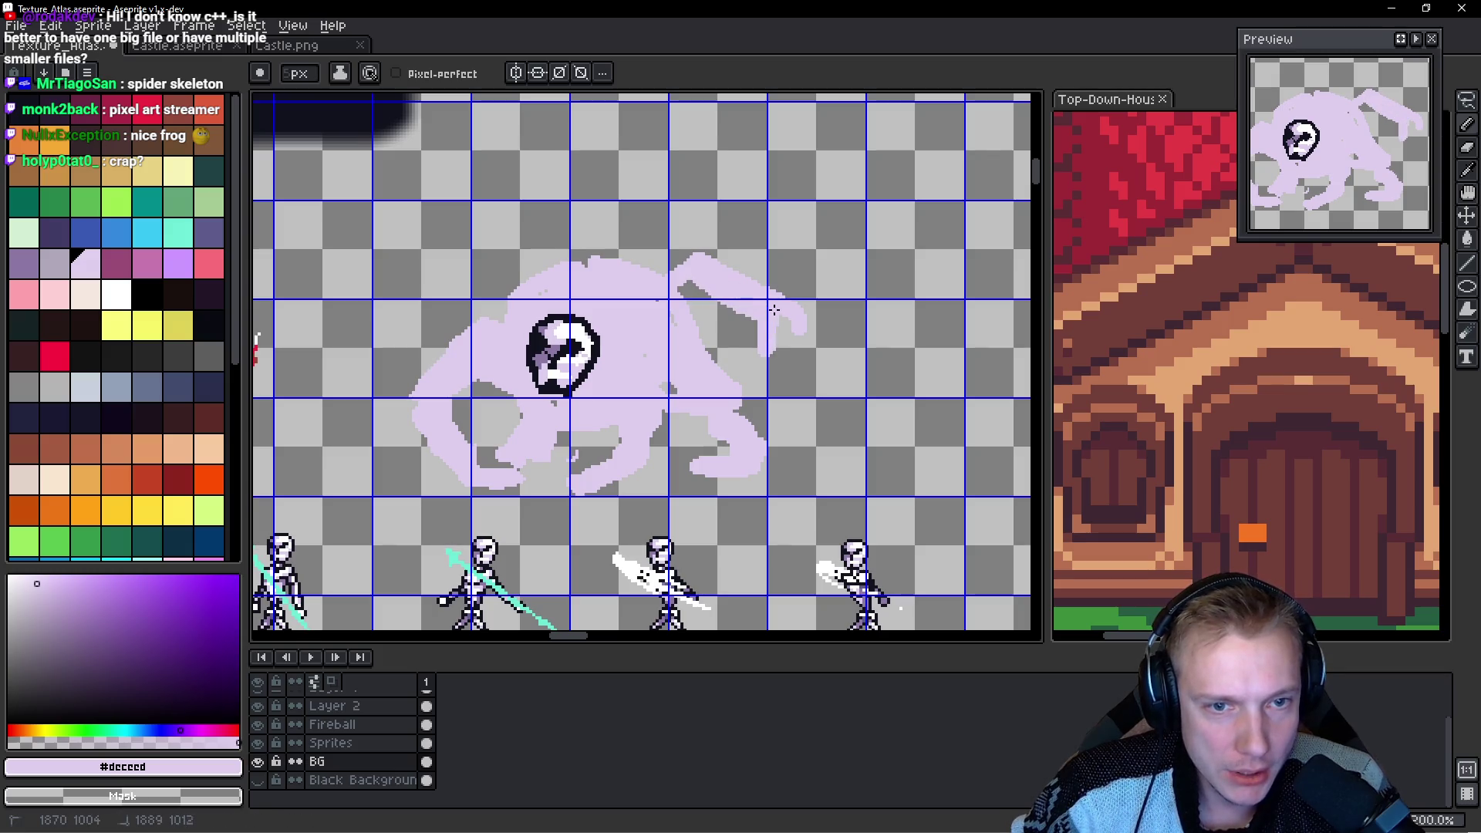
pyautogui.moveTo(536, 278); pyautogui.dragTo(417, 271)
pyautogui.moveTo(458, 226)
pyautogui.mouseDown()
pyautogui.moveTo(513, 270)
pyautogui.moveTo(509, 305)
pyautogui.moveTo(513, 293)
pyautogui.moveTo(423, 313)
pyautogui.mouseUp()
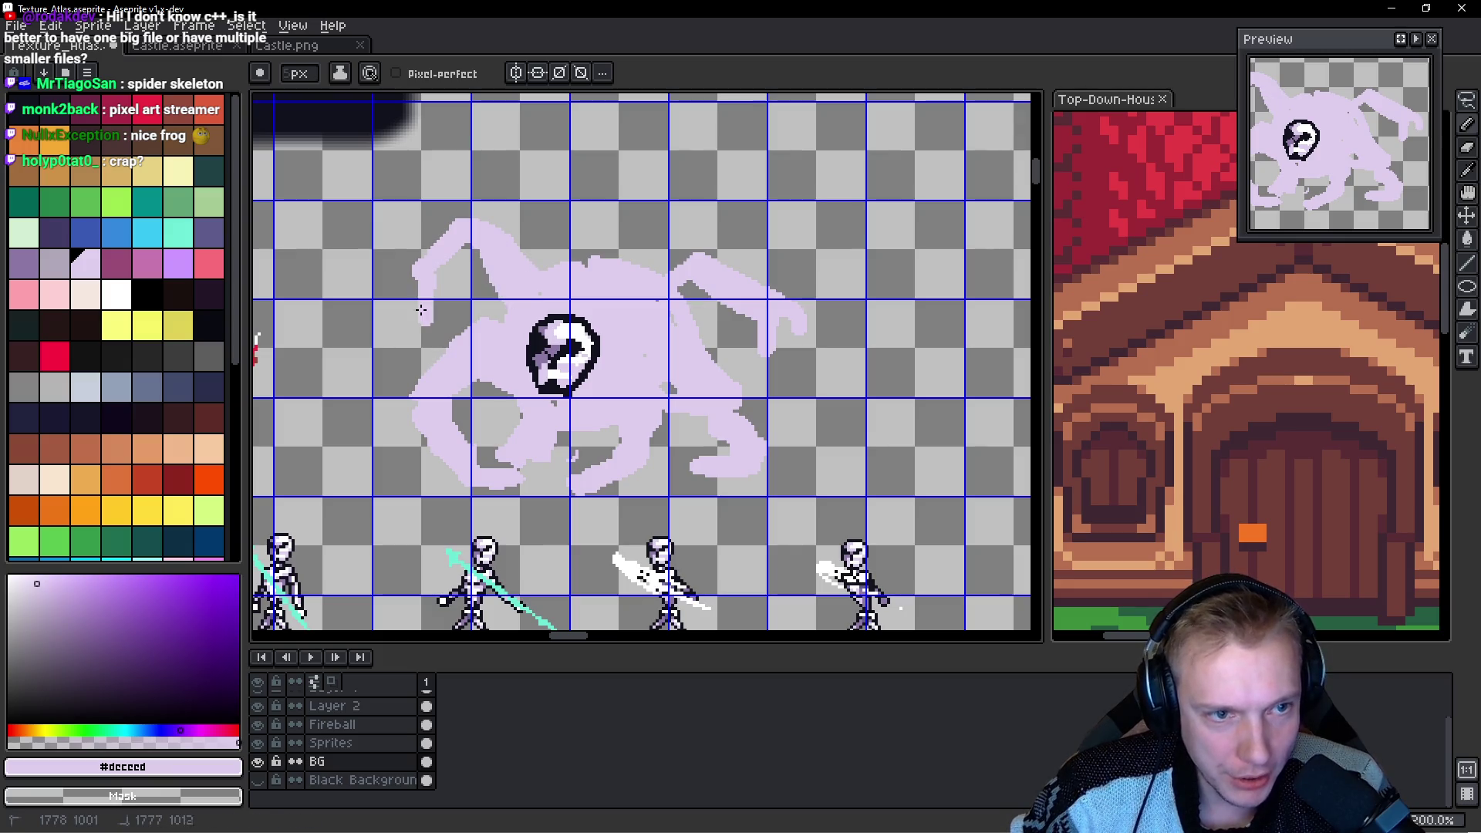
pyautogui.scroll(-1, 618, 240)
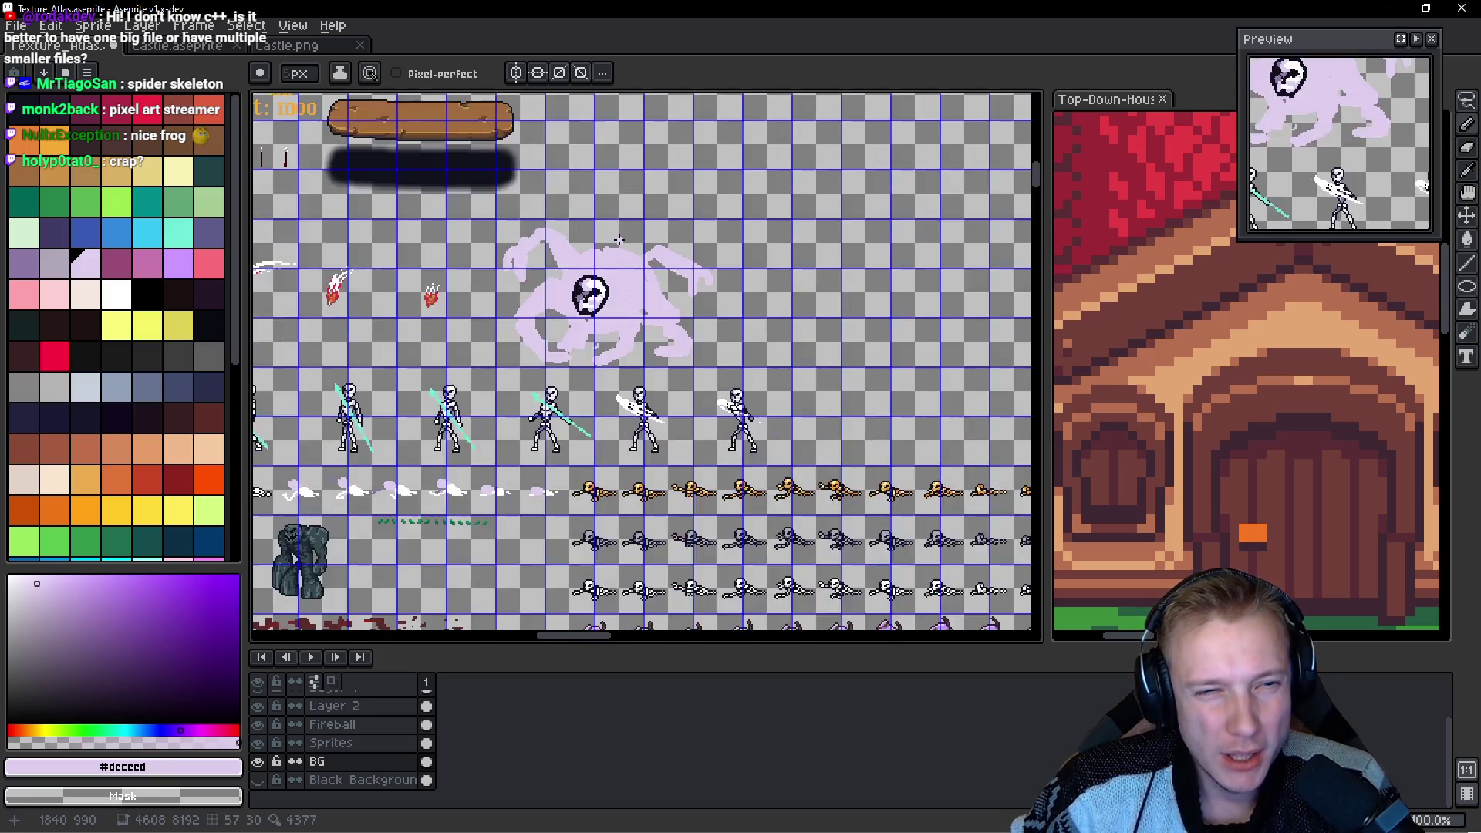
pyautogui.scroll(1, 618, 240)
pyautogui.scroll(-1, 609, 278)
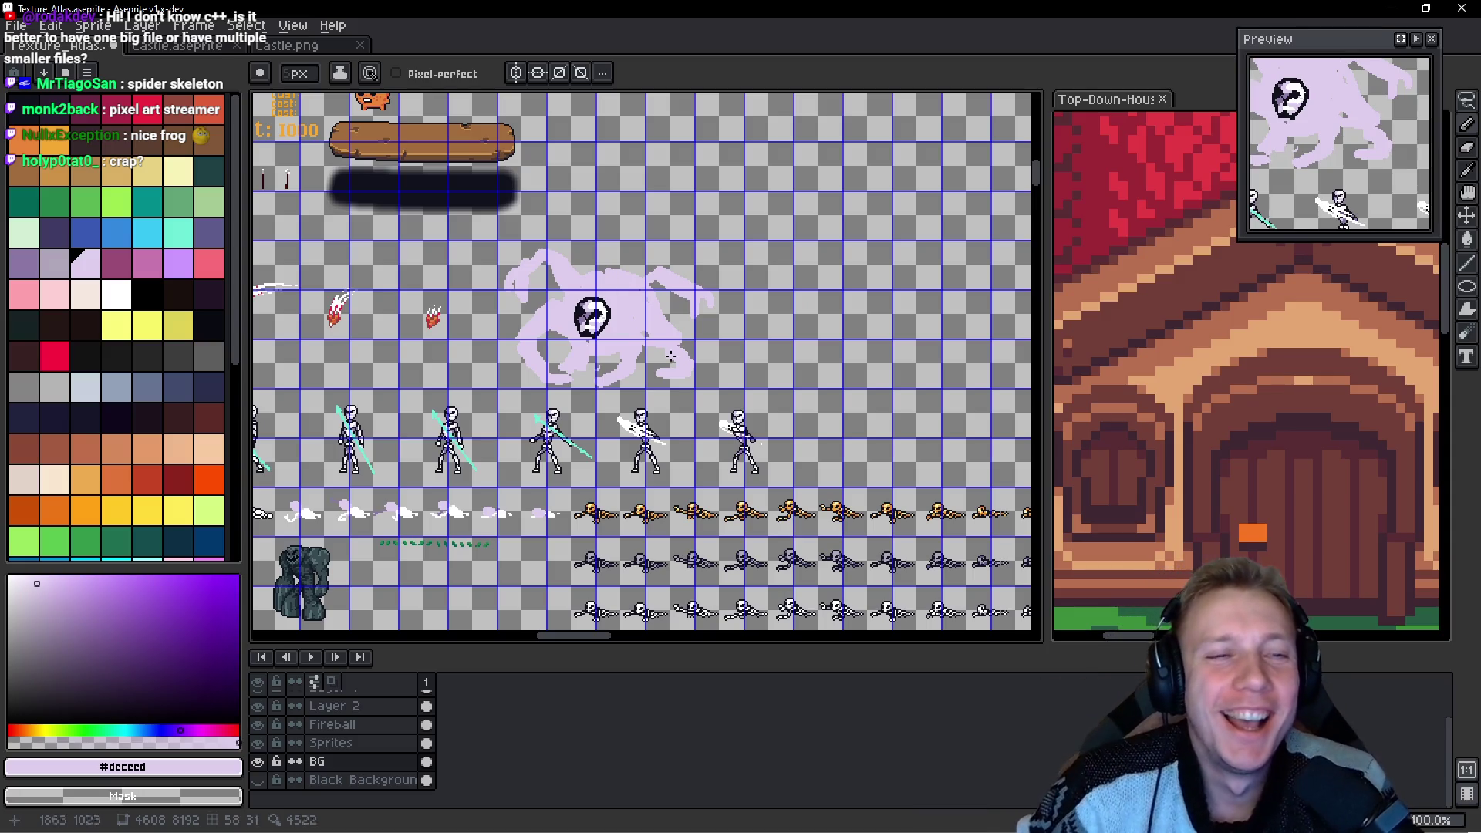
pyautogui.scroll(2, 653, 308)
pyautogui.scroll(-2, 654, 308)
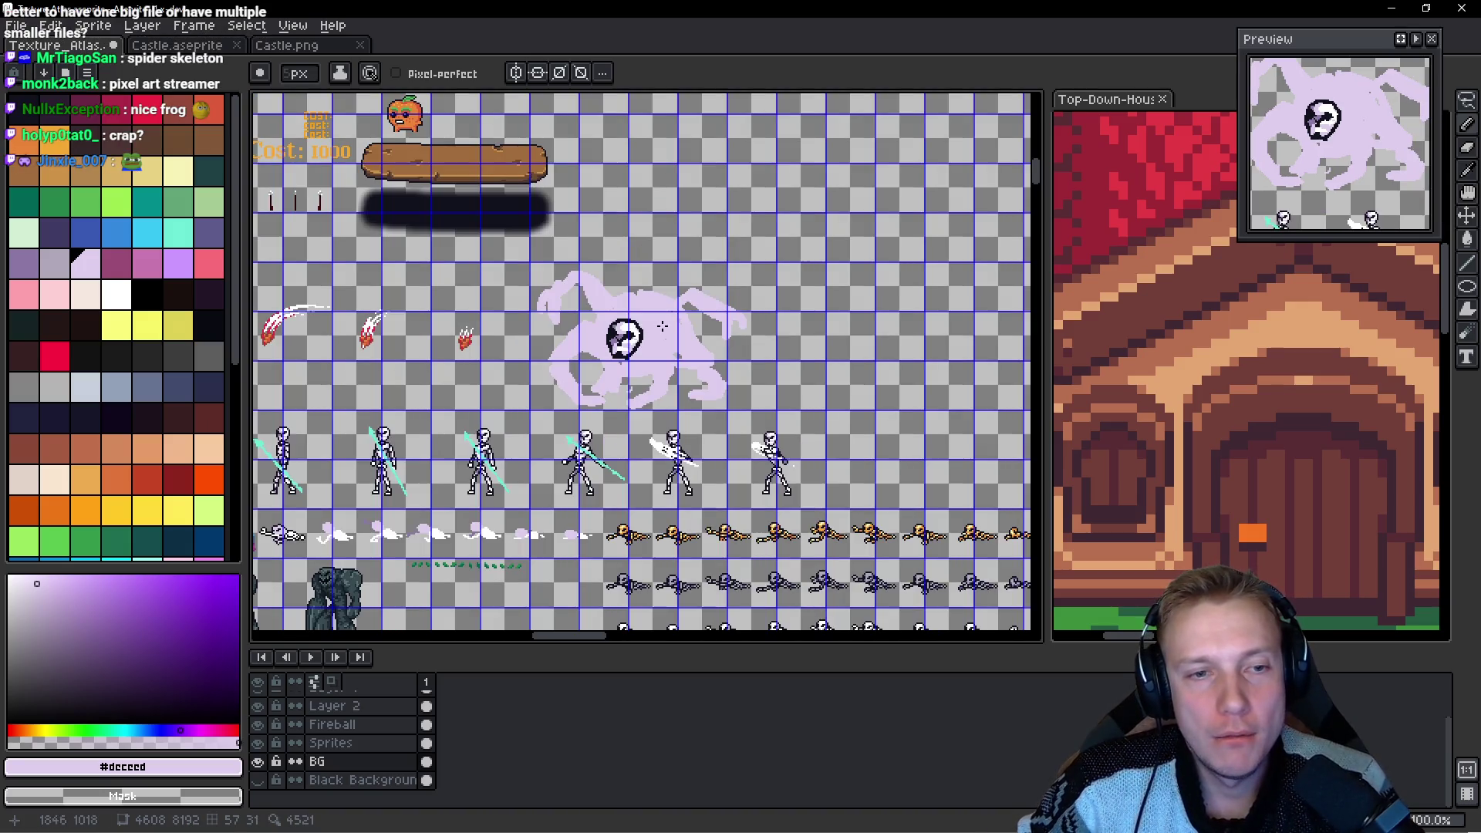
pyautogui.scroll(1, 670, 282)
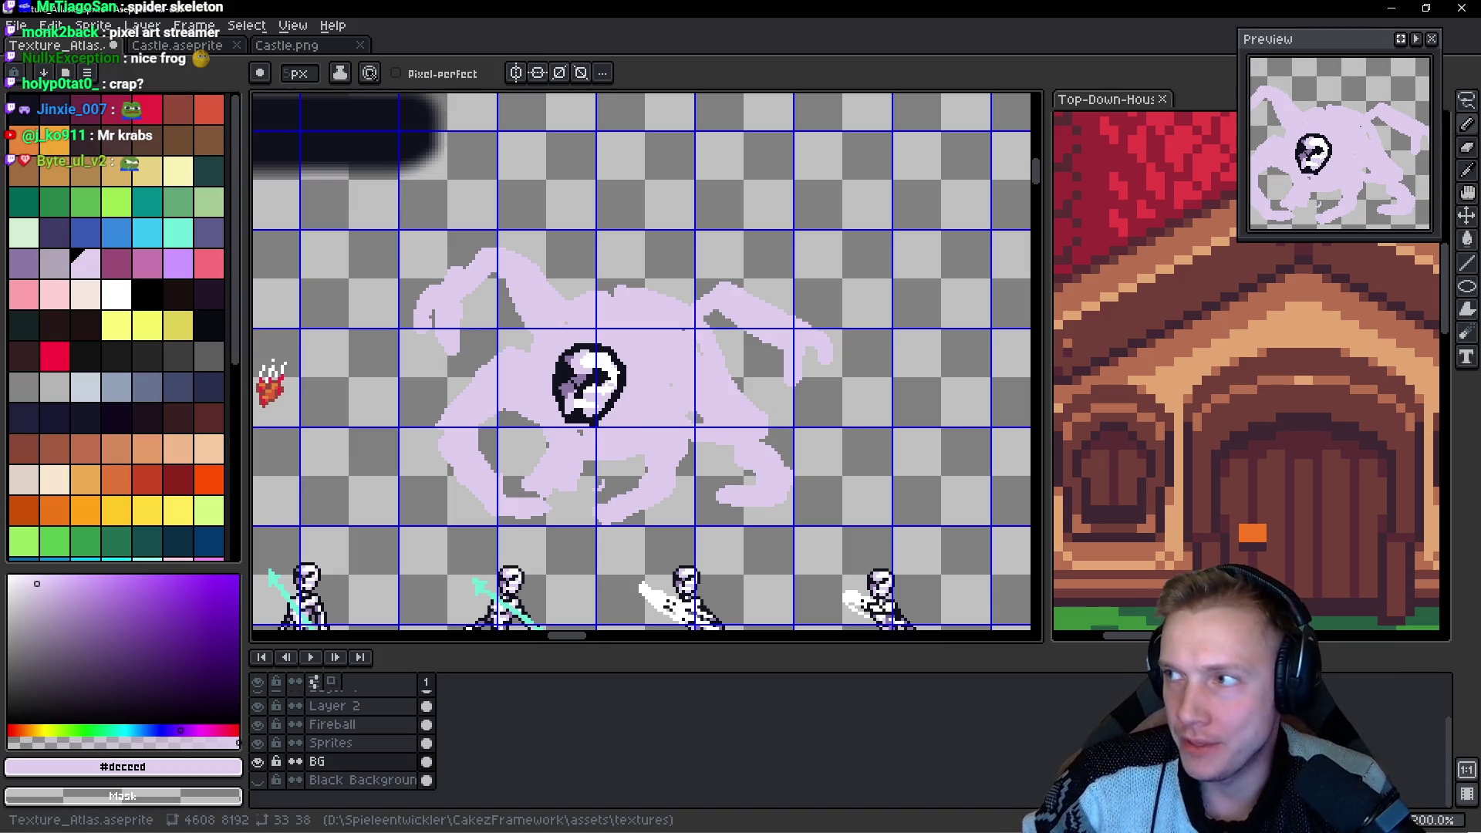
pyautogui.moveTo(642, 406)
pyautogui.mouseDown()
pyautogui.moveTo(575, 229)
pyautogui.moveTo(467, 351)
pyautogui.moveTo(617, 289)
pyautogui.mouseUp()
pyautogui.scroll(-1, 576, 229)
pyautogui.scroll(2, 602, 324)
pyautogui.press('q')
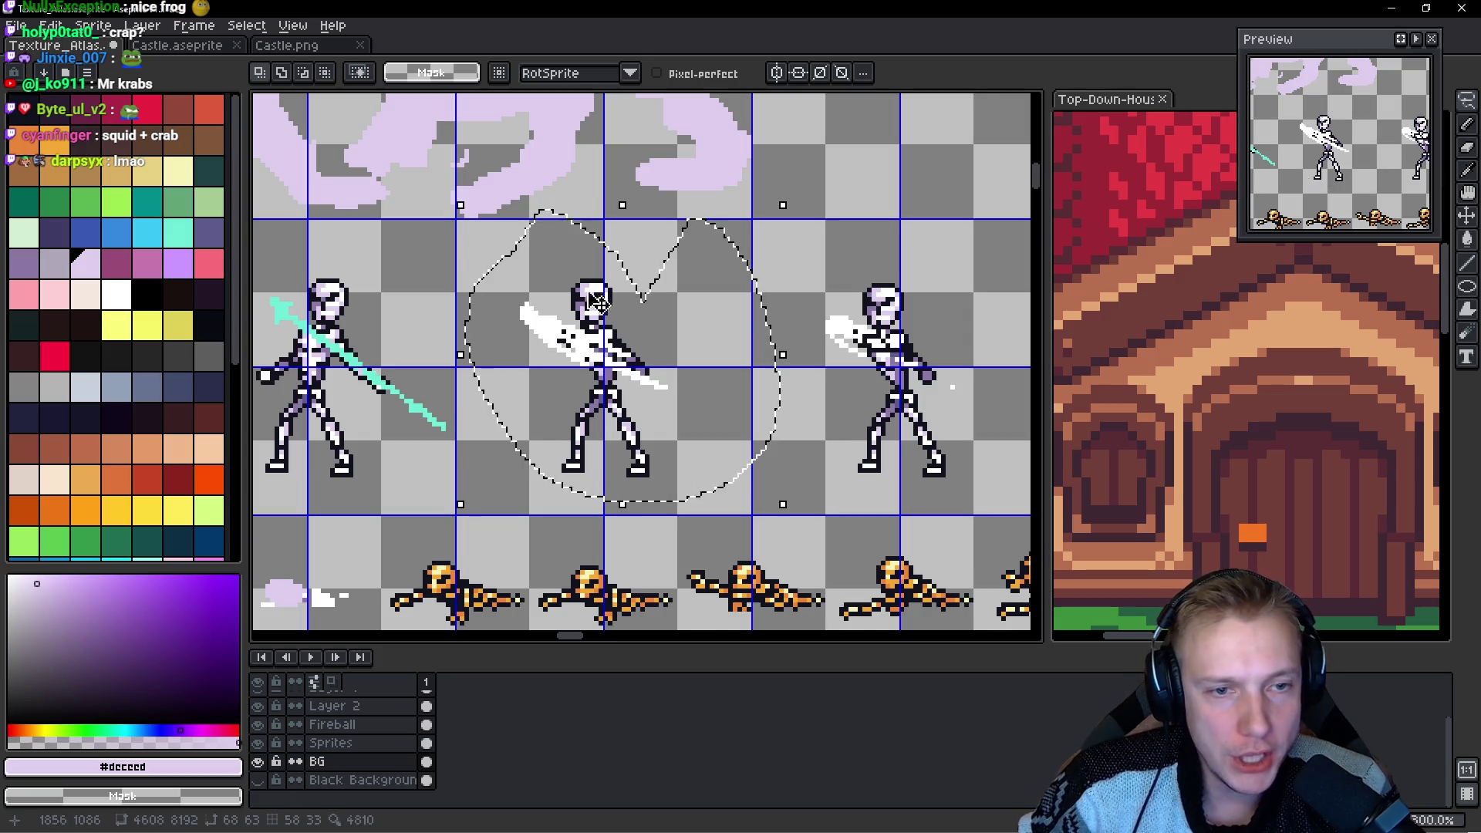
pyautogui.scroll(-2, 617, 289)
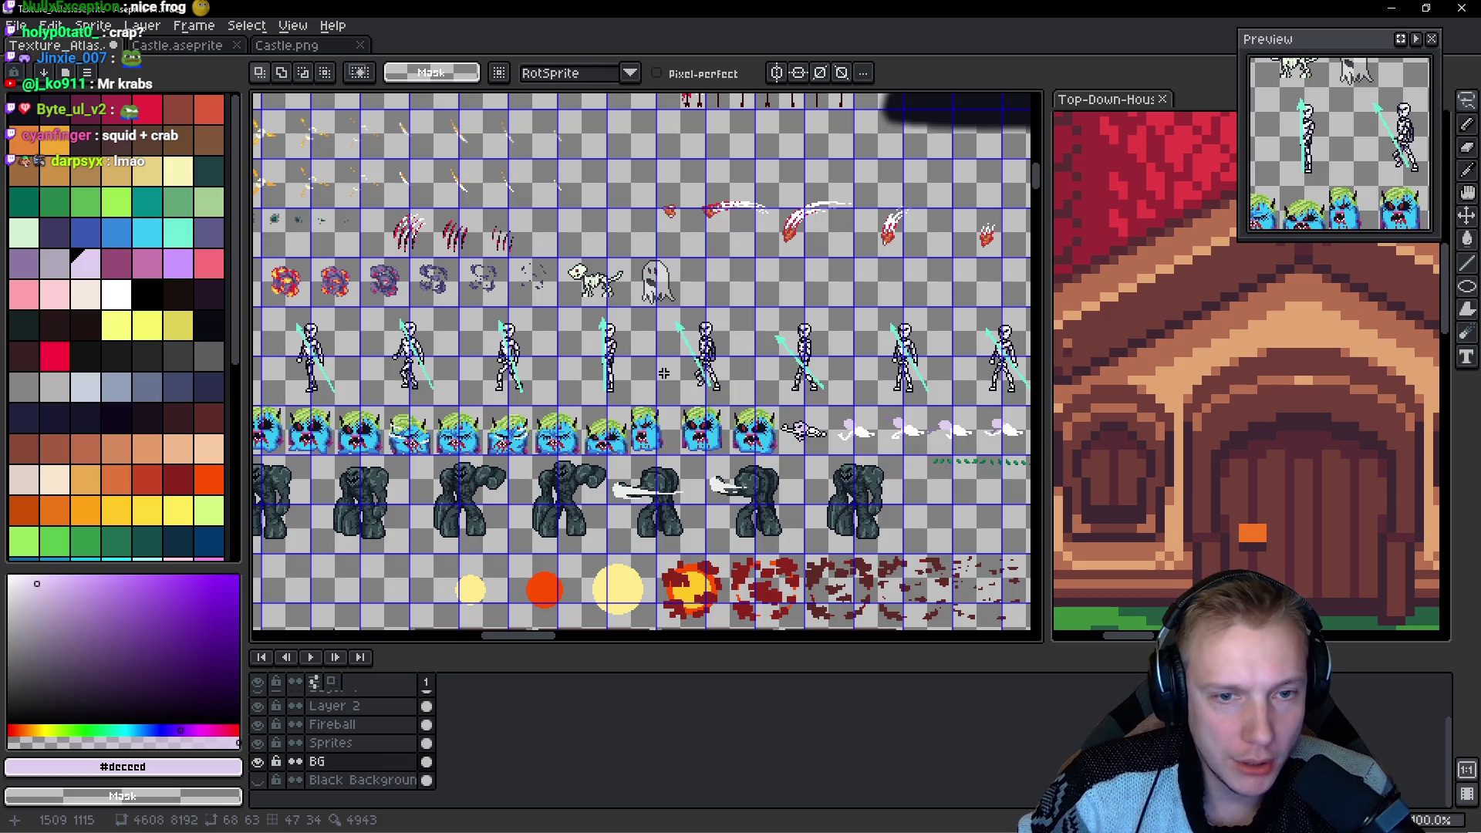
pyautogui.scroll(1, 560, 233)
pyautogui.scroll(2, 560, 233)
pyautogui.moveTo(711, 320)
pyautogui.mouseDown()
pyautogui.moveTo(829, 363)
pyautogui.moveTo(772, 317)
pyautogui.mouseUp()
pyautogui.scroll(-4, 727, 373)
pyautogui.scroll(1, 699, 376)
pyautogui.scroll(-2, 698, 376)
pyautogui.scroll(3, 614, 401)
pyautogui.moveTo(614, 402)
pyautogui.mouseDown()
pyautogui.moveTo(773, 229)
pyautogui.moveTo(834, 198)
pyautogui.mouseUp()
pyautogui.moveTo(592, 349)
pyautogui.mouseDown()
pyautogui.moveTo(405, 309)
pyautogui.moveTo(390, 463)
pyautogui.moveTo(563, 305)
pyautogui.mouseUp()
pyautogui.scroll(-2, 563, 305)
pyautogui.moveTo(787, 324); pyautogui.dragTo(586, 325)
pyautogui.scroll(2, 740, 324)
pyautogui.scroll(1, 740, 324)
pyautogui.moveTo(885, 295)
pyautogui.mouseDown()
pyautogui.moveTo(634, 255)
pyautogui.moveTo(645, 456)
pyautogui.moveTo(772, 432)
pyautogui.mouseUp()
pyautogui.scroll(-5, 567, 455)
pyautogui.scroll(4, 567, 456)
pyautogui.scroll(-2, 513, 331)
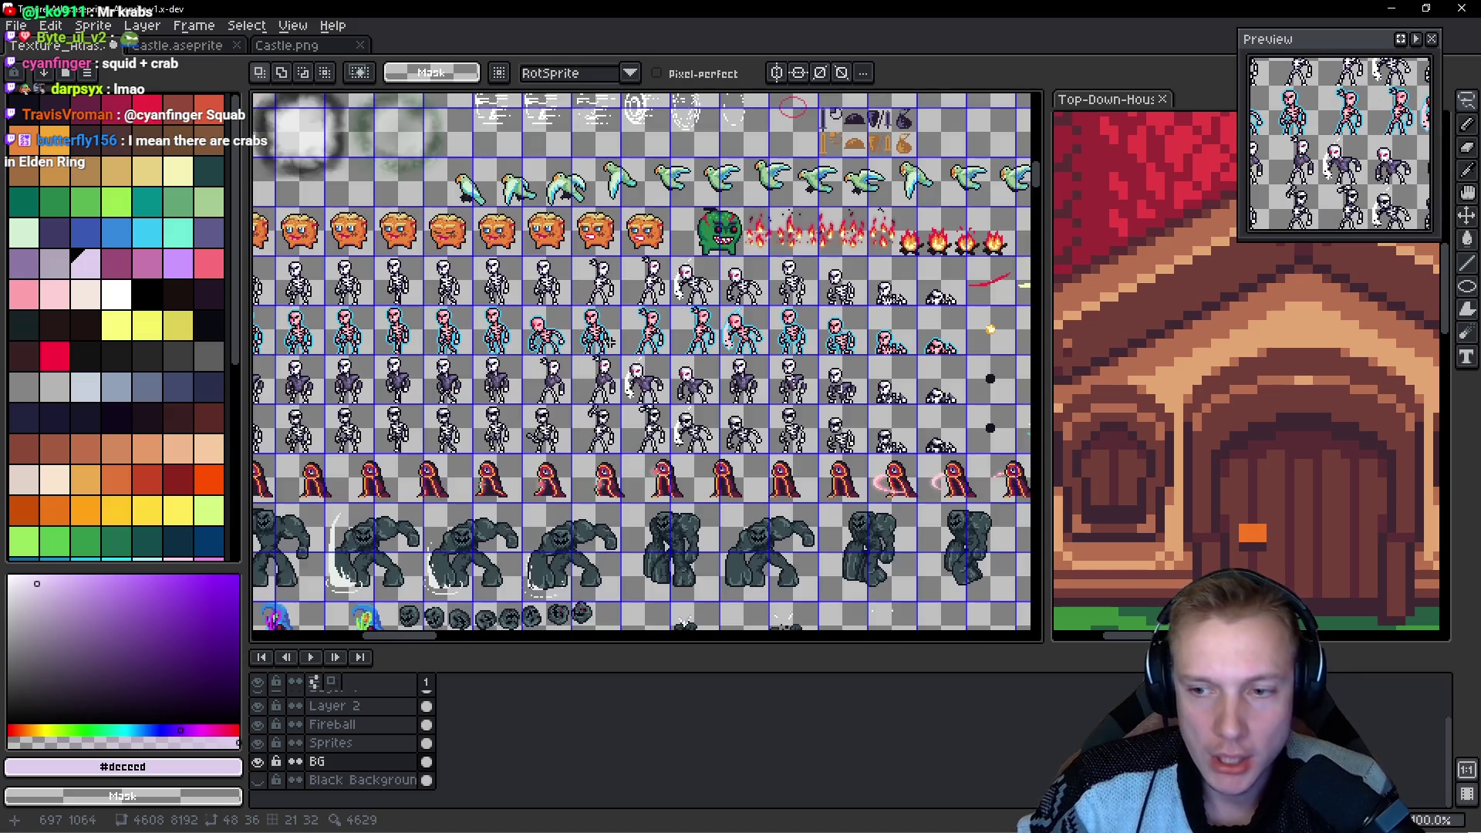
pyautogui.scroll(1, 609, 339)
pyautogui.press('alt')
pyautogui.hotkey('alt', 'Tab')
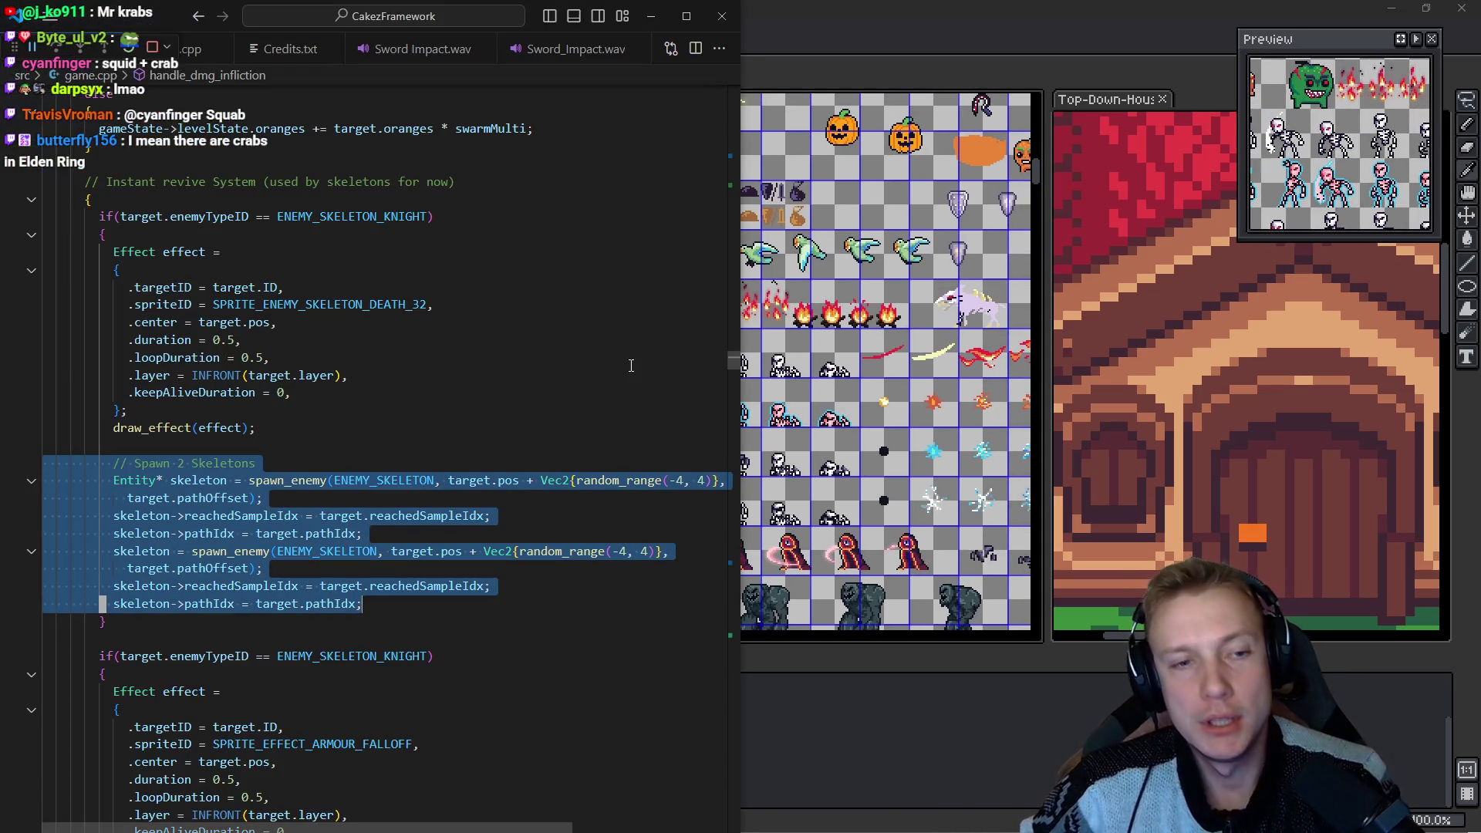
pyautogui.click(413, 528)
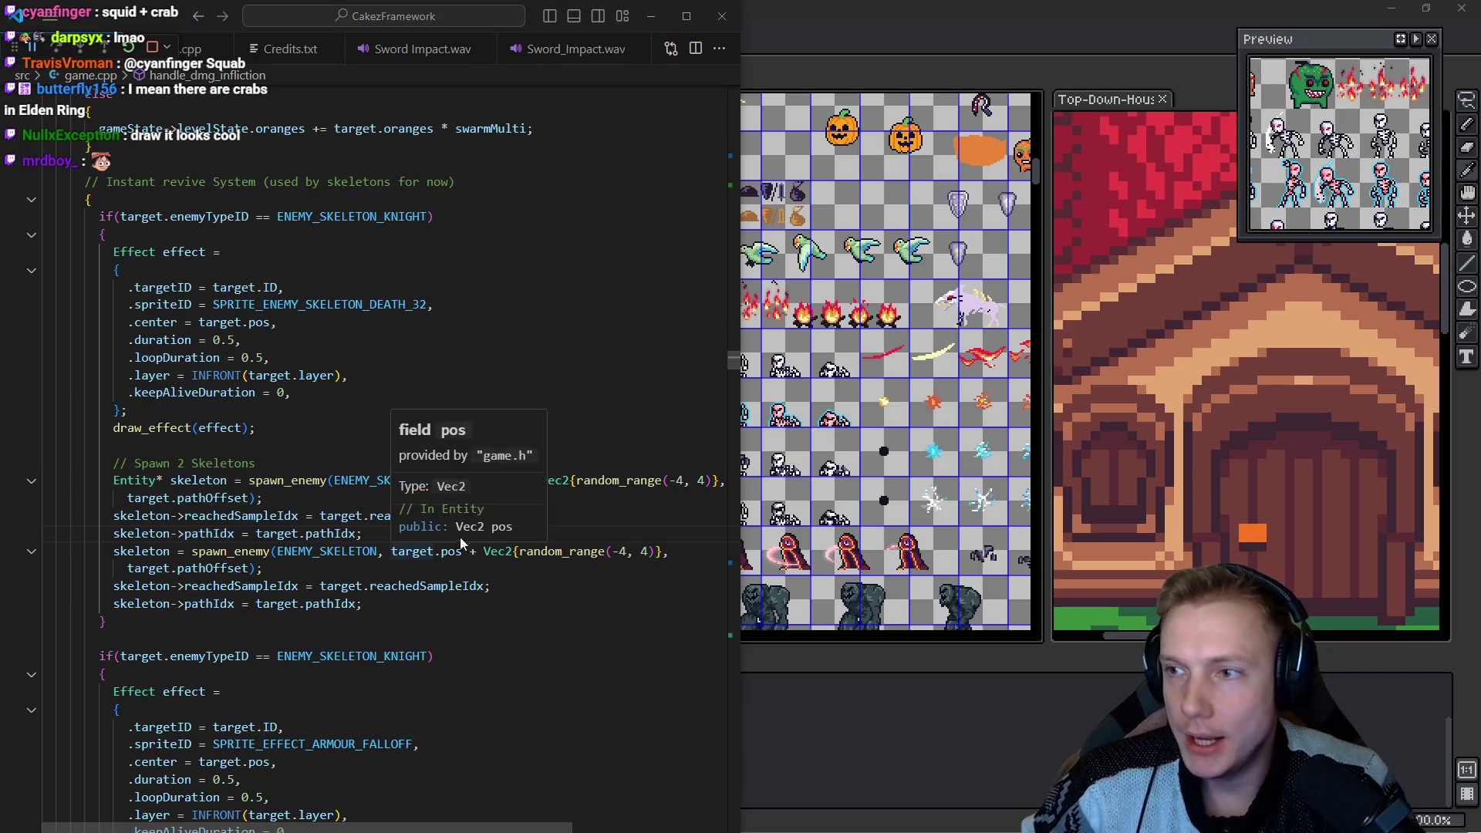
pyautogui.hotkey('alt', 'Tab')
pyautogui.scroll(-3, 553, 288)
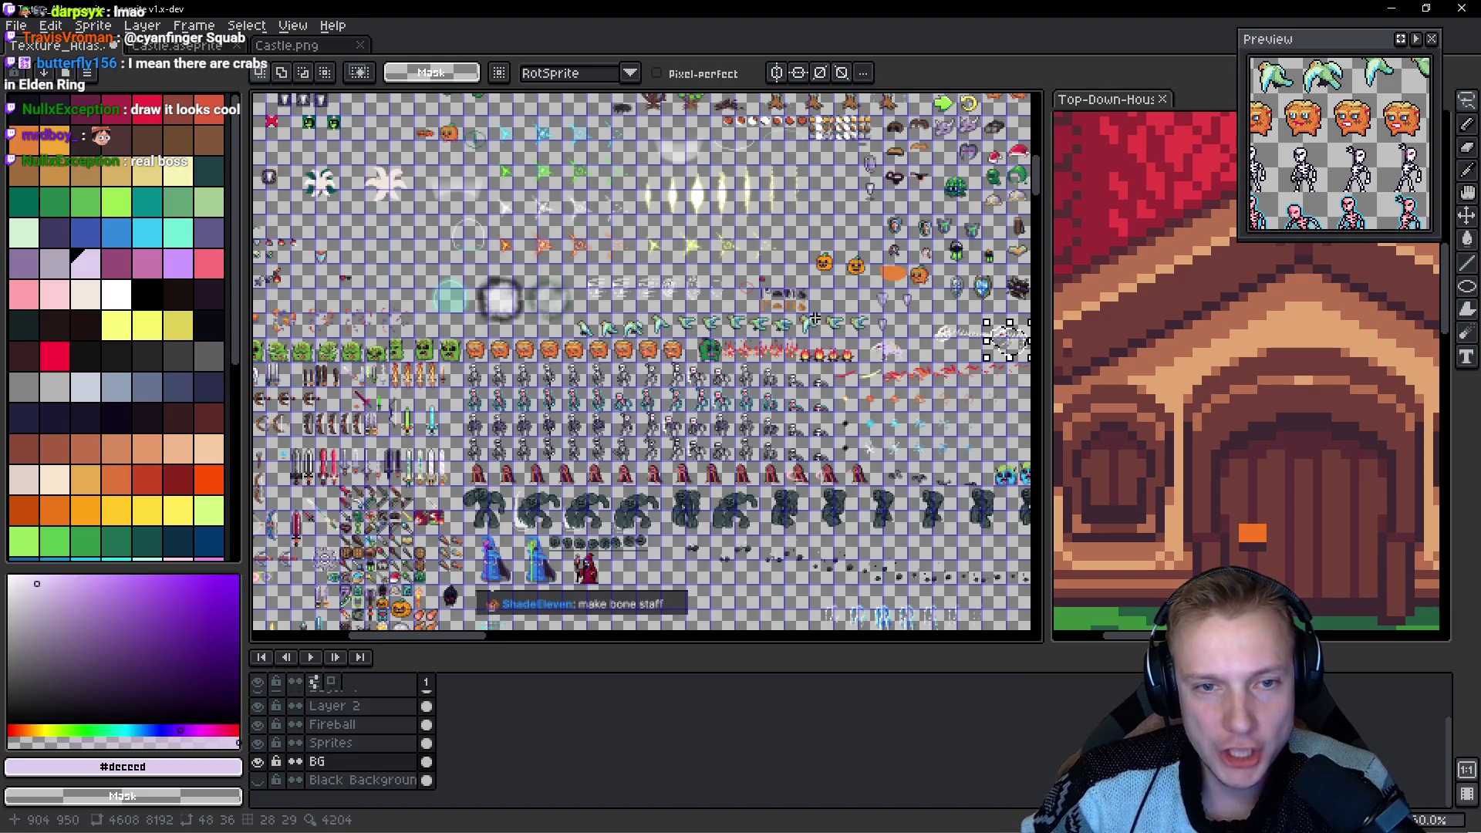
pyautogui.scroll(4, 760, 386)
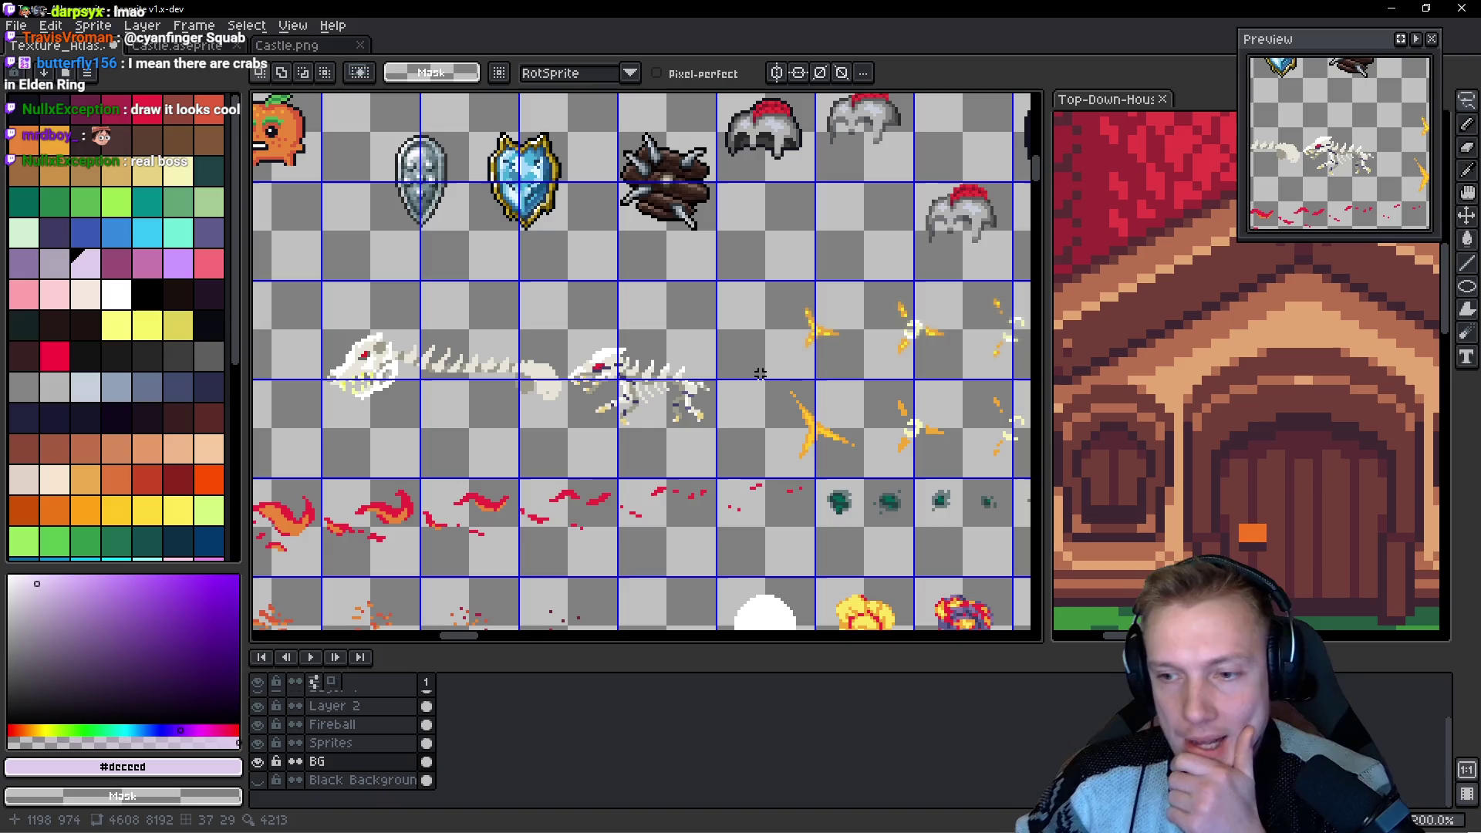
pyautogui.scroll(-2, 764, 362)
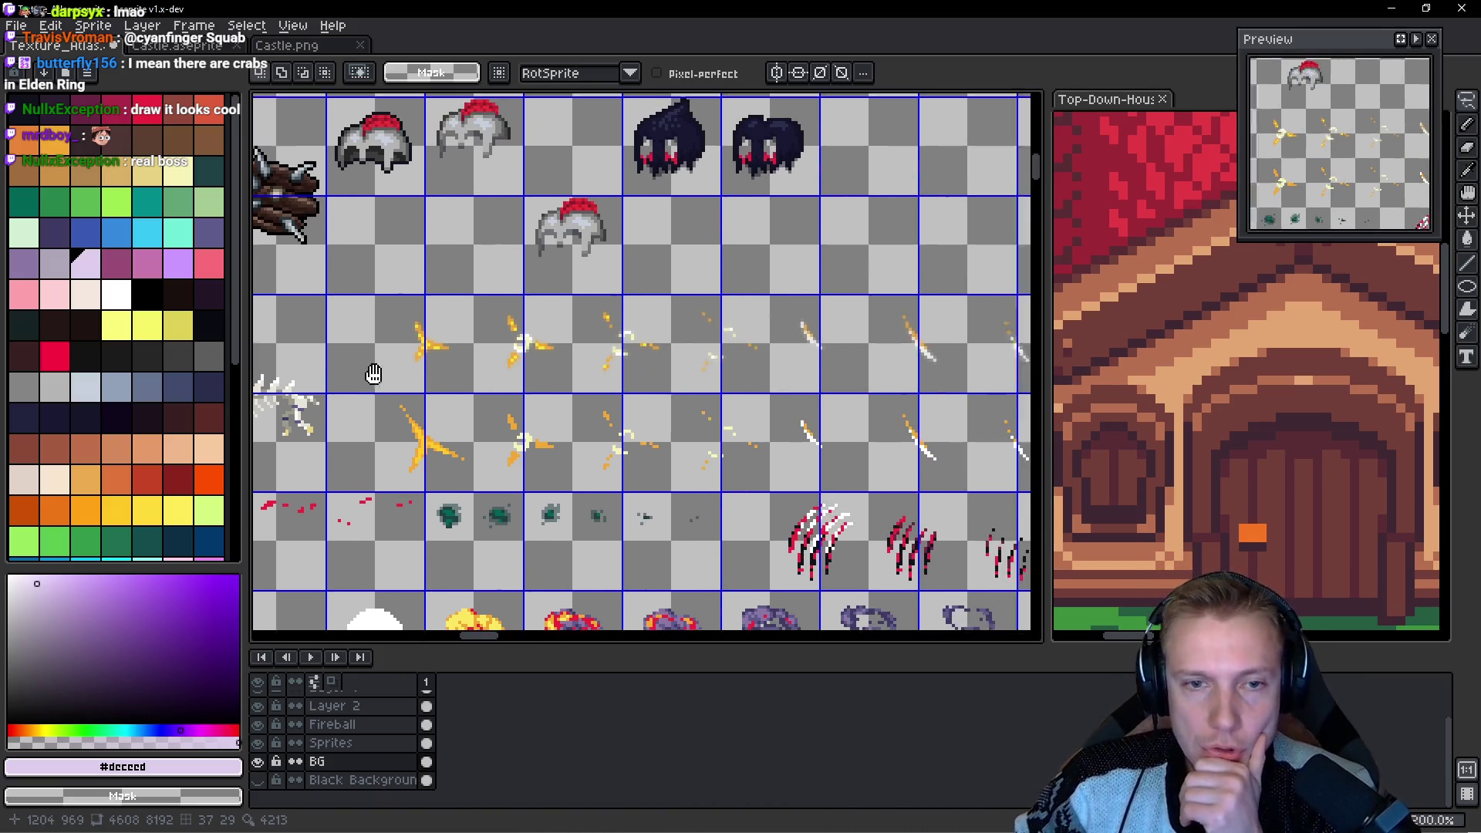
pyautogui.moveTo(703, 409); pyautogui.dragTo(704, 359)
pyautogui.scroll(-2, 704, 359)
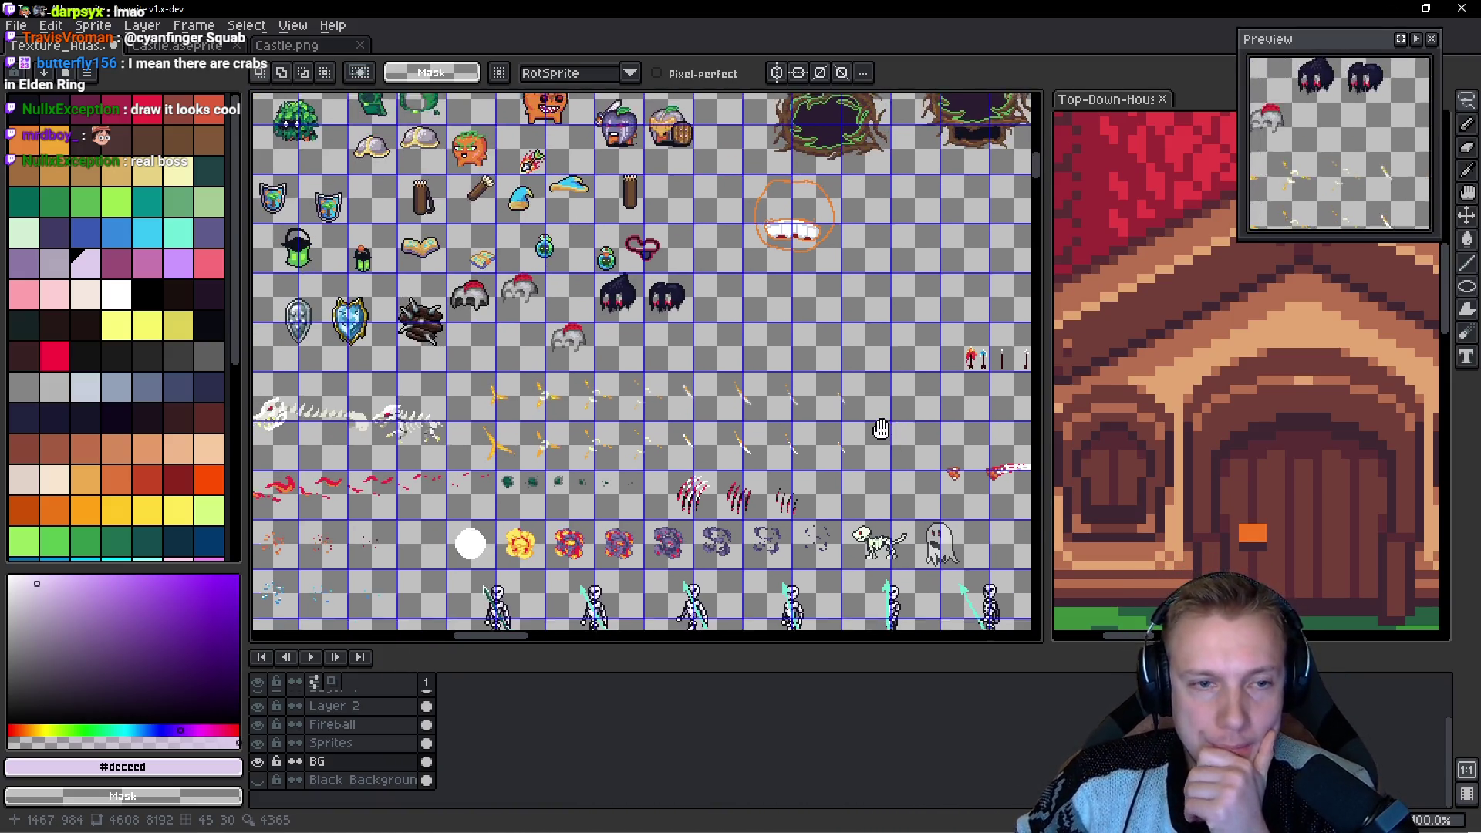
pyautogui.scroll(2, 691, 427)
pyautogui.moveTo(691, 427)
pyautogui.mouseDown()
pyautogui.moveTo(702, 232)
pyautogui.moveTo(711, 280)
pyautogui.mouseUp()
pyautogui.scroll(2, 702, 232)
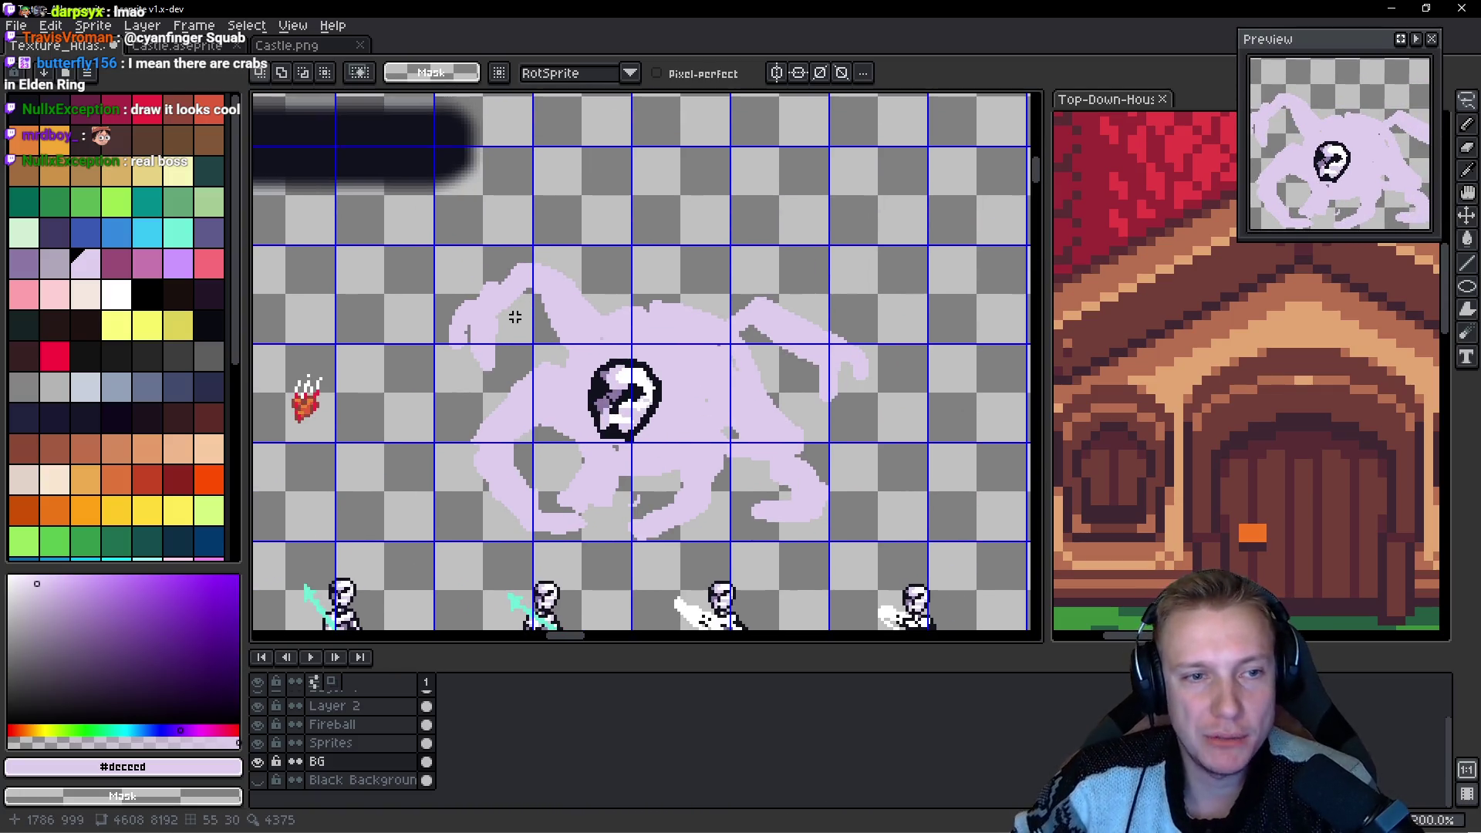
pyautogui.scroll(-2, 614, 328)
pyautogui.hscroll(-2, 648, 385)
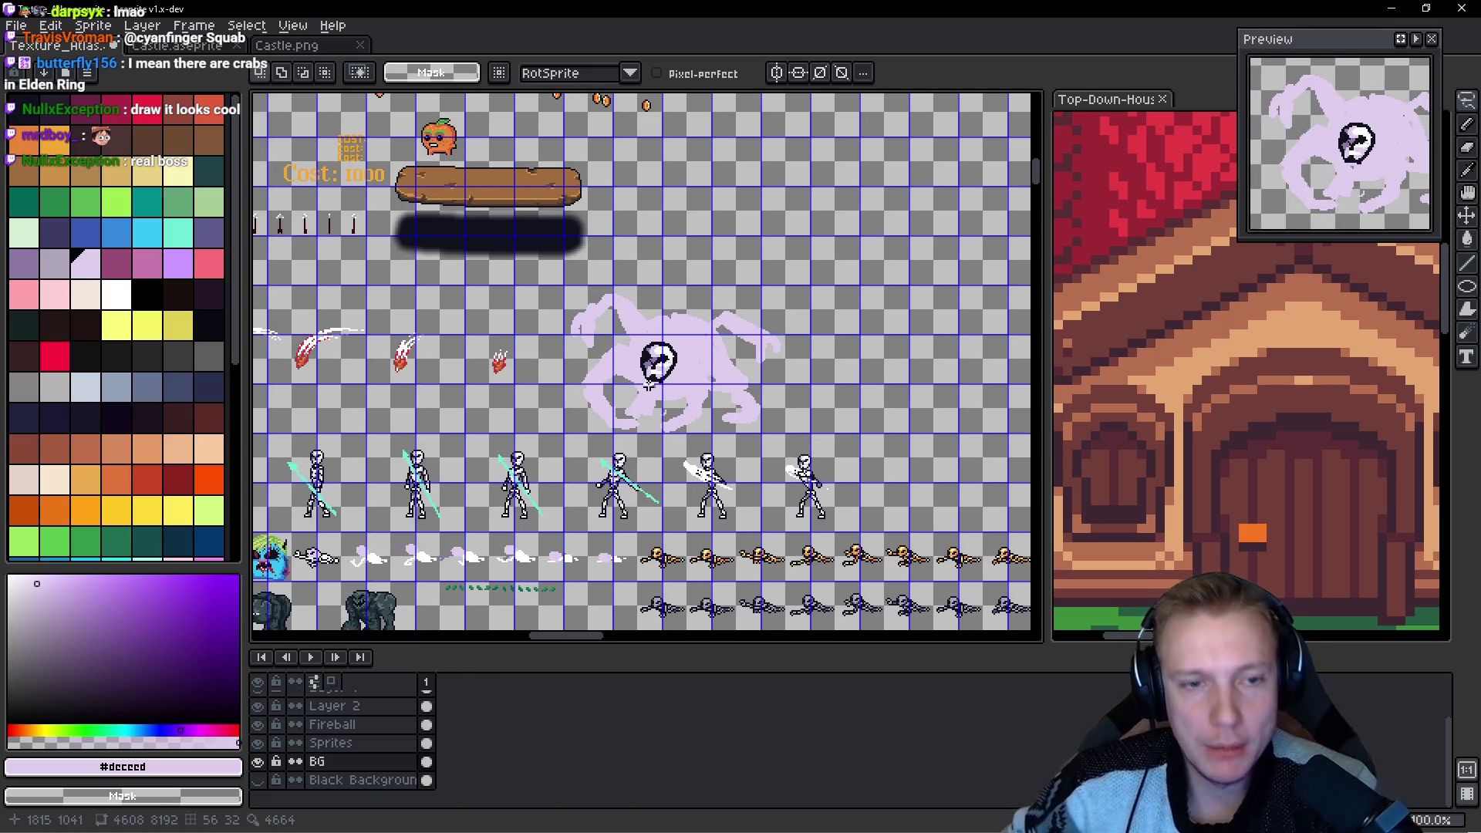
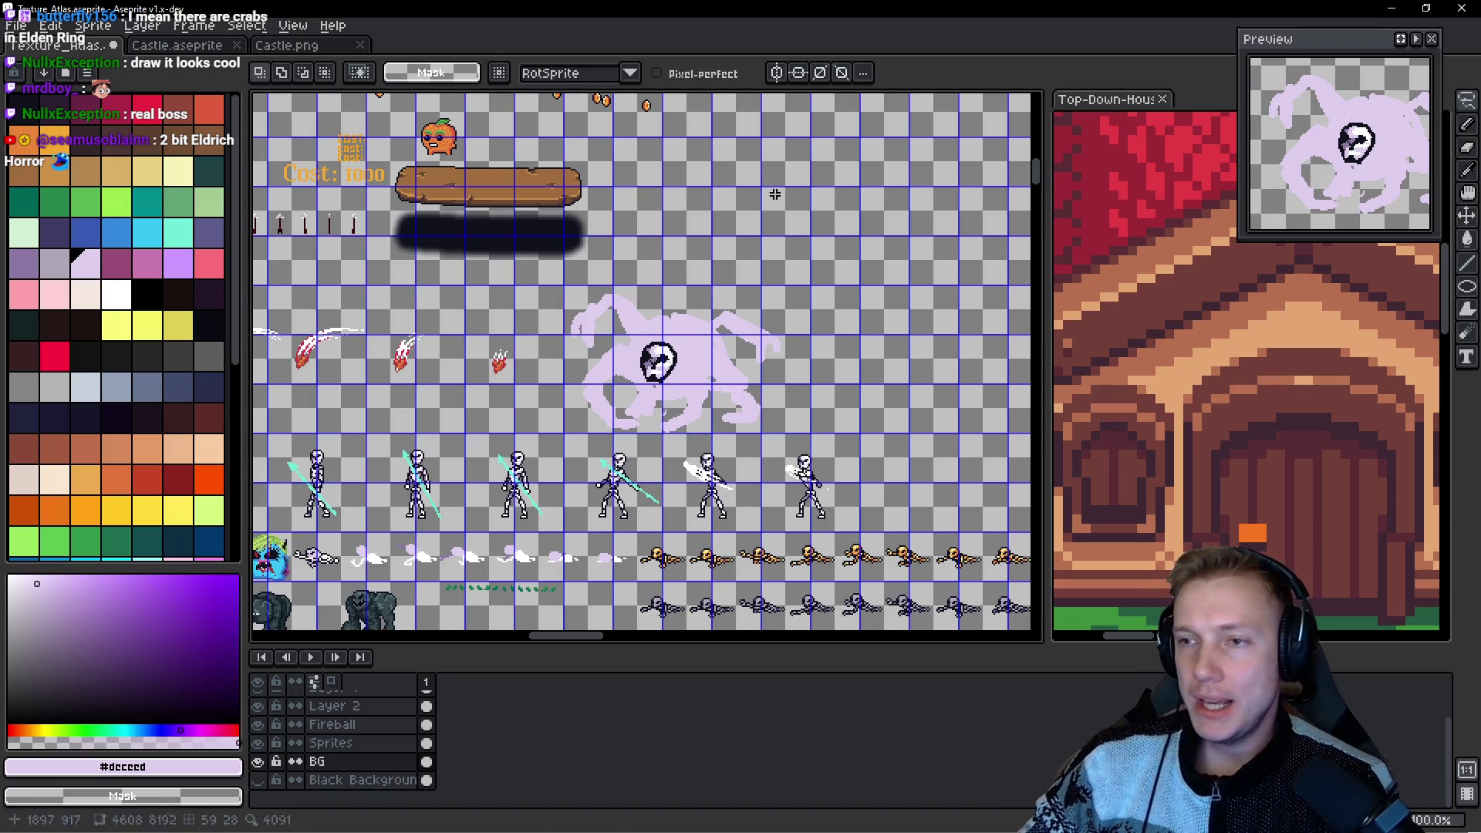
# Lasso a freehand selection around one sword-swinging skeleton knight sprite.
pyautogui.moveTo(719, 484); pyautogui.dragTo(694, 407)
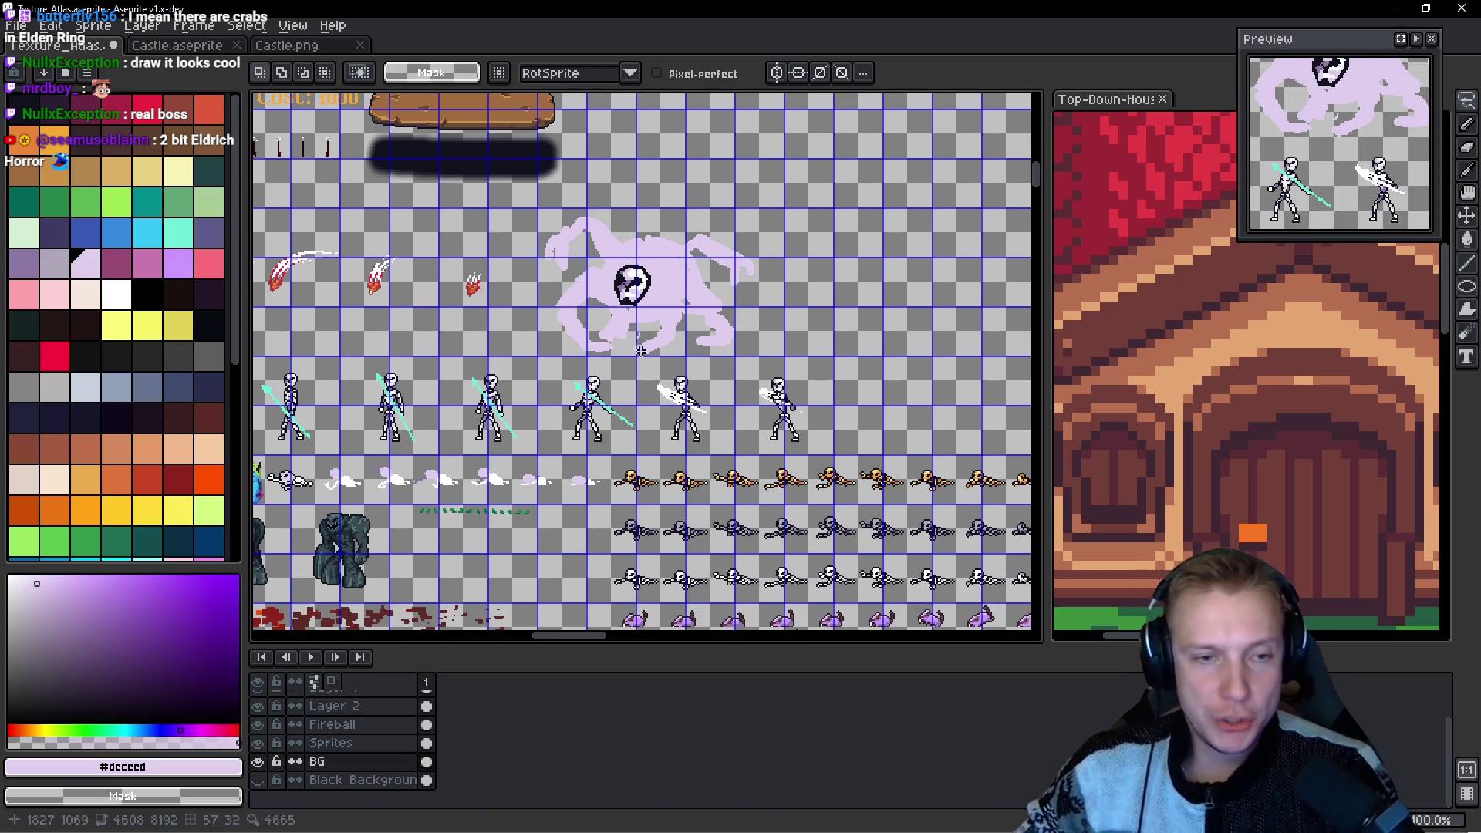
pyautogui.scroll(3, 694, 406)
pyautogui.moveTo(594, 409)
pyautogui.mouseDown()
pyautogui.moveTo(661, 340)
pyautogui.moveTo(609, 208)
pyautogui.moveTo(409, 348)
pyautogui.moveTo(633, 578)
pyautogui.moveTo(771, 270)
pyautogui.moveTo(617, 207)
pyautogui.mouseUp()
pyautogui.moveTo(673, 322); pyautogui.dragTo(410, 332)
# Inspect the selected skeleton up close, then switch over to the code editor.
pyautogui.scroll(-3, 411, 332)
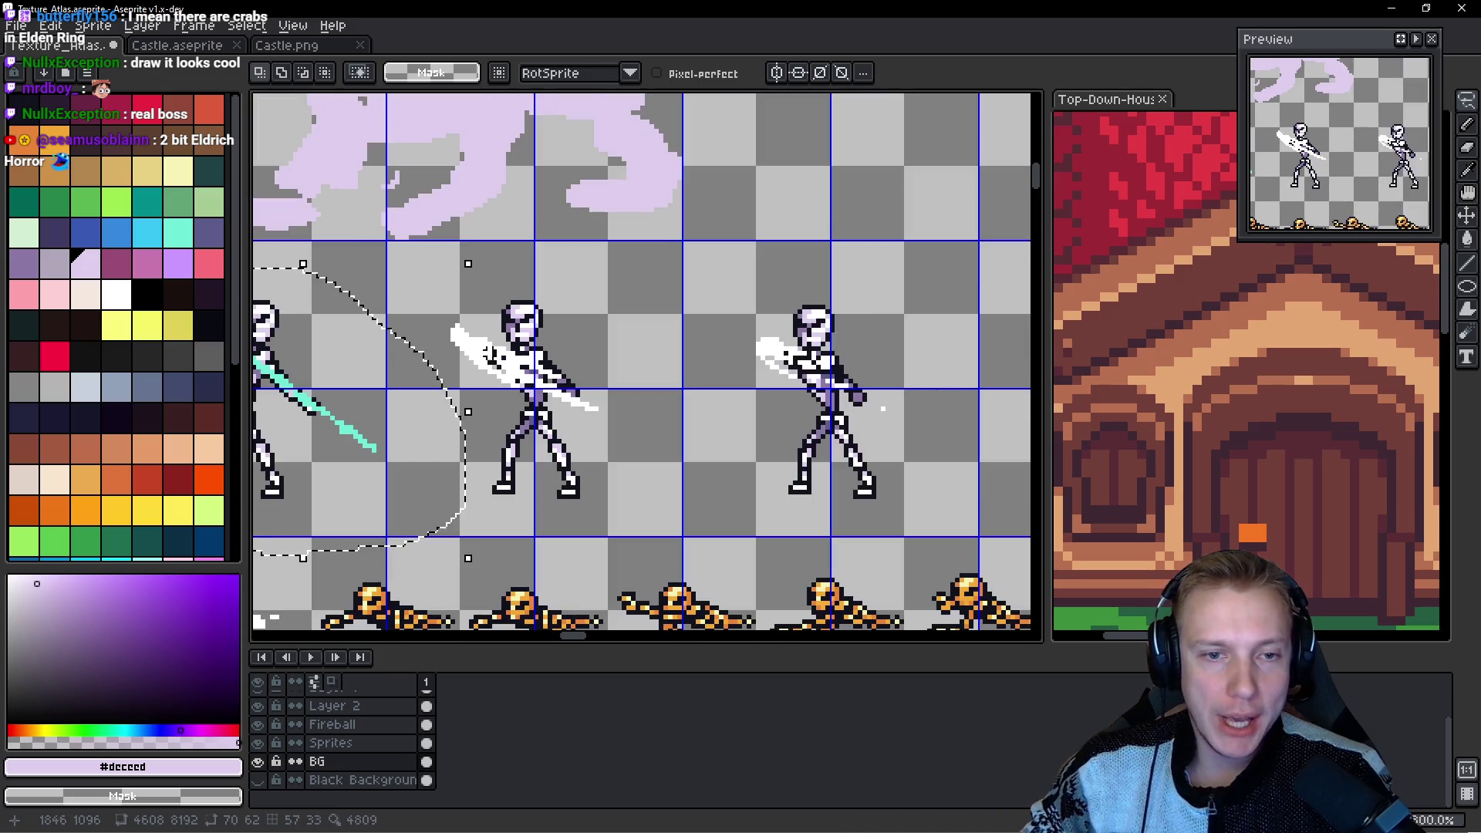
pyautogui.scroll(1, 523, 374)
pyautogui.scroll(-2, 524, 374)
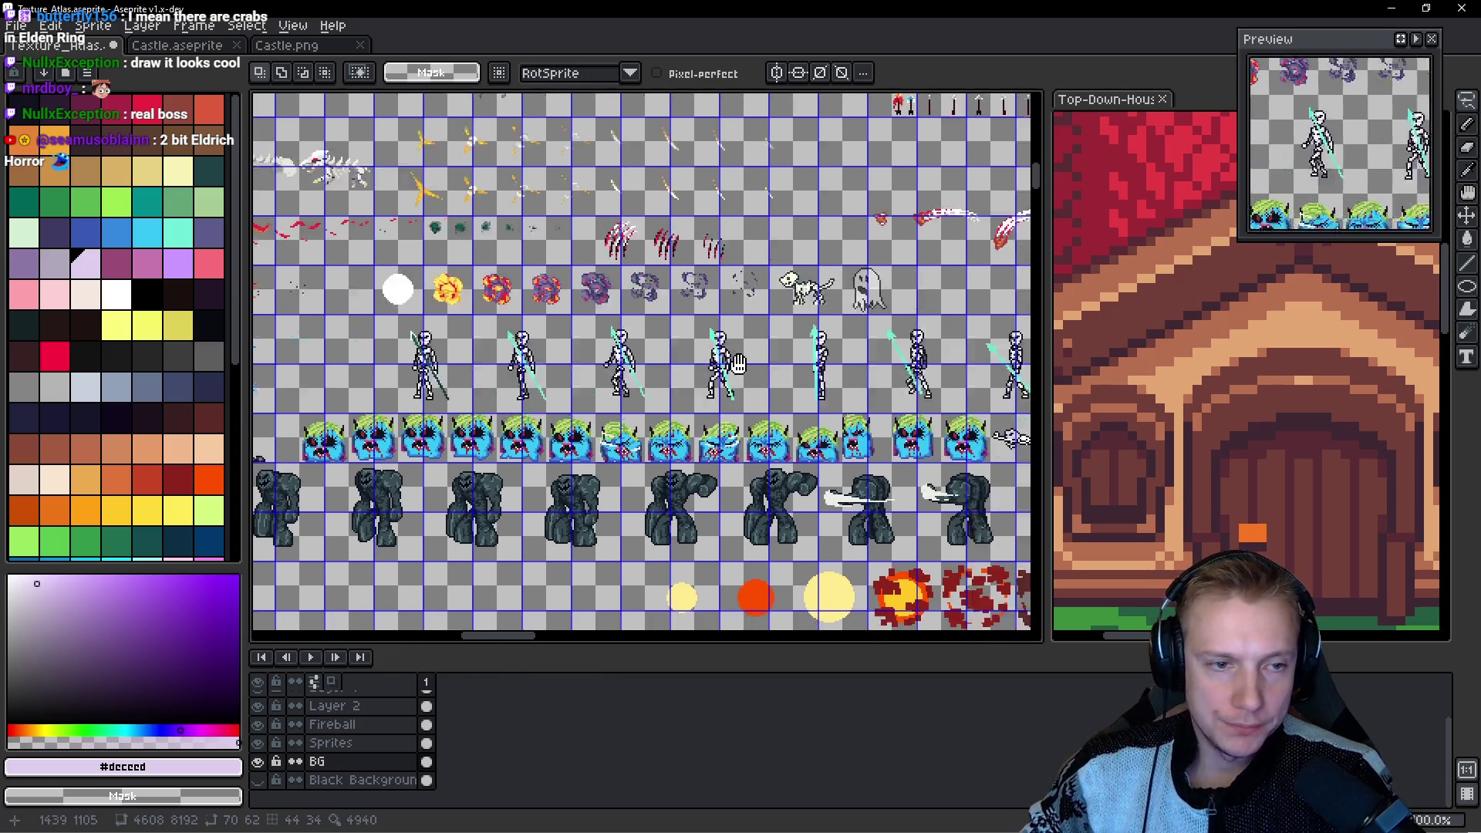
pyautogui.scroll(2, 711, 375)
pyautogui.moveTo(711, 375); pyautogui.dragTo(541, 372)
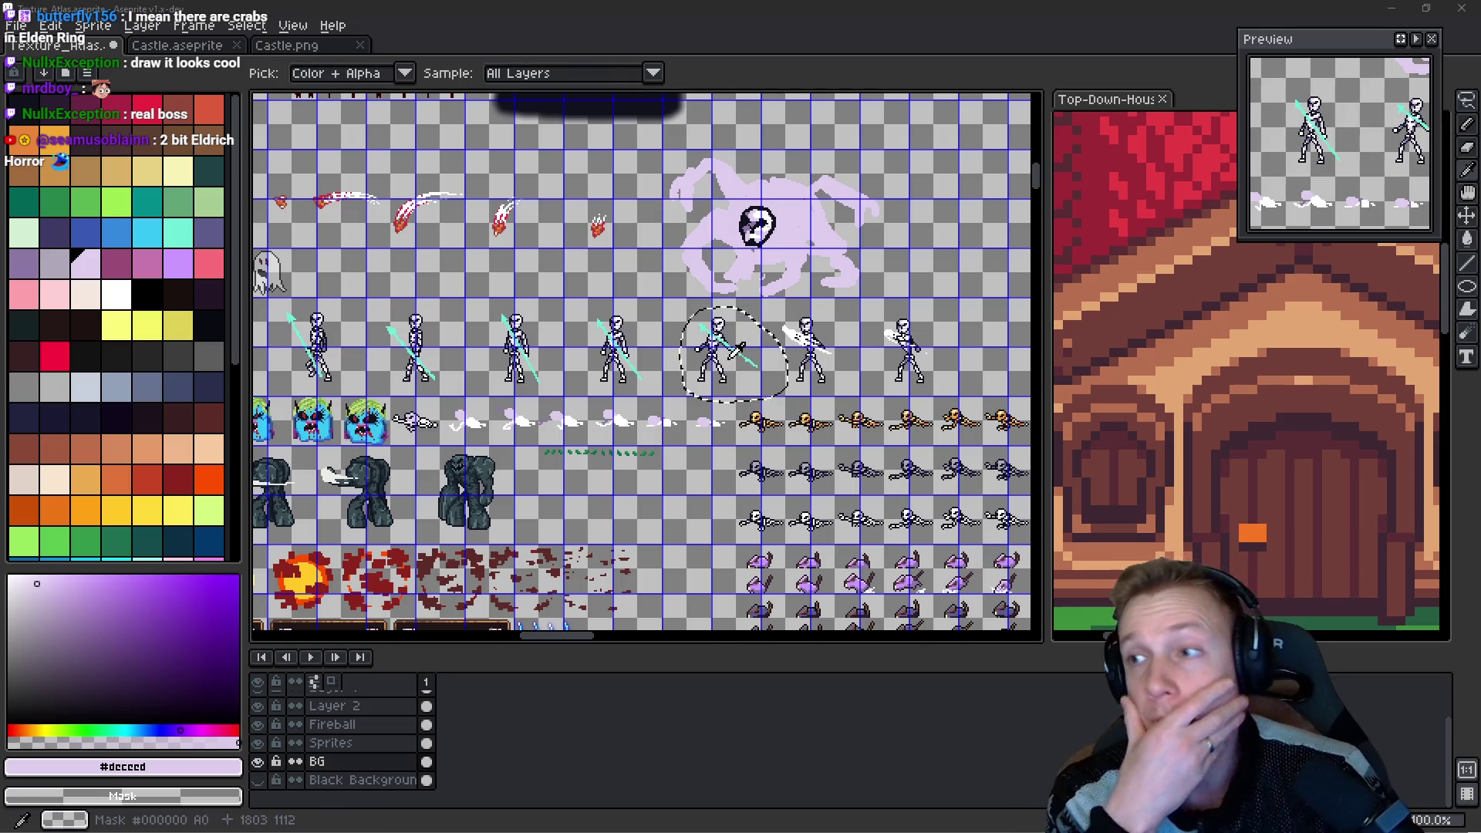
pyautogui.hotkey('alt', 'Tab')
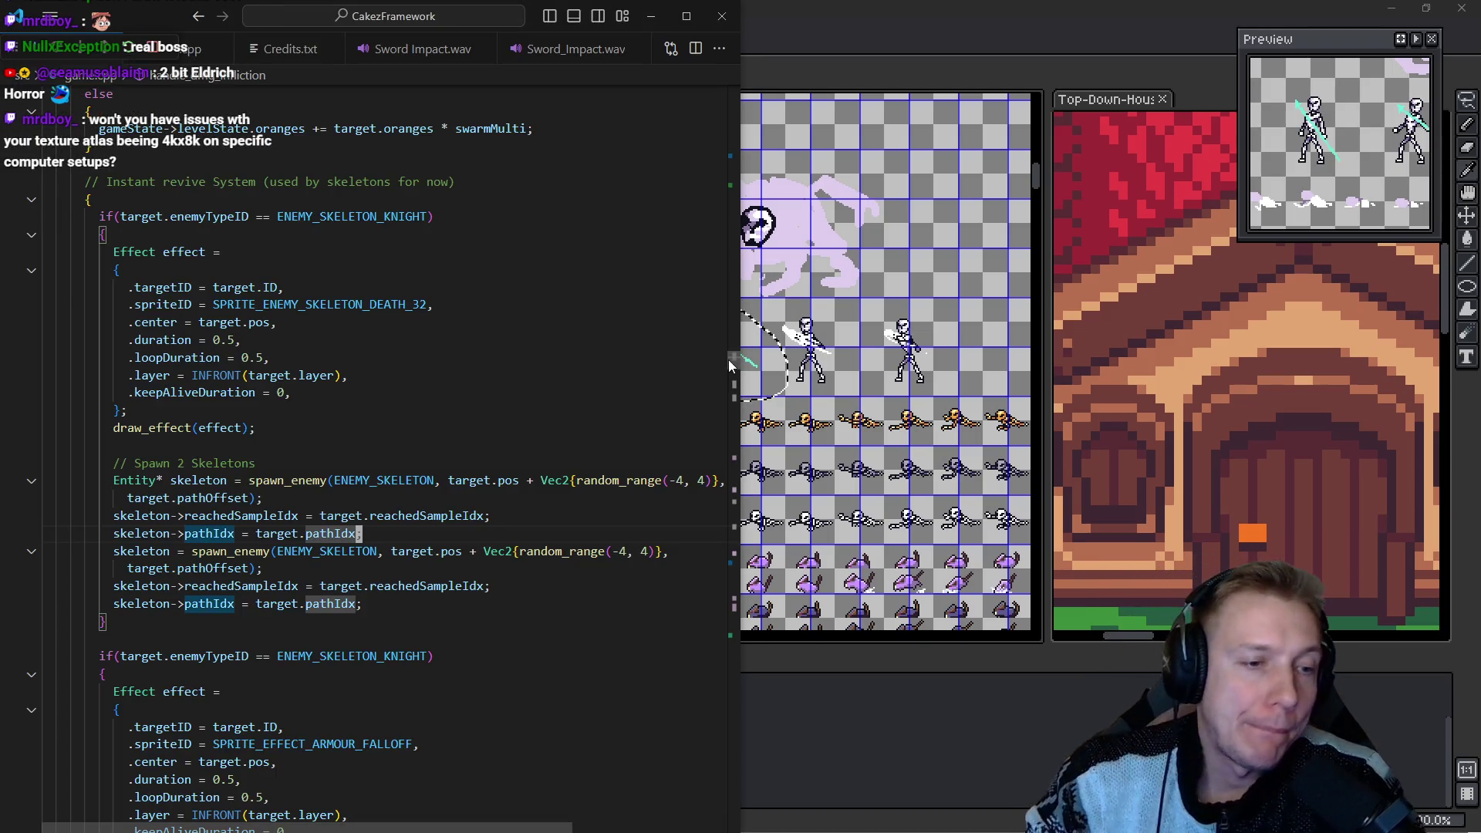
# Delete the instant revive block from game.cpp along with its leftover blank line.
pyautogui.press('Up')
pyautogui.press('Up')
pyautogui.press('Up')
pyautogui.press('Up')
pyautogui.press('Up')
pyautogui.press('Up')
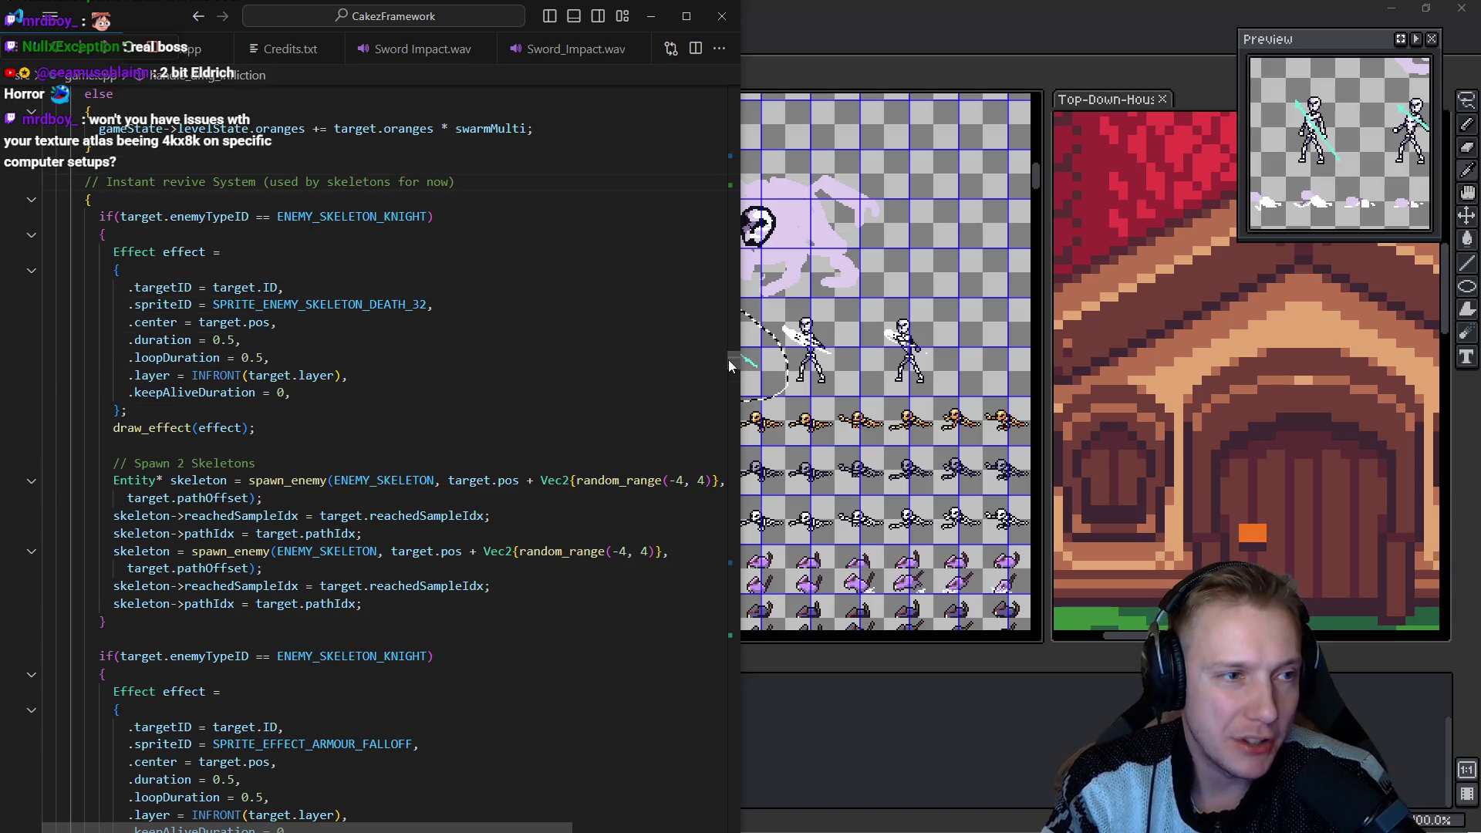
pyautogui.hotkey('shift', 'alt', 'Right')
pyautogui.hotkey('shift', 'alt', 'Right')
pyautogui.hotkey('shift', 'alt', 'Right')
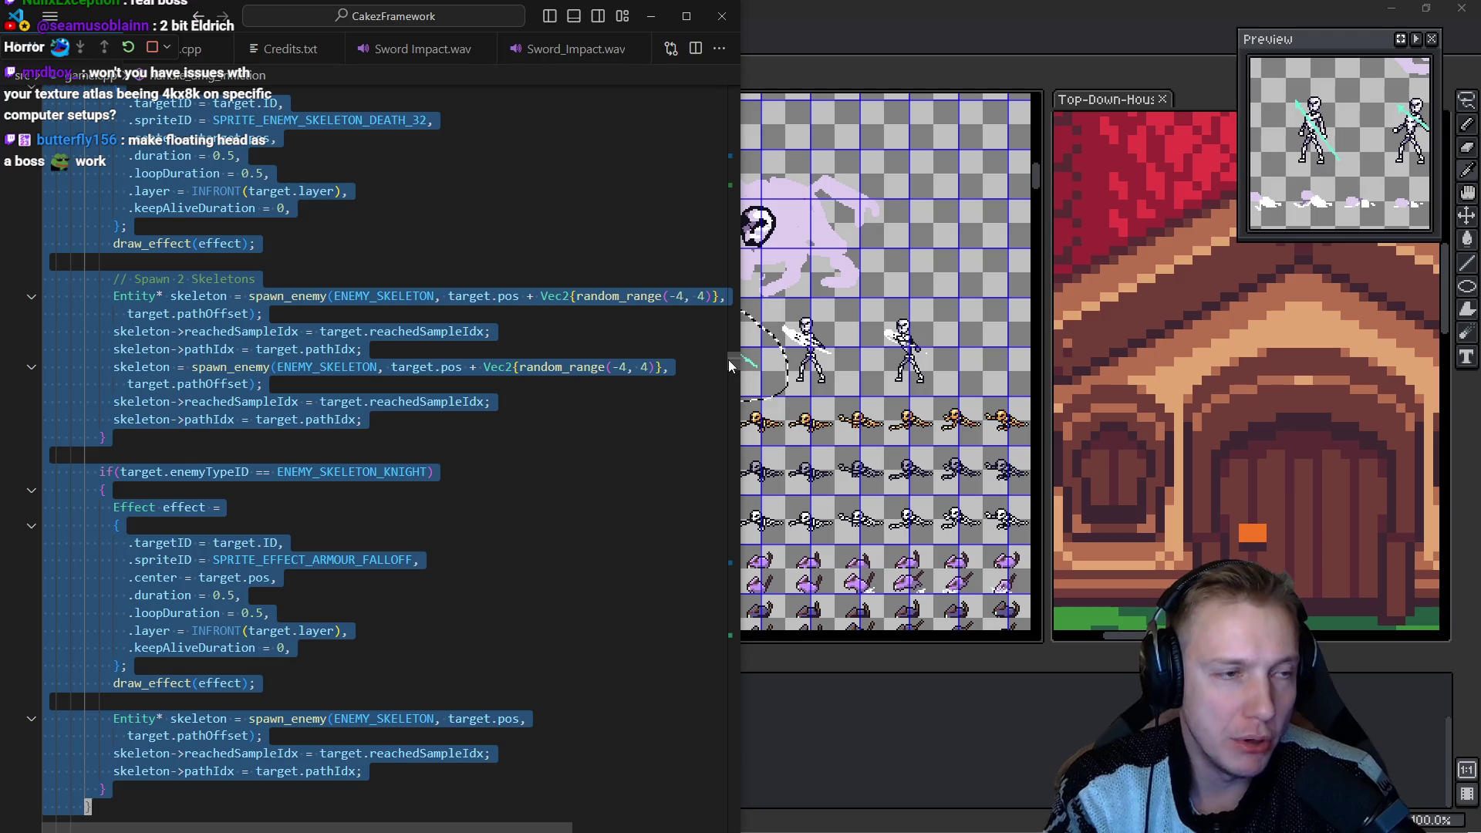
pyautogui.press('Delete')
pyautogui.scroll(2, 728, 360)
pyautogui.scroll(2, 728, 359)
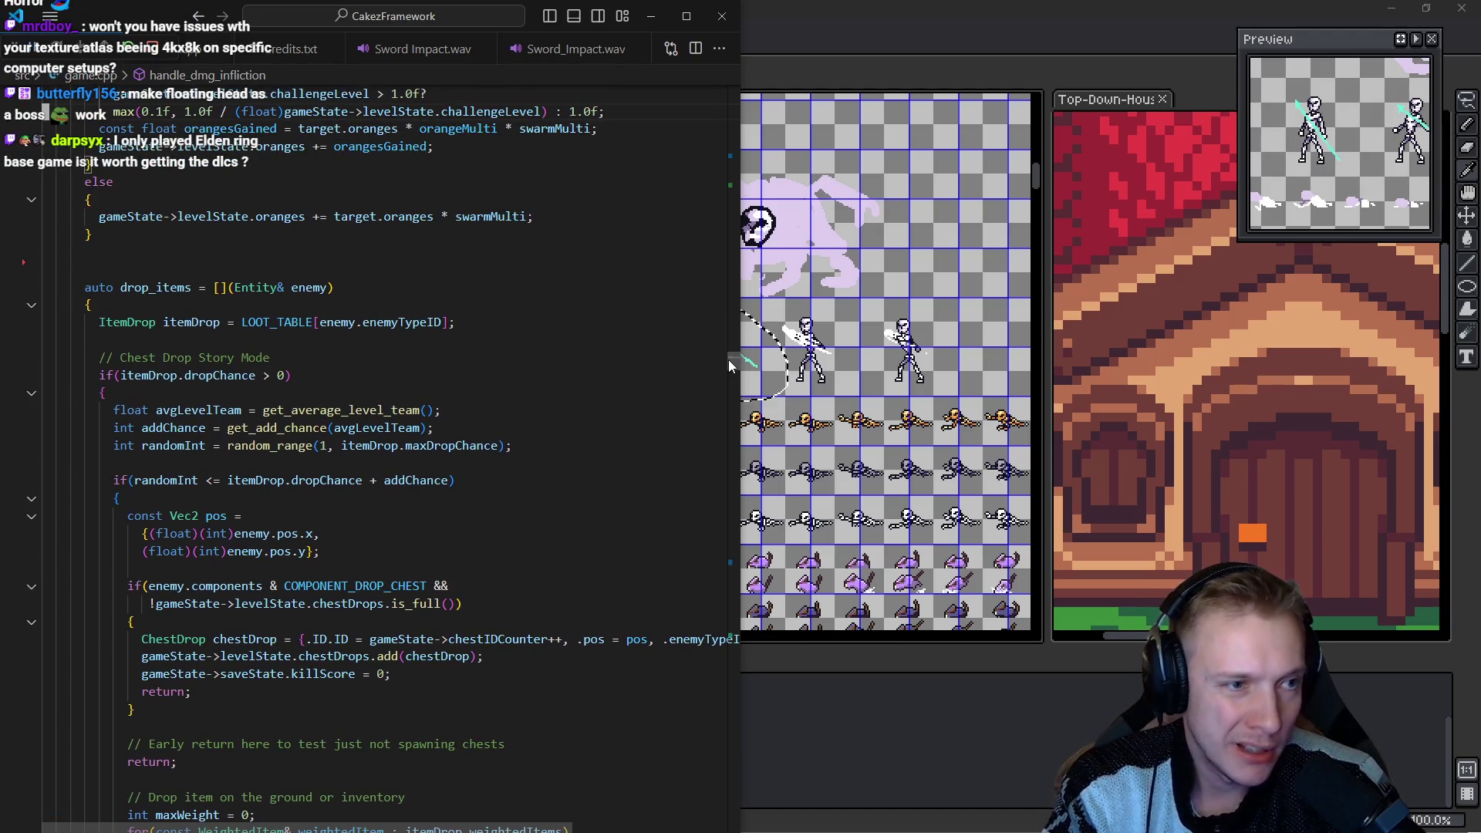
pyautogui.press('BackSpace')
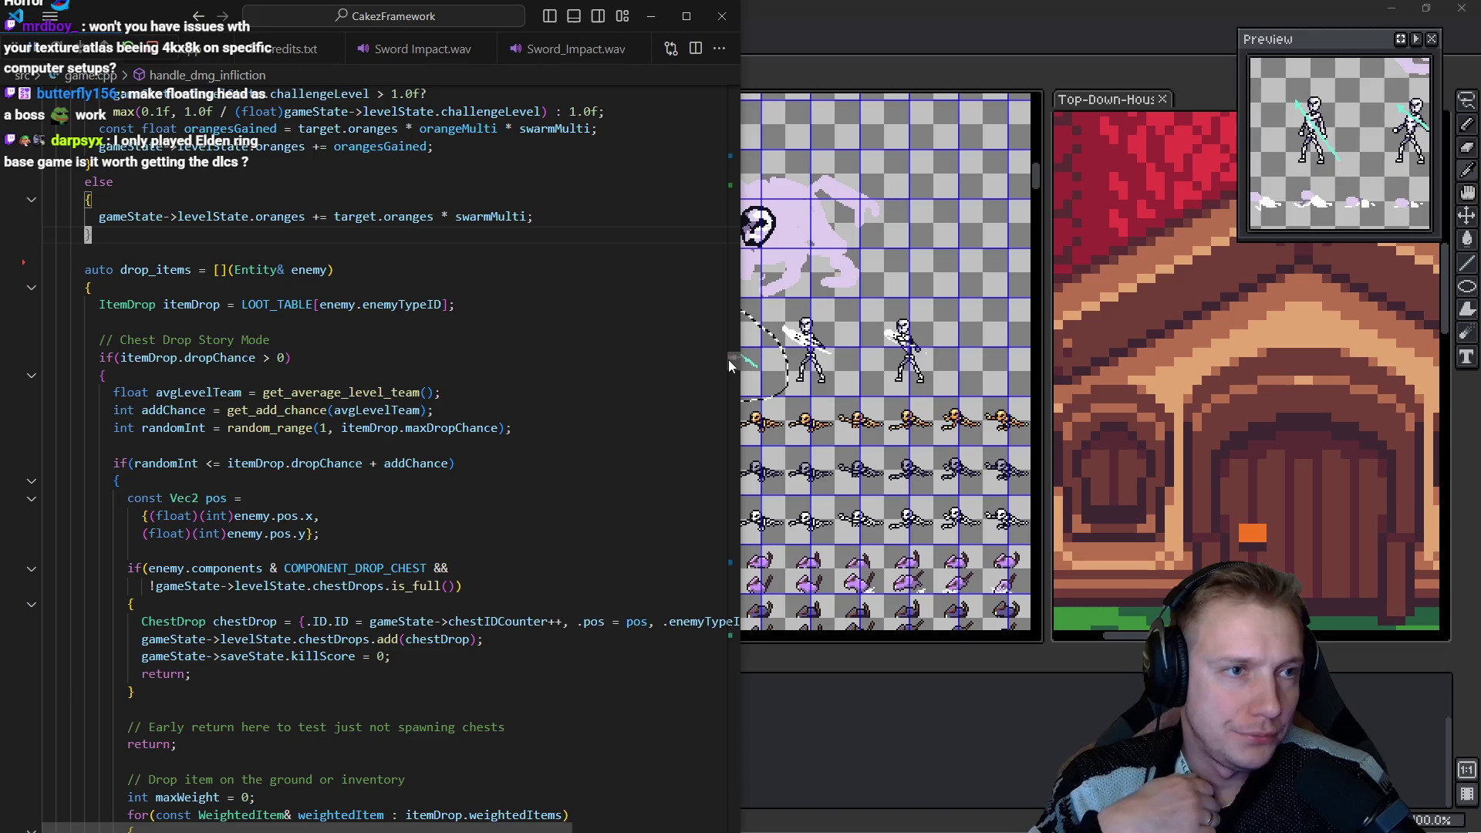
# Navigate back to the enemy Revive System code, then return to Aseprite.
pyautogui.hotkey('ctrl', 'p')
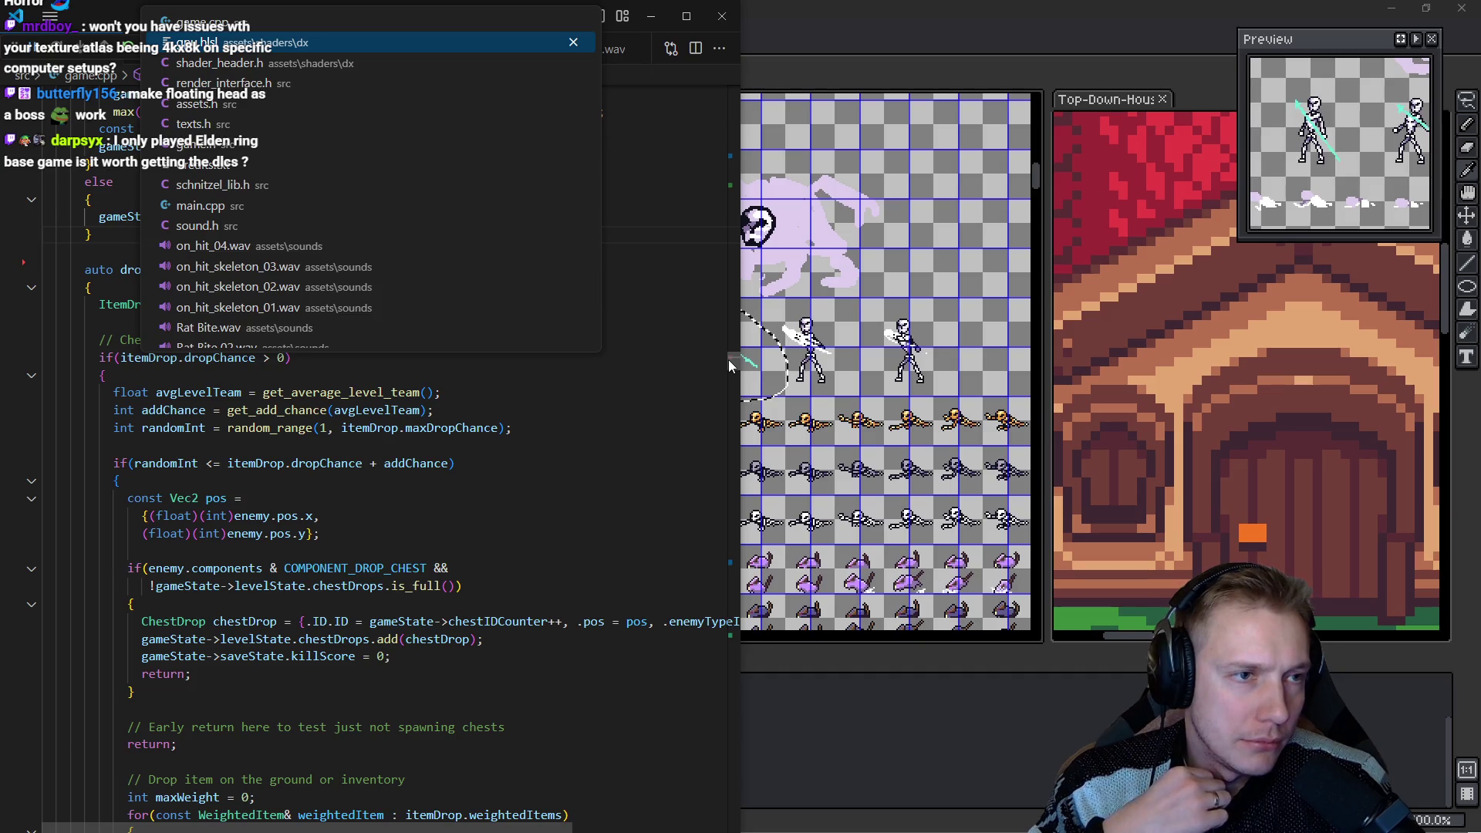
pyautogui.press('Escape')
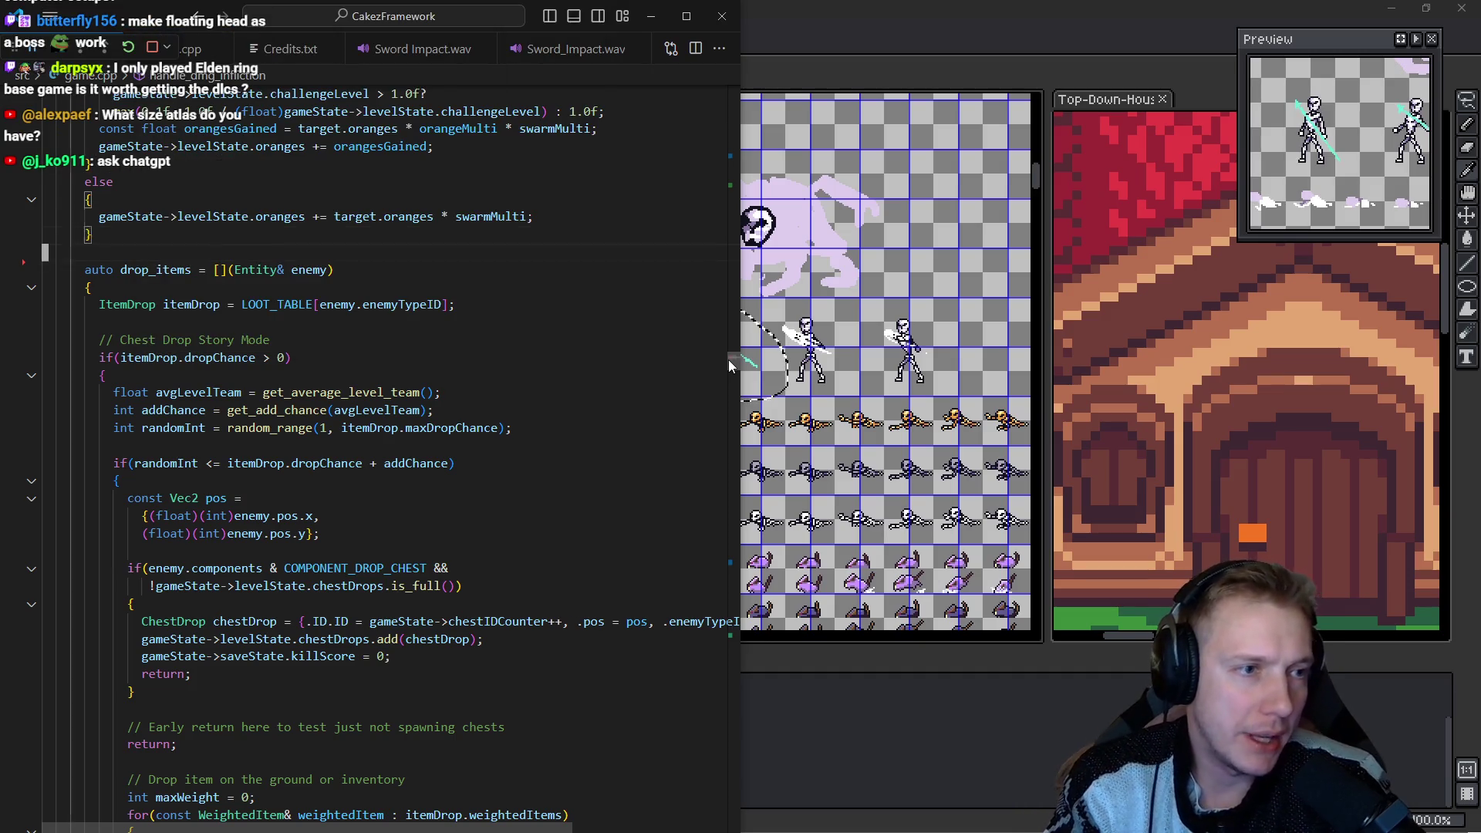
pyautogui.hotkey('alt', 'Left')
pyautogui.hotkey('alt', 'Left')
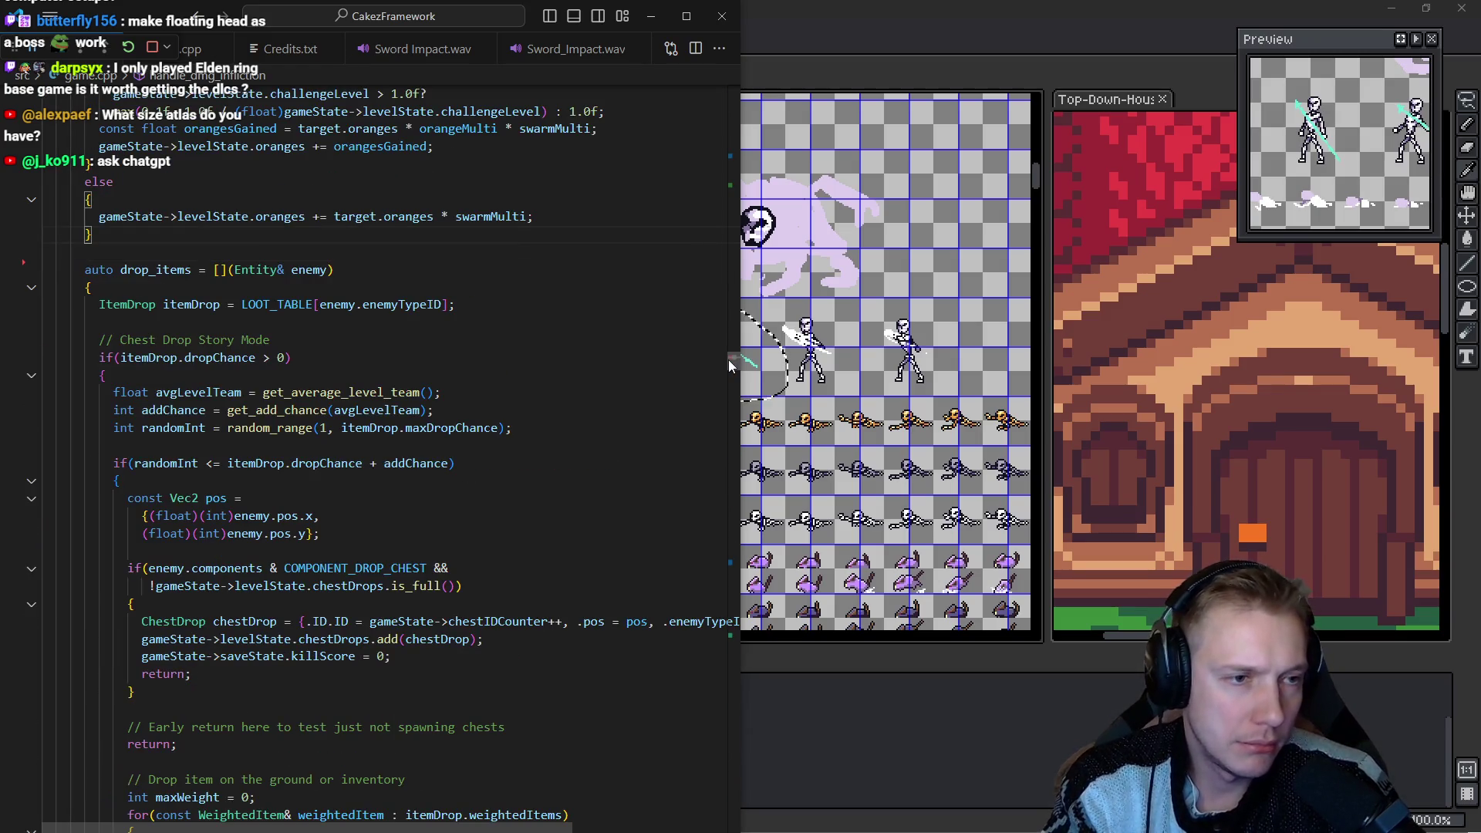
pyautogui.hotkey('alt', 'Left')
pyautogui.hotkey('alt', 'Left')
pyautogui.hotkey('alt', 'Left')
pyautogui.hotkey('alt', 'Left')
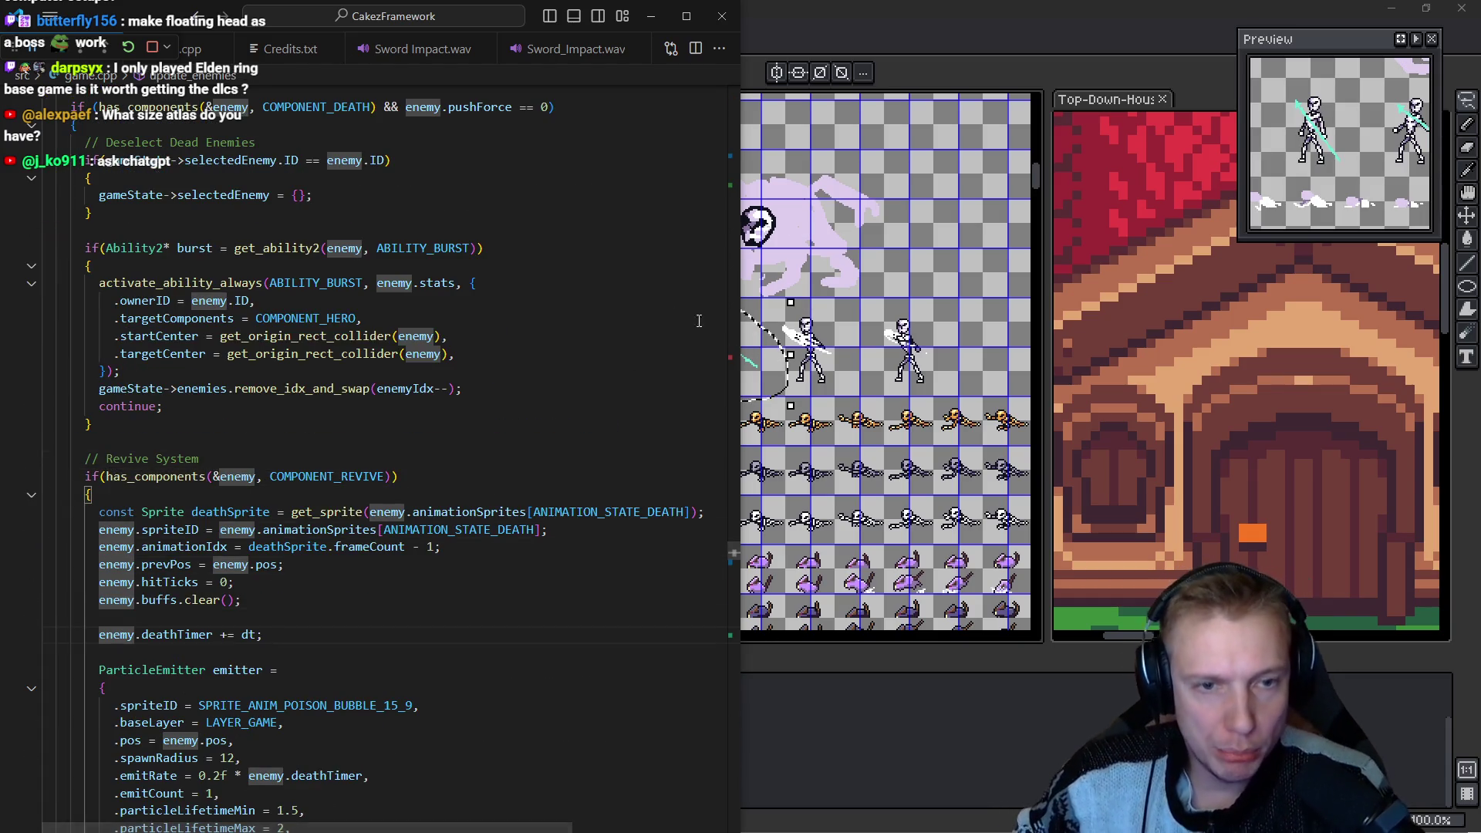
pyautogui.hotkey('alt', 'Tab')
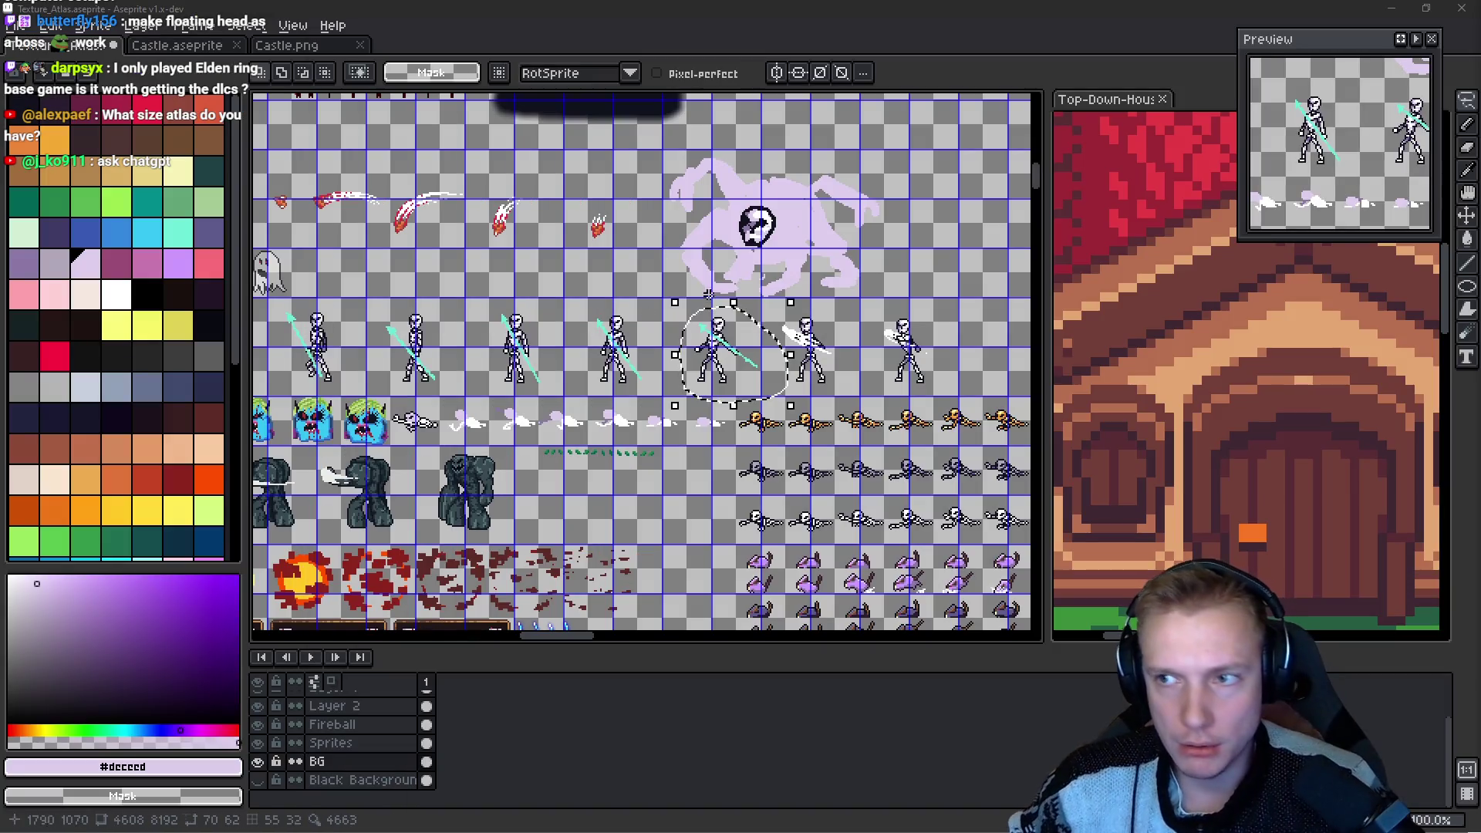
pyautogui.hotkey('alt', 'Tab')
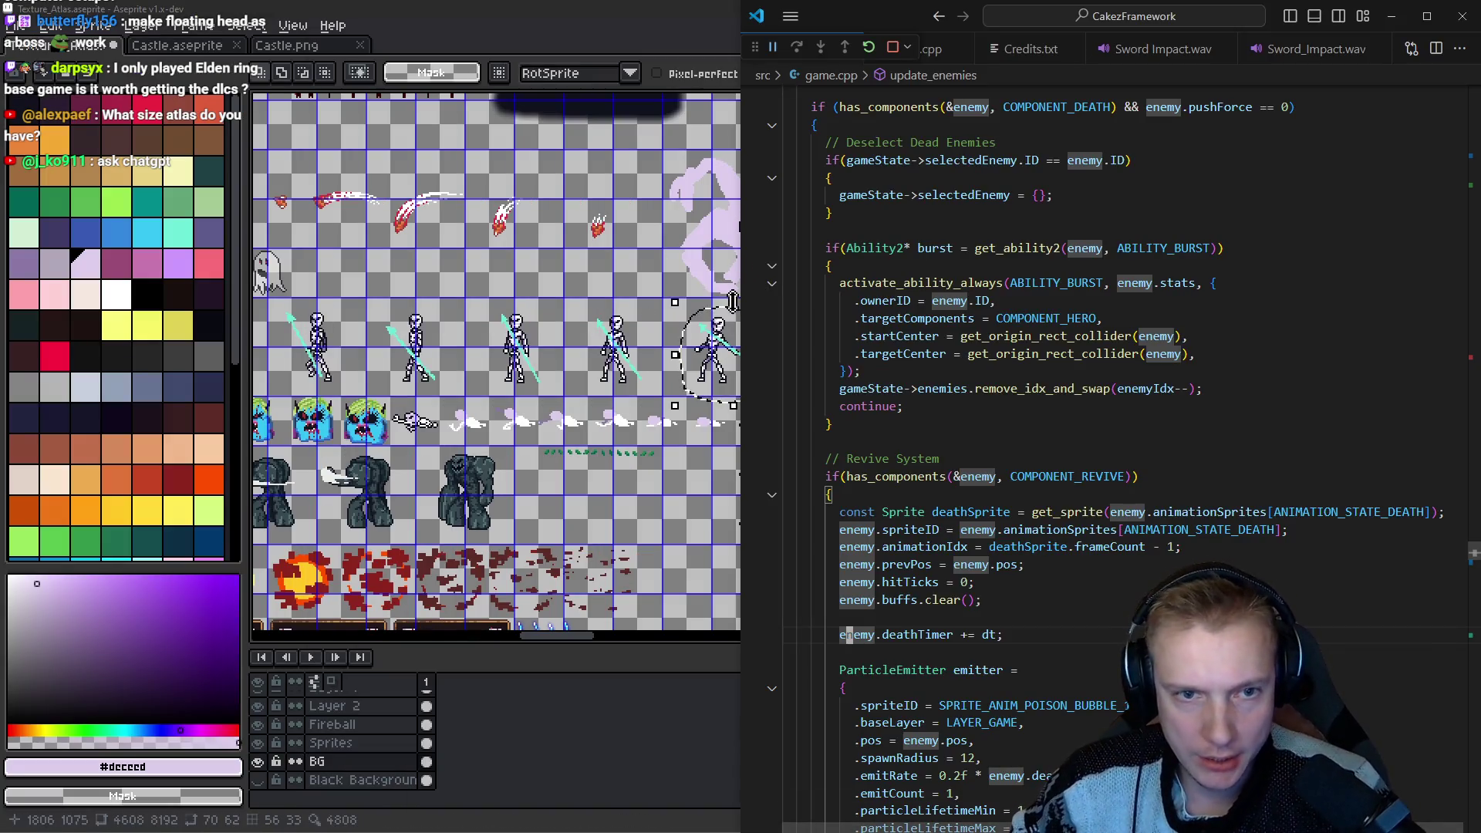
pyautogui.moveTo(741, 293); pyautogui.dragTo(475, 294)
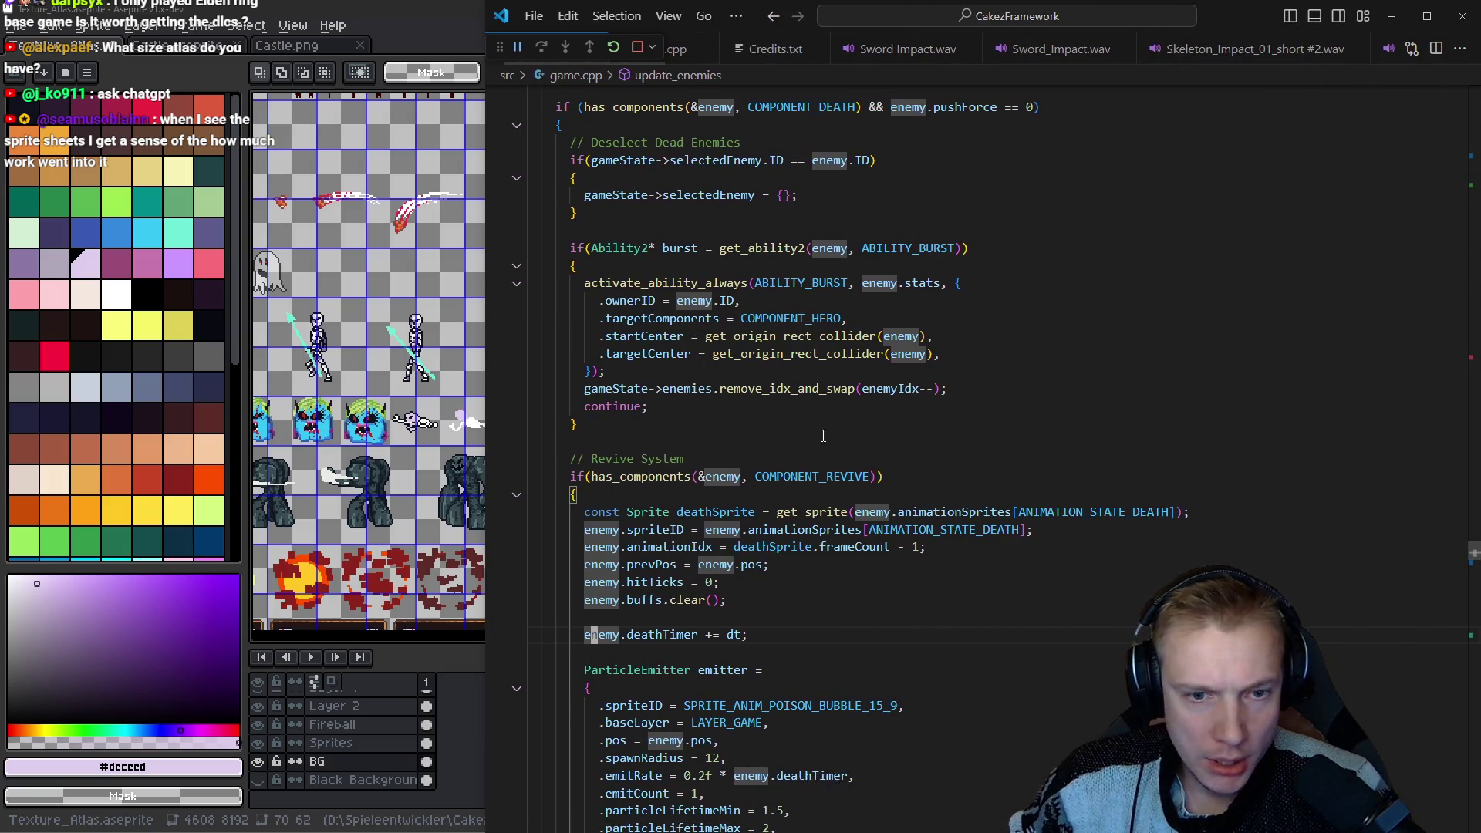
pyautogui.scroll(-2, 849, 347)
pyautogui.moveTo(721, 360); pyautogui.dragTo(874, 347)
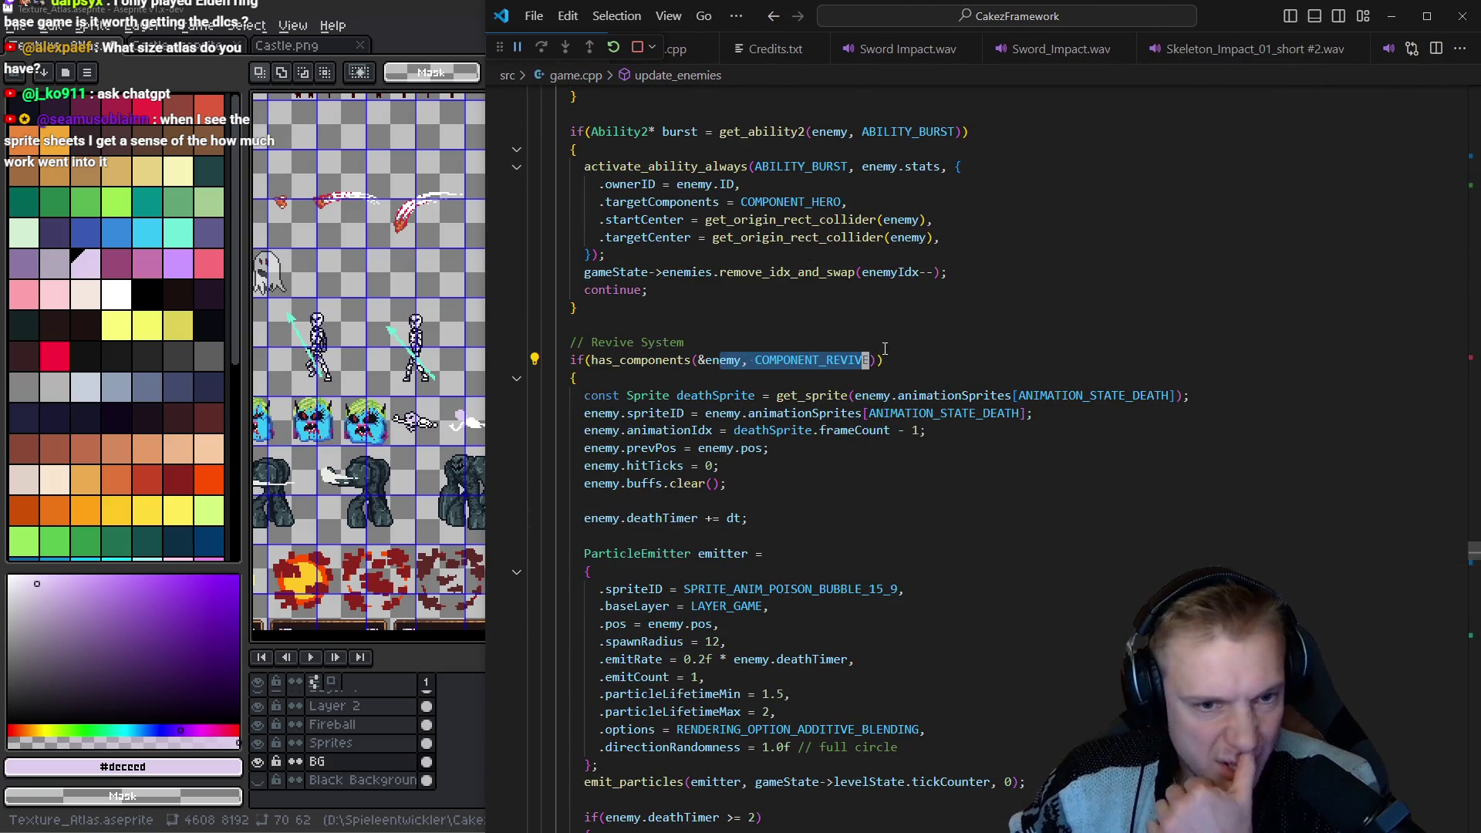
pyautogui.scroll(-2, 885, 347)
pyautogui.click(880, 336)
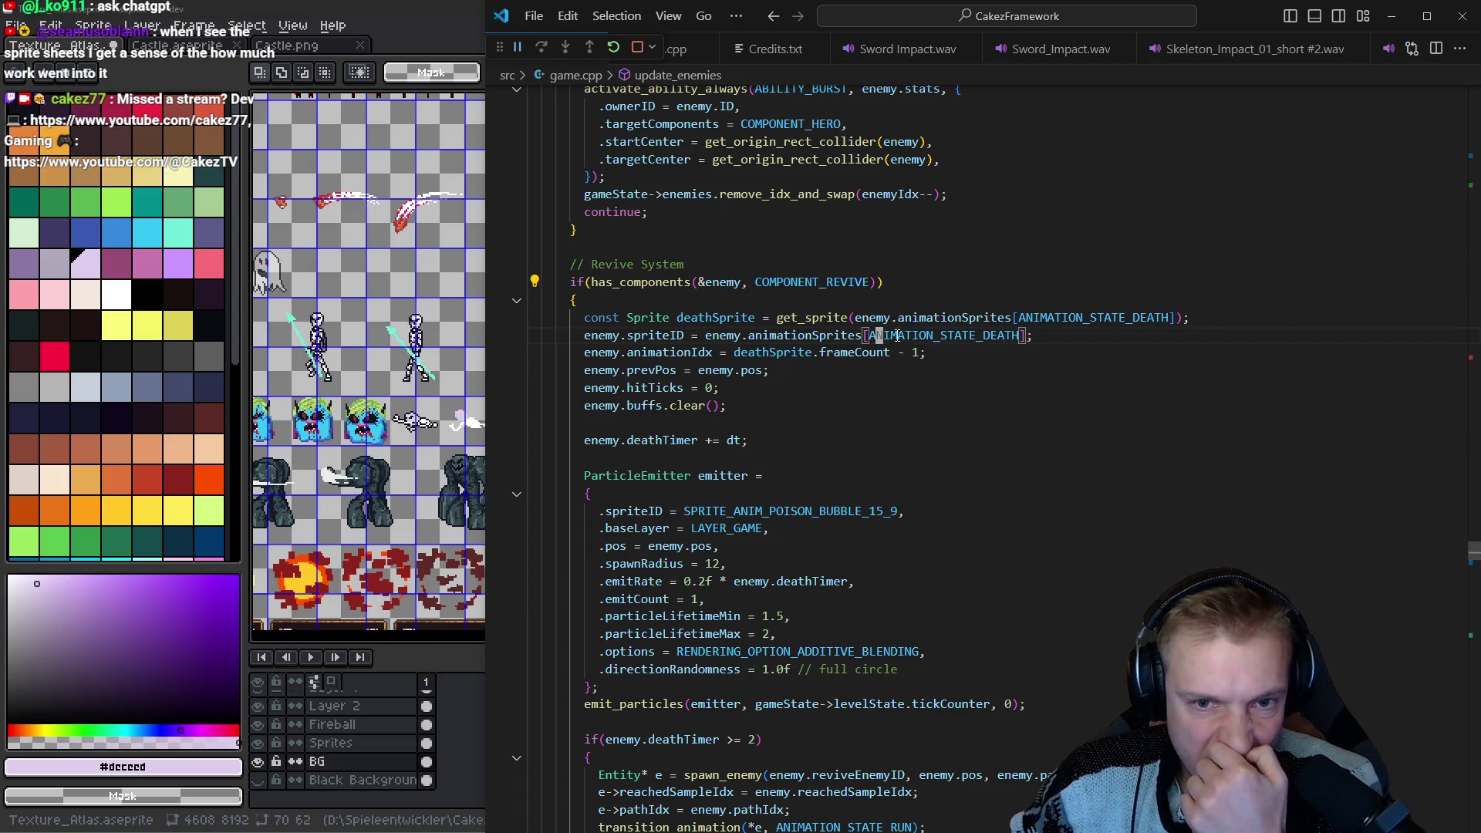
pyautogui.scroll(-5, 886, 337)
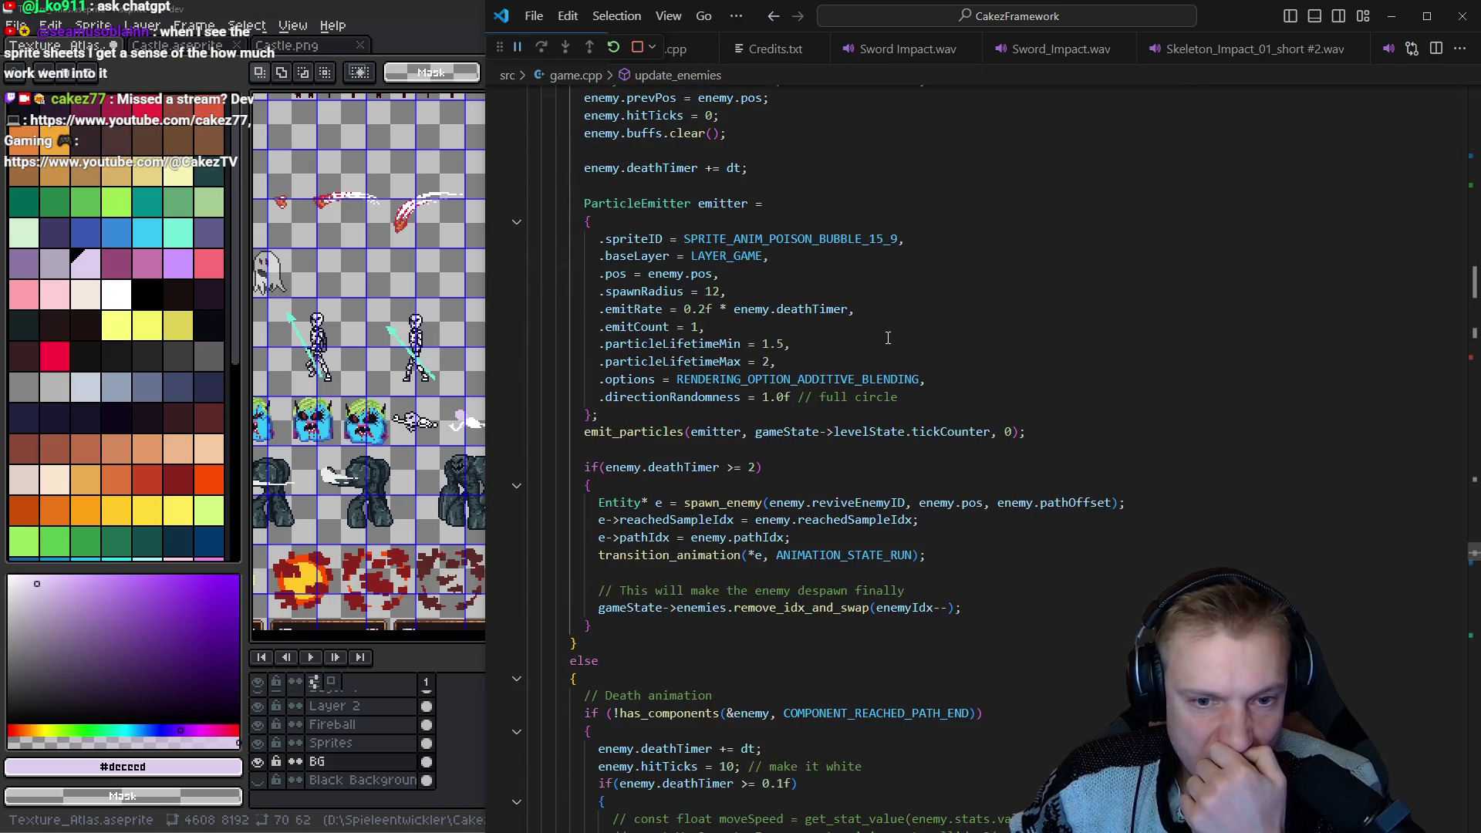
pyautogui.scroll(-2, 887, 338)
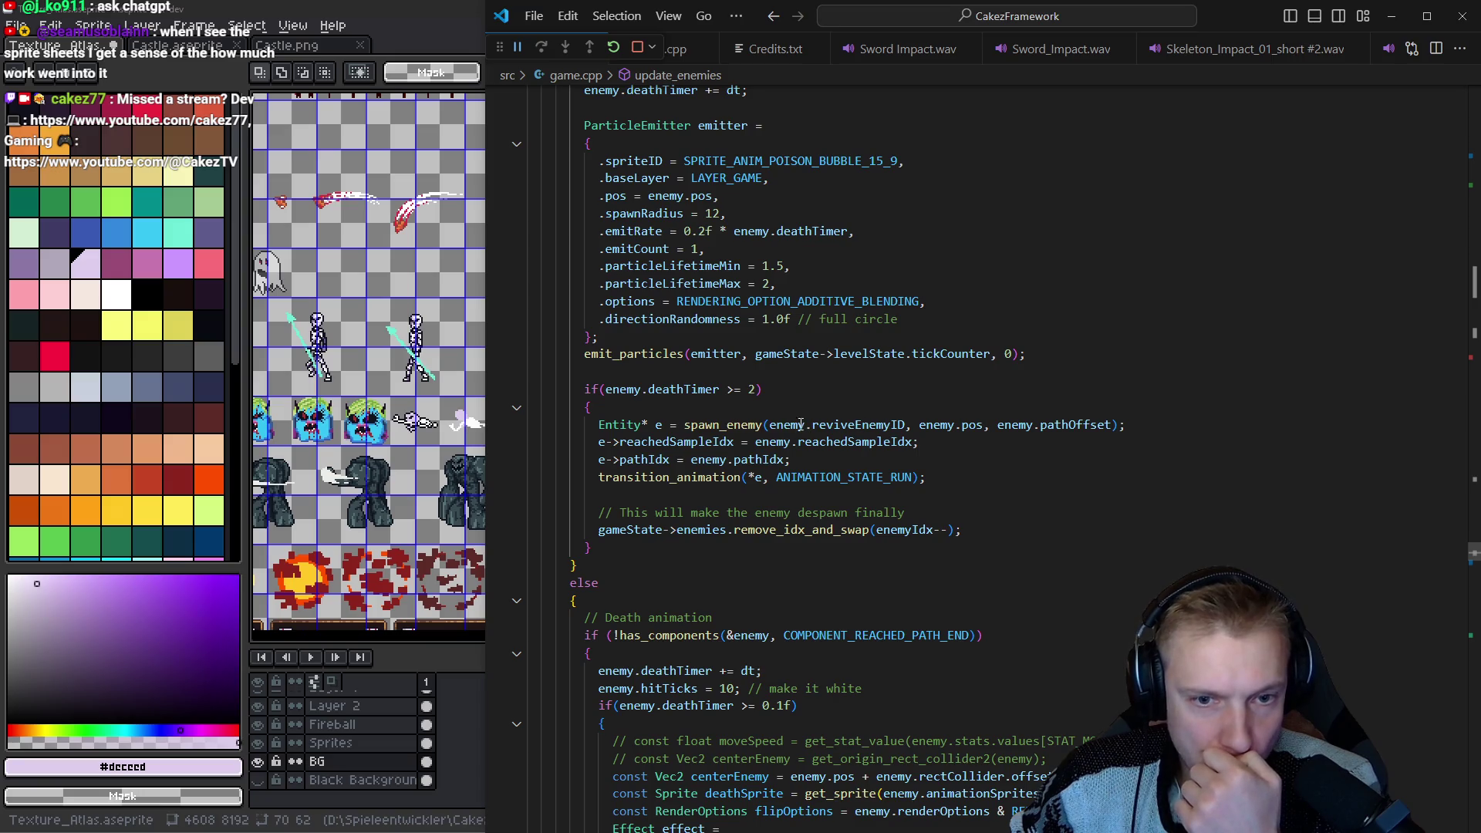
pyautogui.moveTo(770, 425)
pyautogui.mouseDown()
pyautogui.moveTo(941, 425)
pyautogui.moveTo(905, 425)
pyautogui.mouseUp()
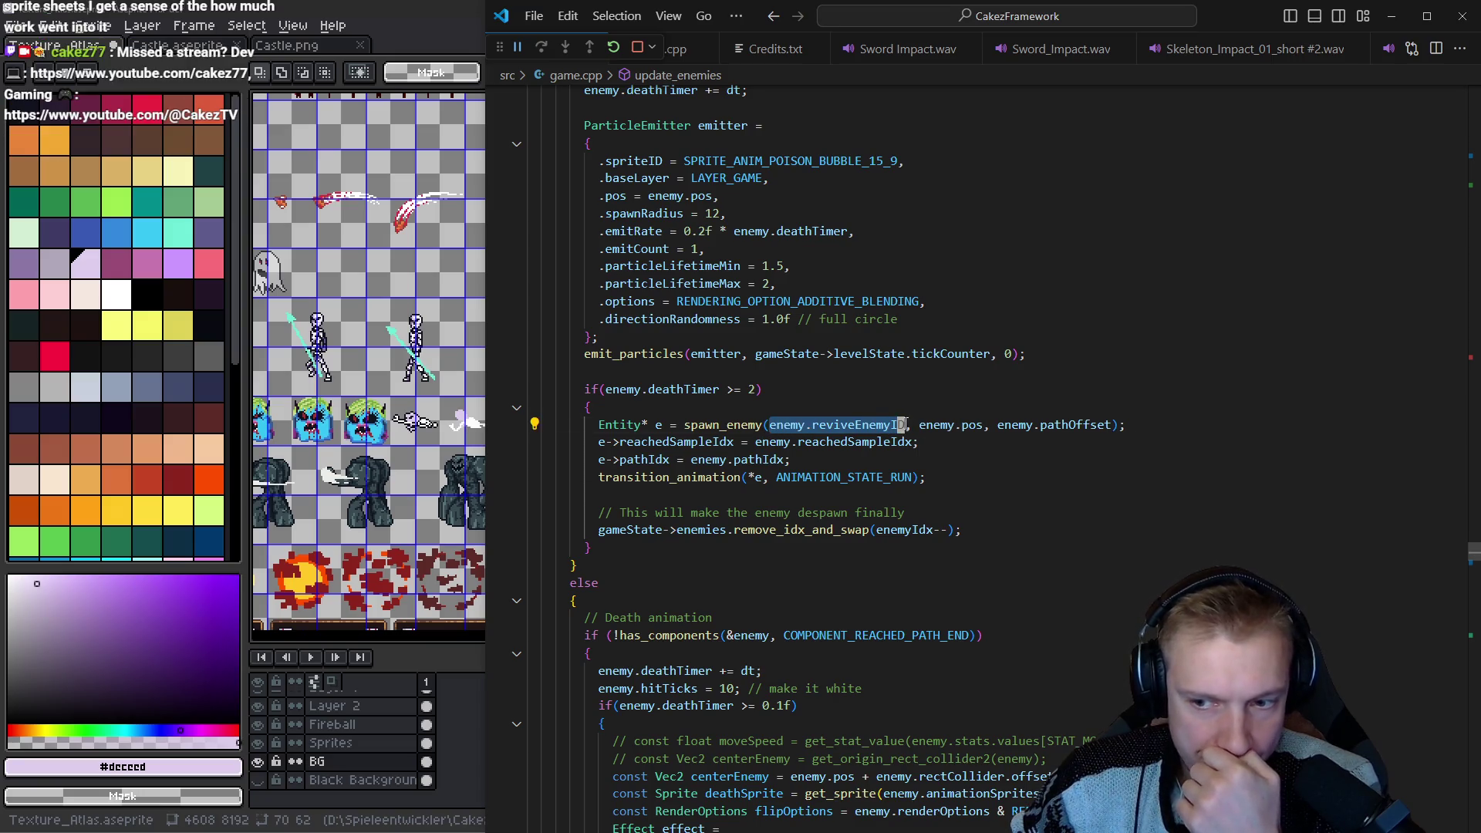
pyautogui.click(846, 423)
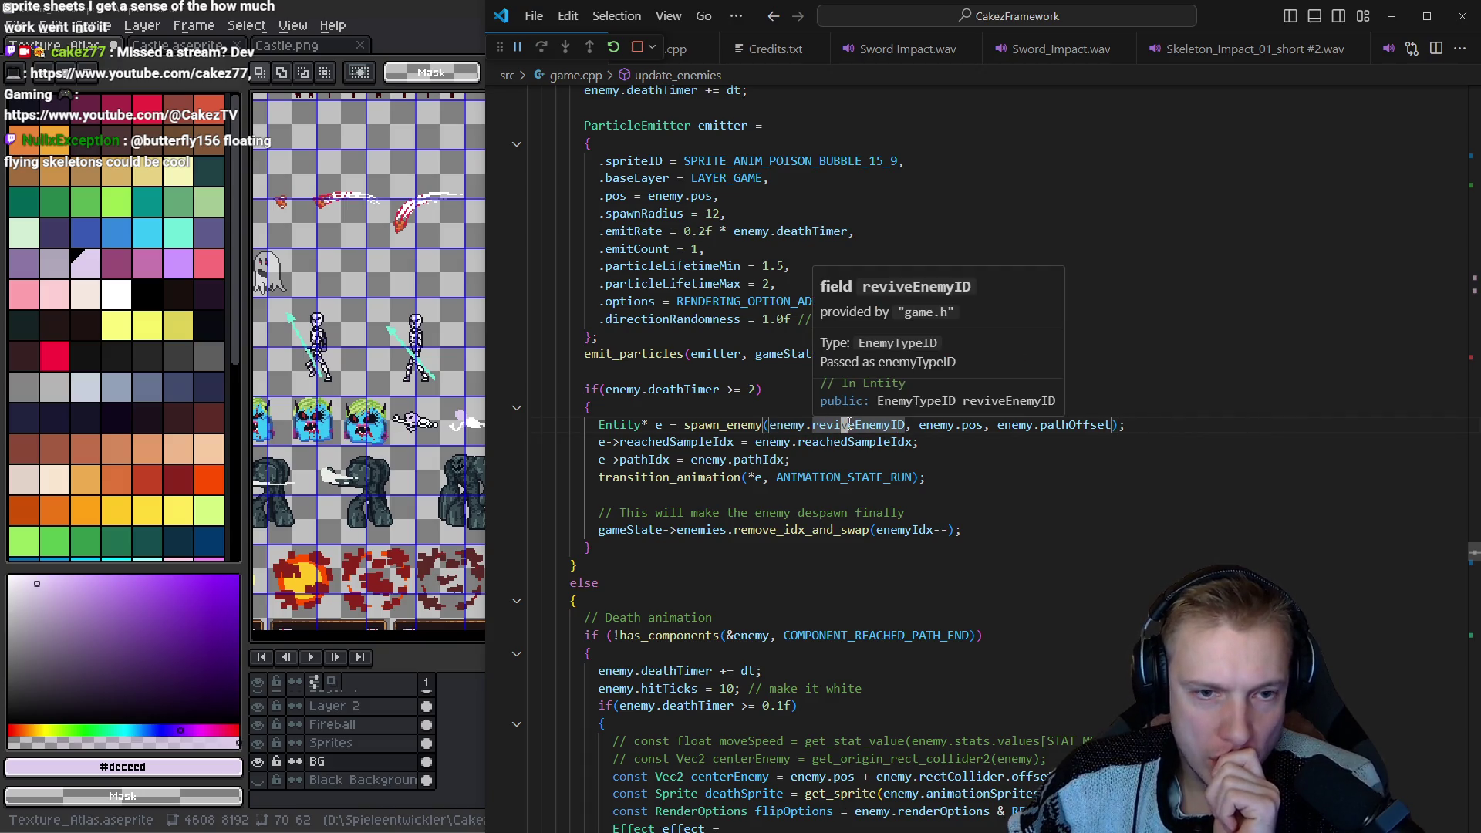
pyautogui.moveTo(687, 423); pyautogui.dragTo(878, 425)
pyautogui.doubleClick(866, 426)
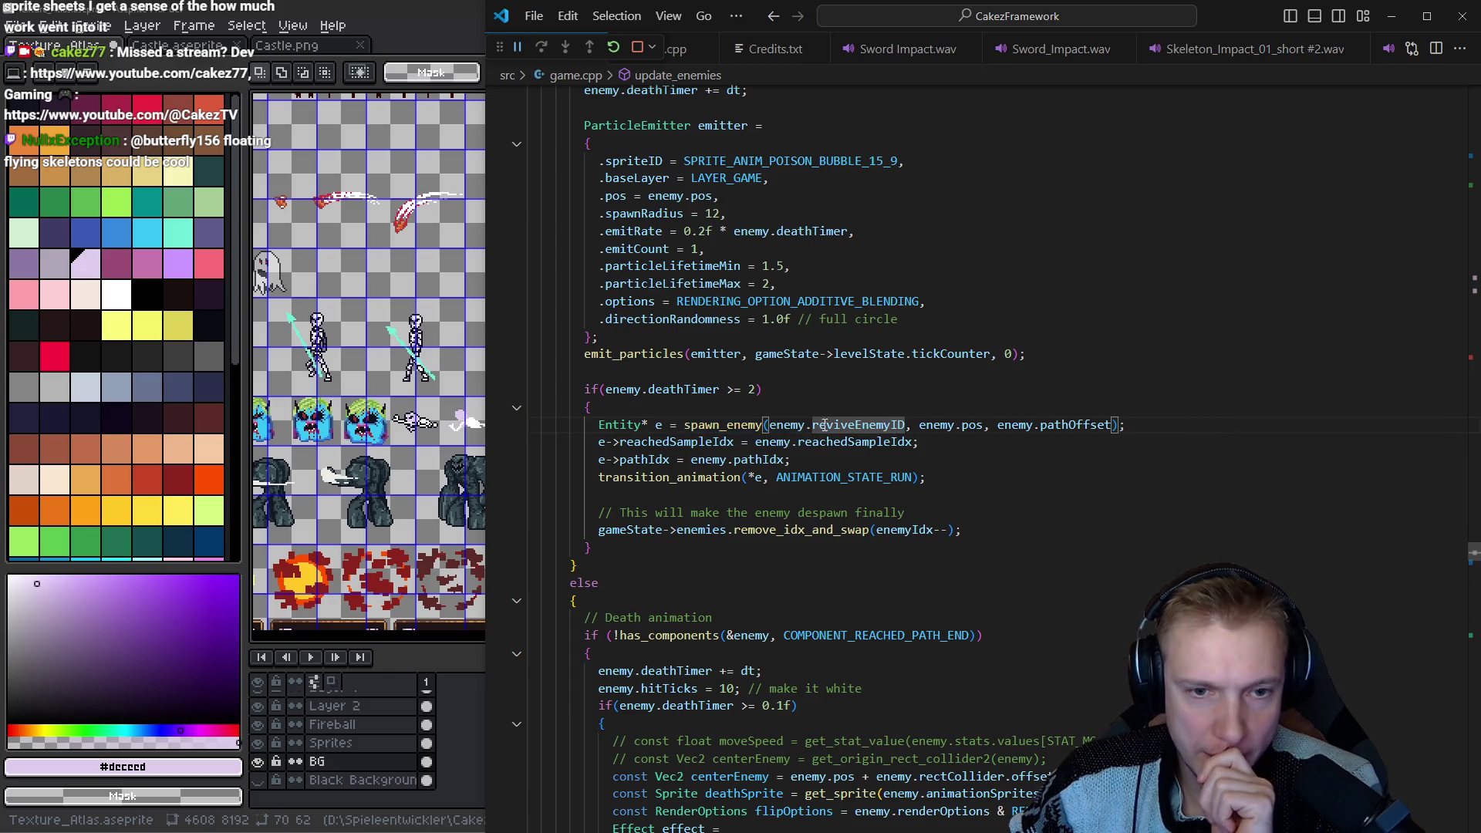
pyautogui.click(794, 424)
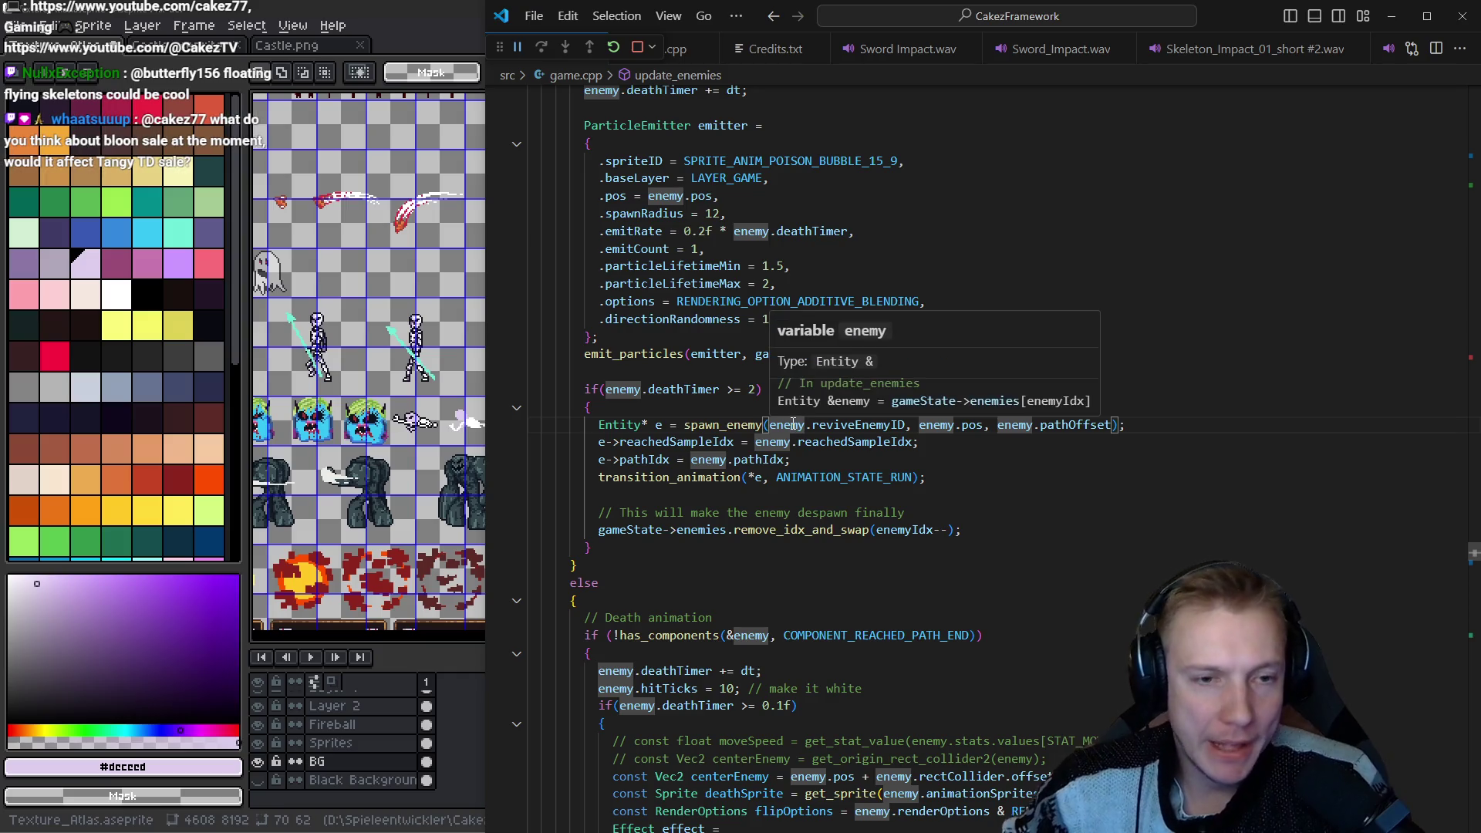
pyautogui.hotkey('alt', 'Tab')
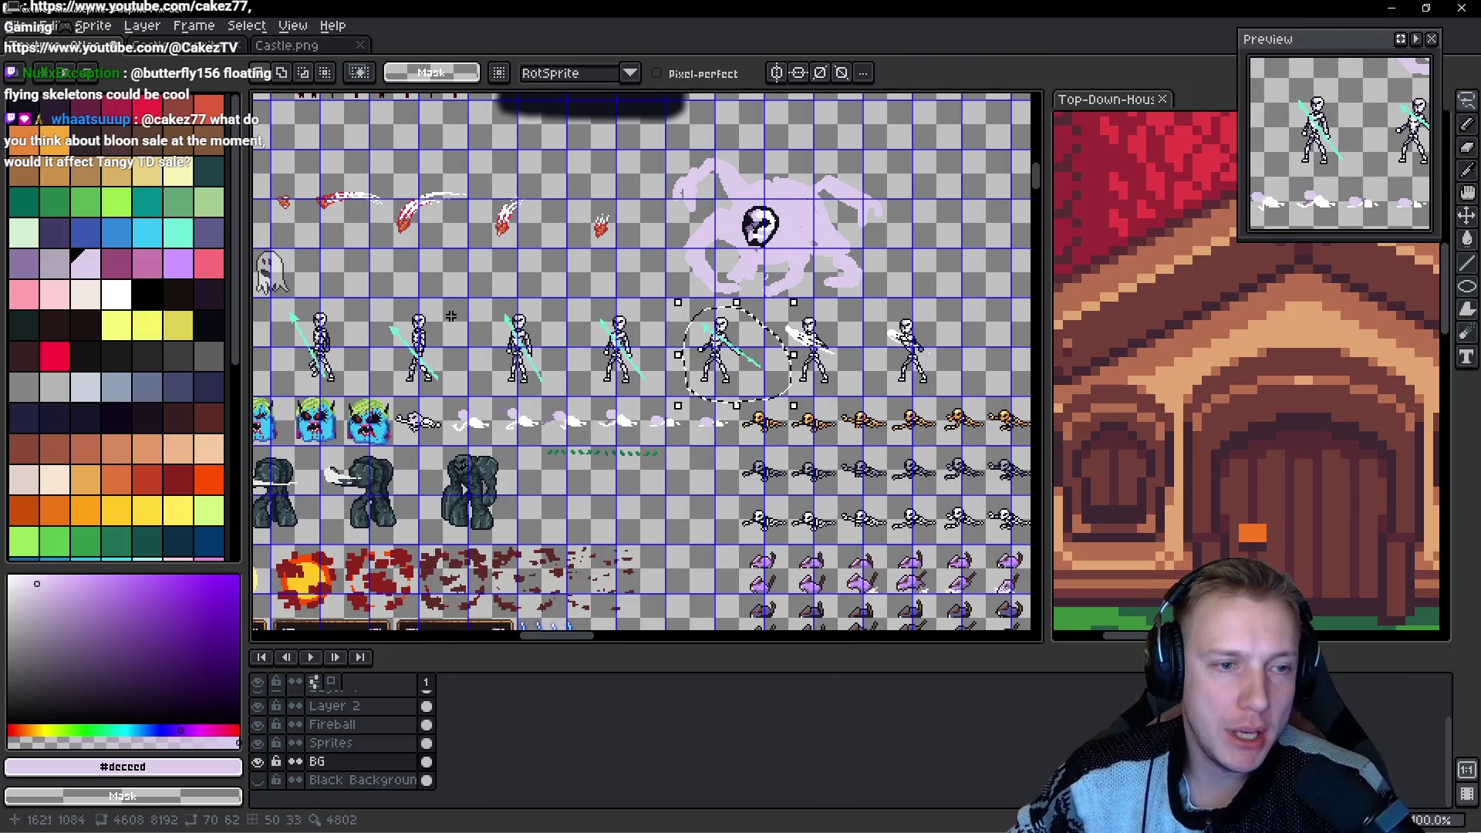
# Lasso and inspect the second skeleton, then deselect it and switch to the browser.
pyautogui.scroll(2, 586, 346)
pyautogui.moveTo(564, 318)
pyautogui.mouseDown()
pyautogui.moveTo(428, 432)
pyautogui.moveTo(567, 316)
pyautogui.mouseUp()
pyautogui.scroll(-3, 509, 324)
pyautogui.scroll(3, 563, 359)
pyautogui.scroll(1, 567, 361)
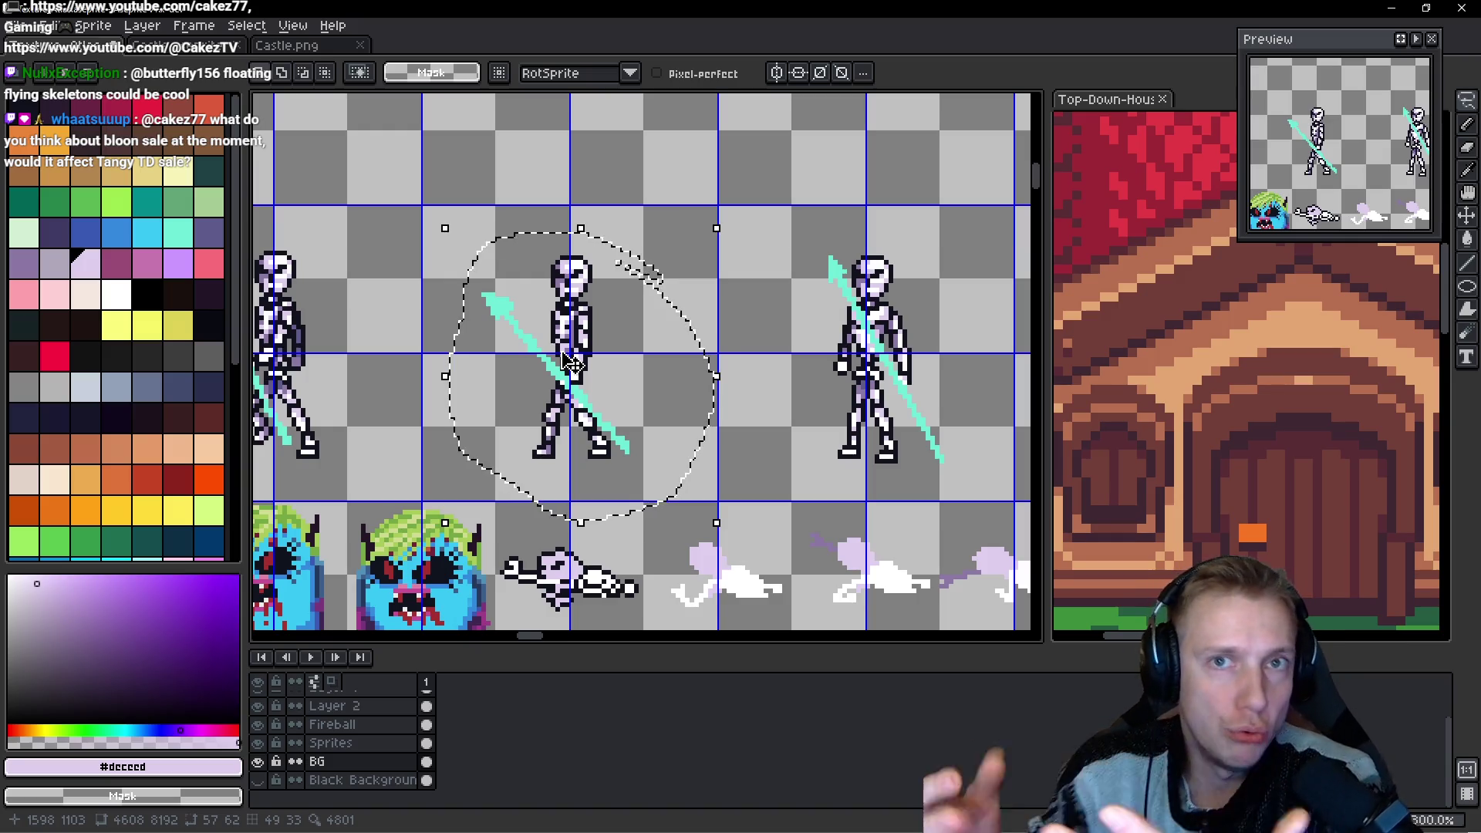
pyautogui.hotkey('ctrl', 'd')
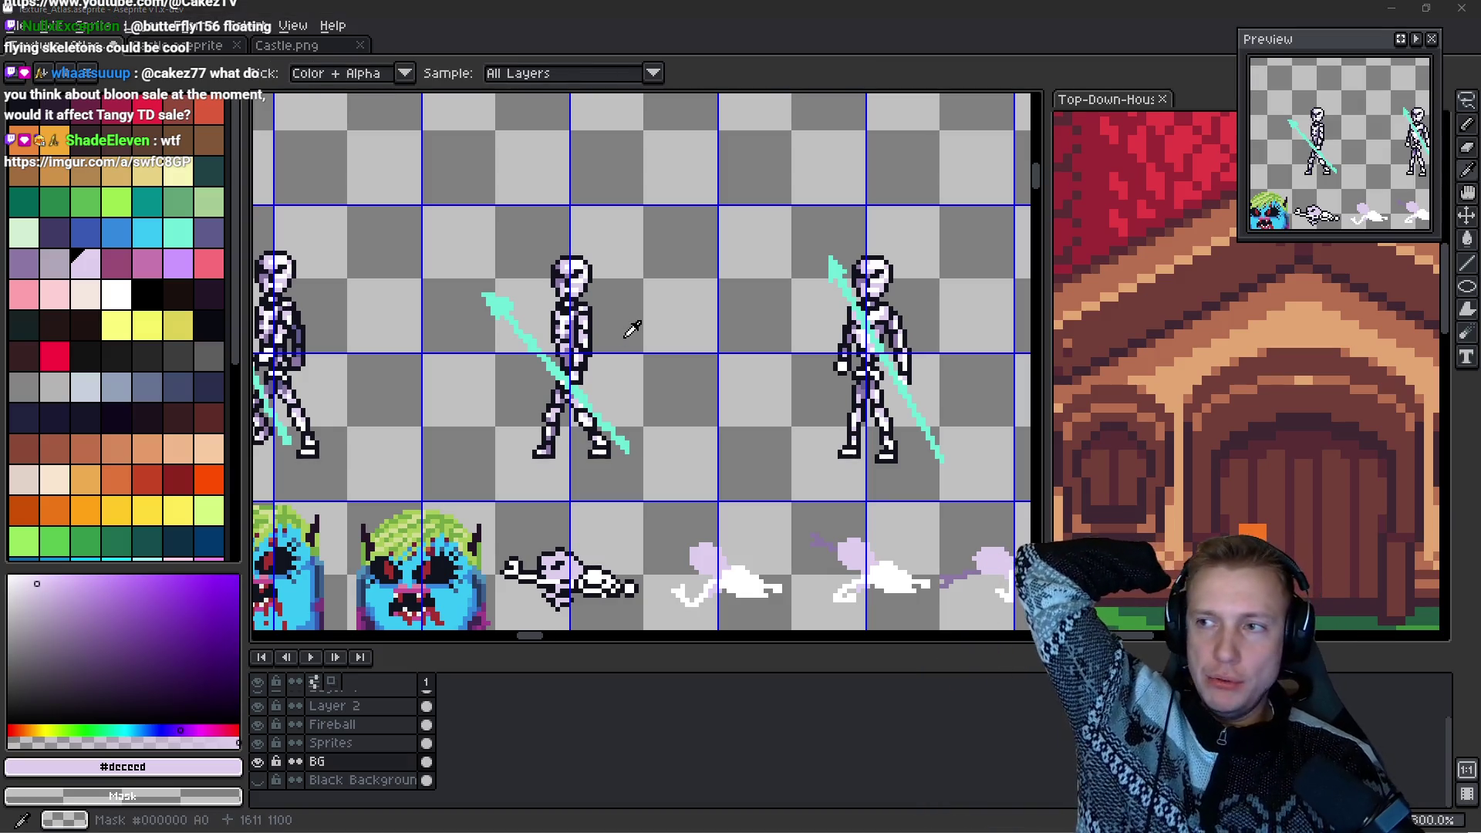
pyautogui.hotkey('alt', 'Tab')
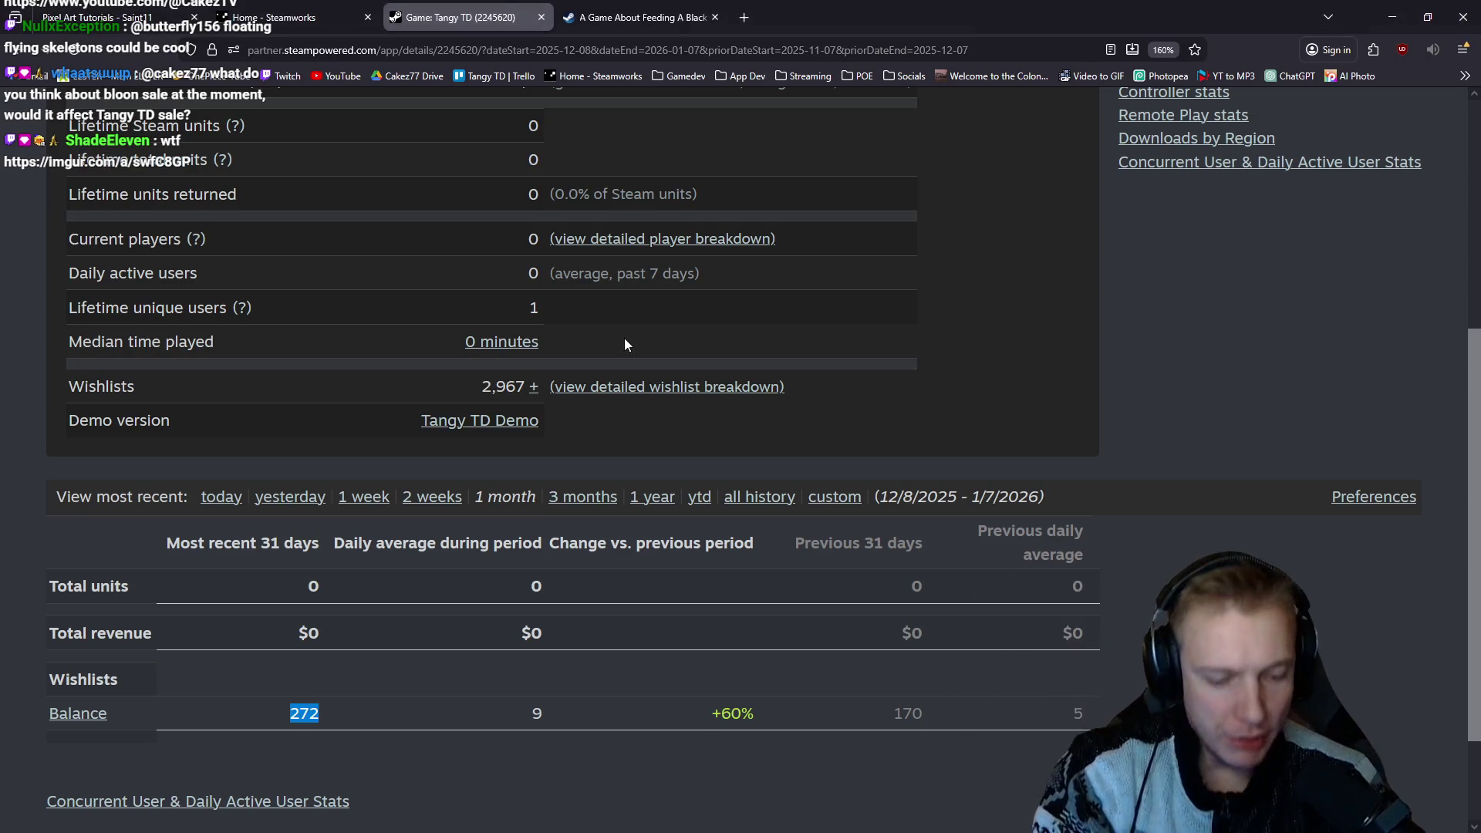
# Search the web for 'bloons td 6' and view its Steam store page.
pyautogui.hotkey('ctrl', 't')
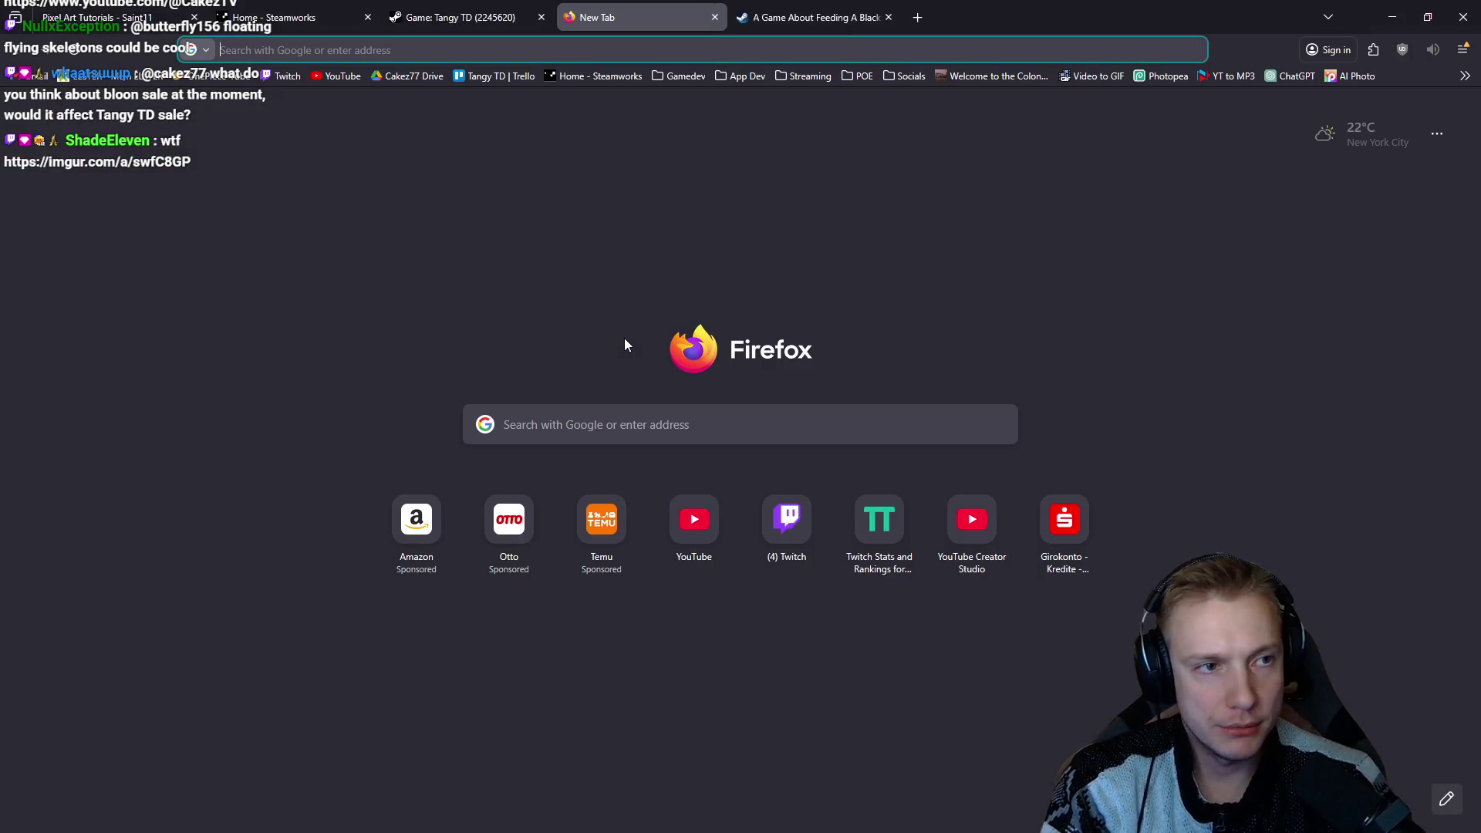
pyautogui.write('bloons td 6')
pyautogui.press('Return')
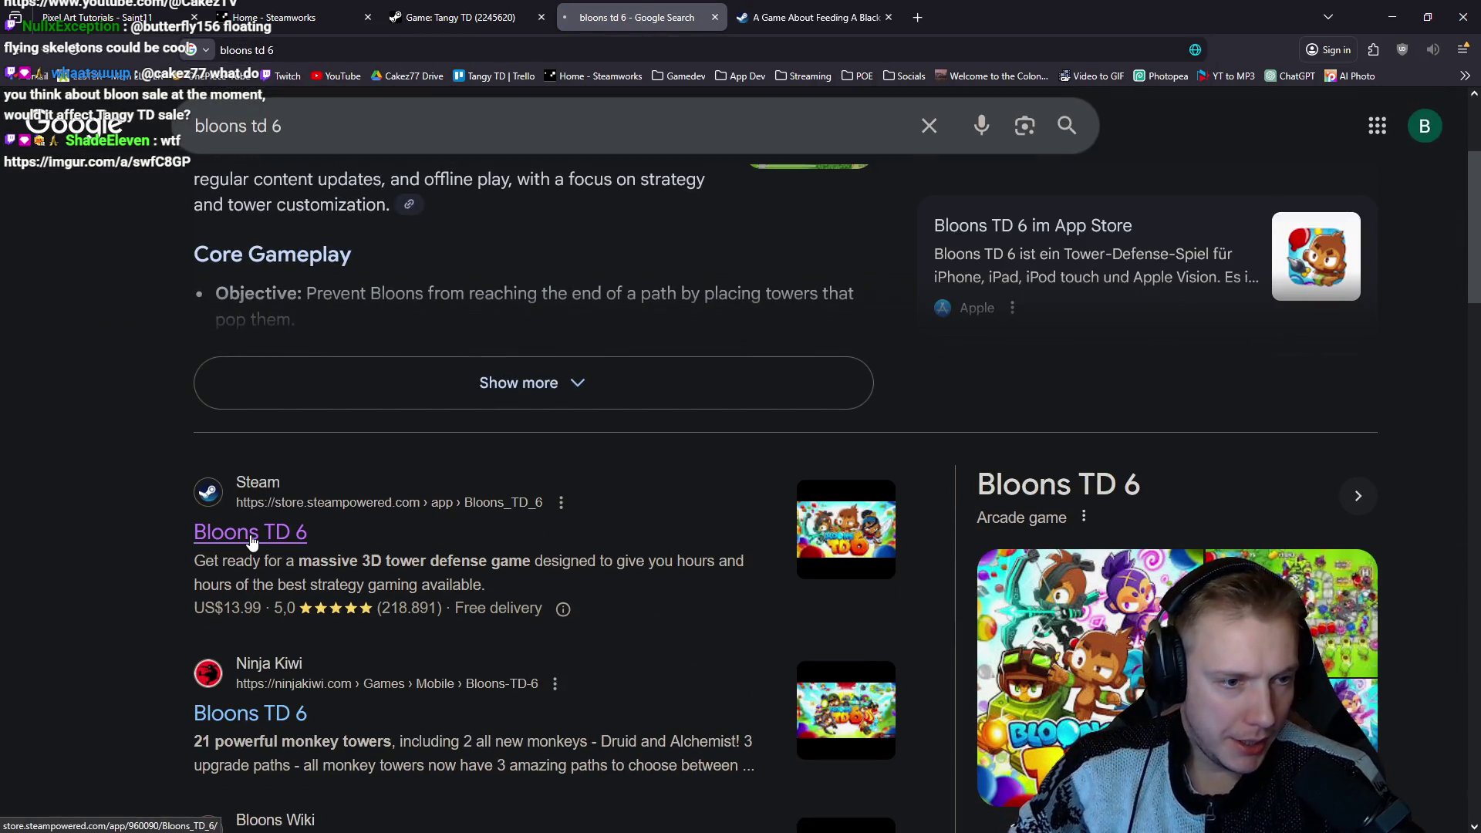
pyautogui.click(248, 531)
pyautogui.scroll(-15, 816, 337)
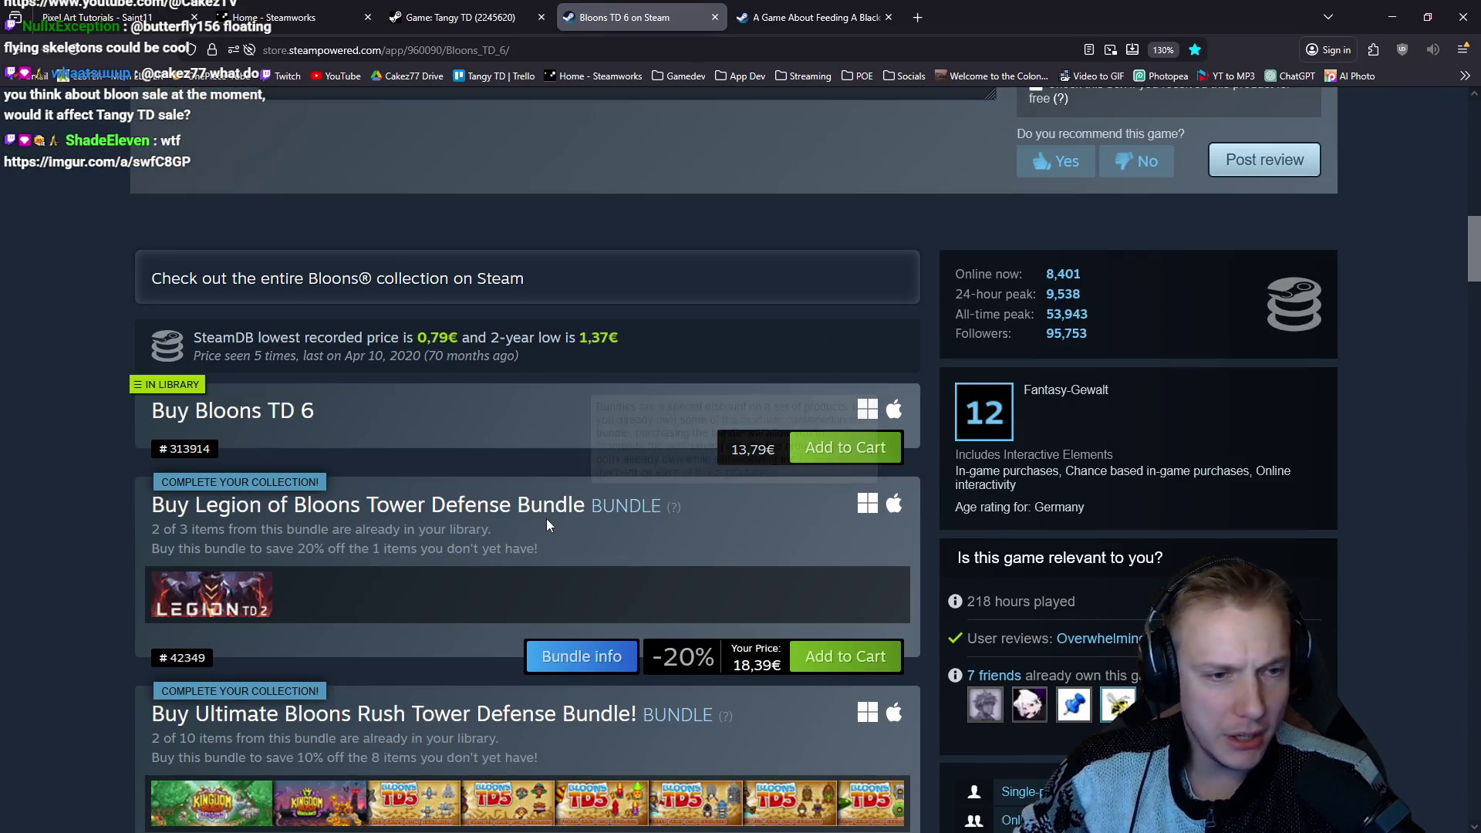
pyautogui.scroll(10, 607, 461)
pyautogui.scroll(3, 607, 461)
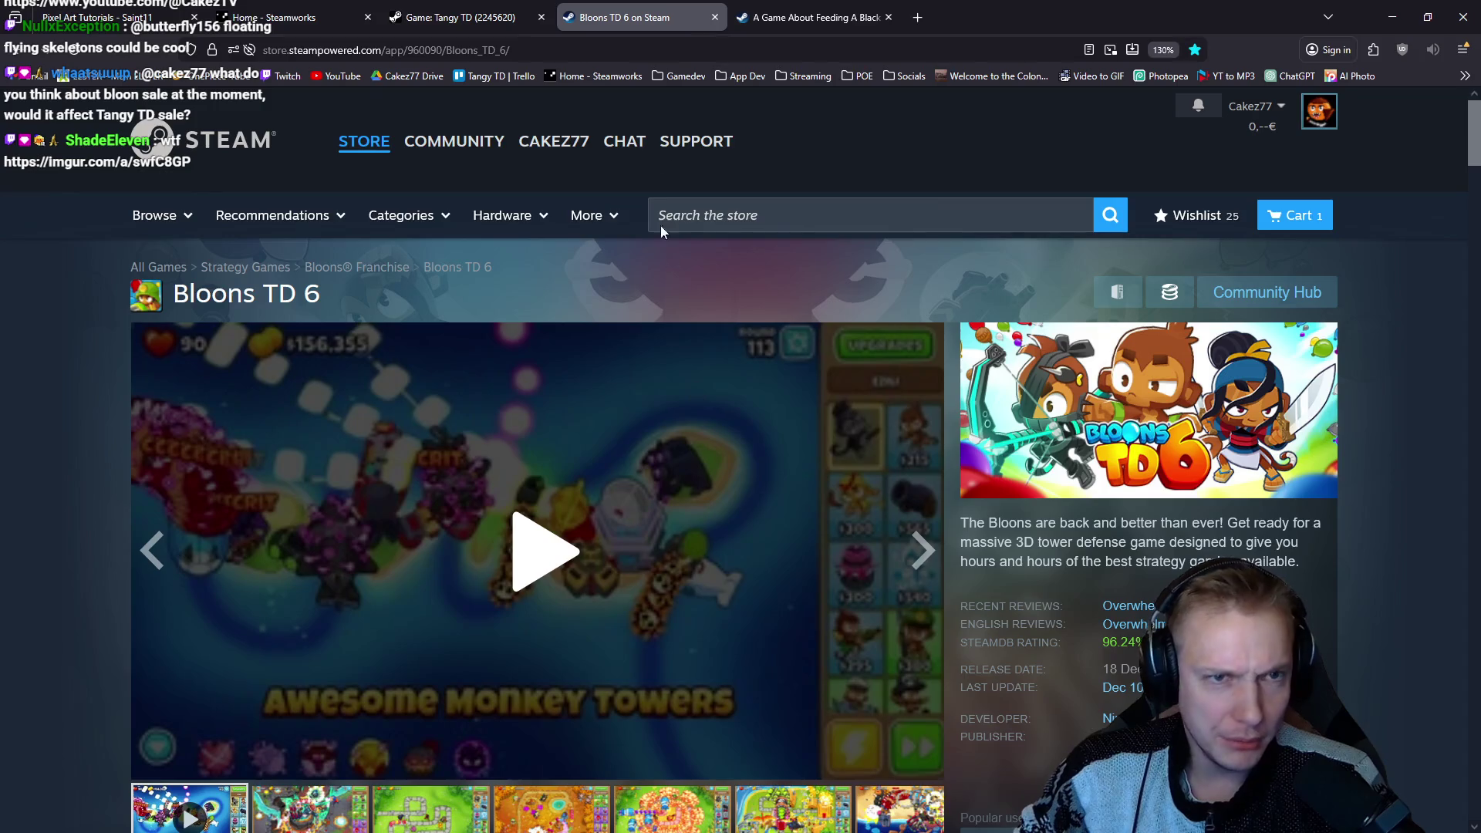
# Close the Bloons TD 6 tab and the browser windows, returning to the game.
pyautogui.click(716, 17)
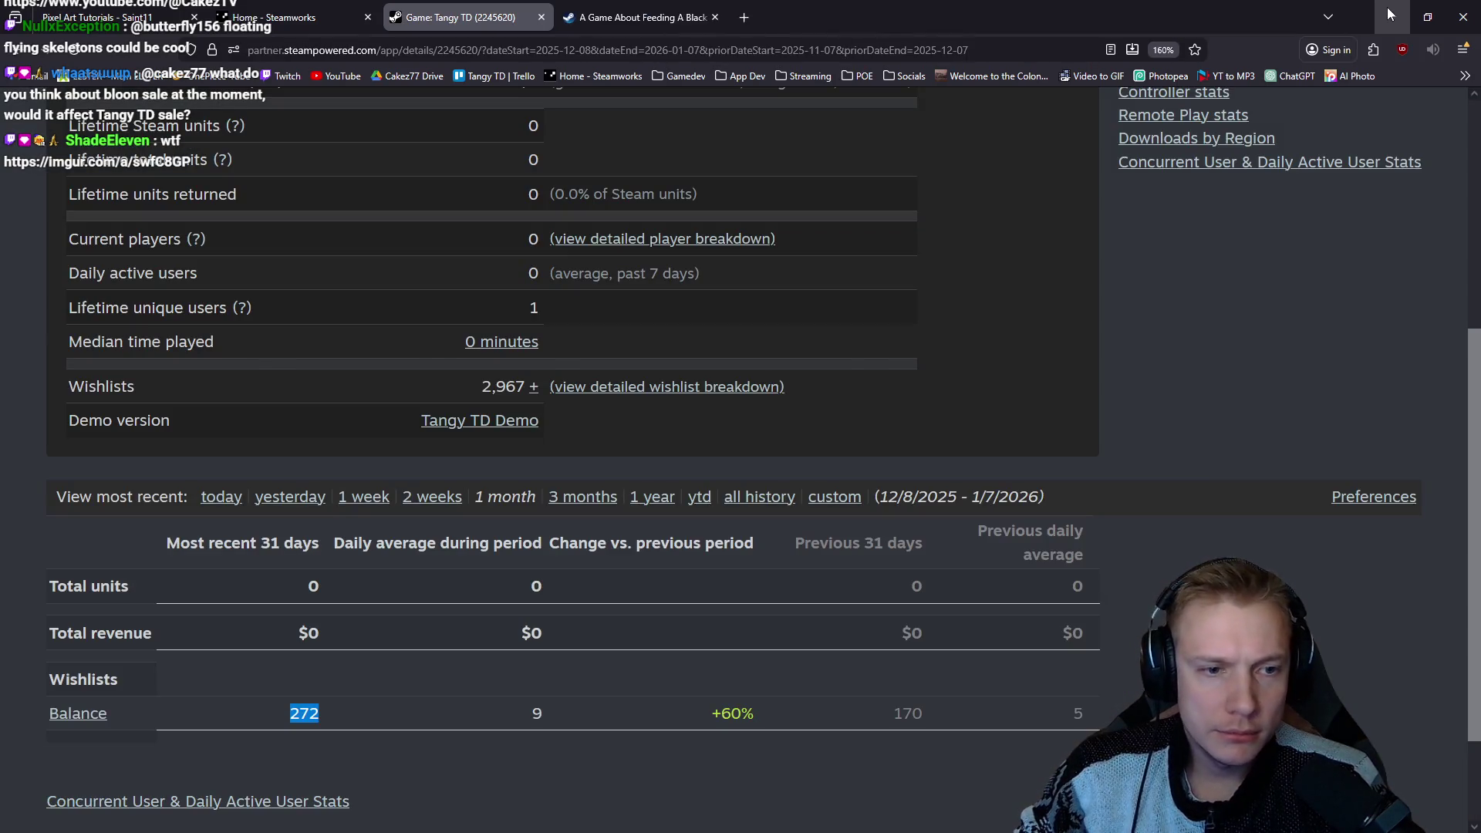
pyautogui.click(1389, 12)
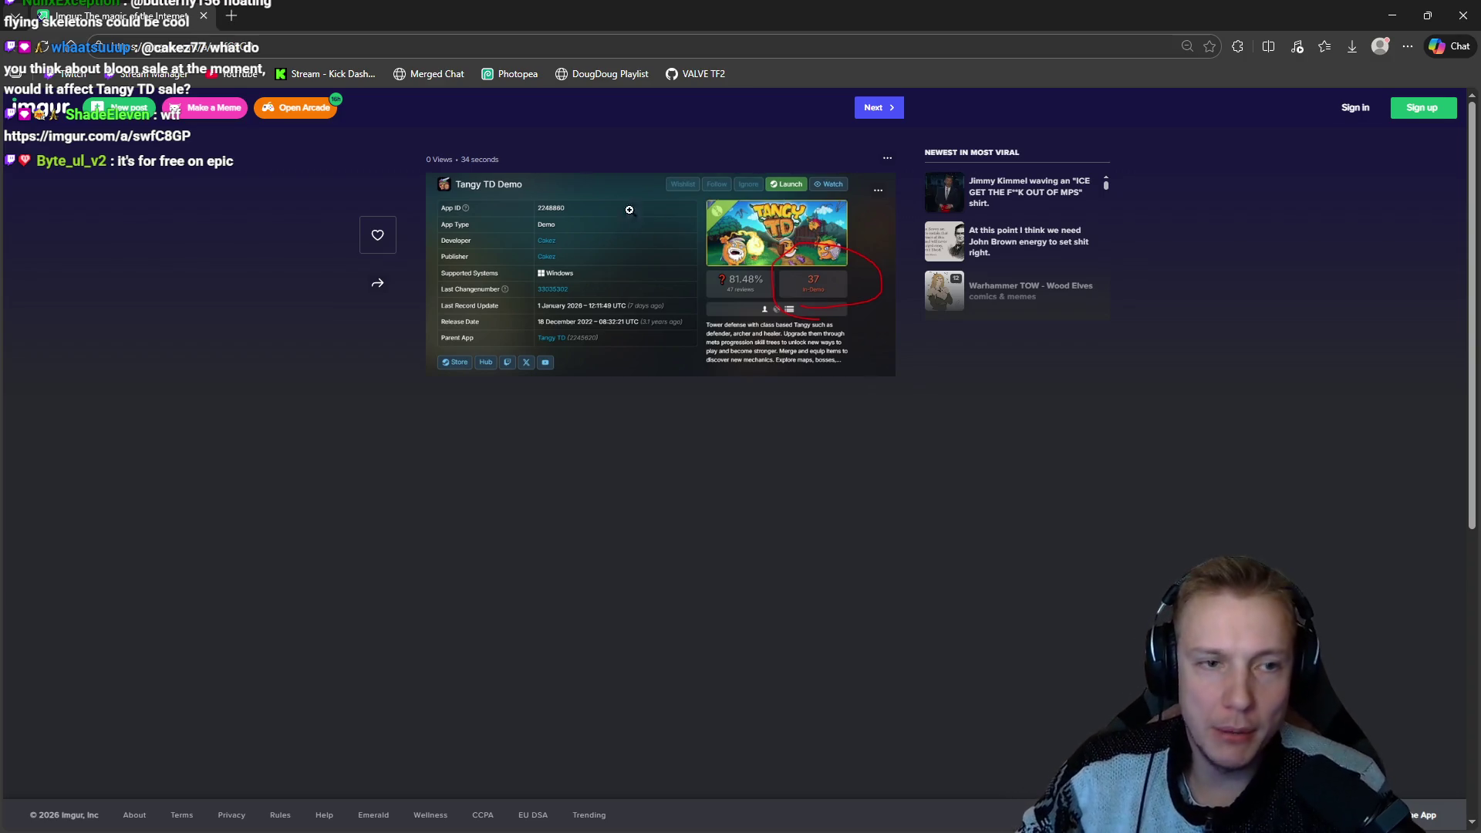
pyautogui.click(205, 17)
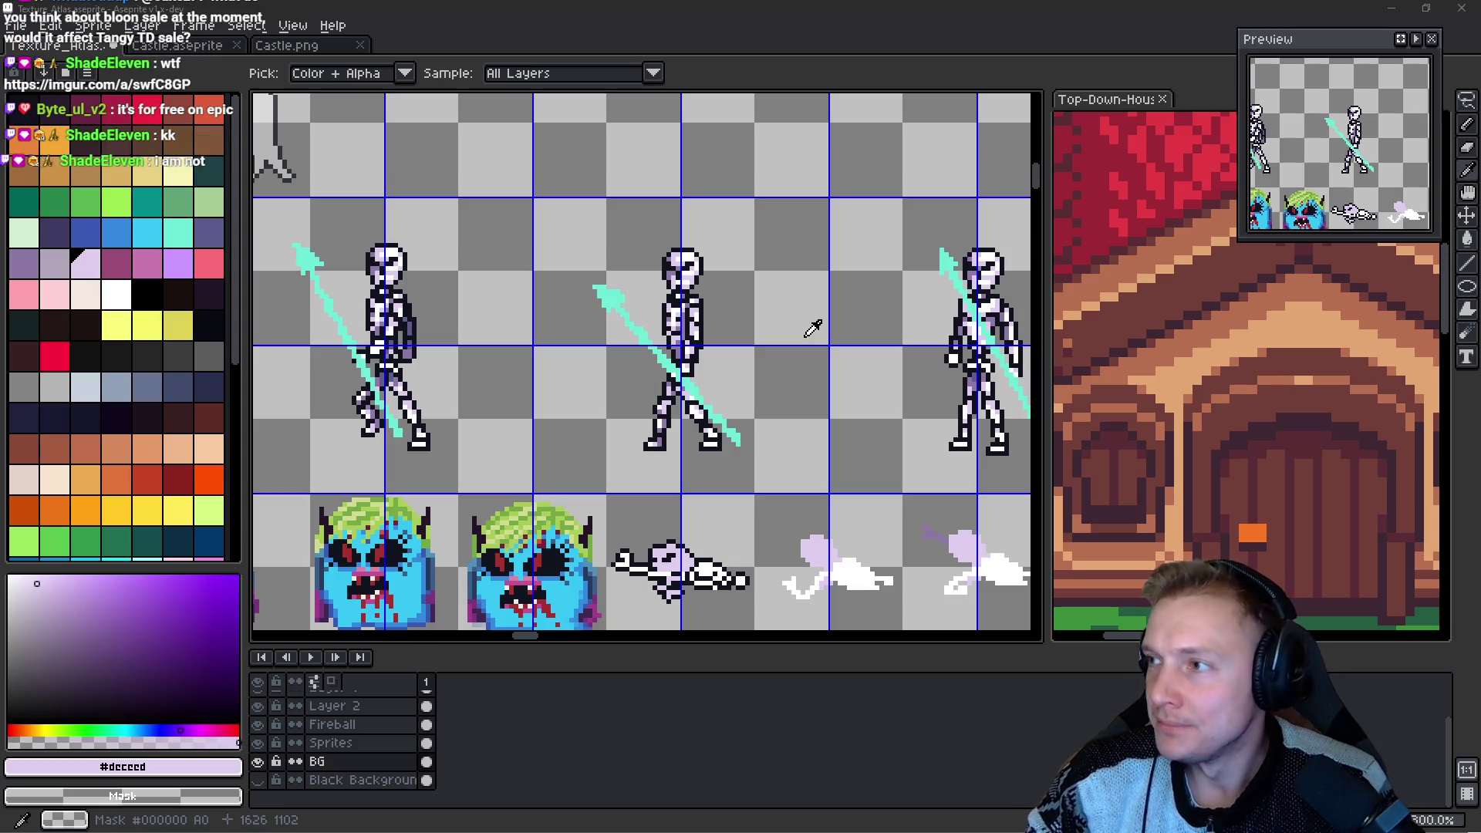
pyautogui.hotkey('alt', 'Tab')
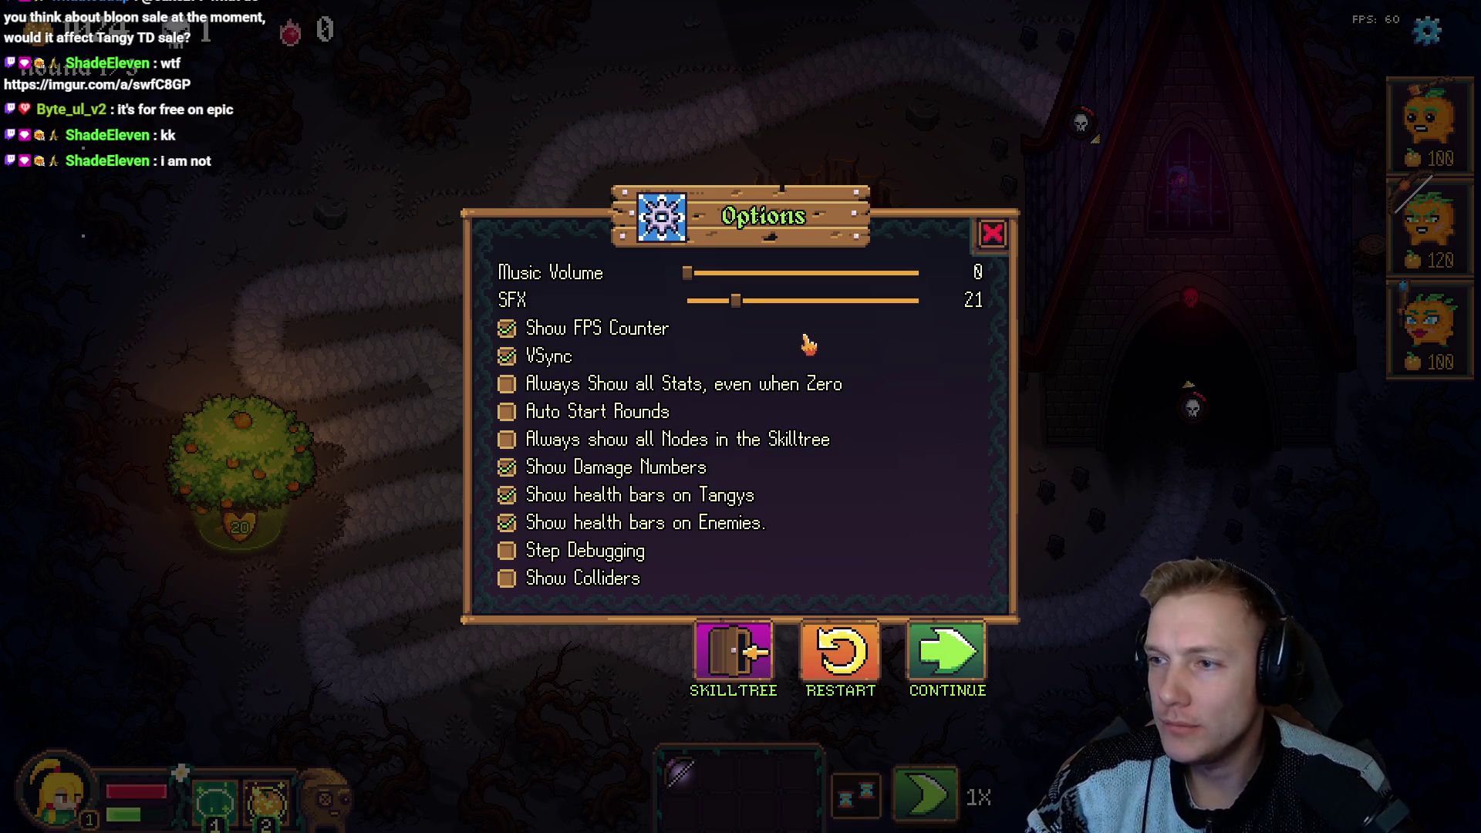
# Jump from spawn_enemy to the ENEMY_SKELETON_KNIGHT case and maximize the editor window.
pyautogui.hotkey('alt', 'Tab')
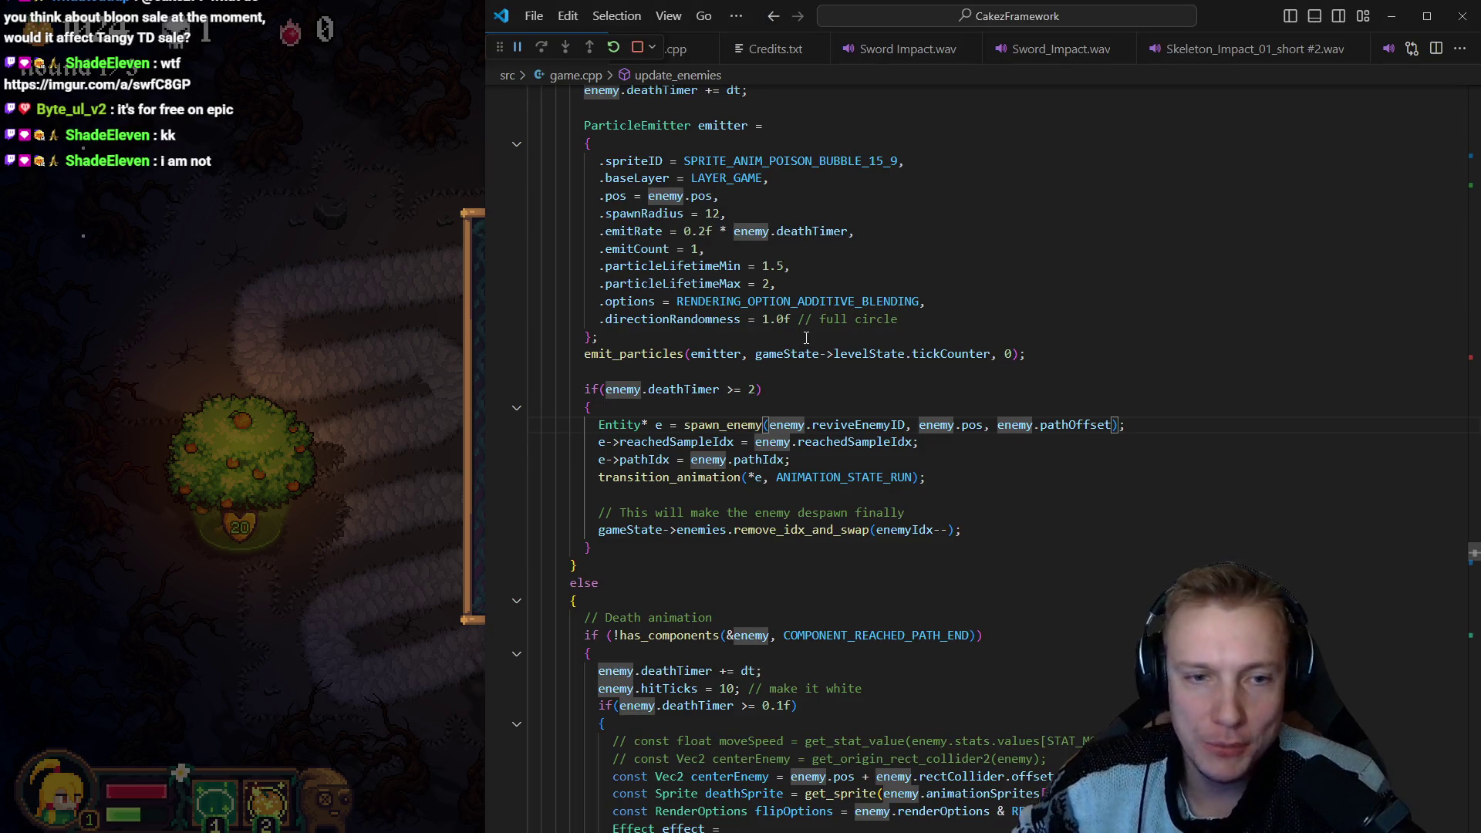
pyautogui.moveTo(485, 340); pyautogui.dragTo(692, 345)
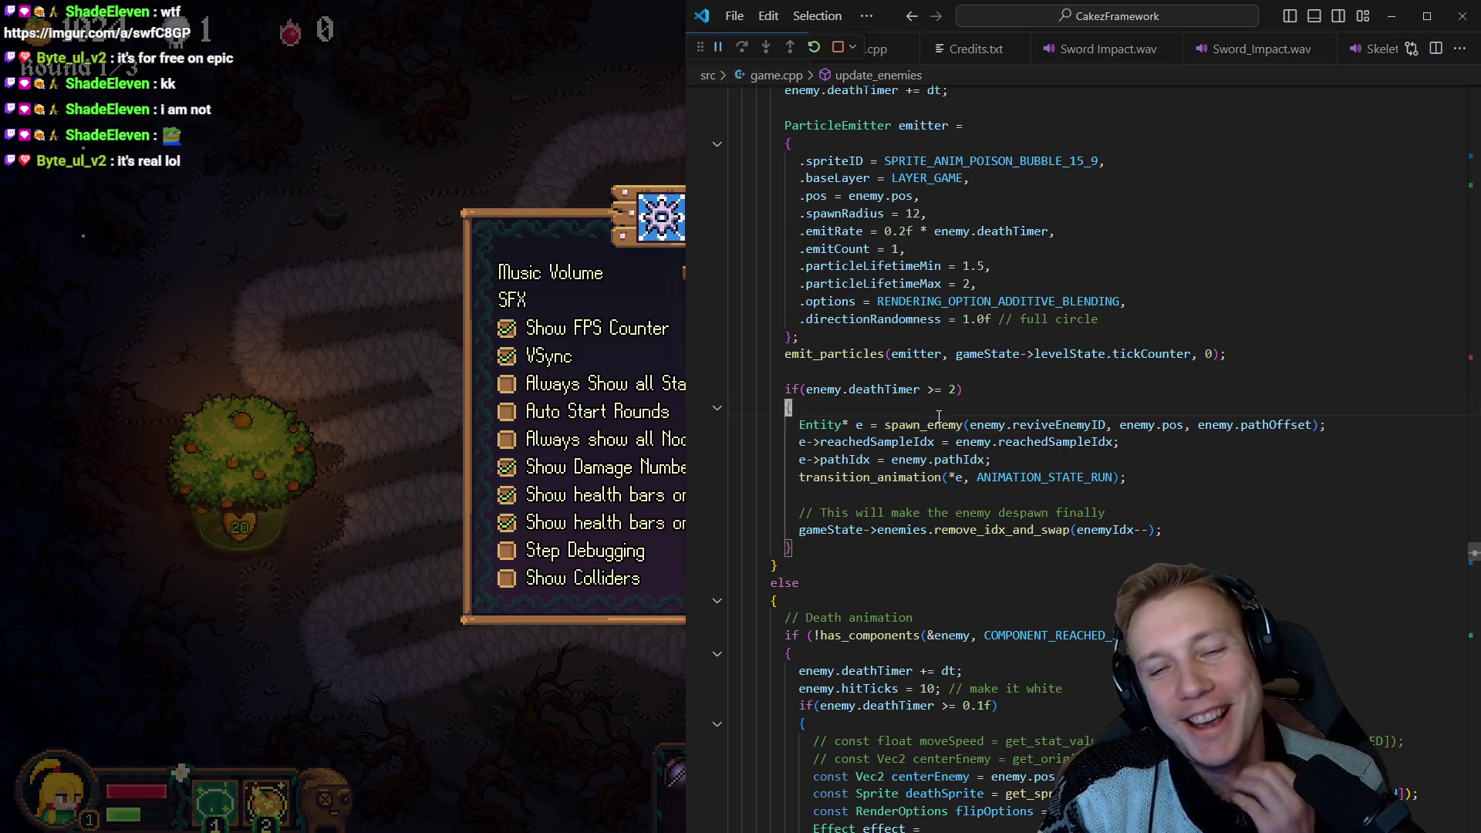
pyautogui.click(939, 417)
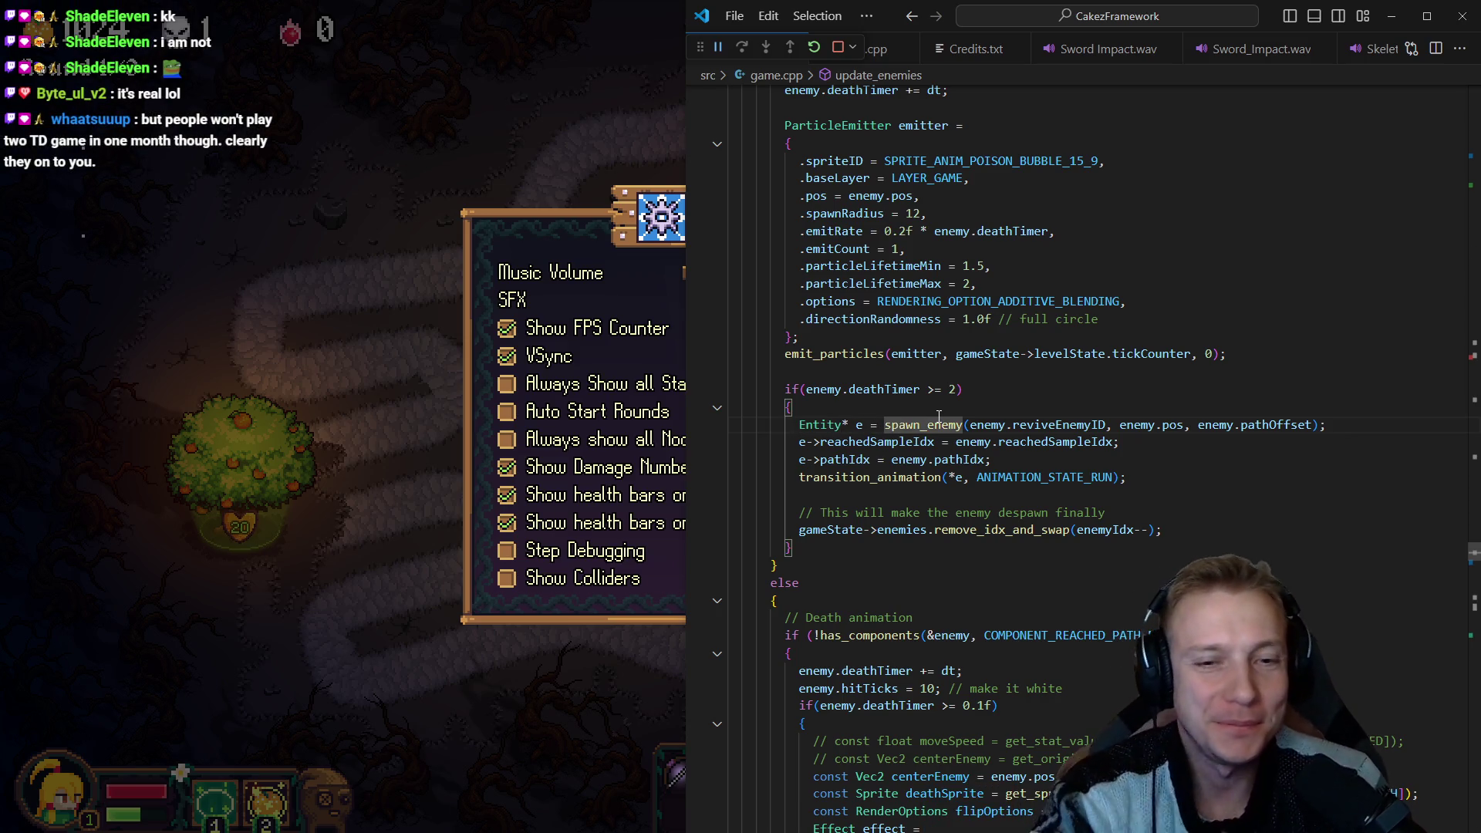
pyautogui.hotkey('alt', 'Left')
pyautogui.hotkey('alt', 'Left')
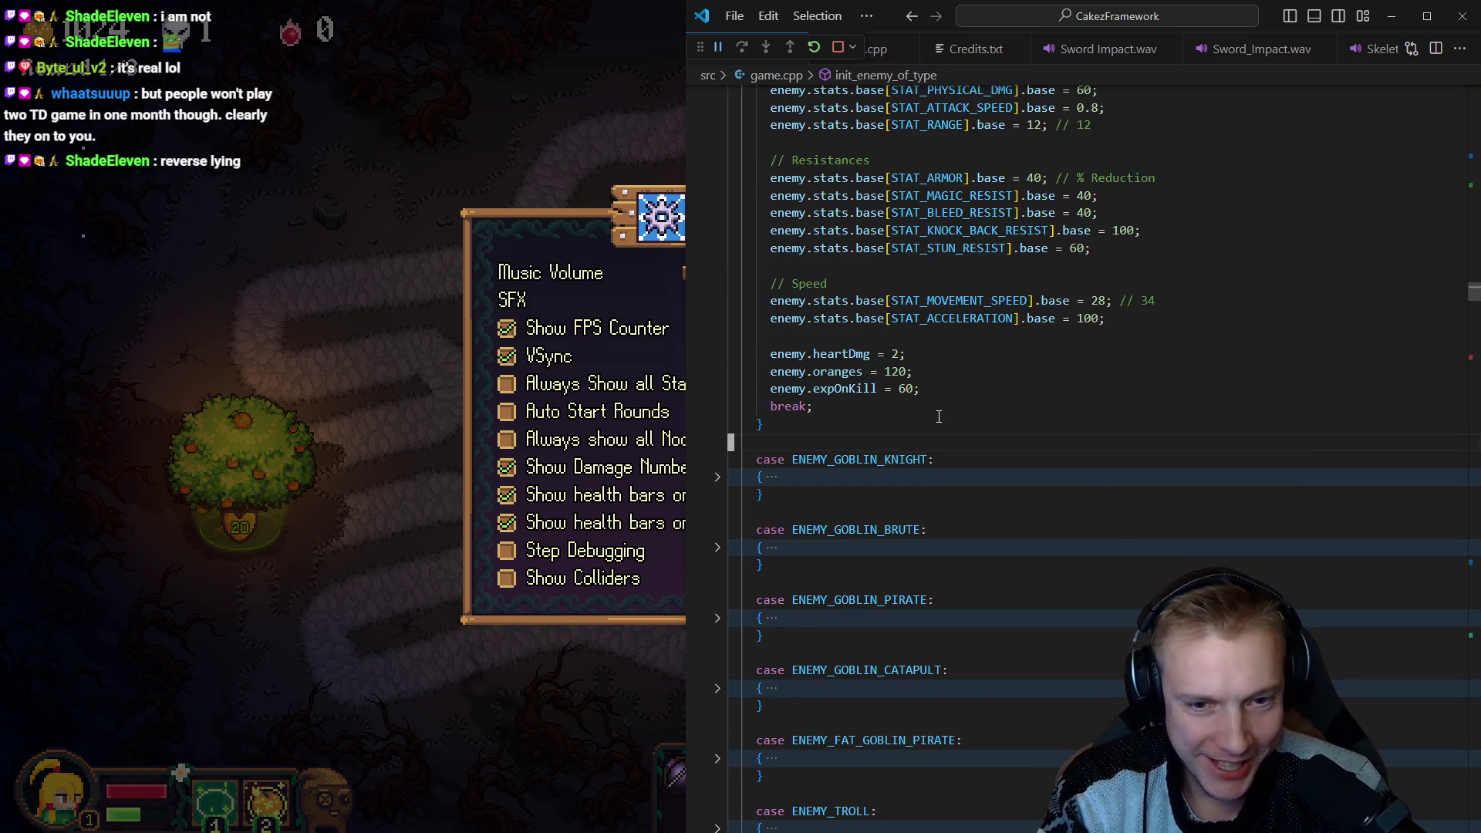
pyautogui.hotkey('alt', 'Left')
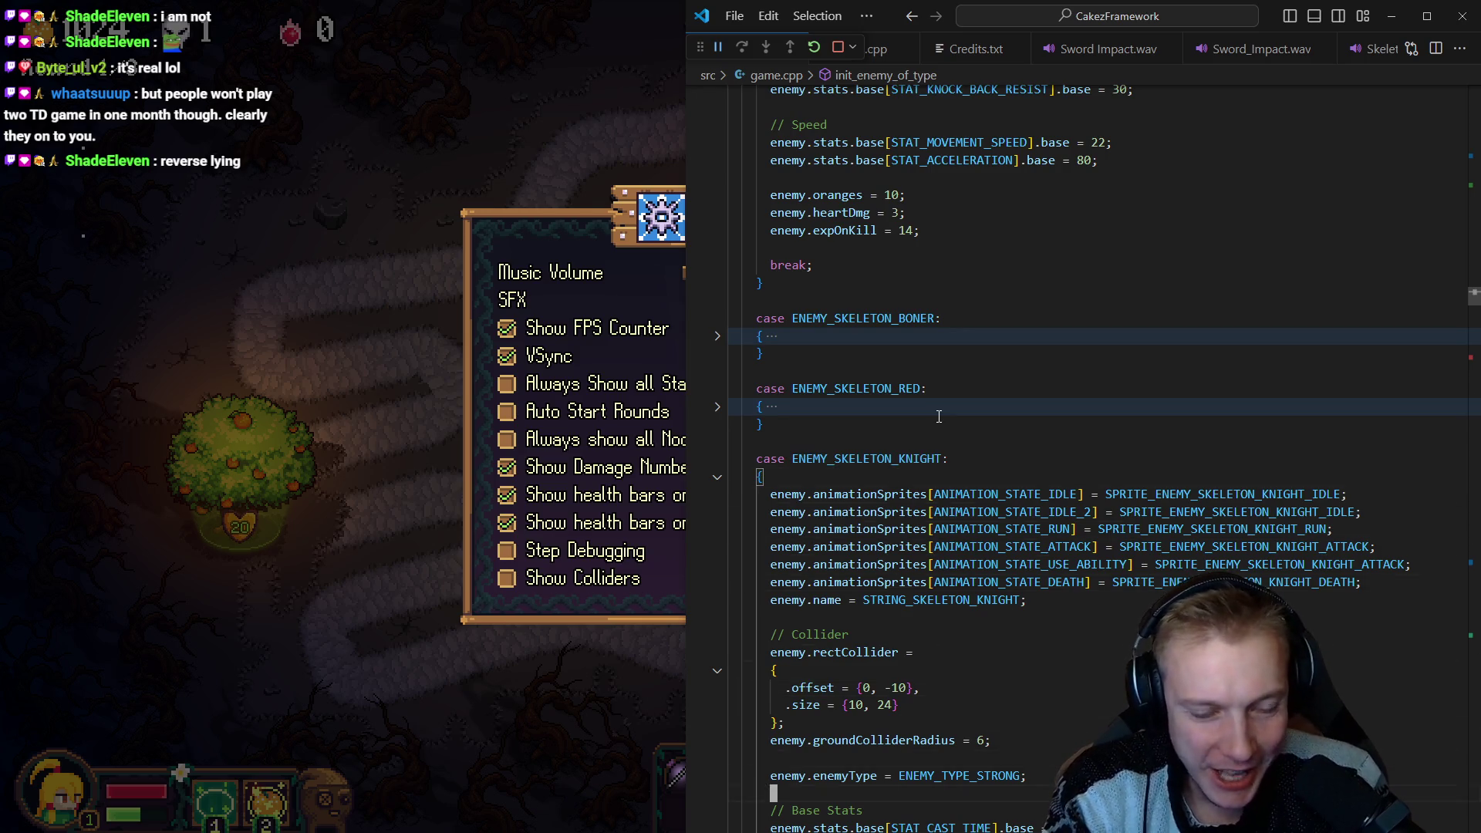
pyautogui.scroll(-1, 939, 416)
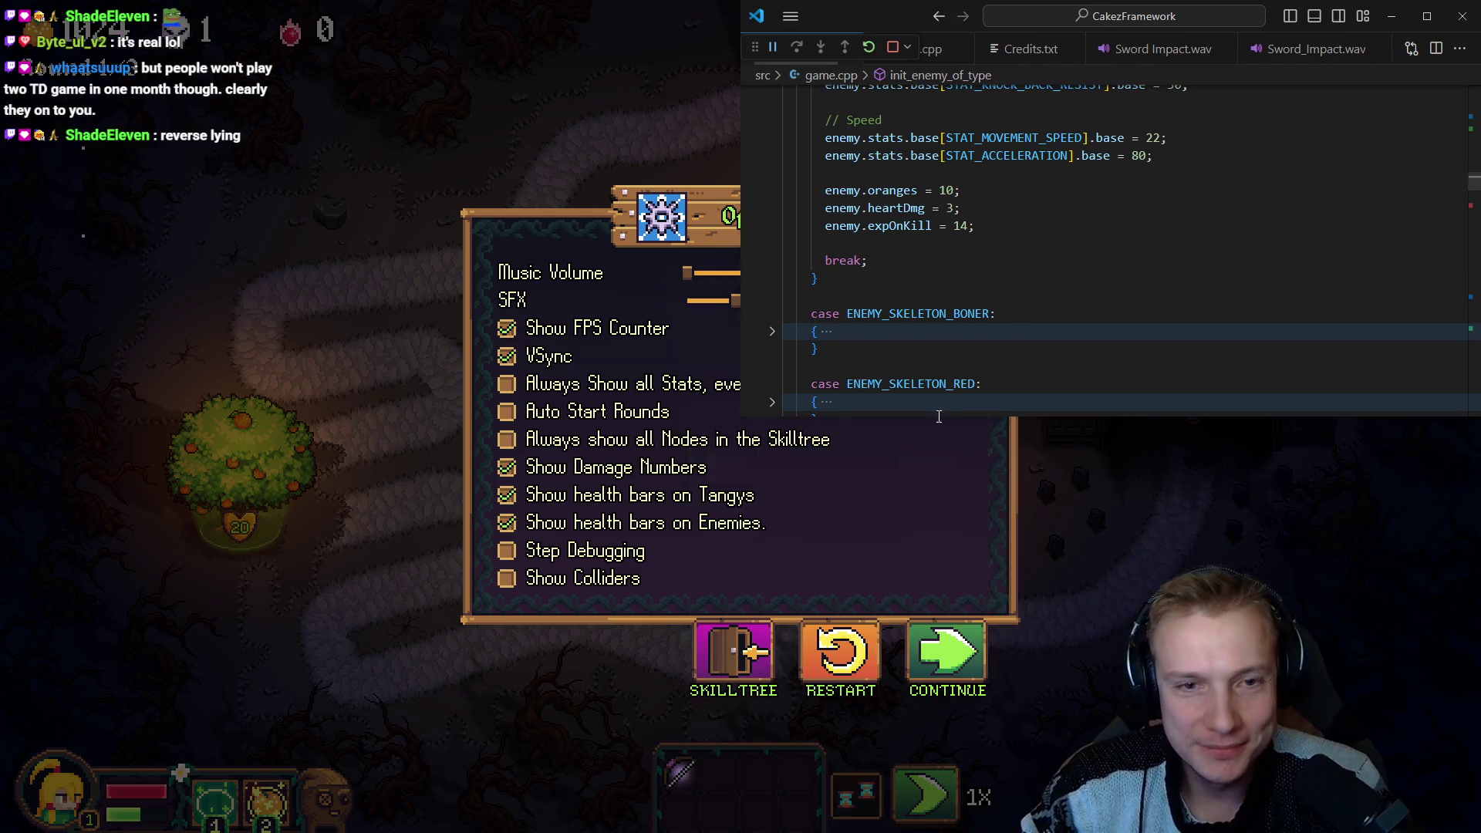
pyautogui.press('super+Up')
pyautogui.hotkey('ctrl', 'p')
# Show the ENEMY_SKELETON case in a second game.cpp pane beside the knight case.
pyautogui.press('Return')
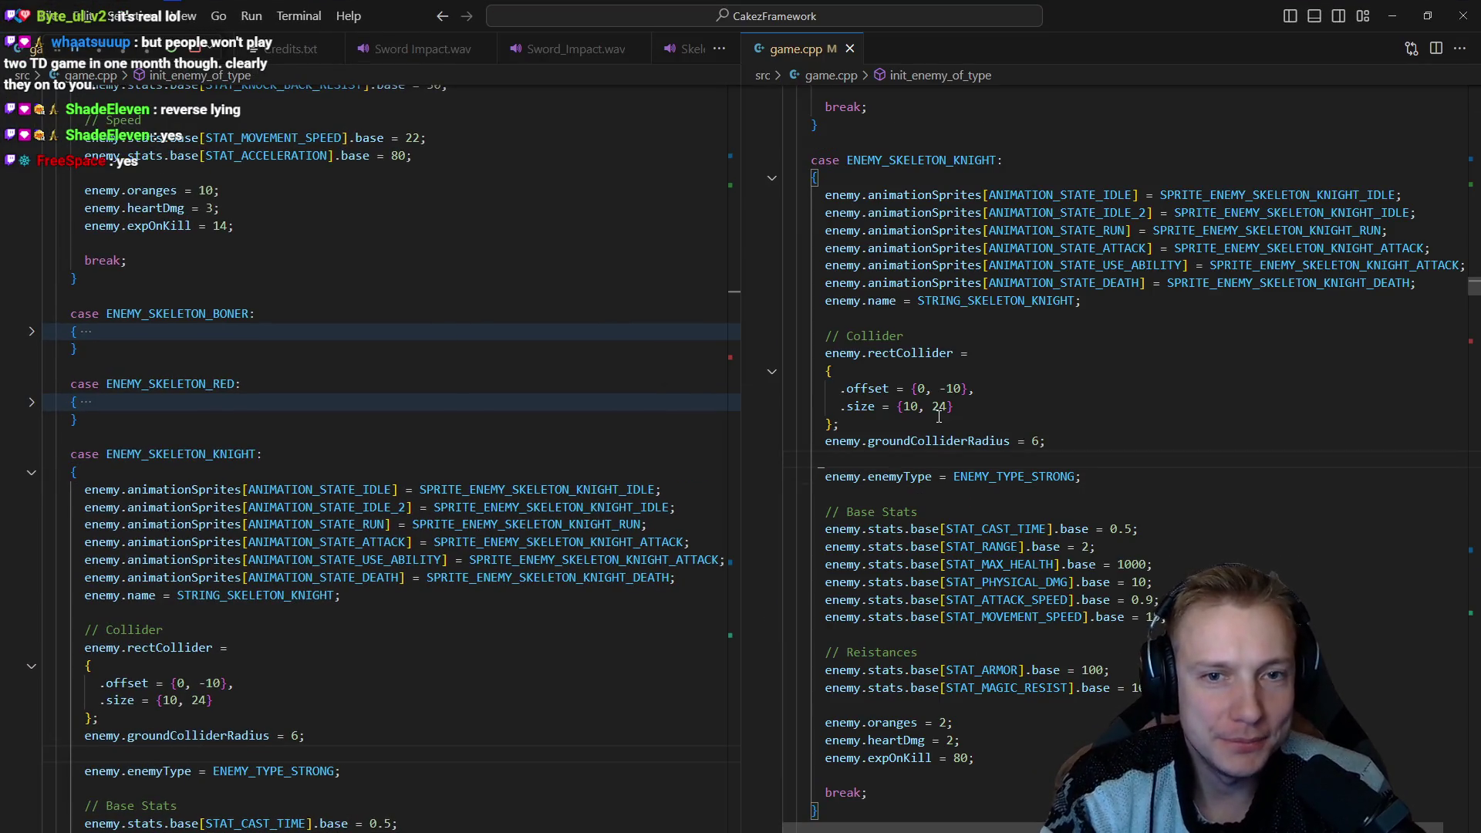
pyautogui.scroll(-1, 939, 417)
pyautogui.scroll(-10, 939, 416)
pyautogui.doubleClick(940, 417)
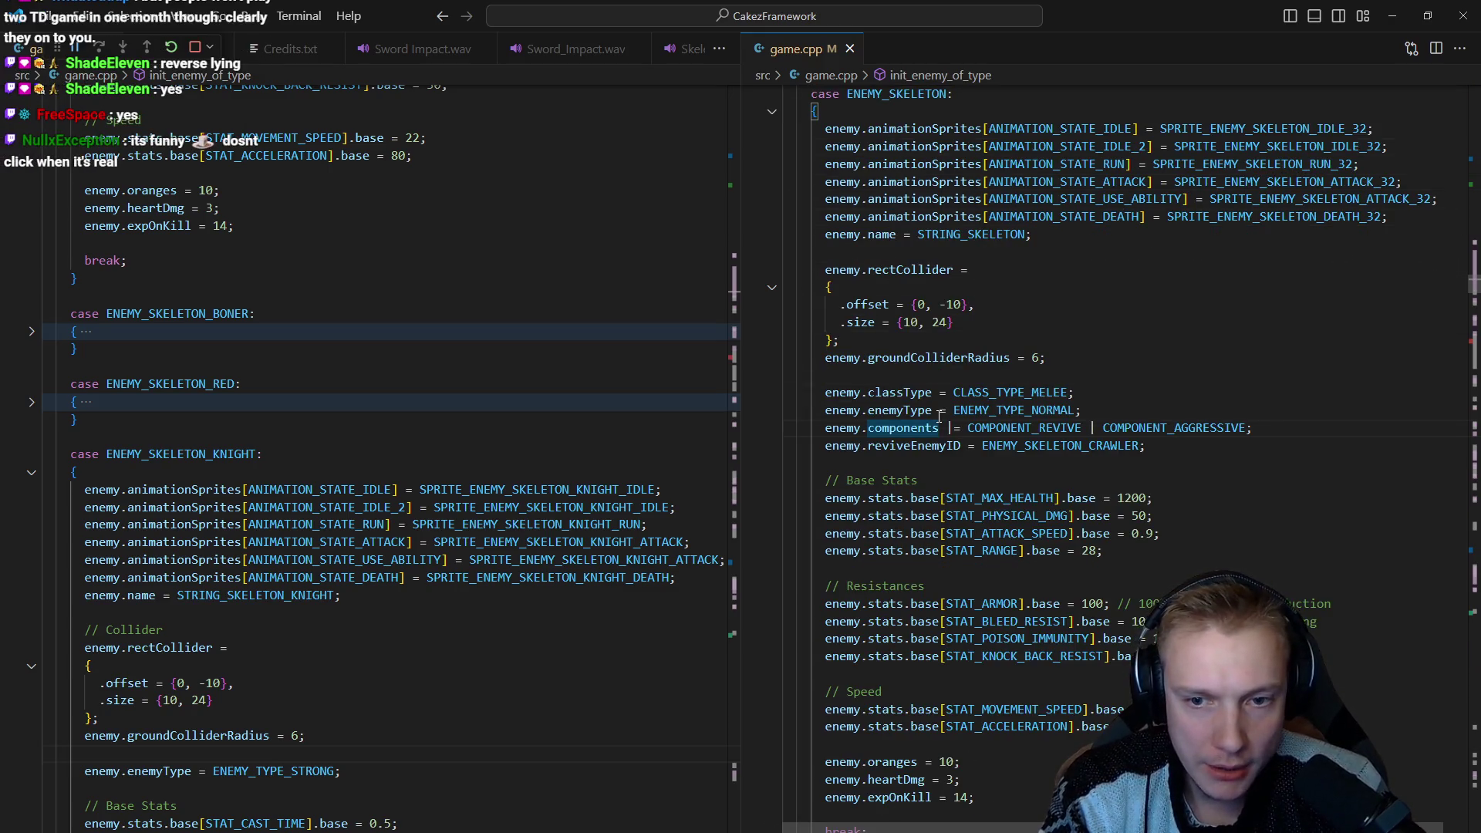
pyautogui.hotkey('ctrl', '1')
pyautogui.press('Down')
pyautogui.press('Down')
pyautogui.press('Down')
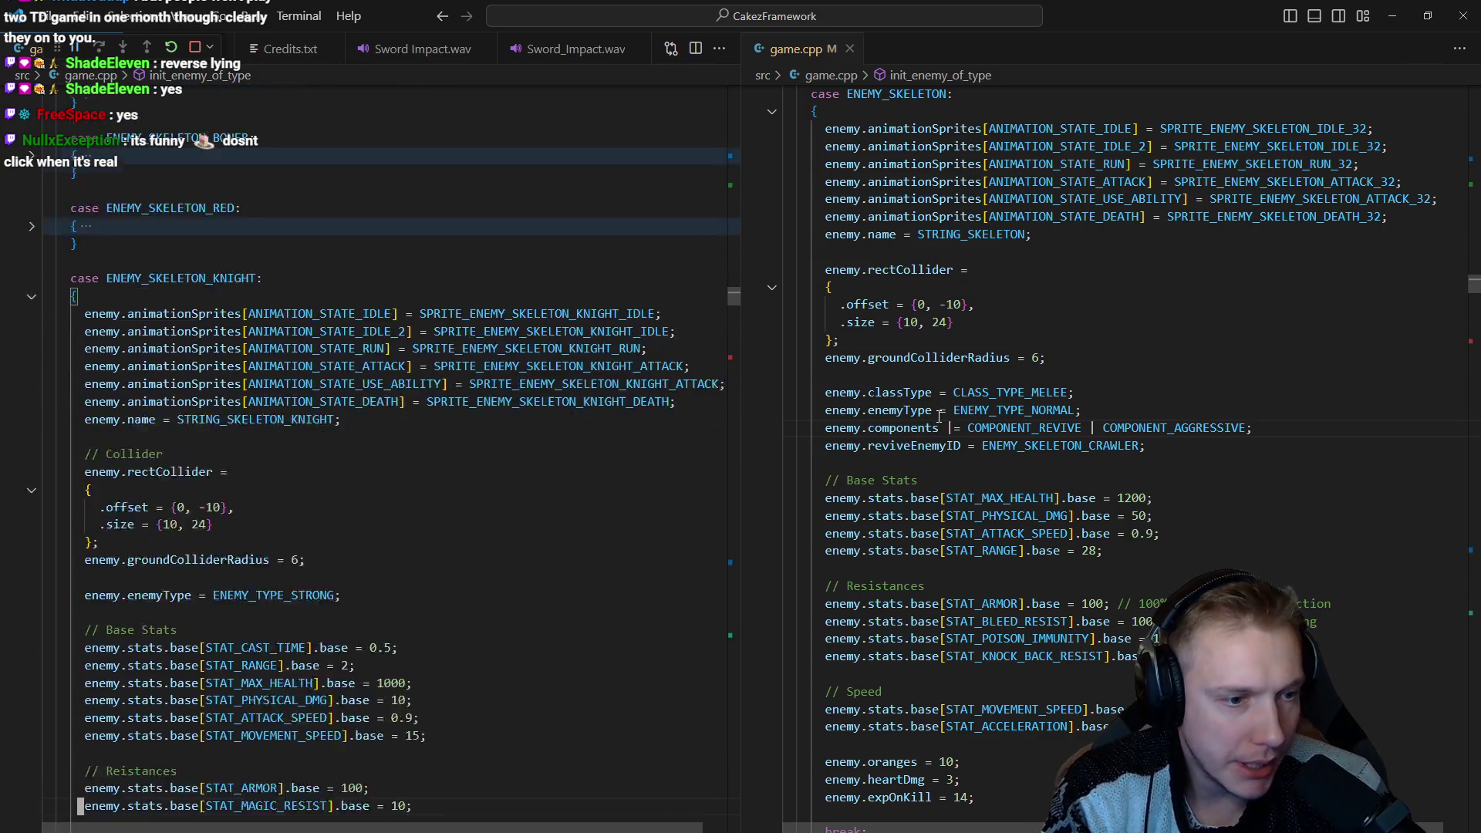
pyautogui.press('Up')
pyautogui.press('Up')
pyautogui.press('Up')
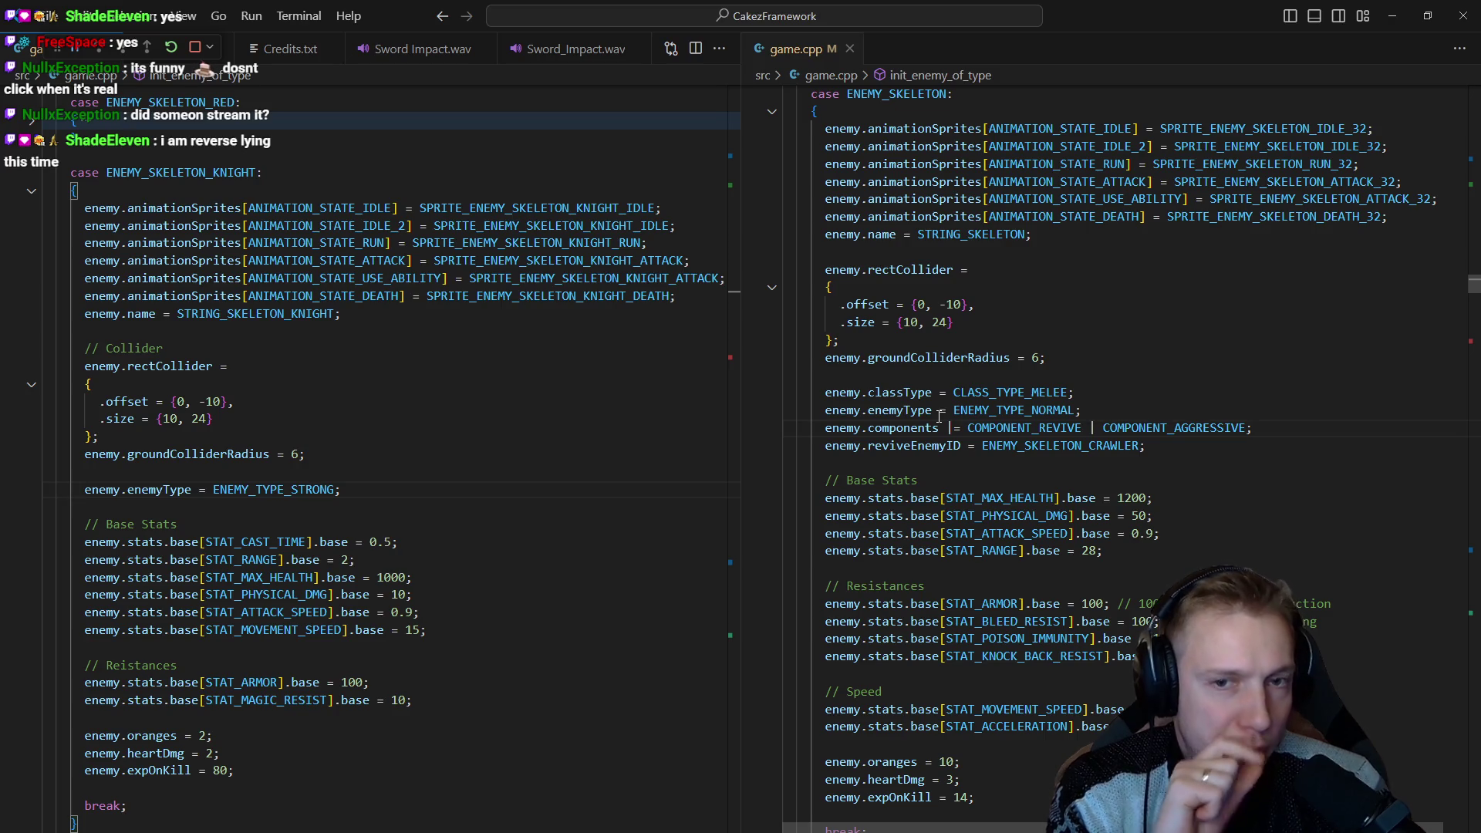
# Copy the skeleton's settings block from rectCollider down to expOnKill.
pyautogui.hotkey('ctrl', '2')
pyautogui.press('Up')
pyautogui.press('Up')
pyautogui.press('Up')
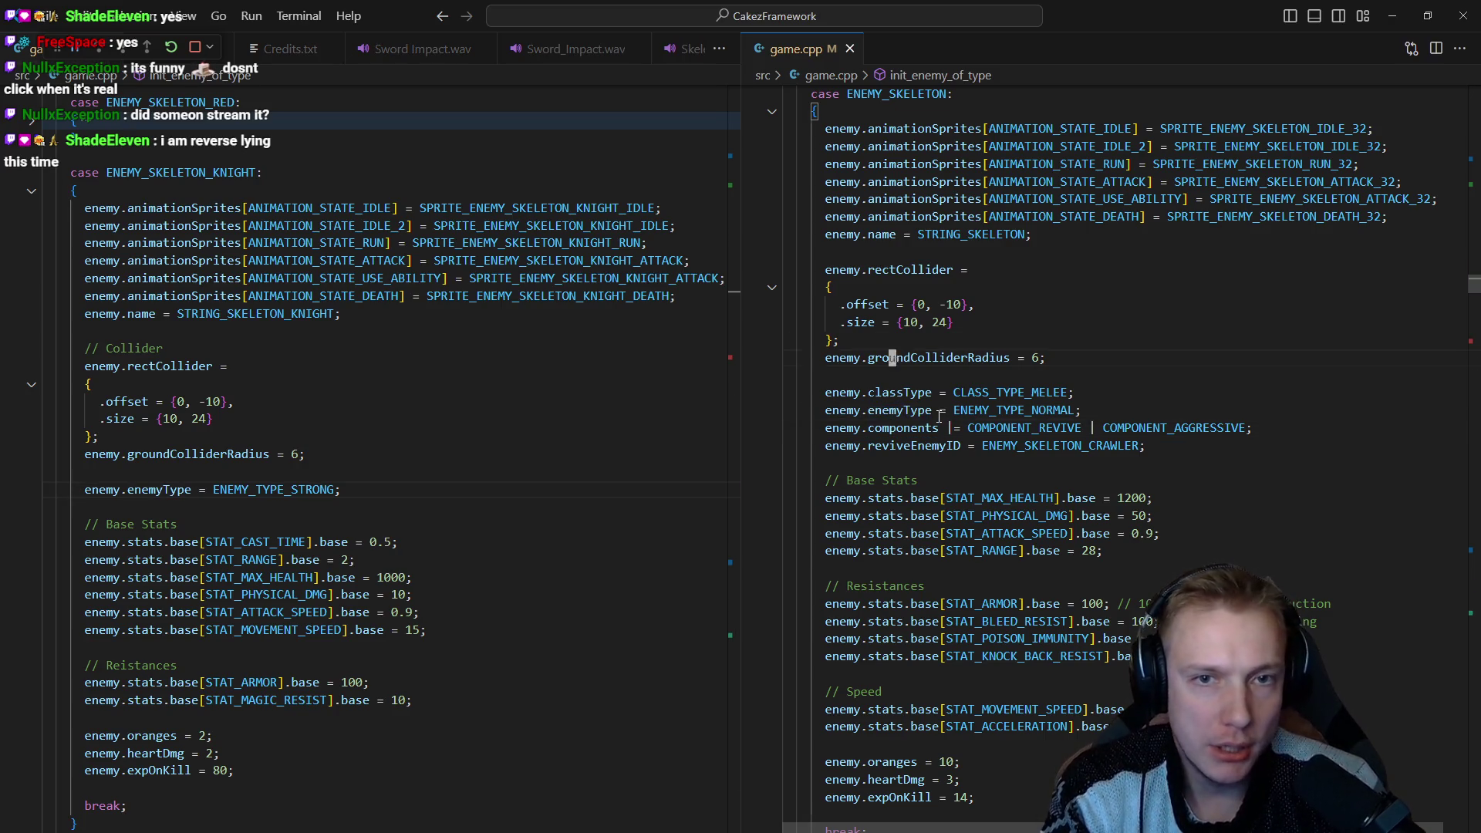
pyautogui.hotkey('shift', 'Down')
pyautogui.hotkey('shift', 'Down')
pyautogui.hotkey('shift', 'Down')
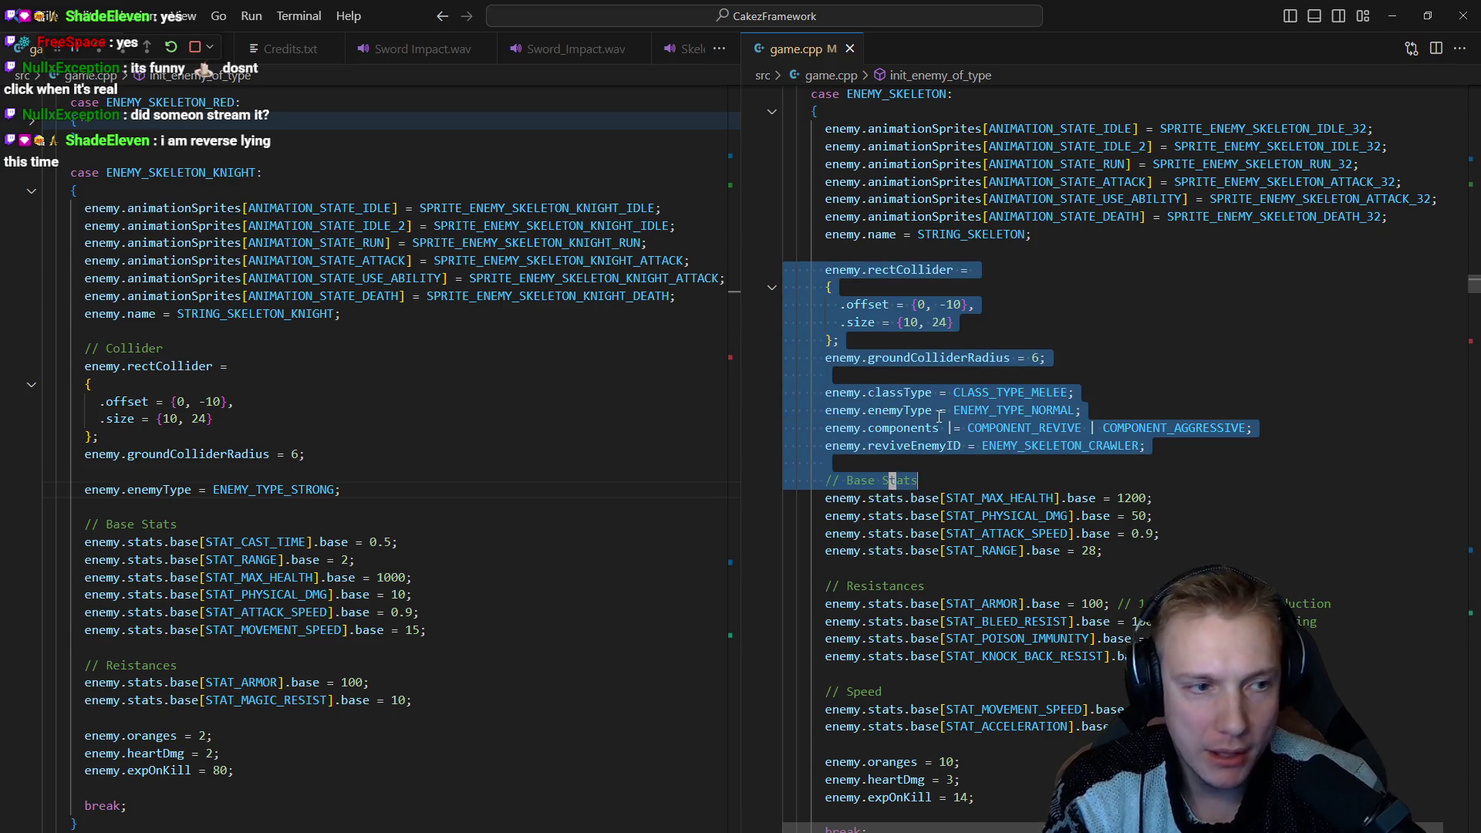
pyautogui.hotkey('shift', 'End')
pyautogui.hotkey('shift', 'Up')
pyautogui.hotkey('shift', 'Up')
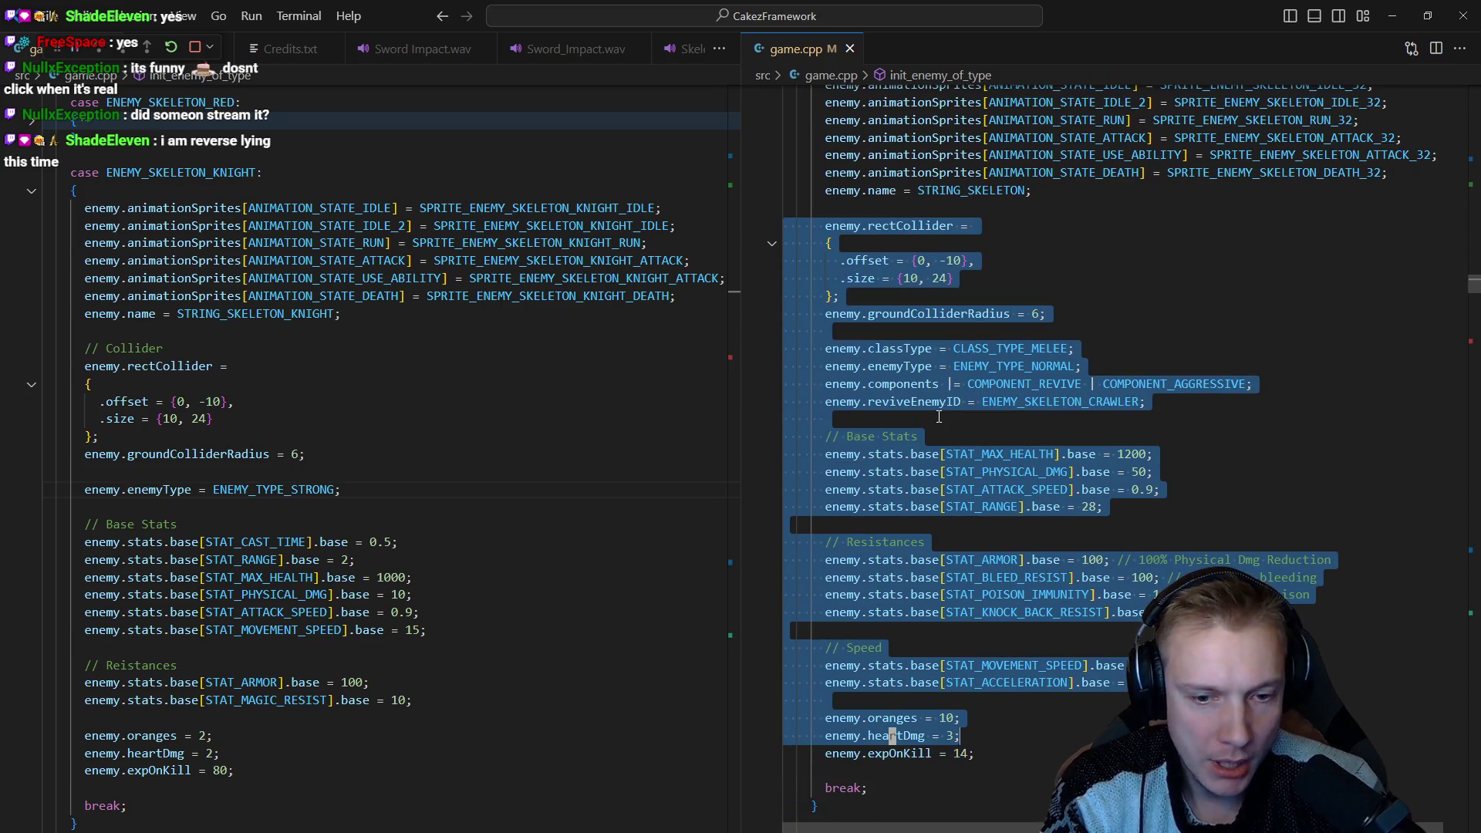
pyautogui.hotkey('shift', 'Down')
pyautogui.press('Down')
pyautogui.press('Down')
# Line-select the knight's matching lines from the Collider comment to expOnKill.
pyautogui.hotkey('ctrl', '1')
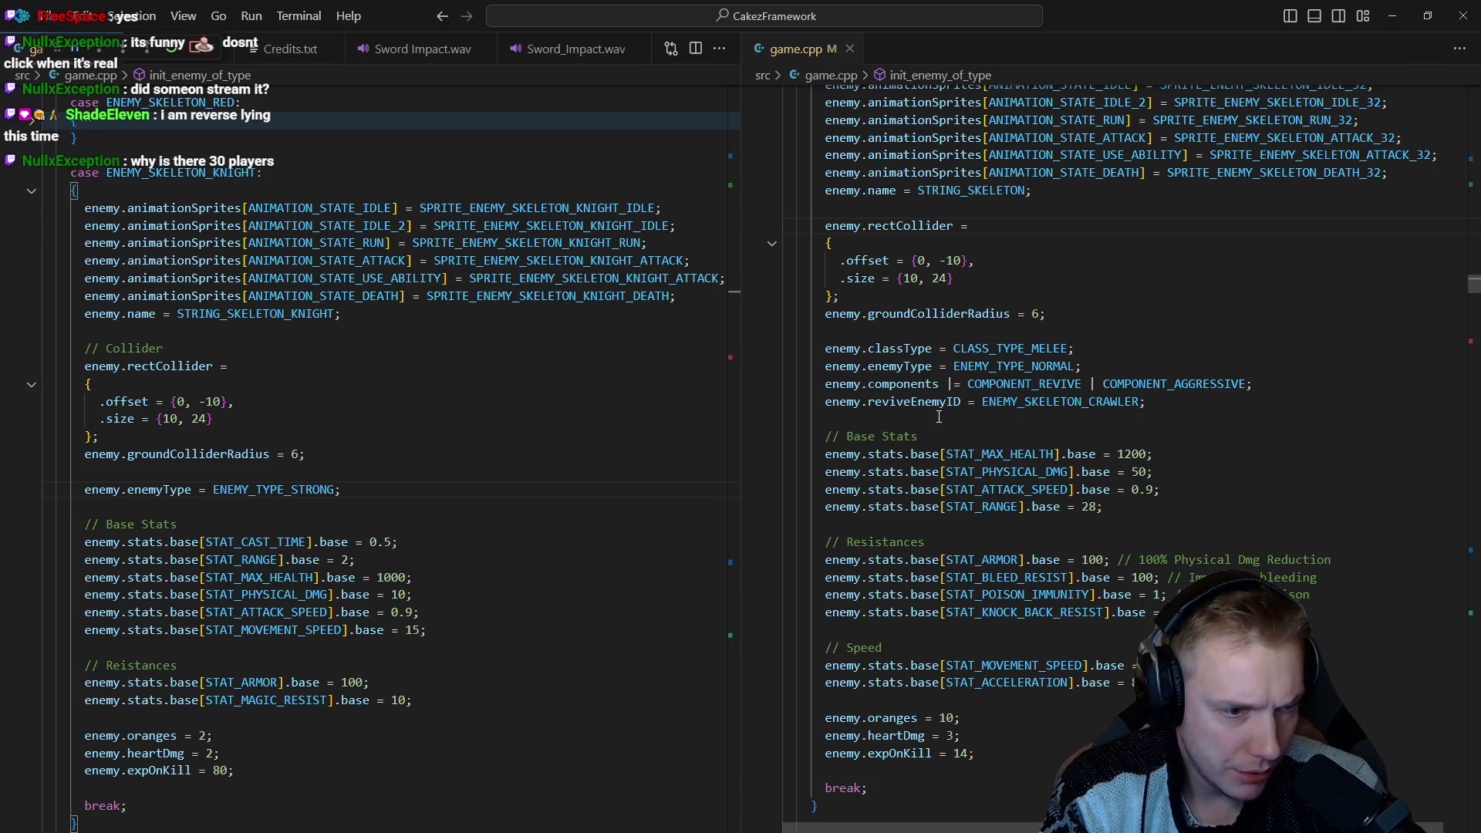
pyautogui.press('Up')
pyautogui.press('Up')
pyautogui.press('Up')
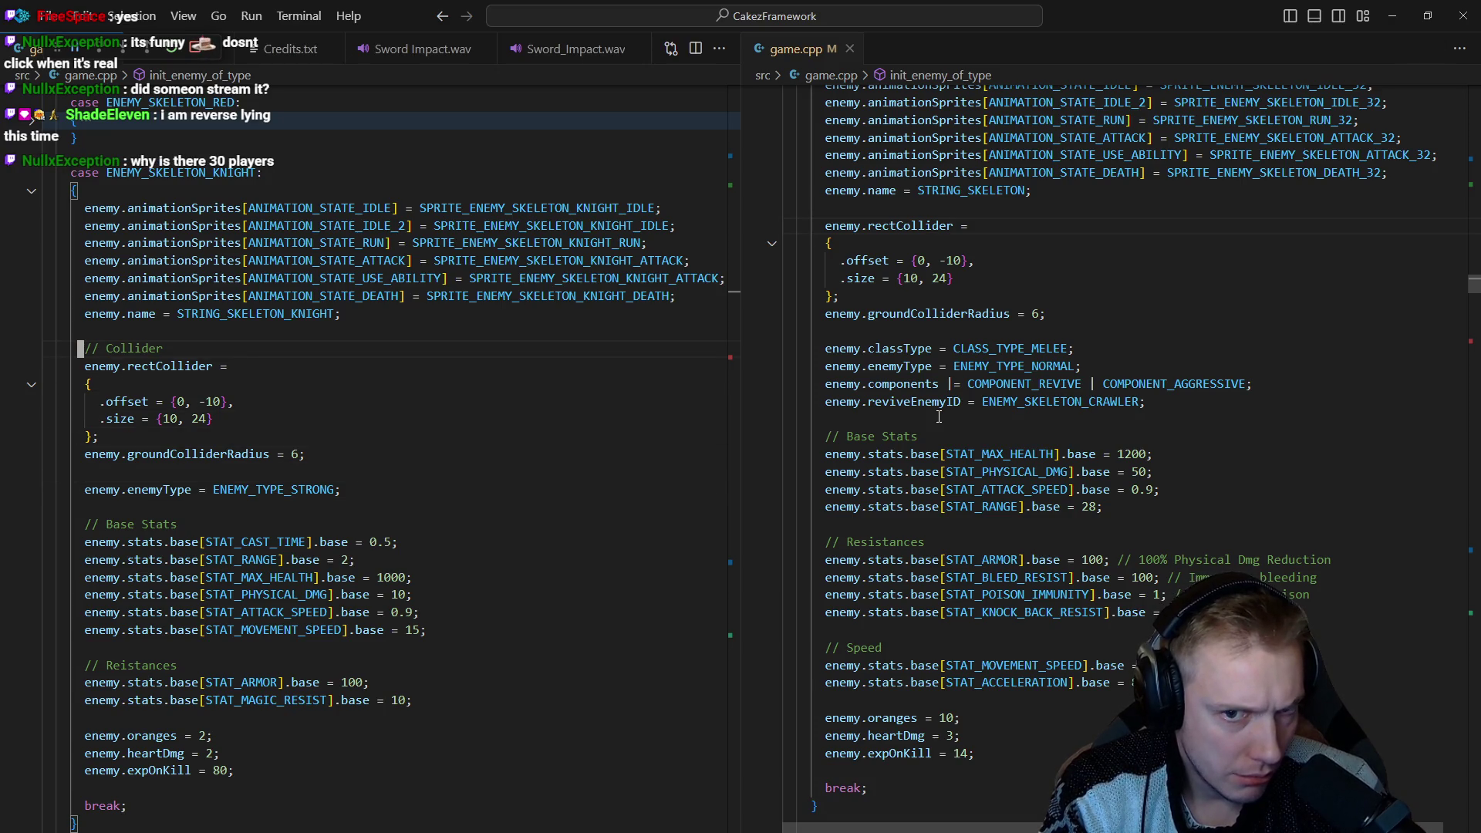
pyautogui.hotkey('shift', 'v')
pyautogui.press('j')
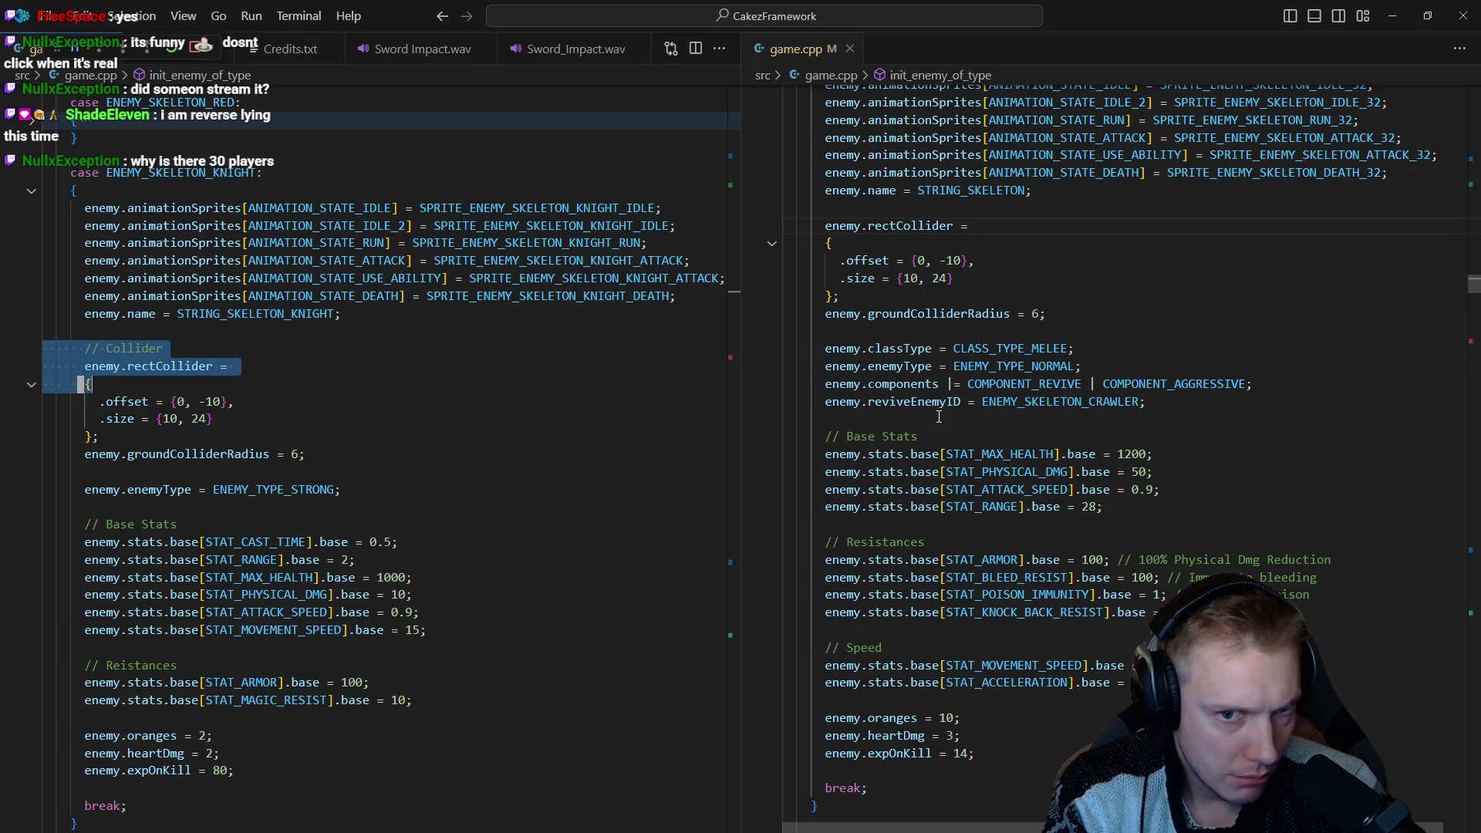
pyautogui.press('j')
pyautogui.press('j')
pyautogui.press('j')
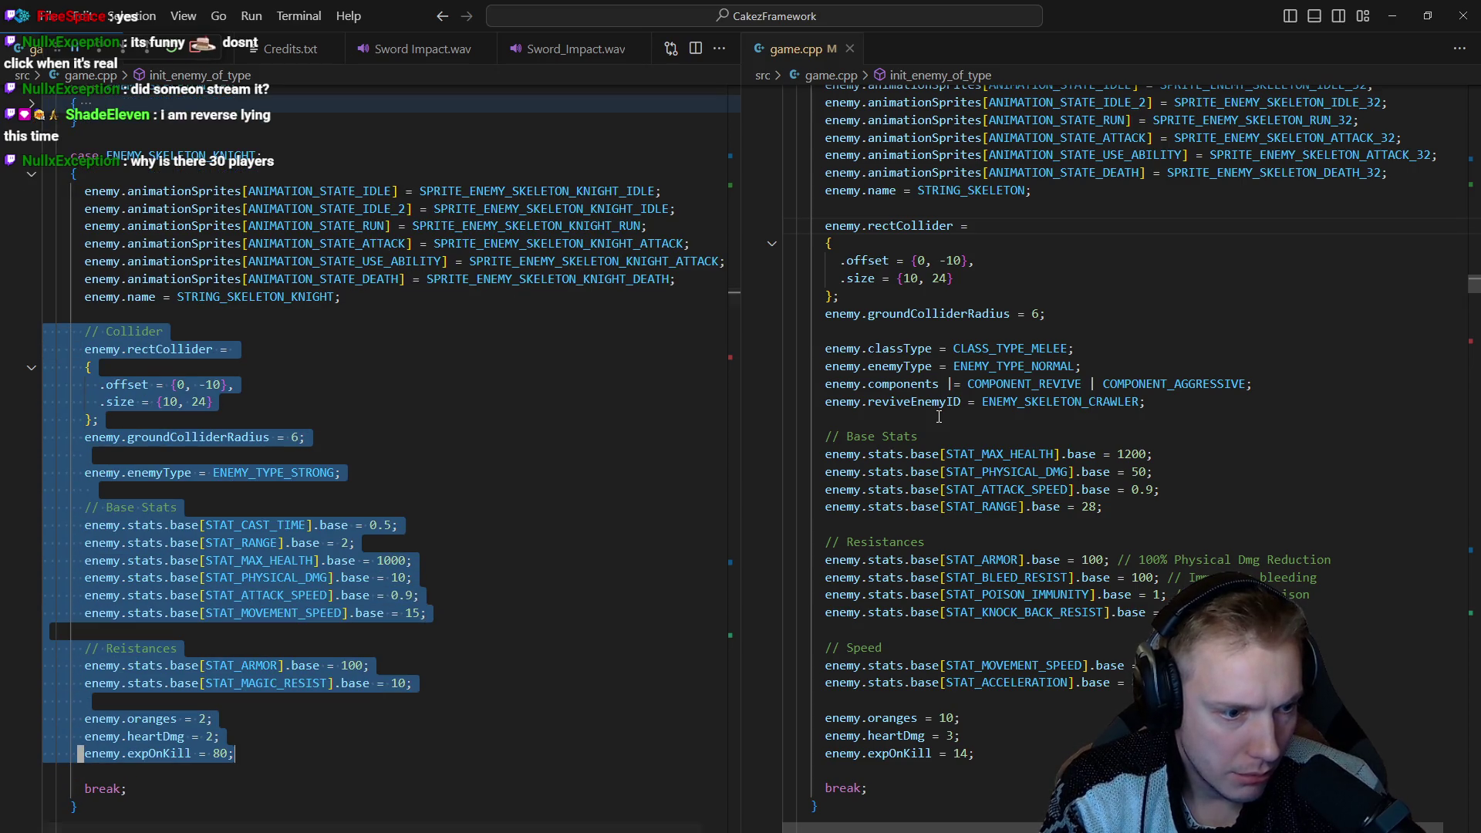
# Paste the skeleton block into the knight case, reviving into ENEMY_SKELETON with 2760 max health.
pyautogui.press('p')
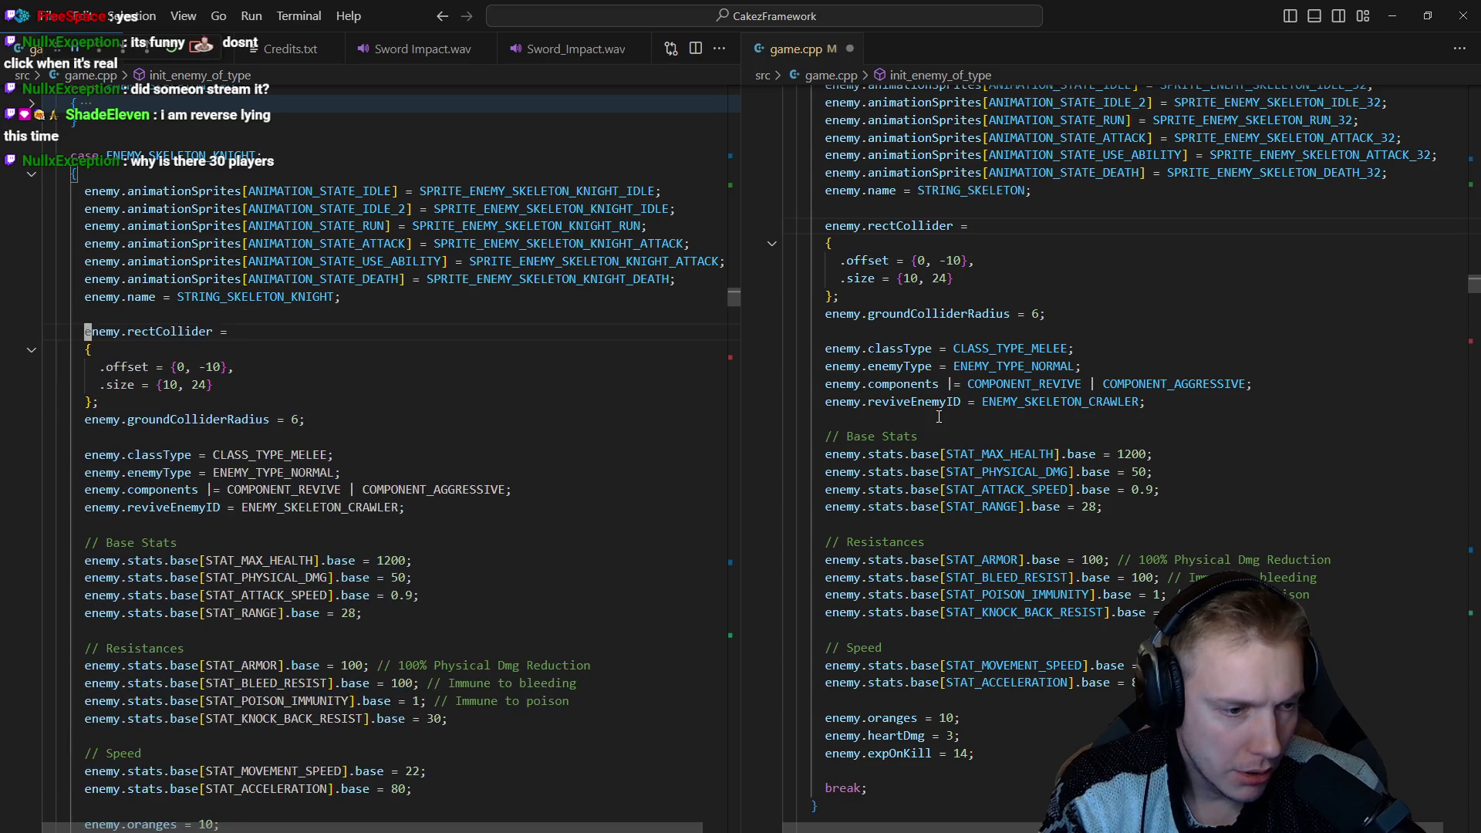
pyautogui.press('j')
pyautogui.press('j')
pyautogui.press('j')
pyautogui.press('j')
pyautogui.press('j')
pyautogui.press('j')
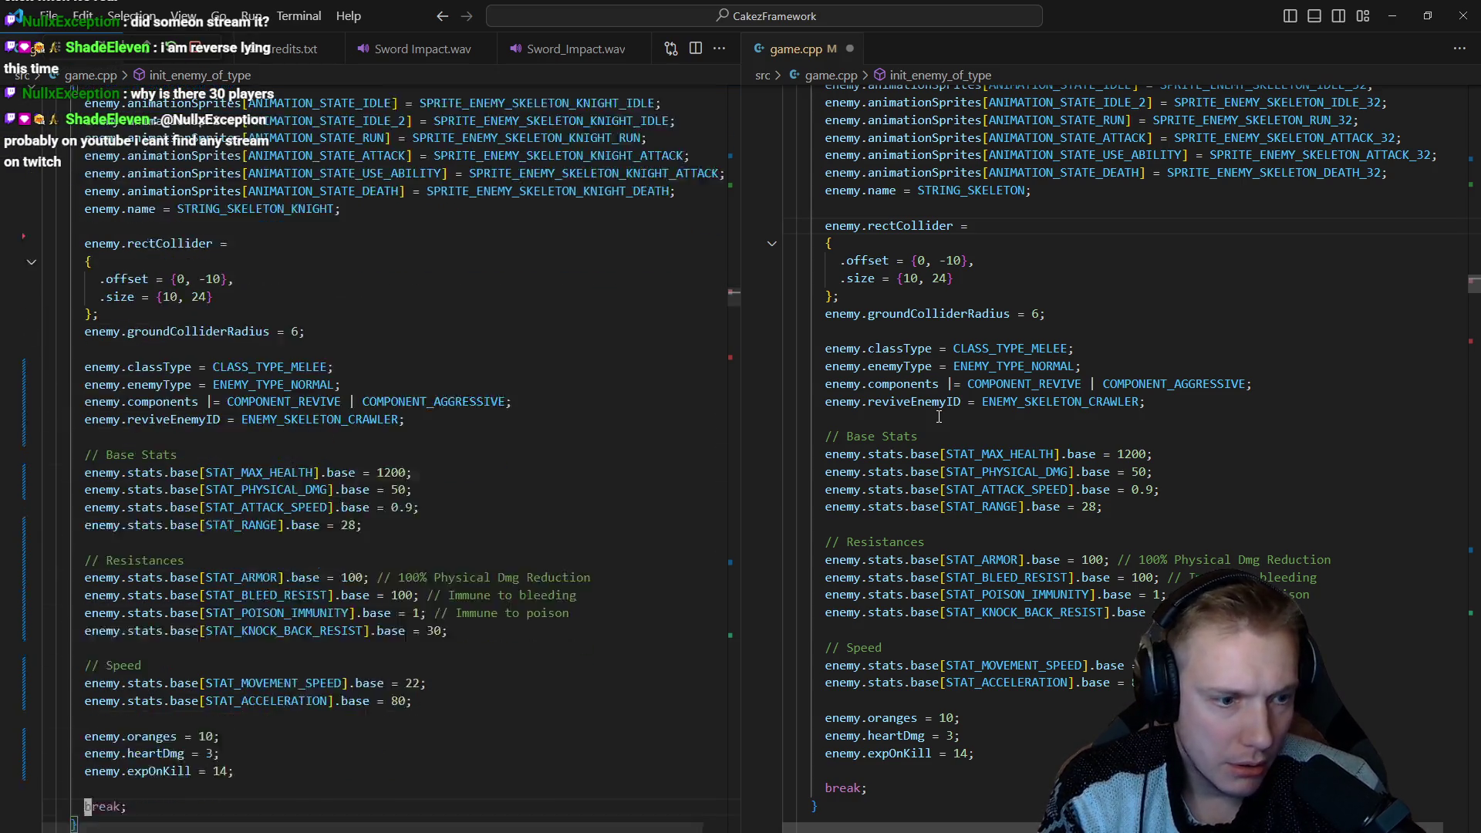
pyautogui.hotkey('ctrl', 'd')
pyautogui.press('k')
pyautogui.press('k')
pyautogui.press('k')
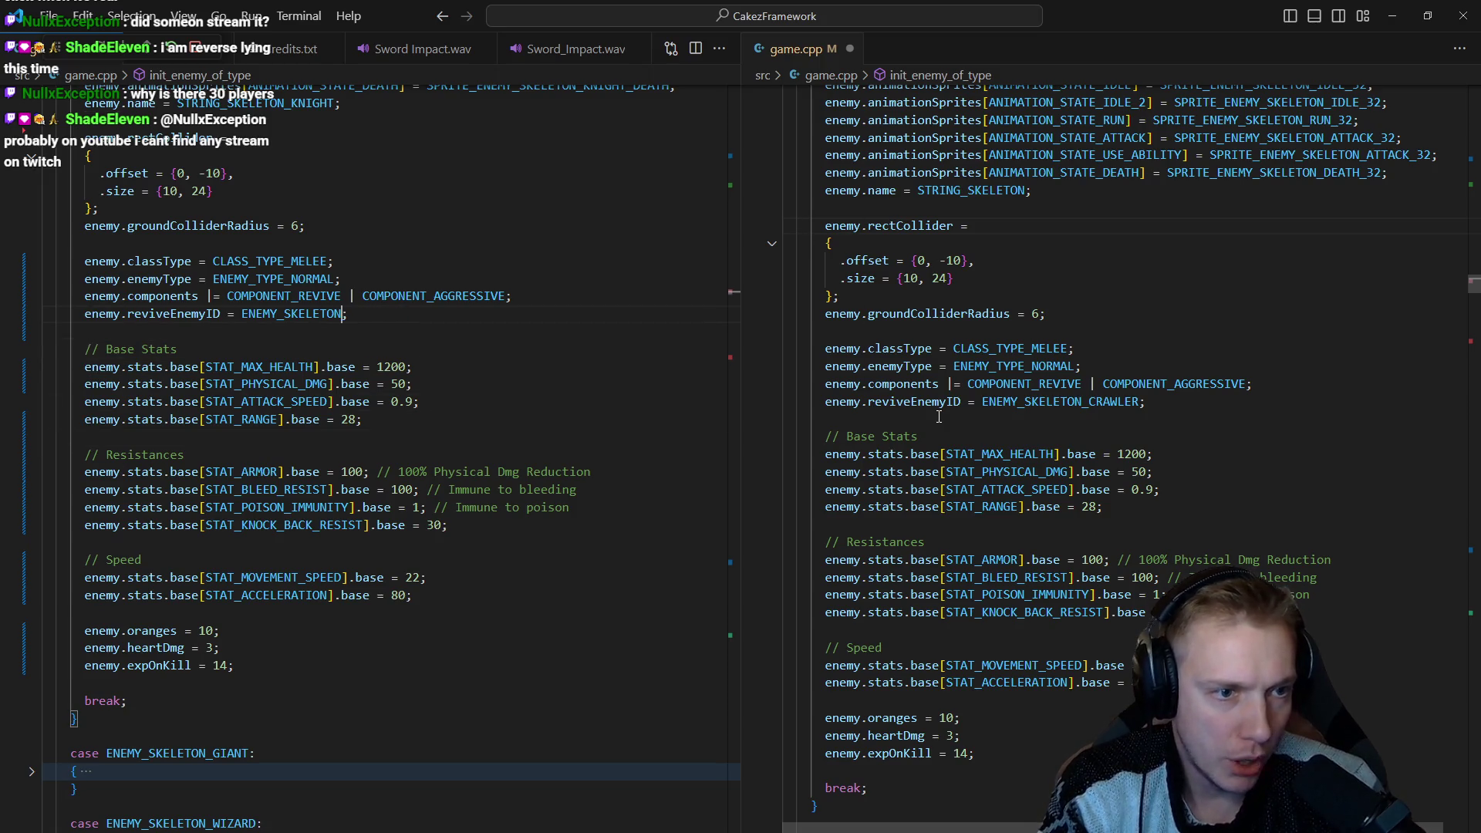
pyautogui.press('j')
pyautogui.press('j')
pyautogui.press('j')
pyautogui.press('k')
pyautogui.press('k')
pyautogui.press('k')
pyautogui.press('k')
pyautogui.press('$')
pyautogui.press('c')
pyautogui.press('b')
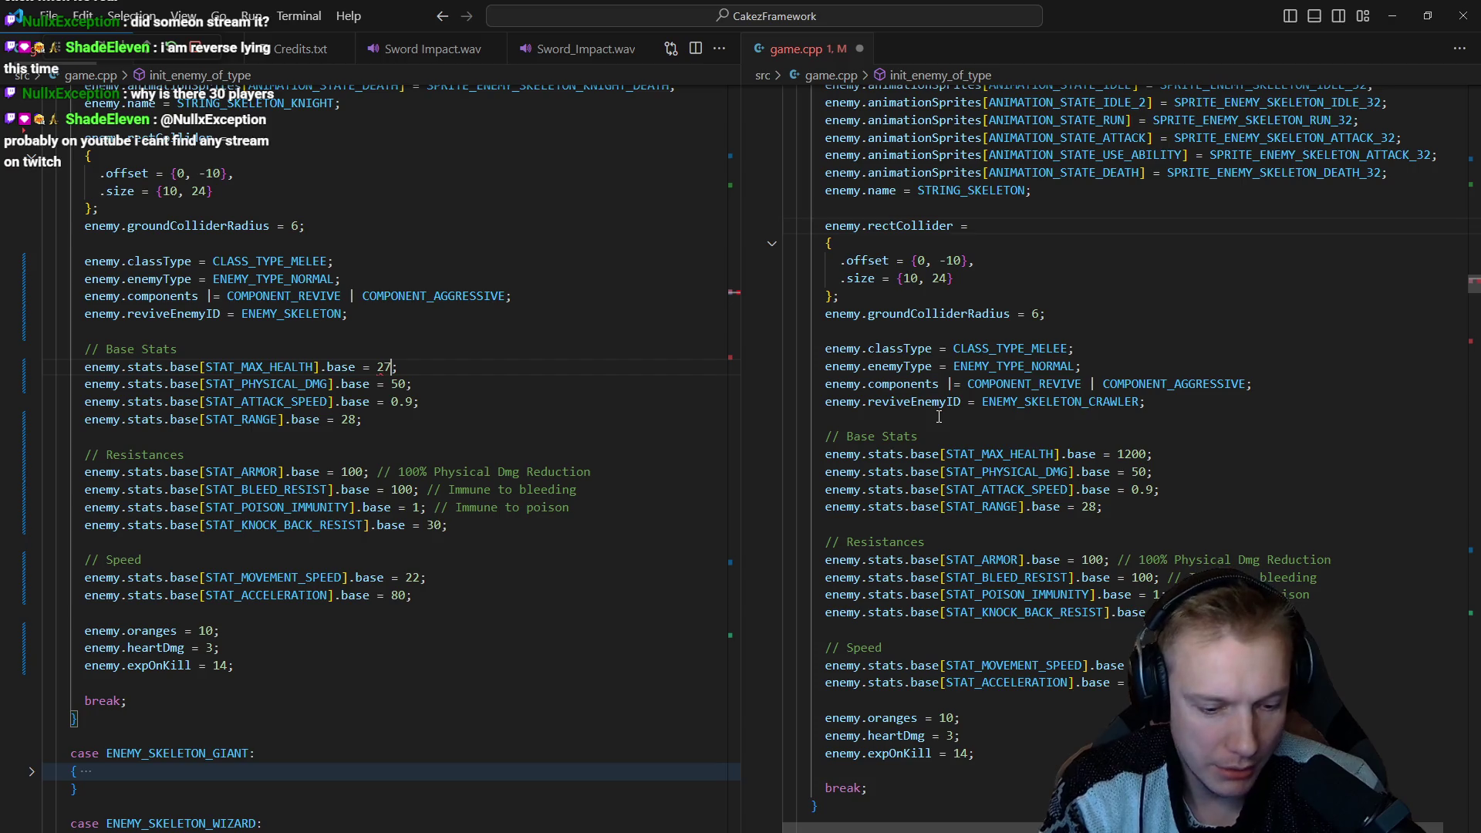
# Set physical damage to 70 and add a STAT_ARMOR_PIERCE 70 base stat line.
pyautogui.press('Escape')
pyautogui.press('j')
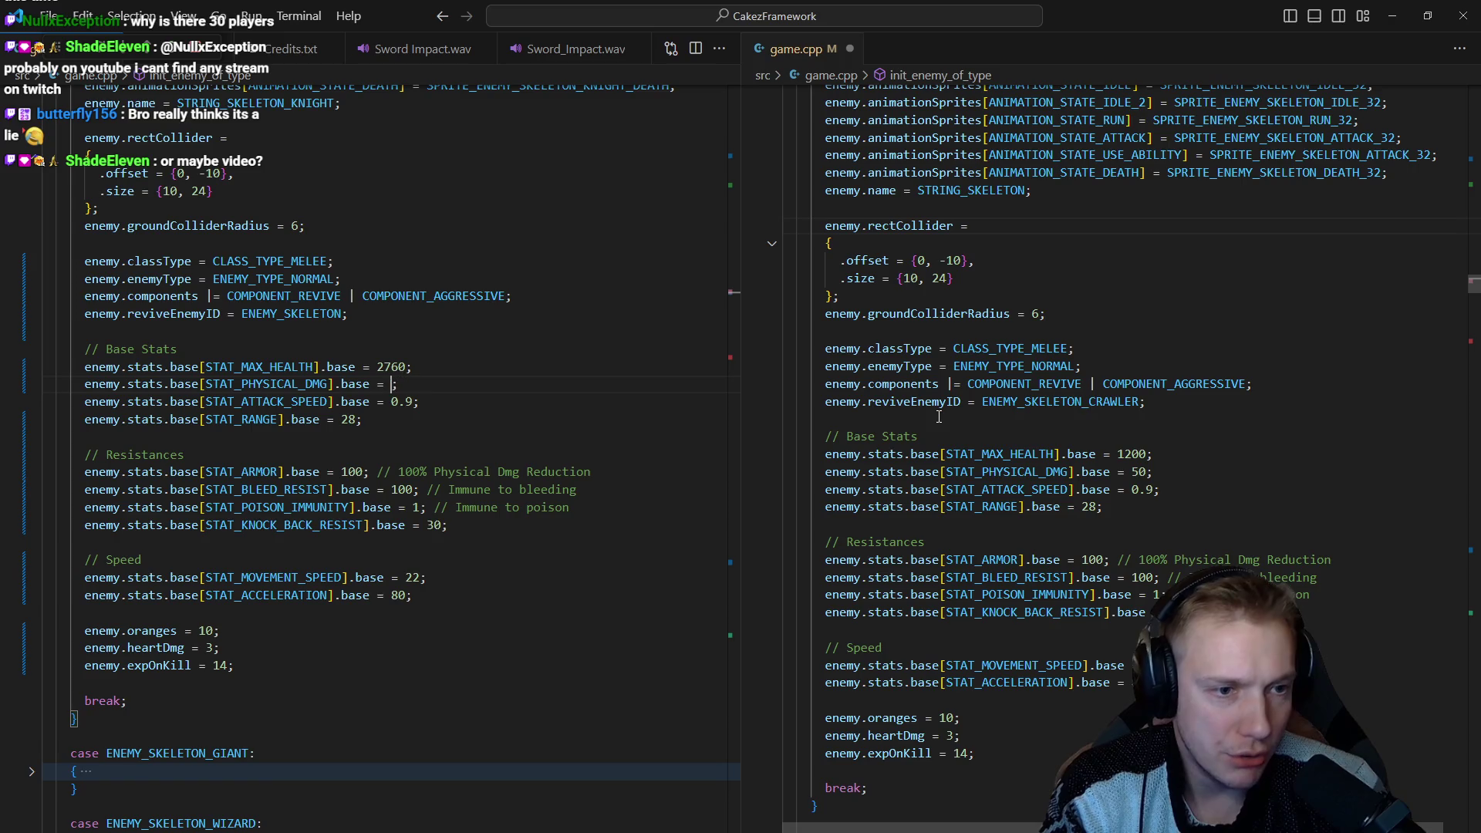
pyautogui.write('7')
pyautogui.hotkey('shift', 'alt', 'Down')
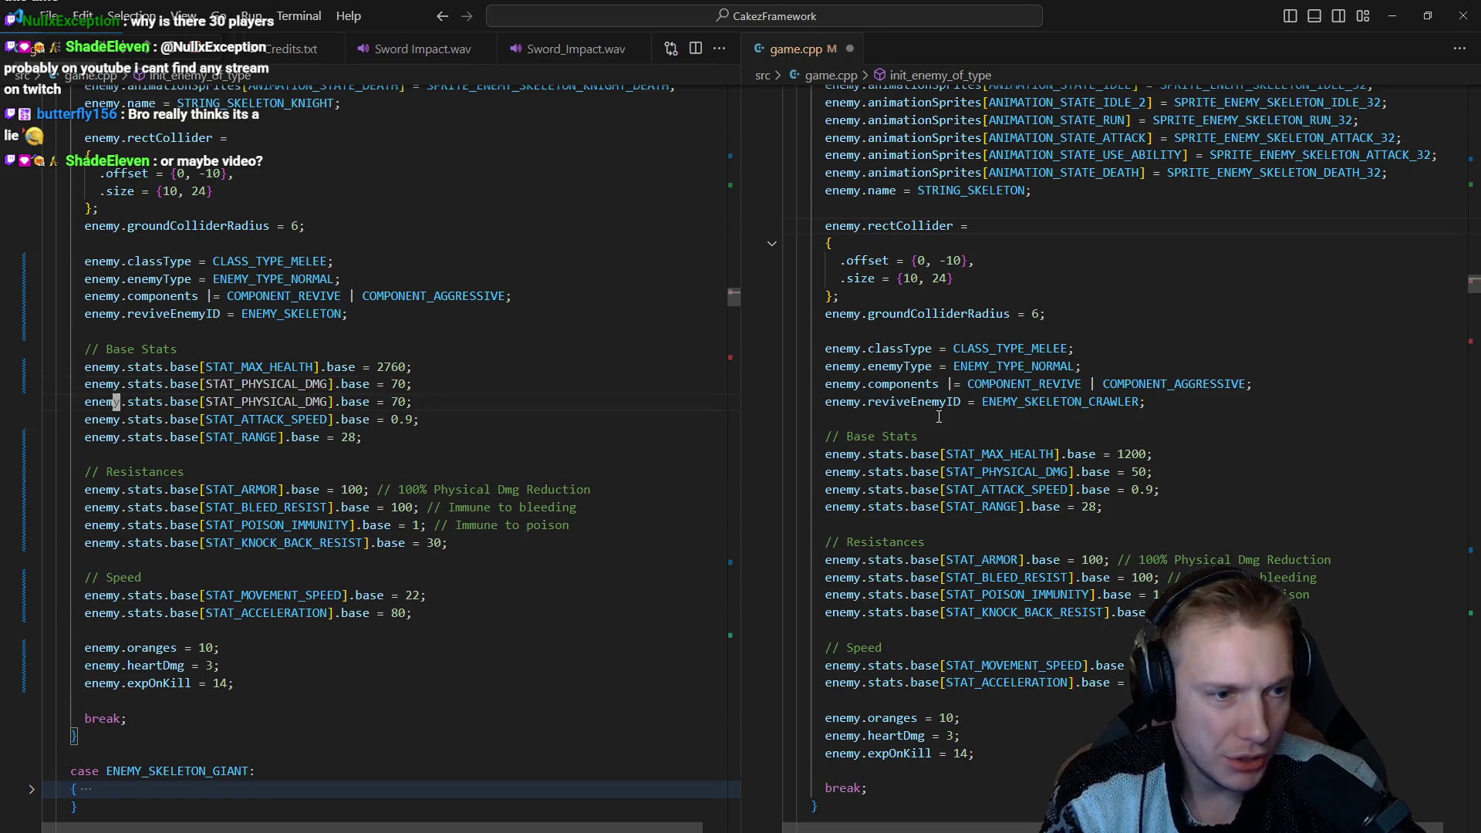
pyautogui.press('Home')
pyautogui.hotkey('ctrl', 'Right')
pyautogui.hotkey('ctrl', 'Right')
pyautogui.hotkey('ctrl', 'Right')
pyautogui.hotkey('ctrl', 'BackSpace')
pyautogui.write('stat_armor_')
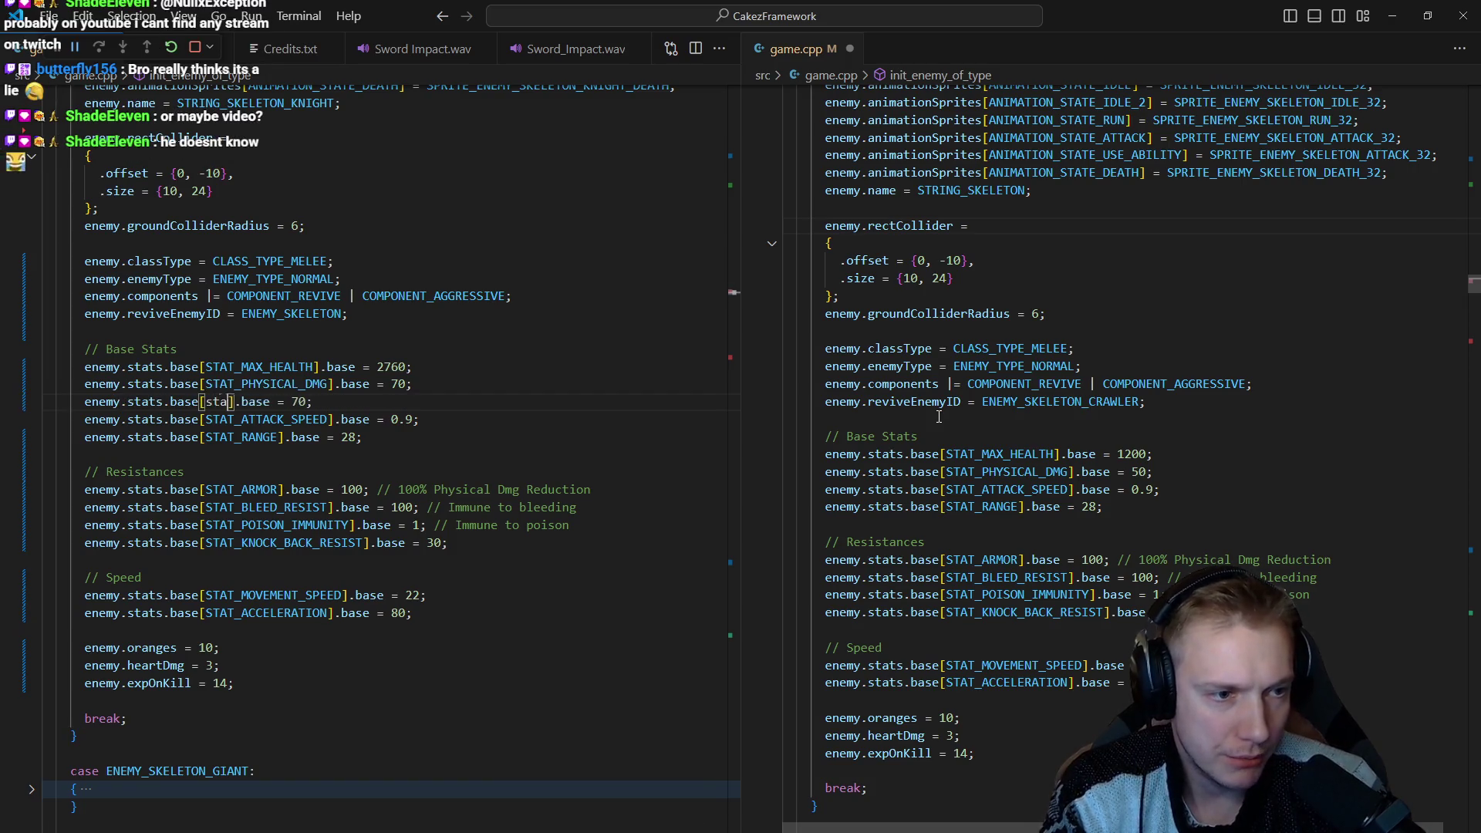
pyautogui.write('p')
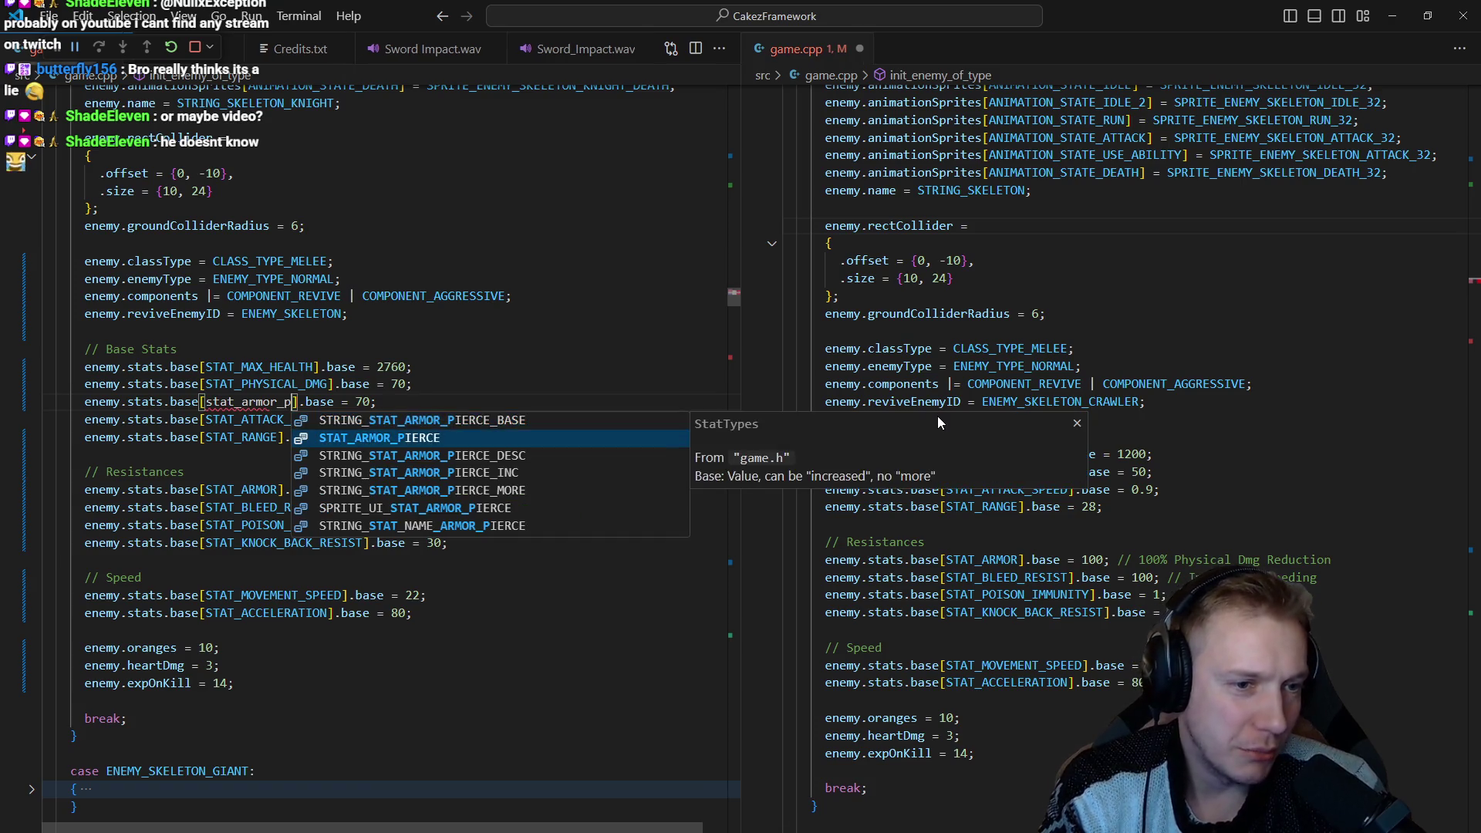
pyautogui.press('Down')
pyautogui.press('Return')
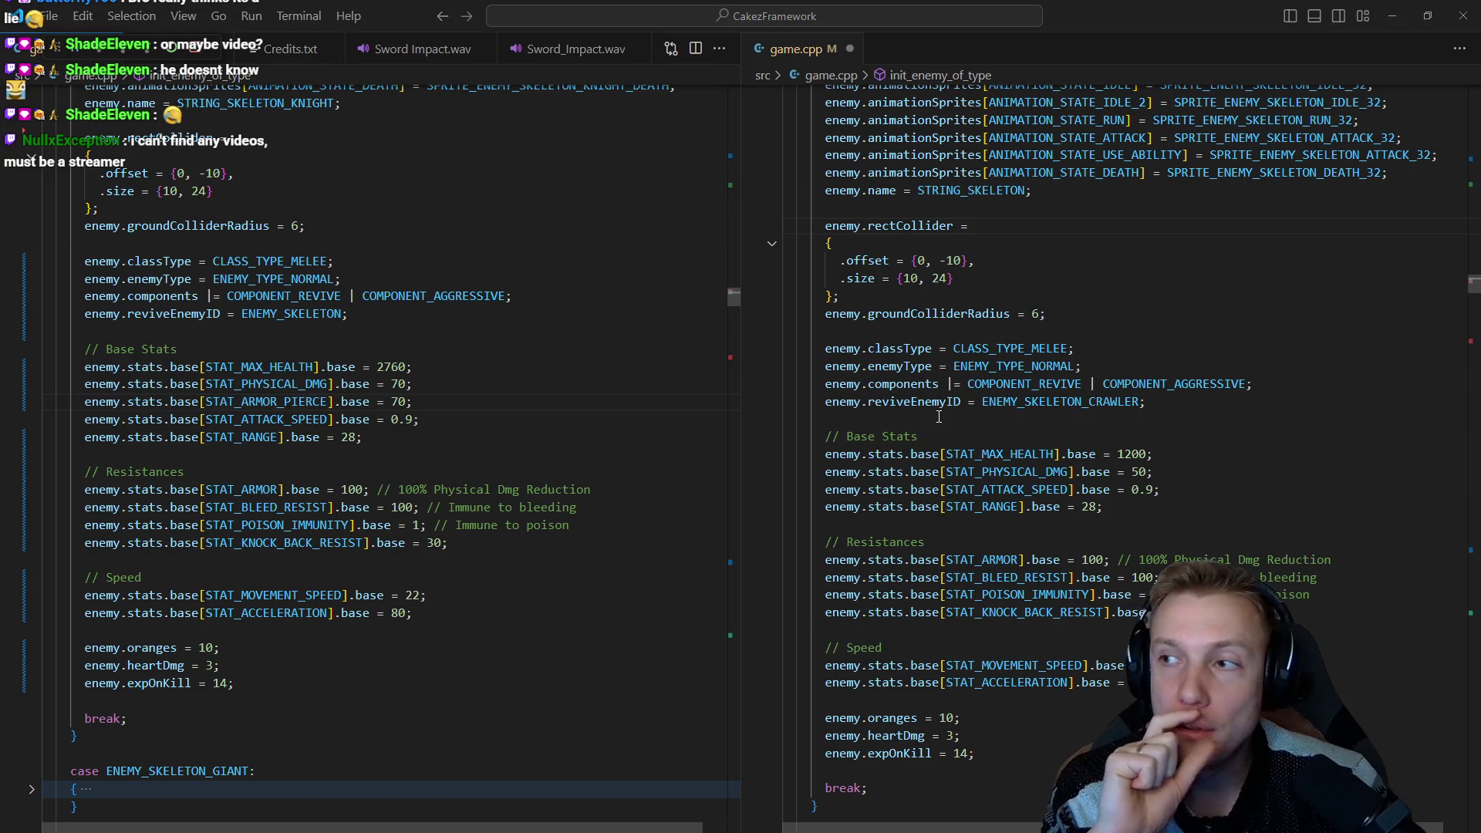
pyautogui.hotkey('alt', 'Tab')
# Hide the grid over the texture atlas's skeleton sprite rows, then return to game.cpp.
pyautogui.scroll(-2, 465, 277)
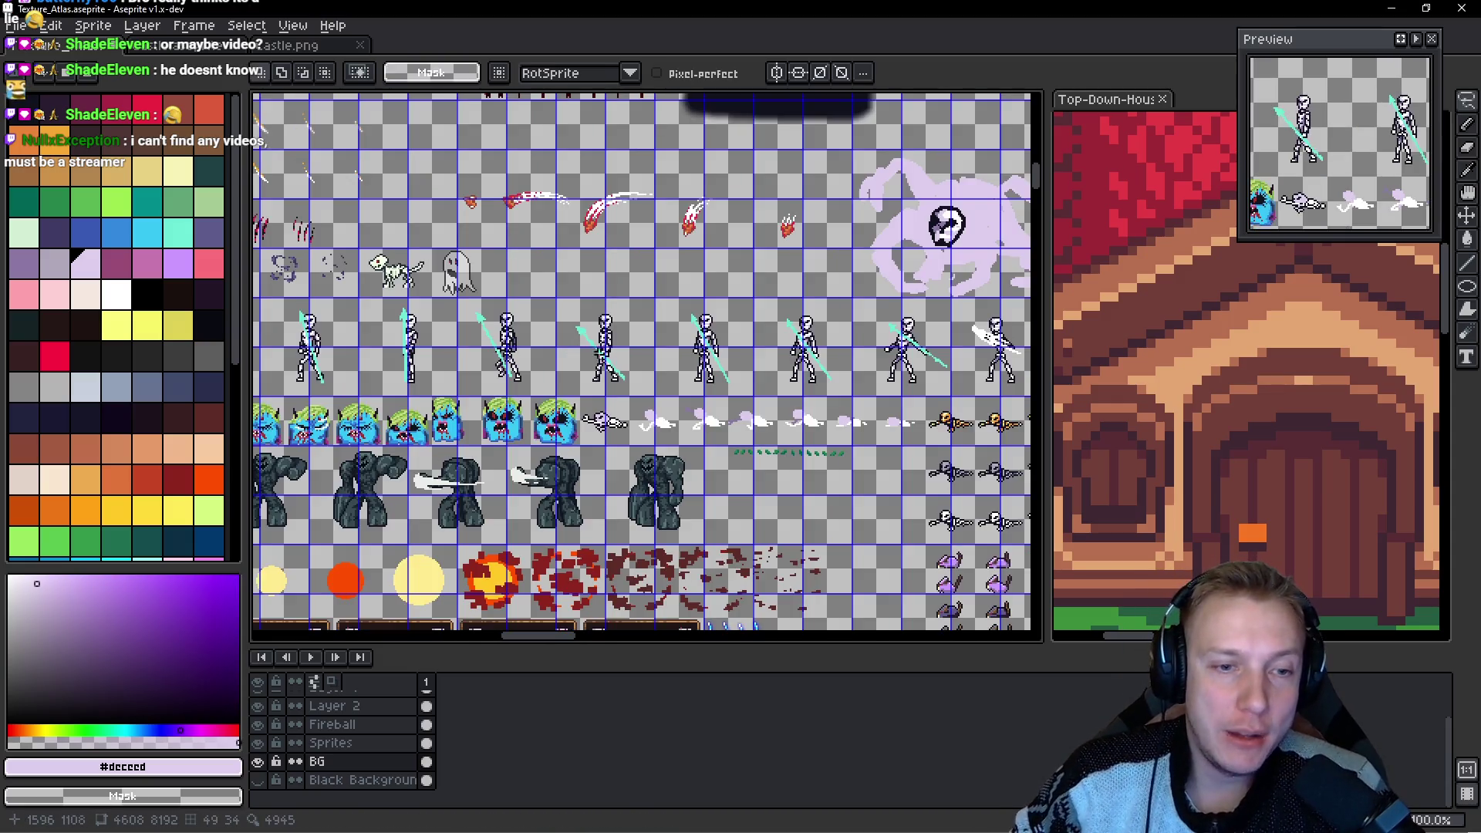
pyautogui.scroll(2, 589, 371)
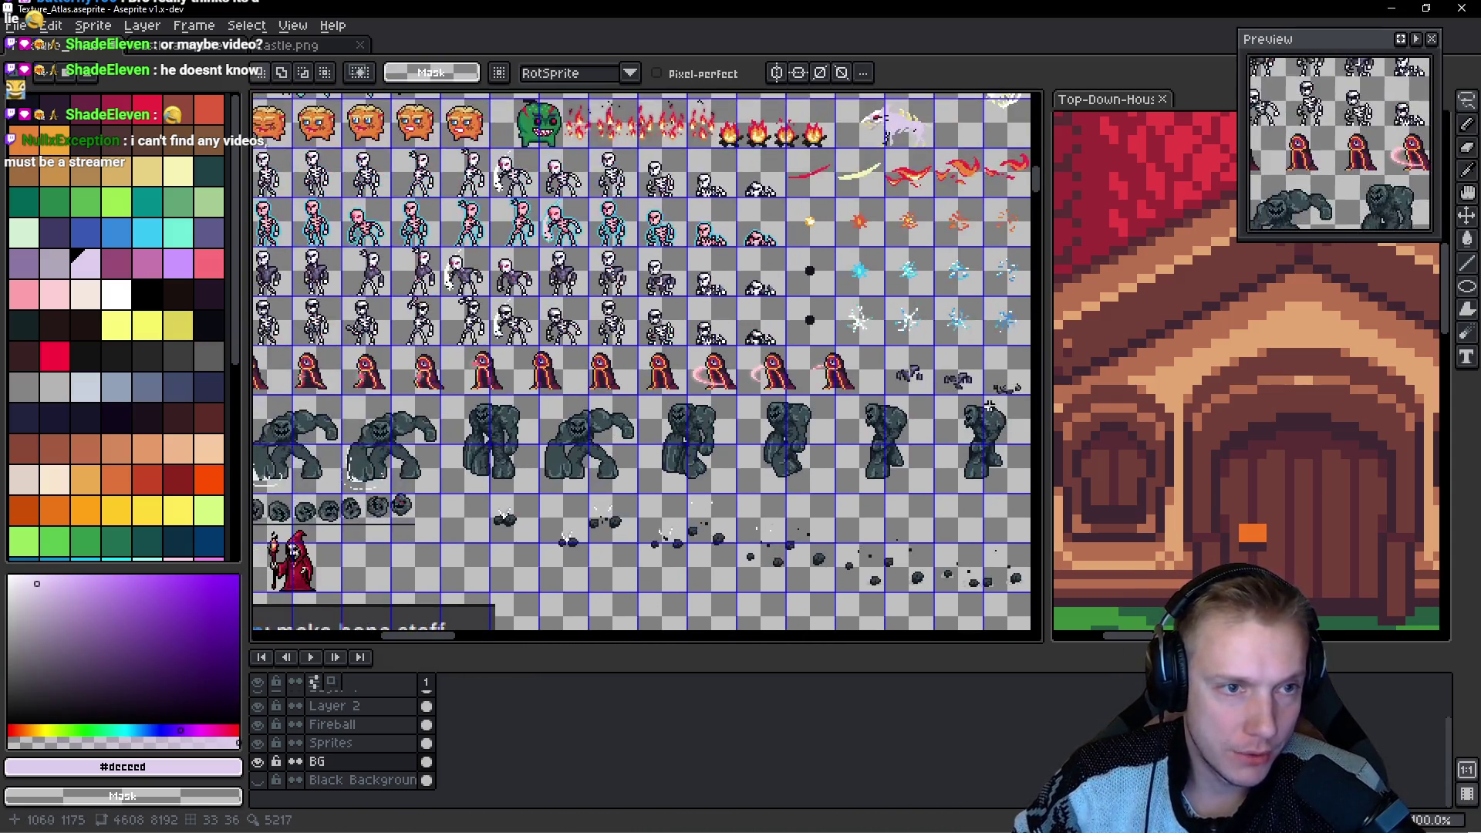
pyautogui.hotkey('ctrl', "'")
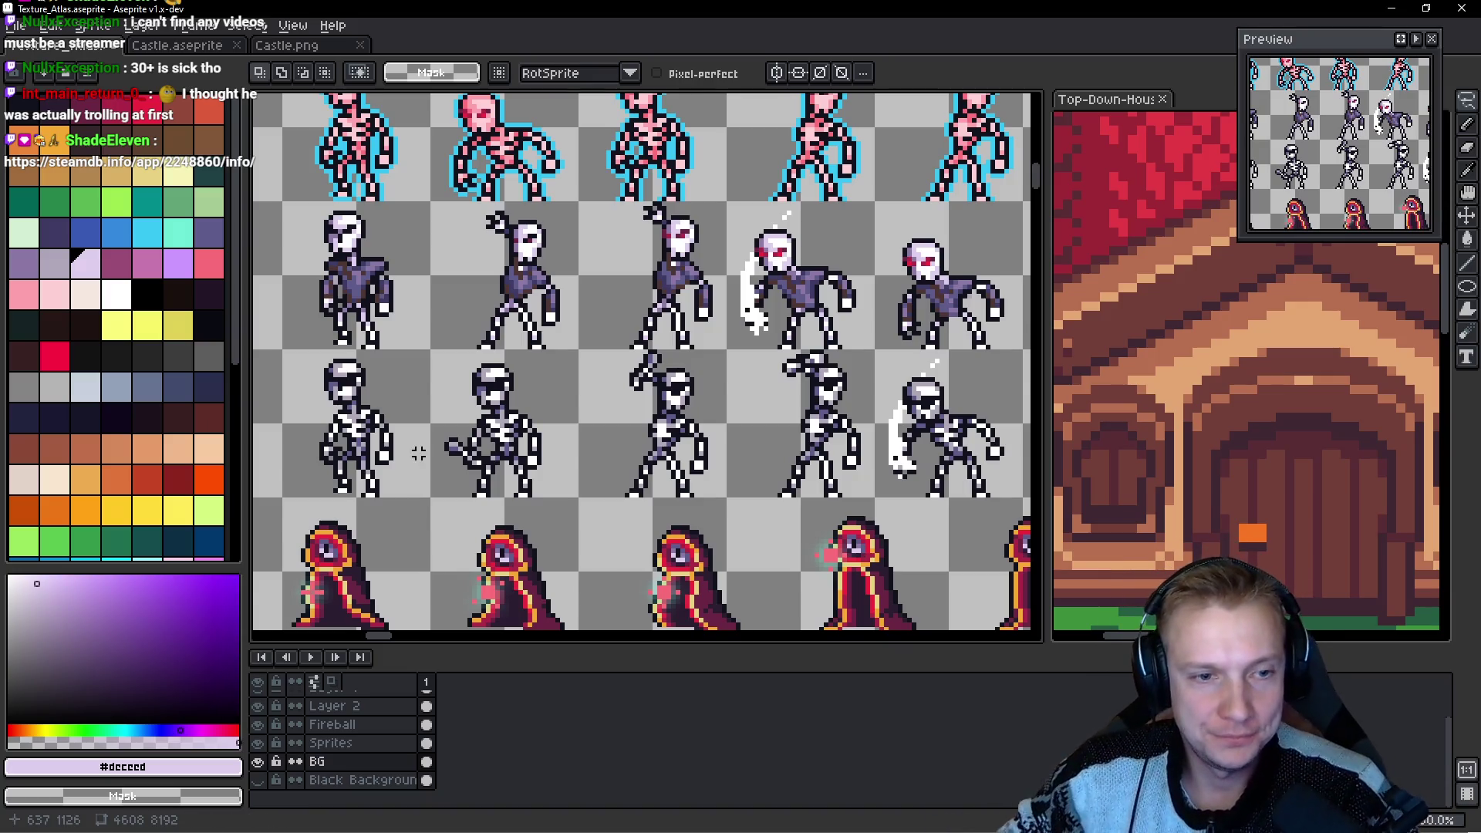
pyautogui.scroll(-5, 590, 371)
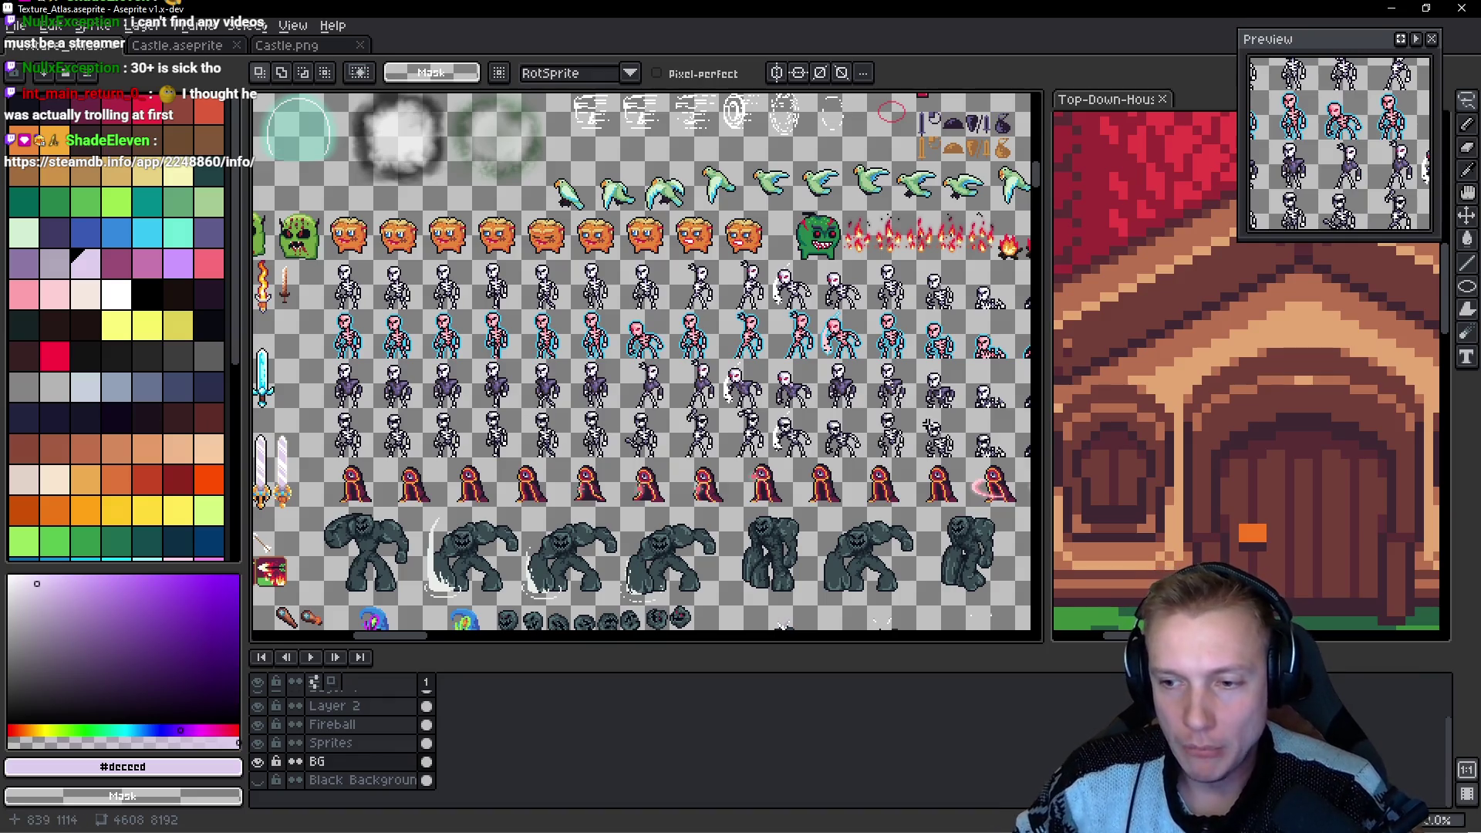
pyautogui.hscroll(1, 642, 366)
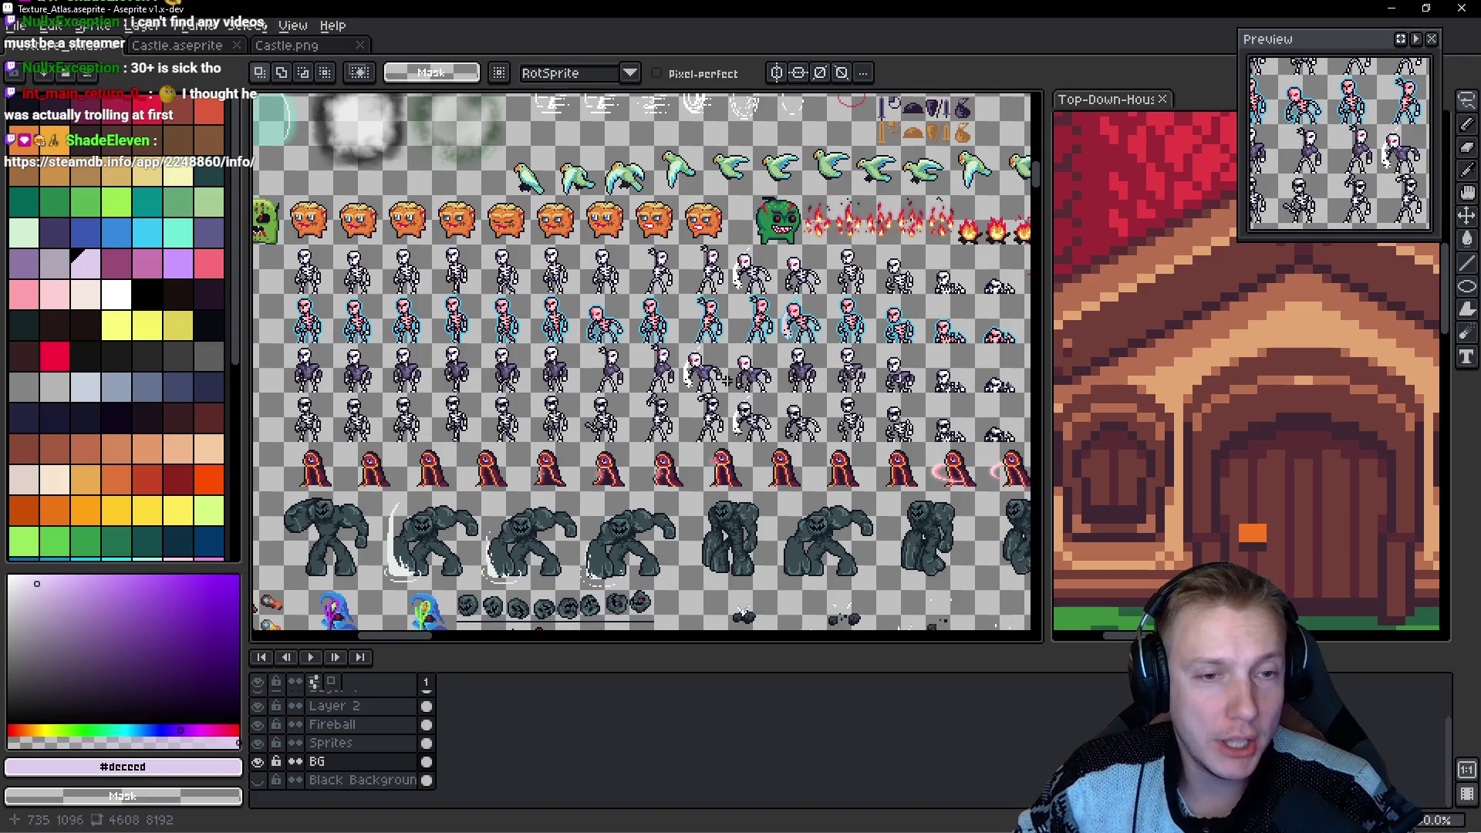
pyautogui.hotkey('alt', 'Tab')
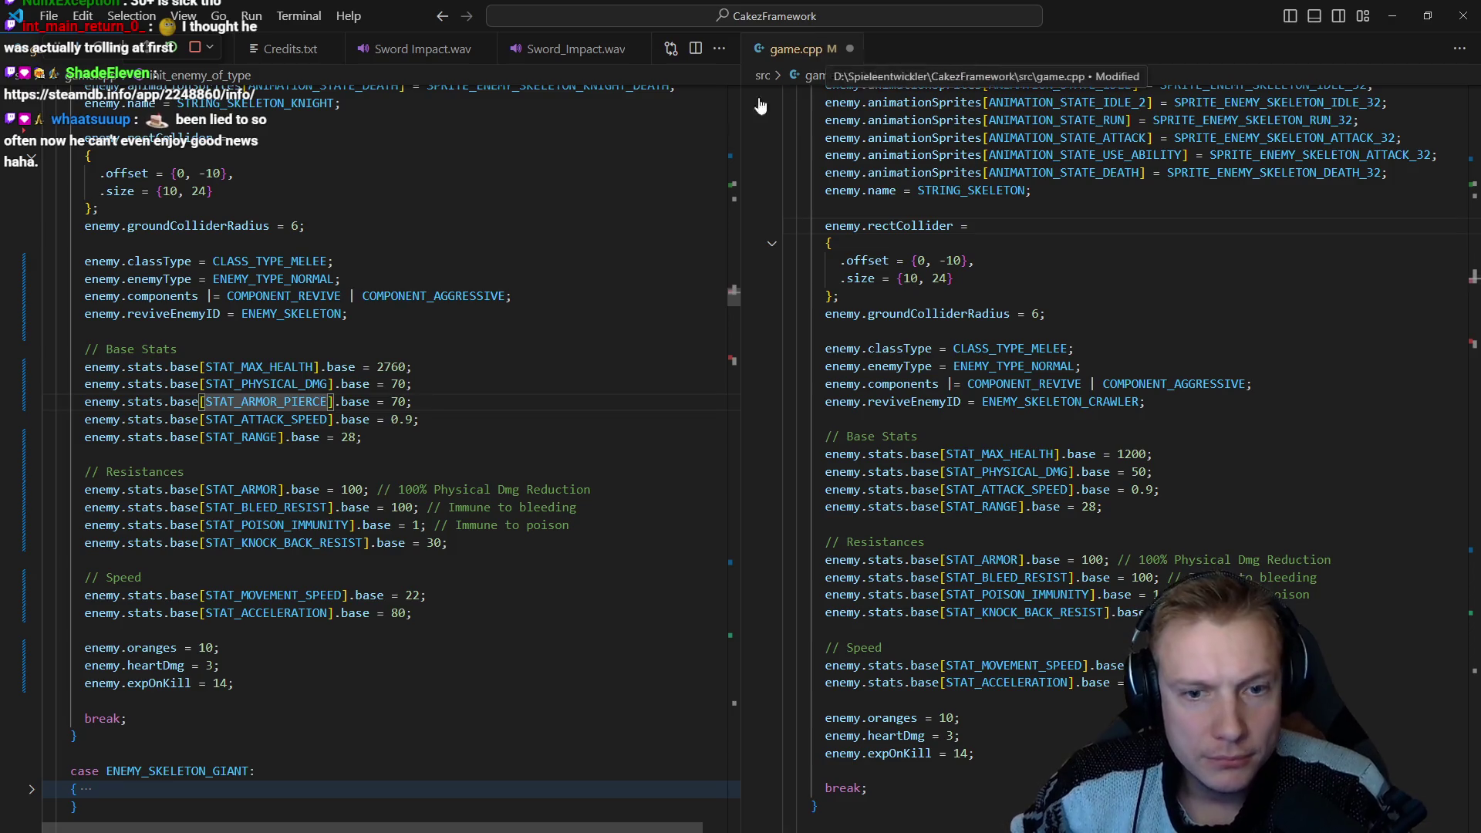
# Change the knight's armor pierce from 70 to 40 and attack speed from 0.9 to 1.2.
pyautogui.click(388, 424)
pyautogui.press('Up')
pyautogui.press('Right')
pyautogui.press('Right')
pyautogui.press('BackSpace')
pyautogui.press('BackSpace')
pyautogui.write('40')
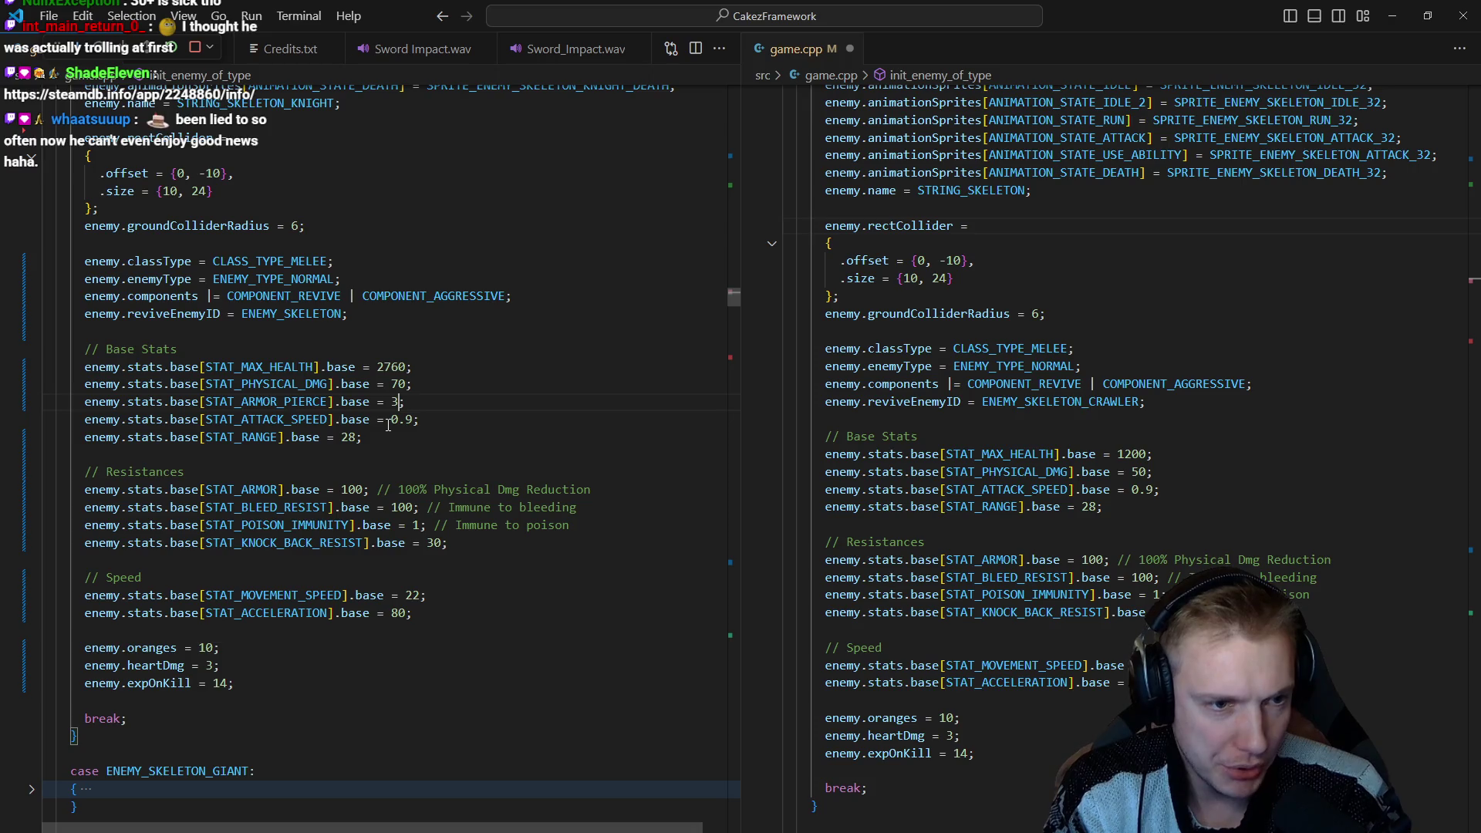
pyautogui.press('Down')
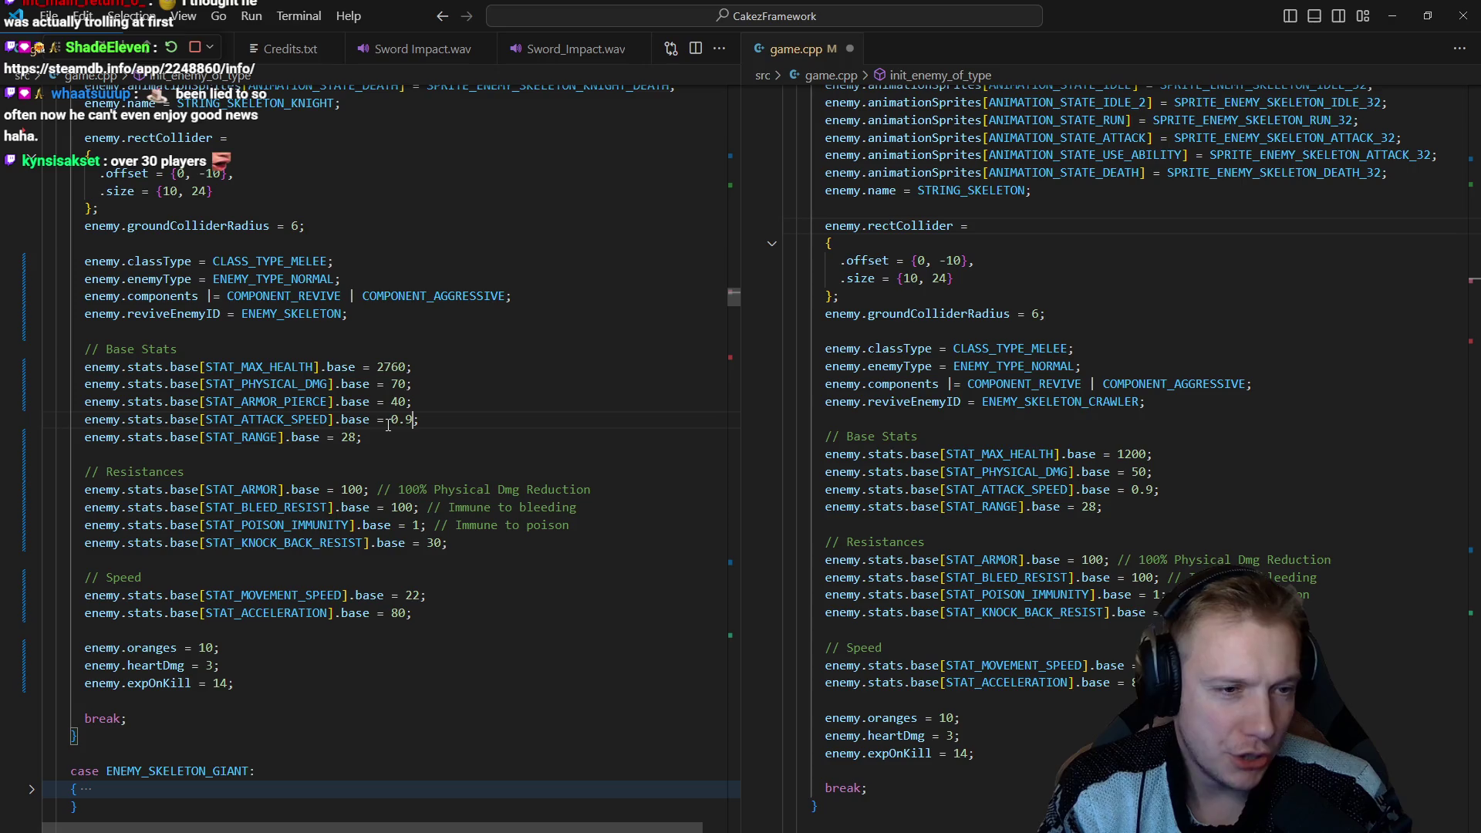
pyautogui.press('Right')
pyautogui.press('BackSpace')
pyautogui.press('BackSpace')
pyautogui.press('BackSpace')
pyautogui.write('1.2')
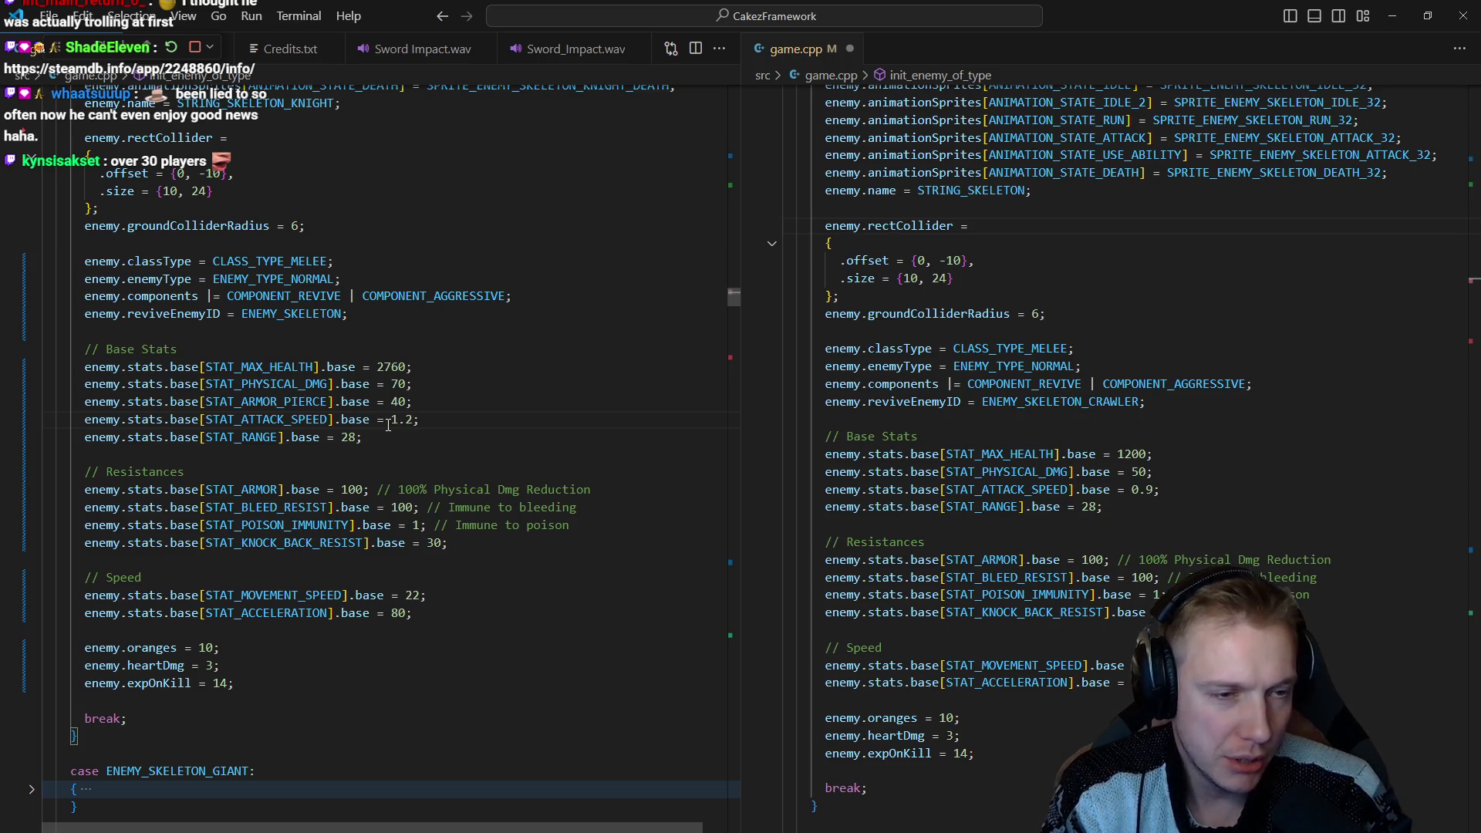
# Change the knight's range from 28 to 36 and save game.cpp.
pyautogui.press('Up')
pyautogui.press('Down')
pyautogui.press('Down')
pyautogui.press('Left')
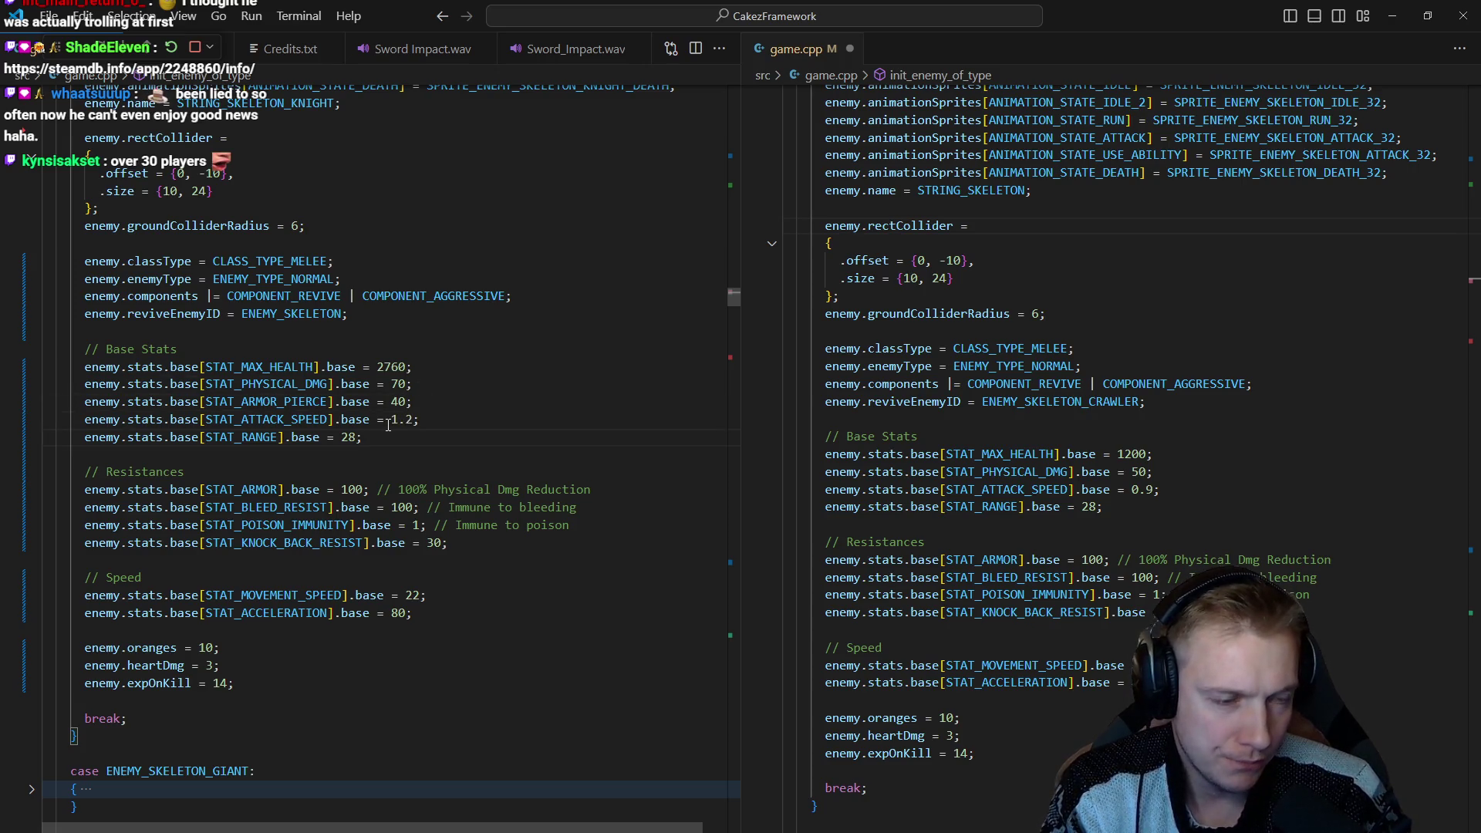
pyautogui.press('BackSpace')
pyautogui.press('BackSpace')
pyautogui.write('36')
pyautogui.hotkey('ctrl', 's')
pyautogui.press('Left')
# Duplicate the armor resistance line as STAT_MAGIC_RESIST with value 40 and comment 'Magic Dmg'.
pyautogui.press('Down')
pyautogui.press('Down')
pyautogui.press('Down')
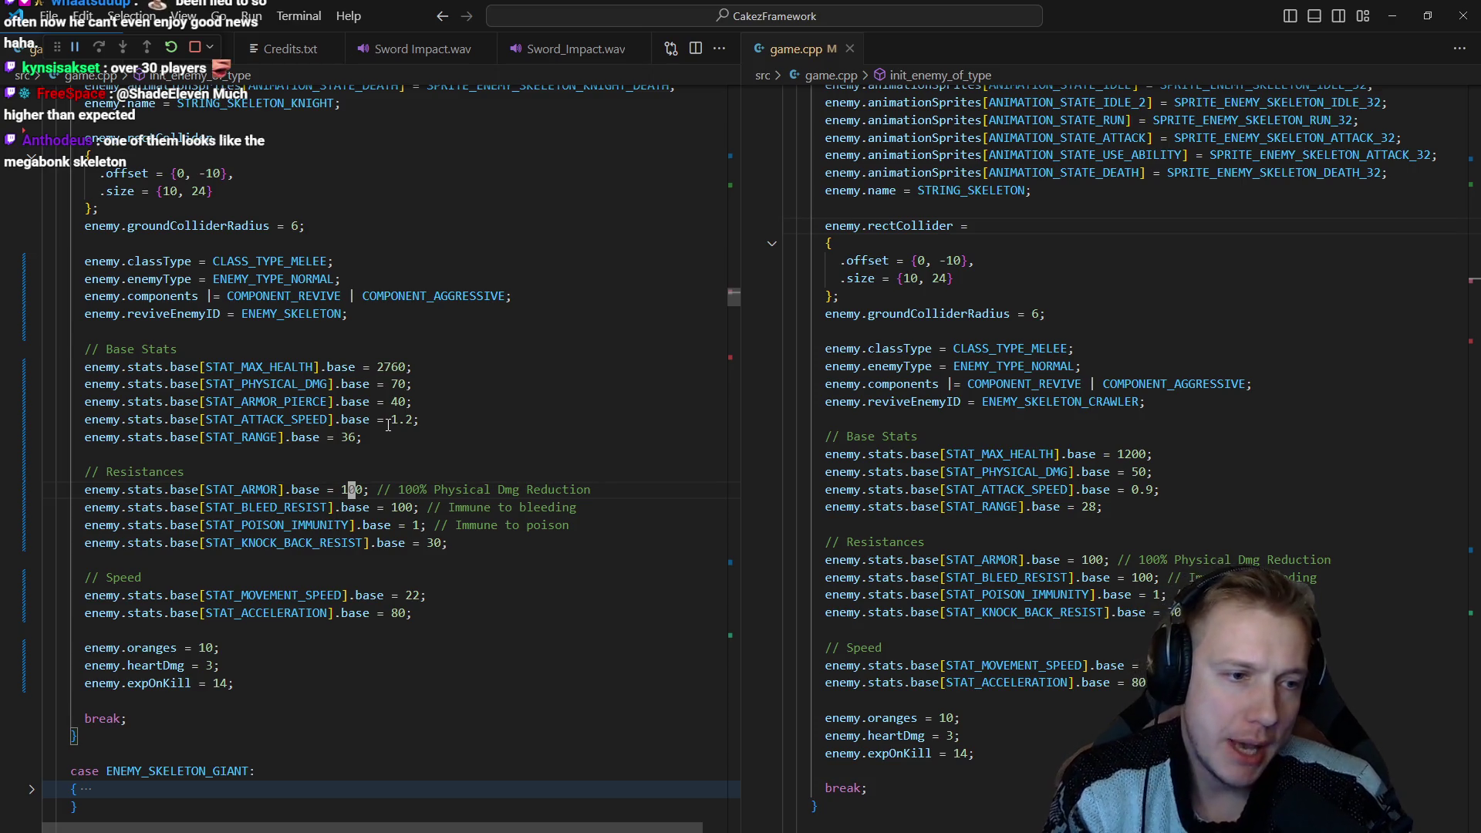
pyautogui.hotkey('ctrl', 'c')
pyautogui.hotkey('ctrl', 'v')
pyautogui.hotkey('ctrl', 'Right')
pyautogui.hotkey('ctrl', 'Right')
pyautogui.hotkey('ctrl', 'Right')
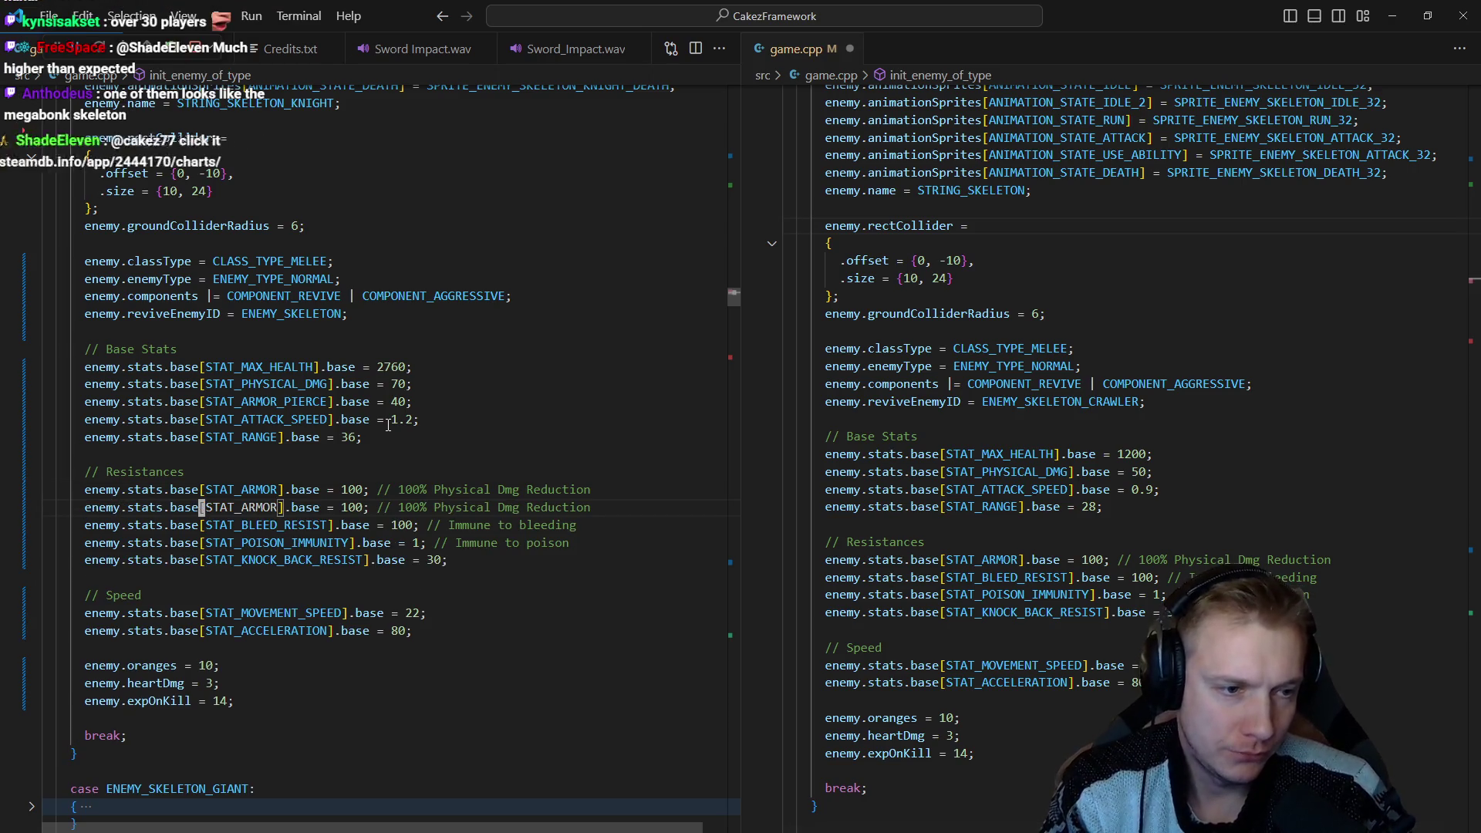
pyautogui.hotkey('ctrl', 'shift', 'Right')
pyautogui.write('sat')
pyautogui.press('BackSpace')
pyautogui.press('BackSpace')
pyautogui.write('tat_magi')
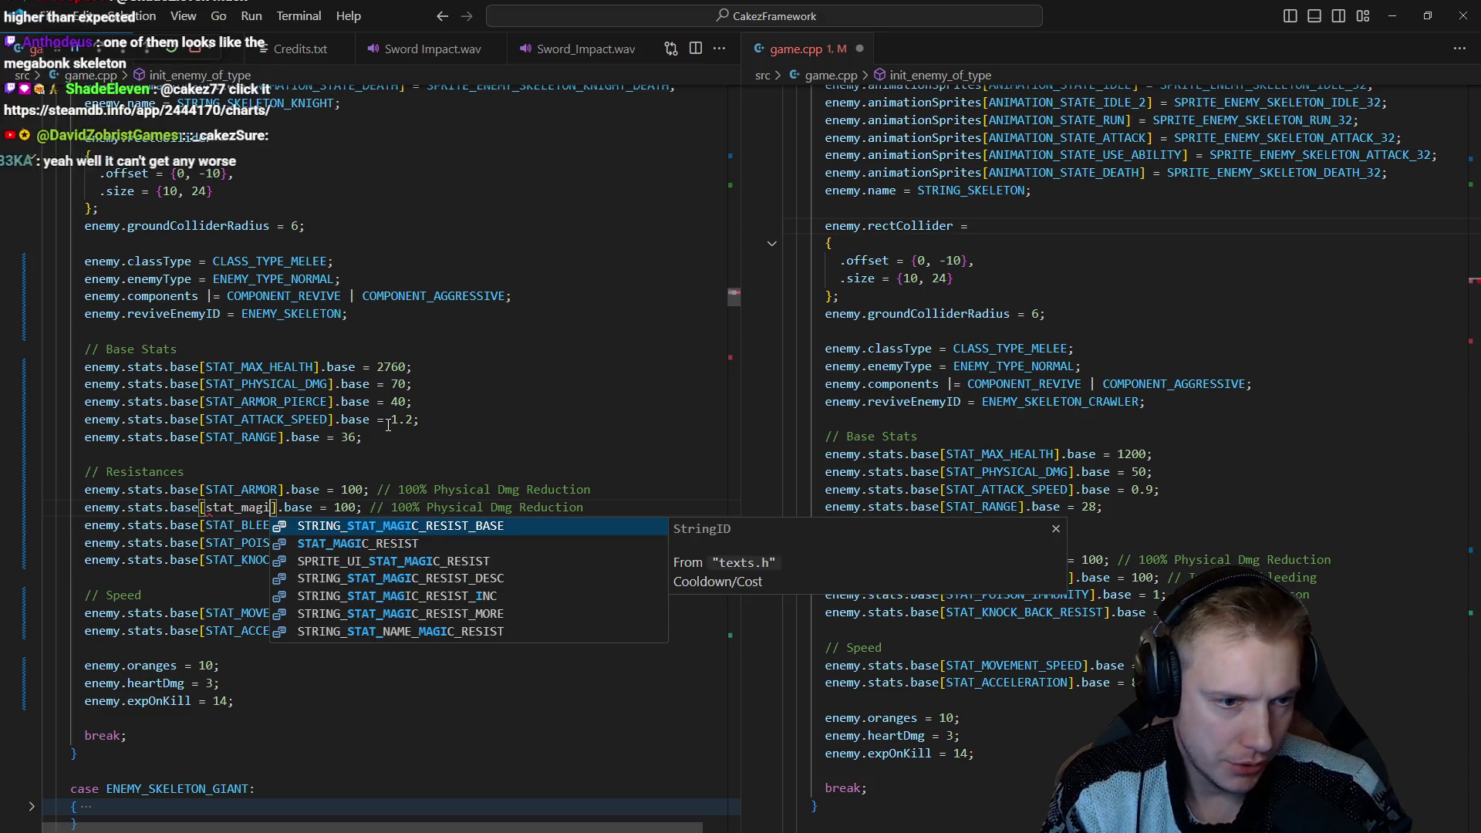
pyautogui.press('Tab')
pyautogui.press('Right')
pyautogui.press('Right')
pyautogui.press('Right')
pyautogui.press('Right')
pyautogui.hotkey('ctrl', 'Right')
pyautogui.hotkey('ctrl', 'Right')
pyautogui.hotkey('ctrl', 'BackSpace')
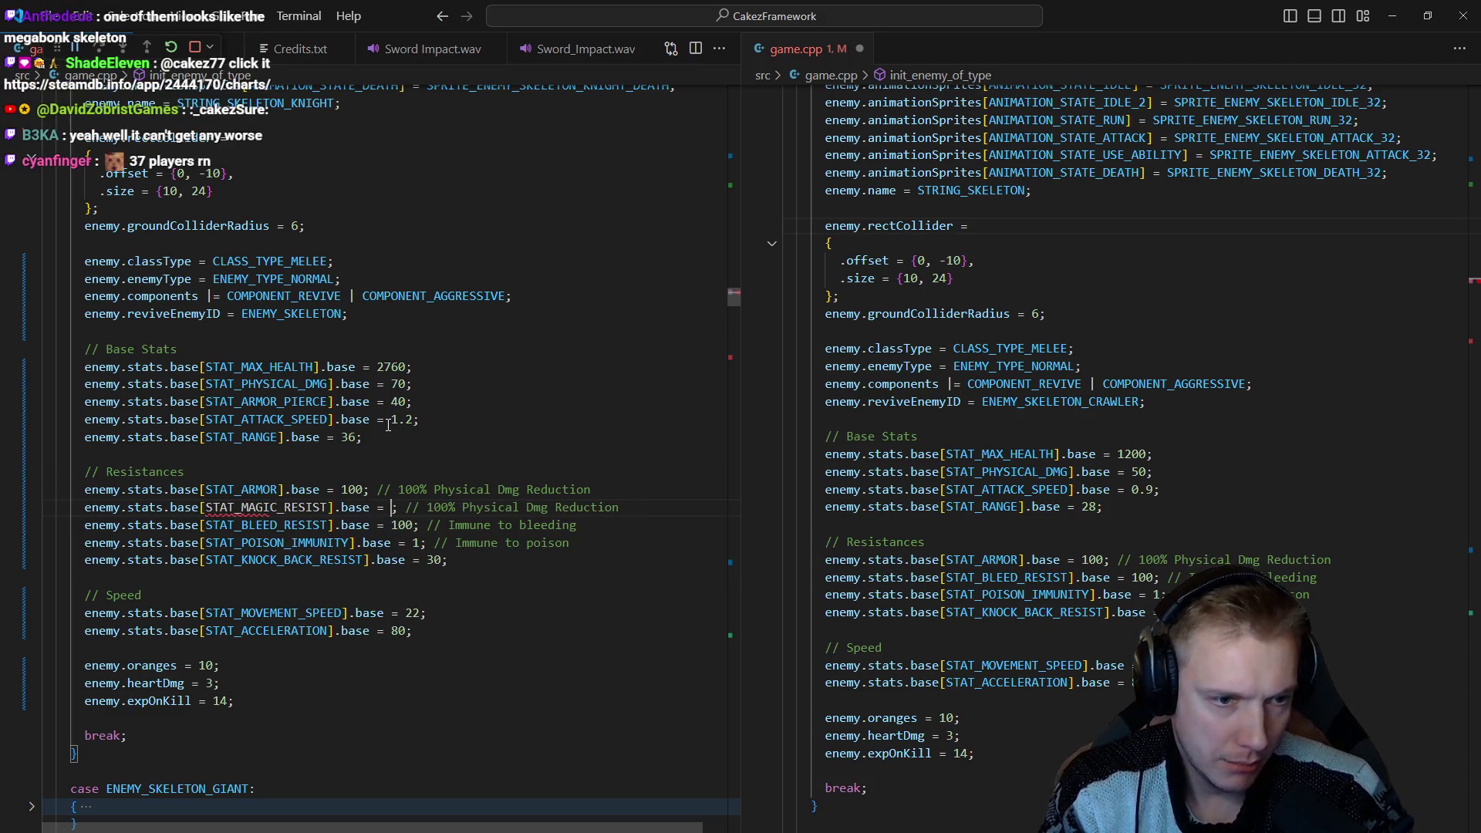
pyautogui.write('40')
pyautogui.hotkey('ctrl', 'Right')
pyautogui.hotkey('ctrl', 'Right')
pyautogui.hotkey('ctrl', 'Right')
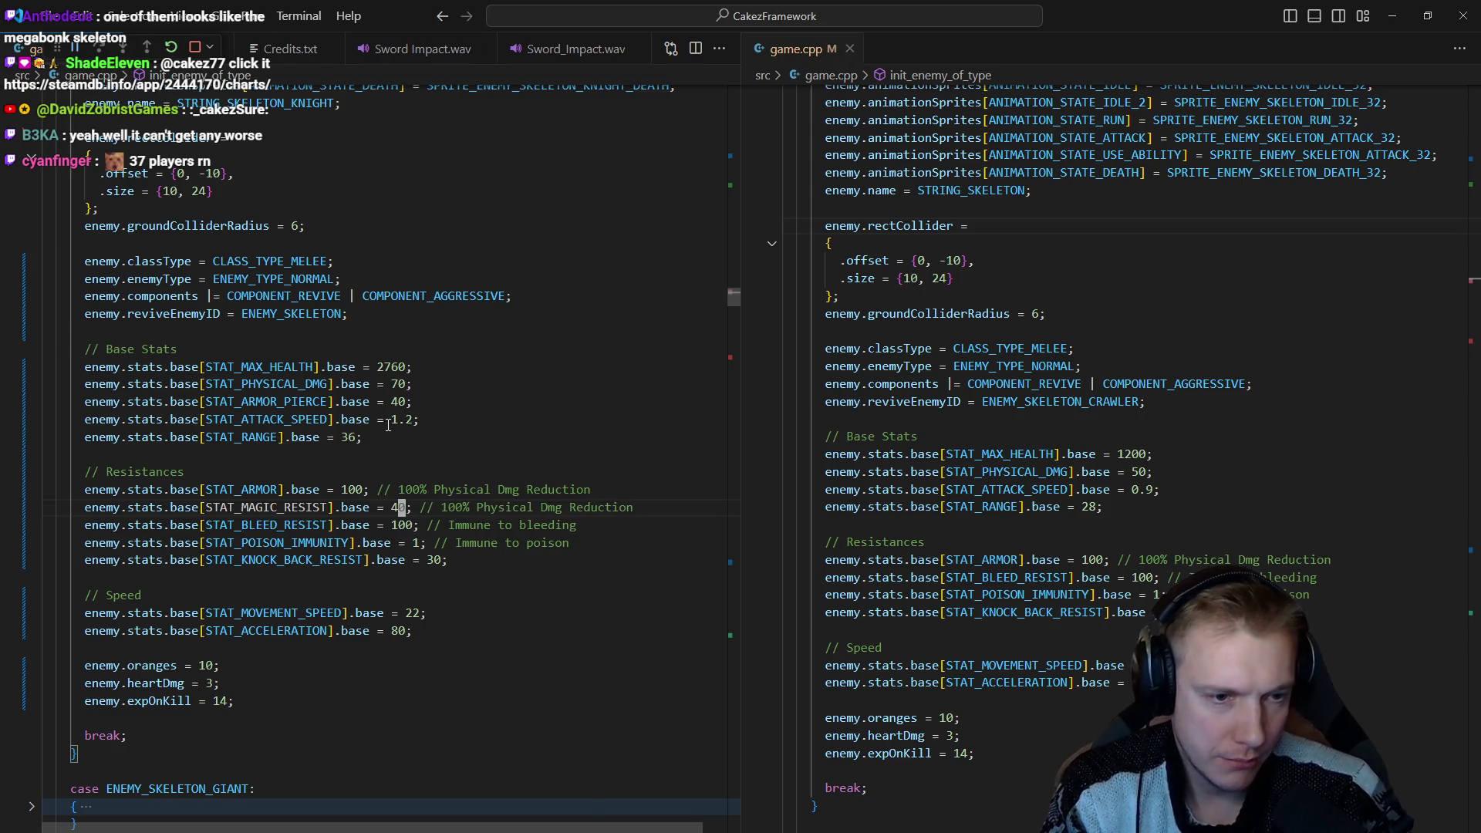
pyautogui.hotkey('ctrl', 'BackSpace')
pyautogui.hotkey('ctrl', 'BackSpace')
pyautogui.write('Magic Dmg')
# Raise the knock-back resist value from 30 to 80.
pyautogui.press('Down')
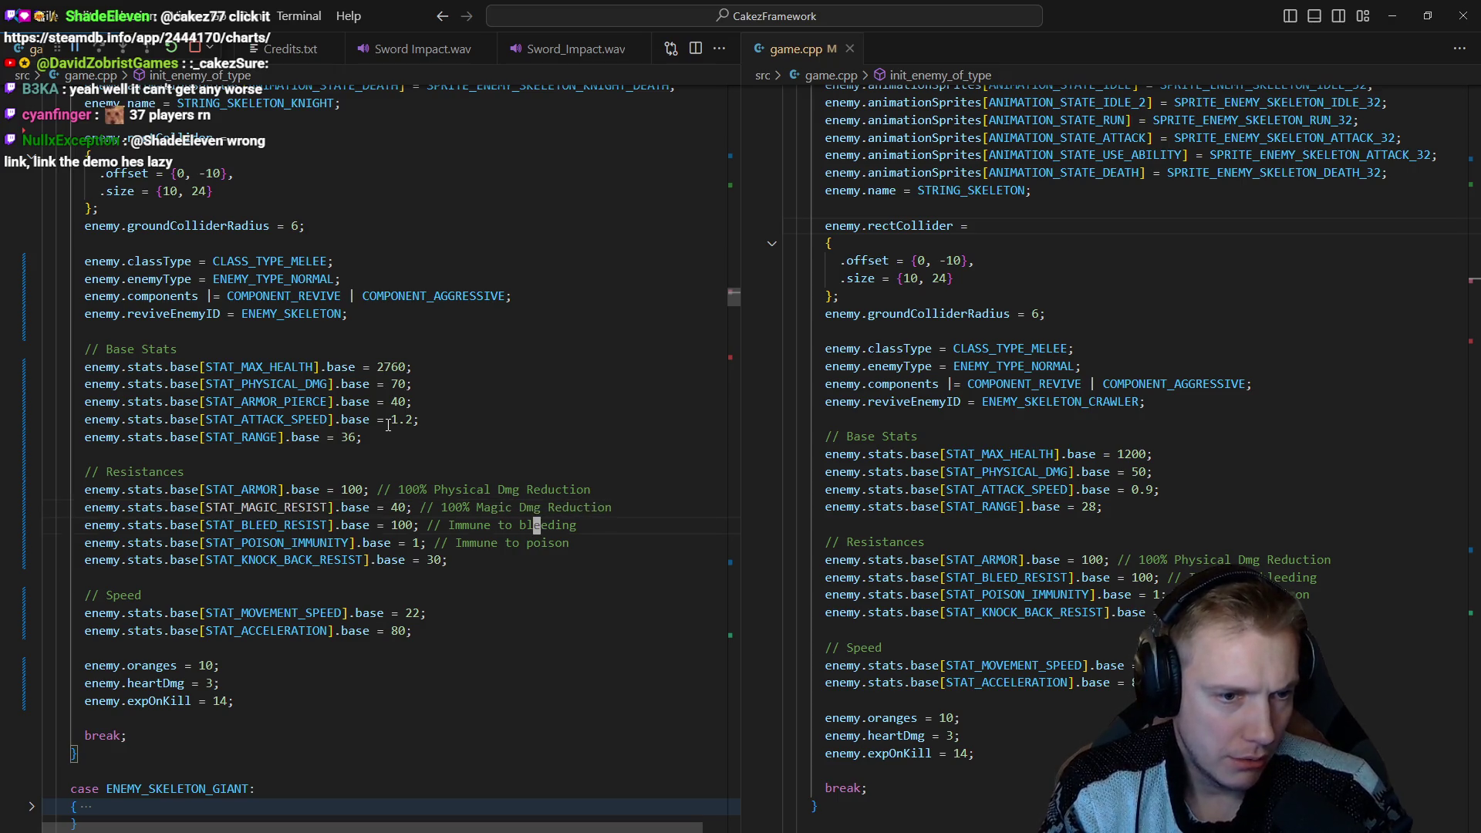
pyautogui.press('Down')
pyautogui.press('Down')
pyautogui.press('BackSpace')
pyautogui.press('BackSpace')
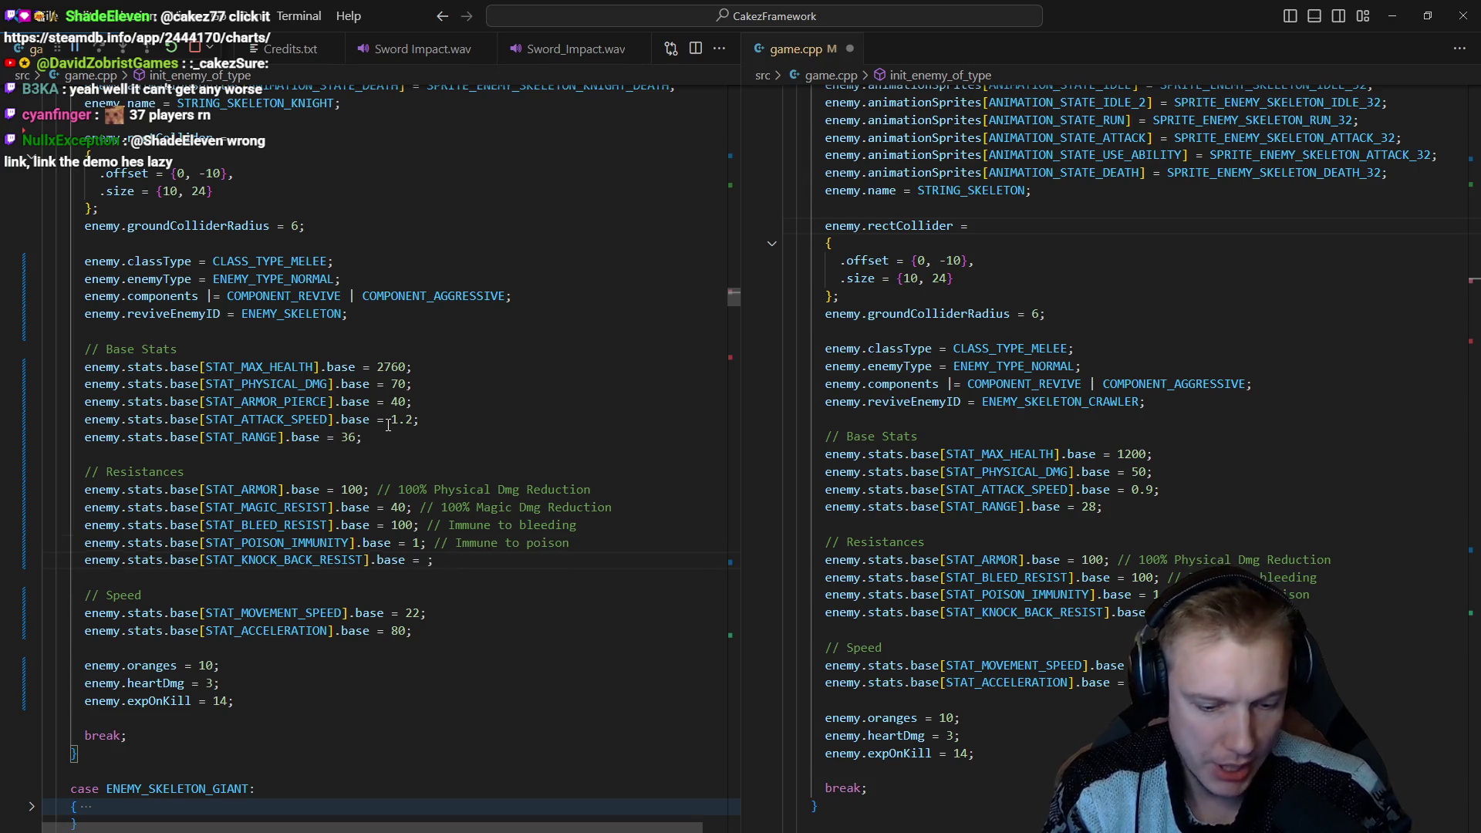
pyautogui.write('80')
pyautogui.press('Escape')
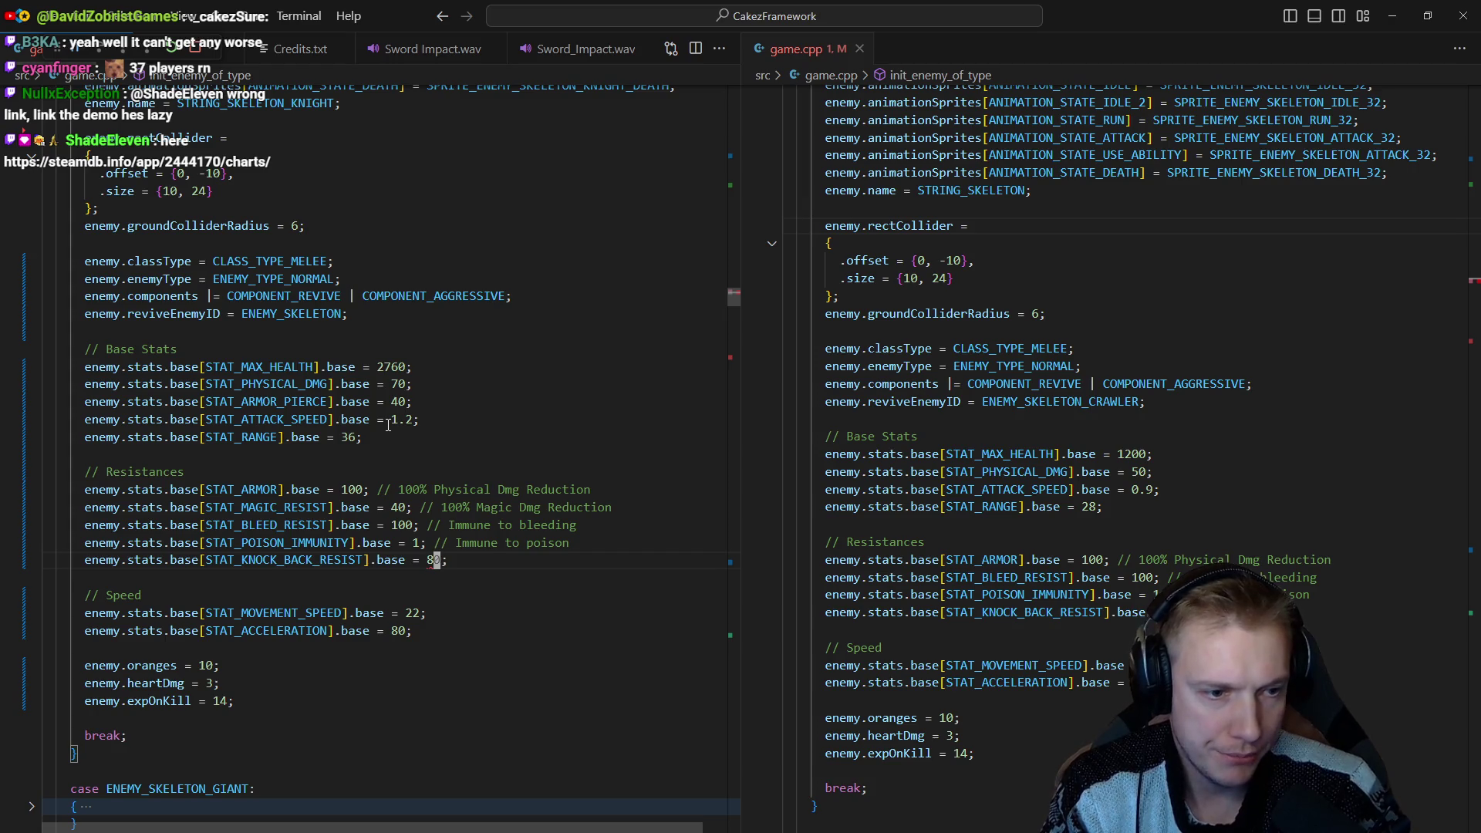
# Duplicate the knock-back resist line as STAT_STUN_RESIST with value 80.
pyautogui.press('y')
pyautogui.press('y')
pyautogui.press('p')
pyautogui.press('w')
pyautogui.press('w')
pyautogui.press('w')
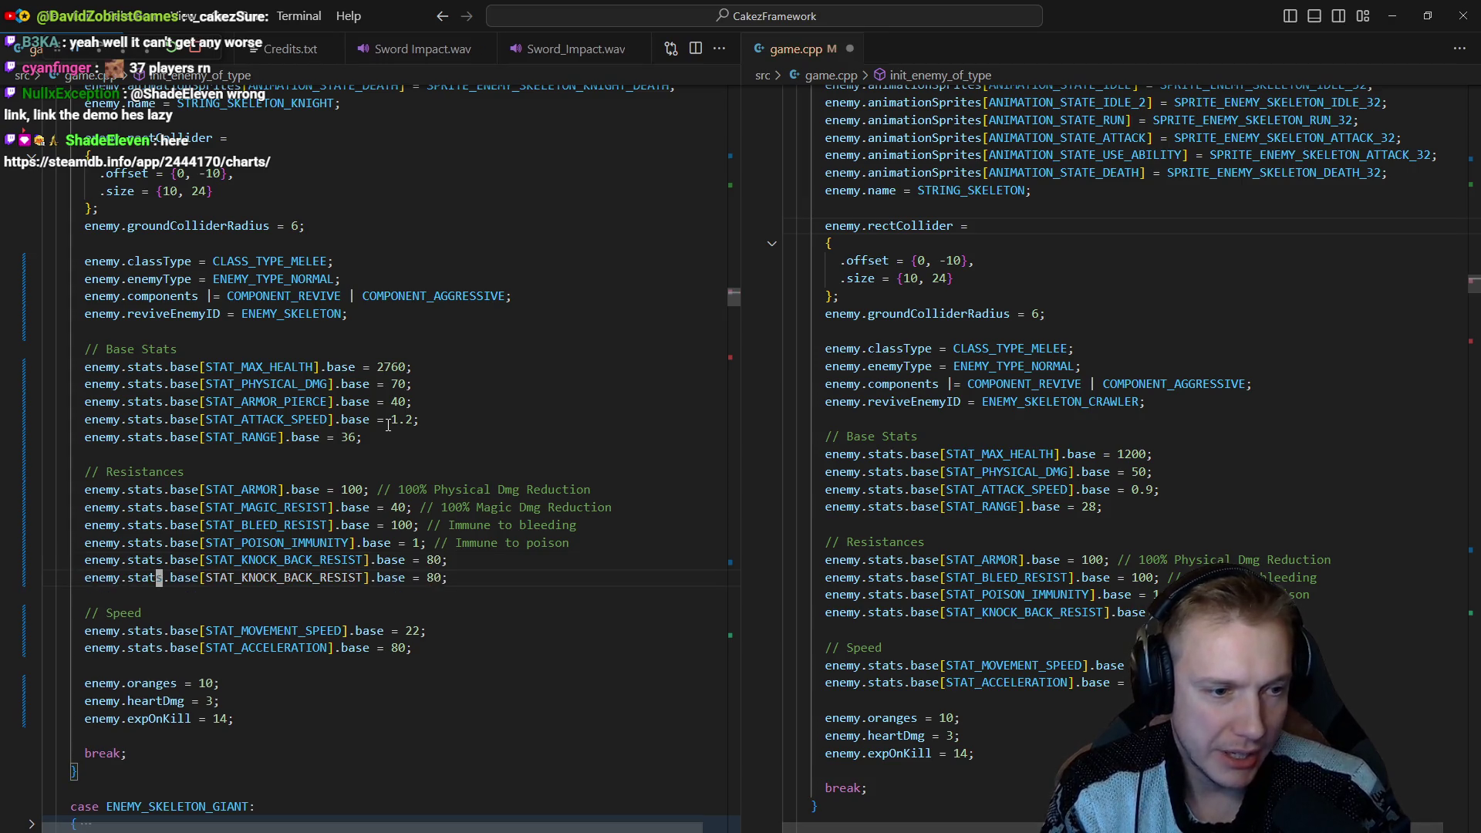
pyautogui.press('e')
pyautogui.press('c')
pyautogui.press('i')
pyautogui.press('[')
pyautogui.write('stat_')
pyautogui.write('stun')
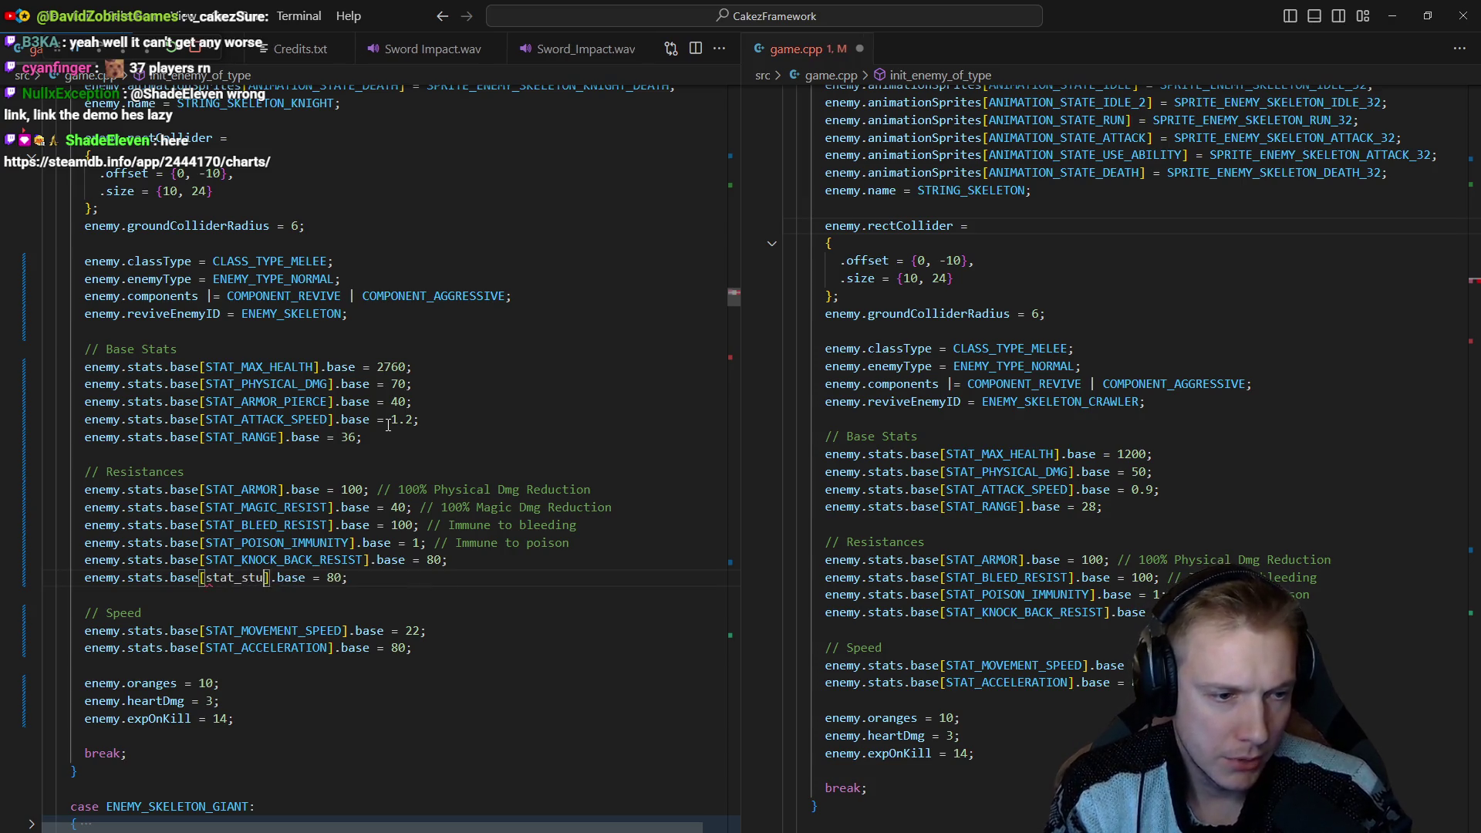
pyautogui.press('Down')
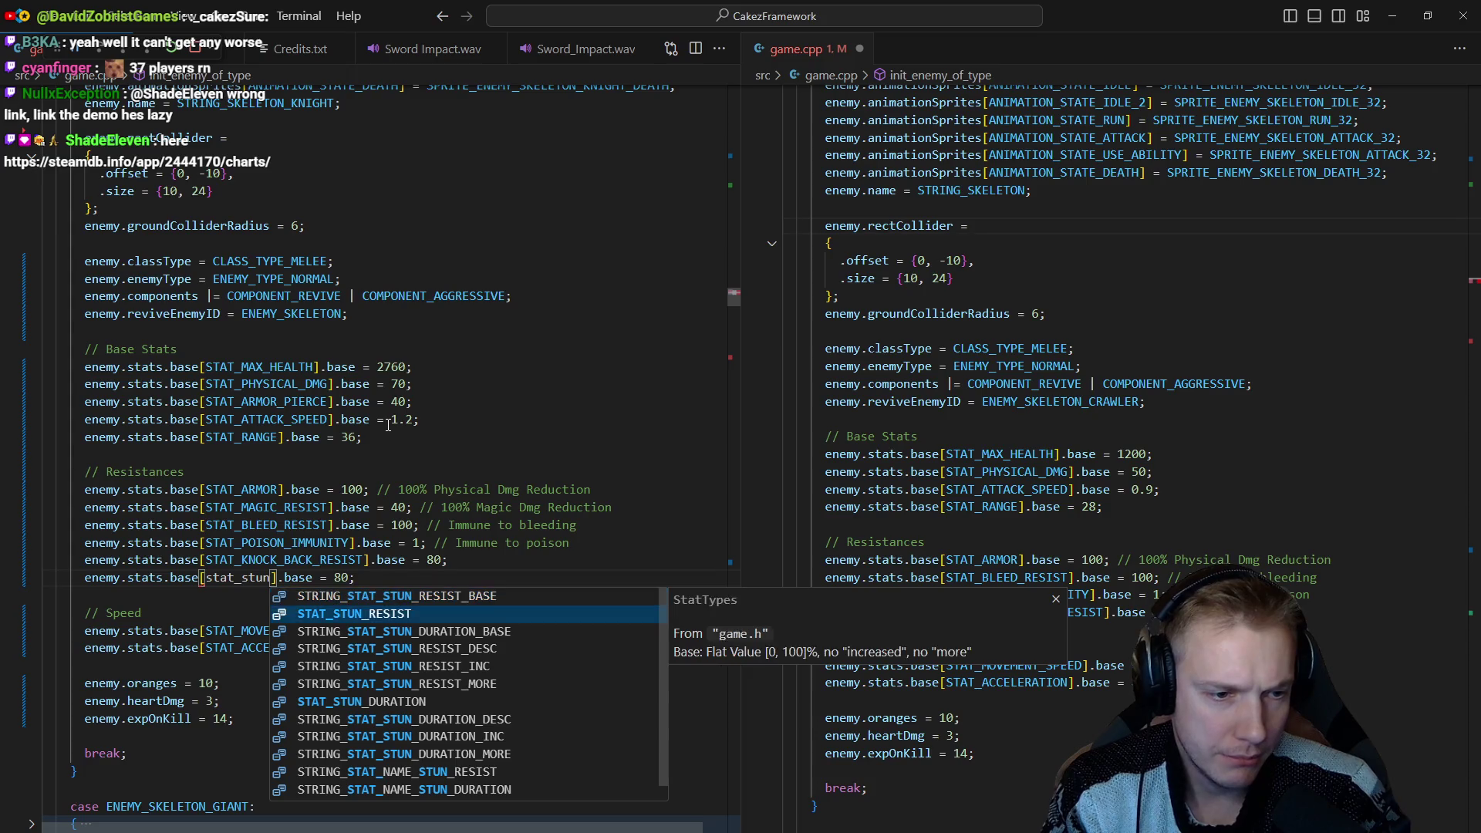
pyautogui.press('Return')
pyautogui.press('Escape')
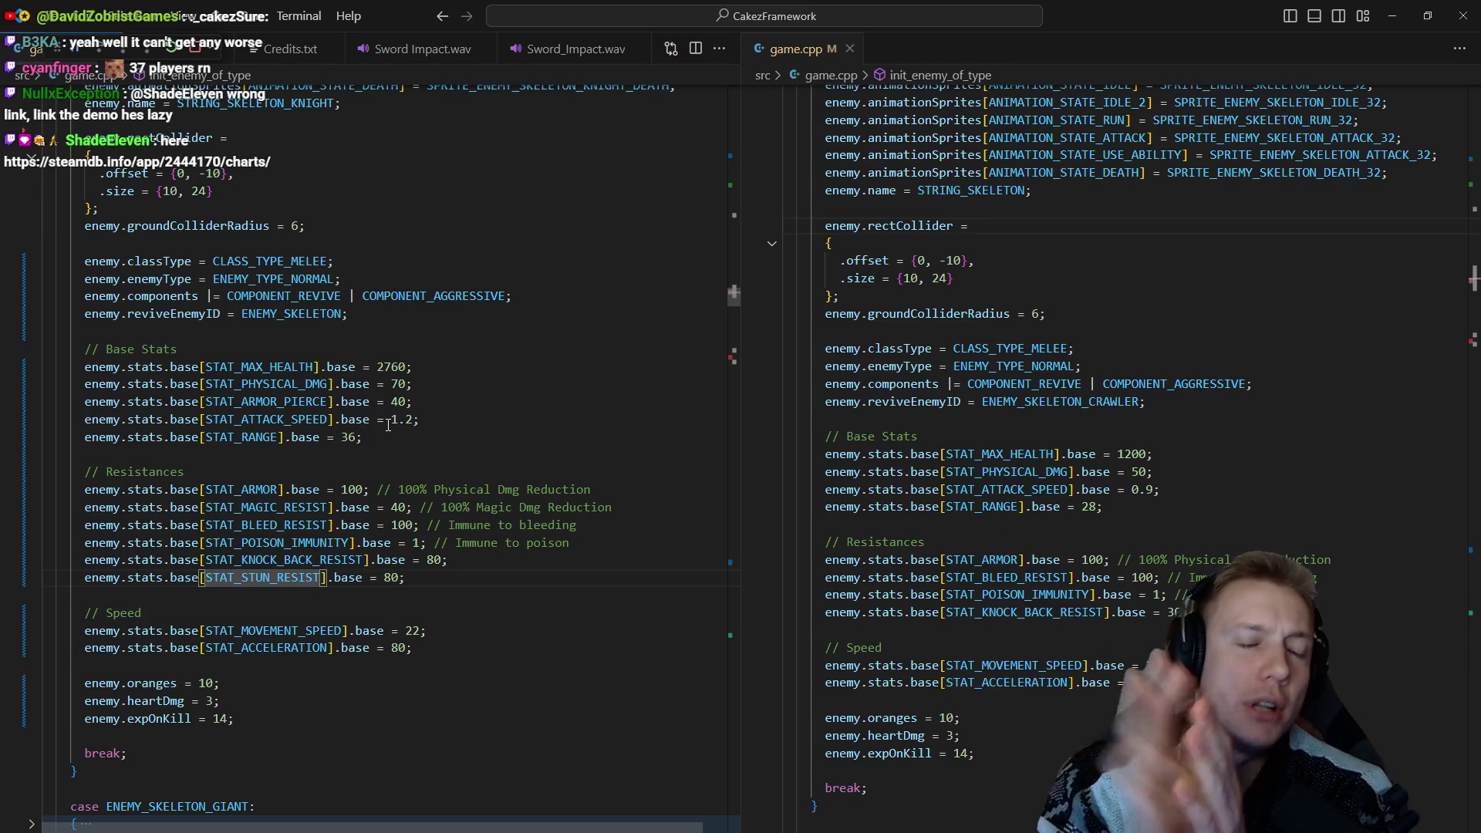
pyautogui.hotkey('alt', 'Tab')
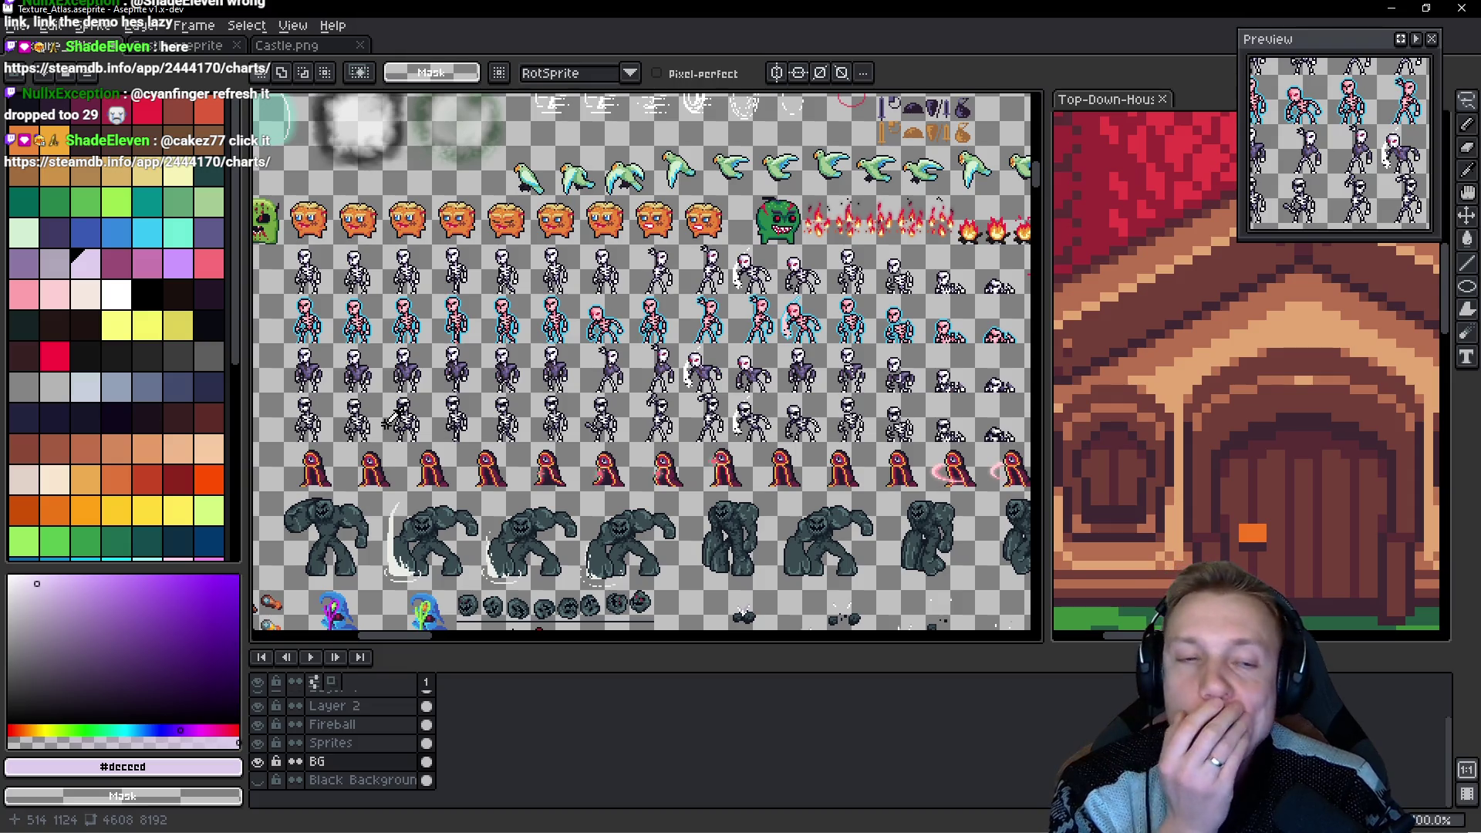
# Leave Aseprite's texture atlas and return to game.cpp in VS Code.
pyautogui.hotkey('alt', 'Tab')
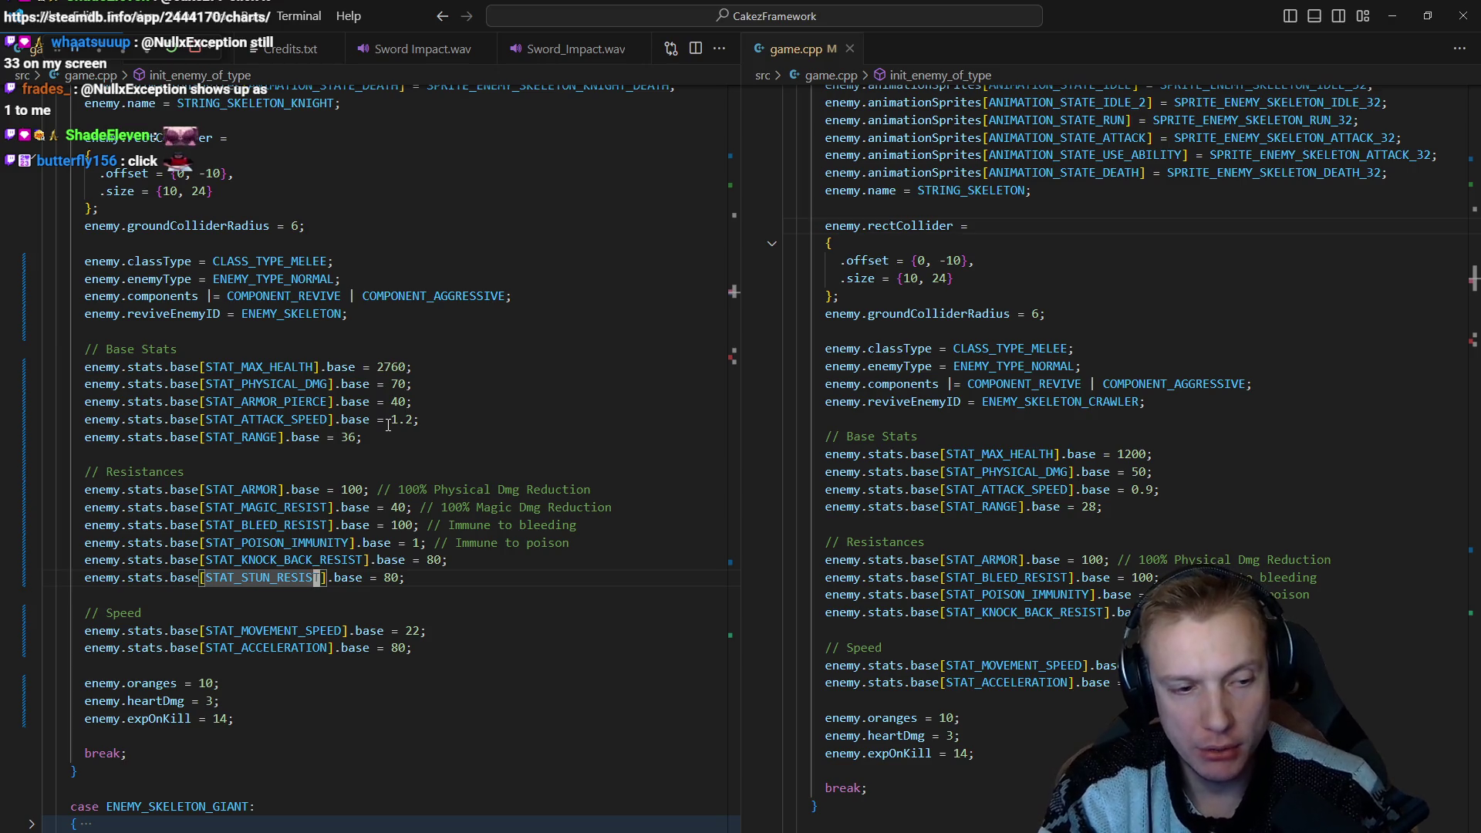
# Replace the movement speed value 22, rebuild the game, and close its Options dialog.
pyautogui.press('Down')
pyautogui.press('Down')
pyautogui.press('Down')
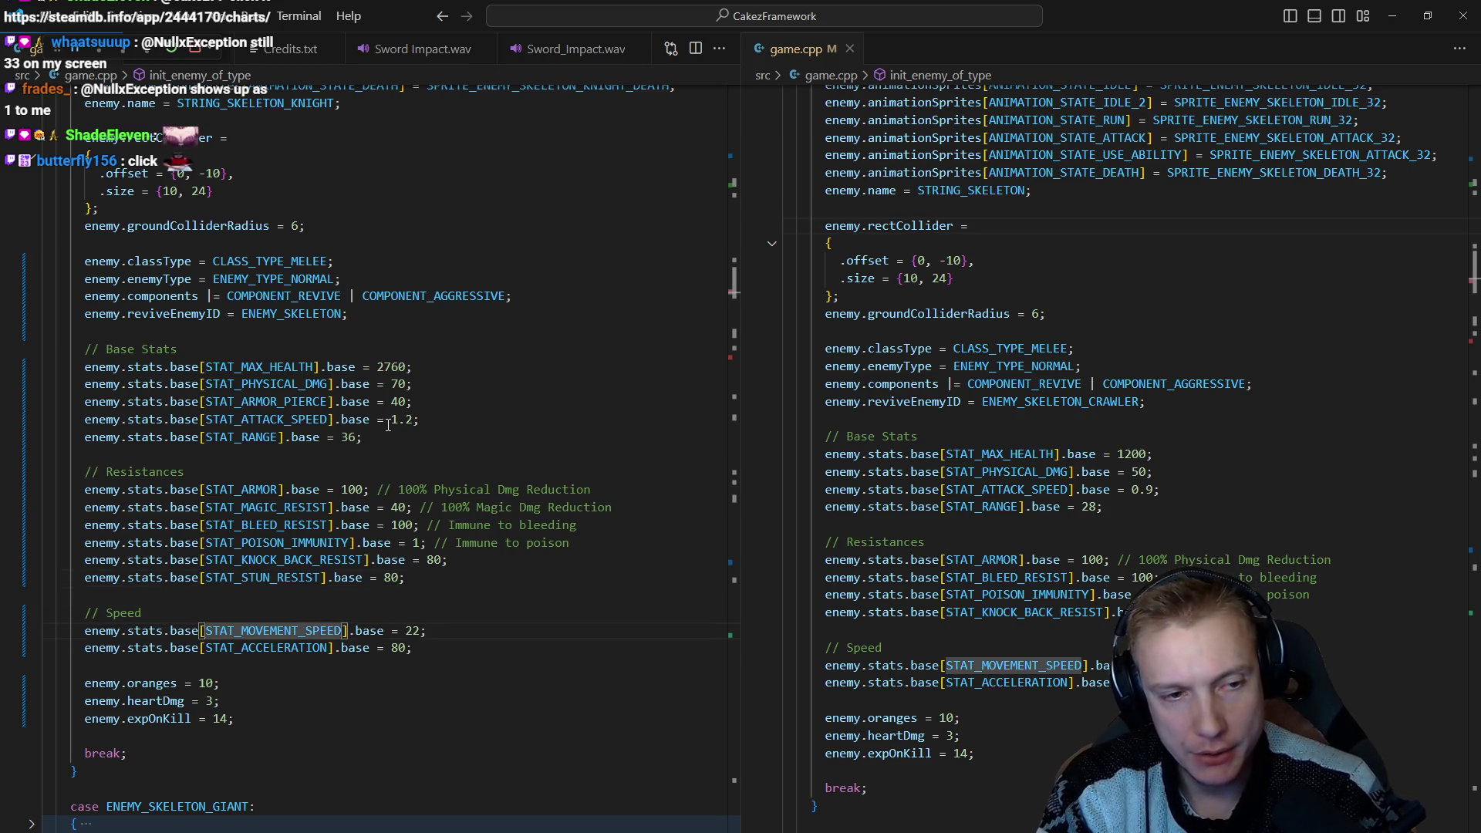
pyautogui.press('End')
pyautogui.press('Left')
pyautogui.press('BackSpace')
pyautogui.press('BackSpace')
pyautogui.hotkey('ctrl', 'shift', 'b')
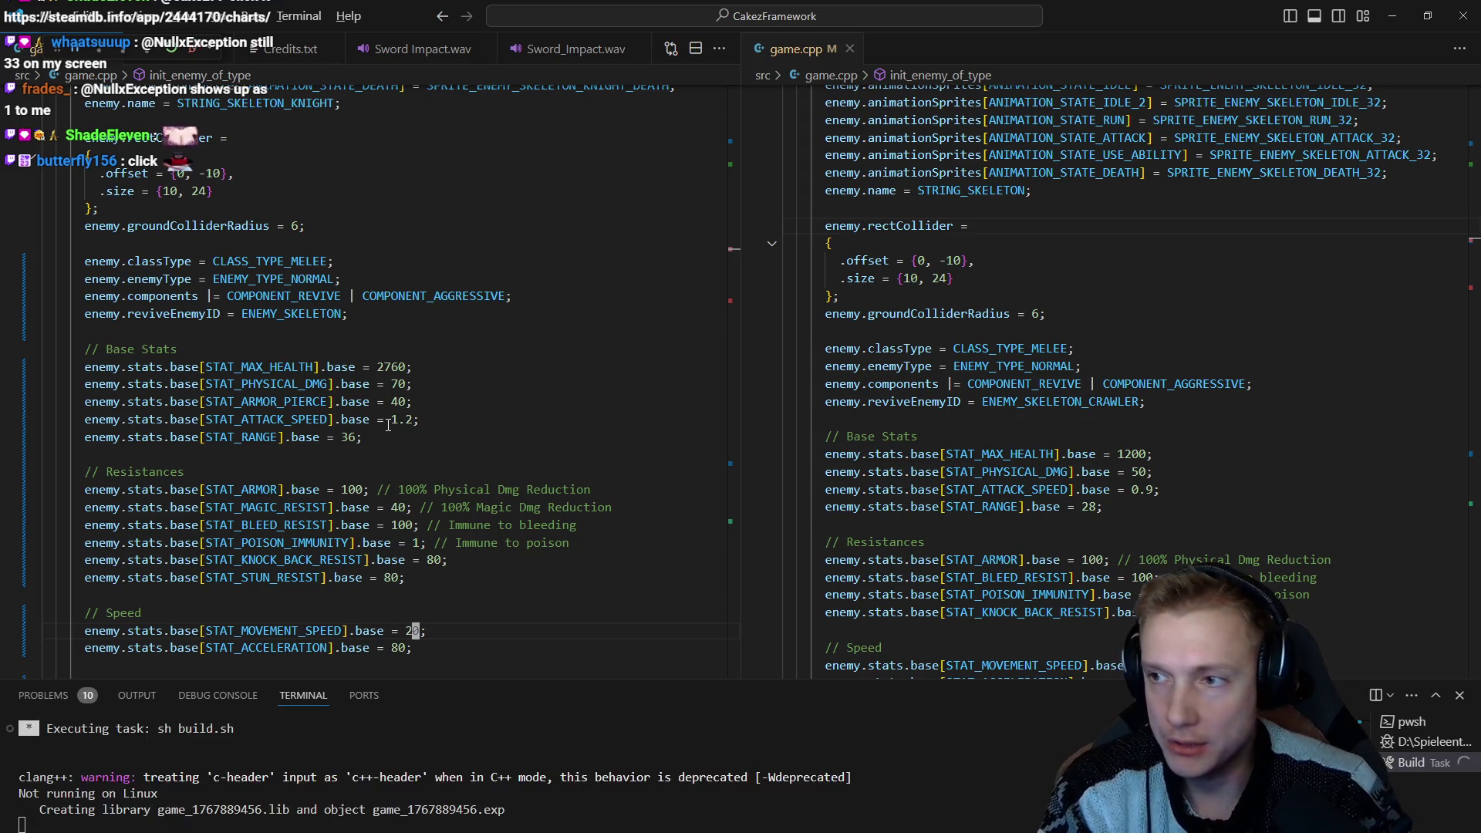
pyautogui.press('Escape')
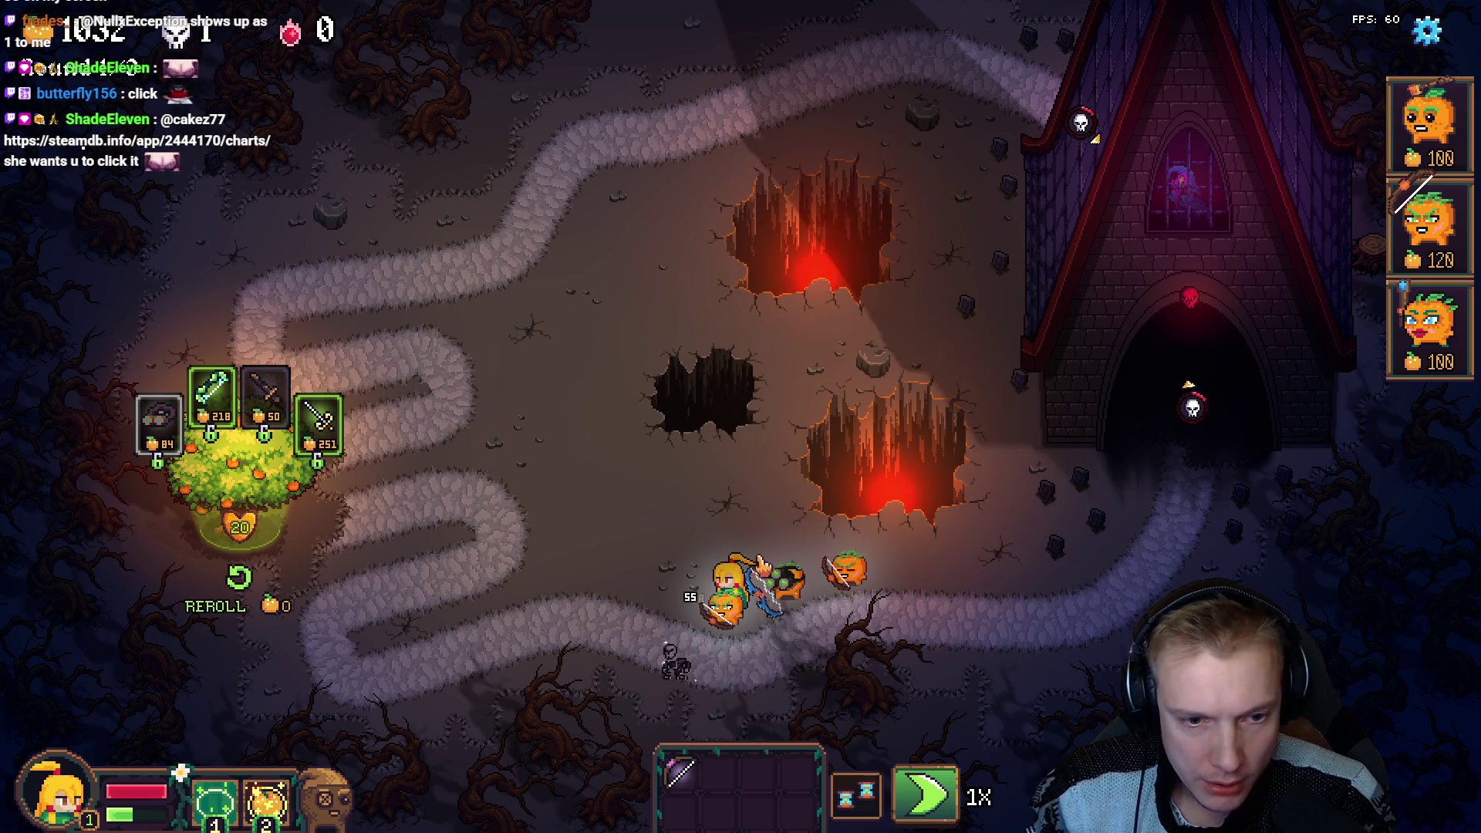
# Restart the current round from the game's Options menu and confirm.
pyautogui.press('Escape')
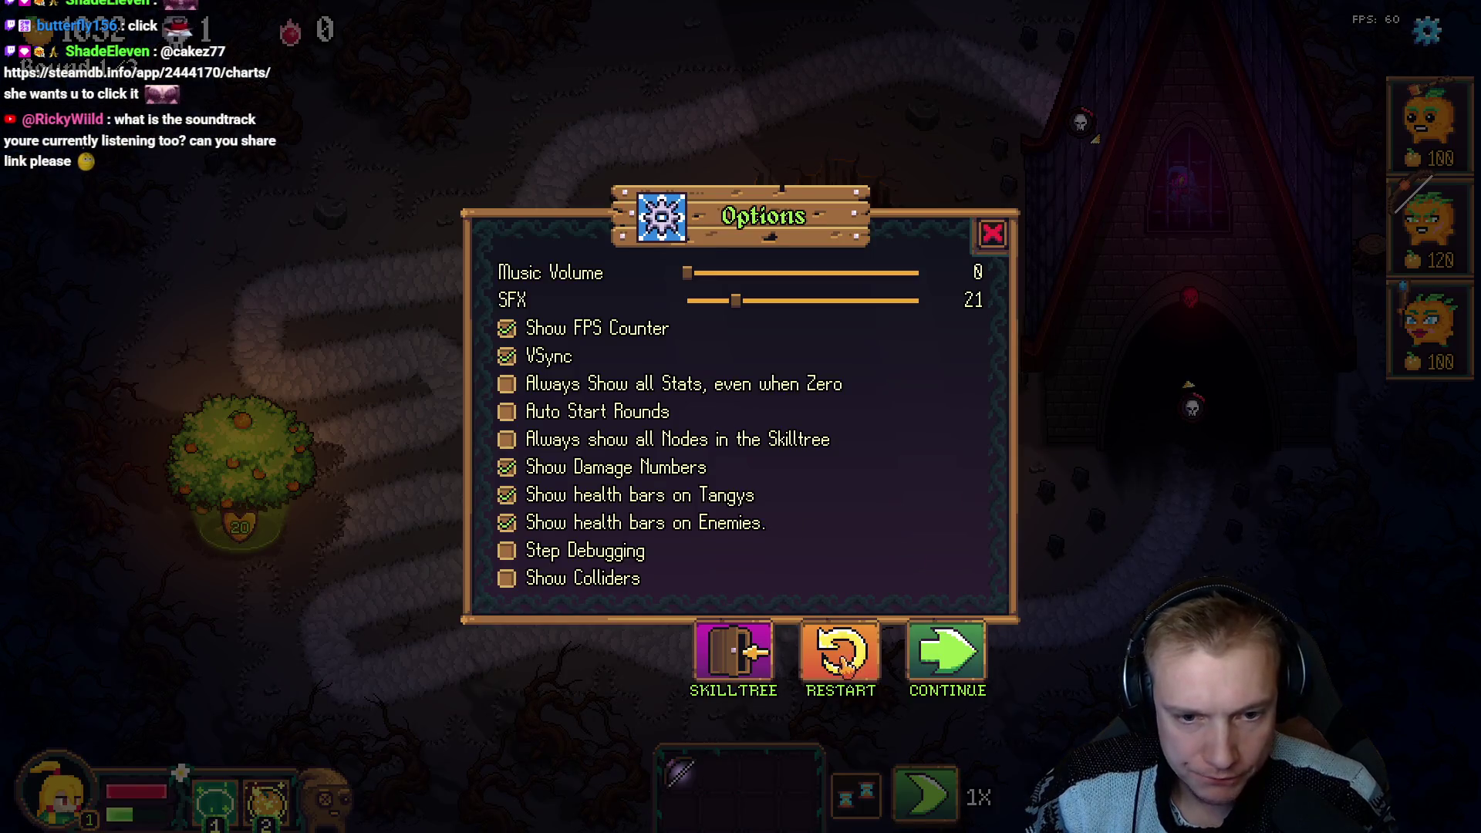
pyautogui.click(841, 655)
pyautogui.click(836, 530)
# Place three 120-cost pumpkin archers on the lower path and move the hero beside them.
pyautogui.press('2')
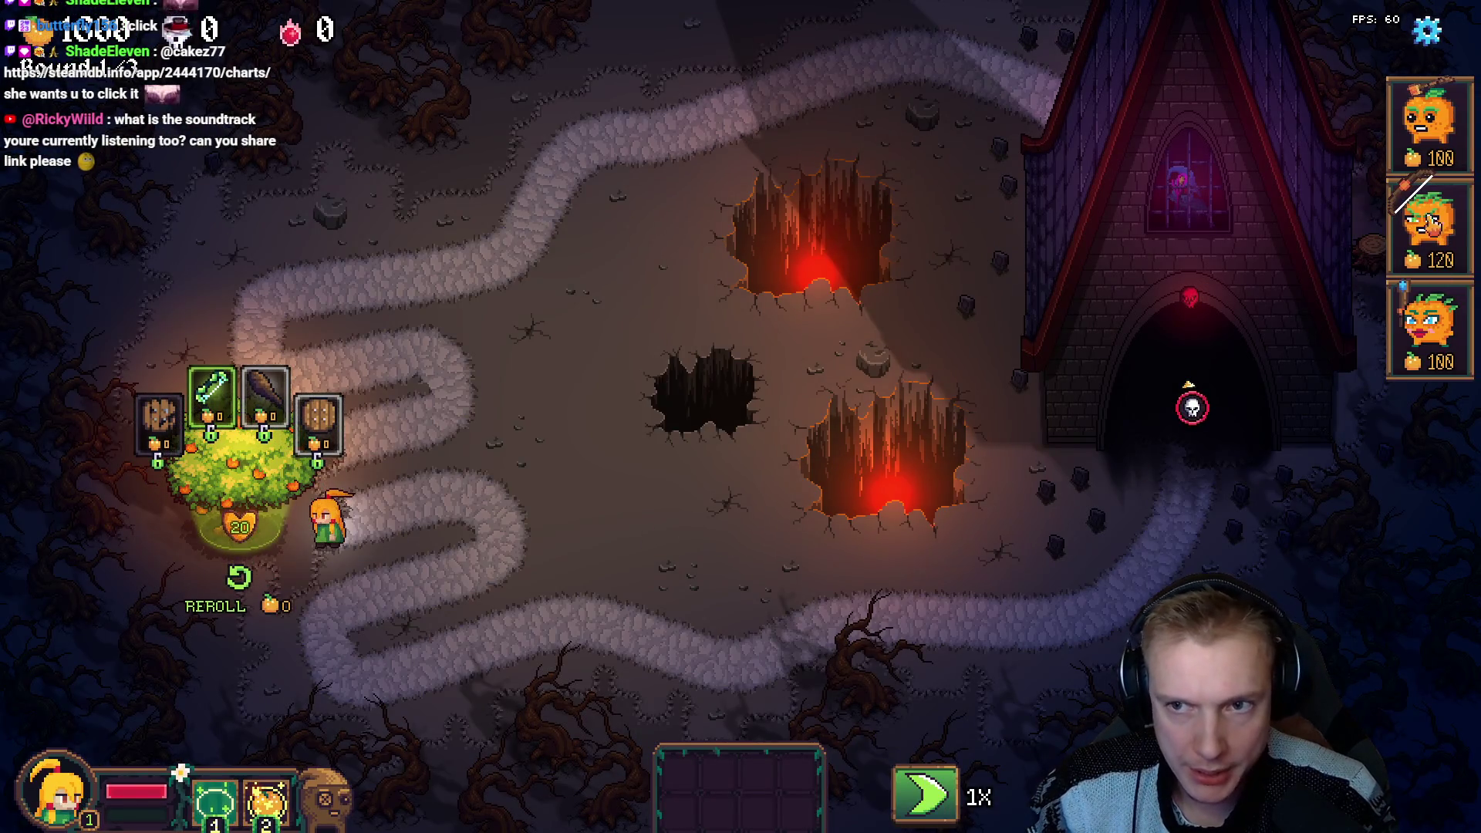
pyautogui.click(787, 586)
pyautogui.click(735, 629)
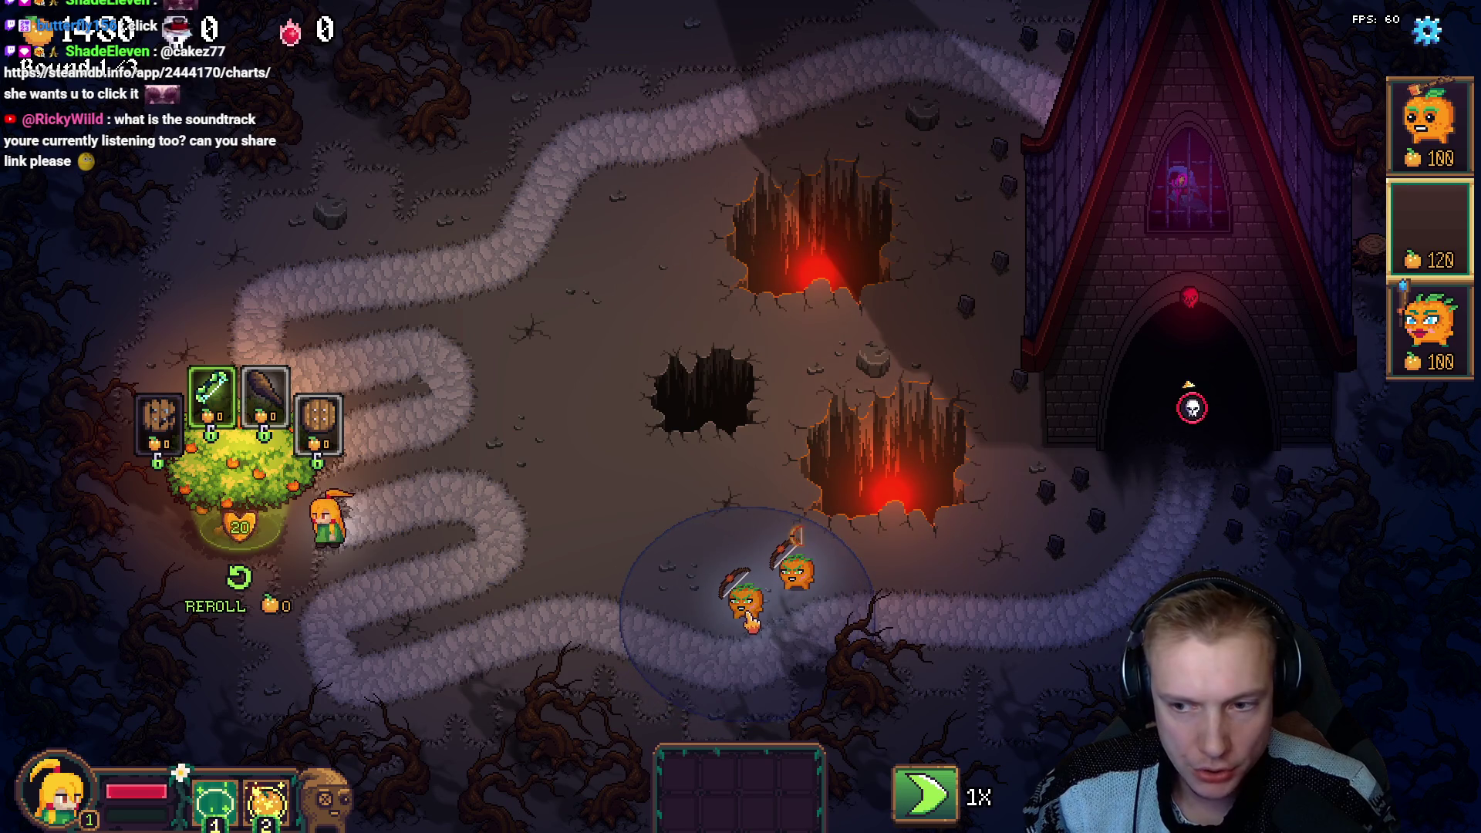
pyautogui.click(750, 621)
pyautogui.click(695, 594)
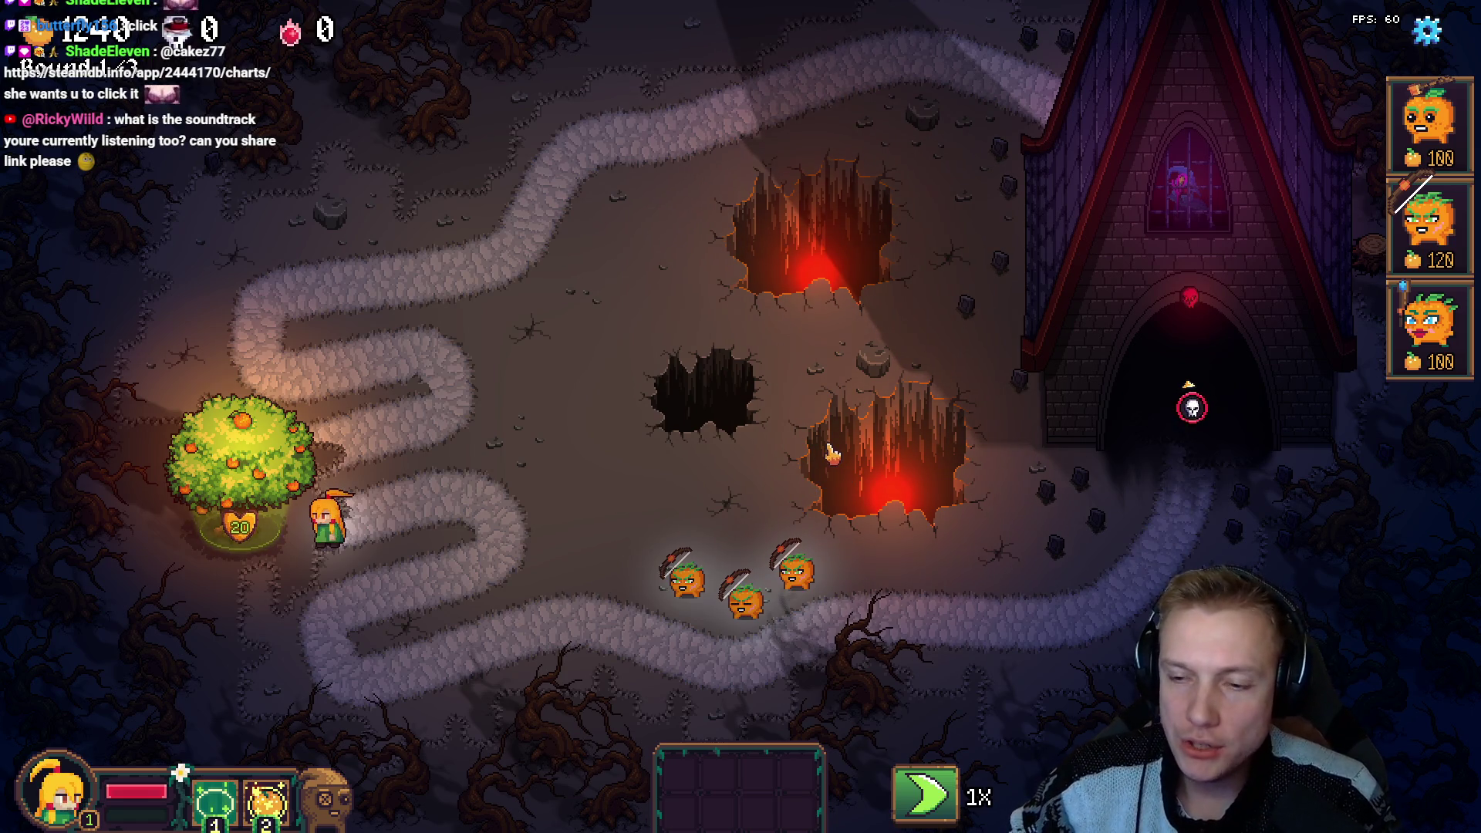
pyautogui.click(732, 557)
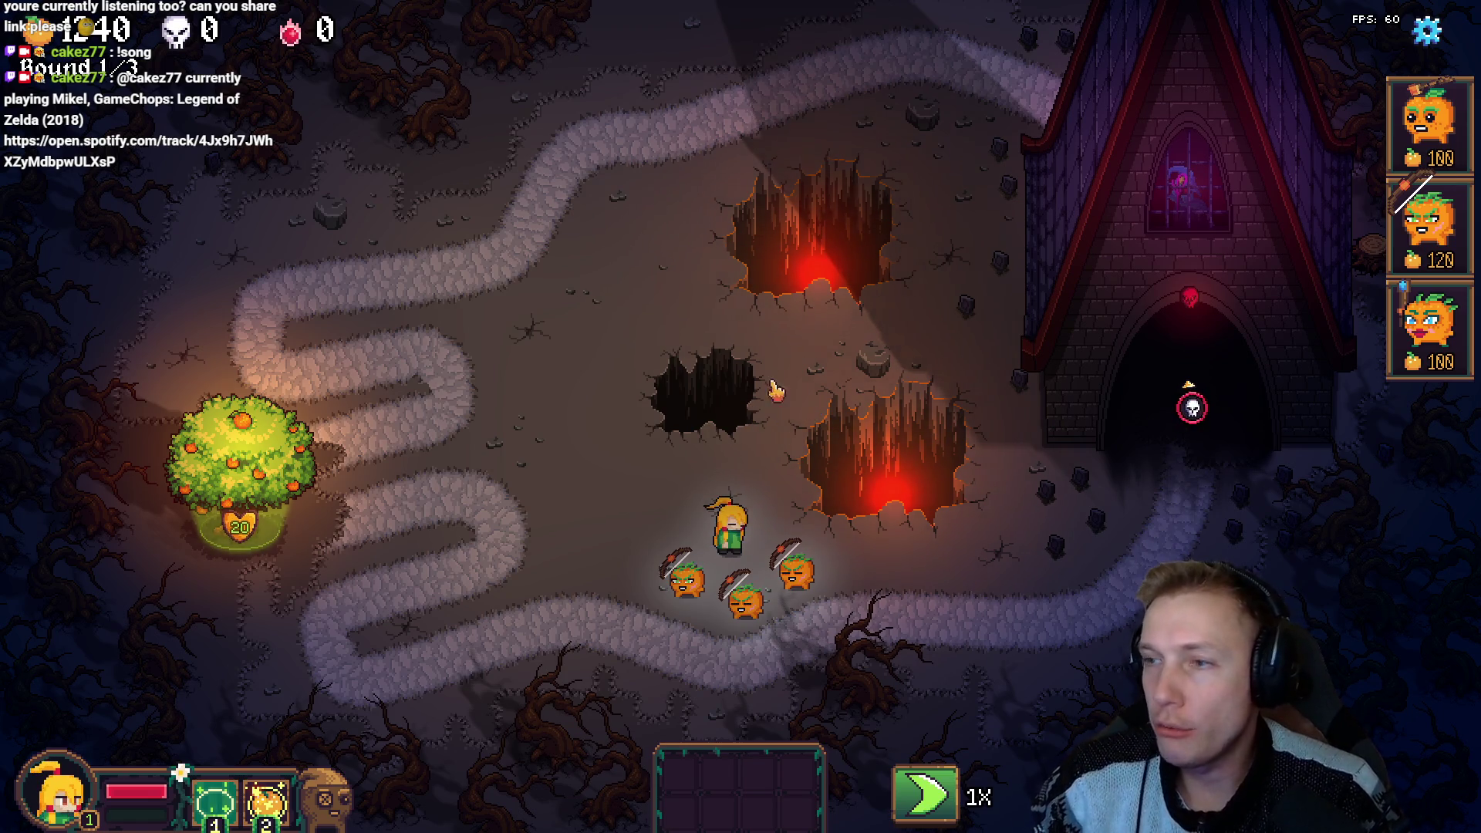
# Look over the upper-left area of the sprite sheet in Aseprite.
pyautogui.hotkey('alt', 'Tab')
pyautogui.moveTo(597, 323)
pyautogui.mouseDown()
pyautogui.moveTo(481, 199)
pyautogui.moveTo(482, 261)
pyautogui.moveTo(763, 411)
pyautogui.mouseUp()
pyautogui.moveTo(463, 273); pyautogui.dragTo(631, 336)
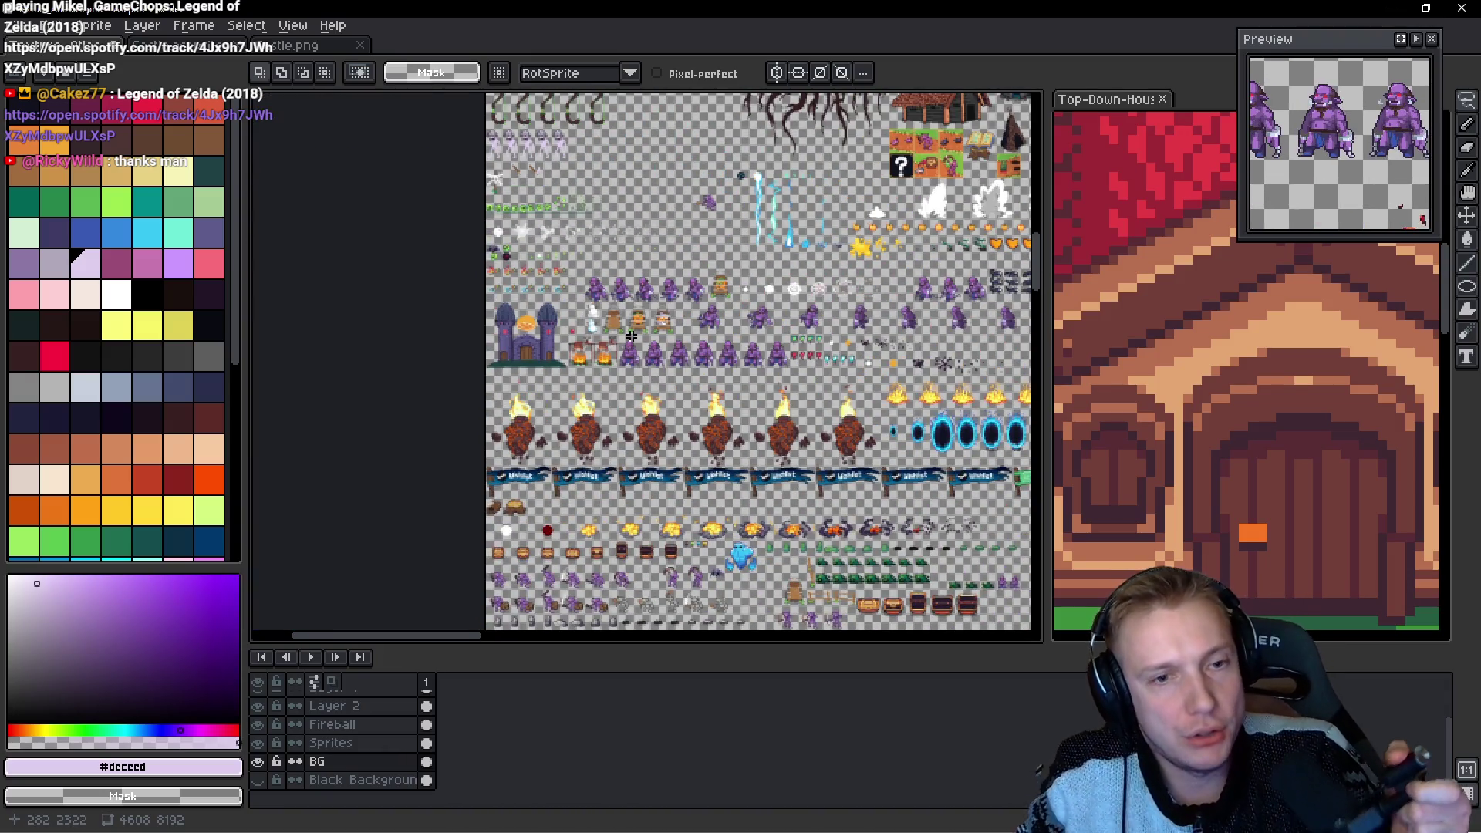
# Save Texture_Atlas.aseprite and export the sprite sheet as Texture_Atlas.png.
pyautogui.scroll(-5, 756, 357)
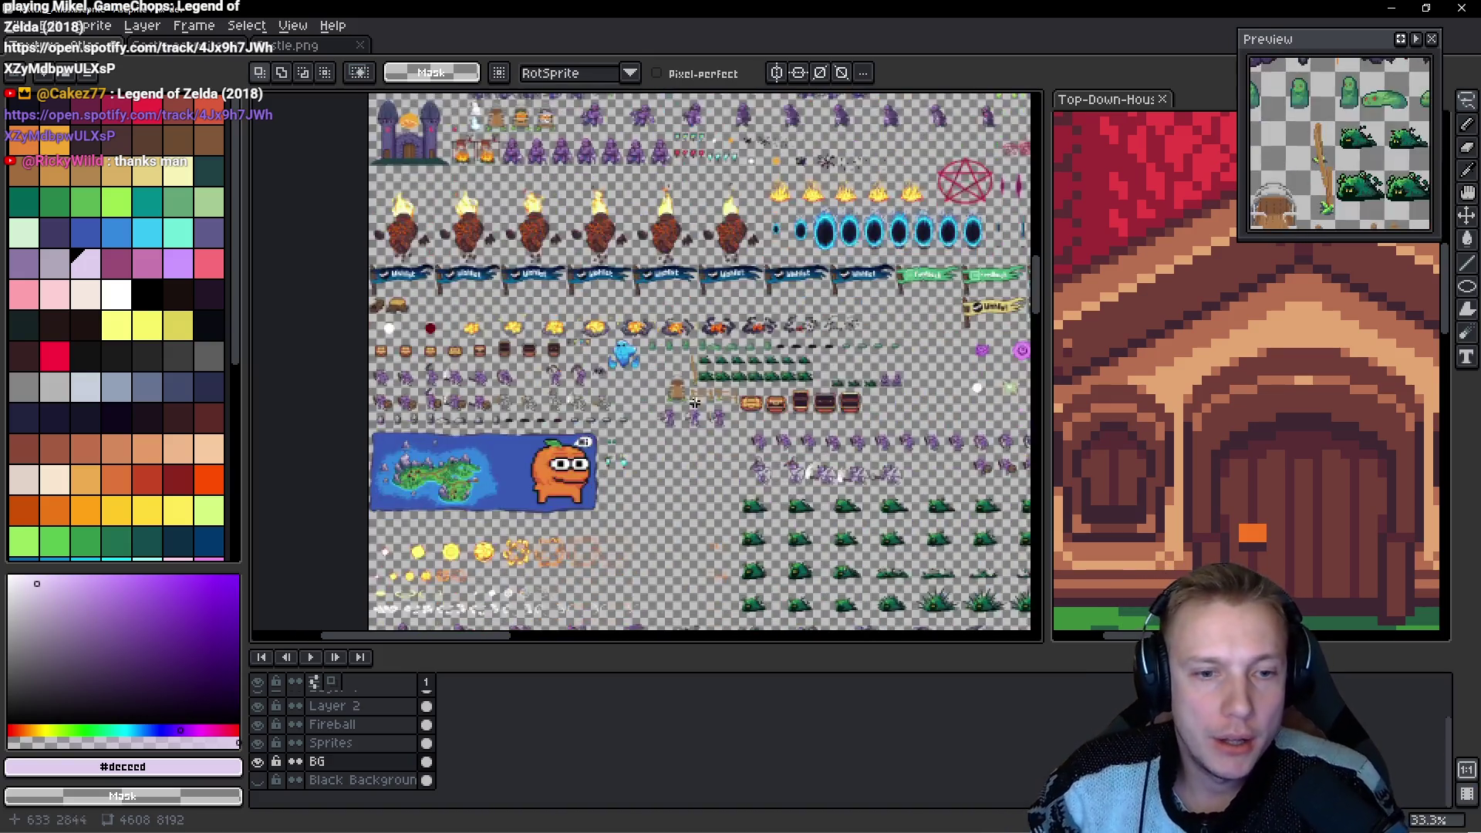
pyautogui.scroll(-3, 733, 231)
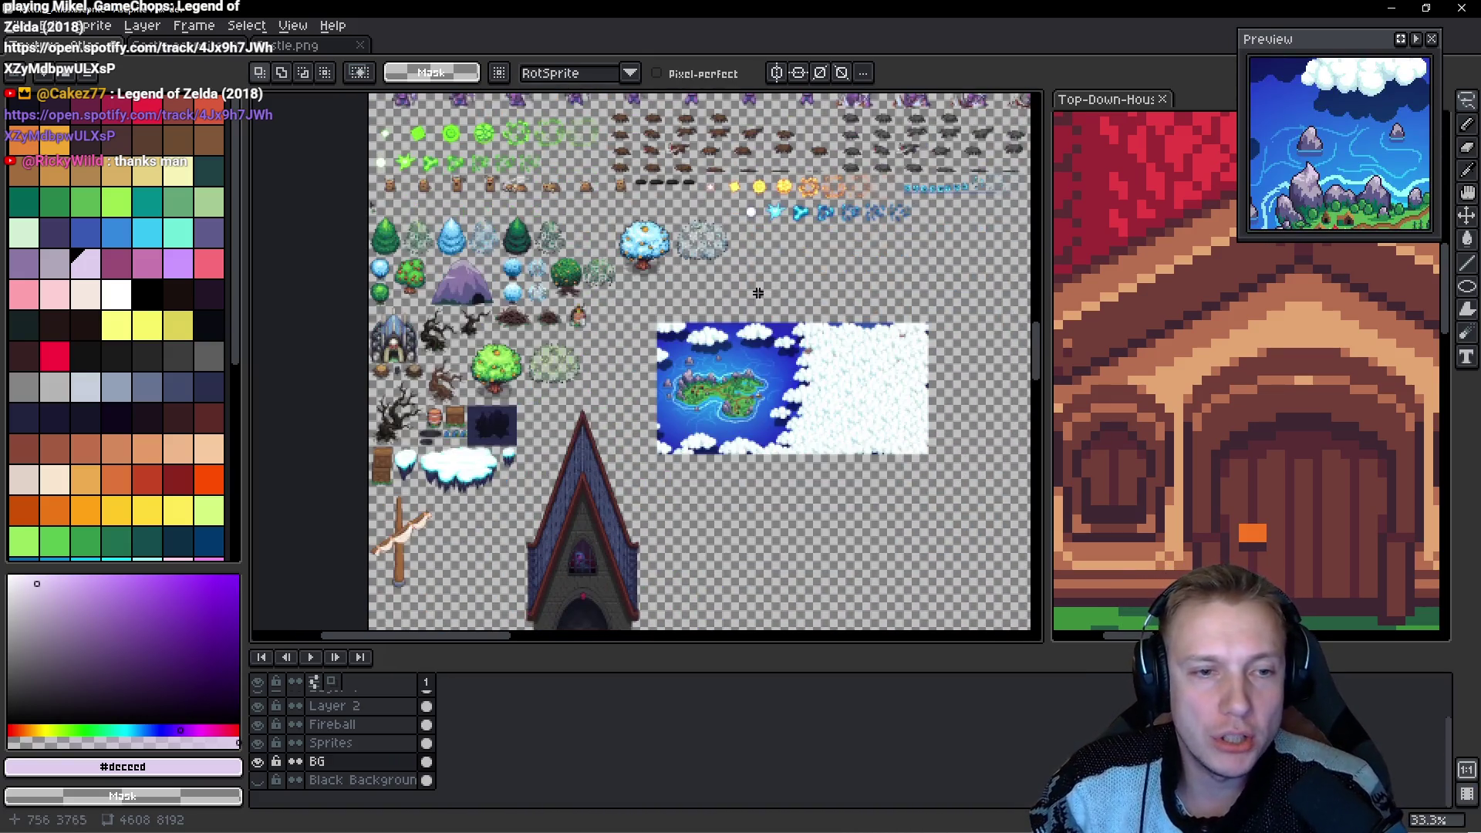
pyautogui.scroll(5, 683, 263)
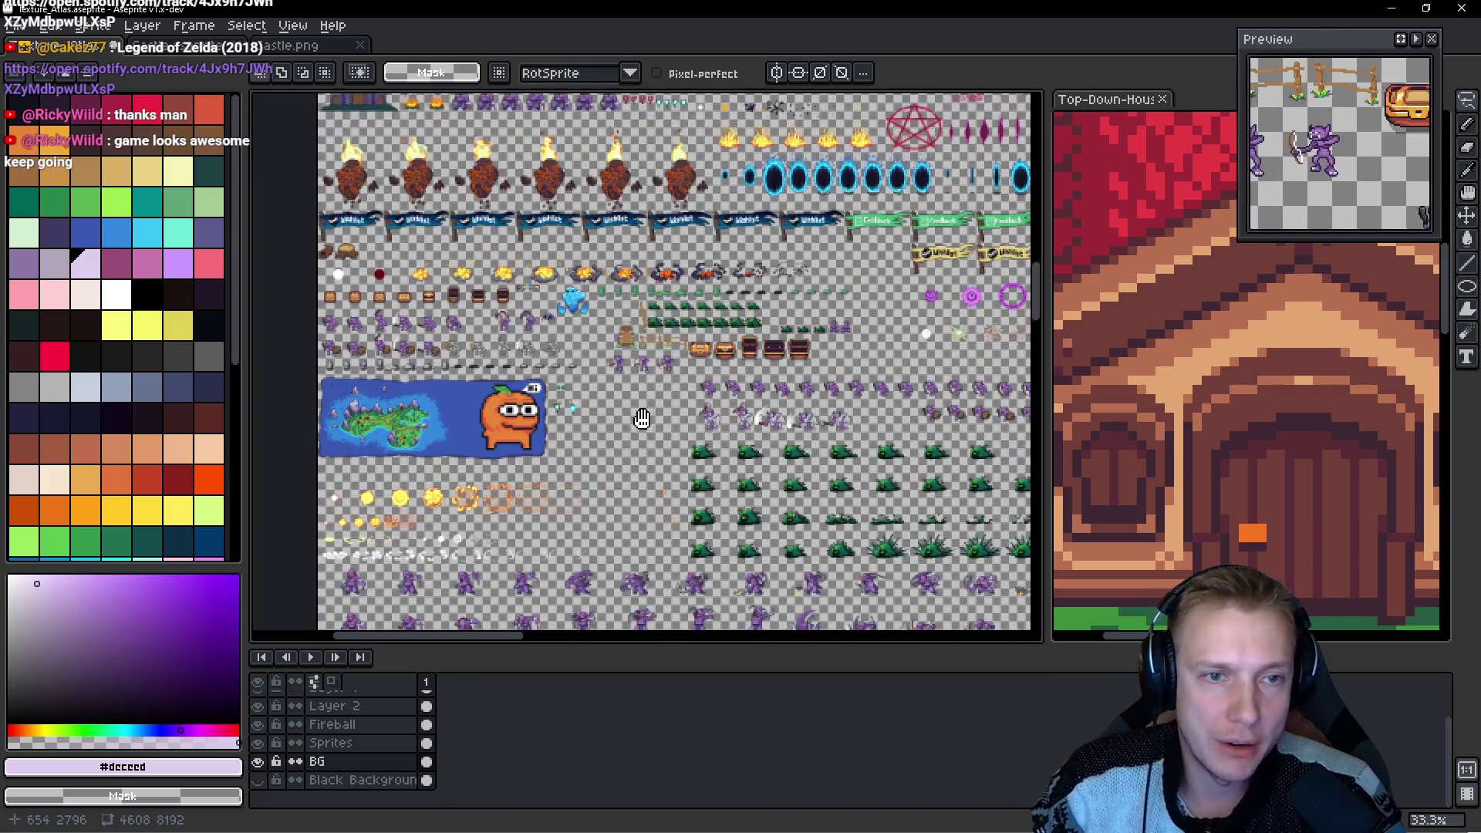
pyautogui.scroll(7, 608, 242)
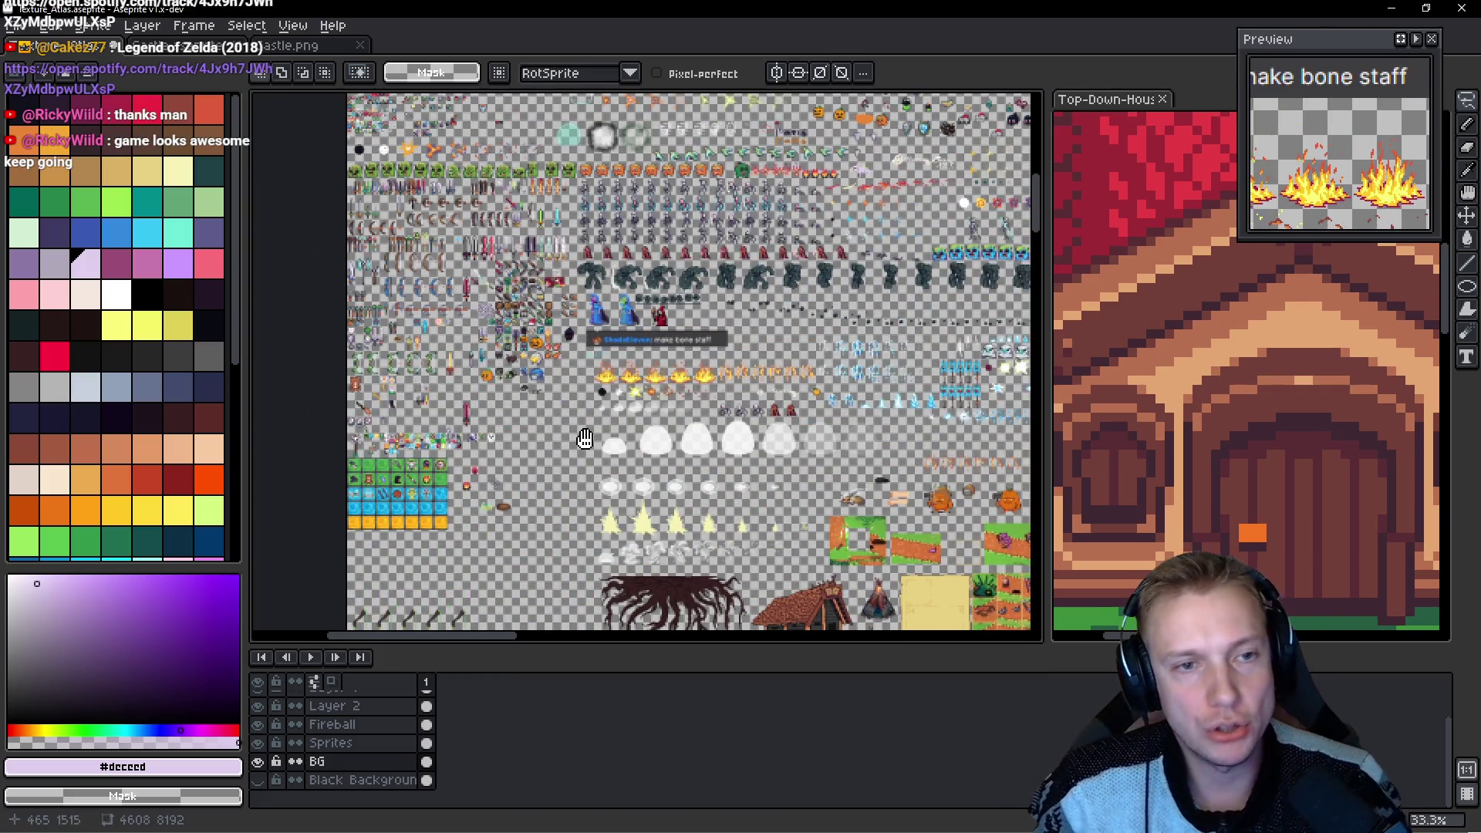
pyautogui.moveTo(584, 438); pyautogui.dragTo(584, 444)
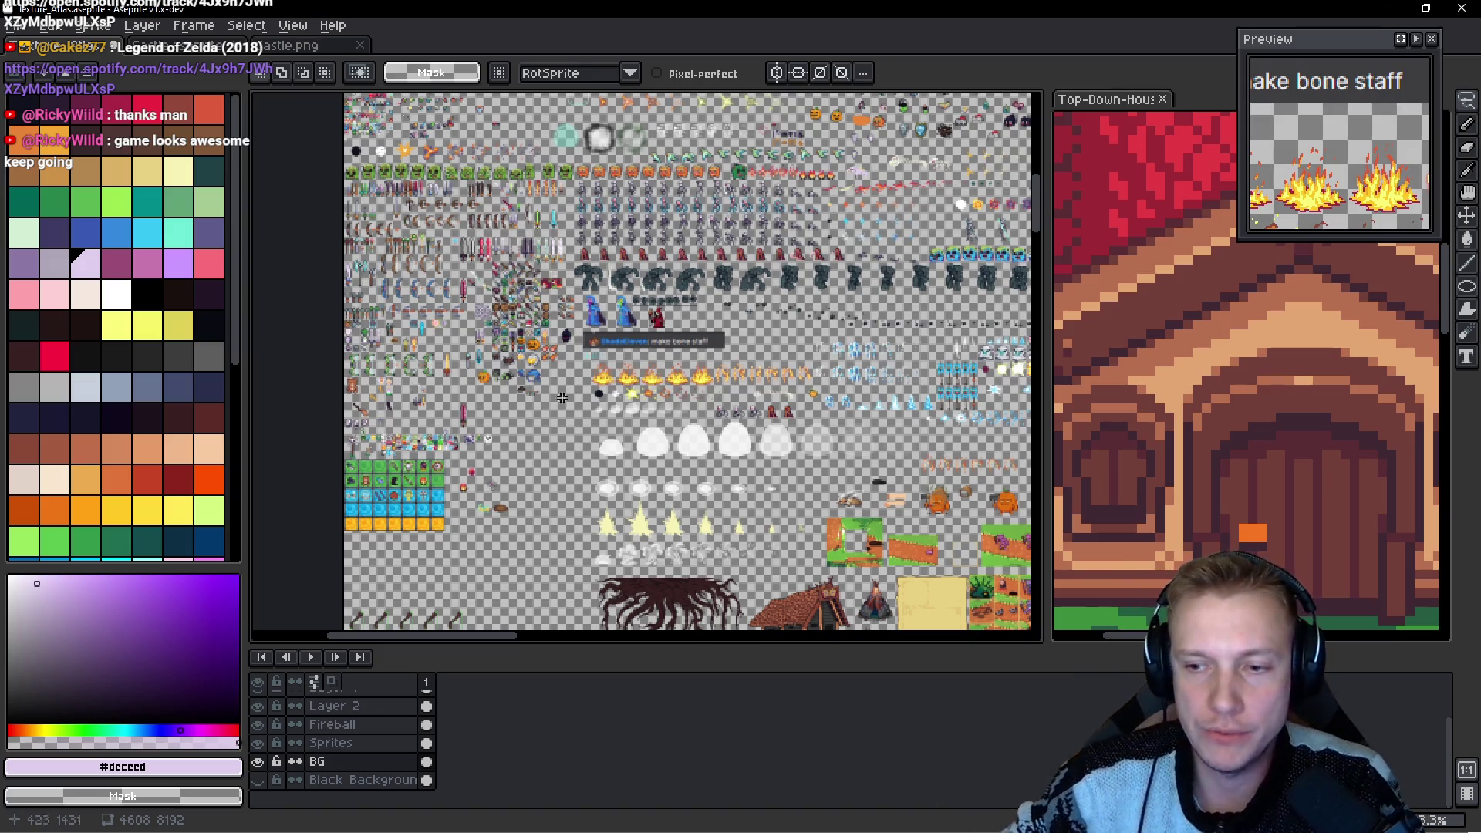
pyautogui.moveTo(593, 241); pyautogui.dragTo(554, 341)
pyautogui.hotkey('ctrl', 's')
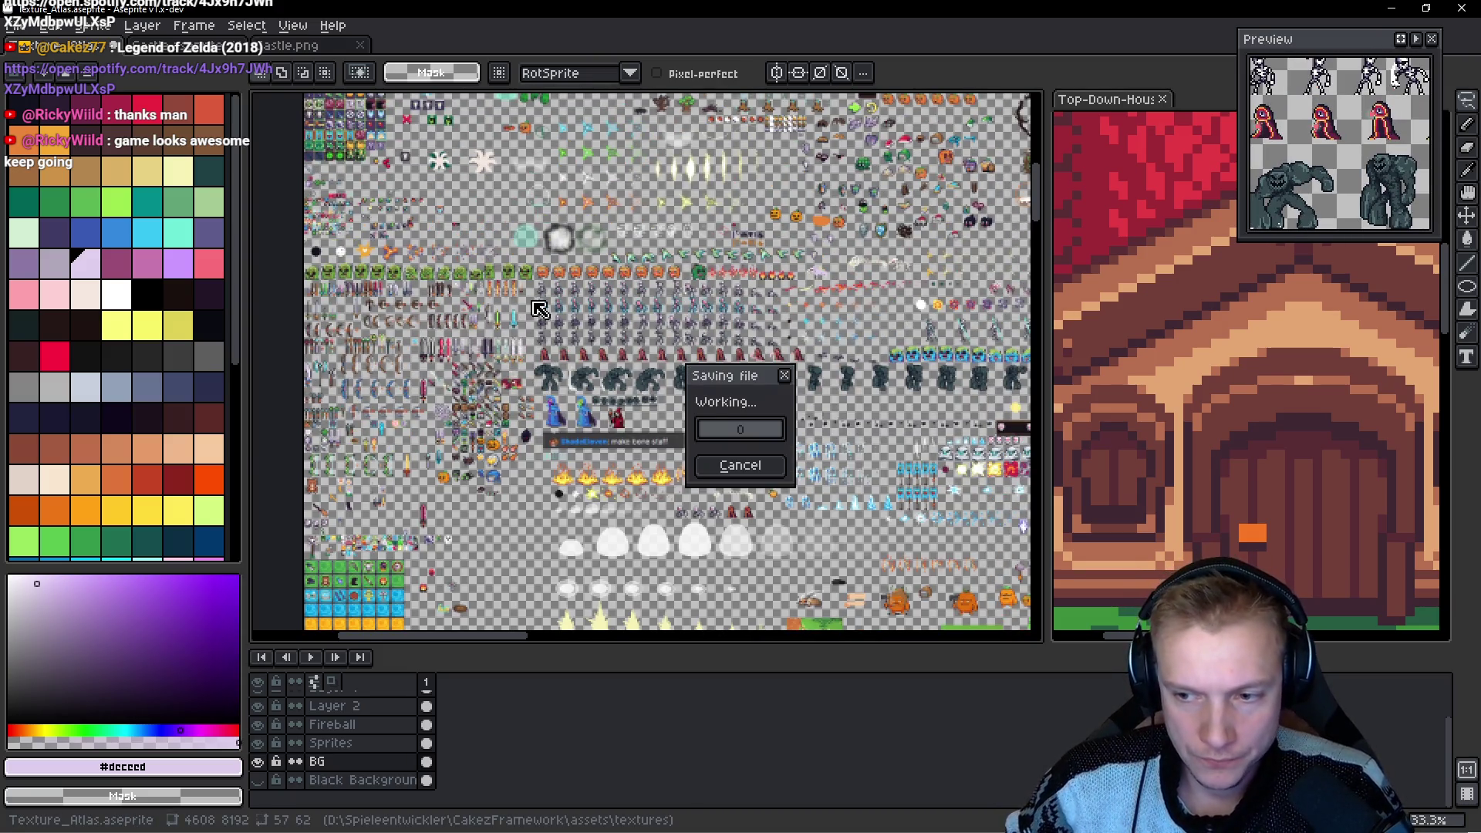
pyautogui.hotkey('ctrl', 'e')
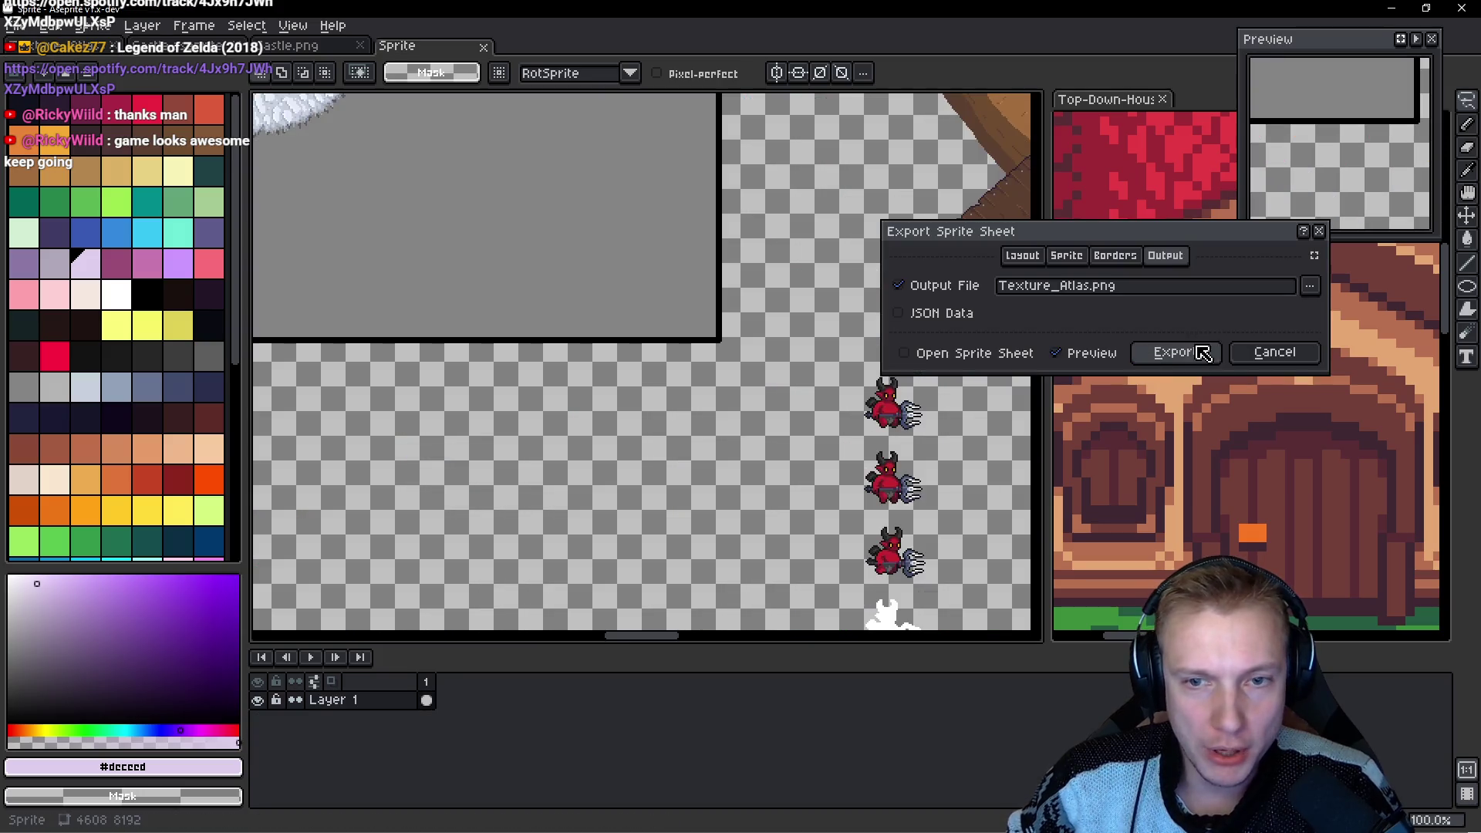
pyautogui.click(1176, 355)
pyautogui.hotkey('alt', 'Tab')
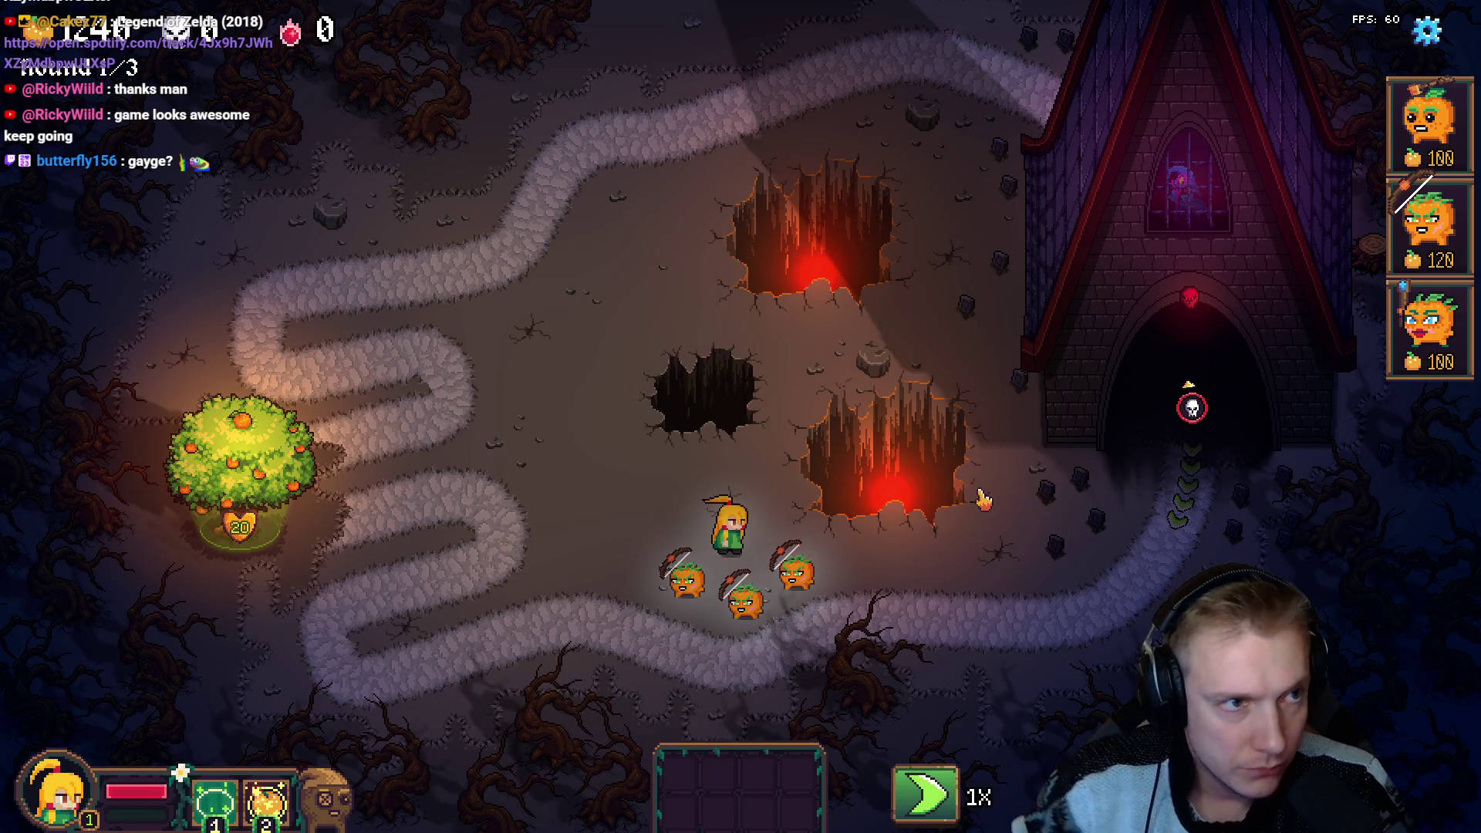
# Start the skeleton wave, take the free bone item, and place a 100-cost pumpkin unit.
pyautogui.press('space')
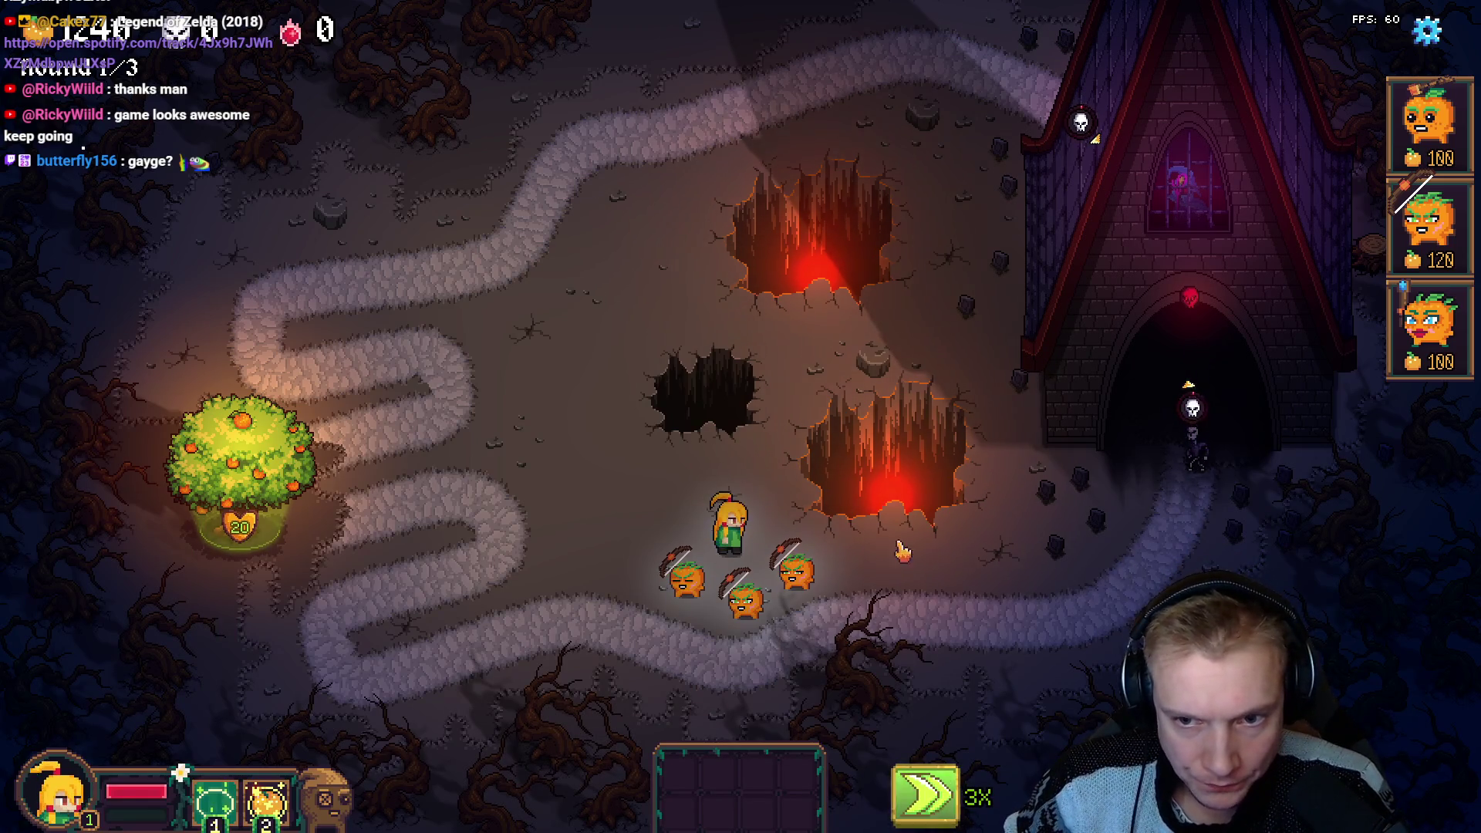
pyautogui.press('space')
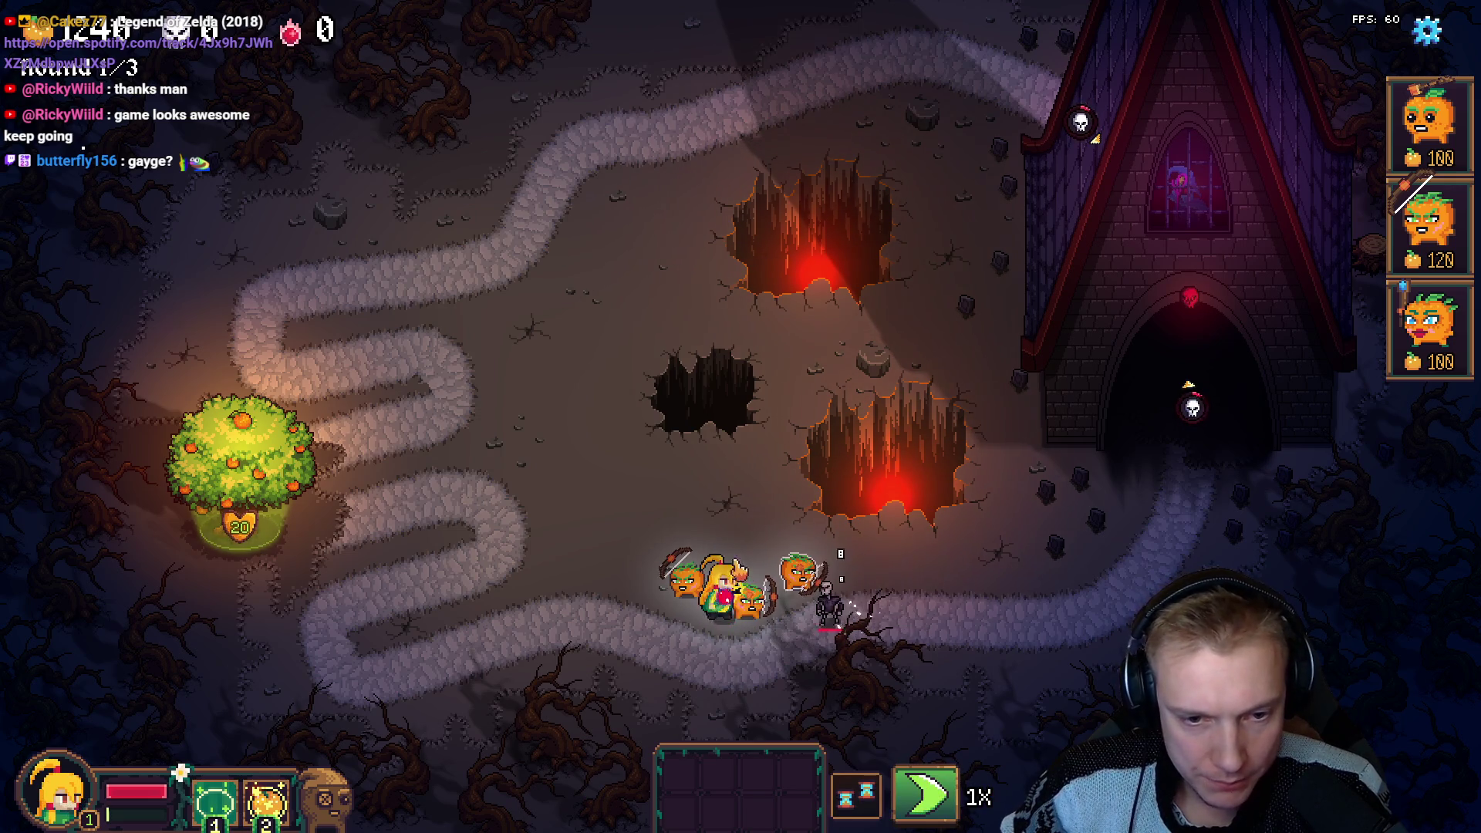
pyautogui.click(235, 463)
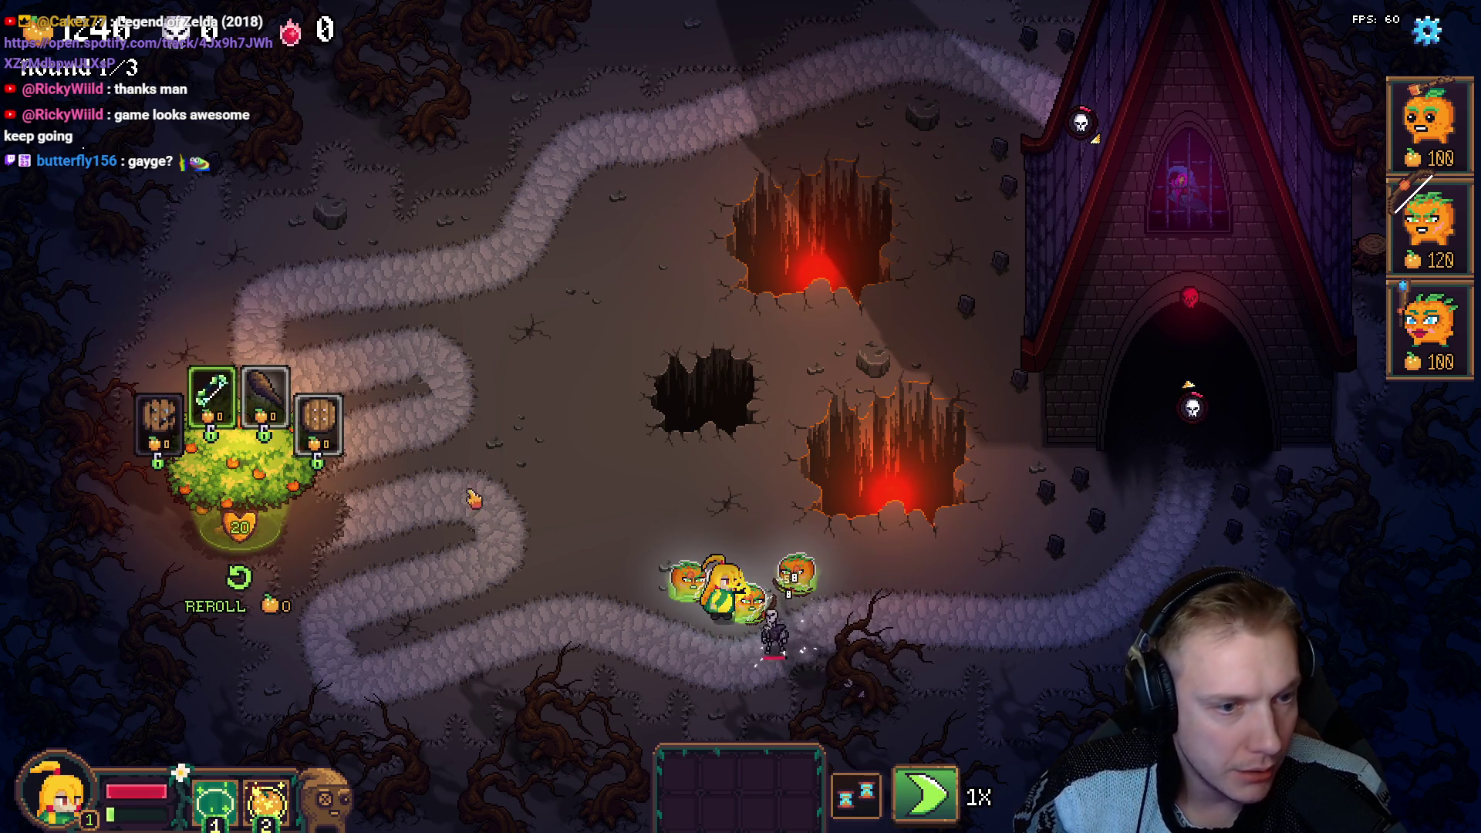
pyautogui.click(210, 394)
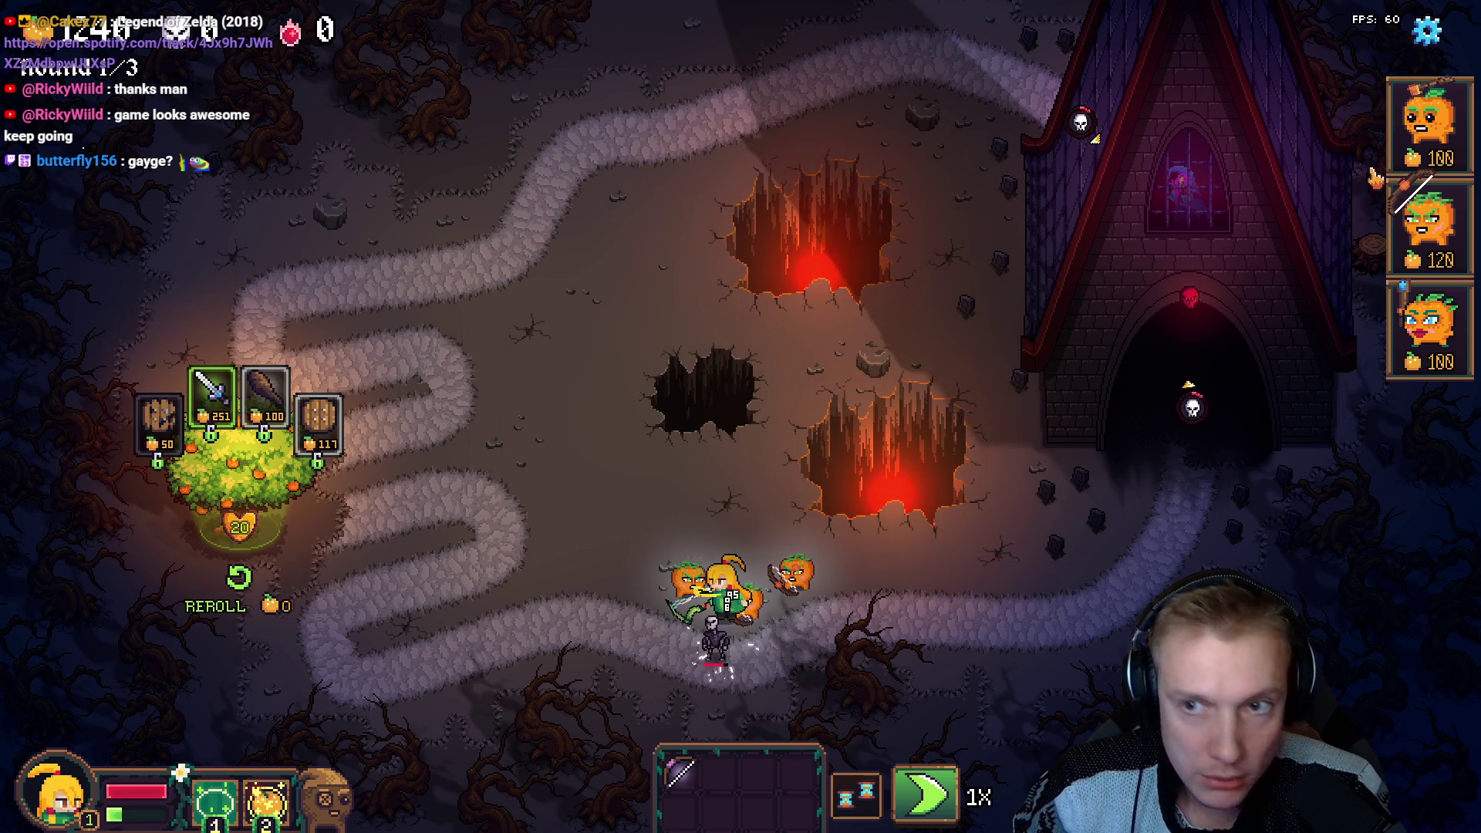
pyautogui.click(1430, 123)
pyautogui.click(628, 641)
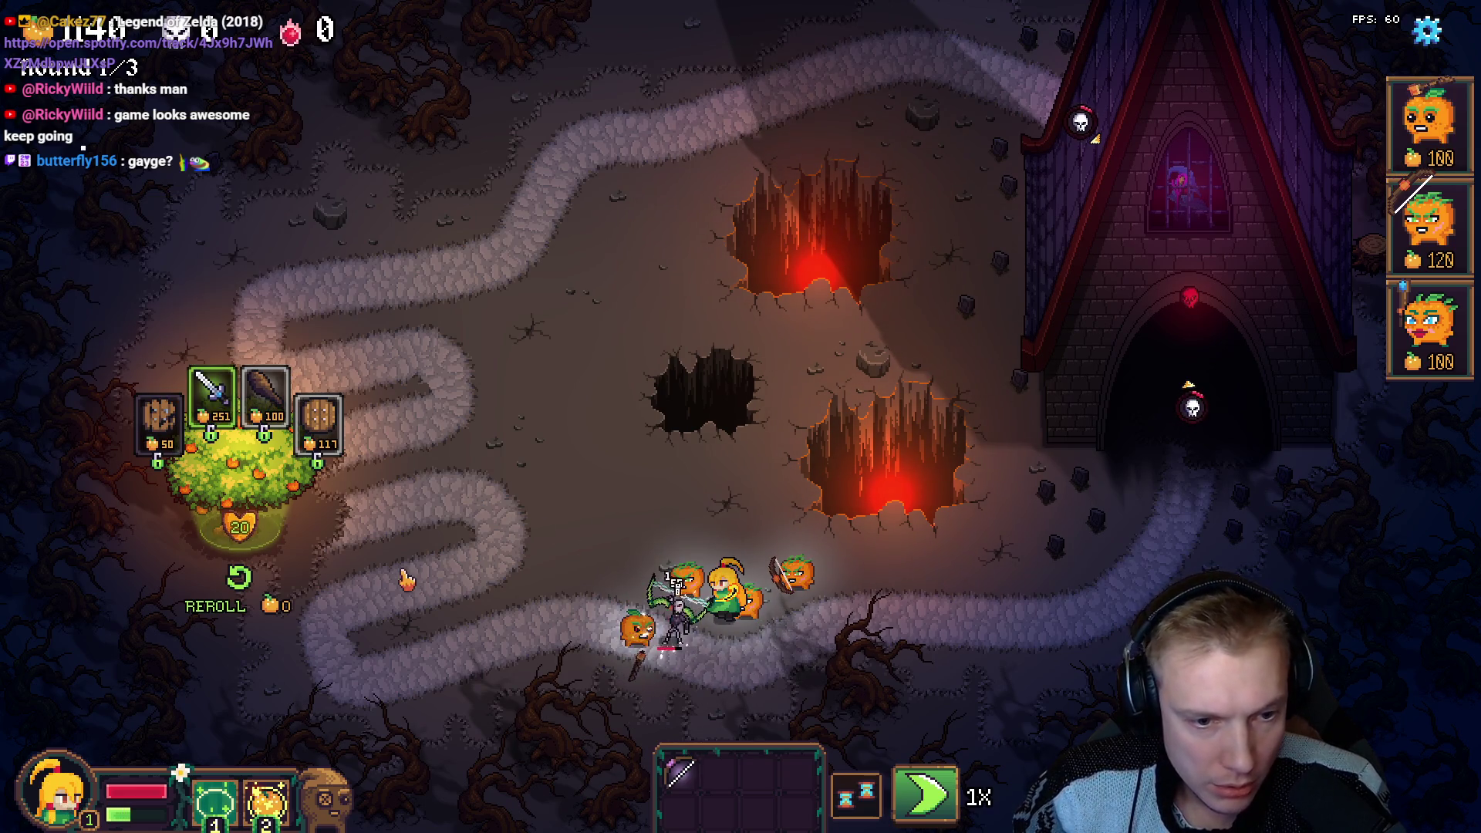
# Buy the Steel Sword, place another pumpkin unit near the fight, and pick a reward card.
pyautogui.click(210, 434)
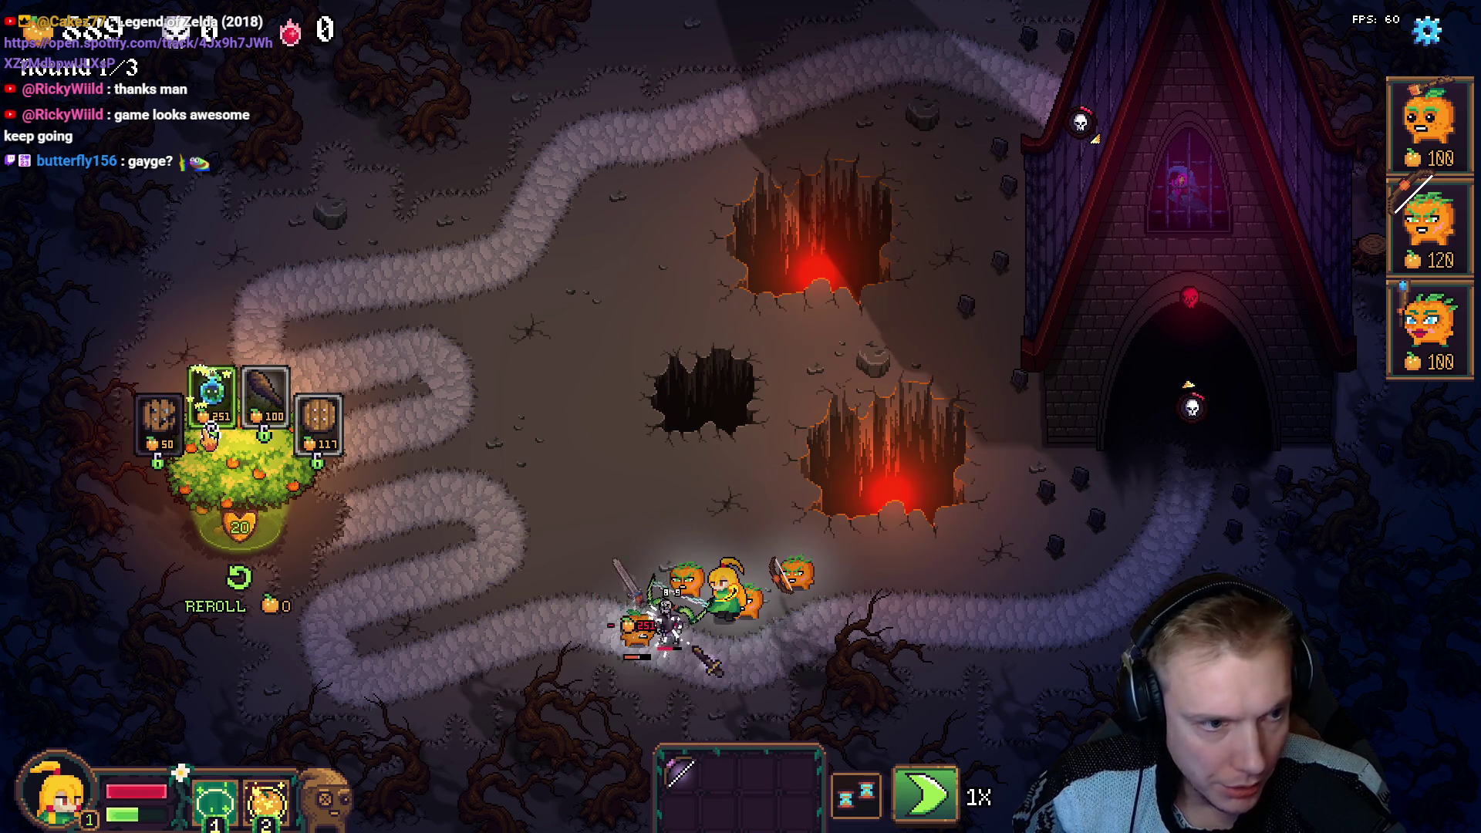
pyautogui.press('1')
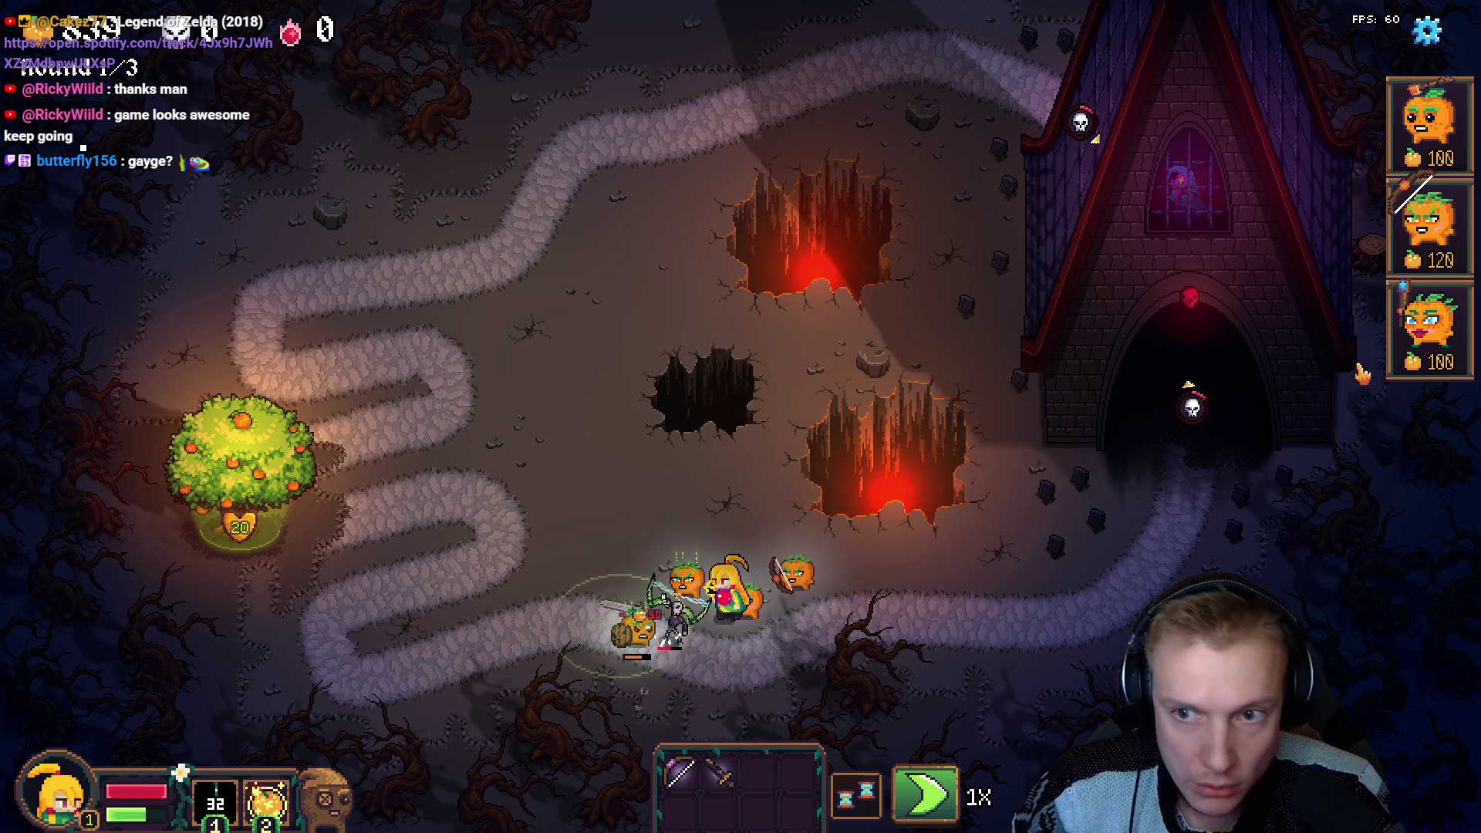
pyautogui.click(1430, 328)
pyautogui.click(617, 559)
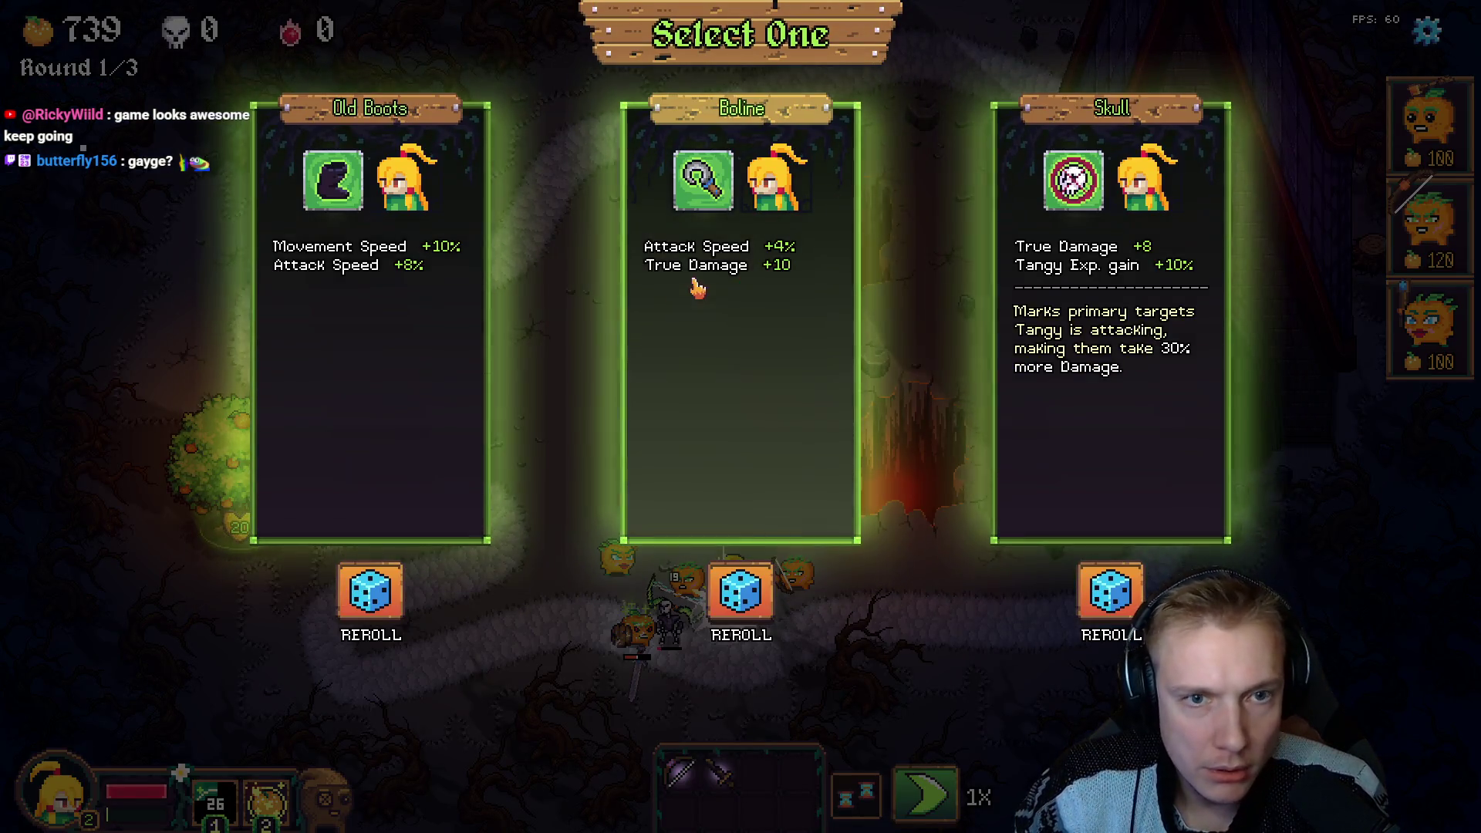
pyautogui.click(1065, 371)
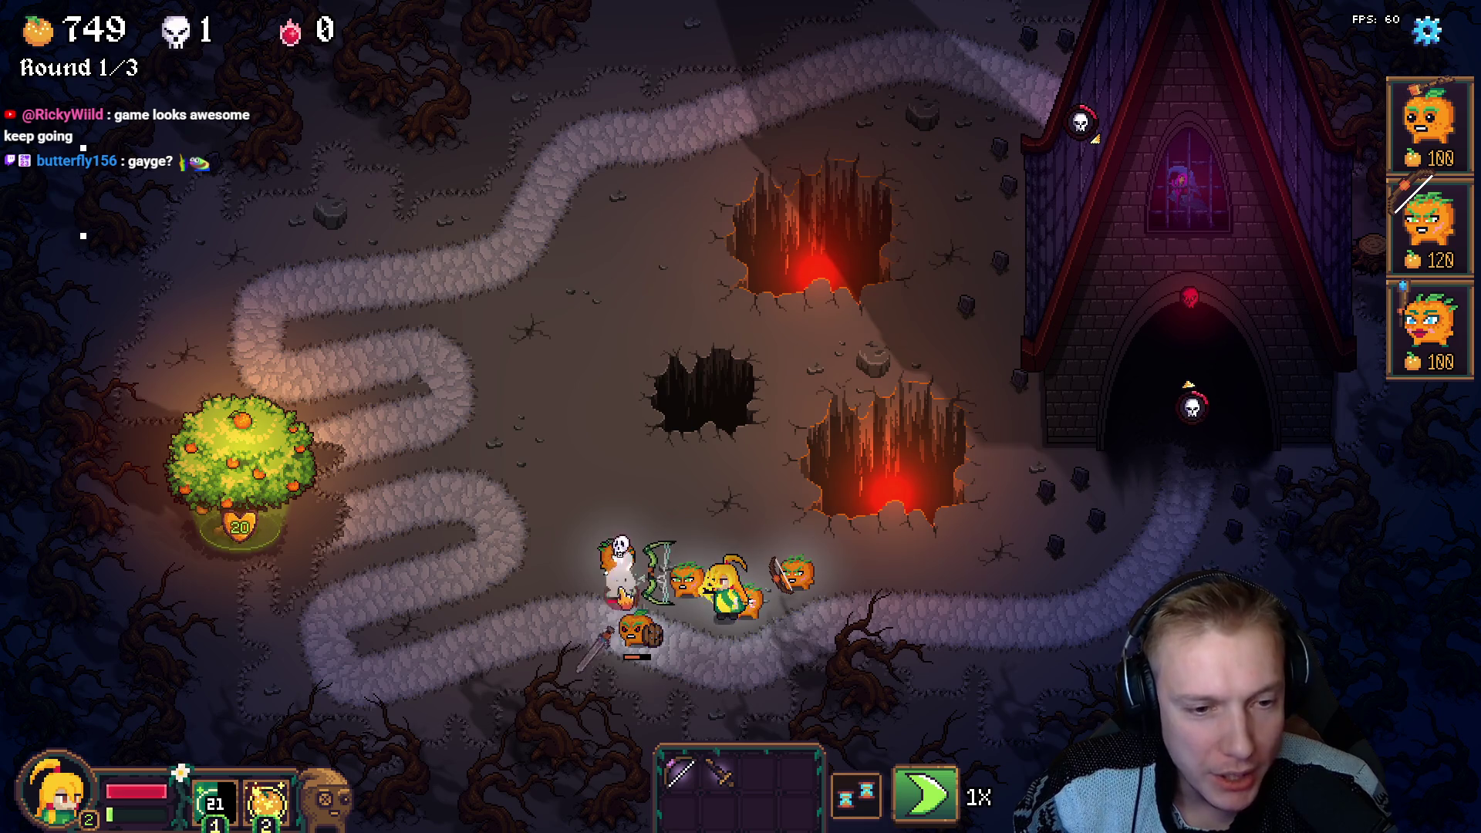
pyautogui.press('Escape')
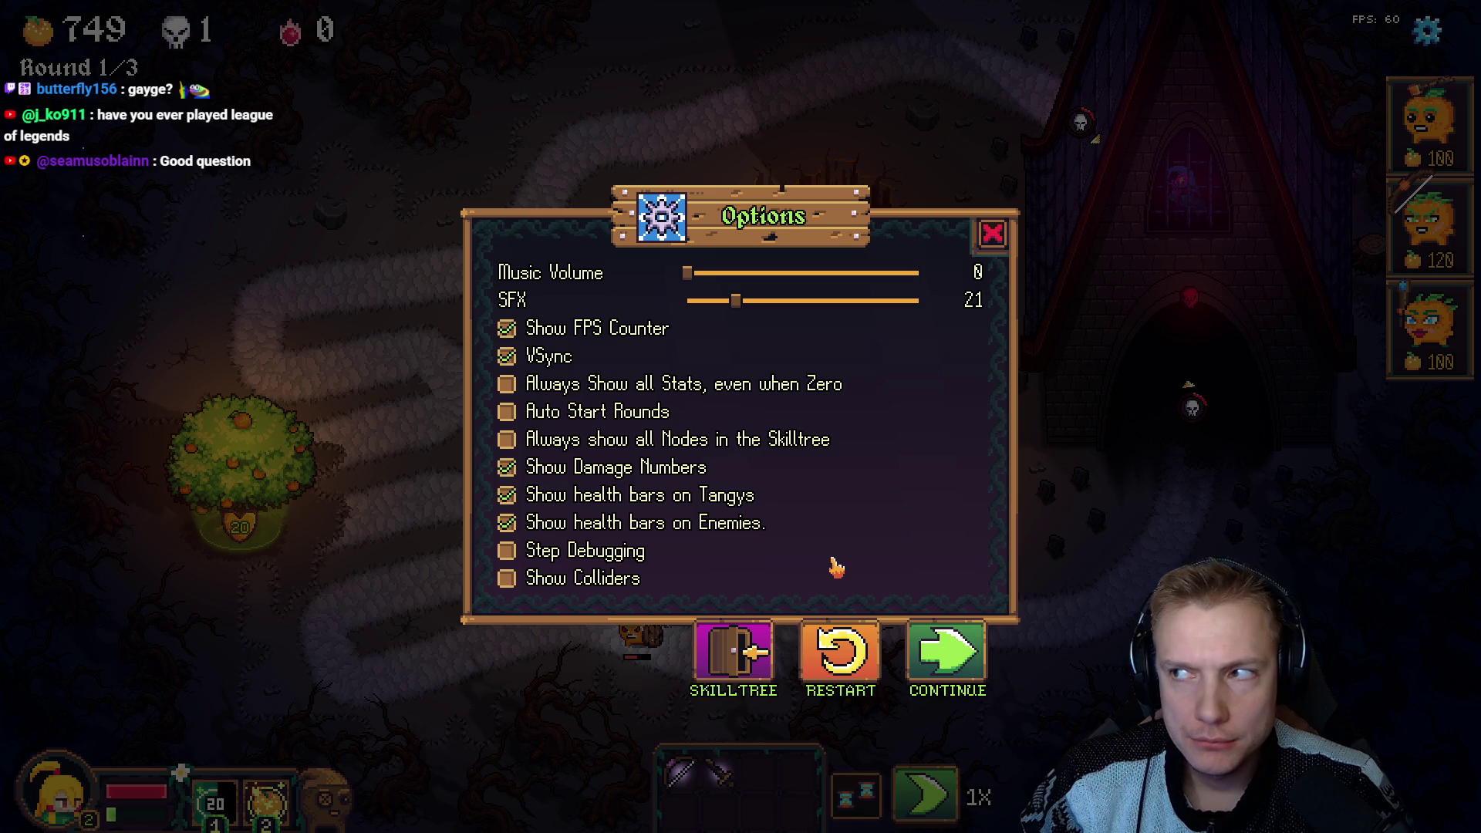
pyautogui.hotkey('alt', 'Tab')
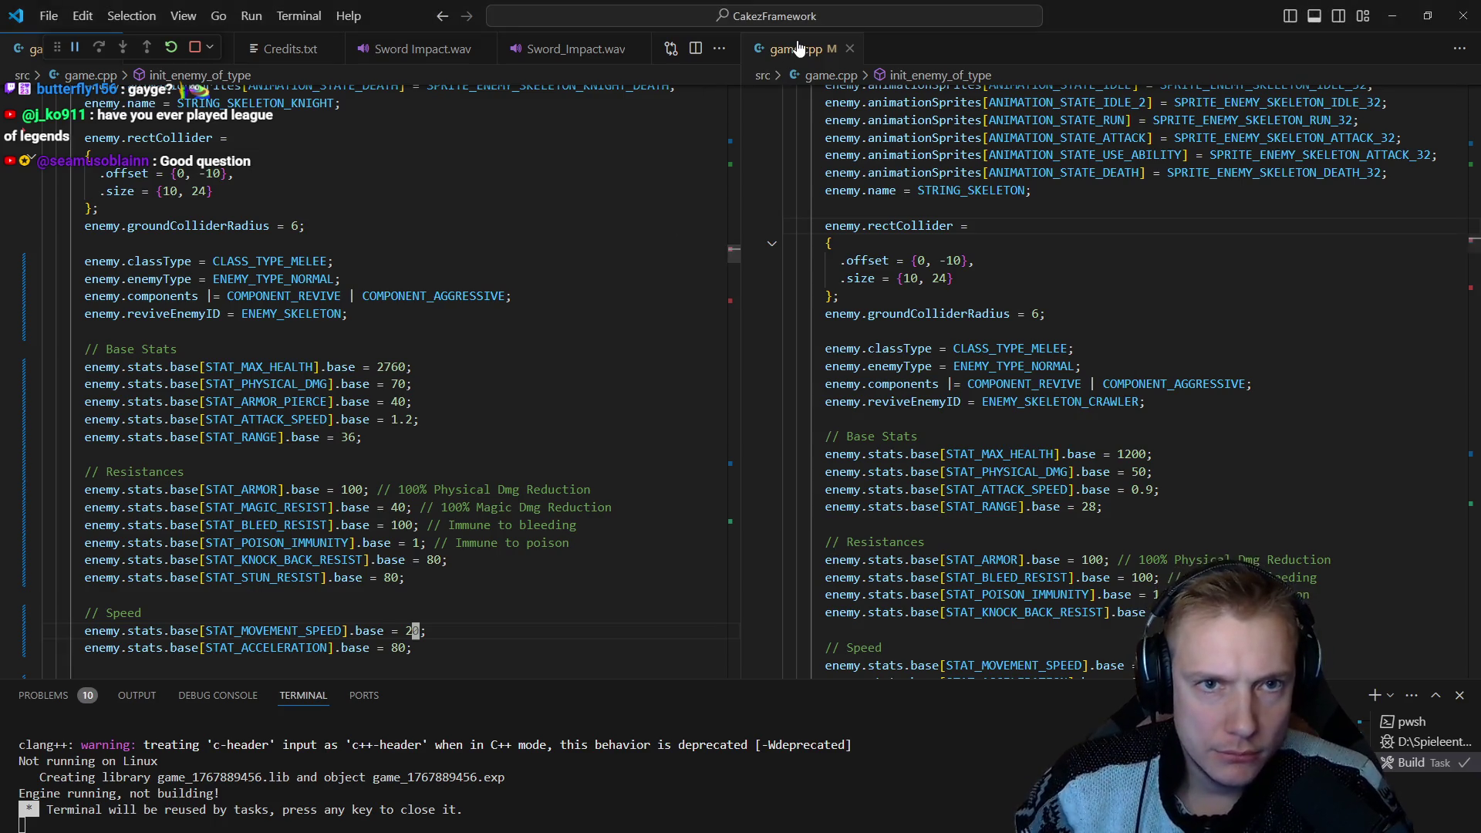
# Dock VS Code on the right half and step through deal_aoe_damage into handle_dmg_infliction's death knockback.
pyautogui.press('super+Right')
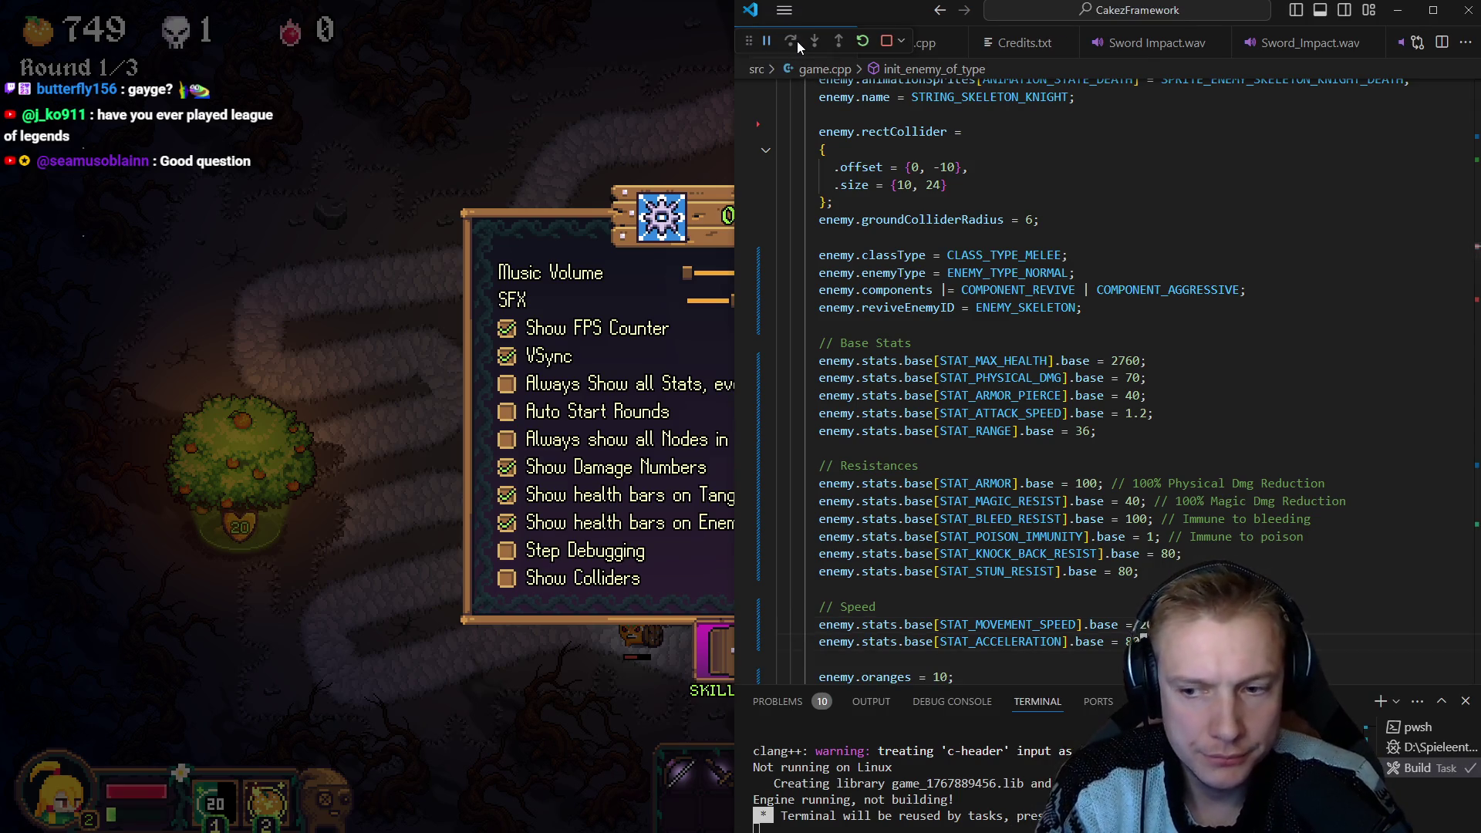
pyautogui.hotkey('alt', 'Left')
pyautogui.hotkey('alt', 'Left')
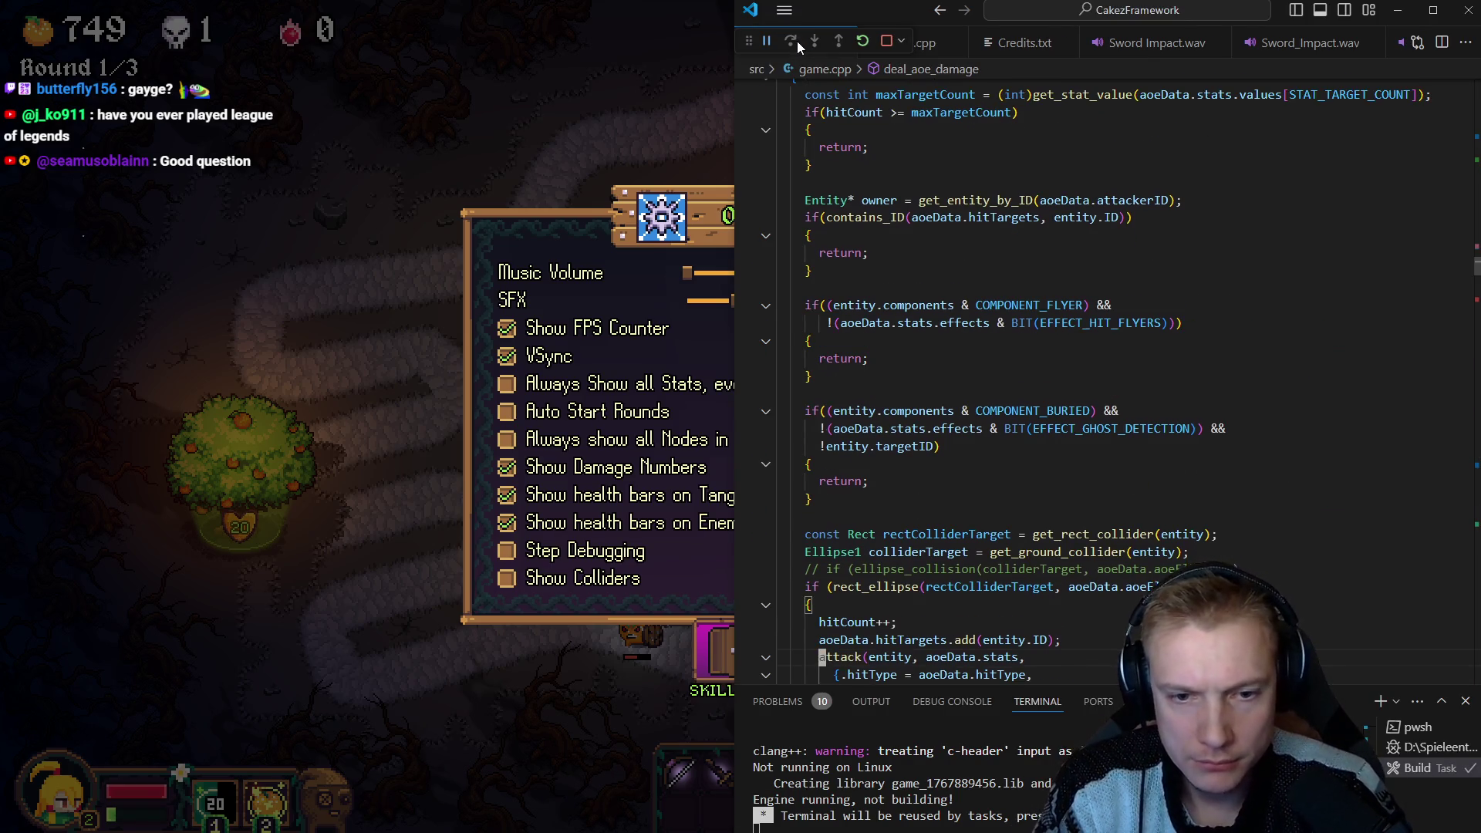
pyautogui.hotkey('alt', 'Left')
pyautogui.hotkey('alt', 'Left')
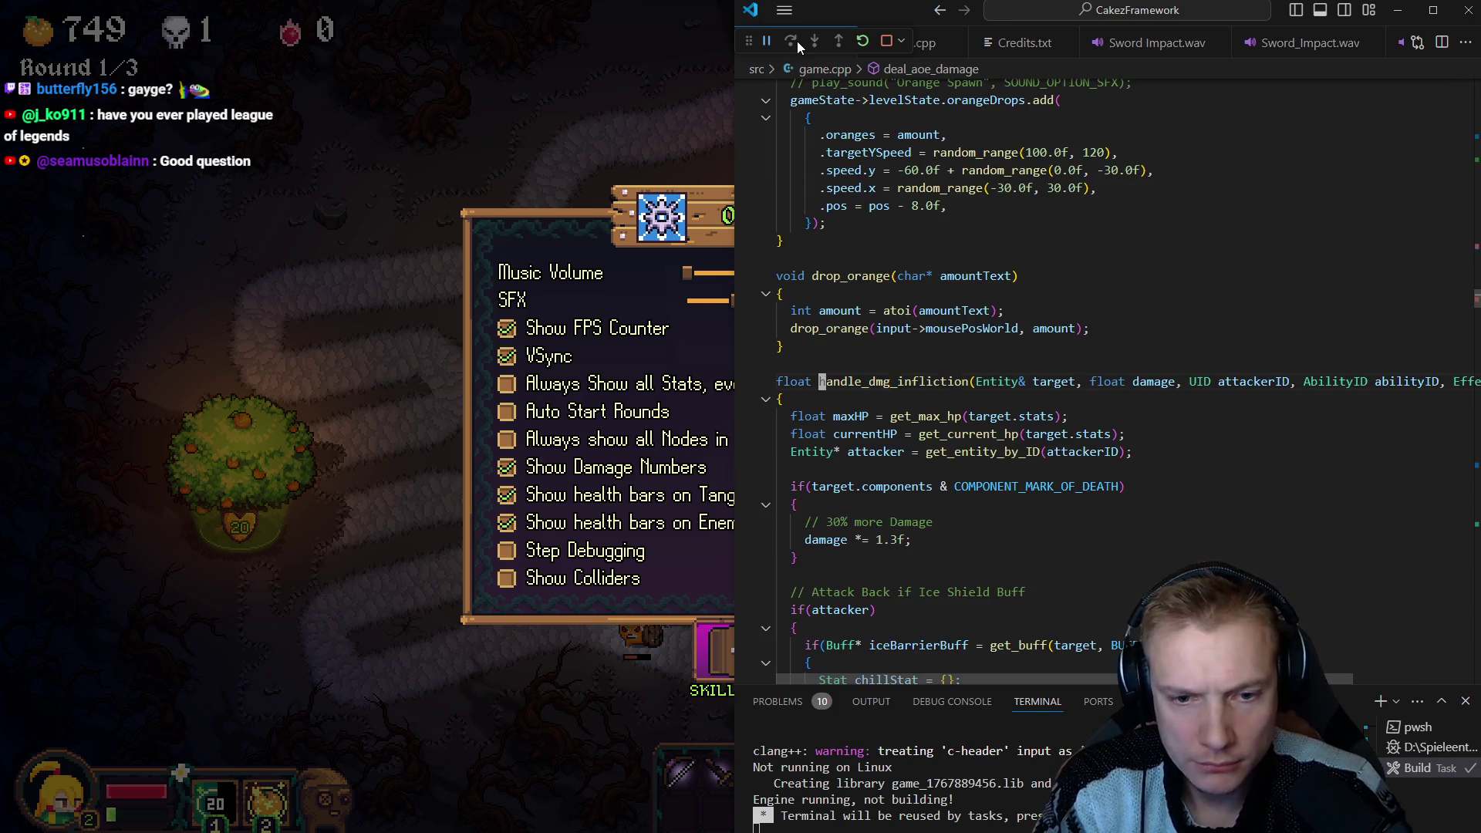
pyautogui.hotkey('alt', 'Left')
pyautogui.hotkey('alt', 'Left')
pyautogui.hotkey('alt', 'Left')
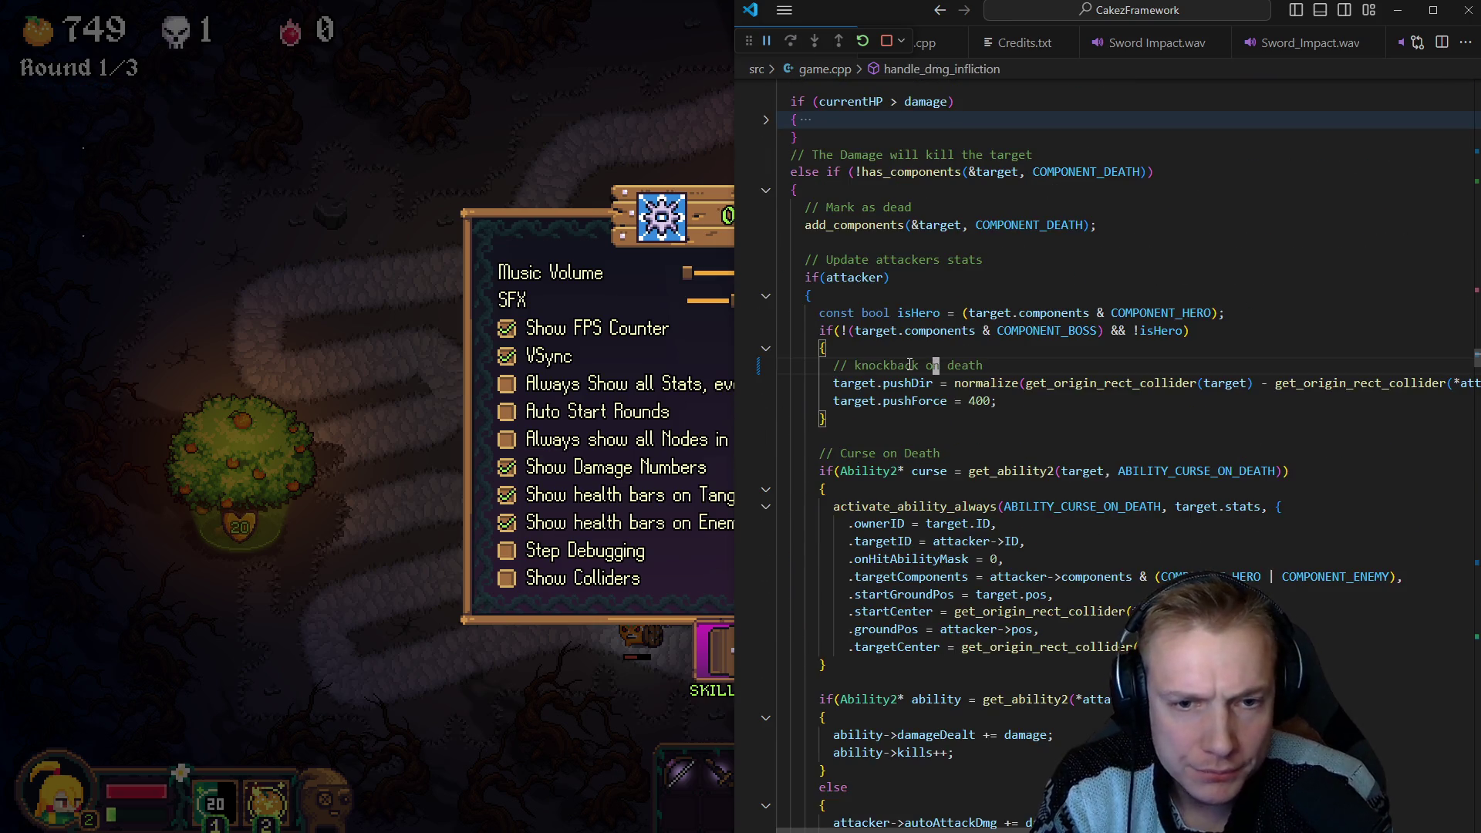